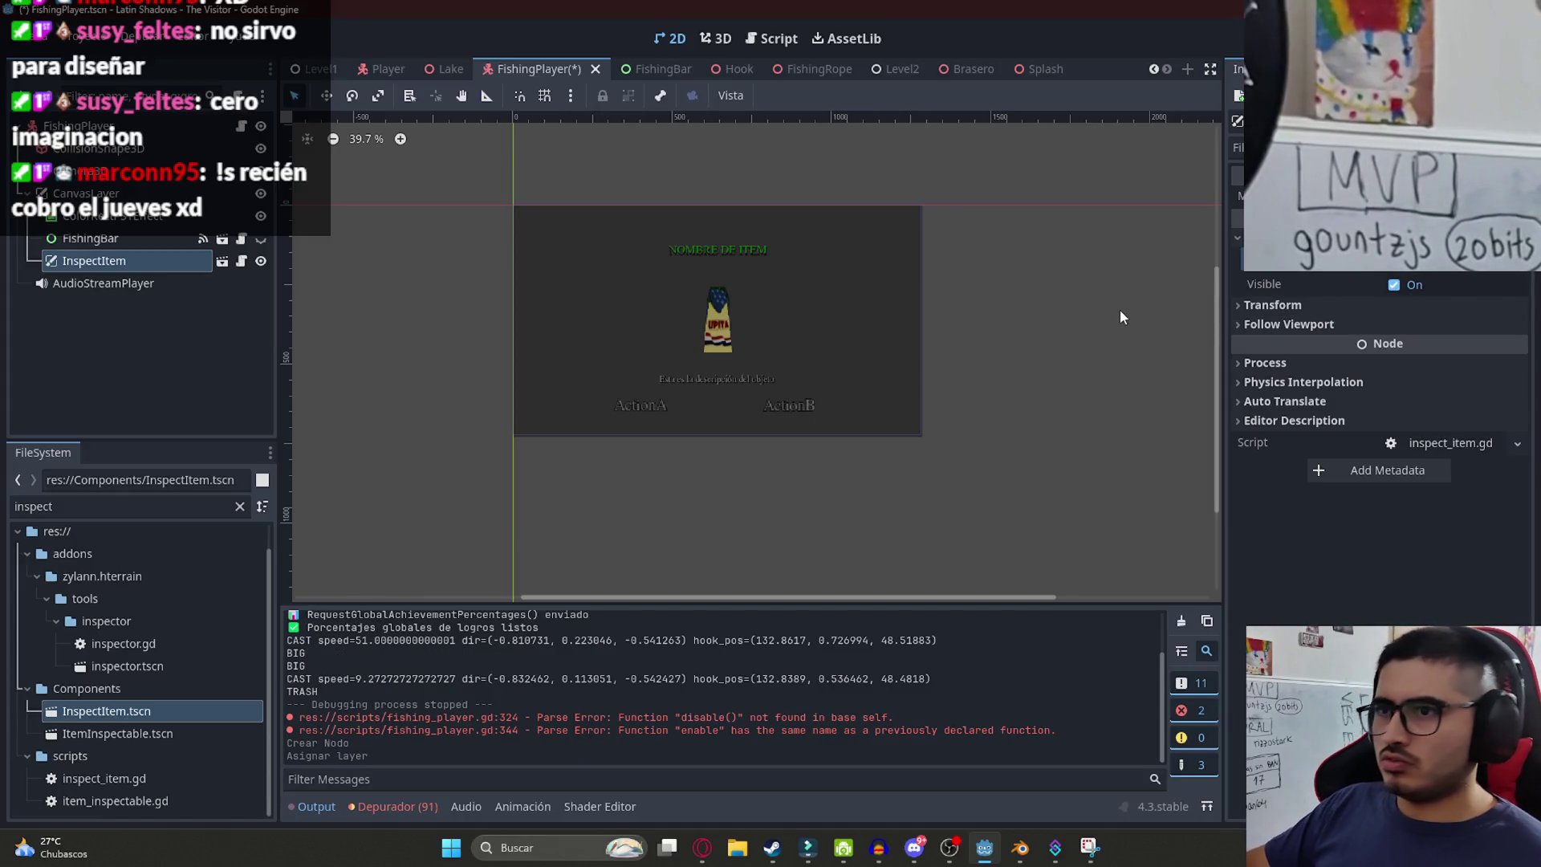
- Zoom into the InspectItem overlay, then undo and redo its layer assignment
{"action": "scroll", "coordinate": [717, 313], "scroll_direction": "up", "scroll_amount": 1}
{"action": "scroll", "coordinate": [708, 345], "scroll_direction": "up", "scroll_amount": 5}
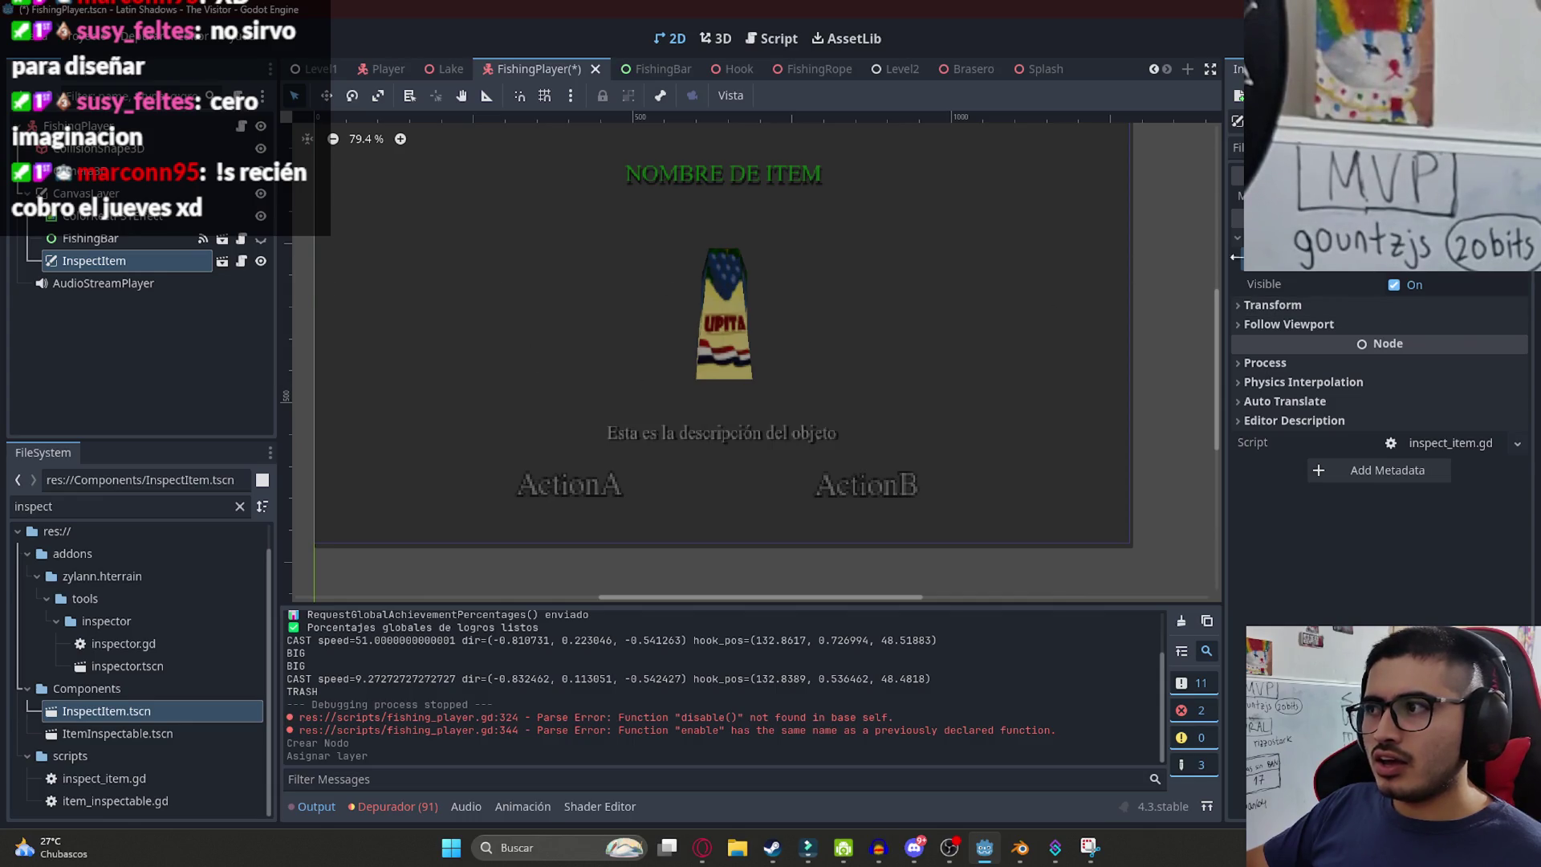
{"action": "key", "text": "ctrl+z"}
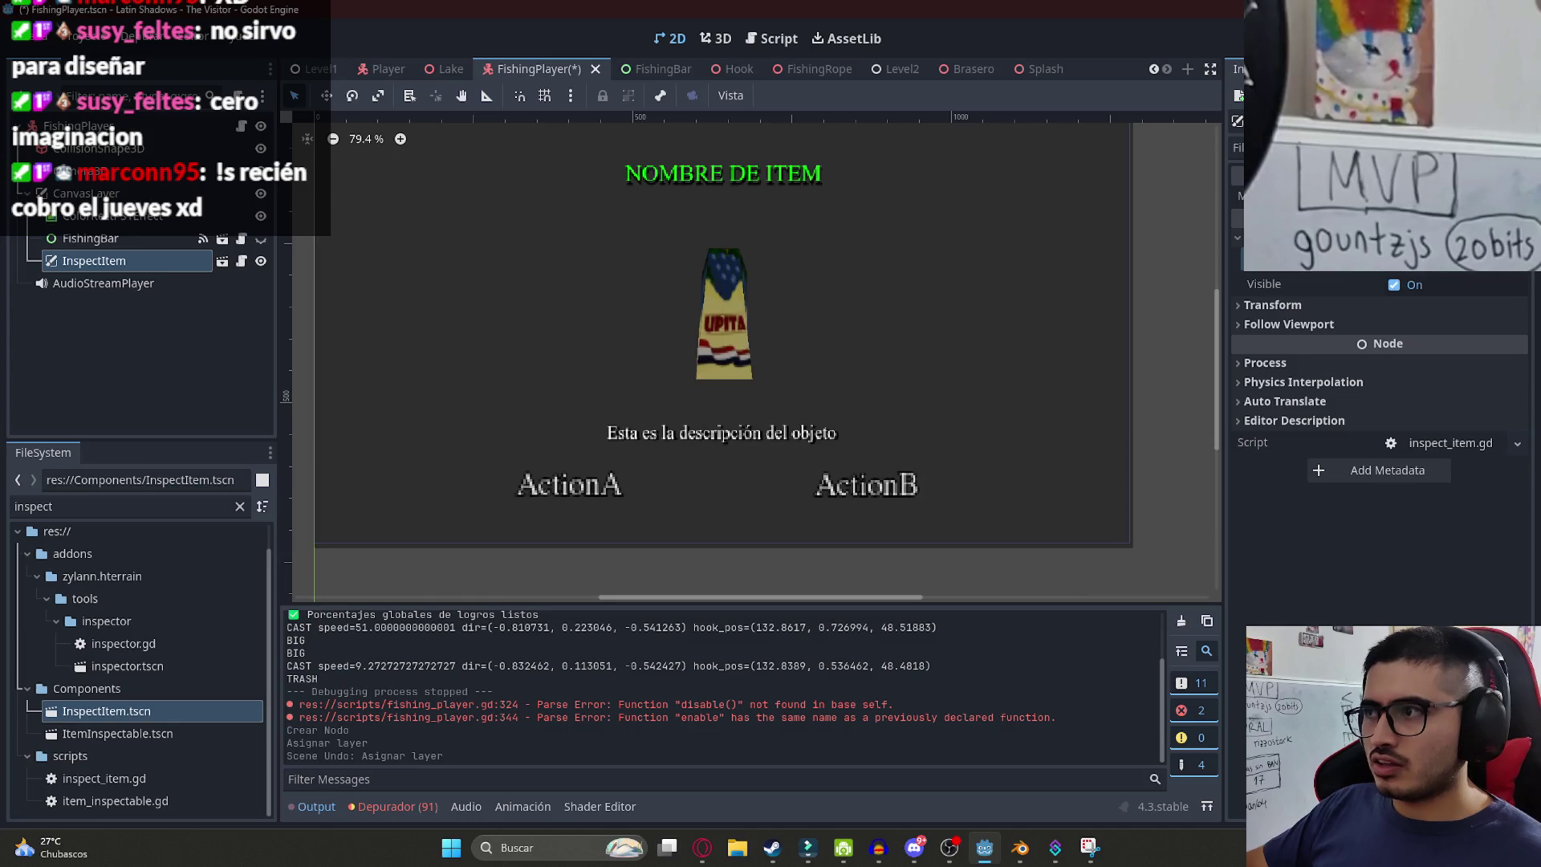
{"action": "key", "text": "ctrl+shift+z"}
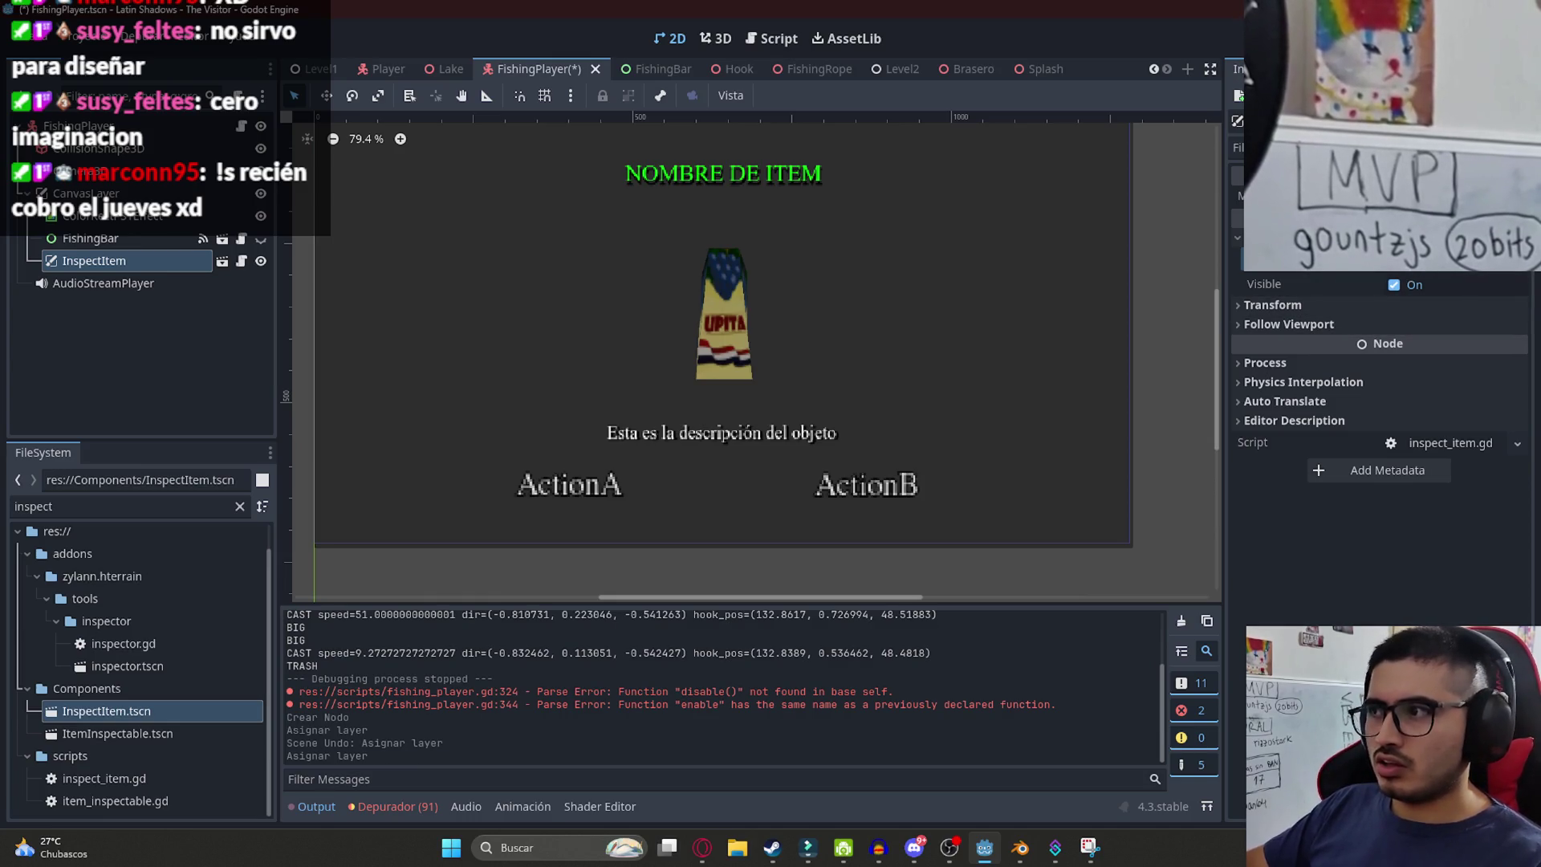
- Toggle the item sprite's texture filter between pixelated and smooth, ending on smooth
{"action": "left_click", "coordinate": [1439, 270]}
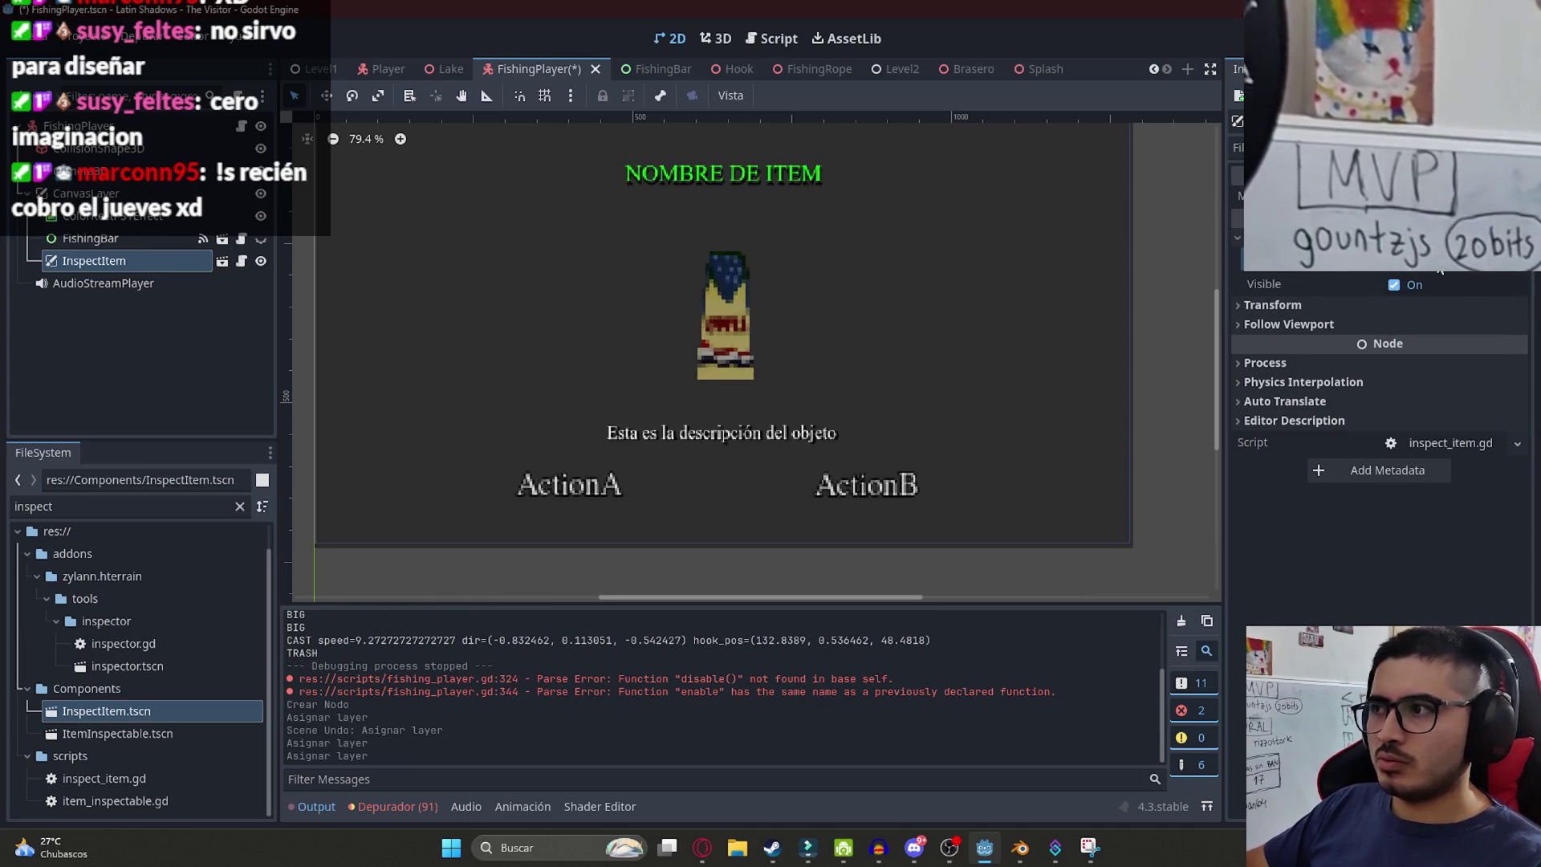
{"action": "left_click", "coordinate": [1439, 271]}
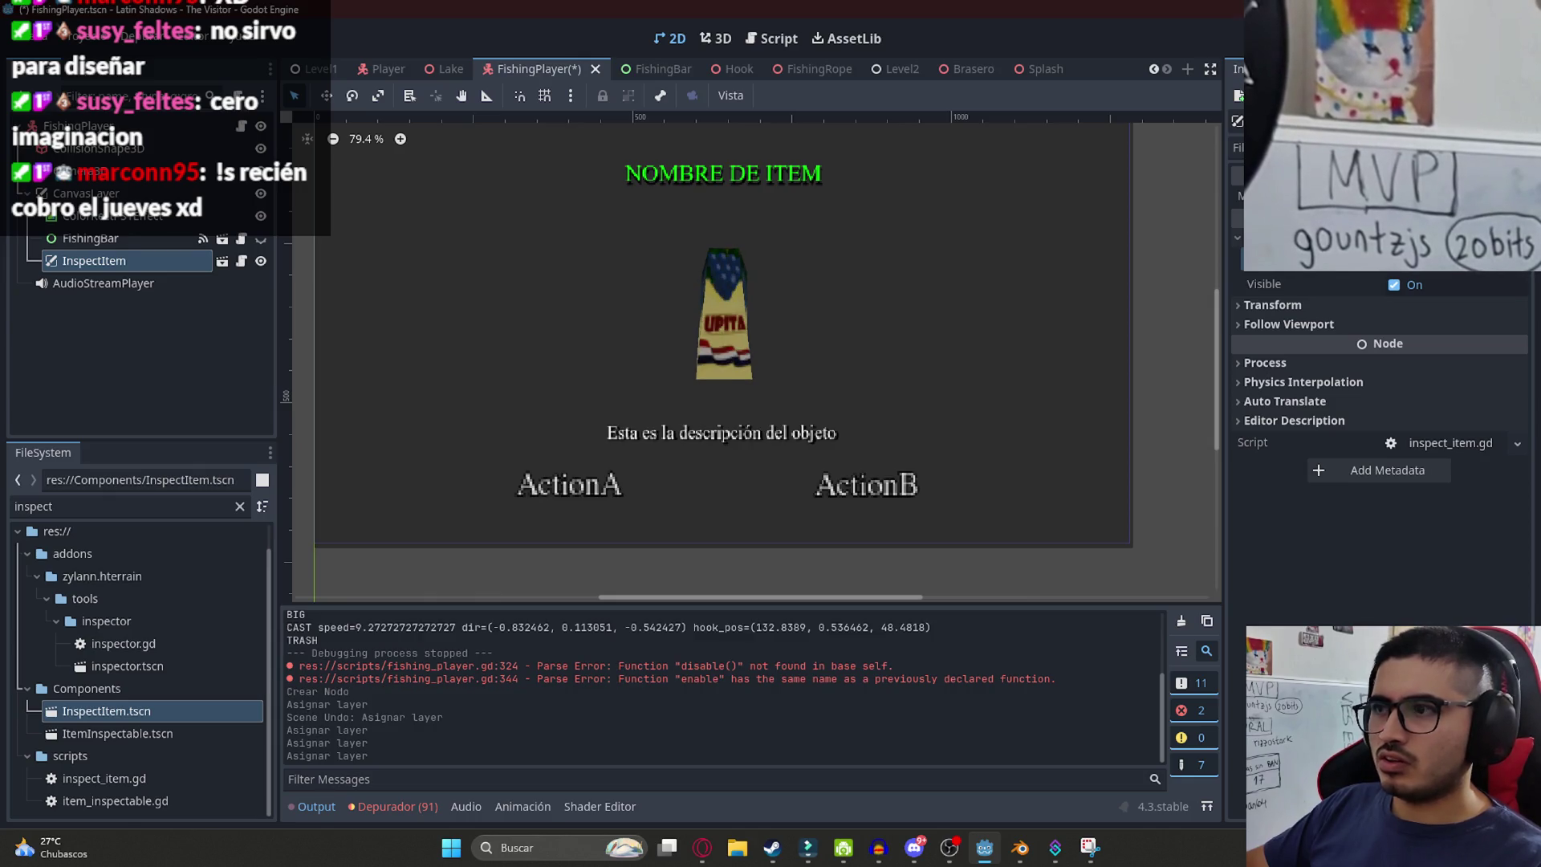
{"action": "left_click", "coordinate": [1439, 271]}
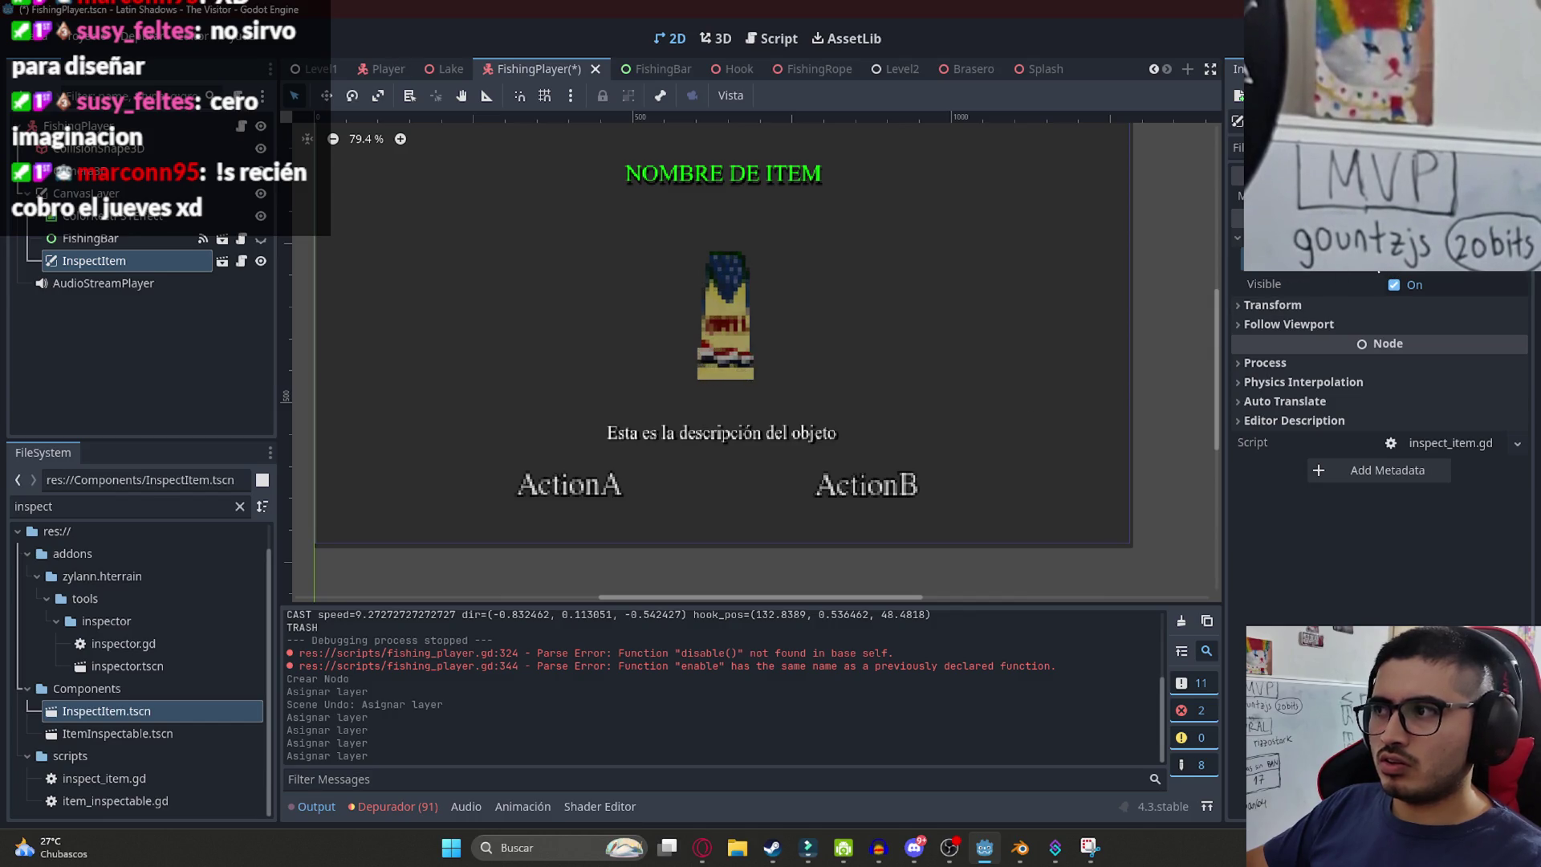
{"action": "left_click", "coordinate": [1439, 271]}
- Reassign the overlay's CanvasLayer layer, dimming and restoring the text labels, and save the scene
{"action": "left_click", "coordinate": [1439, 270]}
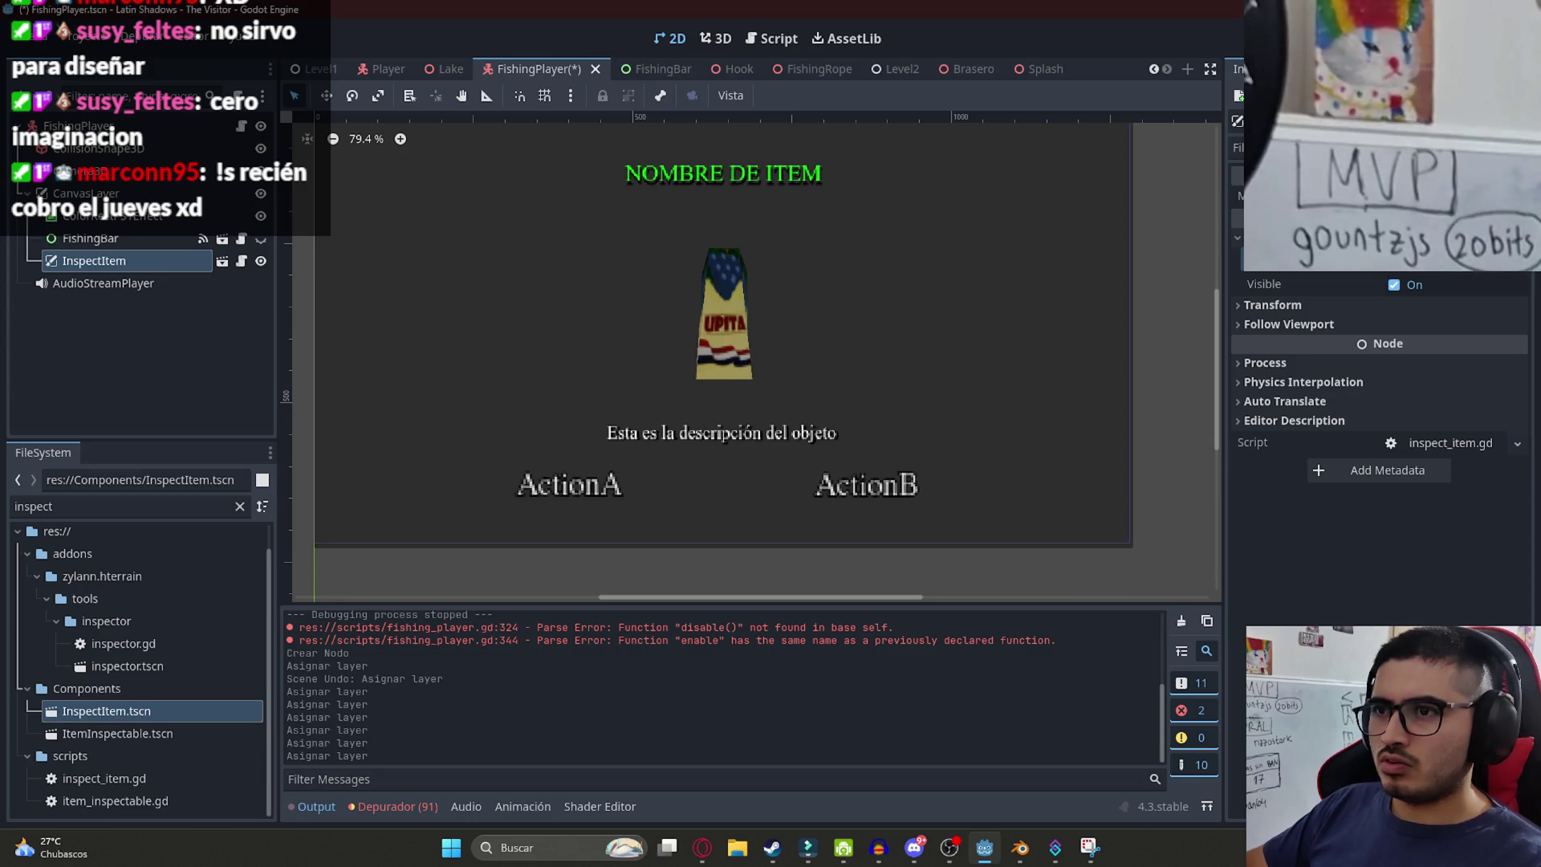
{"action": "left_click", "coordinate": [1439, 271]}
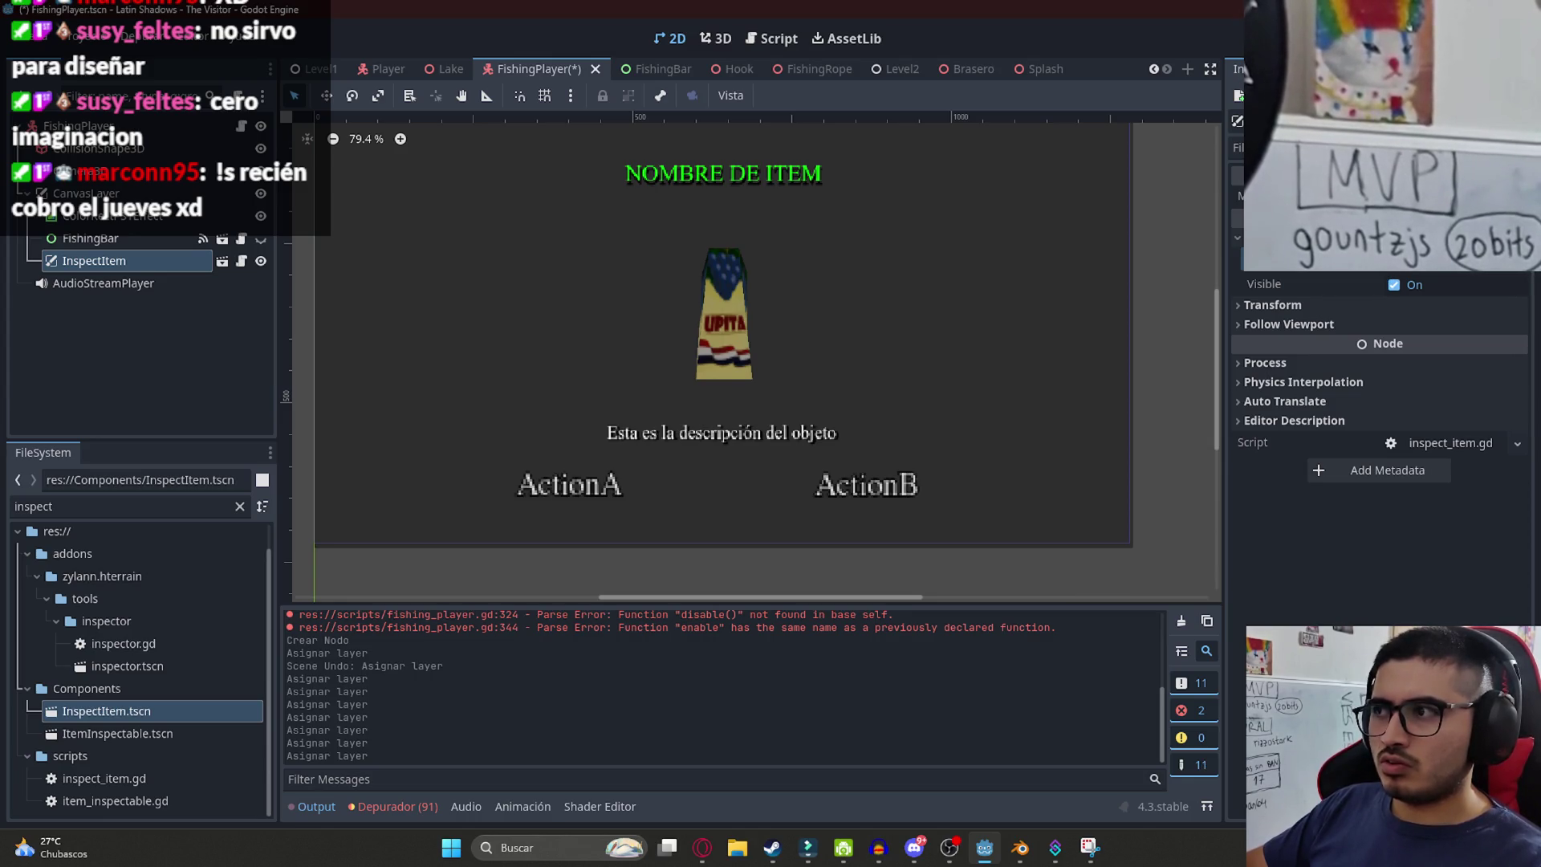
{"action": "left_click", "coordinate": [1439, 270]}
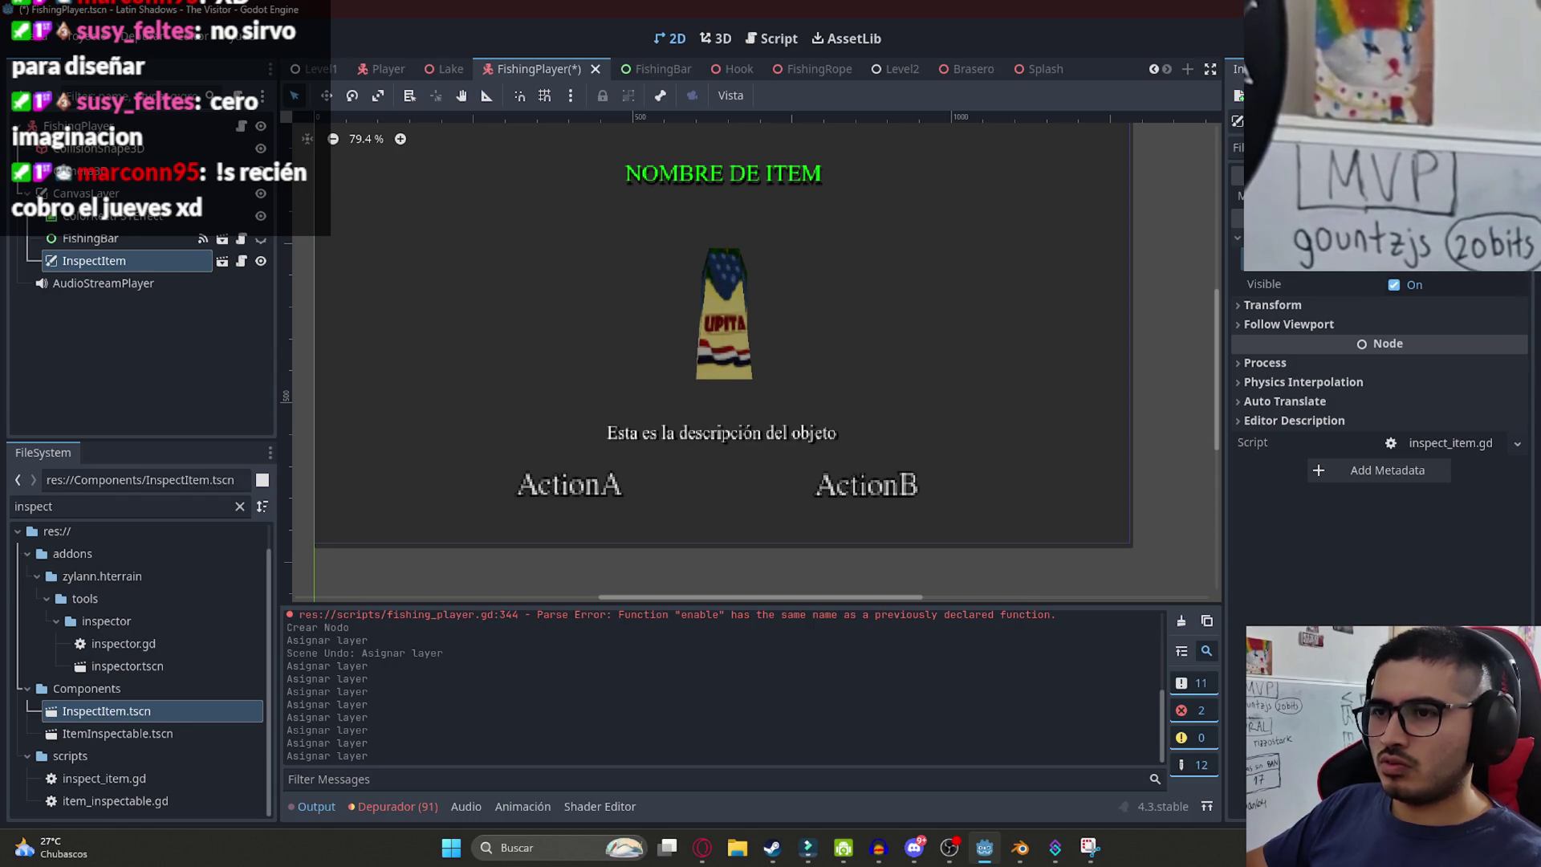
{"action": "left_click", "coordinate": [1440, 271]}
{"action": "left_click", "coordinate": [1440, 271]}
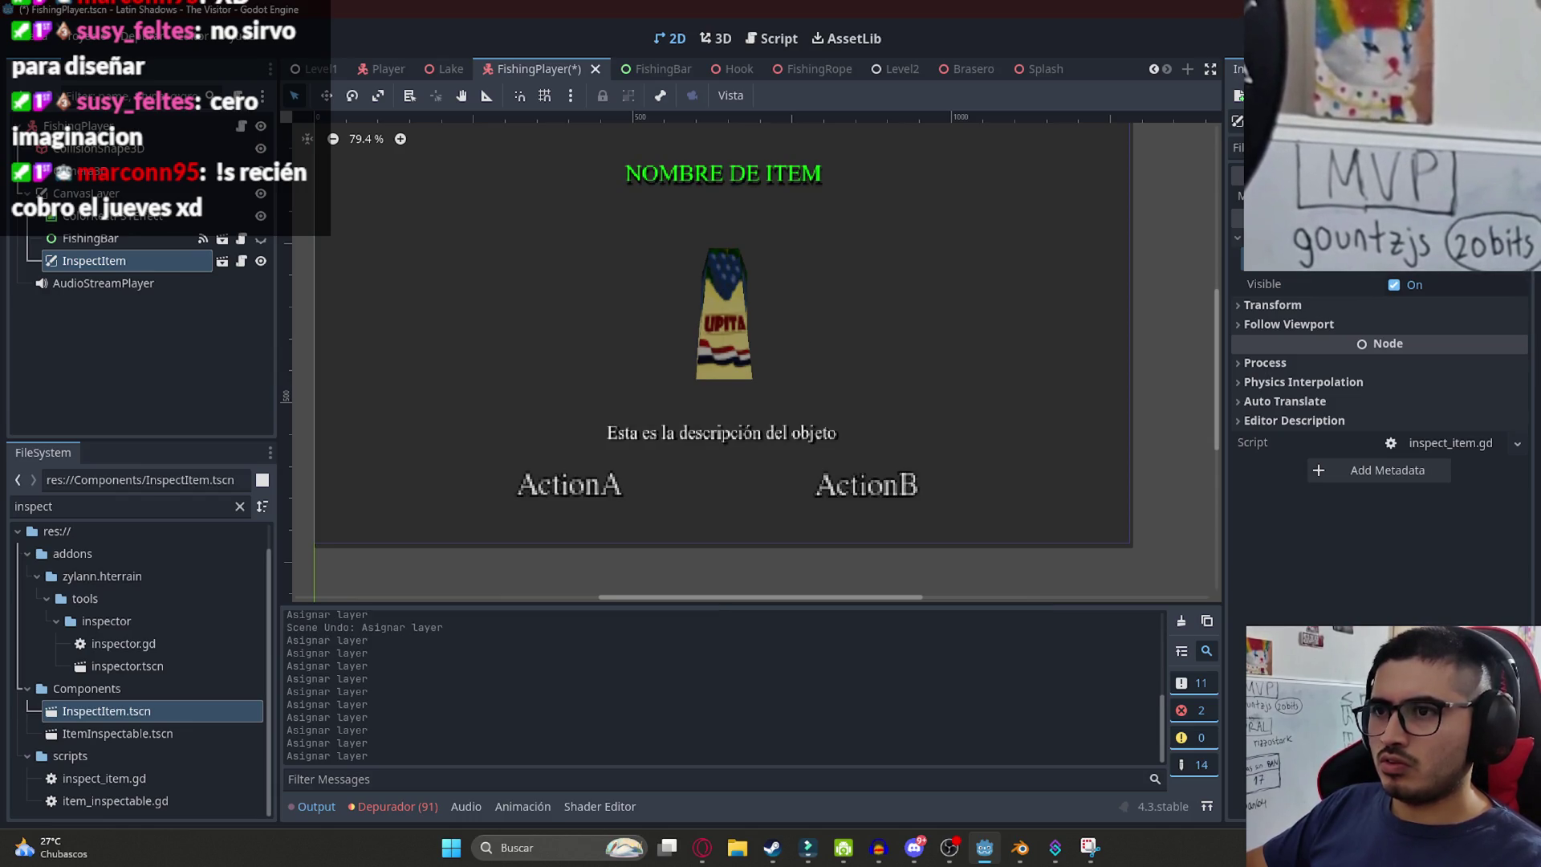
{"action": "left_click", "coordinate": [1439, 271]}
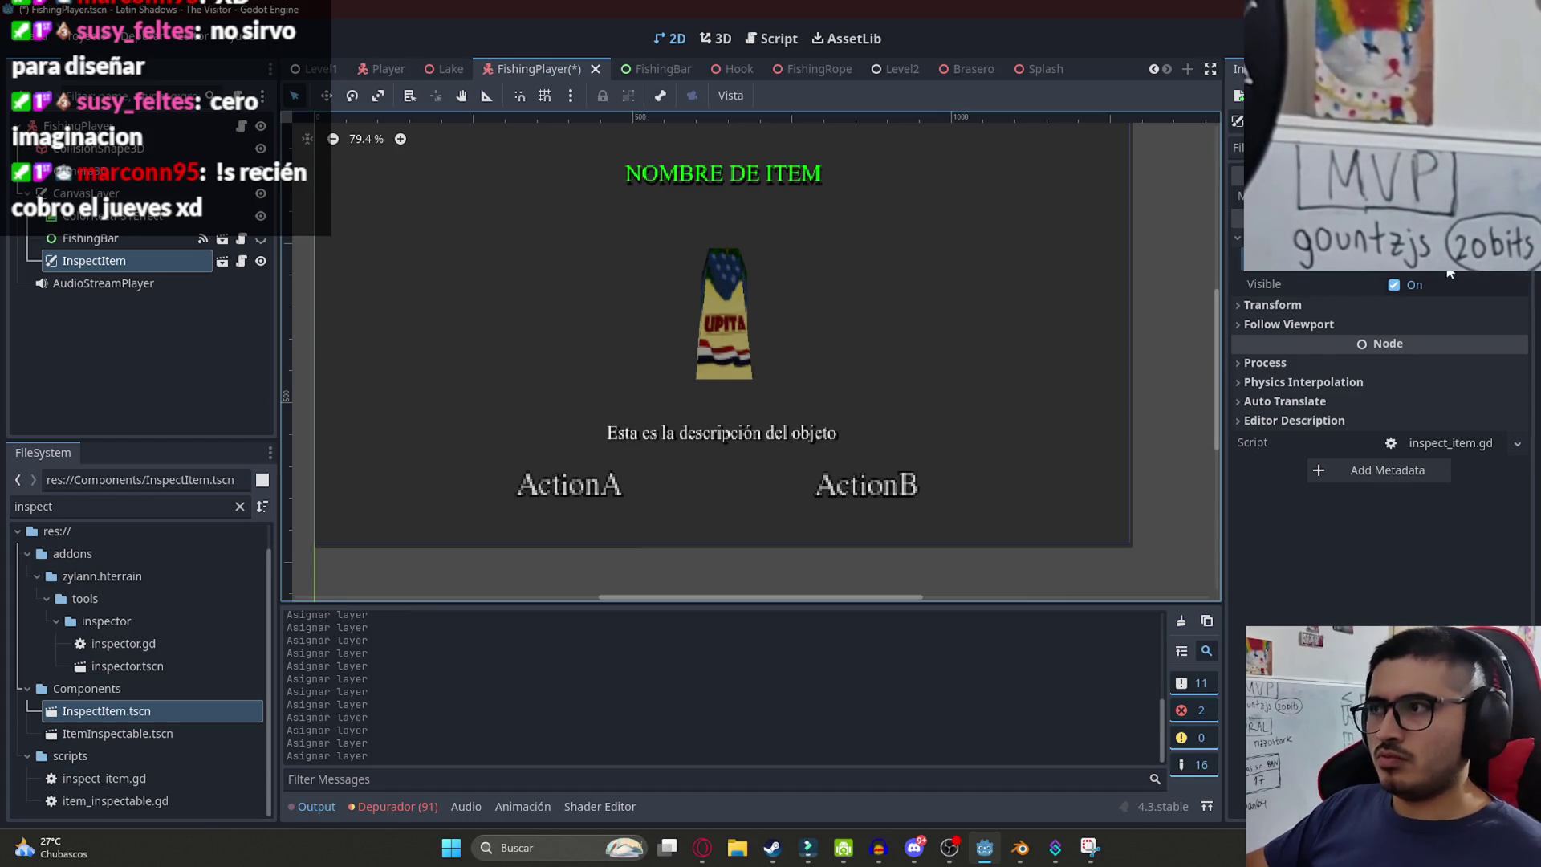
{"action": "key", "text": "ctrl+s"}
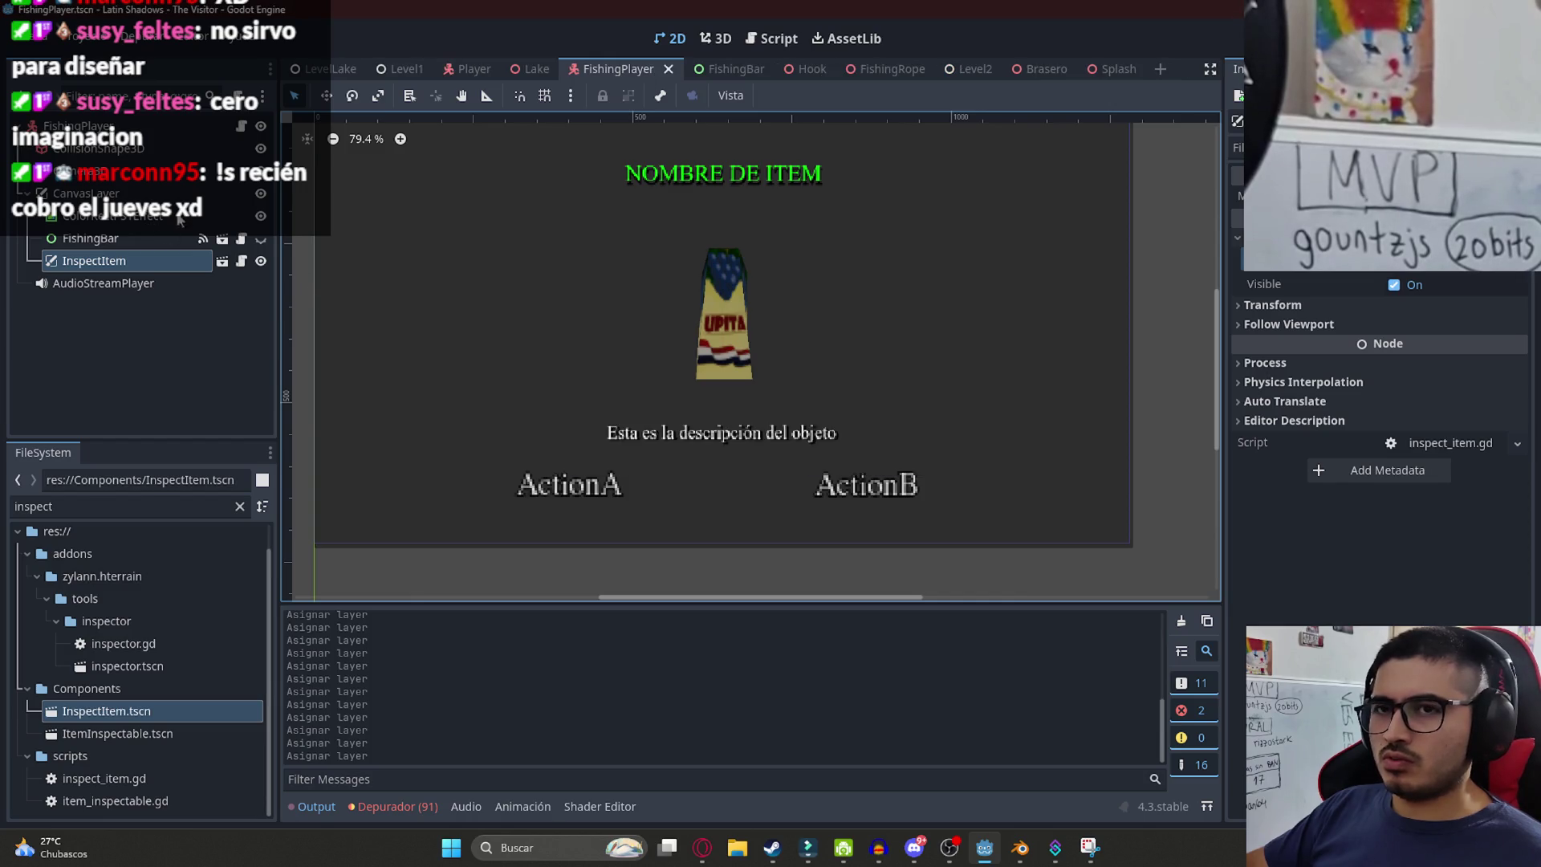
- Change the overlay's layer once more, save, restore full text brightness, and open fishing_player.gd
{"action": "left_click", "coordinate": [1439, 270]}
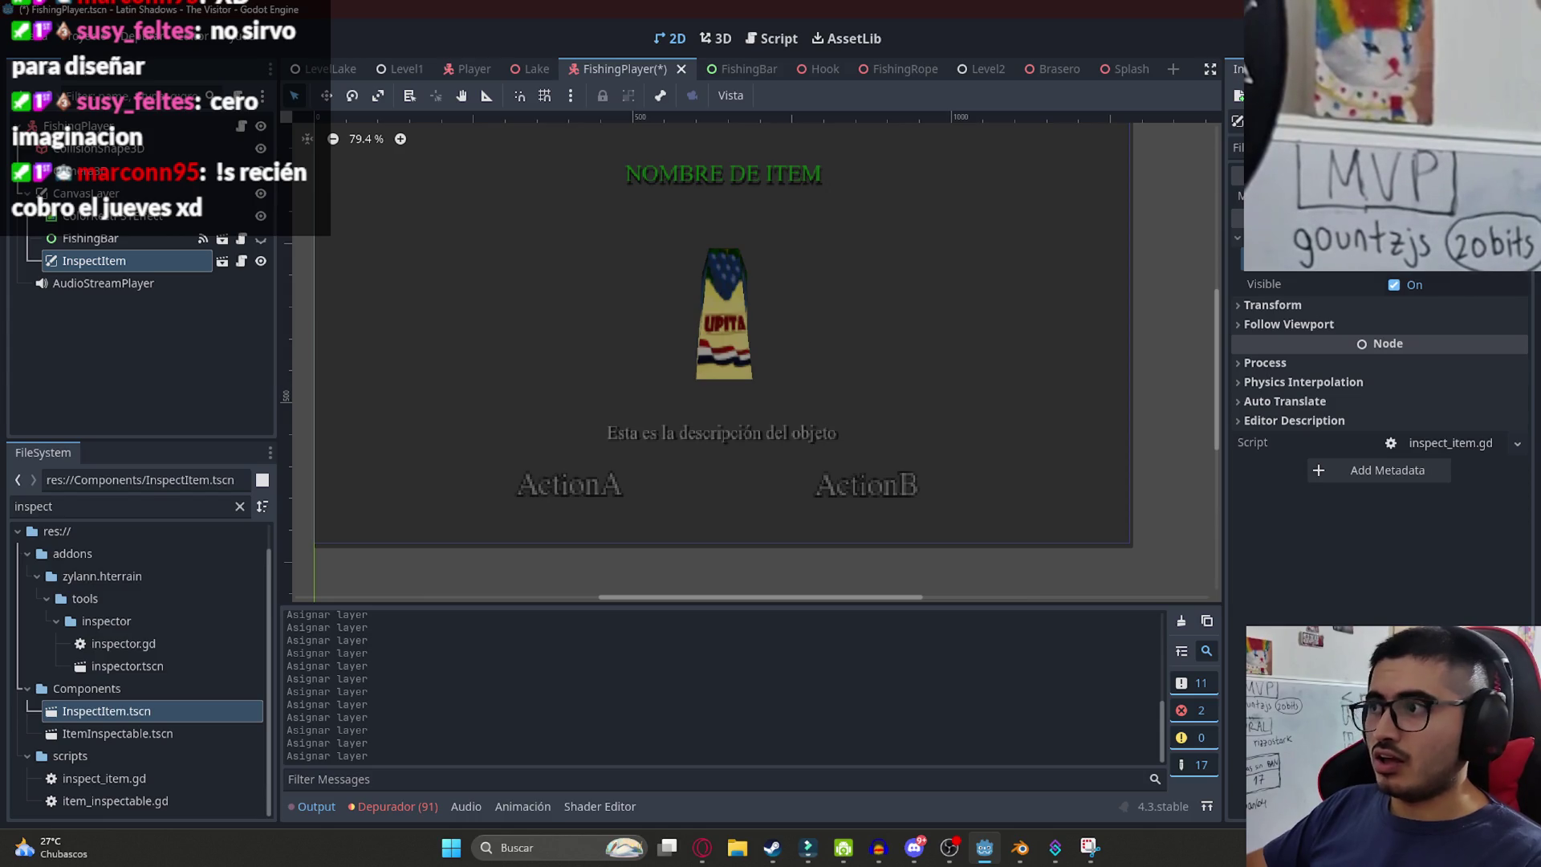
{"action": "key", "text": "ctrl+s"}
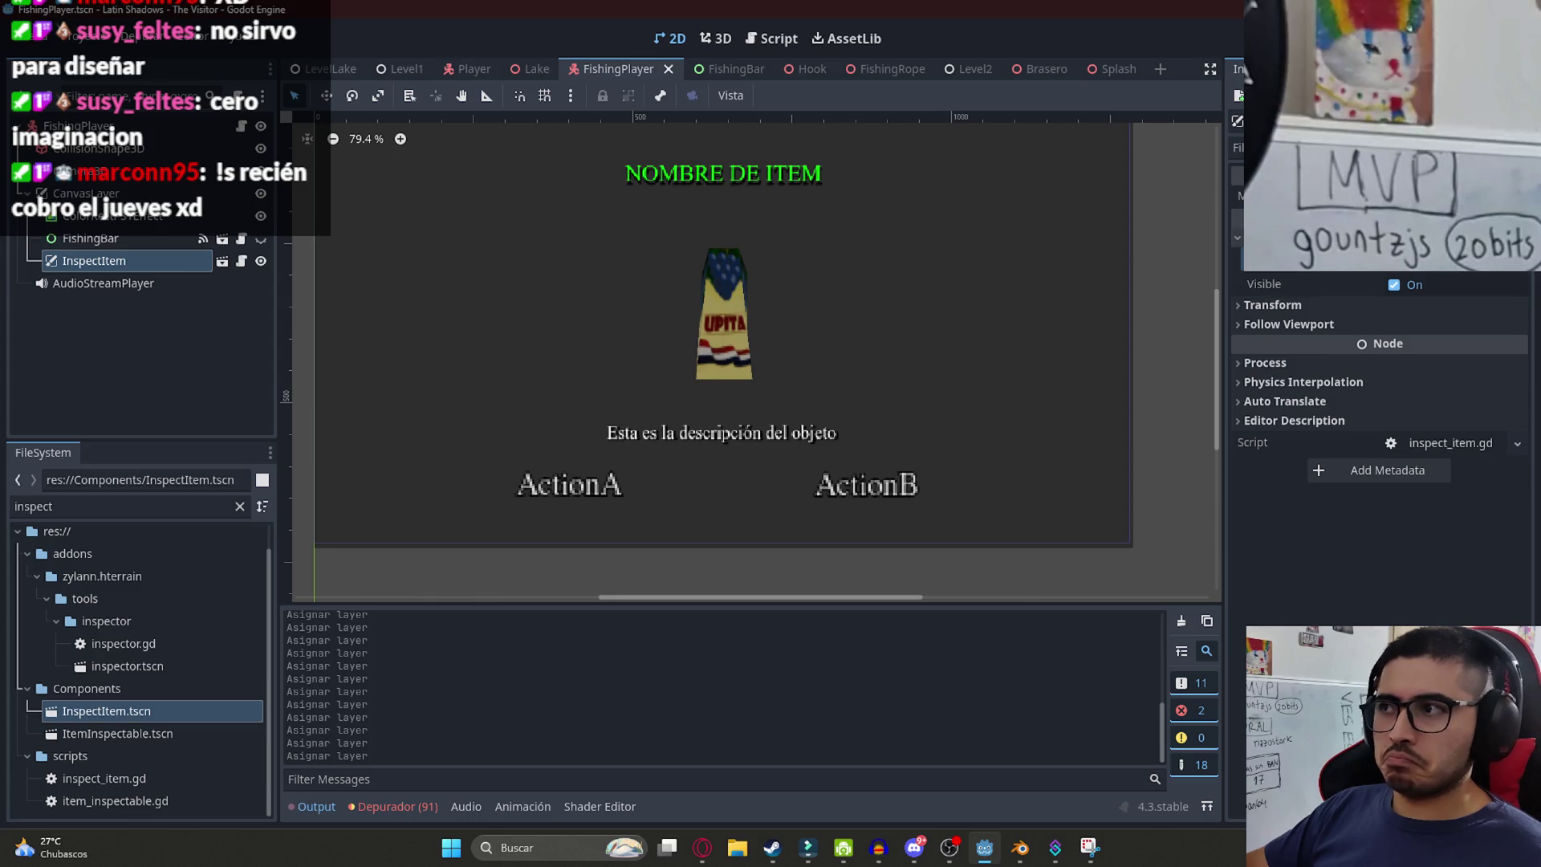
{"action": "double_click", "coordinate": [1413, 299]}
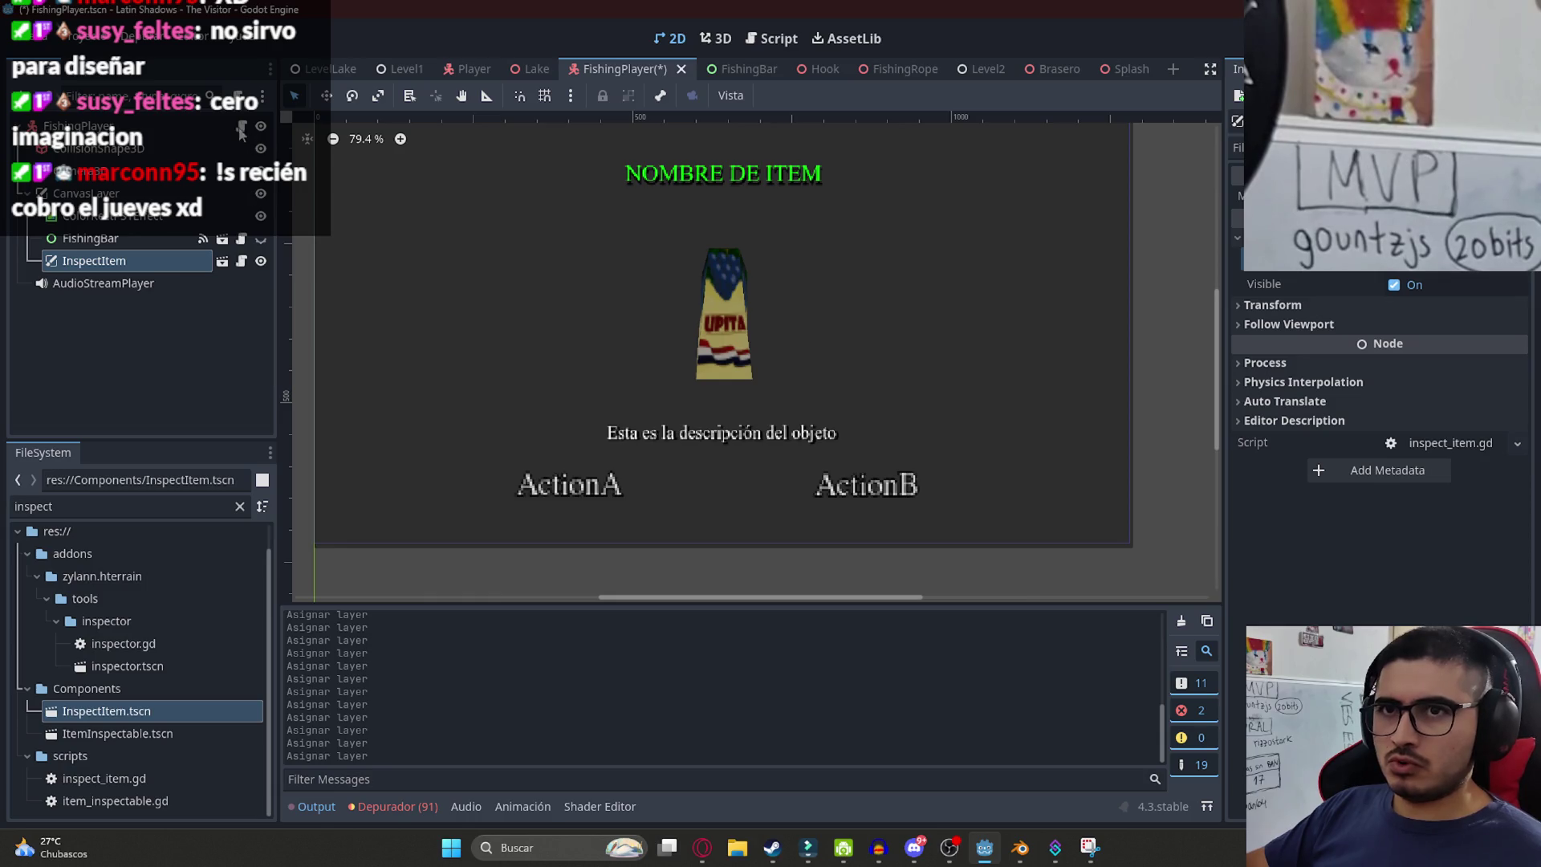
{"action": "left_click", "coordinate": [241, 128]}
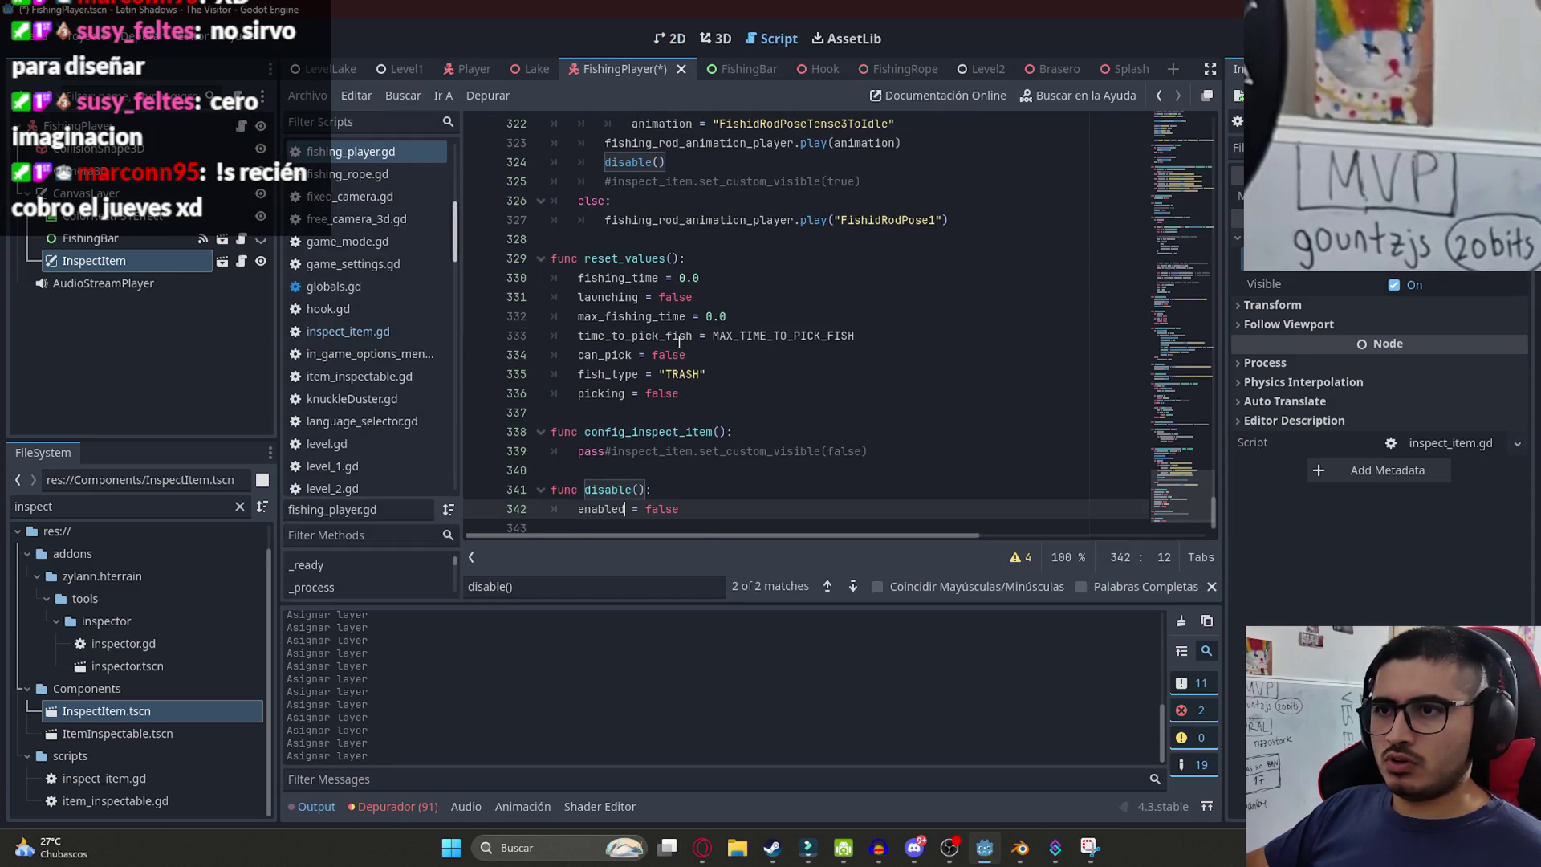
- Delete the pass placeholder on line 339 and uncomment the show-overlay call on line 325
{"action": "left_click", "coordinate": [619, 451]}
{"action": "key", "text": "shift+Home"}
{"action": "key", "text": "BackSpace"}
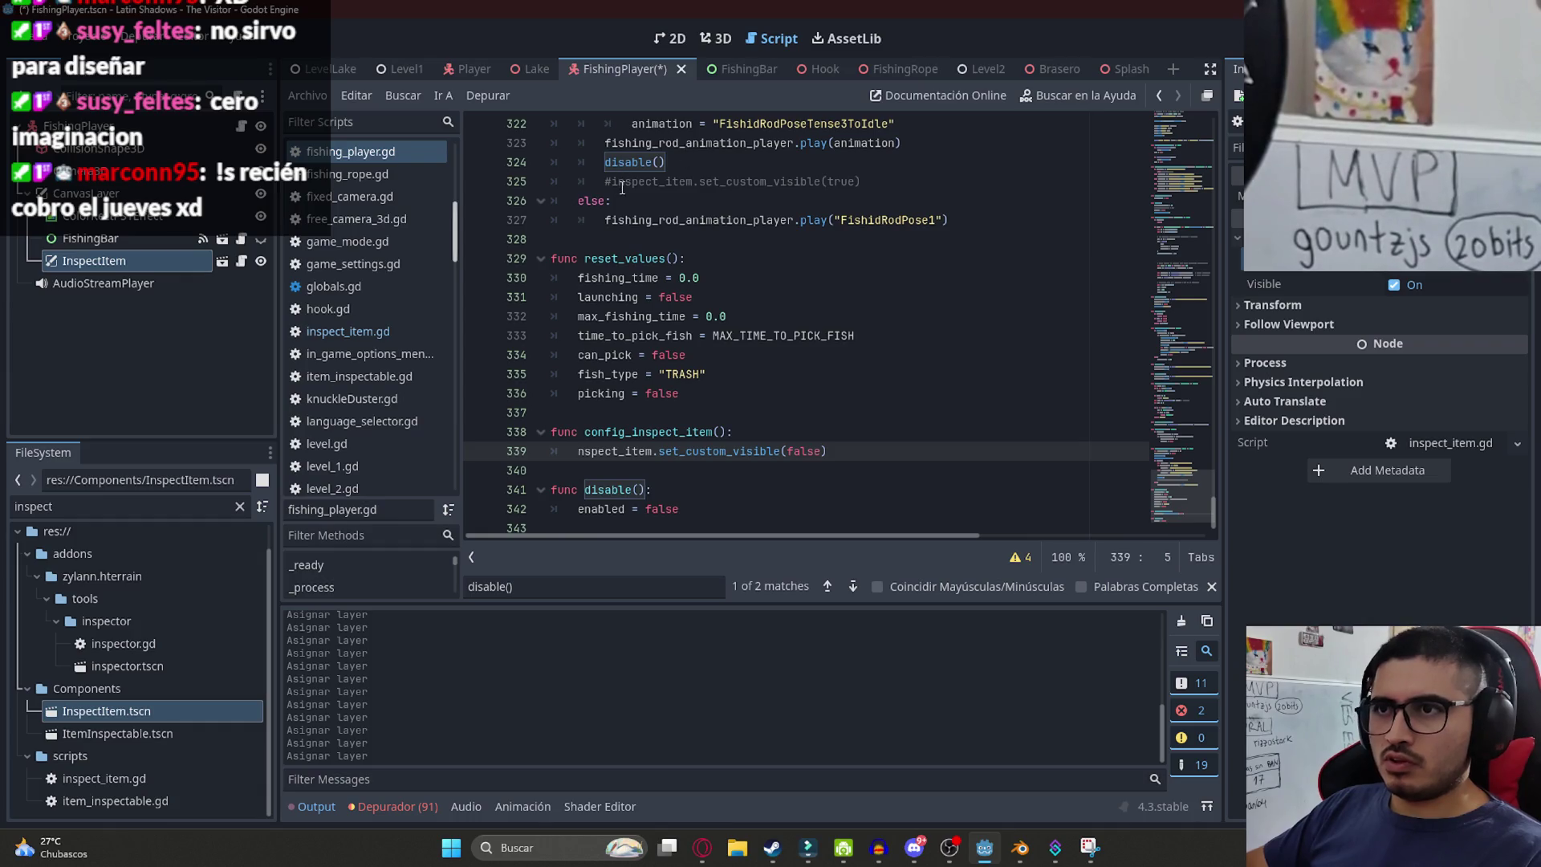
{"action": "left_click", "coordinate": [622, 187]}
{"action": "key", "text": "Home"}
{"action": "key", "text": "Delete"}
{"action": "mouse_move", "coordinate": [1173, 509]}
{"action": "left_mouse_down"}
{"action": "mouse_move", "coordinate": [1199, 145]}
{"action": "mouse_move", "coordinate": [1199, 204]}
{"action": "left_mouse_up"}
{"action": "left_click", "coordinate": [972, 253]}
{"action": "key", "text": "ctrl+f"}
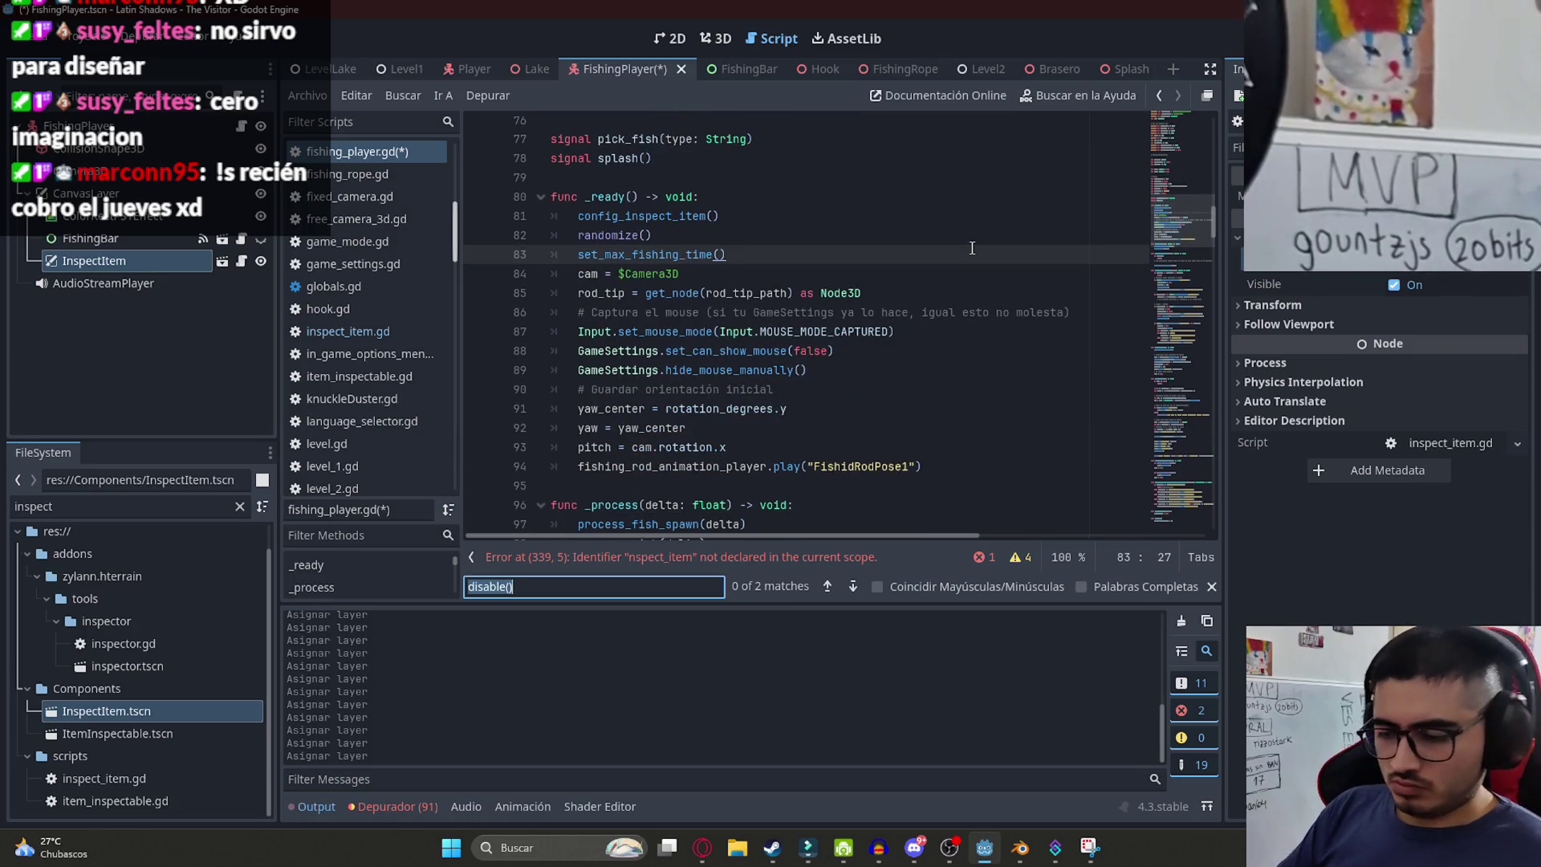
{"action": "type", "text": "var inspec"}
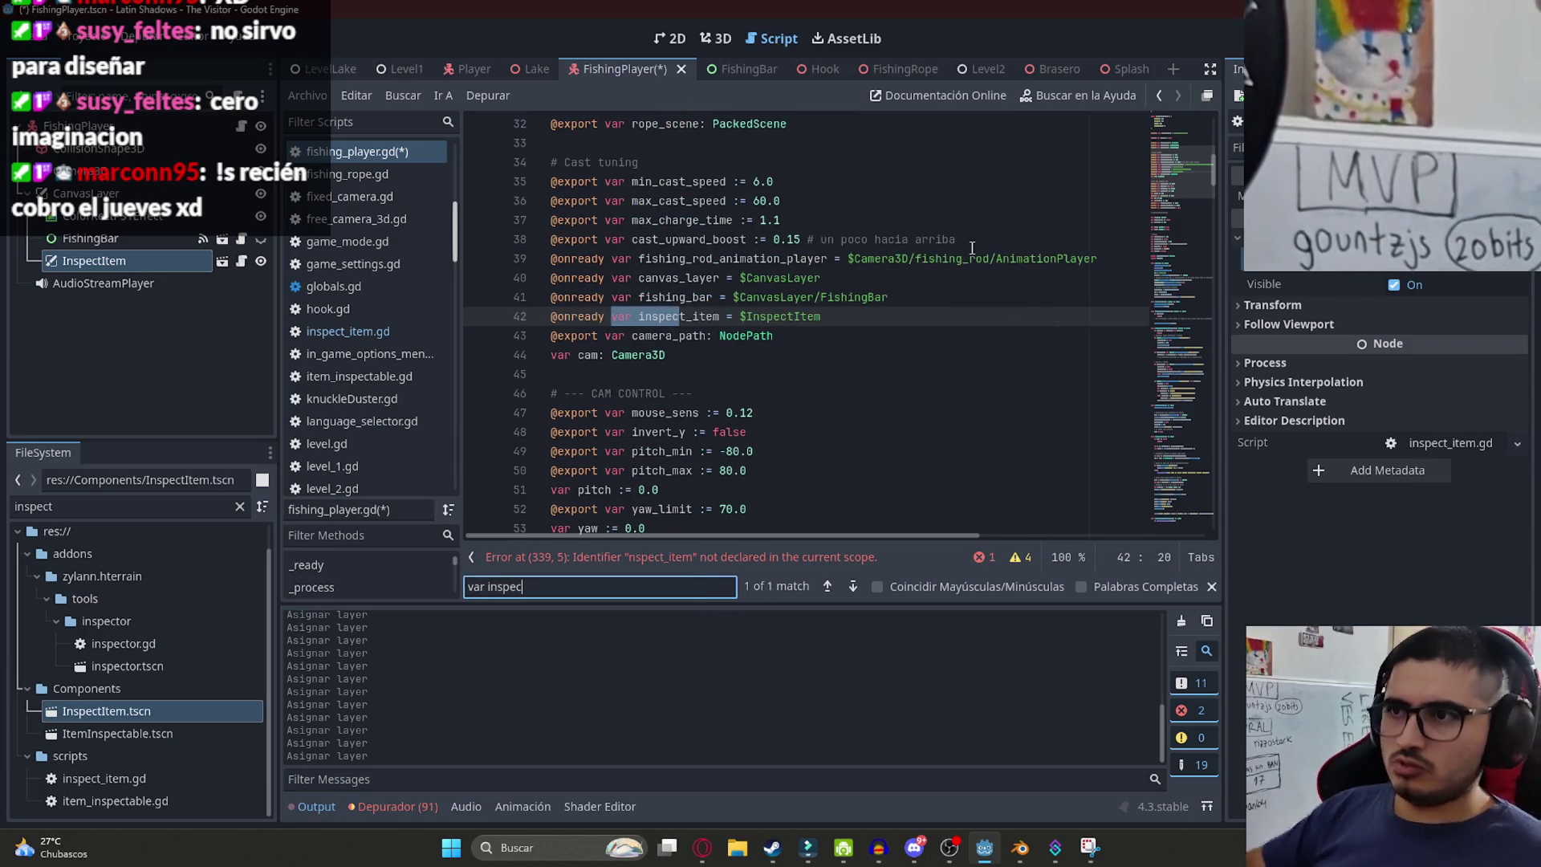
{"action": "double_click", "coordinate": [782, 317]}
{"action": "type", "text": "In"}
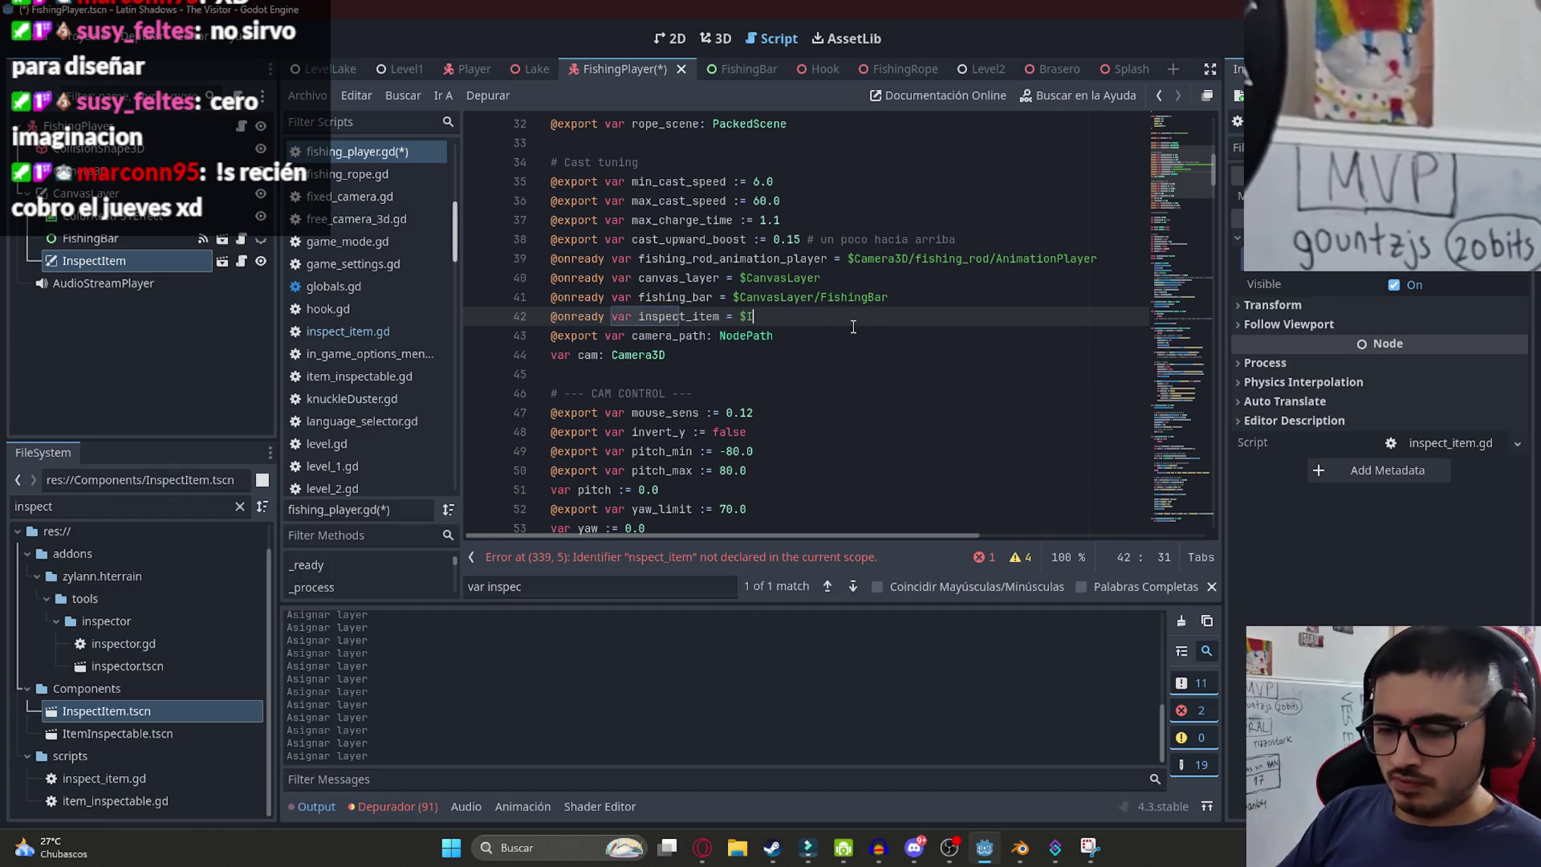
{"action": "key", "text": "Return"}
{"action": "key", "text": "ctrl+s"}
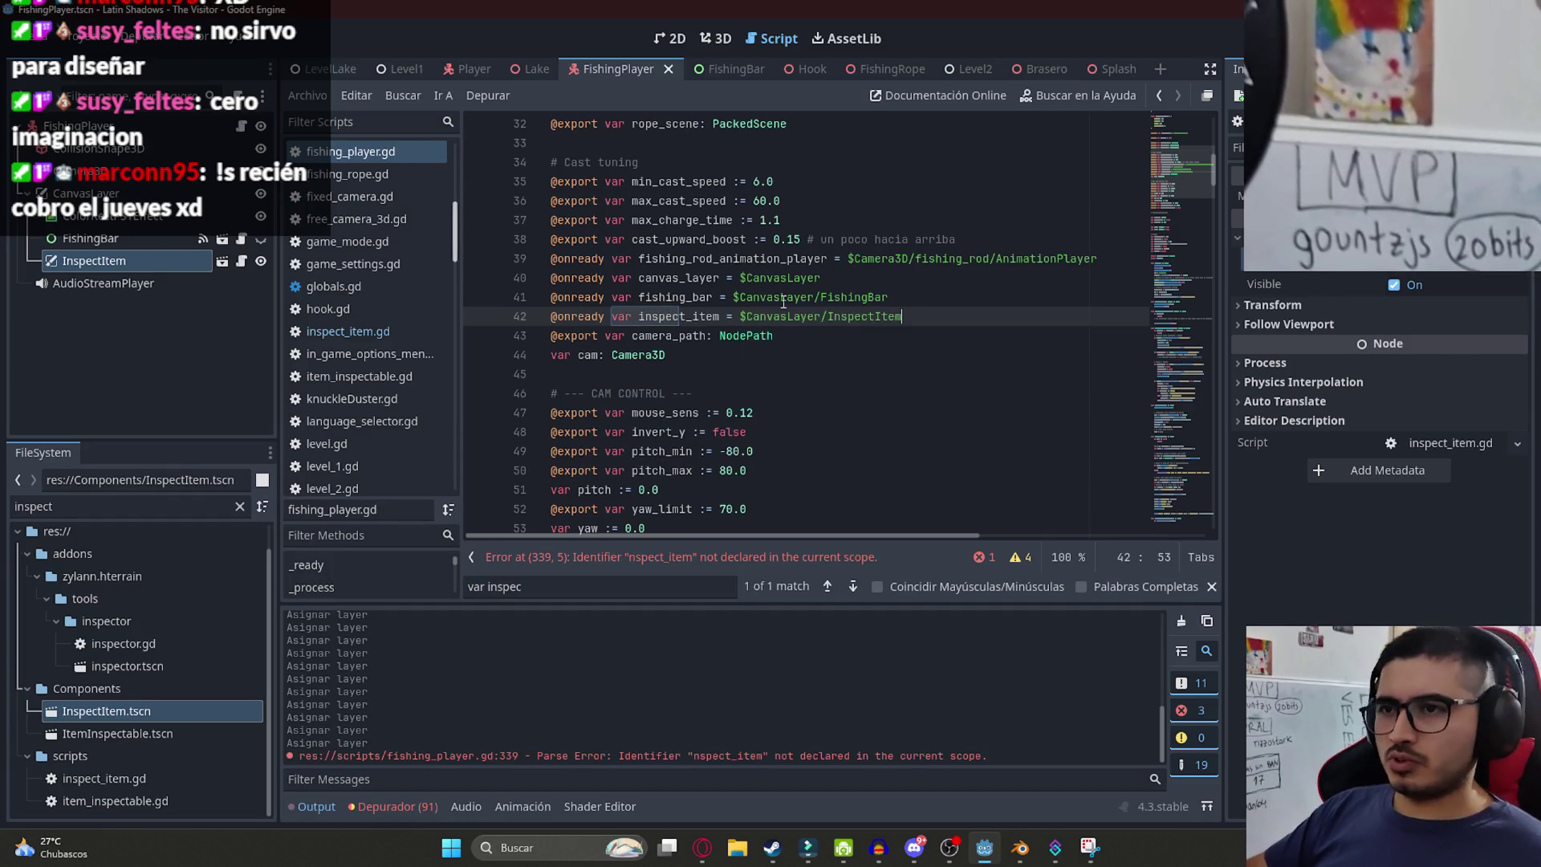
- Uncomment the inspect_item layer line 212 and set the layer to 5
{"action": "left_click", "coordinate": [896, 318]}
{"action": "key", "text": "ctrl+f"}
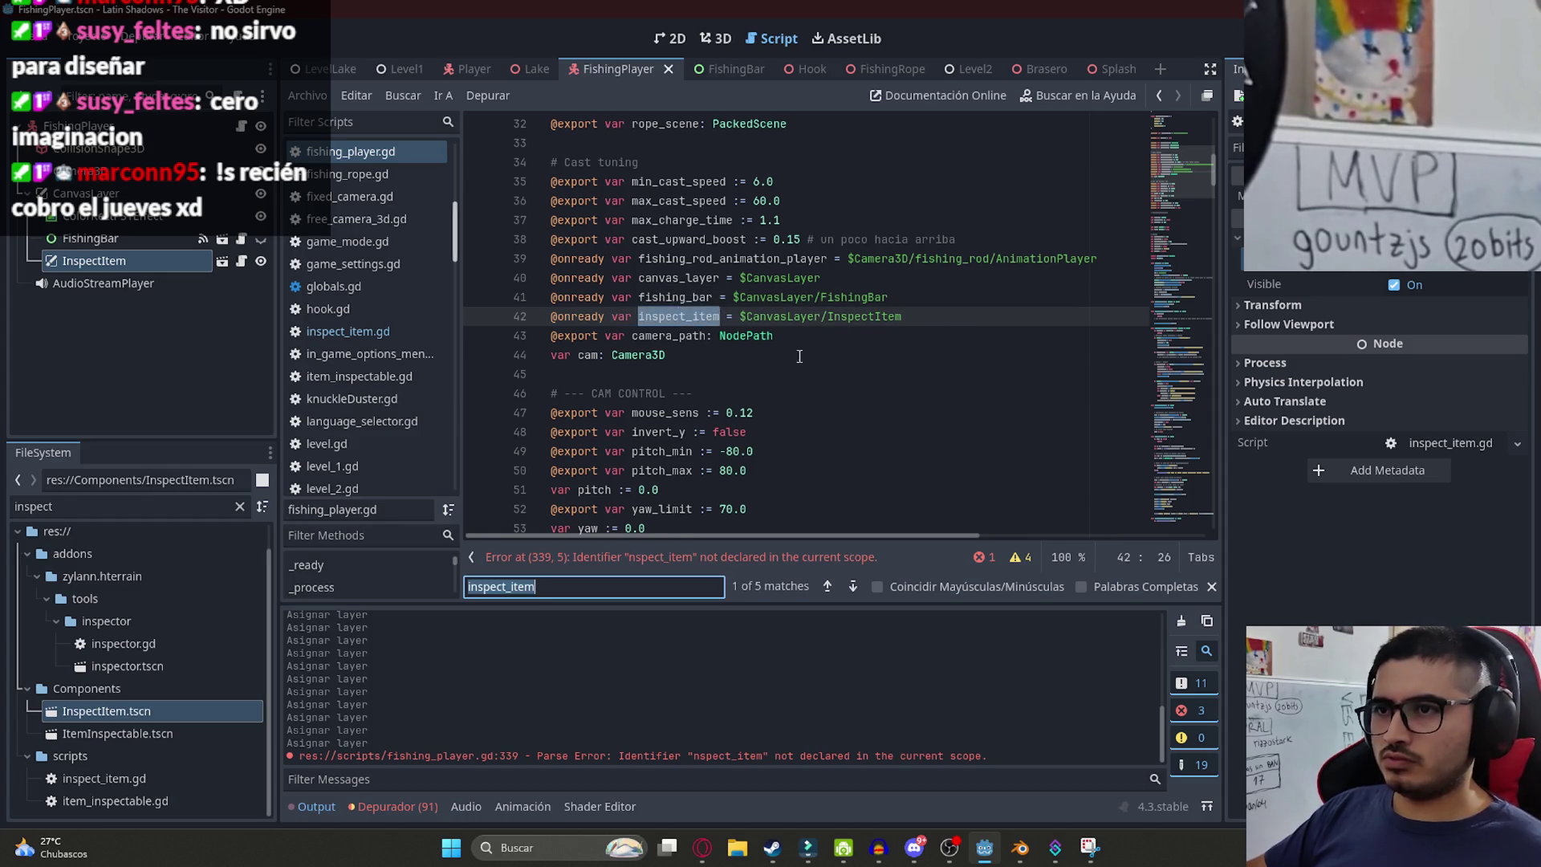
{"action": "key", "text": "Return"}
{"action": "key", "text": "Return"}
{"action": "left_click", "coordinate": [585, 316]}
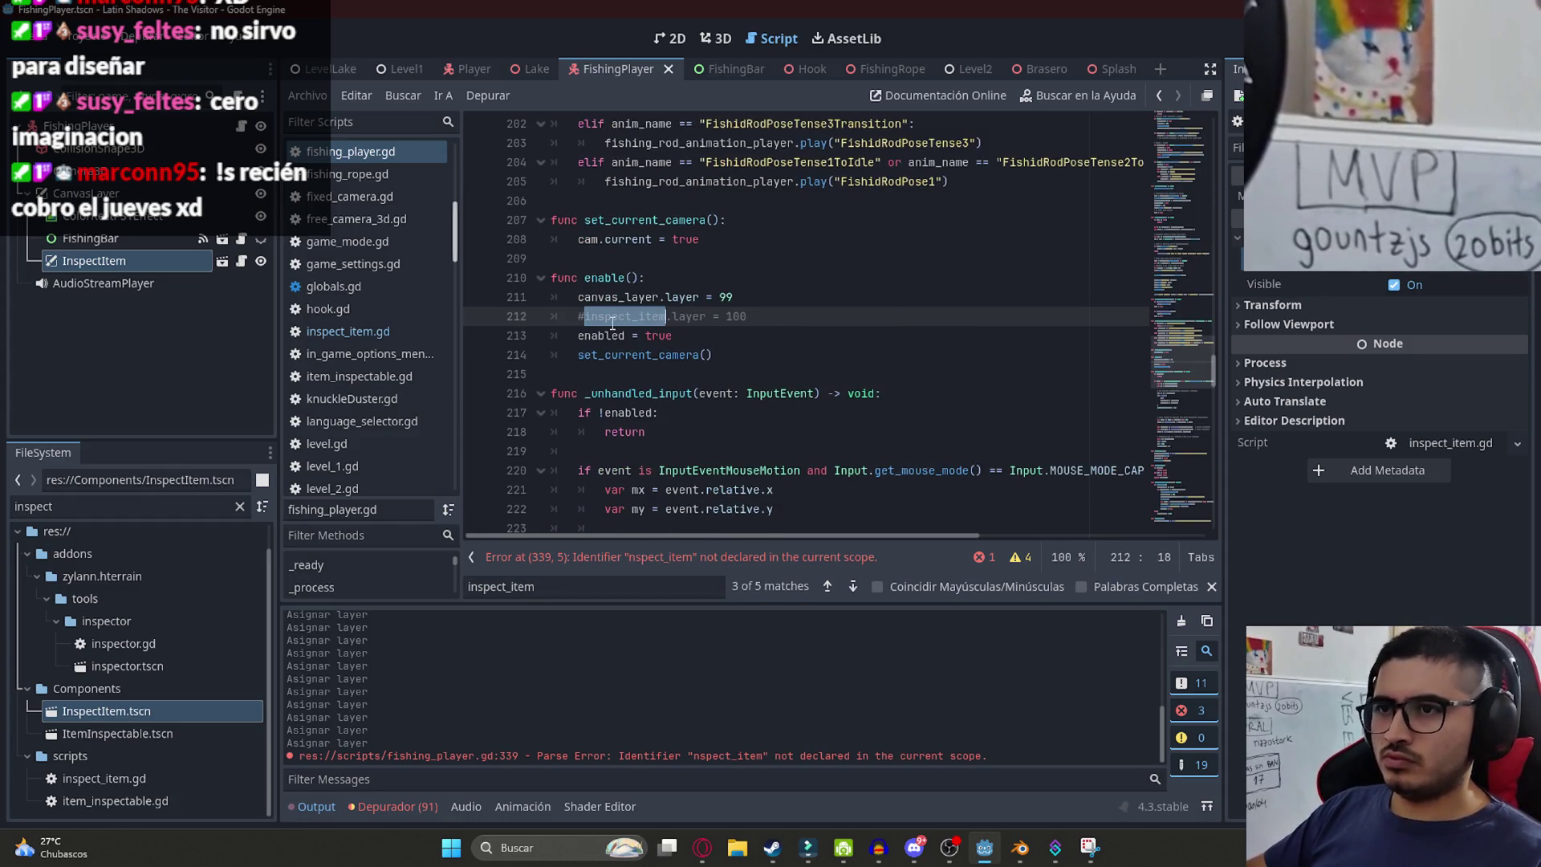
{"action": "key", "text": "BackSpace"}
{"action": "type", "text": "5"}
- Fix the nspect_item typo to inspect_item on line 339
{"action": "key", "text": "Return"}
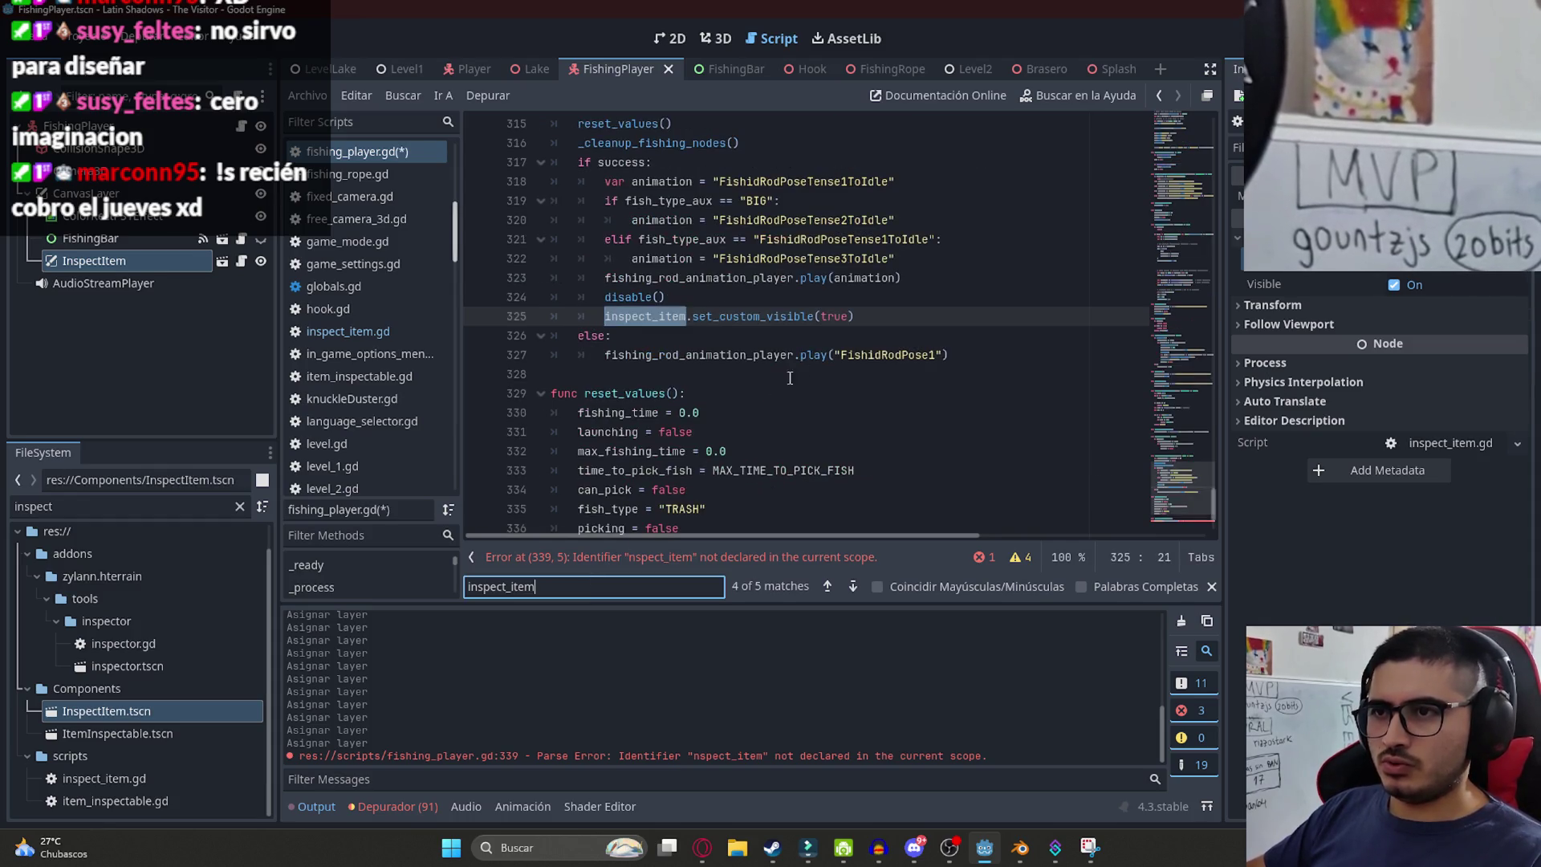
{"action": "key", "text": "Return"}
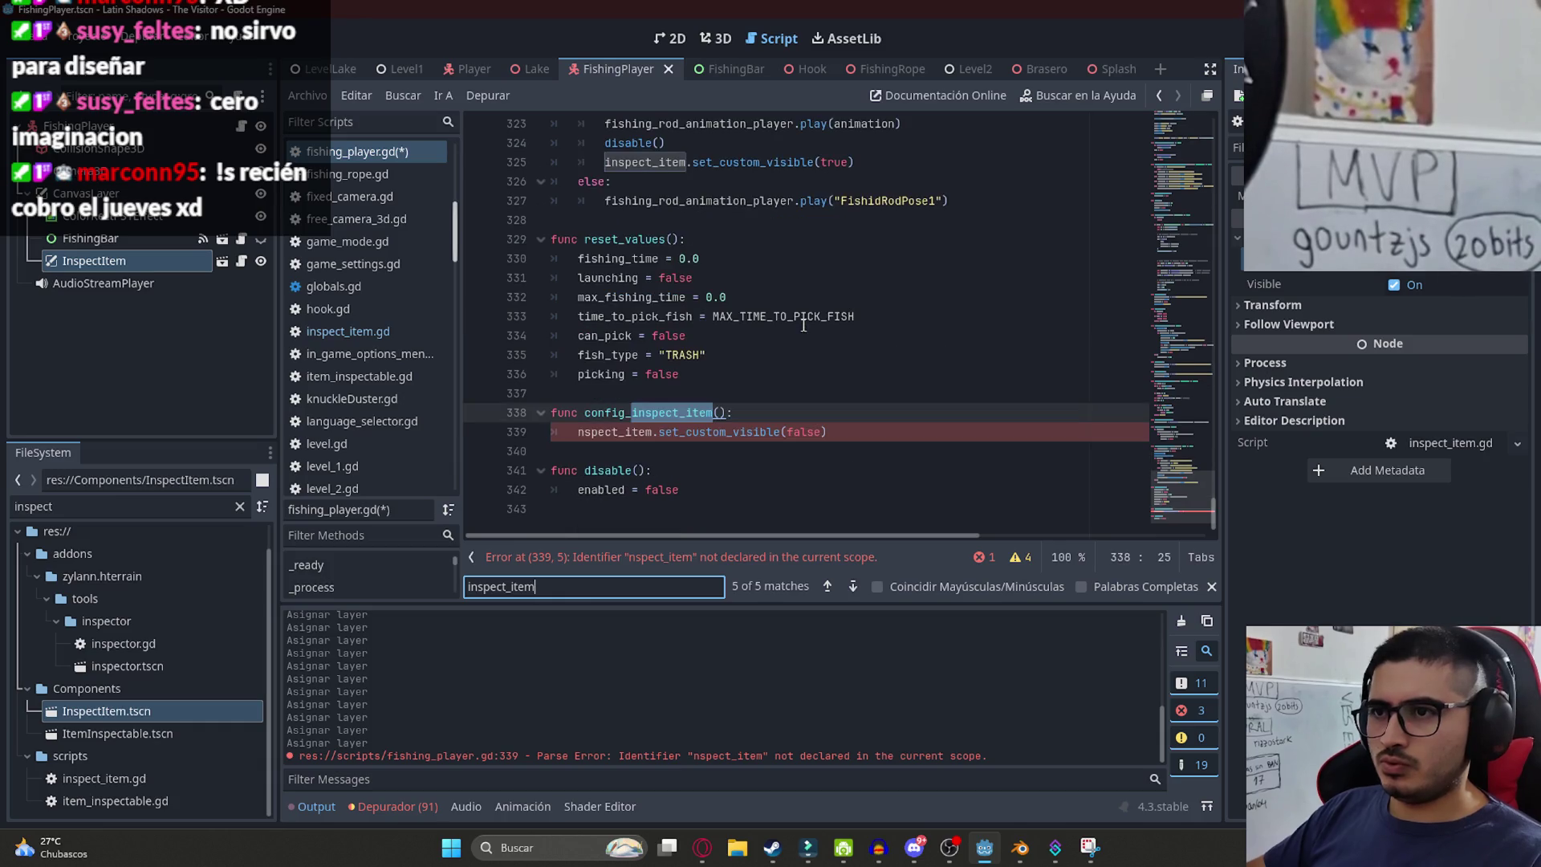
{"action": "left_click", "coordinate": [575, 434]}
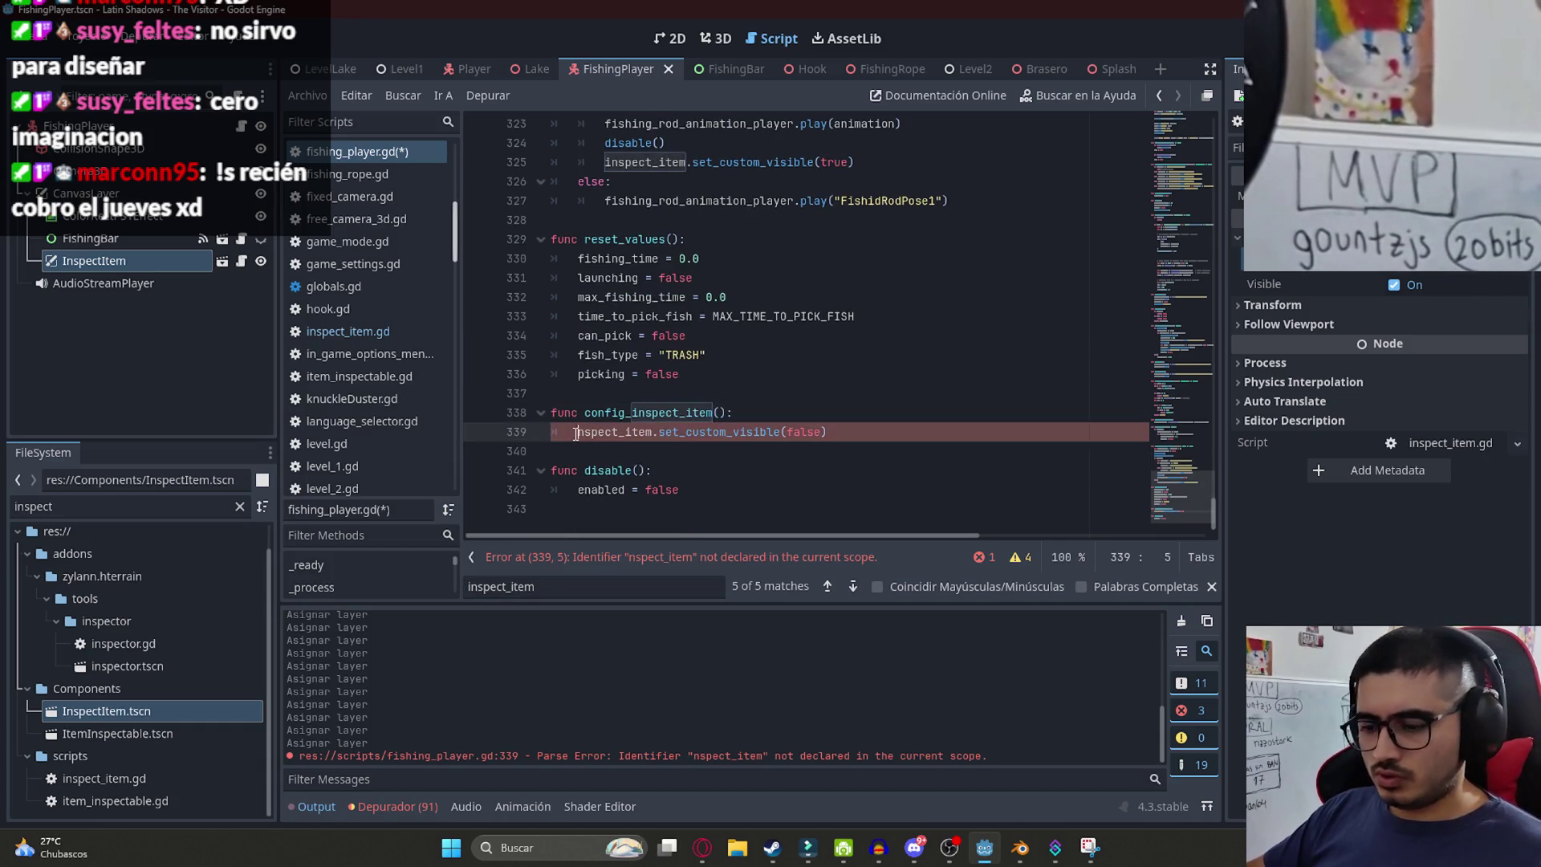
{"action": "type", "text": "i"}
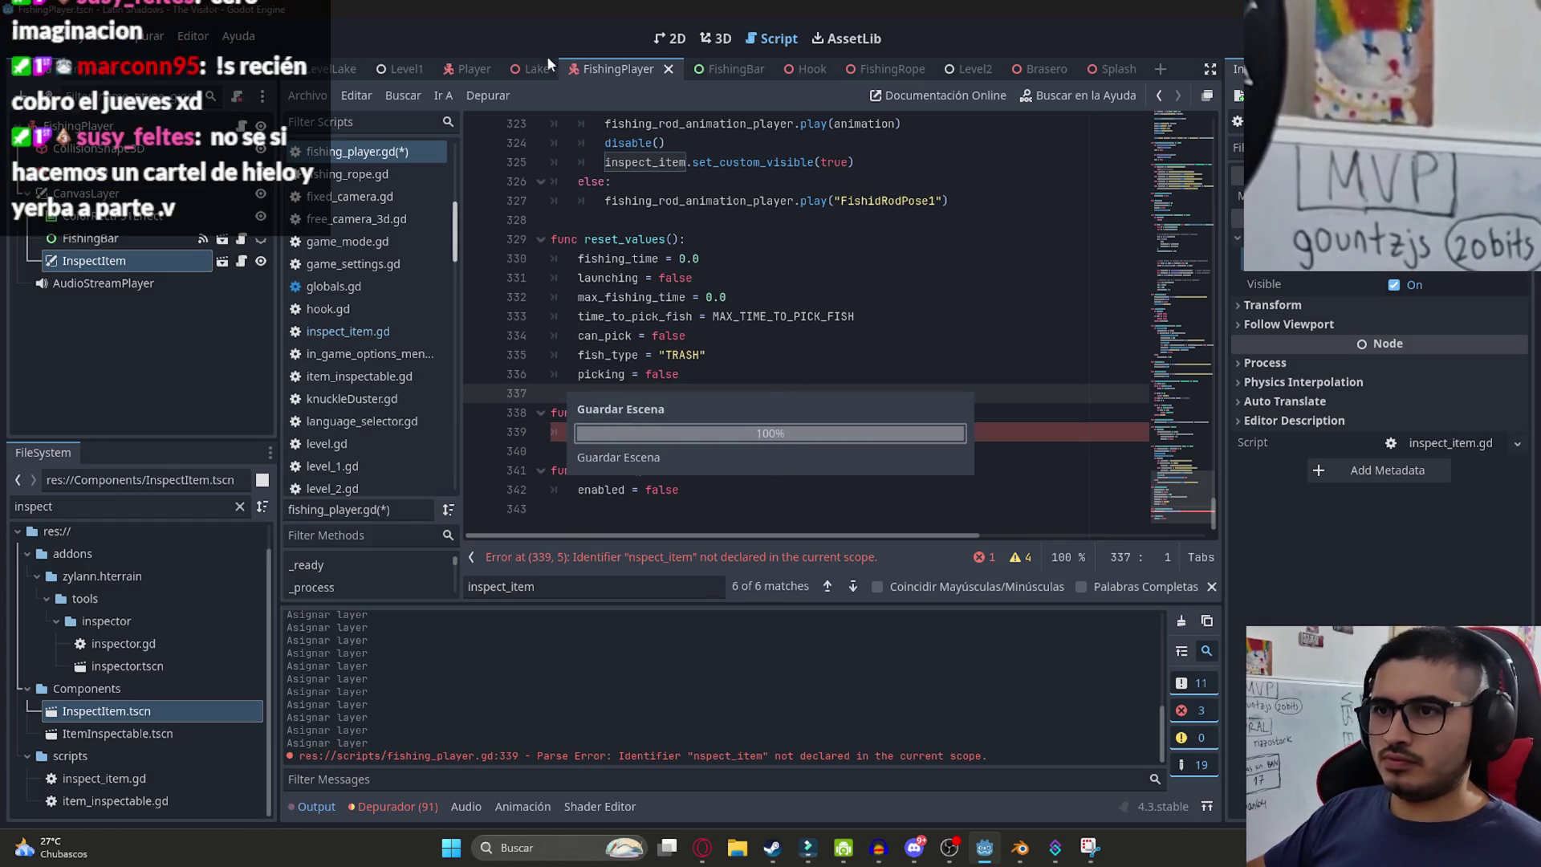
{"action": "left_click", "coordinate": [805, 399]}
- Play the LevelLake scene from its tab's context menu
{"action": "left_click", "coordinate": [320, 73]}
{"action": "right_click", "coordinate": [320, 73]}
{"action": "left_click", "coordinate": [411, 196]}
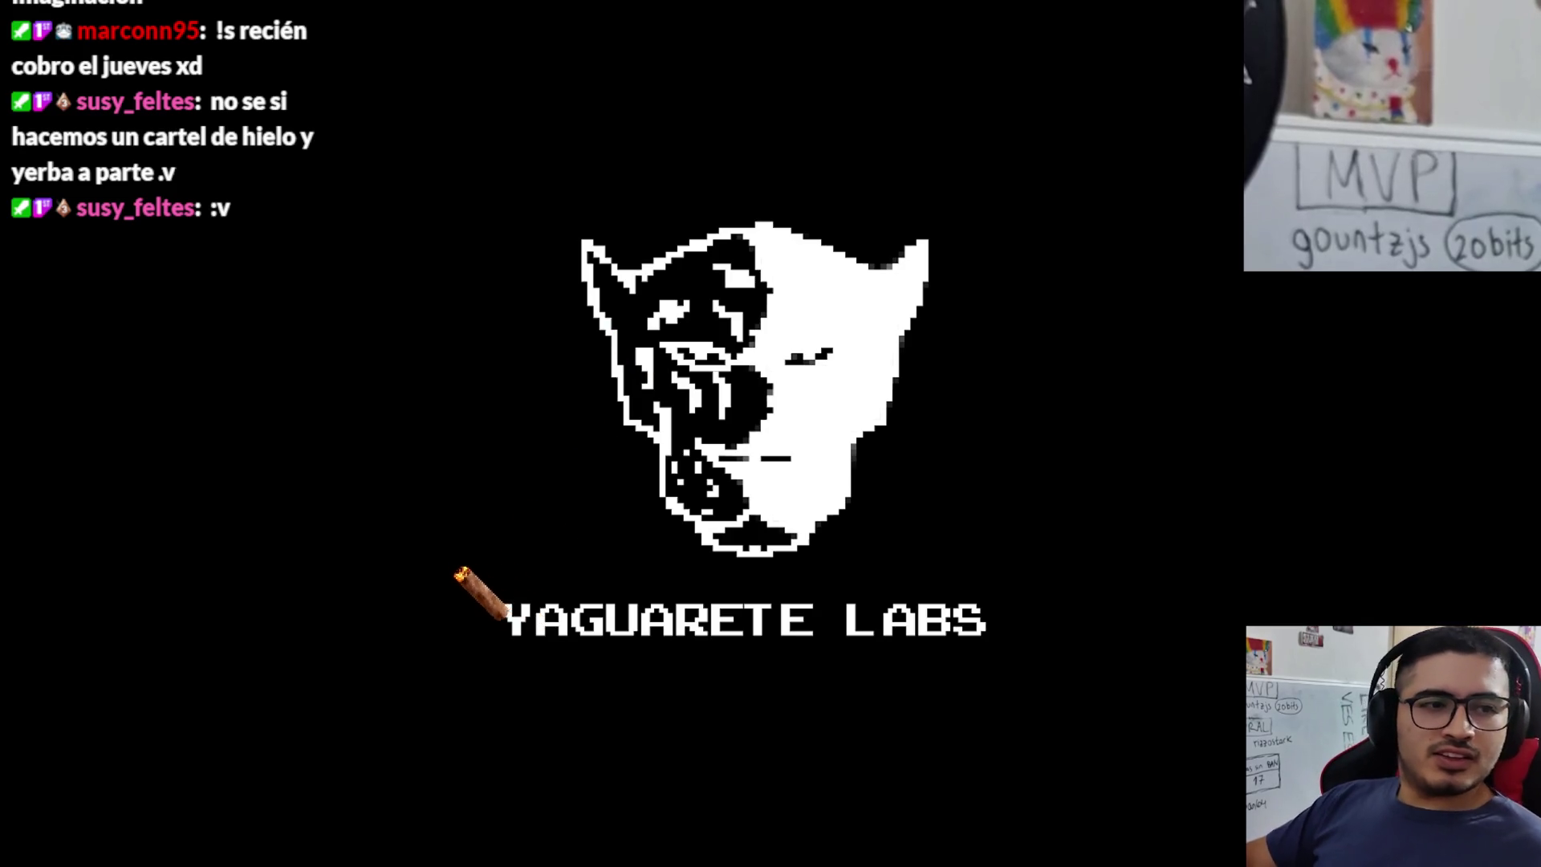
- Walk across the mossy bridge to the rod, choose Pescar, then leave the game with the Windows key
{"action": "key", "text": "w"}
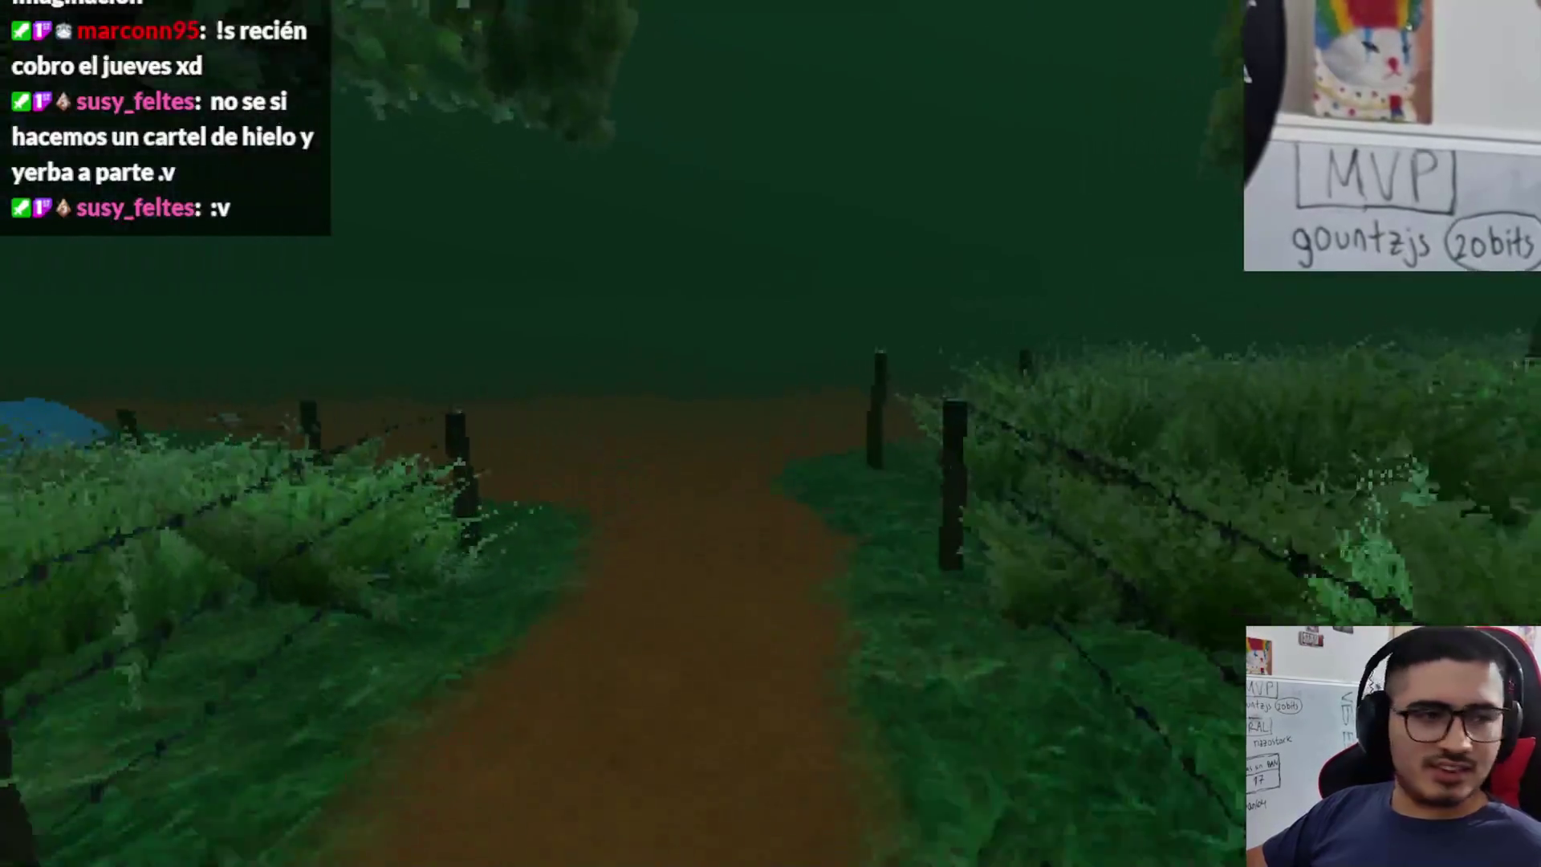
{"action": "key", "text": "w"}
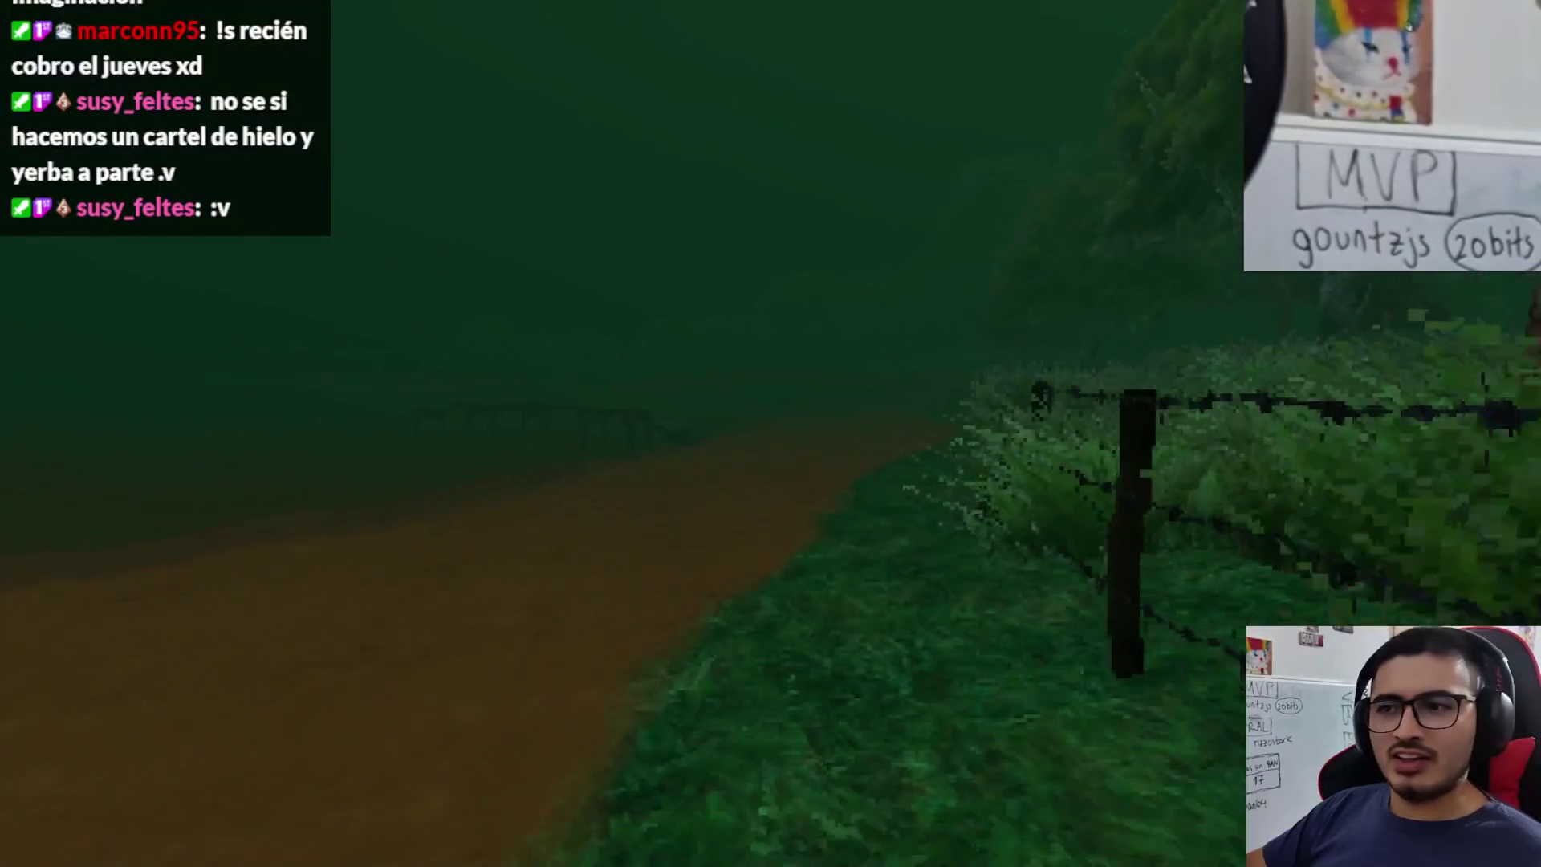
{"action": "key", "text": "w"}
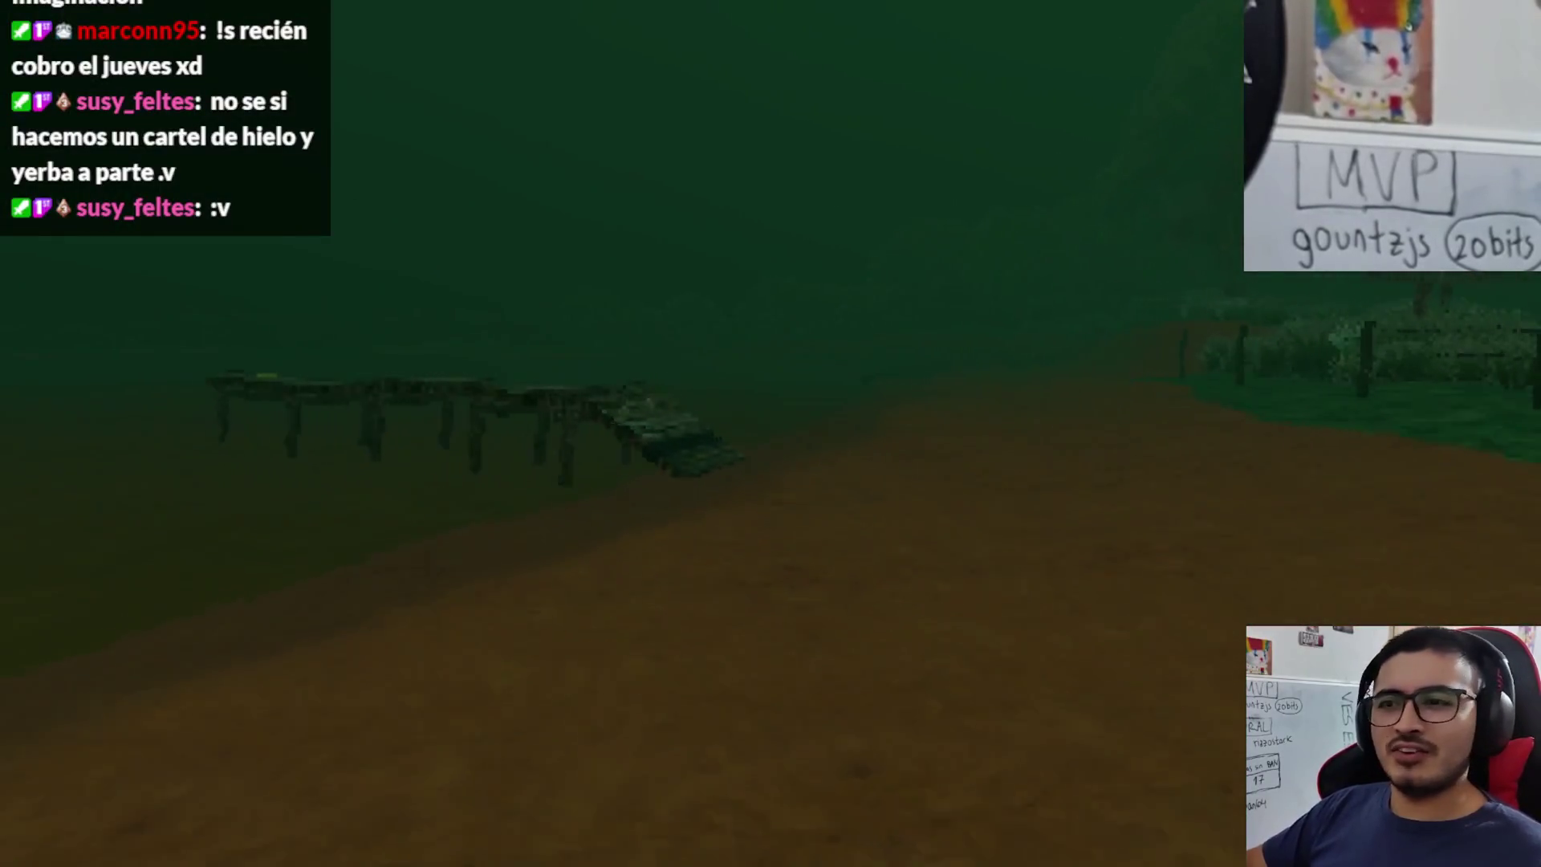
{"action": "key", "text": "w"}
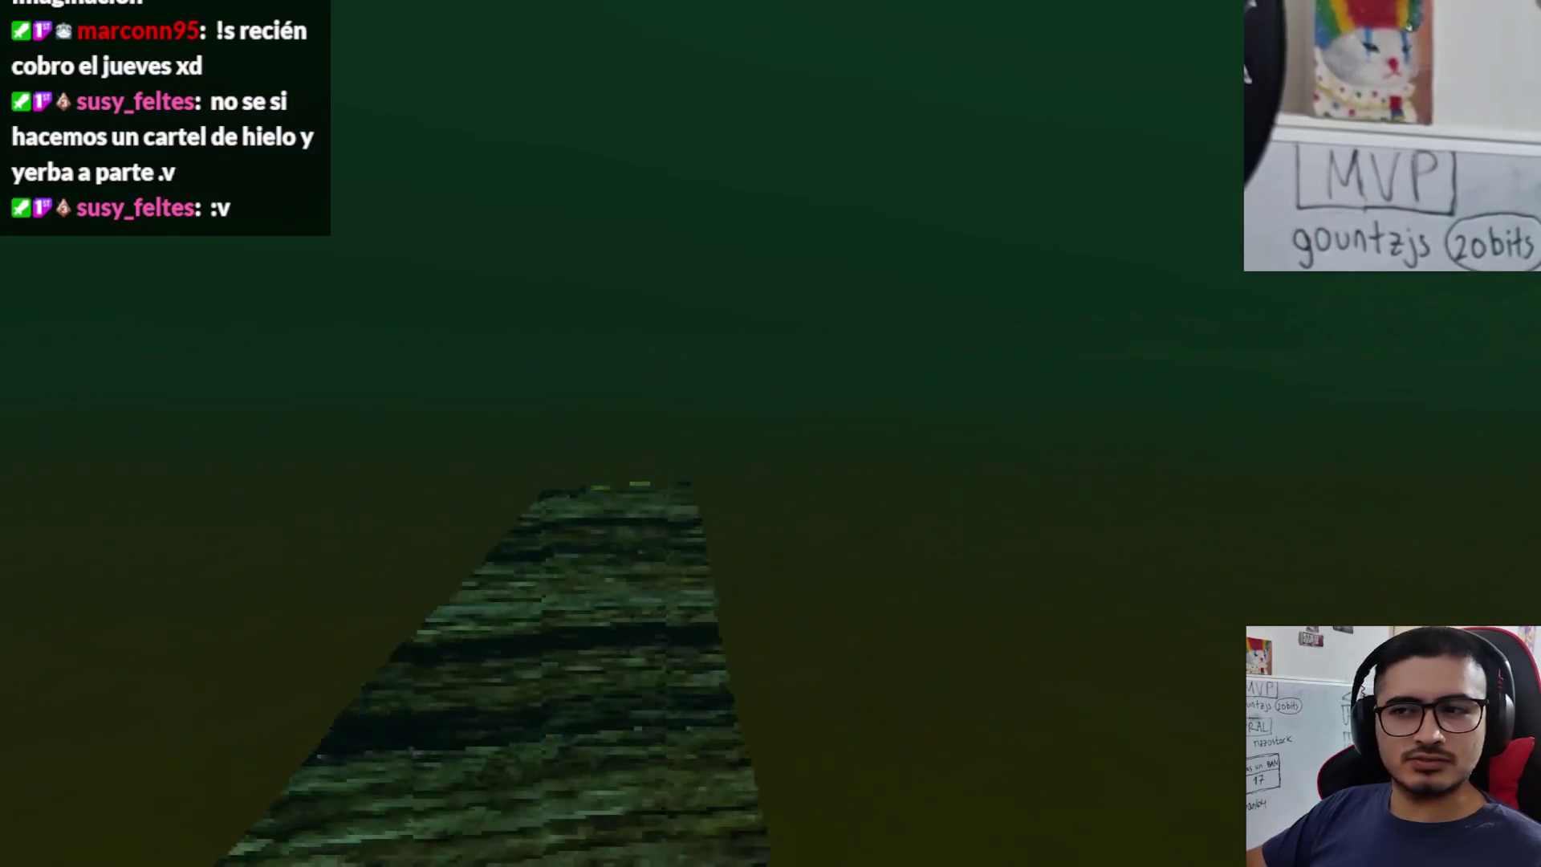
{"action": "key", "text": "e"}
{"action": "left_click", "coordinate": [416, 737]}
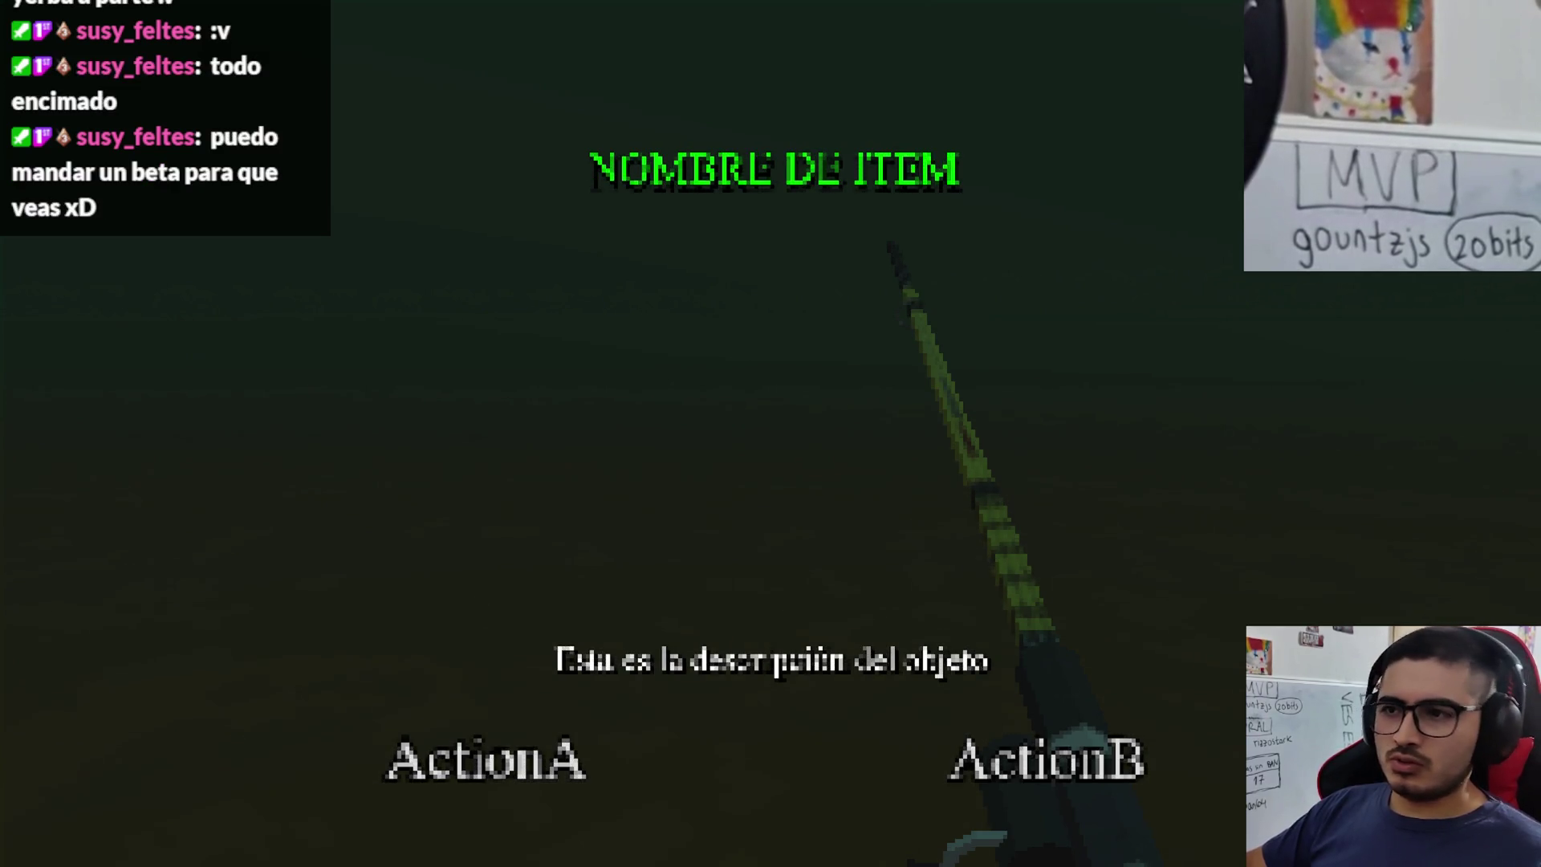
{"action": "key", "text": "super"}
- Back in the editor, expand FishingPlayer > CanvasLayer in the remote tree and select InspectItem
{"action": "mouse_move", "coordinate": [750, 857]}
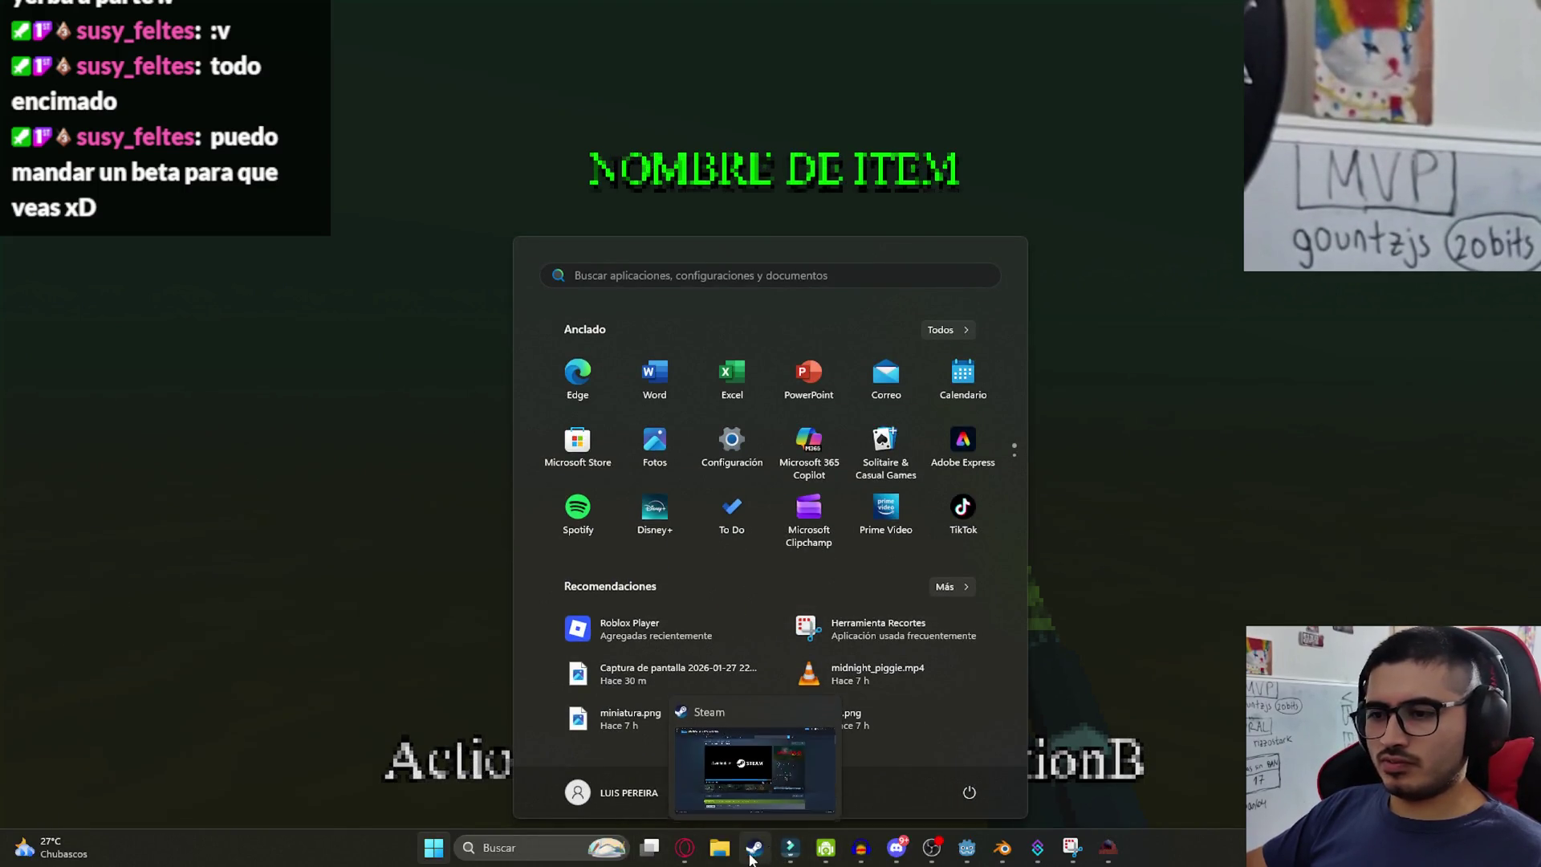
{"action": "left_click", "coordinate": [967, 849]}
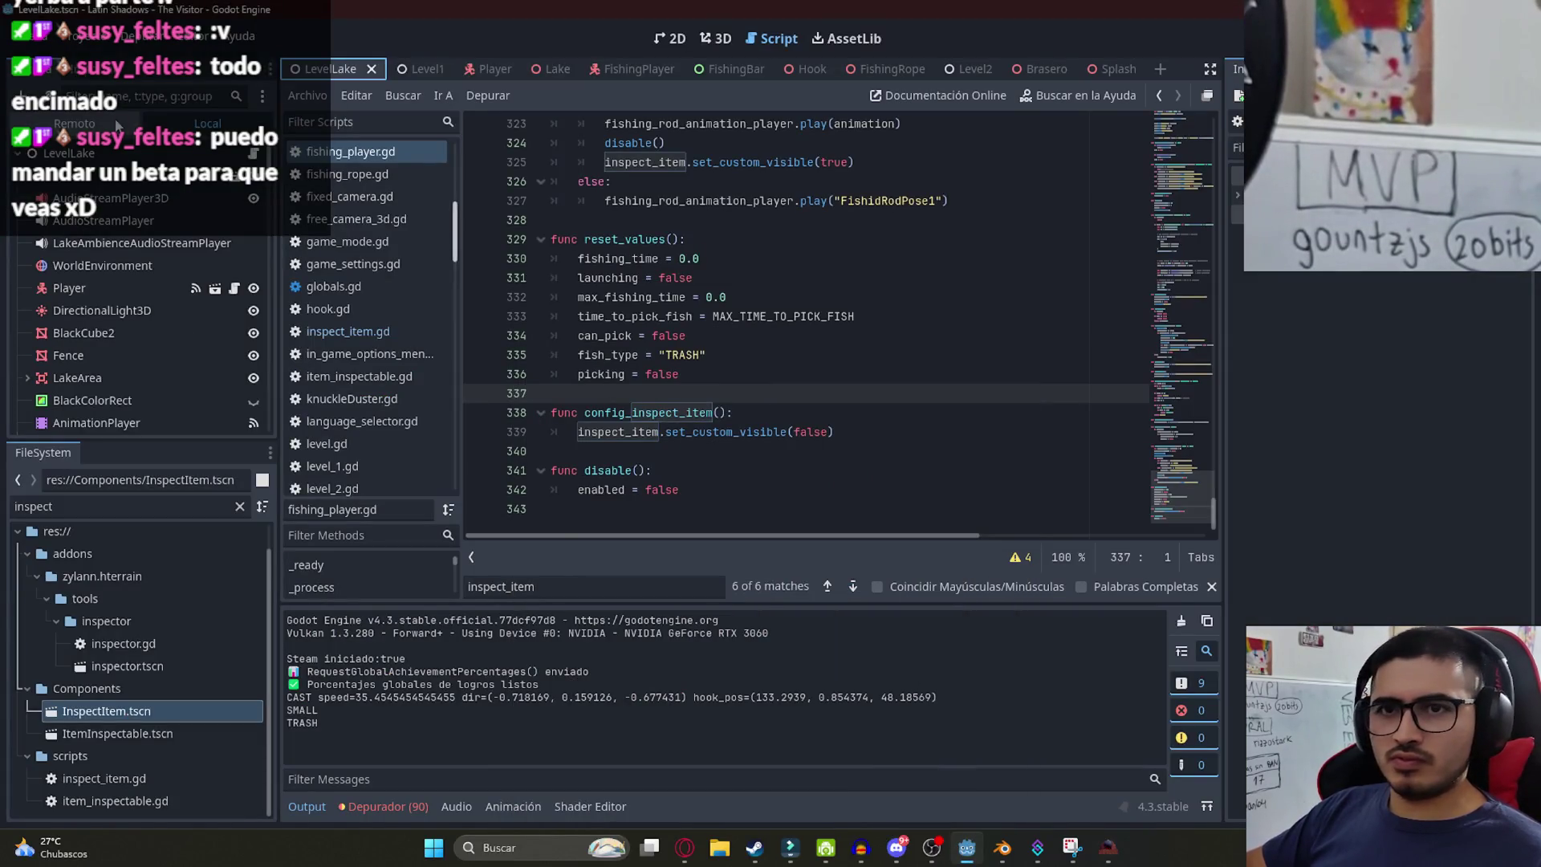
{"action": "scroll", "coordinate": [169, 336], "scroll_direction": "down", "scroll_amount": 10}
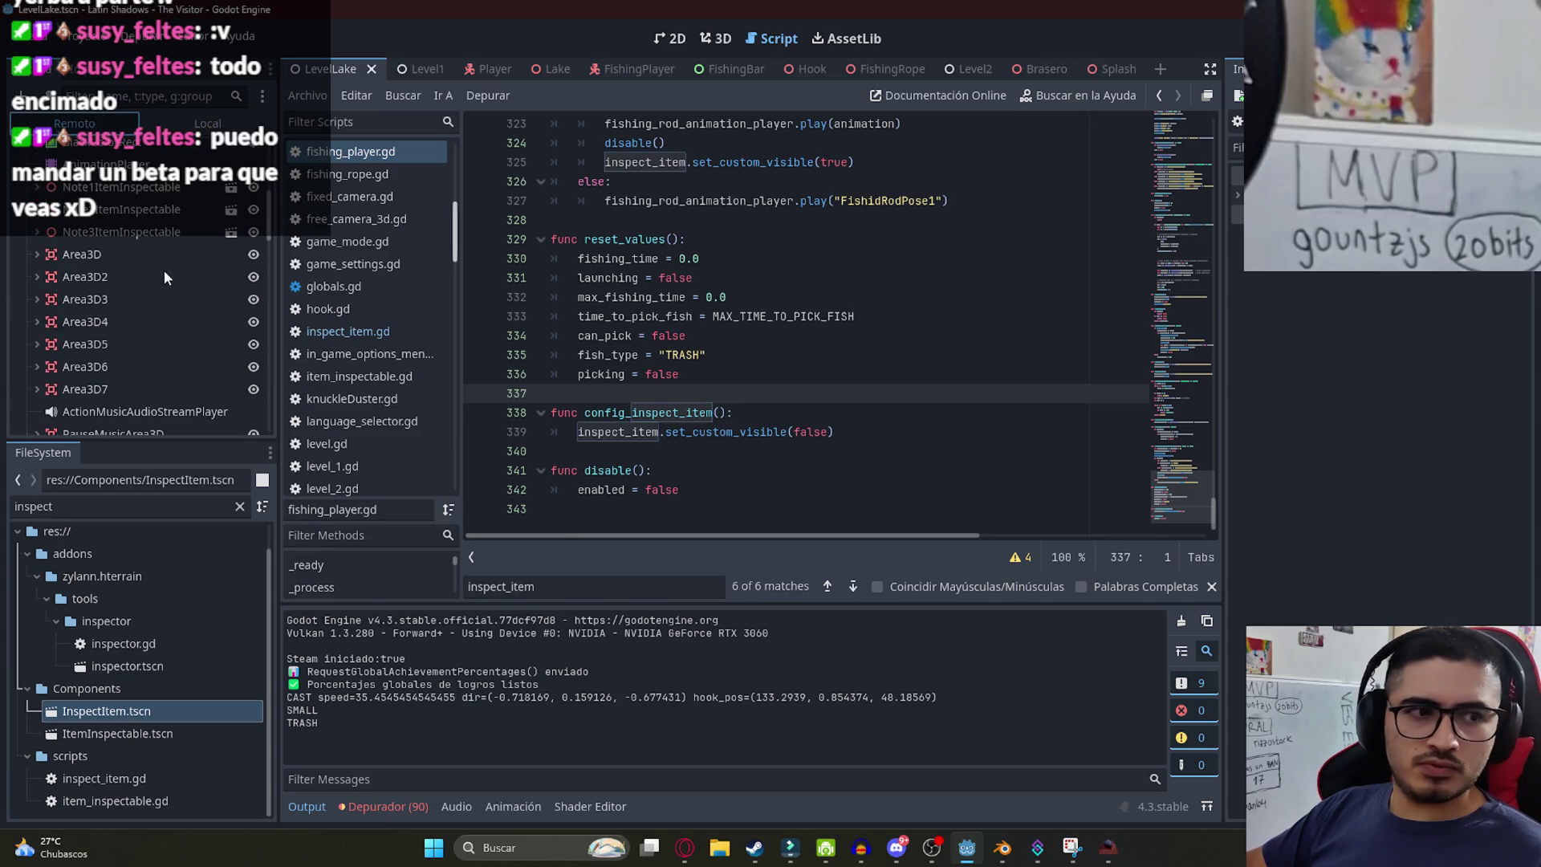
{"action": "scroll", "coordinate": [154, 325], "scroll_direction": "down", "scroll_amount": 10}
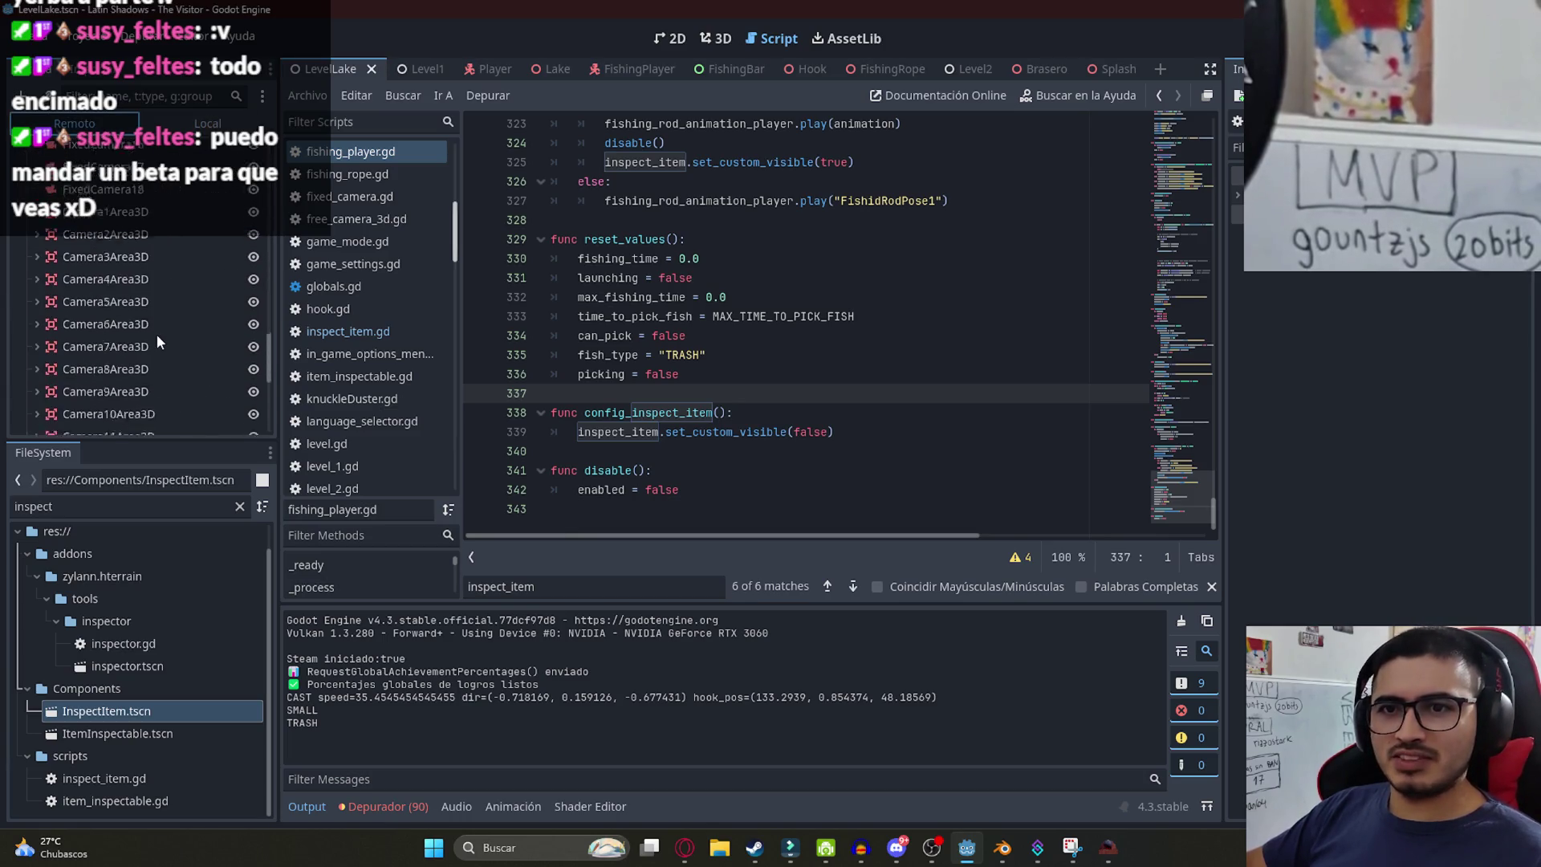
{"action": "left_click", "coordinate": [113, 375]}
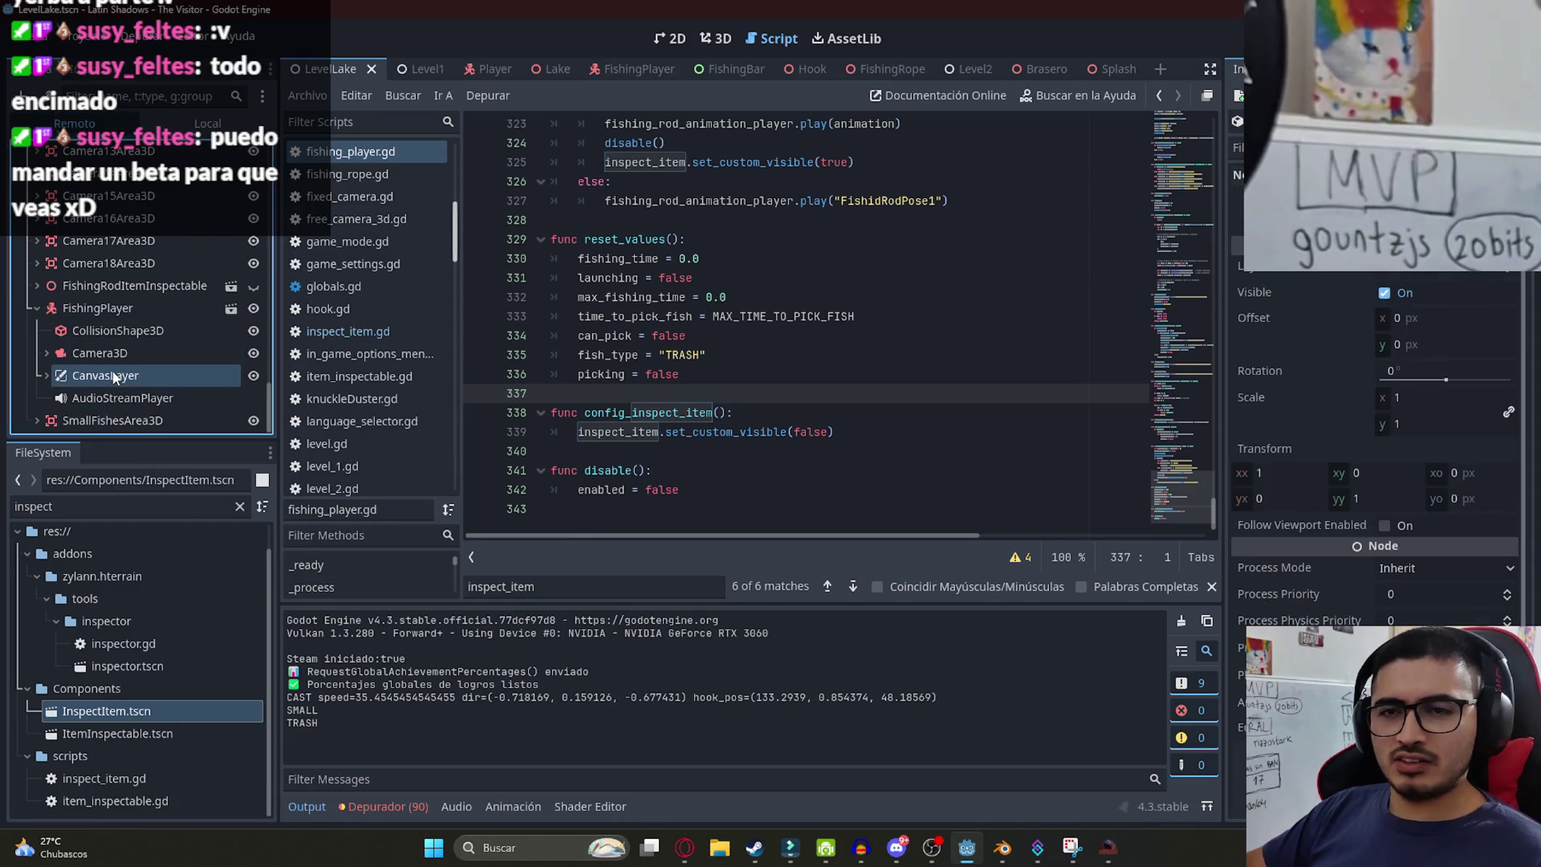
{"action": "scroll", "coordinate": [105, 371], "scroll_direction": "up", "scroll_amount": 3}
{"action": "scroll", "coordinate": [103, 371], "scroll_direction": "down", "scroll_amount": 3}
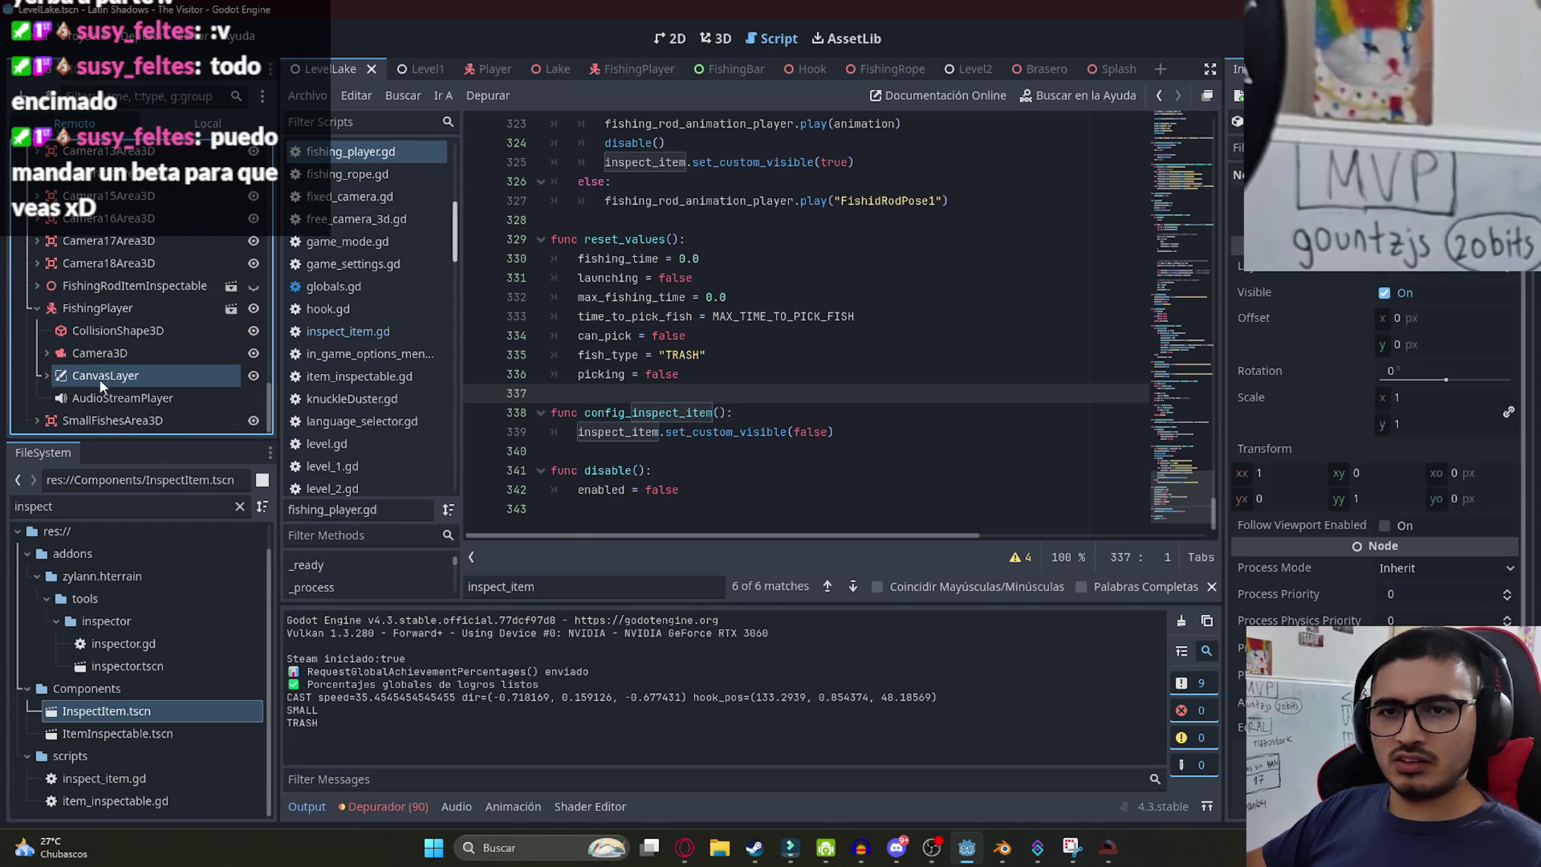
{"action": "left_click", "coordinate": [46, 375]}
{"action": "scroll", "coordinate": [47, 375], "scroll_direction": "down", "scroll_amount": 2}
{"action": "left_click", "coordinate": [48, 375]}
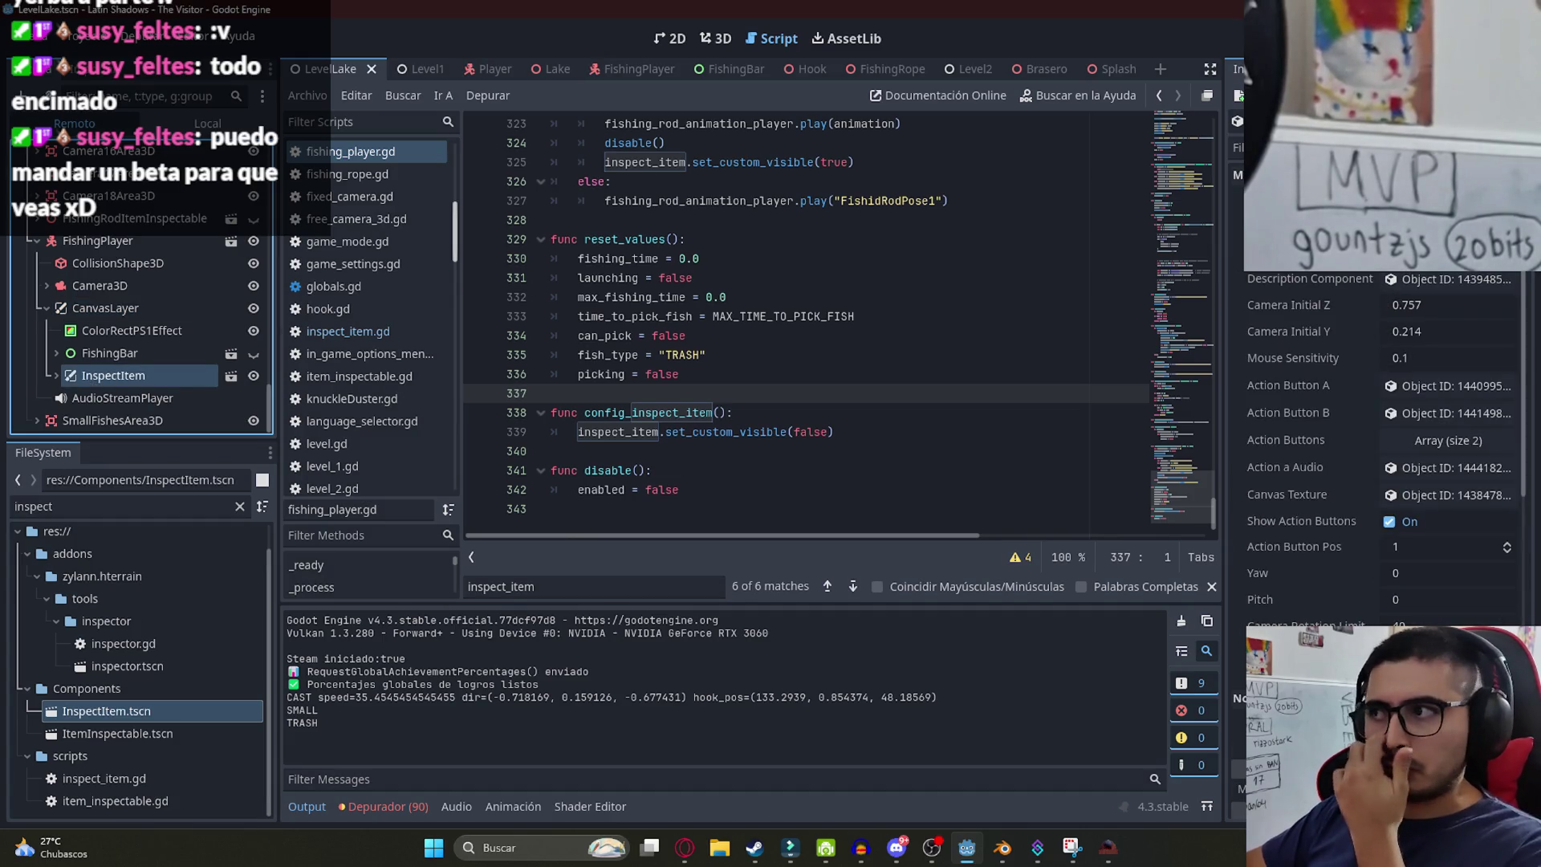
- Set InspectItem's CanvasLayer Layer to 80, checking the running game along the way
{"action": "scroll", "coordinate": [1525, 361], "scroll_direction": "down", "scroll_amount": 5}
{"action": "scroll", "coordinate": [1534, 321], "scroll_direction": "up", "scroll_amount": 5}
{"action": "scroll", "coordinate": [1444, 361], "scroll_direction": "down", "scroll_amount": 5}
{"action": "left_click", "coordinate": [1437, 342]}
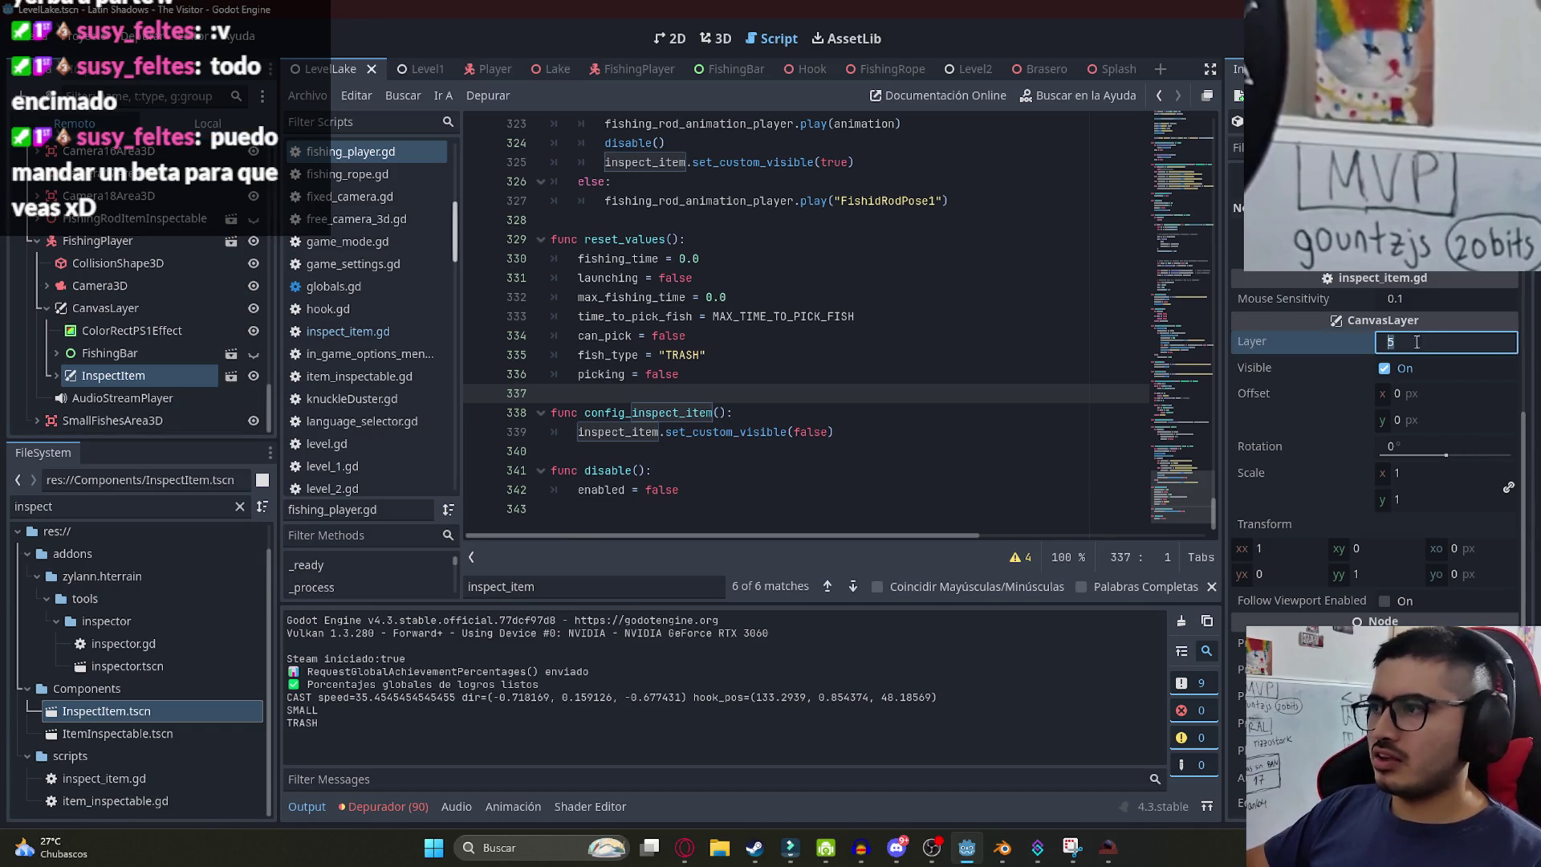
{"action": "key", "text": "F5"}
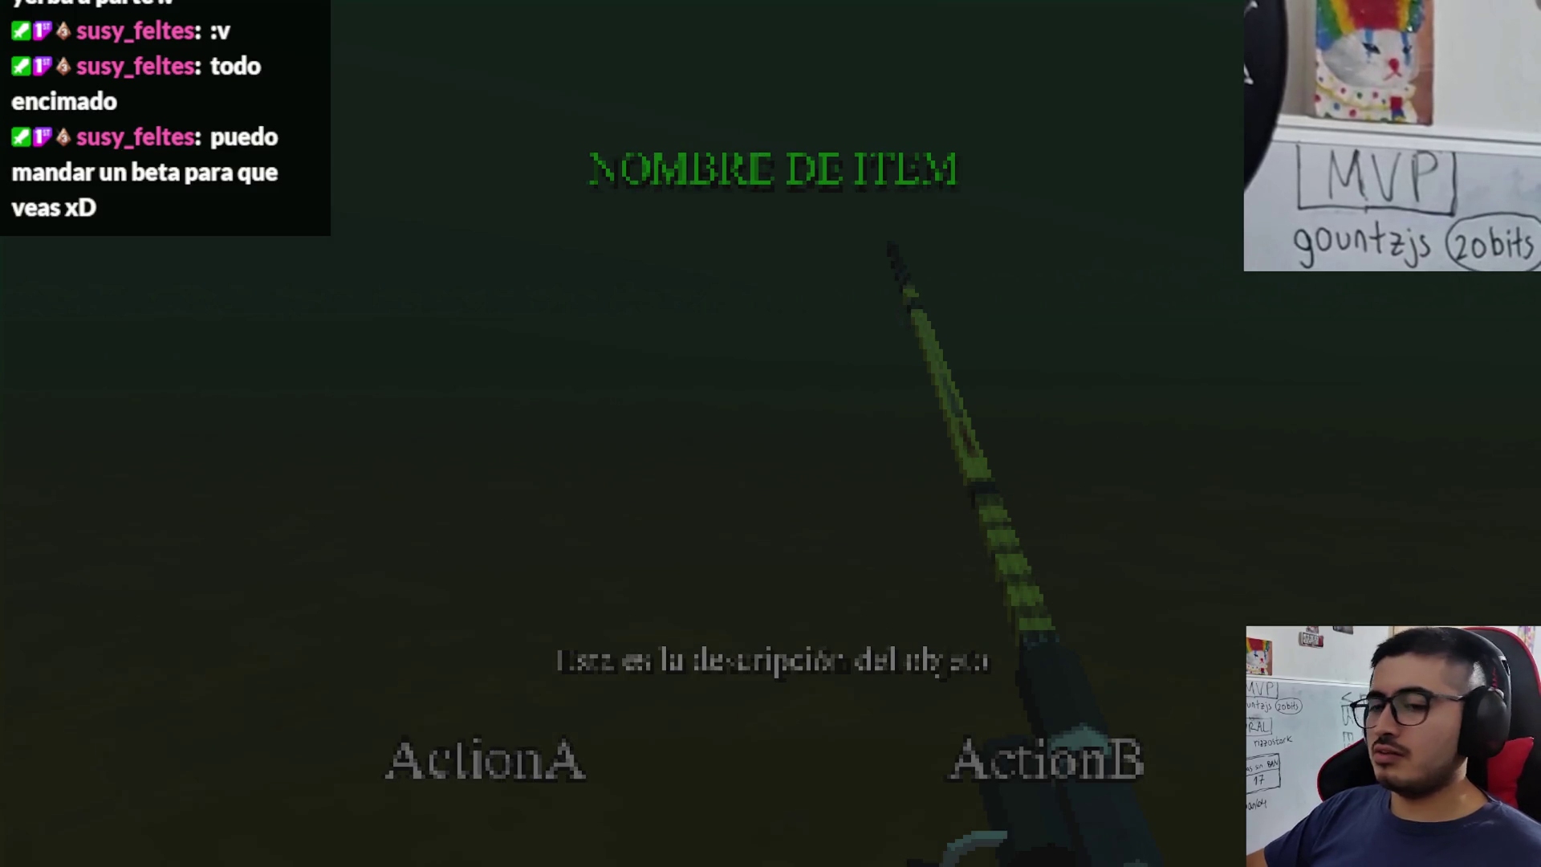
{"action": "key", "text": "alt+F4"}
{"action": "left_click", "coordinate": [1443, 343]}
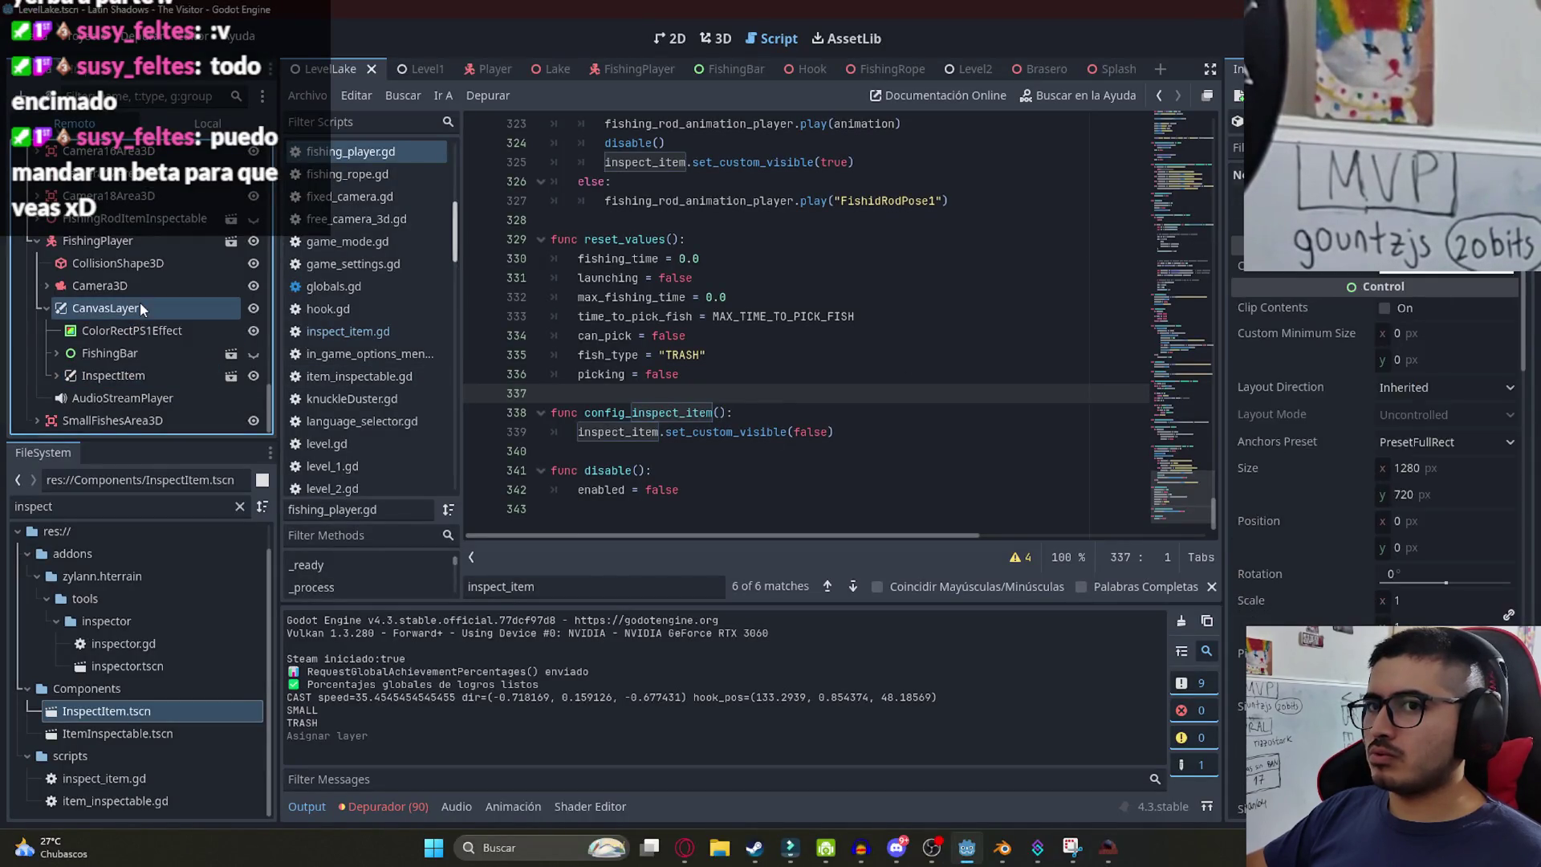
- Select InspectItem, stop the game with F8, and return to fishing_player.gd via the 2D view
{"action": "left_click", "coordinate": [137, 374]}
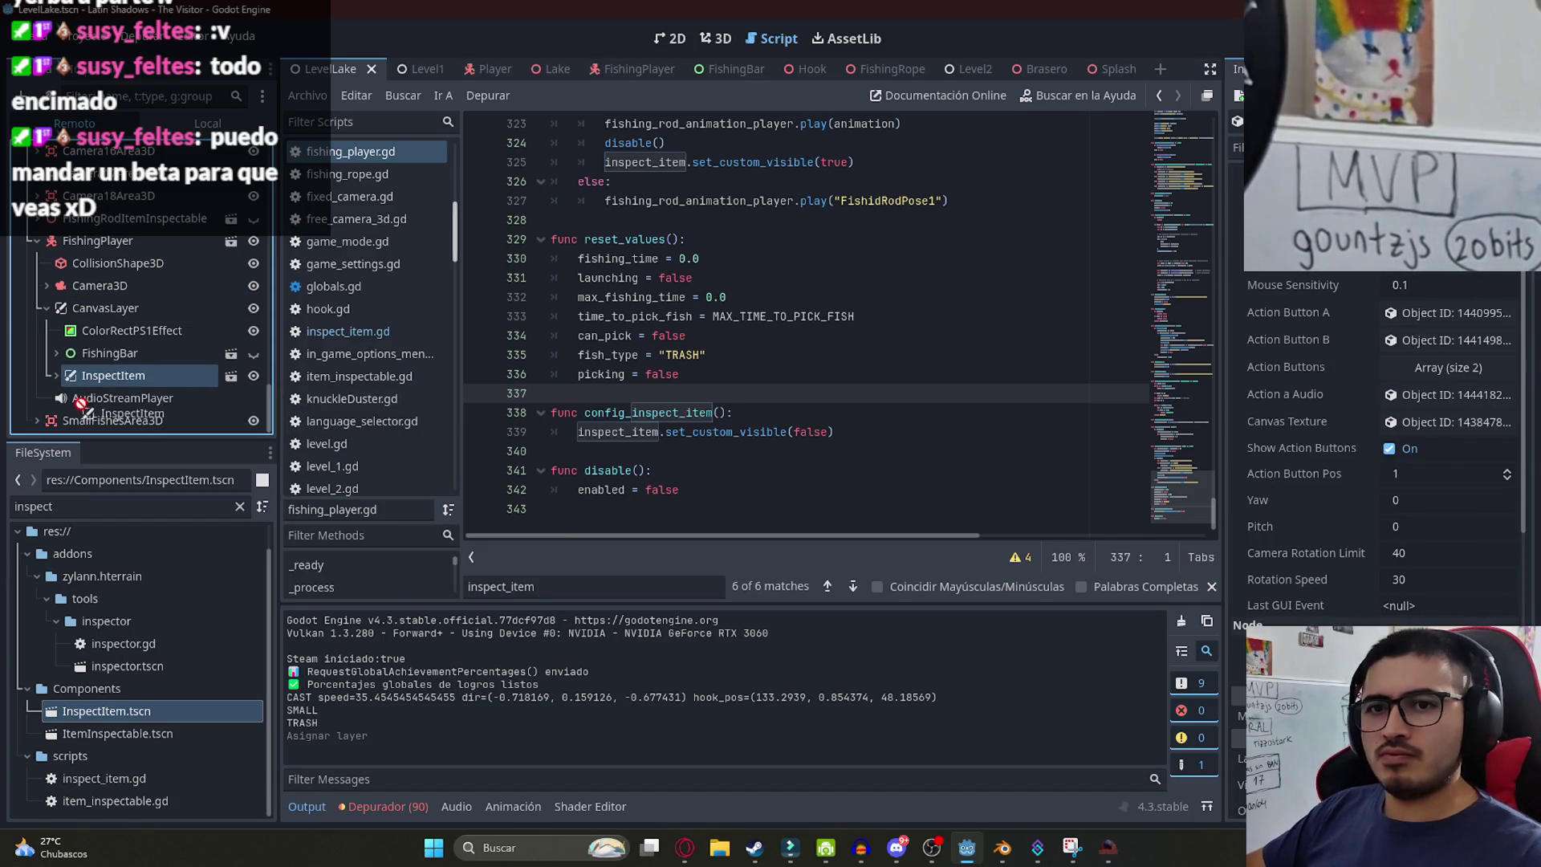
{"action": "key", "text": "F8"}
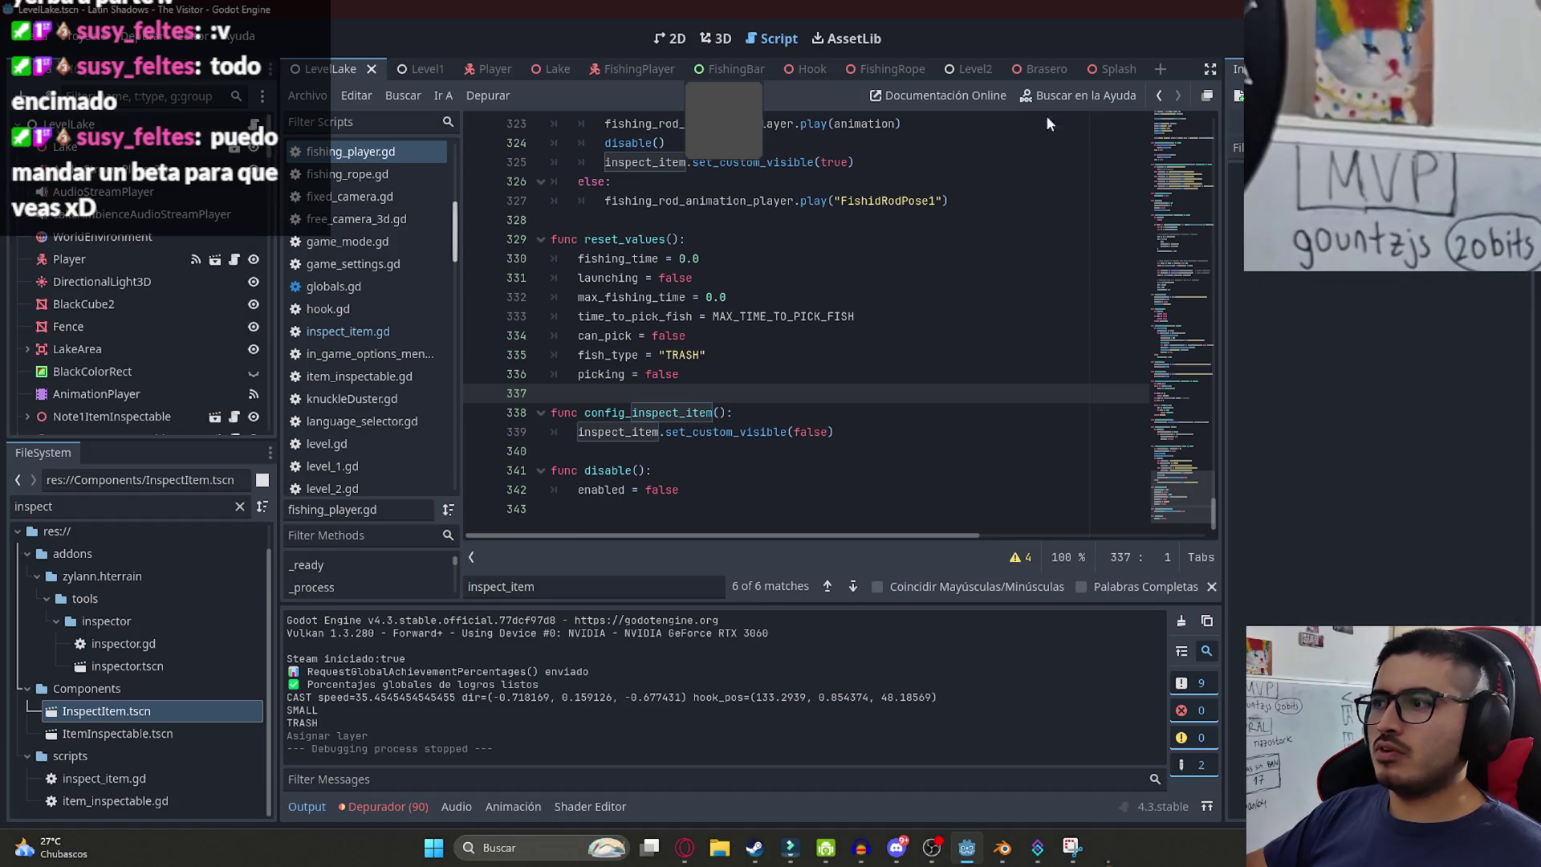
{"action": "left_click", "coordinate": [647, 278]}
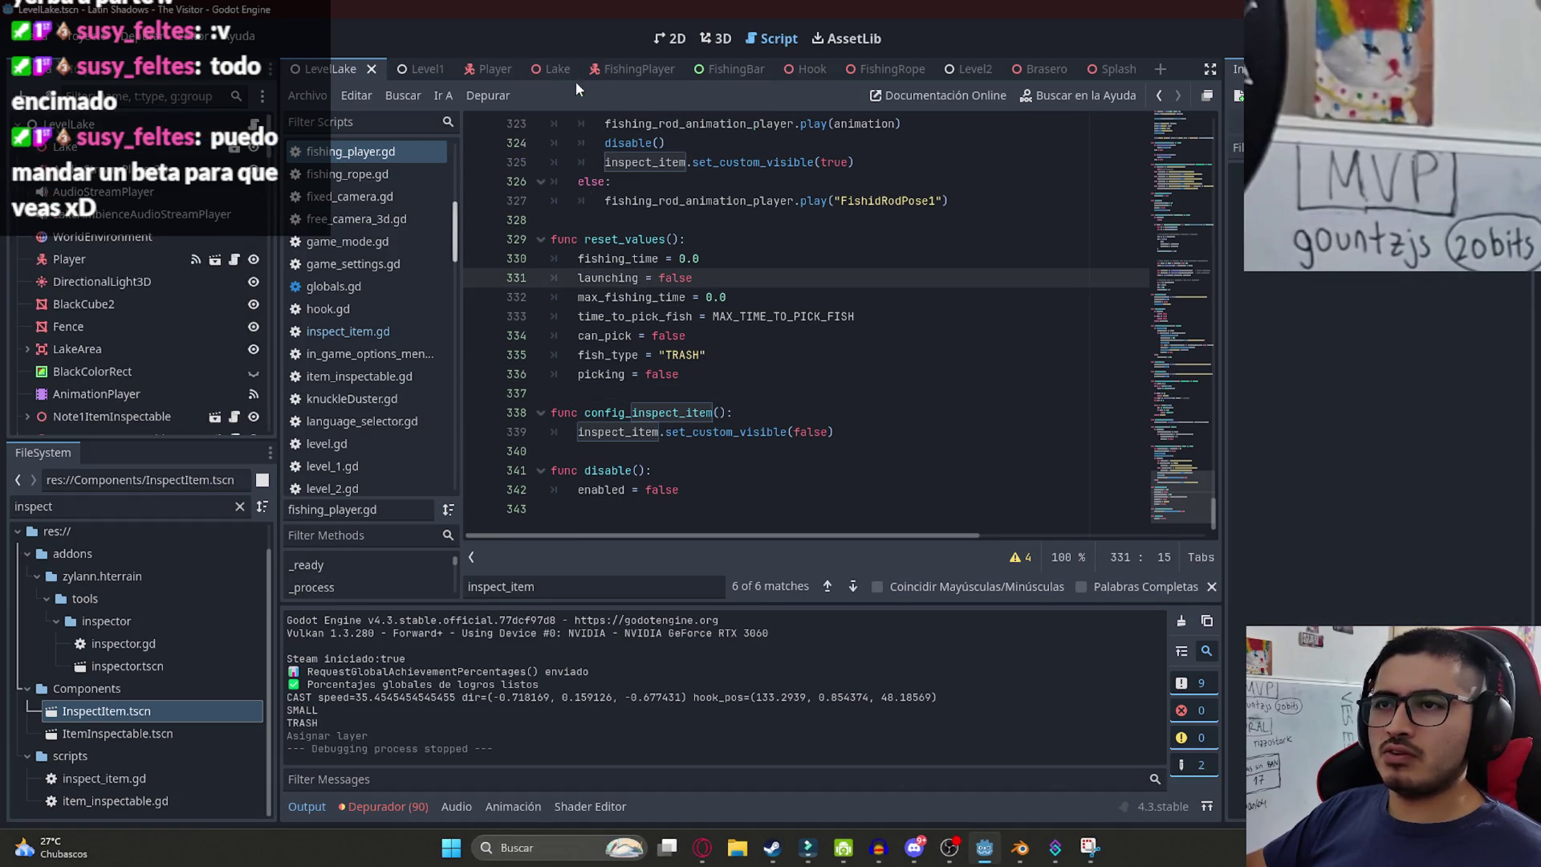
{"action": "left_click", "coordinate": [678, 40]}
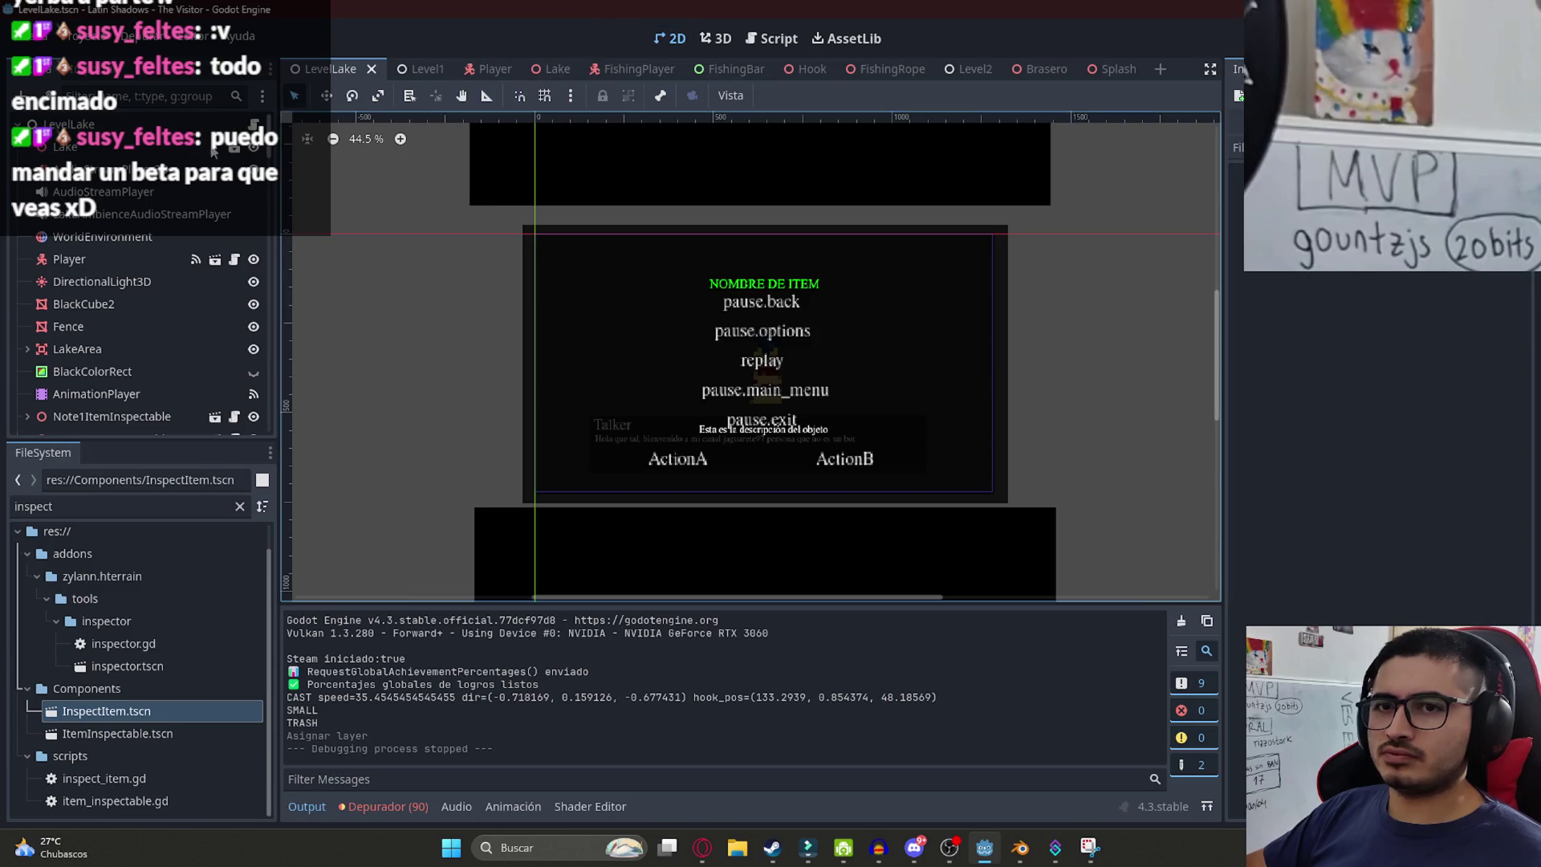
{"action": "left_click", "coordinate": [772, 38]}
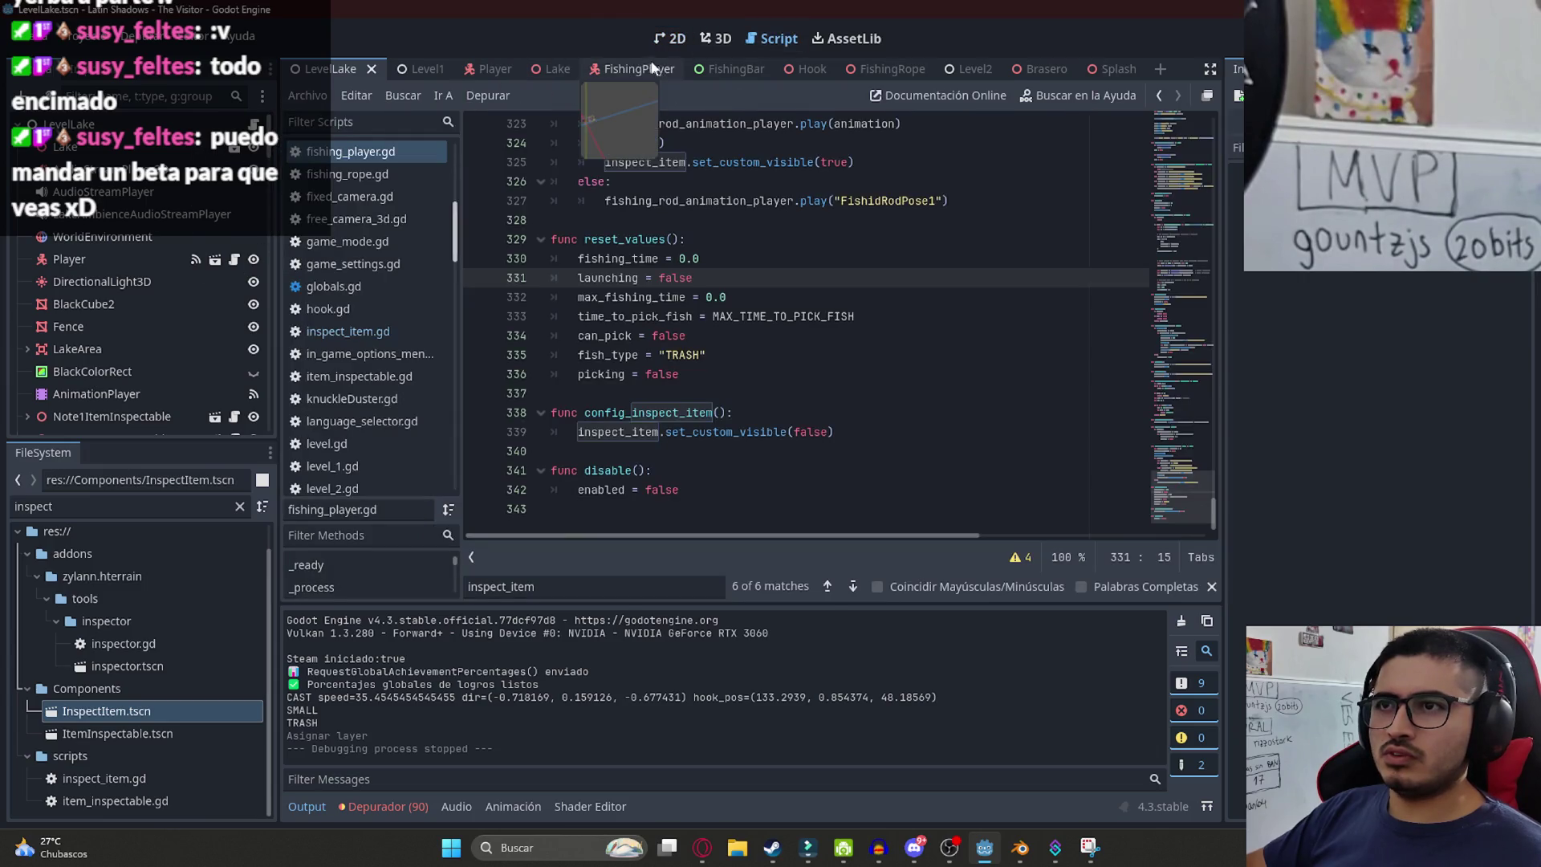
- In the FishingPlayer scene, move InspectItem under the CanvasLayer node
{"action": "left_click", "coordinate": [631, 70]}
{"action": "left_click", "coordinate": [104, 197]}
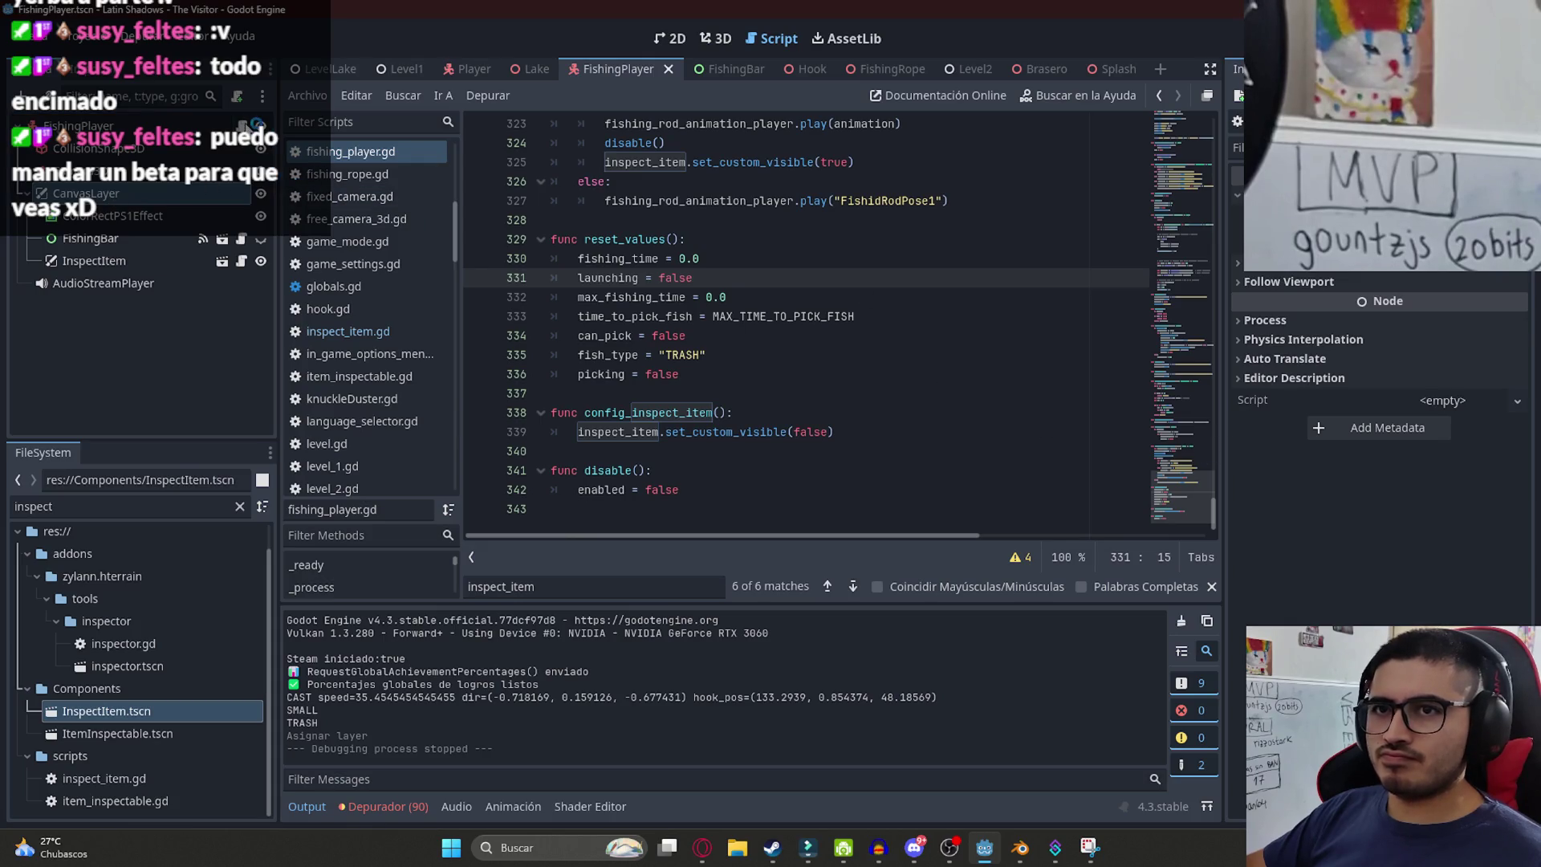
{"action": "mouse_move", "coordinate": [105, 259]}
{"action": "left_mouse_down"}
{"action": "mouse_move", "coordinate": [89, 195]}
{"action": "mouse_move", "coordinate": [85, 239]}
{"action": "left_mouse_up"}
{"action": "left_click", "coordinate": [36, 216]}
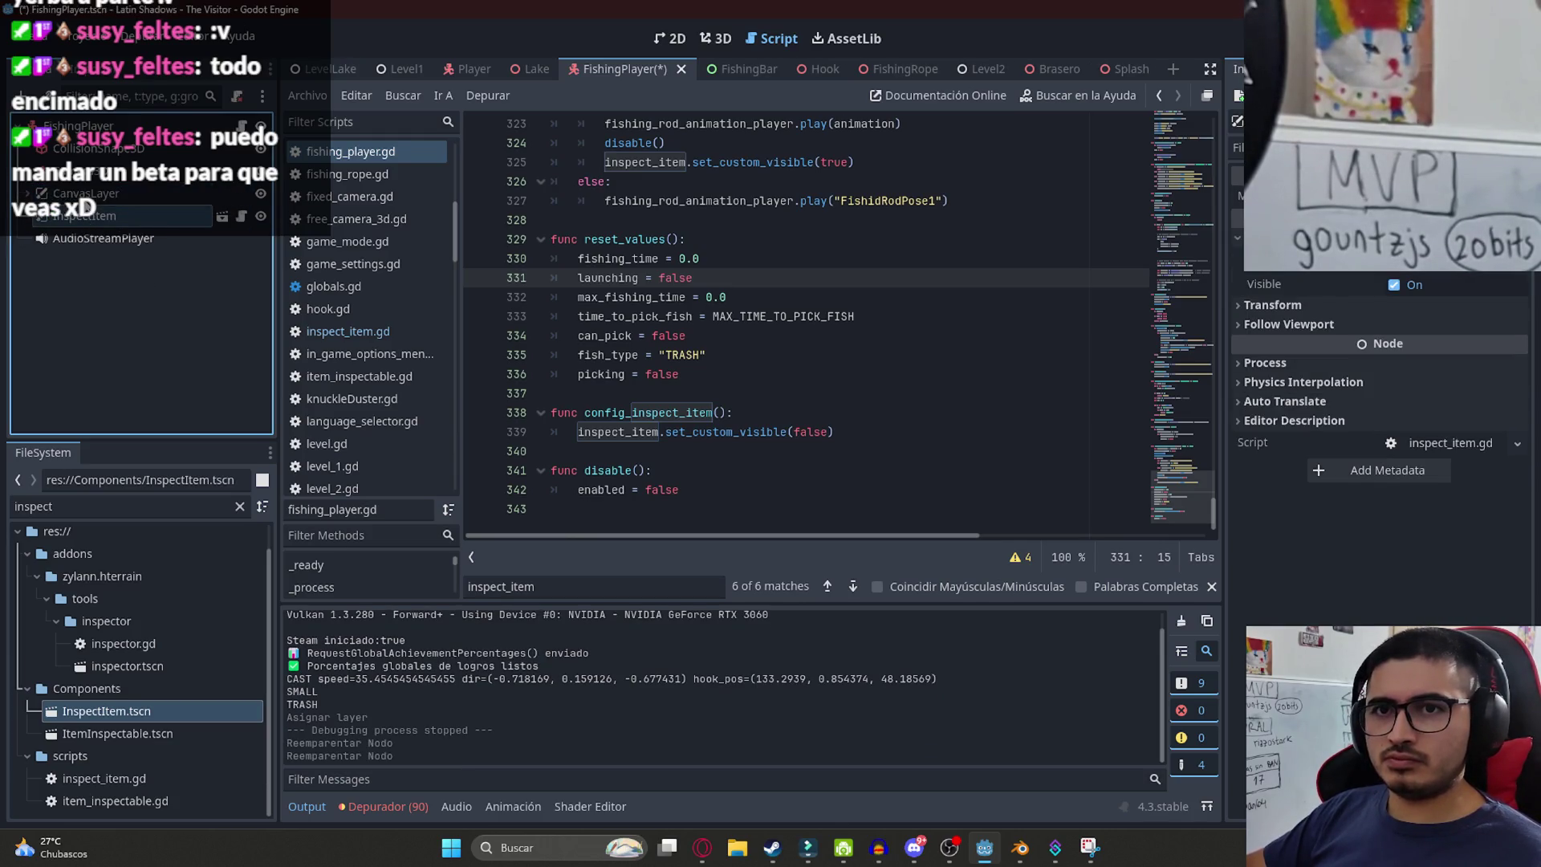
{"action": "left_click", "coordinate": [86, 193]}
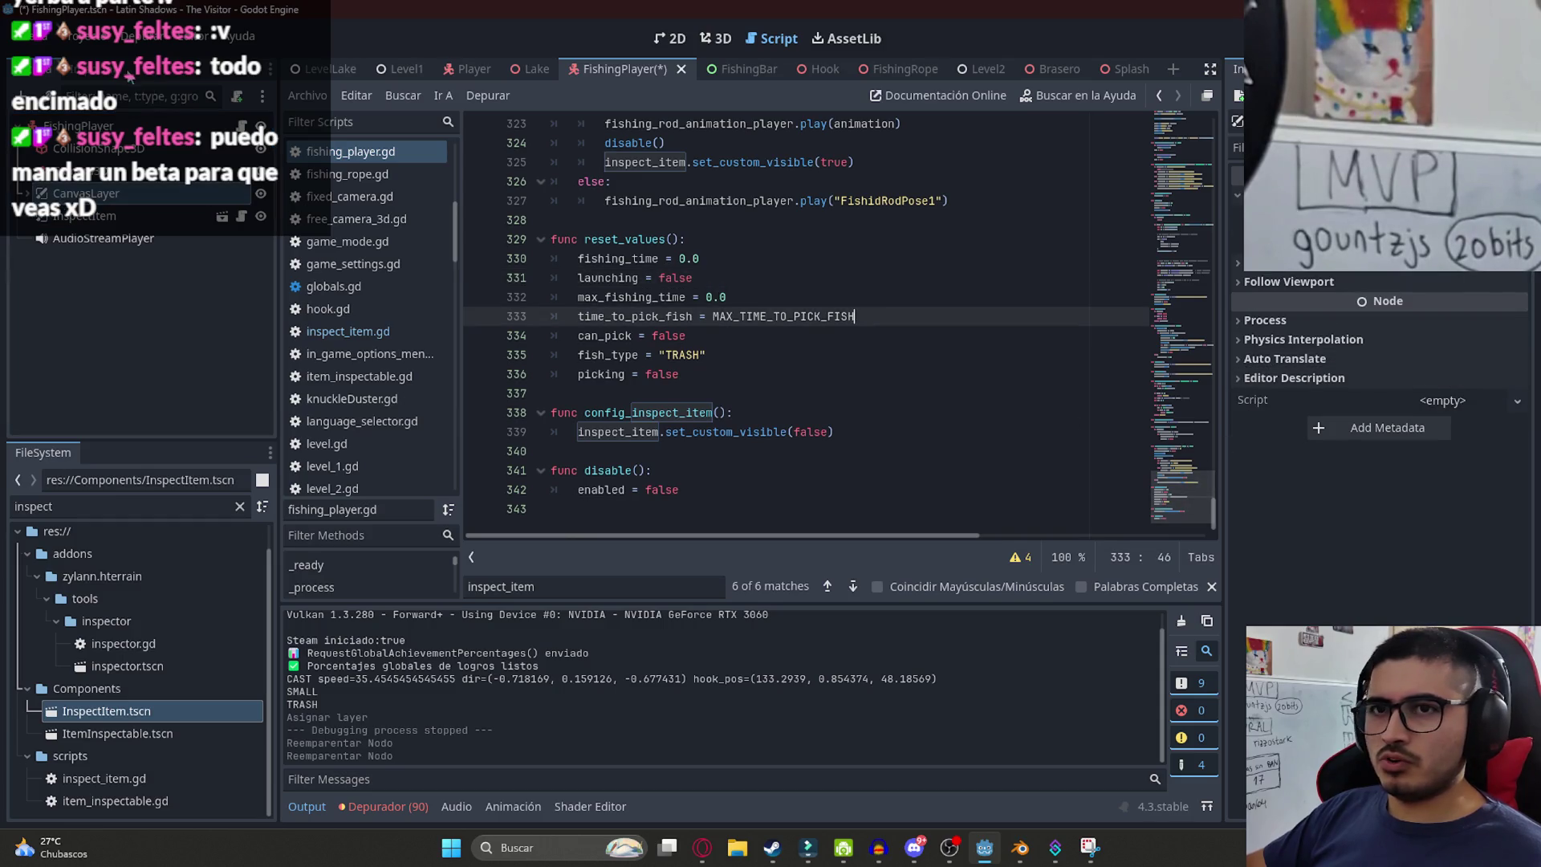
- Change enable()'s canvas_layer.layer from 99 to 4 in the fishing player script and save
{"action": "left_click", "coordinate": [347, 175]}
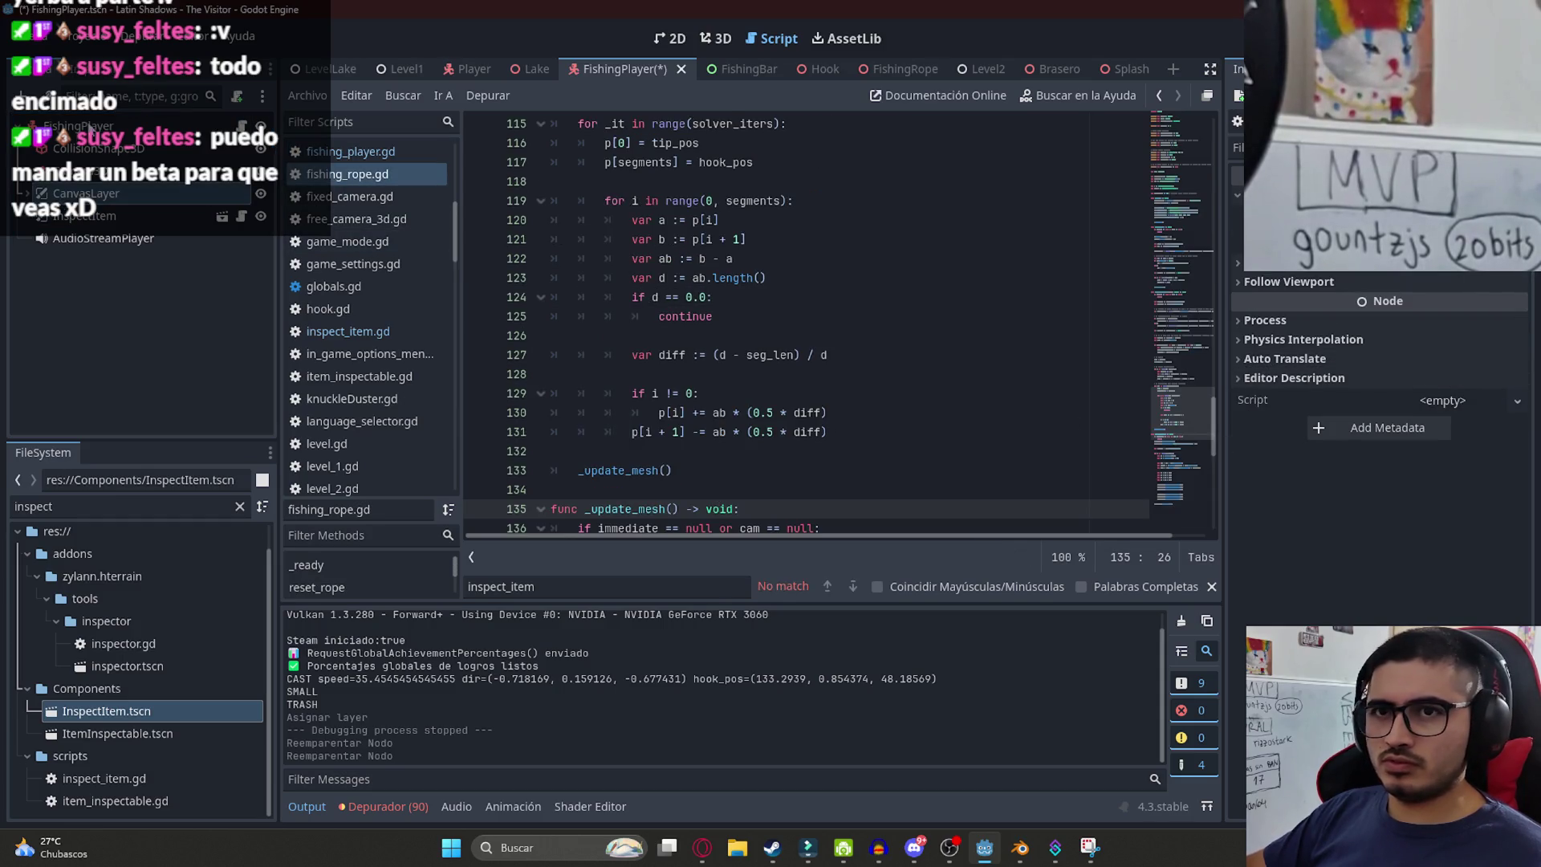
{"action": "key", "text": "alt+Left"}
{"action": "key", "text": "ctrl+f"}
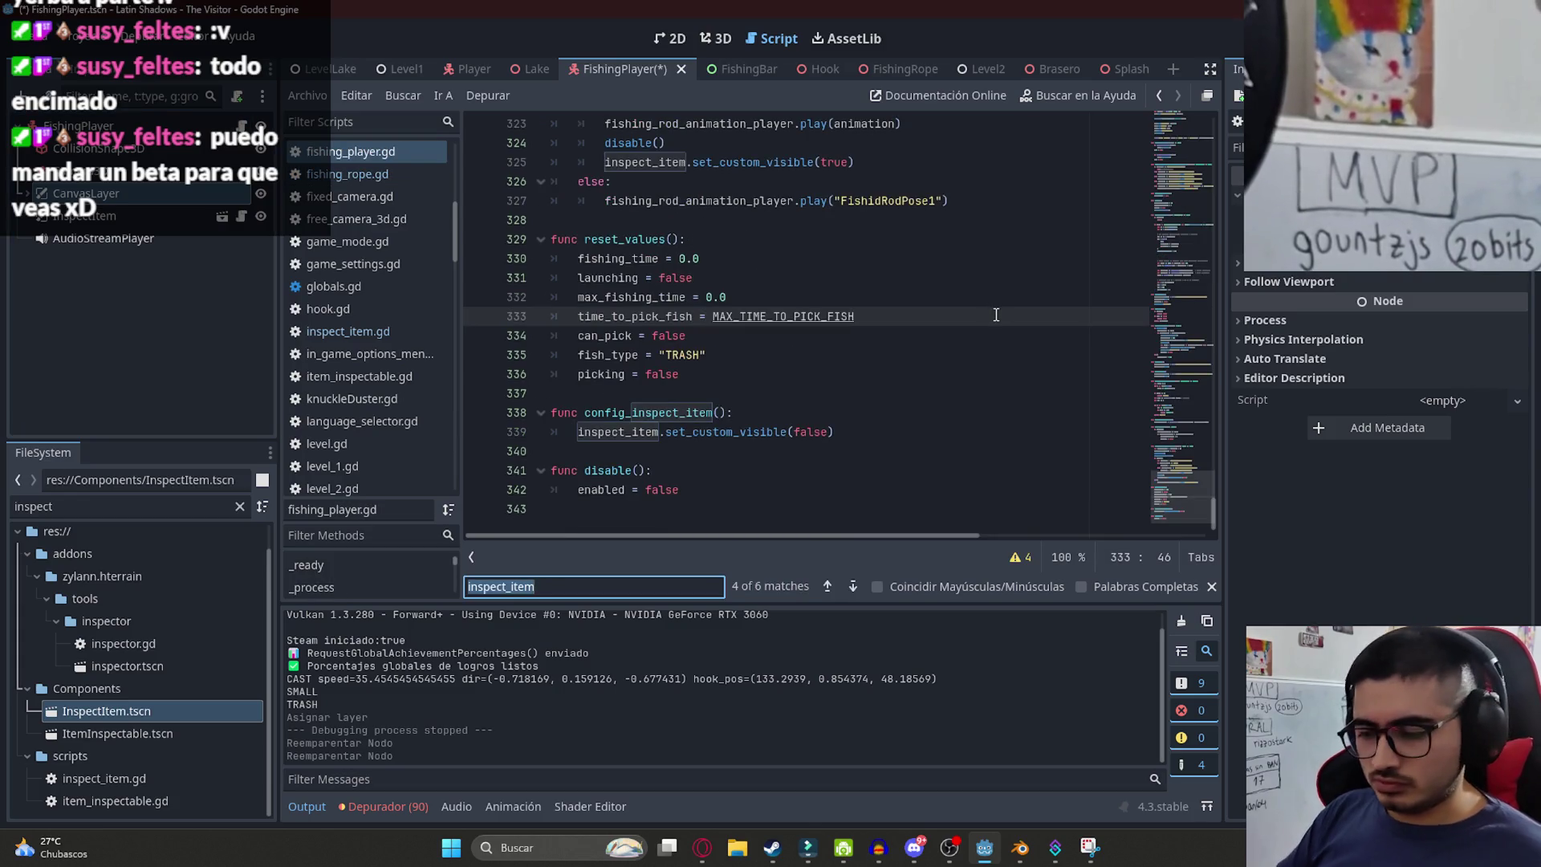
{"action": "type", "text": "= 99"}
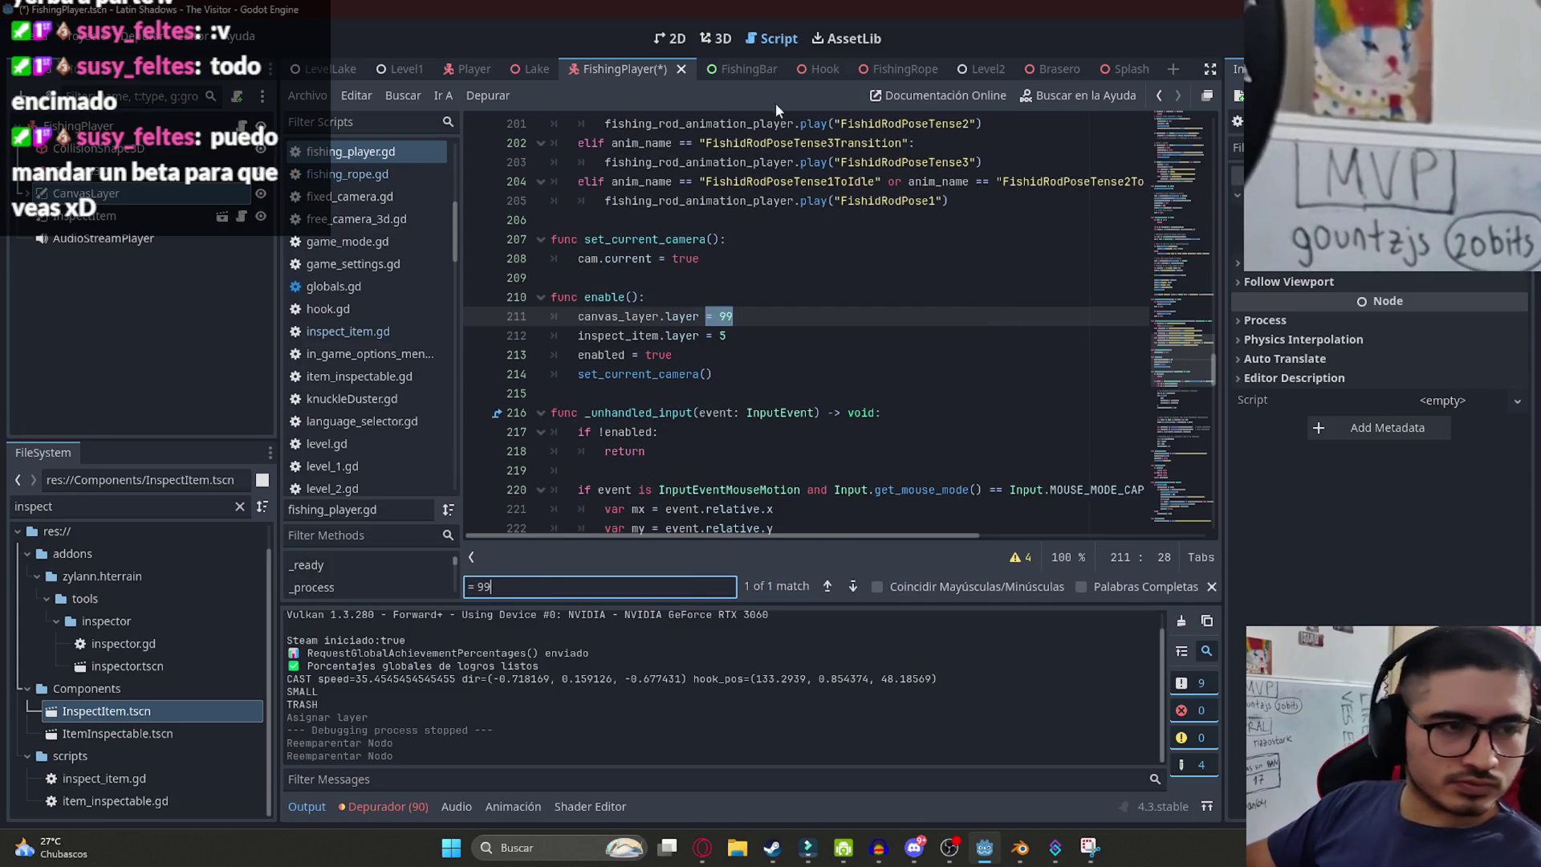
{"action": "key", "text": "Return"}
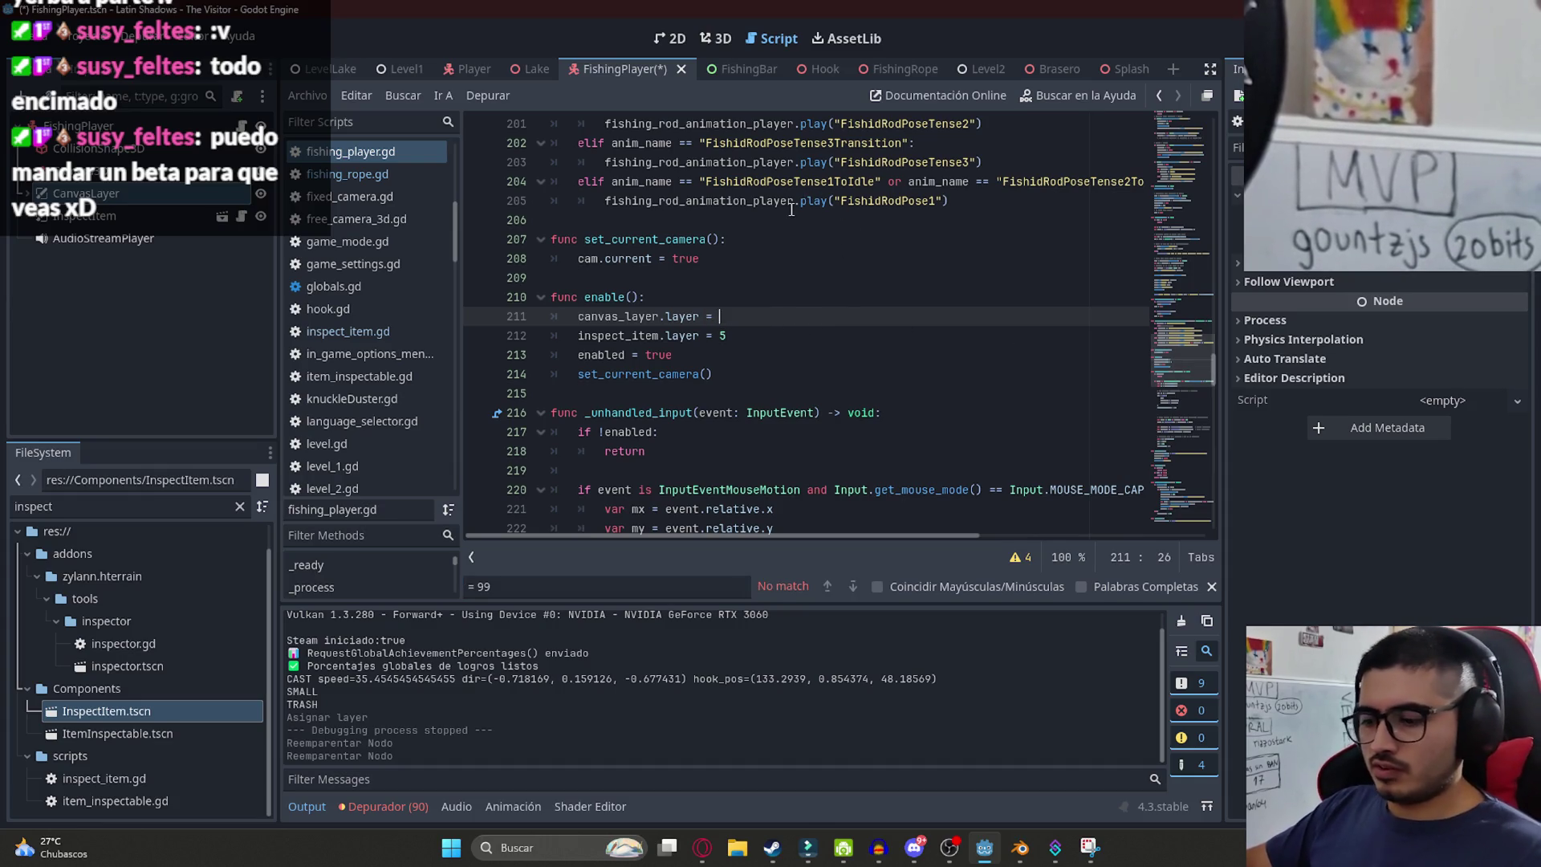
{"action": "type", "text": "4"}
{"action": "key", "text": "ctrl+s"}
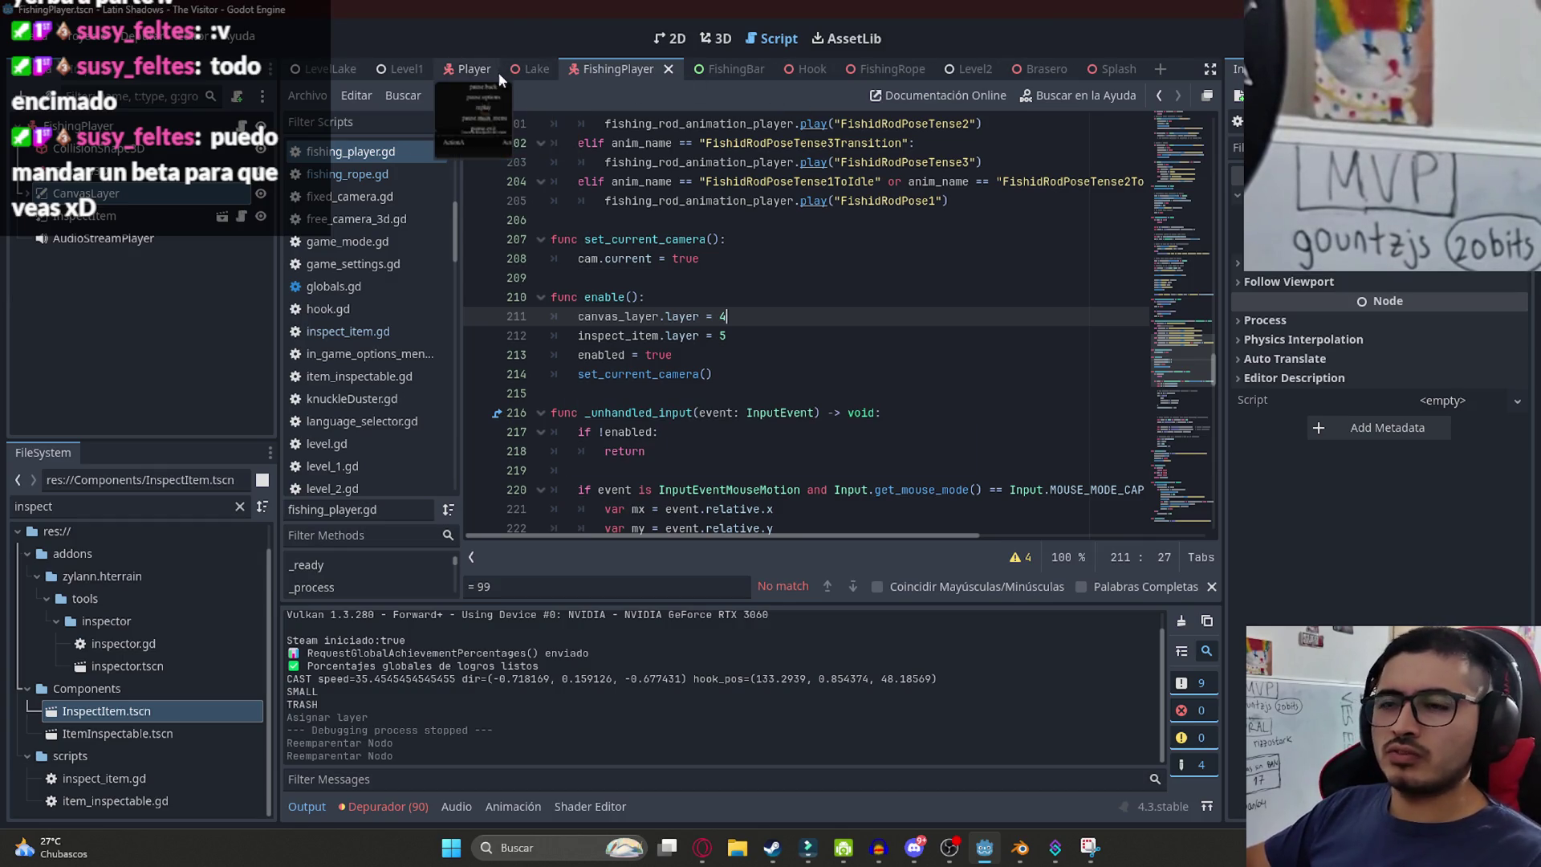
- Run the LevelLake scene on its own with Reproducir Esta Escena
{"action": "left_click", "coordinate": [330, 70]}
{"action": "right_click", "coordinate": [330, 71]}
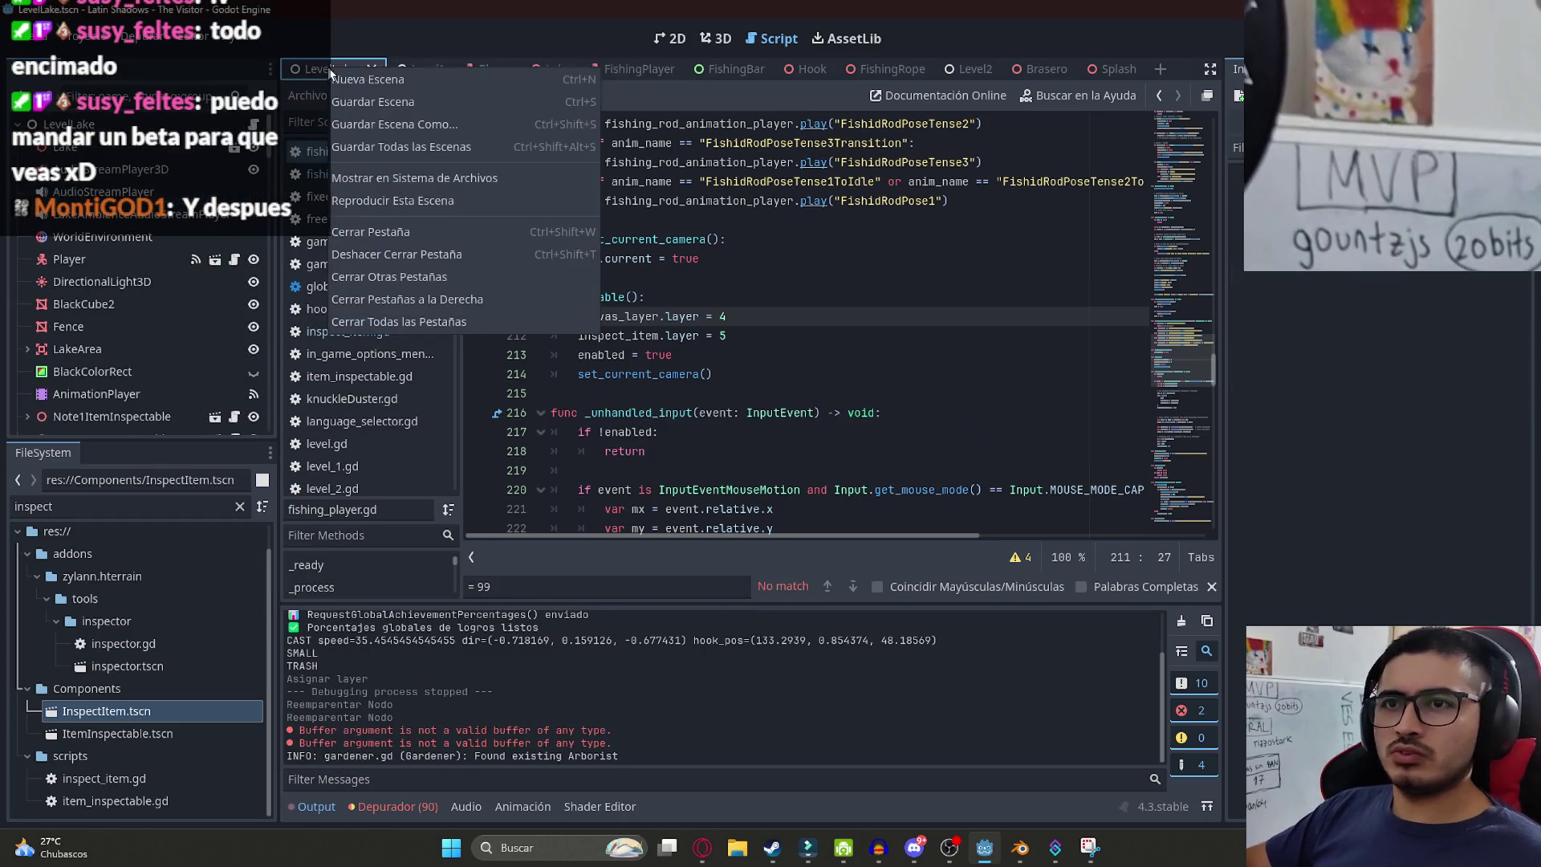
{"action": "left_click", "coordinate": [414, 200]}
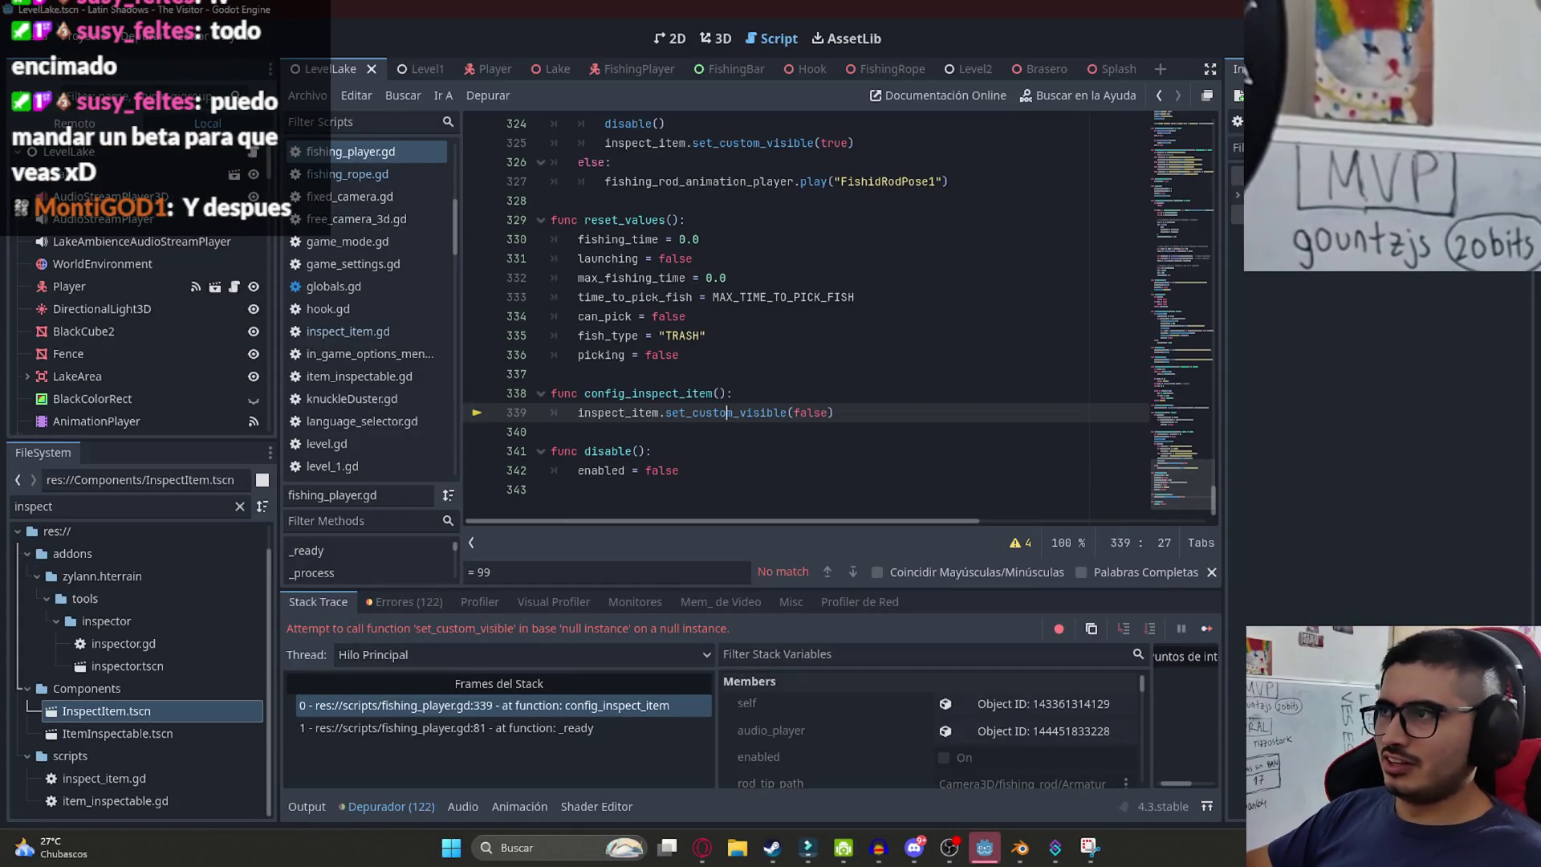
- Stop the crashed run, jump to the inspect_item declaration, and save via Archivo > Guardar Escena
{"action": "key", "text": "F8"}
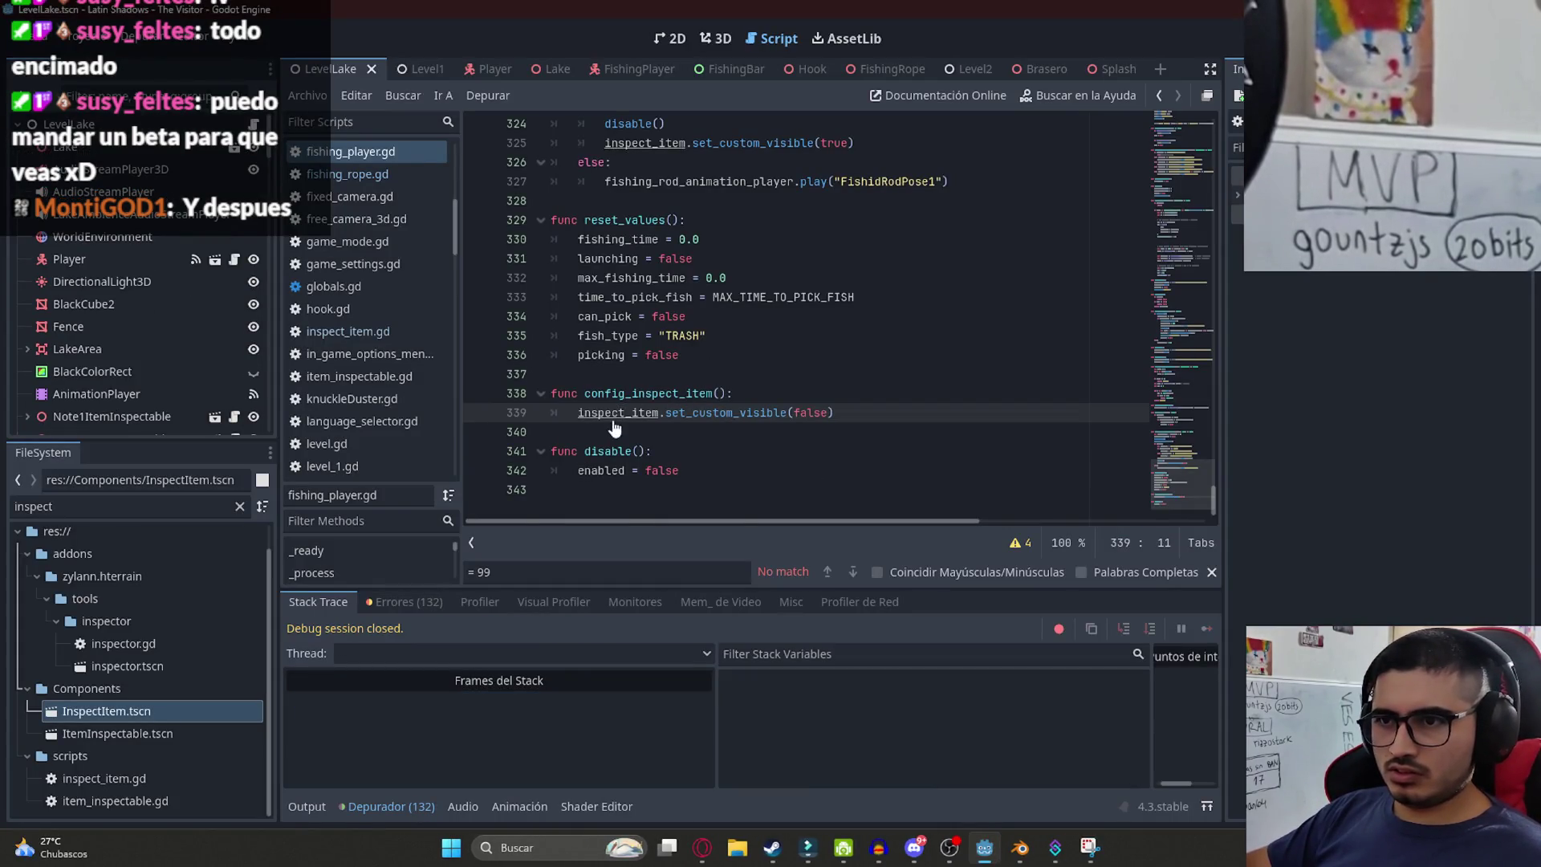
{"action": "left_click", "coordinate": [614, 417], "text": "ctrl"}
{"action": "left_click", "coordinate": [793, 316]}
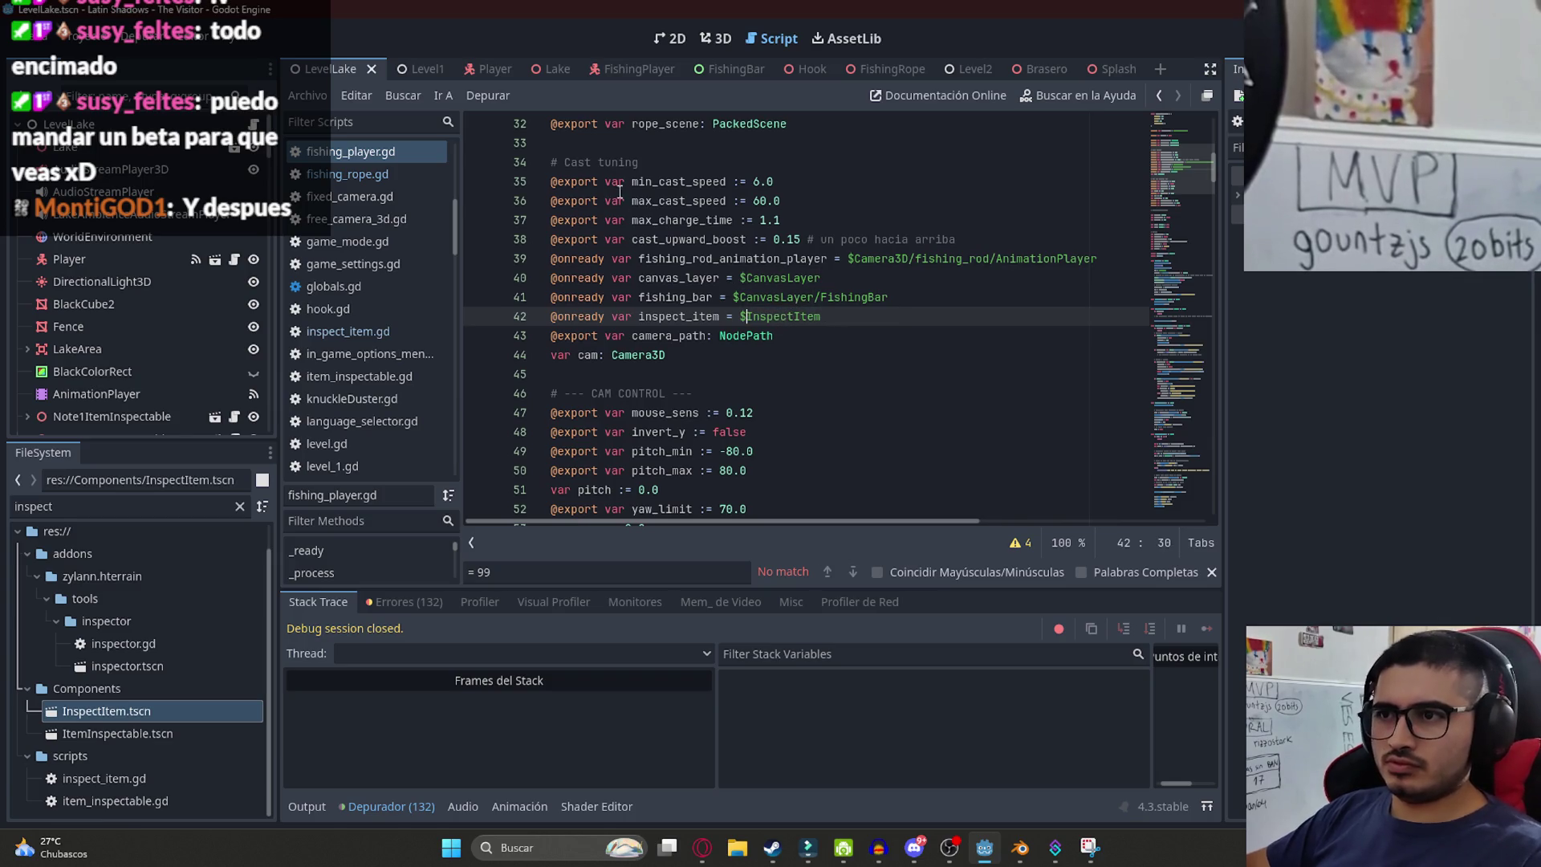
{"action": "key", "text": "ctrl+s"}
{"action": "left_click", "coordinate": [307, 94]}
{"action": "left_click", "coordinate": [406, 233]}
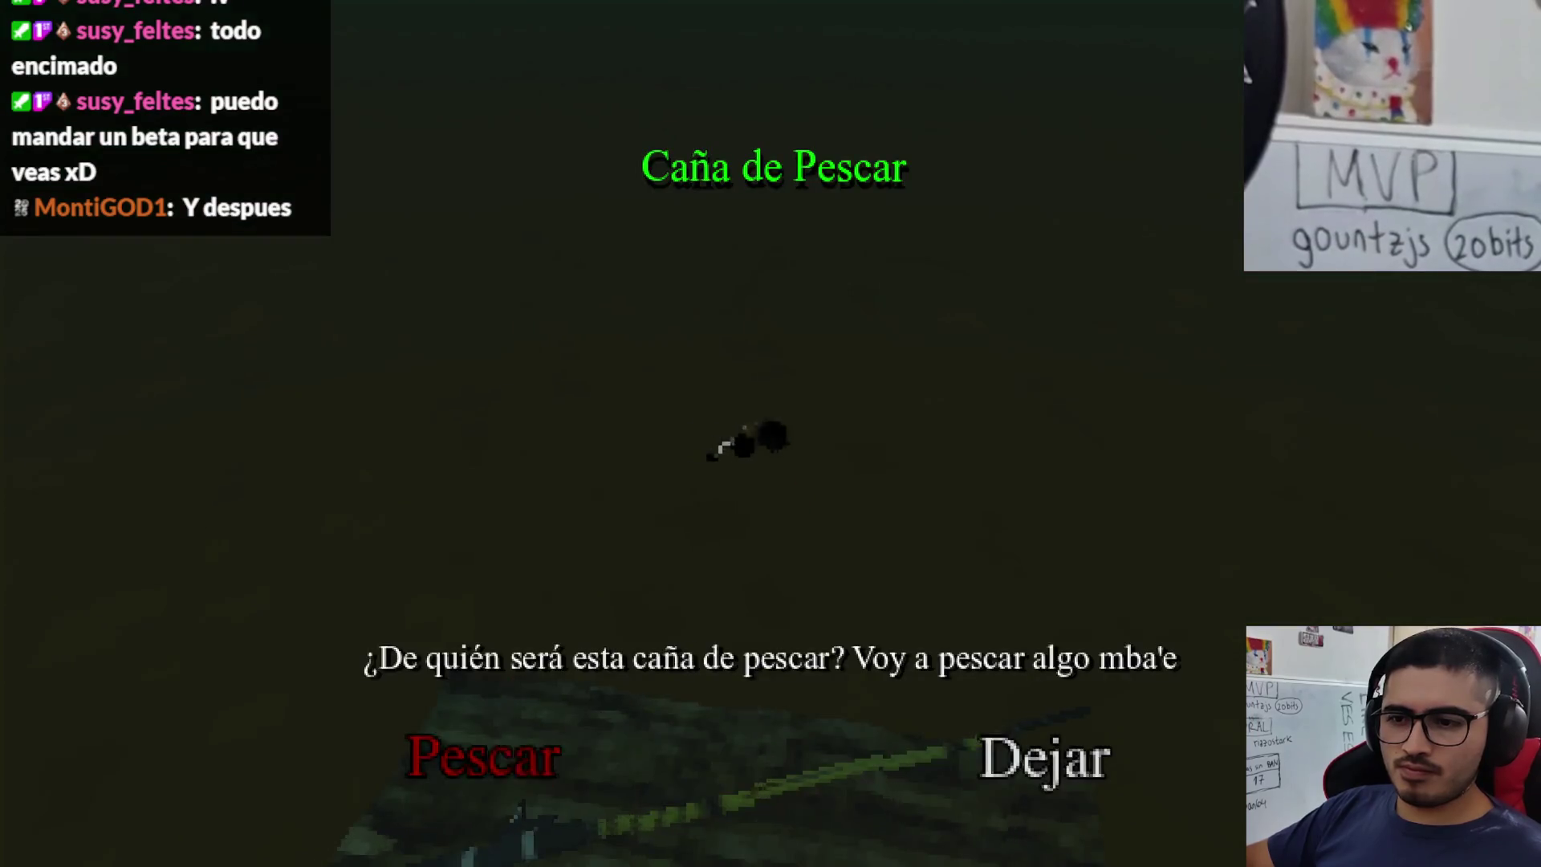
- Fish with the rod, reel the fish into the catch bar to reach the inspect screen, then stop with F8
{"action": "key", "text": "Return"}
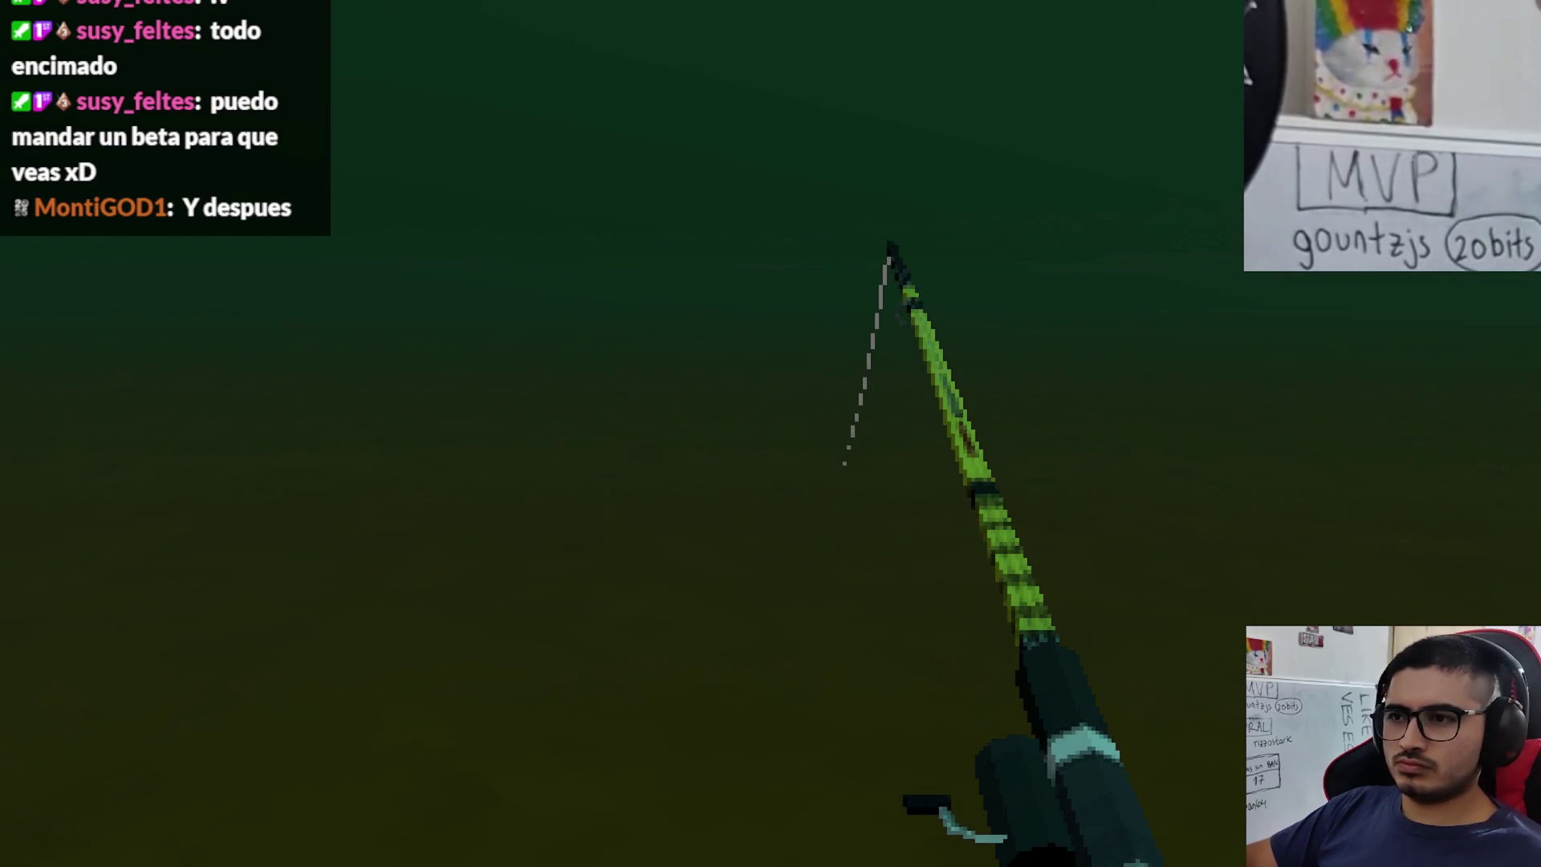
{"action": "left_click", "coordinate": [771, 434]}
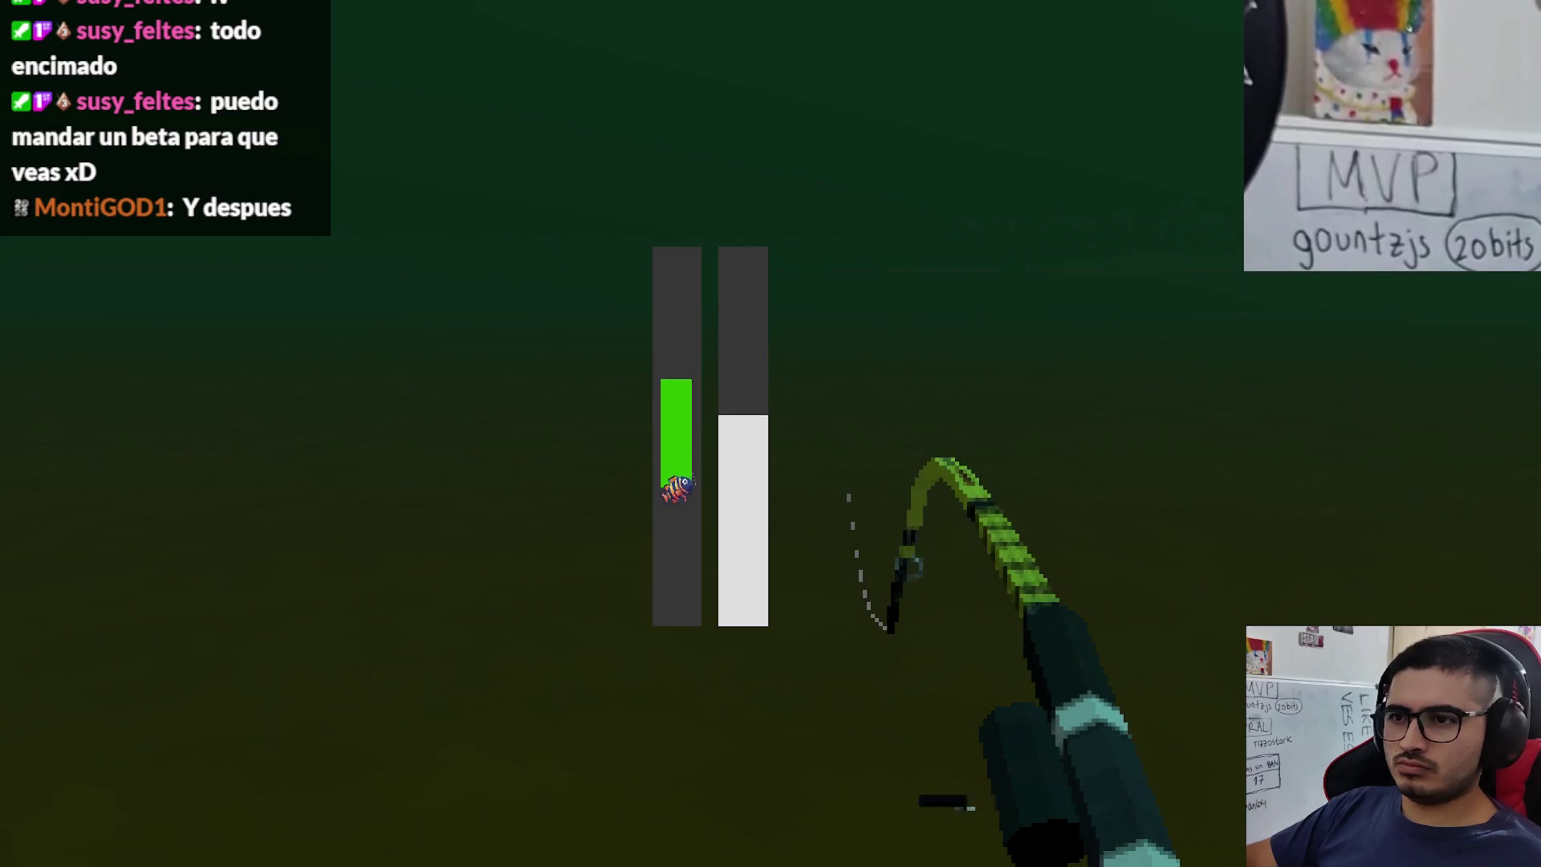
{"action": "left_click", "coordinate": [771, 434]}
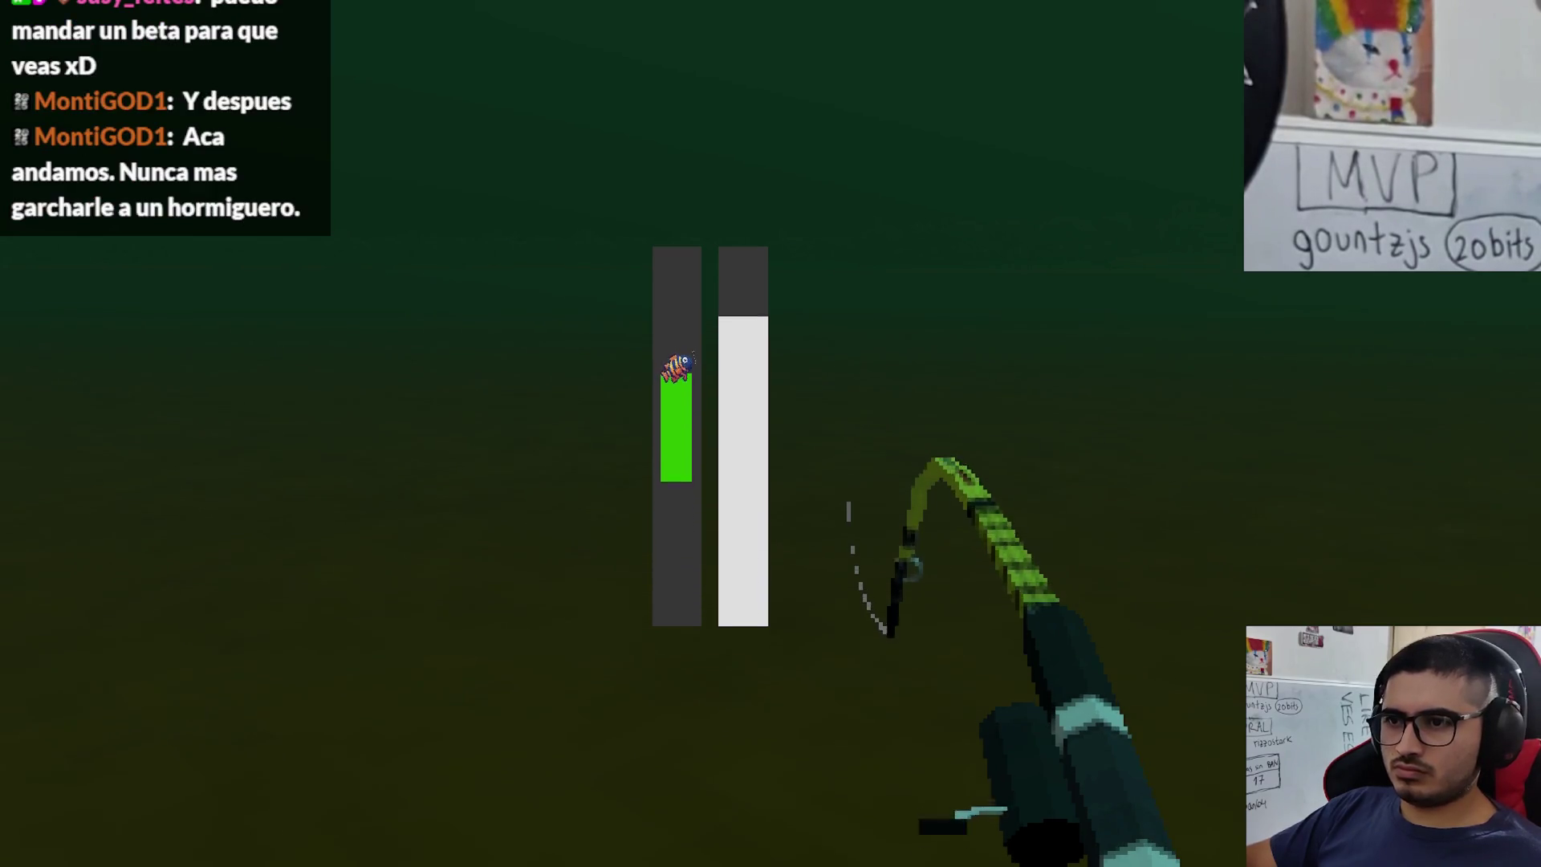
{"action": "left_click", "coordinate": [770, 433]}
{"action": "left_click", "coordinate": [771, 433]}
{"action": "left_click", "coordinate": [770, 434]}
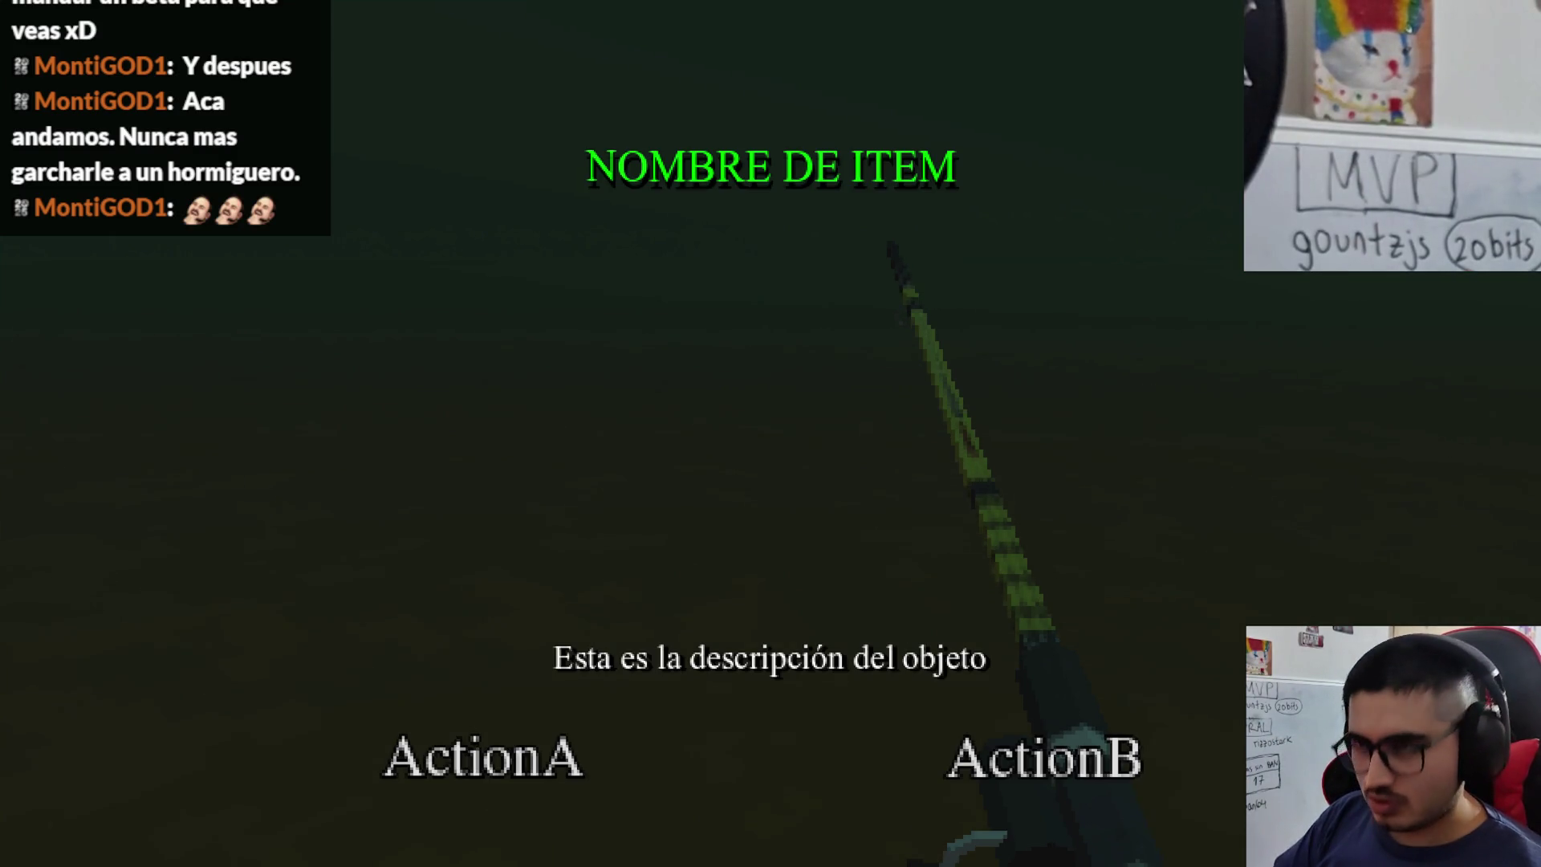
{"action": "key", "text": "F8"}
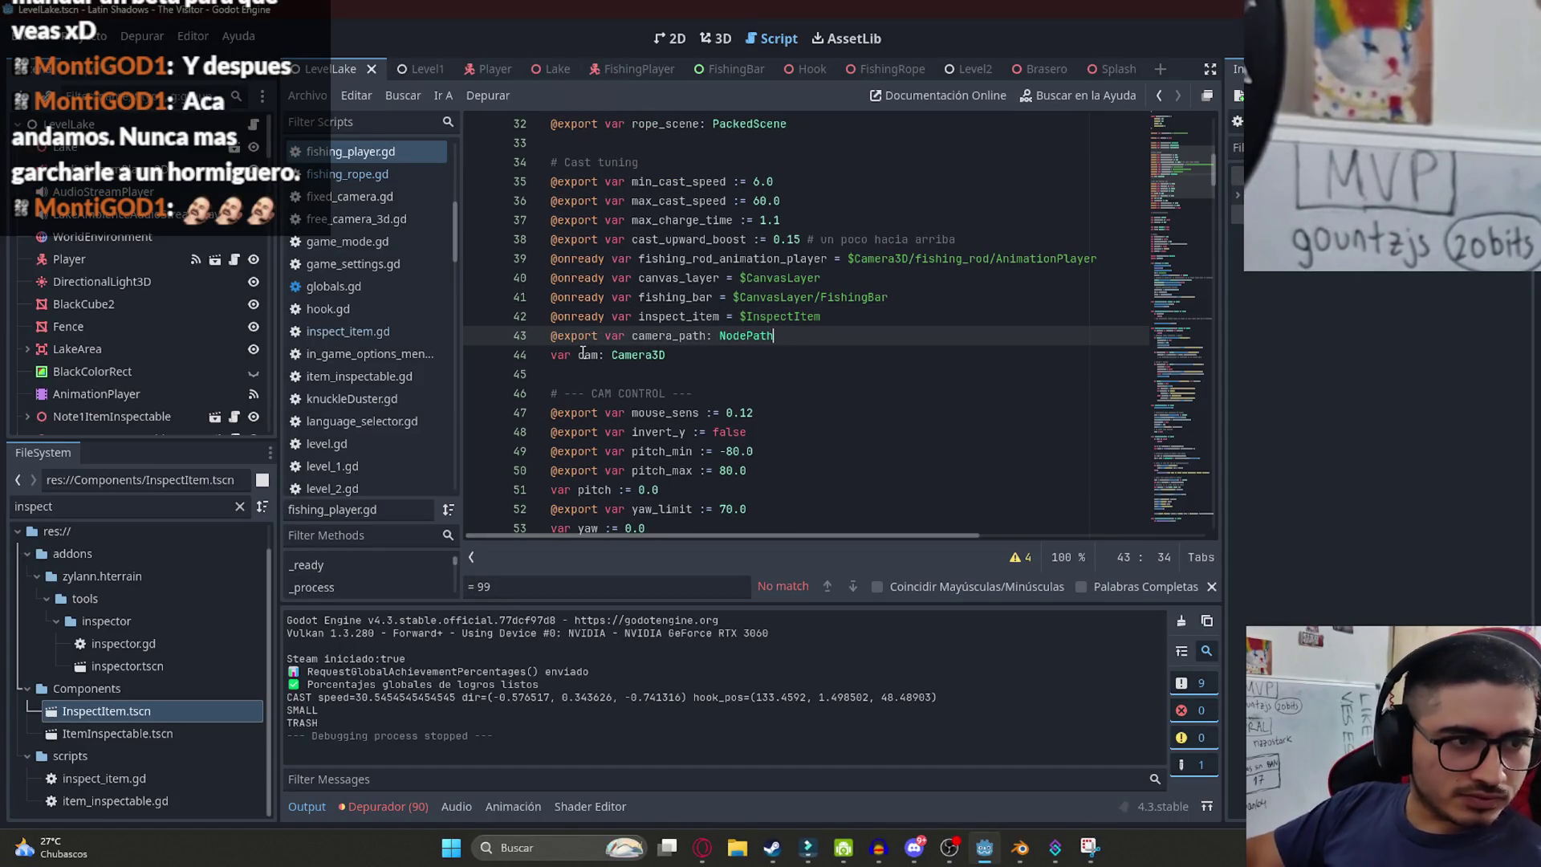
- Browse the fishing script from the variable declarations to the FishidRodPose1 animation line
{"action": "left_click", "coordinate": [740, 320]}
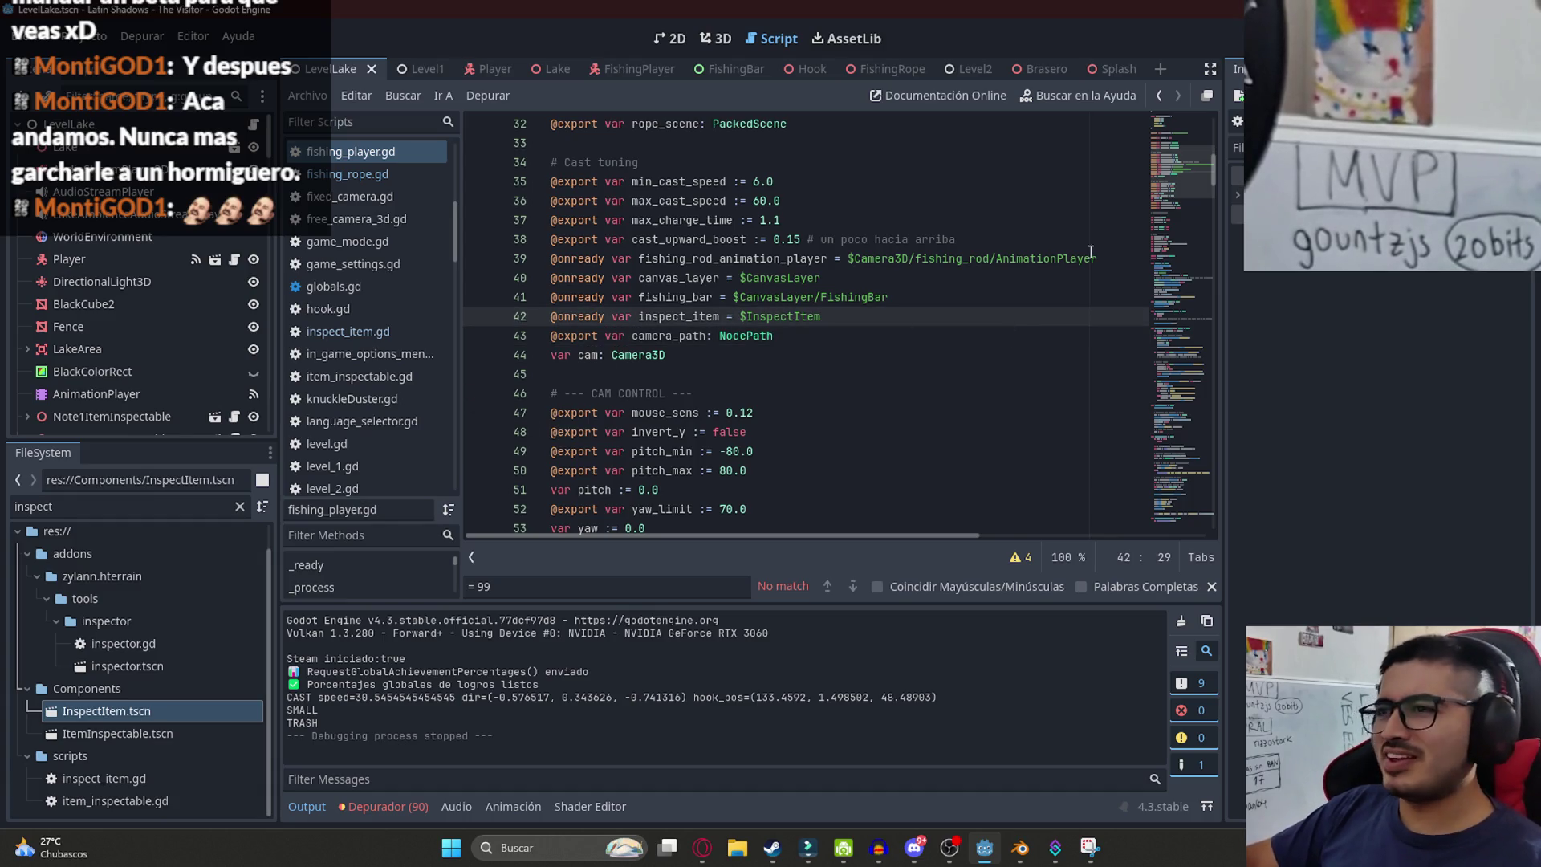
{"action": "mouse_move", "coordinate": [1183, 157]}
{"action": "left_mouse_down"}
{"action": "mouse_move", "coordinate": [1201, 113]}
{"action": "mouse_move", "coordinate": [1201, 554]}
{"action": "mouse_move", "coordinate": [1205, 369]}
{"action": "mouse_move", "coordinate": [1192, 528]}
{"action": "left_mouse_up"}
{"action": "left_click", "coordinate": [1201, 125]}
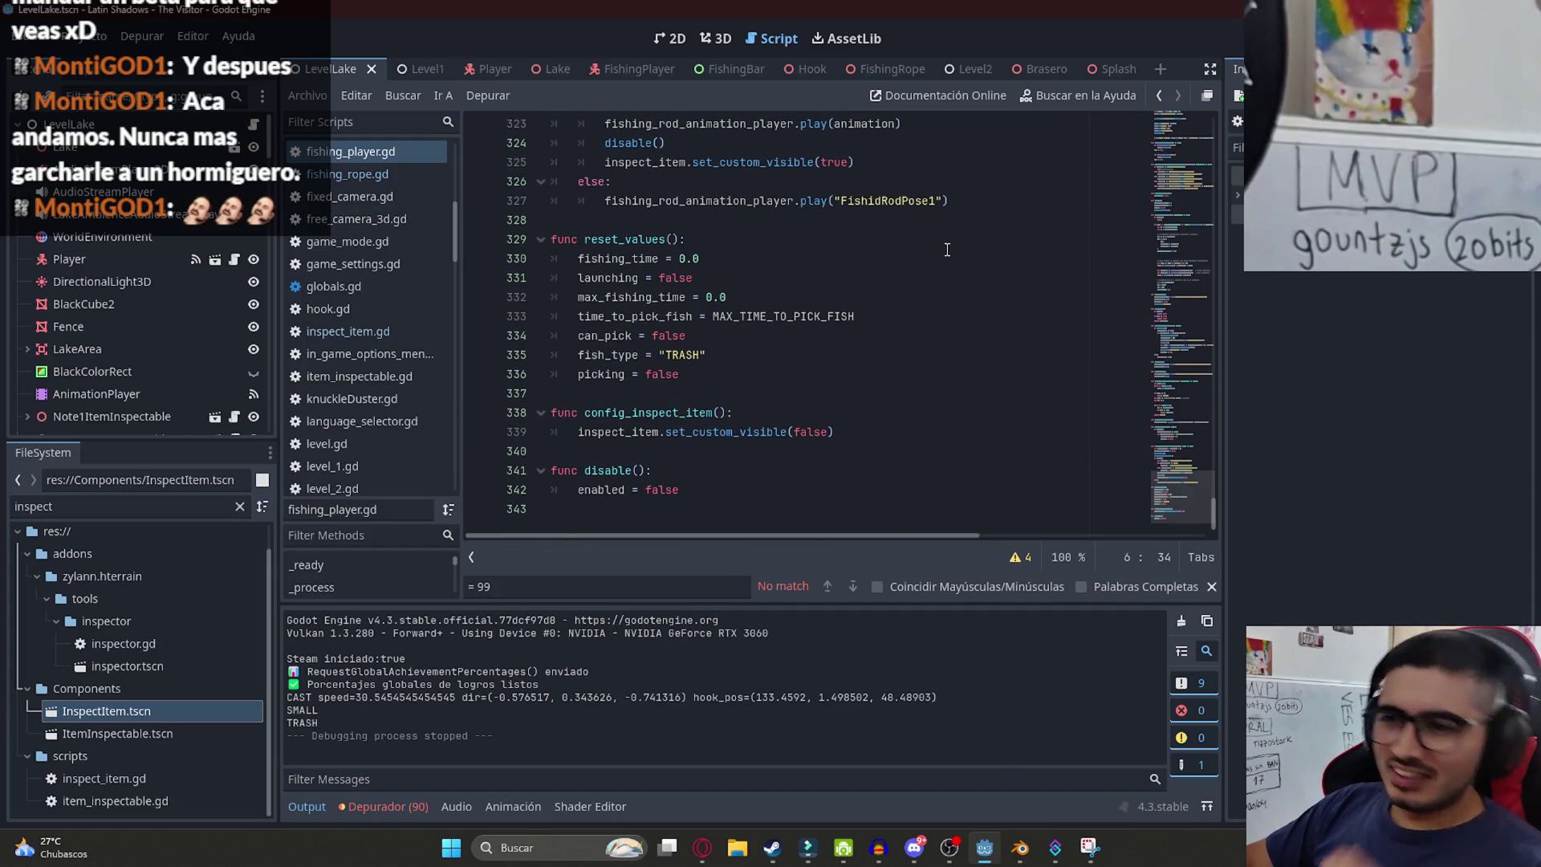
{"action": "left_click", "coordinate": [761, 202]}
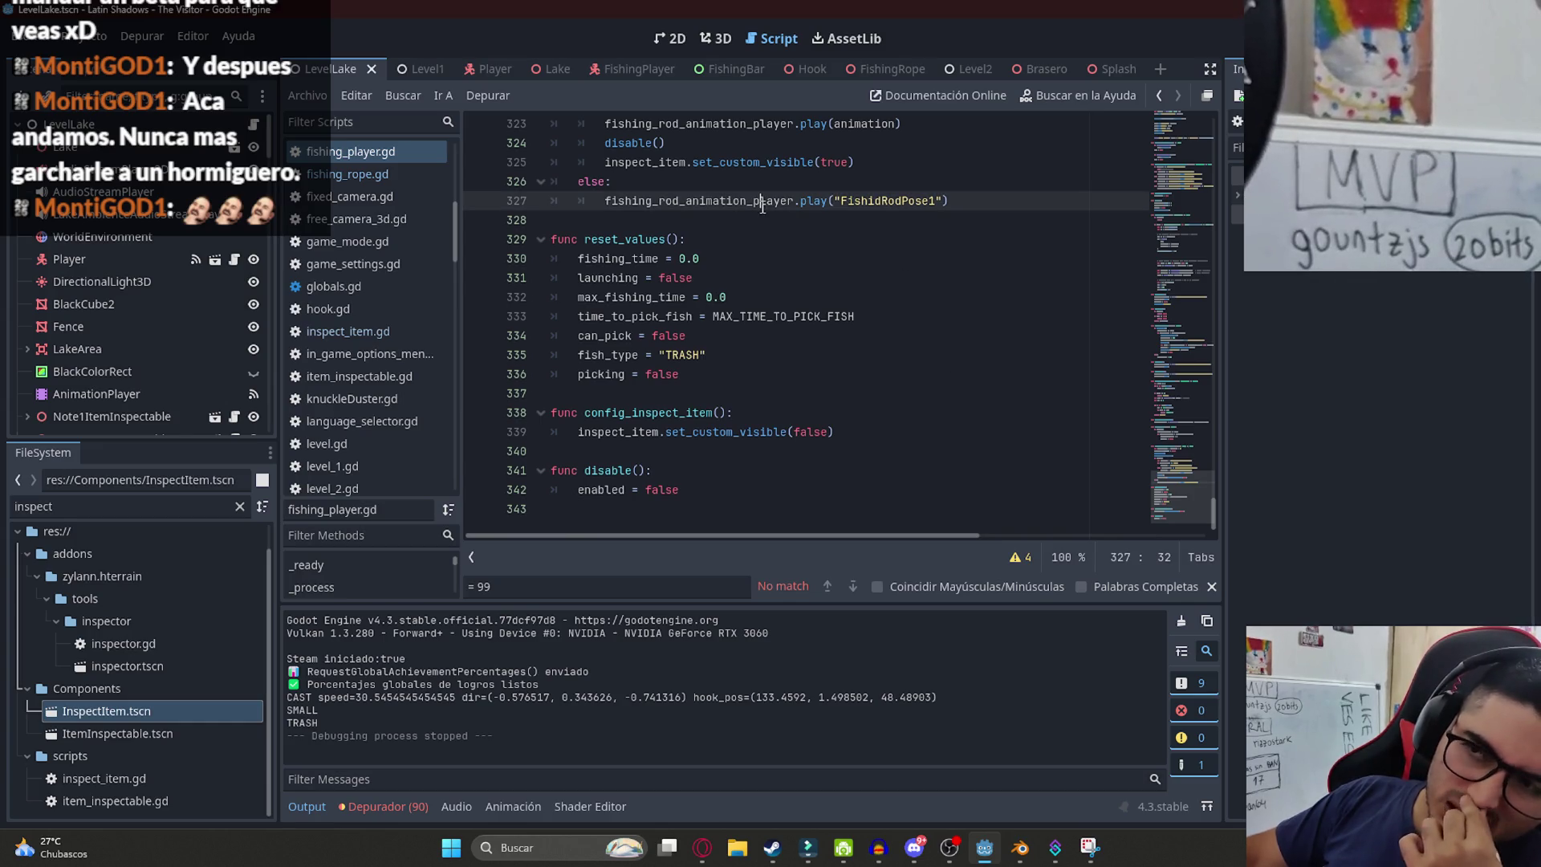
{"action": "left_click", "coordinate": [652, 70]}
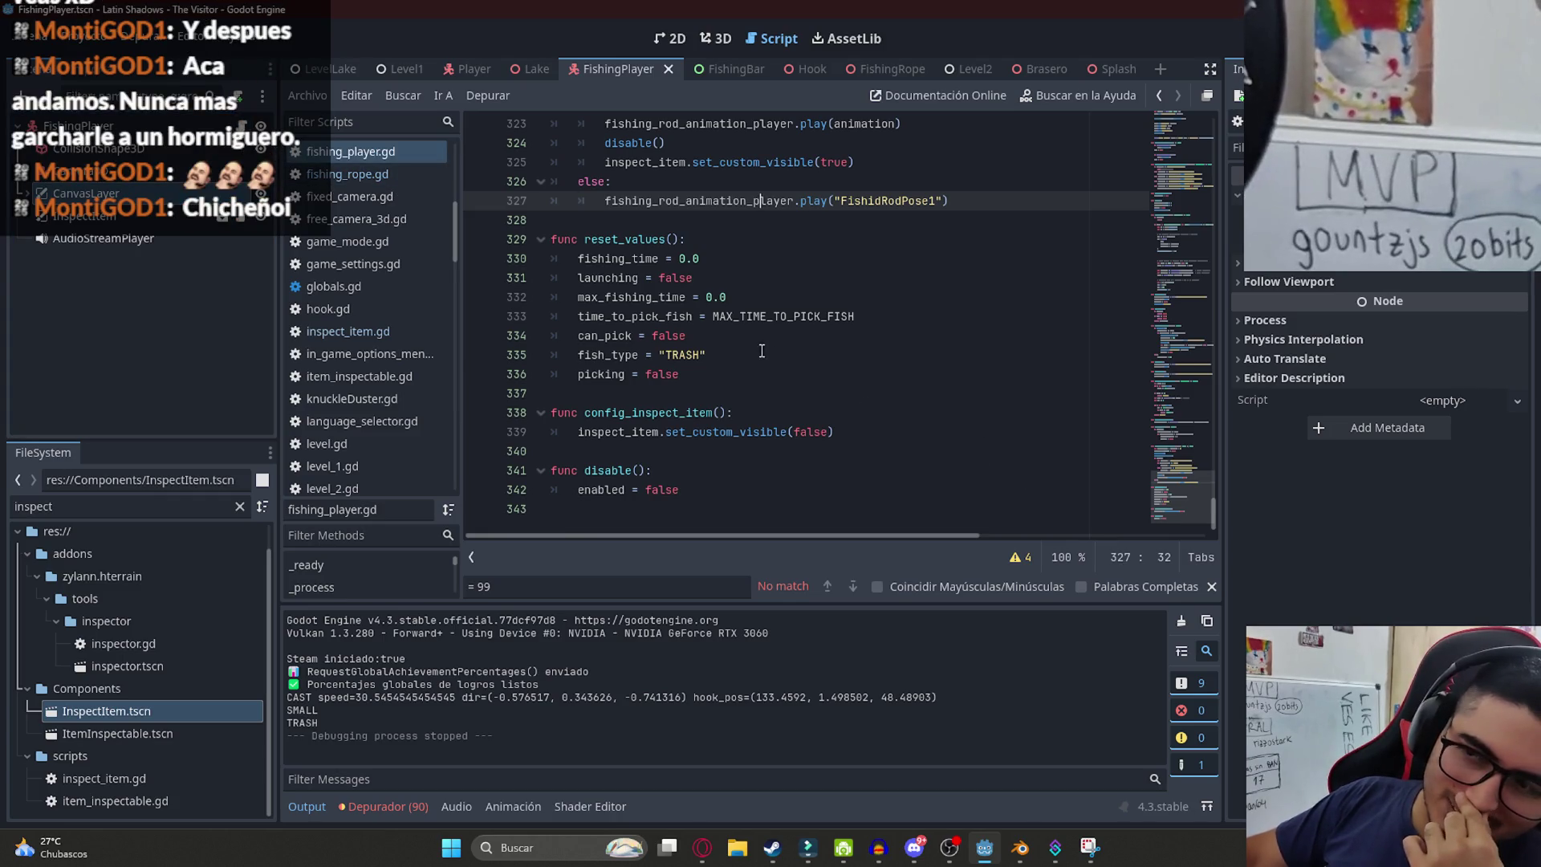
- Examine the fish_type = TRASH line in config_inspect_item, selecting its name and value
{"action": "left_click", "coordinate": [790, 356]}
{"action": "double_click", "coordinate": [688, 354]}
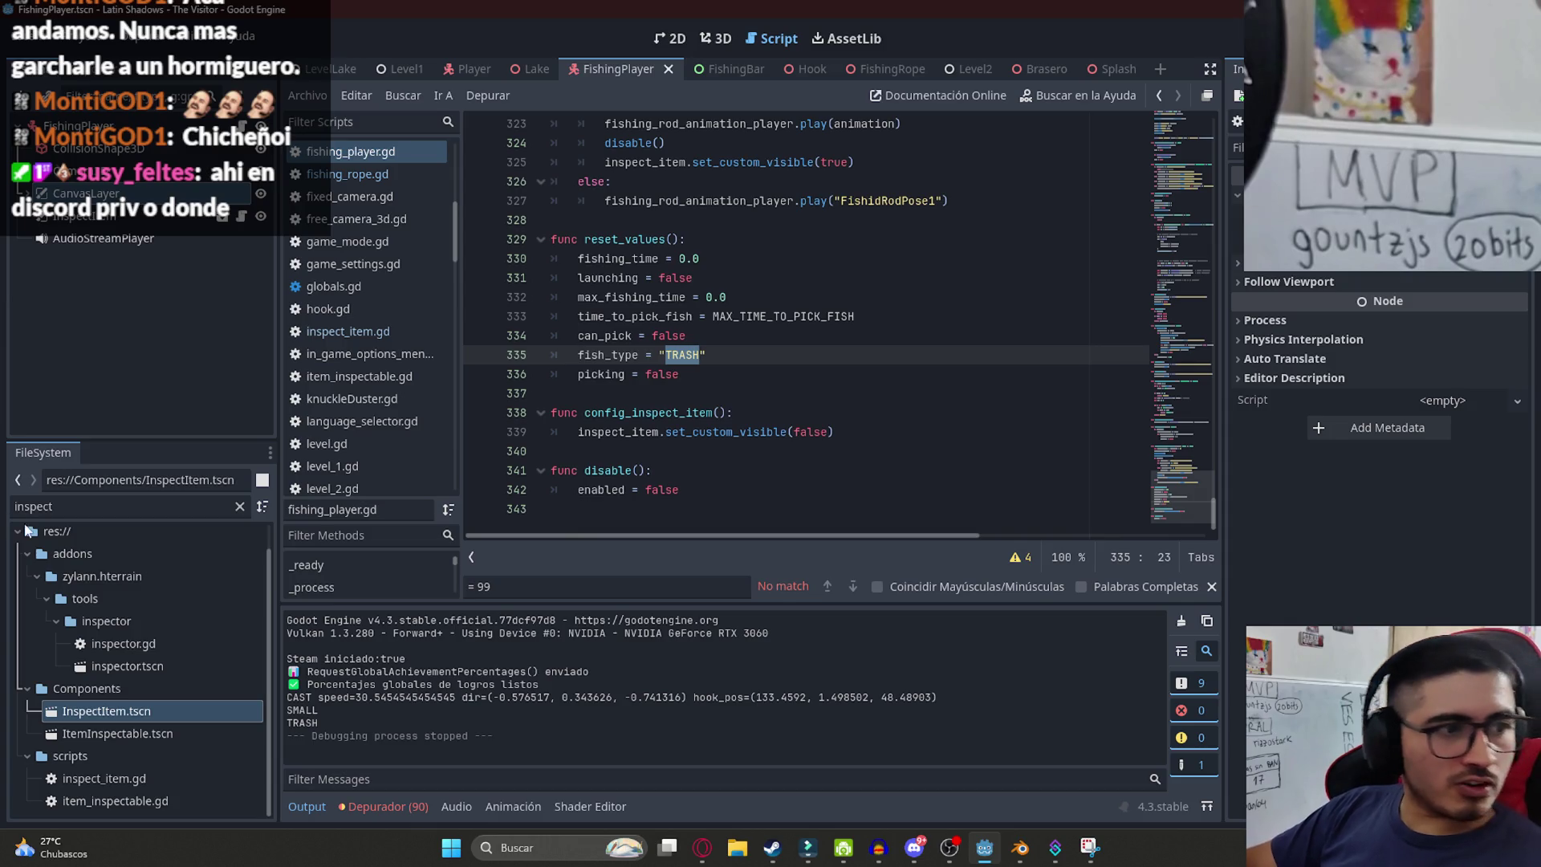
{"action": "left_click", "coordinate": [837, 355]}
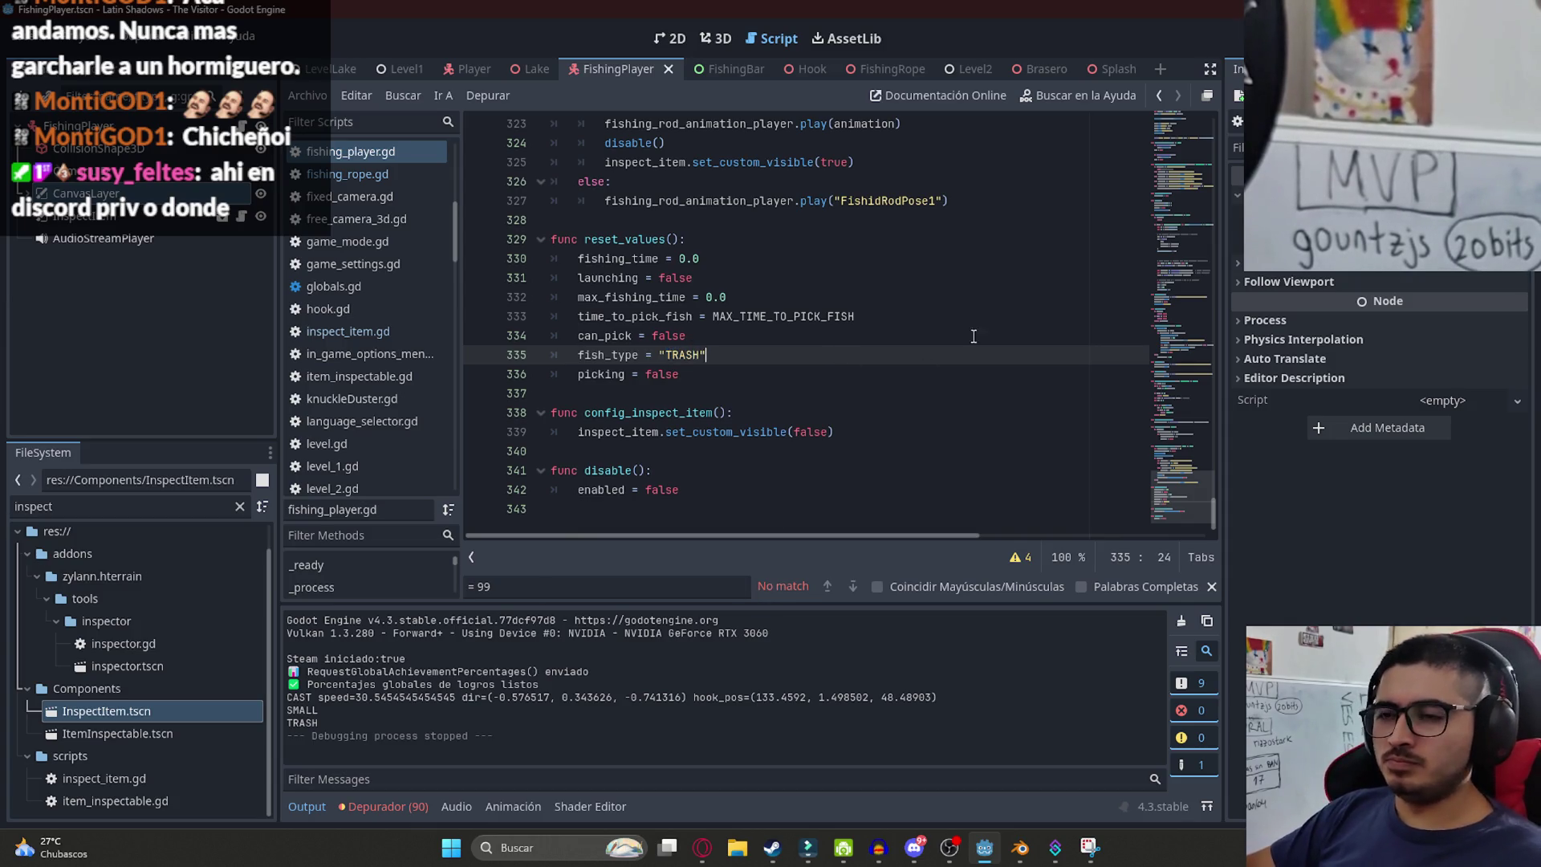
{"action": "scroll", "coordinate": [1123, 482], "scroll_direction": "up", "scroll_amount": 1}
{"action": "scroll", "coordinate": [1124, 481], "scroll_direction": "down", "scroll_amount": 1}
{"action": "left_click", "coordinate": [833, 385]}
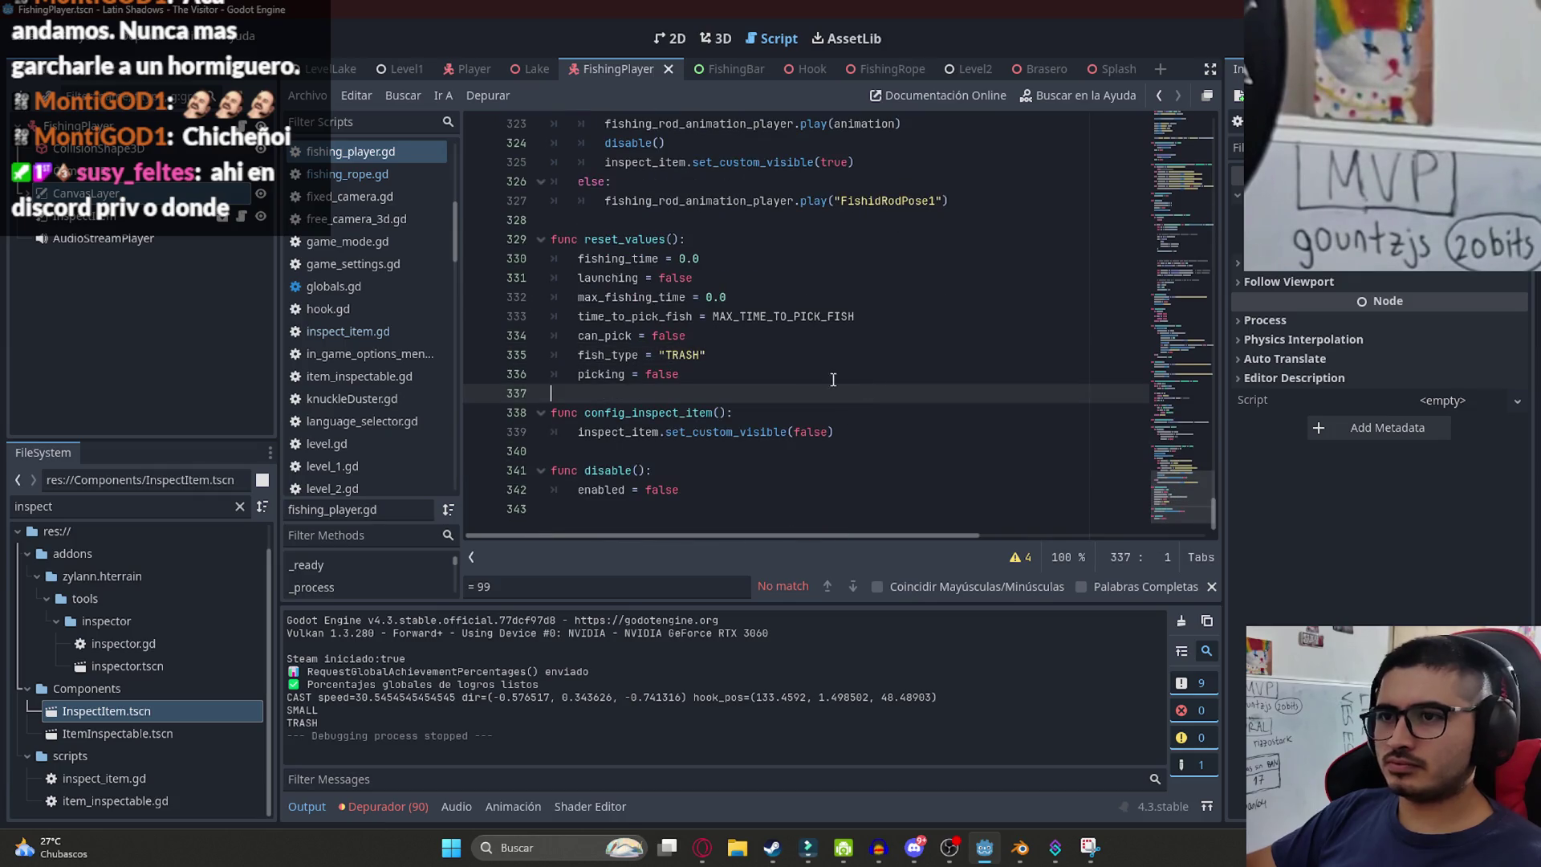
{"action": "double_click", "coordinate": [685, 356]}
{"action": "left_click", "coordinate": [844, 354]}
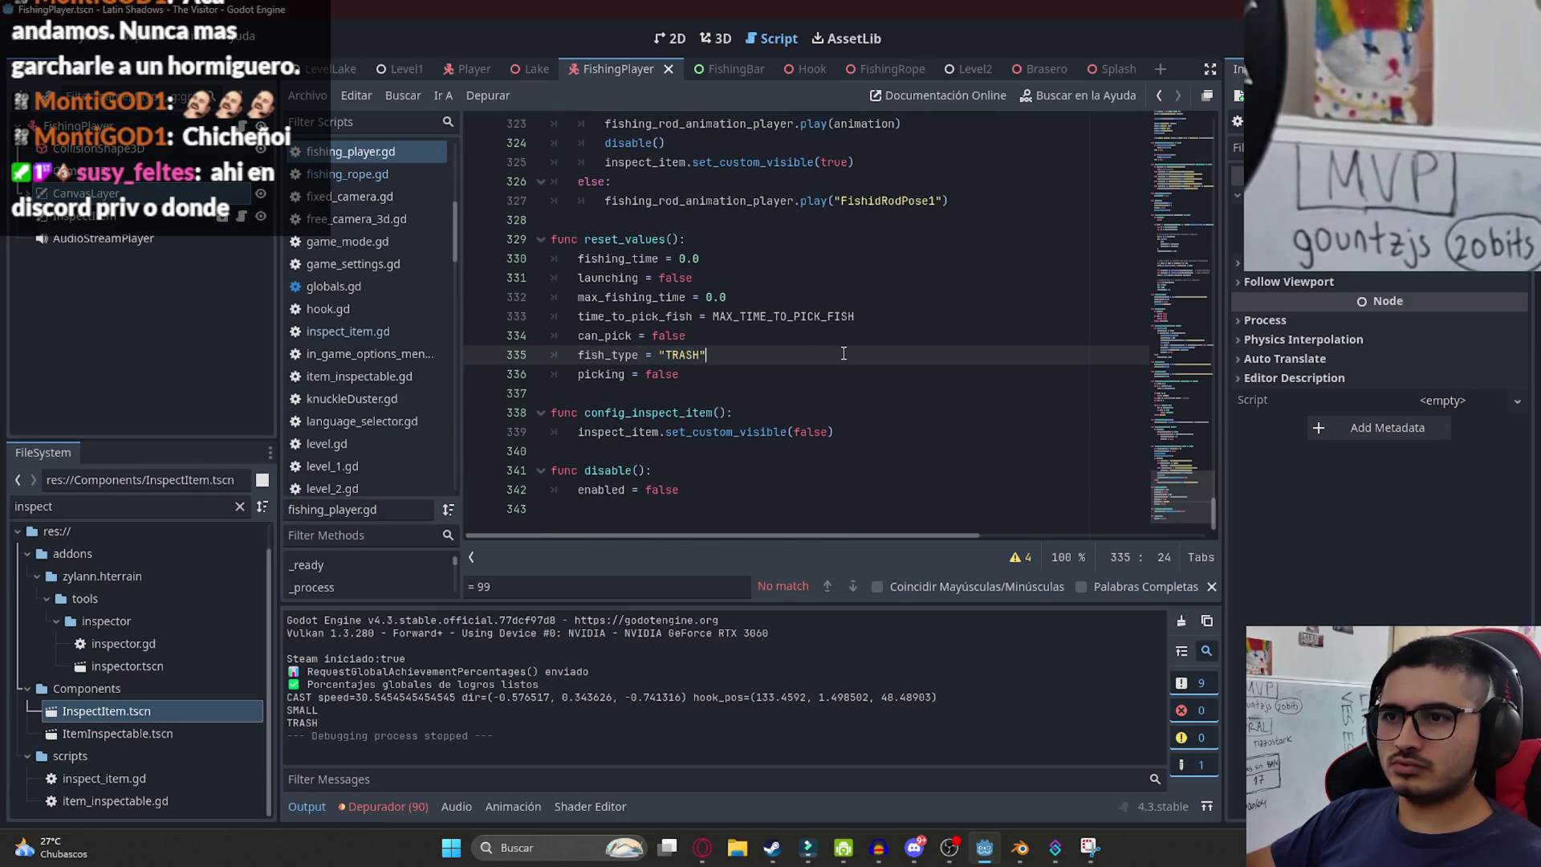
{"action": "scroll", "coordinate": [1175, 490], "scroll_direction": "up", "scroll_amount": 2}
{"action": "scroll", "coordinate": [1175, 490], "scroll_direction": "down", "scroll_amount": 2}
{"action": "left_click", "coordinate": [637, 387]}
{"action": "double_click", "coordinate": [610, 356]}
{"action": "double_click", "coordinate": [673, 359]}
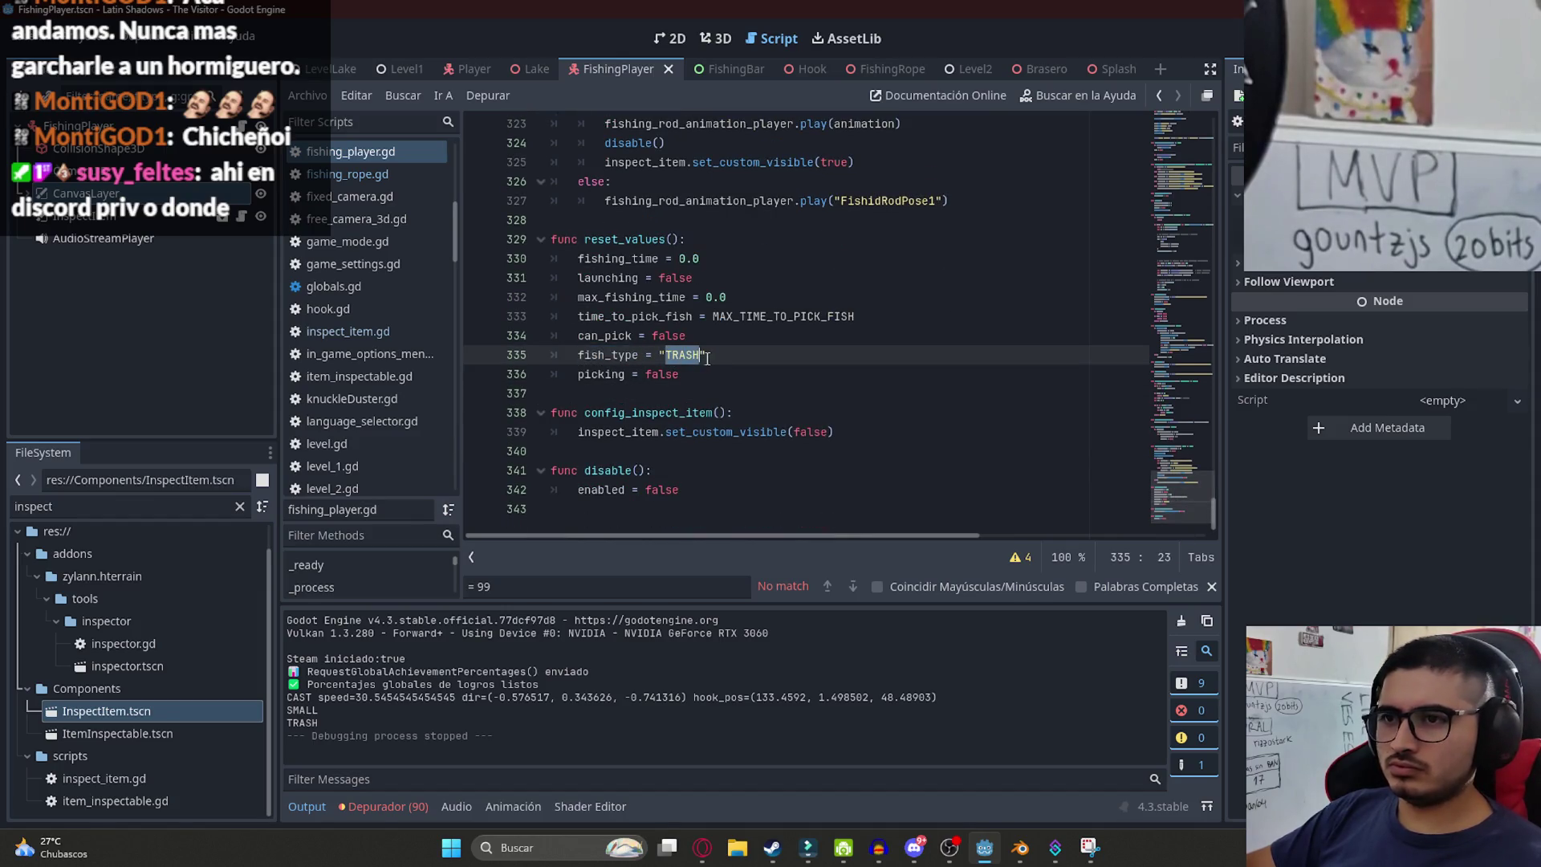
{"action": "double_click", "coordinate": [607, 357]}
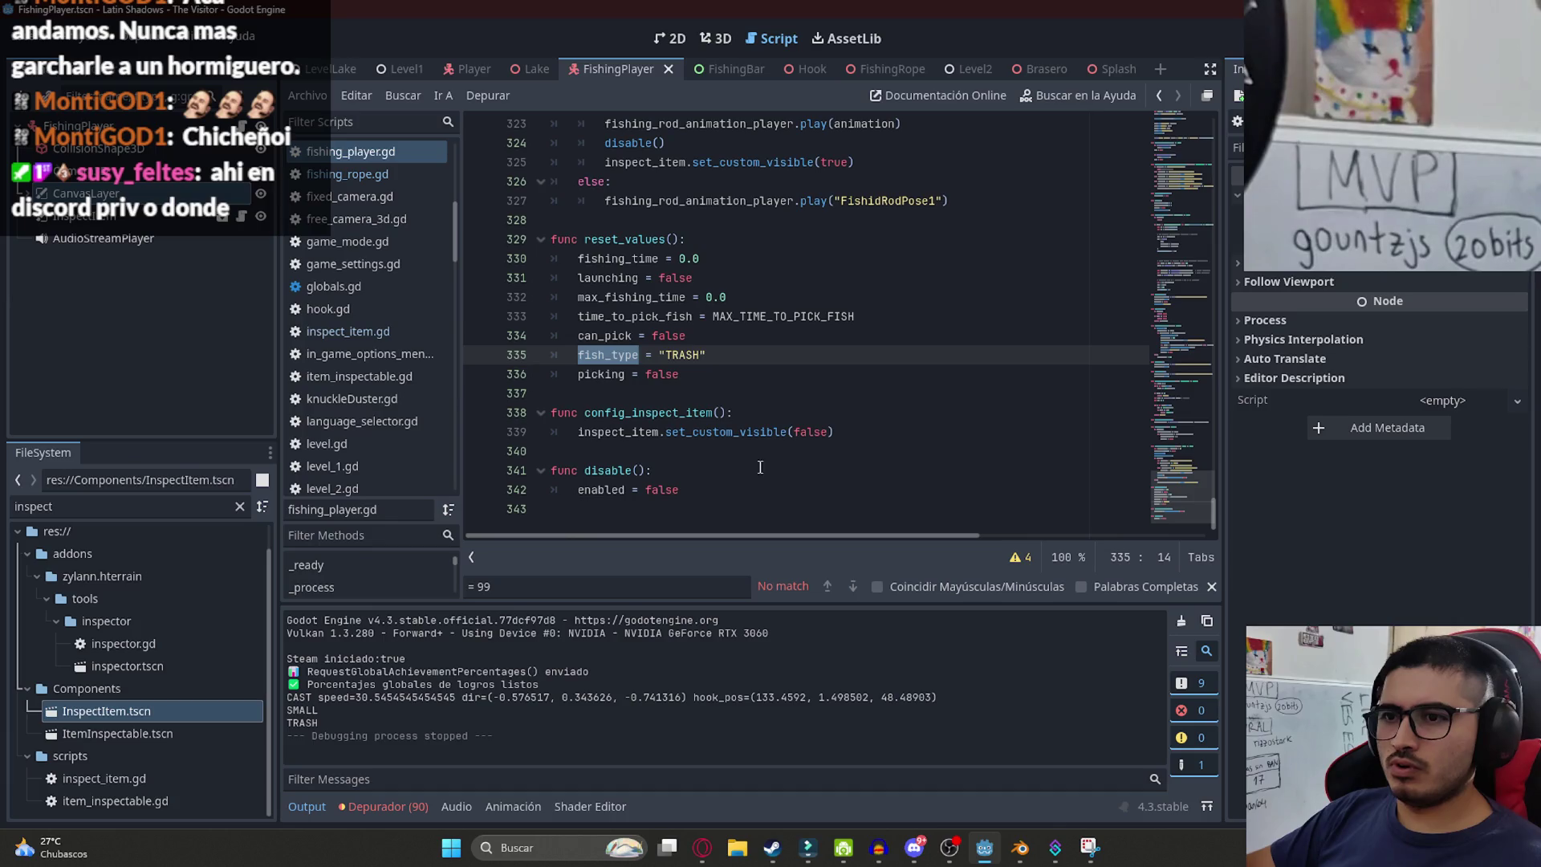
- Add inspect_item.show_action_buttons = false on line 340 and save fishing_player.gd
{"action": "left_click", "coordinate": [904, 433]}
{"action": "key", "text": "Return"}
{"action": "type", "text": "ins"}
{"action": "key", "text": "Return"}
{"action": "type", "text": ".sho"}
{"action": "key", "text": "Down"}
{"action": "key", "text": "Return"}
{"action": "type", "text": "true"}
{"action": "key", "text": "ctrl+s"}
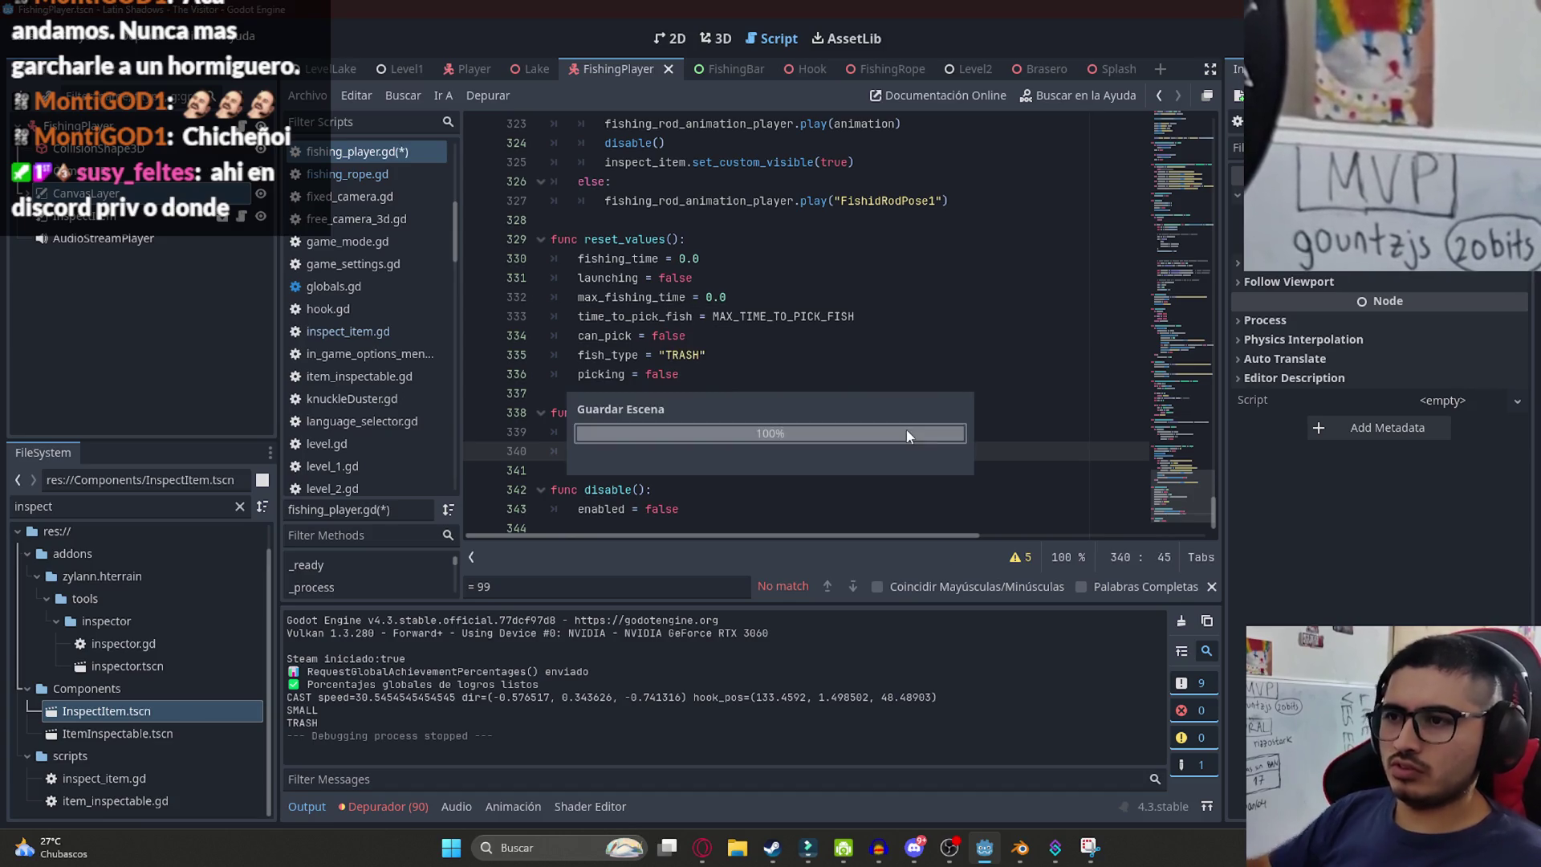
- Copy the show_action_buttons assignment and search for it in inspect_item.gd
{"action": "left_click", "coordinate": [739, 354]}
{"action": "left_click_drag", "start_coordinate": [847, 451], "coordinate": [665, 451]}
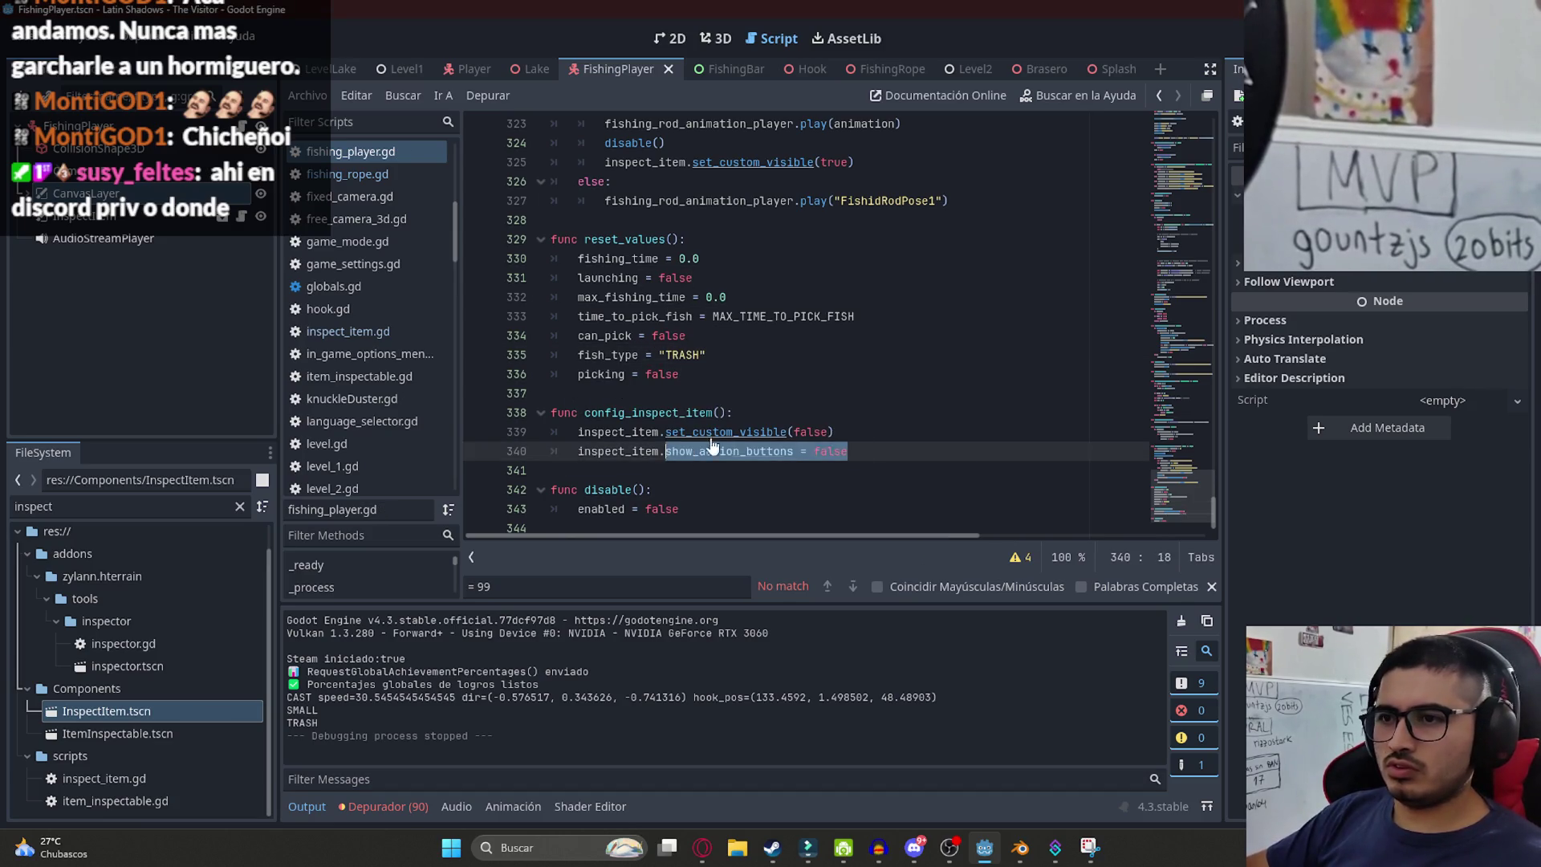
{"action": "key", "text": "ctrl+c"}
{"action": "key", "text": "alt+Left"}
{"action": "key", "text": "ctrl+f"}
{"action": "key", "text": "ctrl+v"}
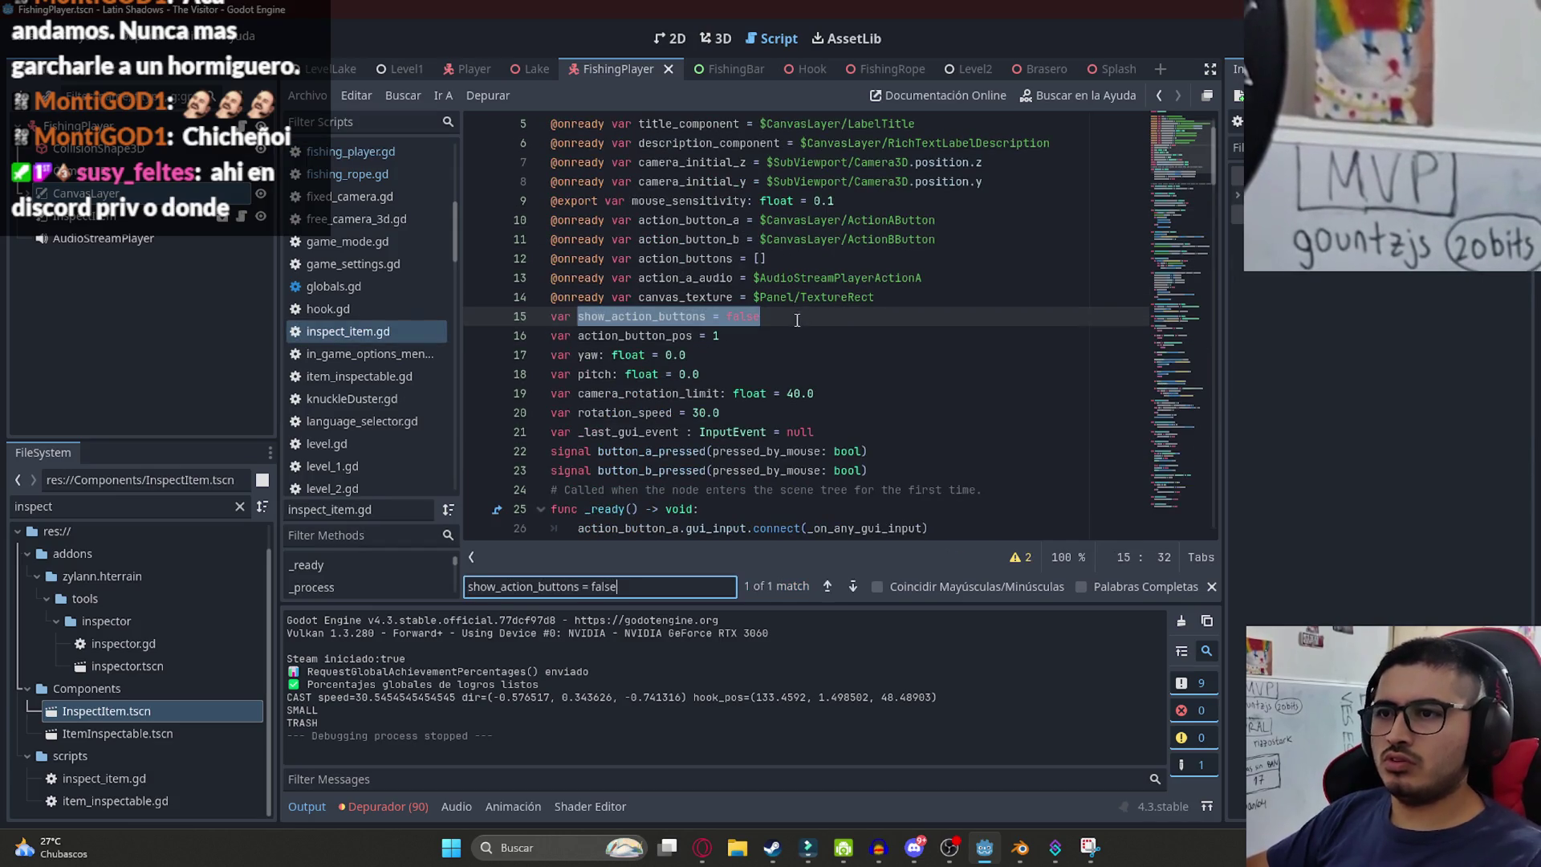
- Review the button setup lines and show_action_buttons = true in inspect_item.gd's _ready
{"action": "scroll", "coordinate": [811, 369], "scroll_direction": "down", "scroll_amount": 7}
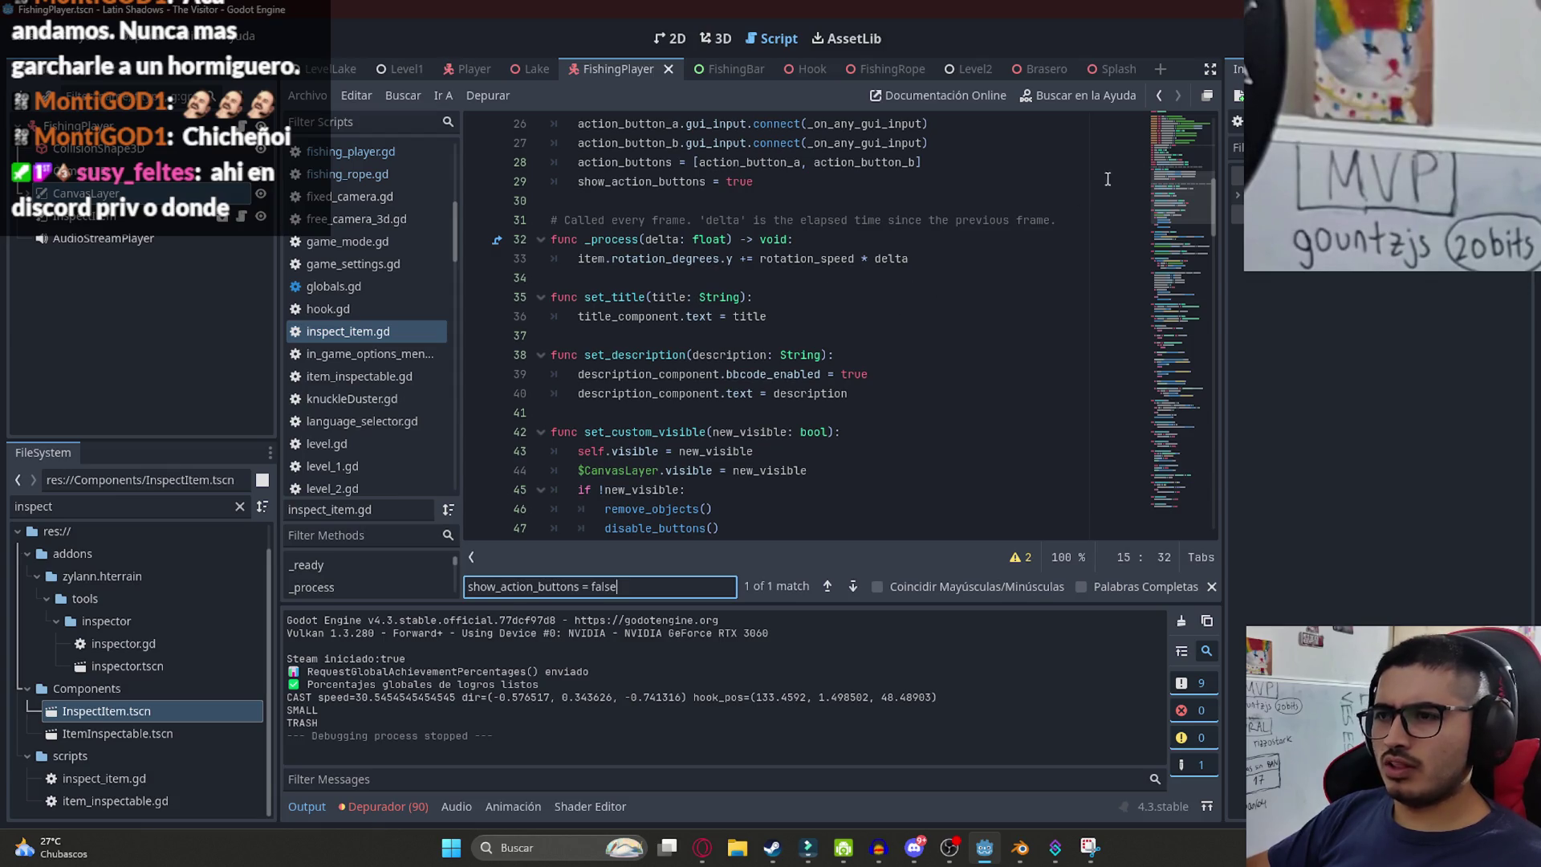
{"action": "mouse_move", "coordinate": [1177, 204]}
{"action": "left_mouse_down"}
{"action": "mouse_move", "coordinate": [1179, 183]}
{"action": "mouse_move", "coordinate": [1185, 262]}
{"action": "mouse_move", "coordinate": [1182, 172]}
{"action": "left_mouse_up"}
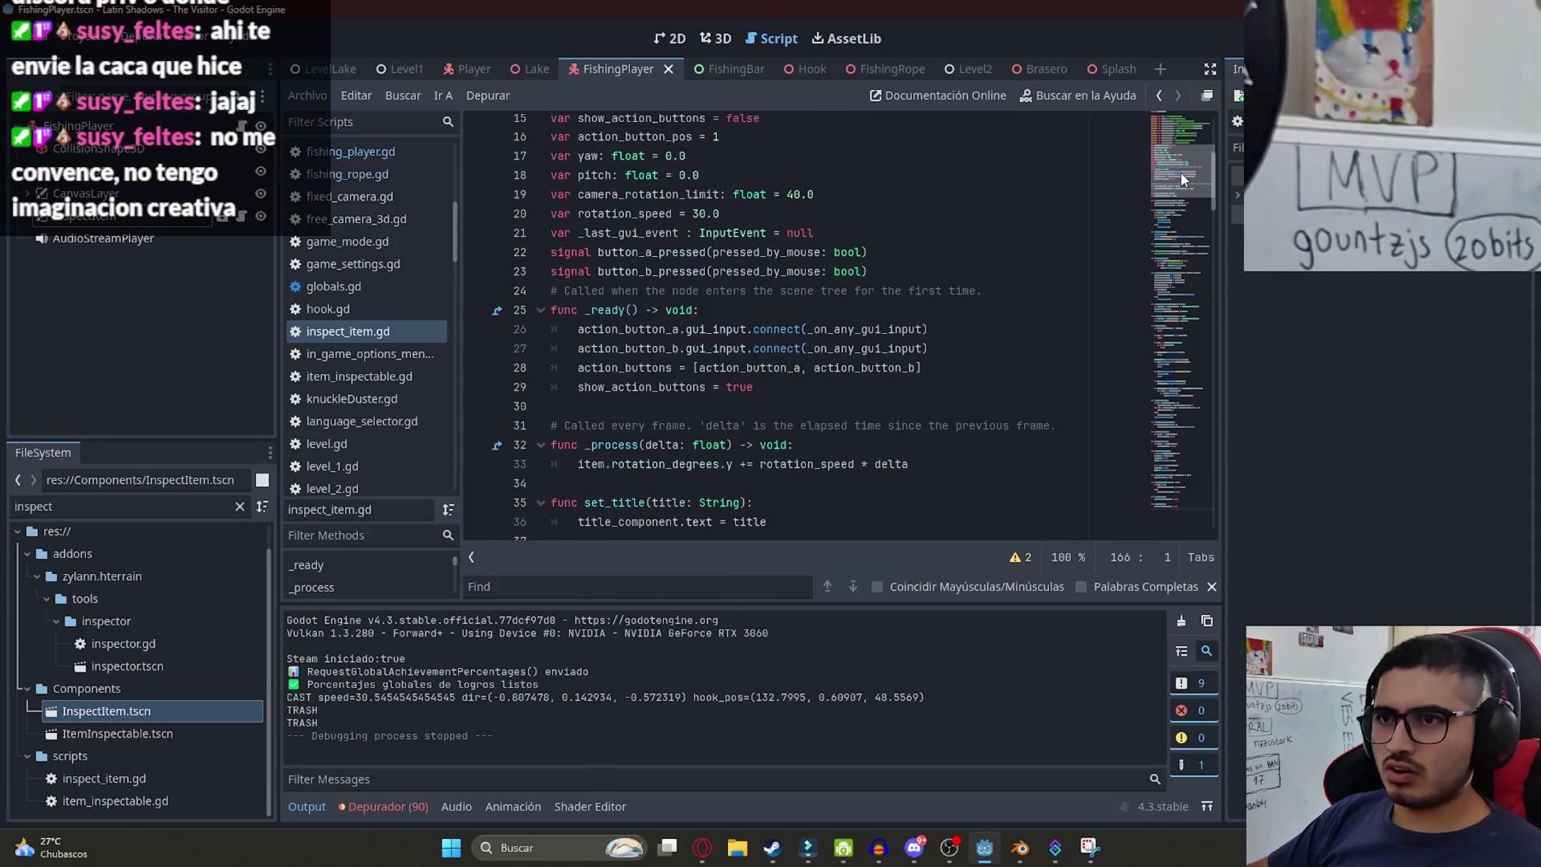
{"action": "left_click", "coordinate": [760, 406]}
{"action": "left_click_drag", "start_coordinate": [578, 387], "coordinate": [578, 329]}
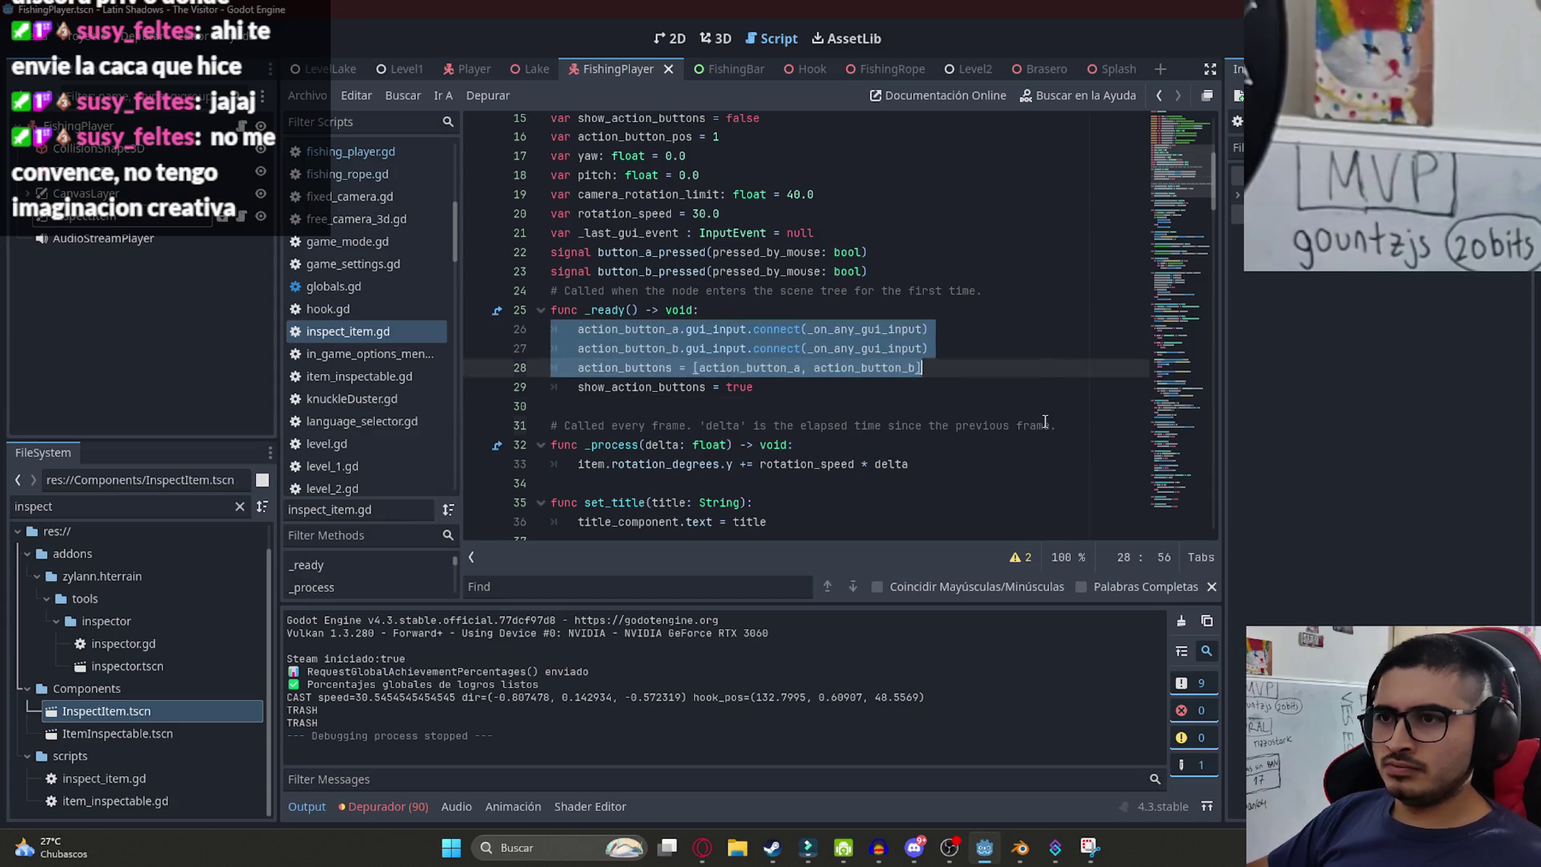
{"action": "left_click", "coordinate": [1044, 426]}
{"action": "left_click", "coordinate": [785, 389]}
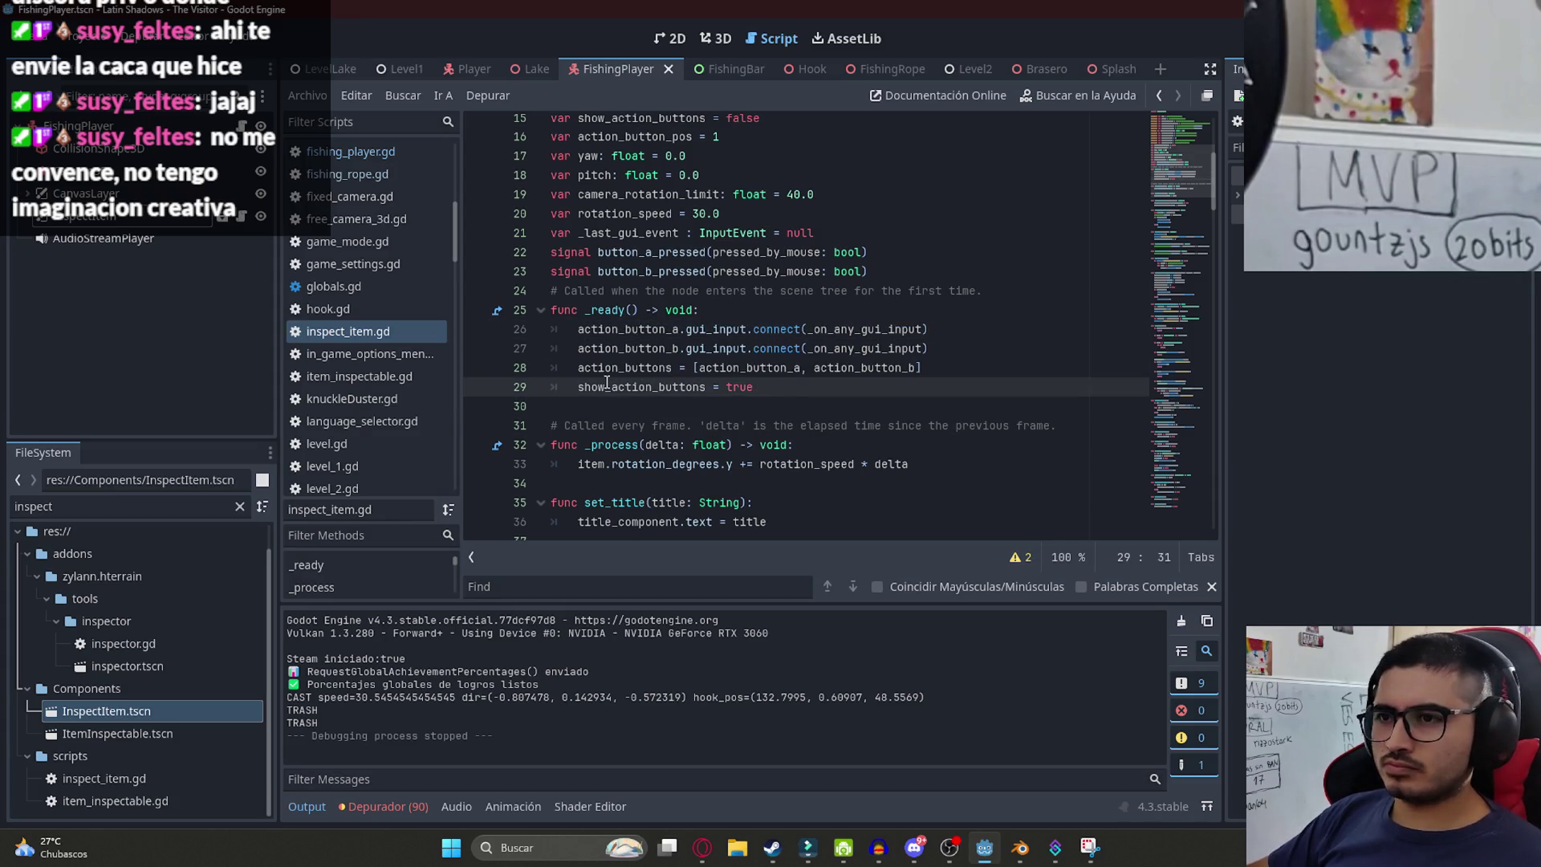
{"action": "left_click_drag", "start_coordinate": [791, 387], "coordinate": [575, 388]}
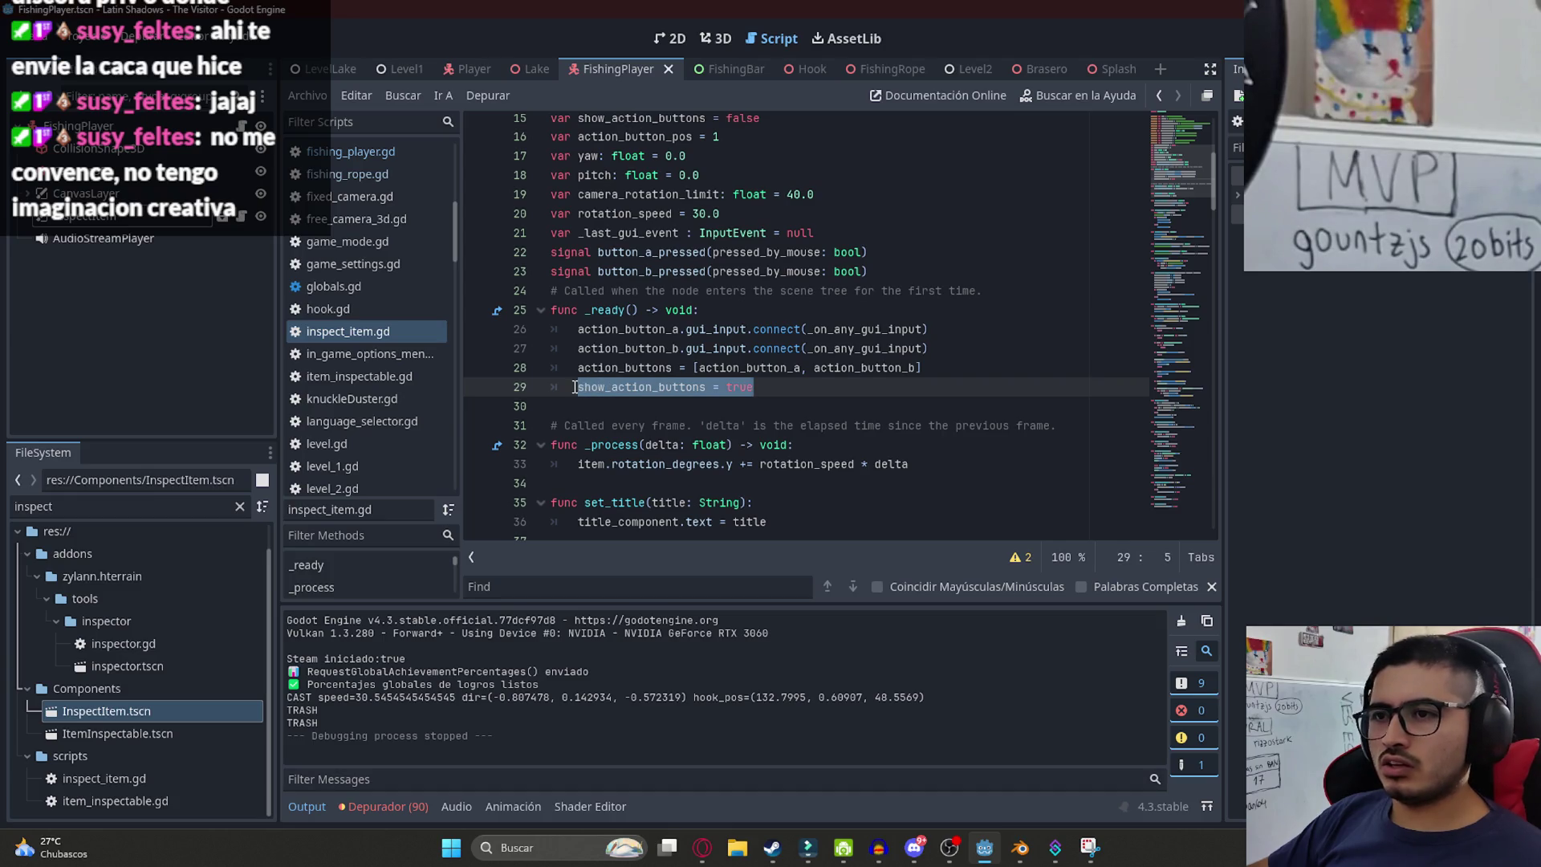
{"action": "left_click", "coordinate": [679, 370]}
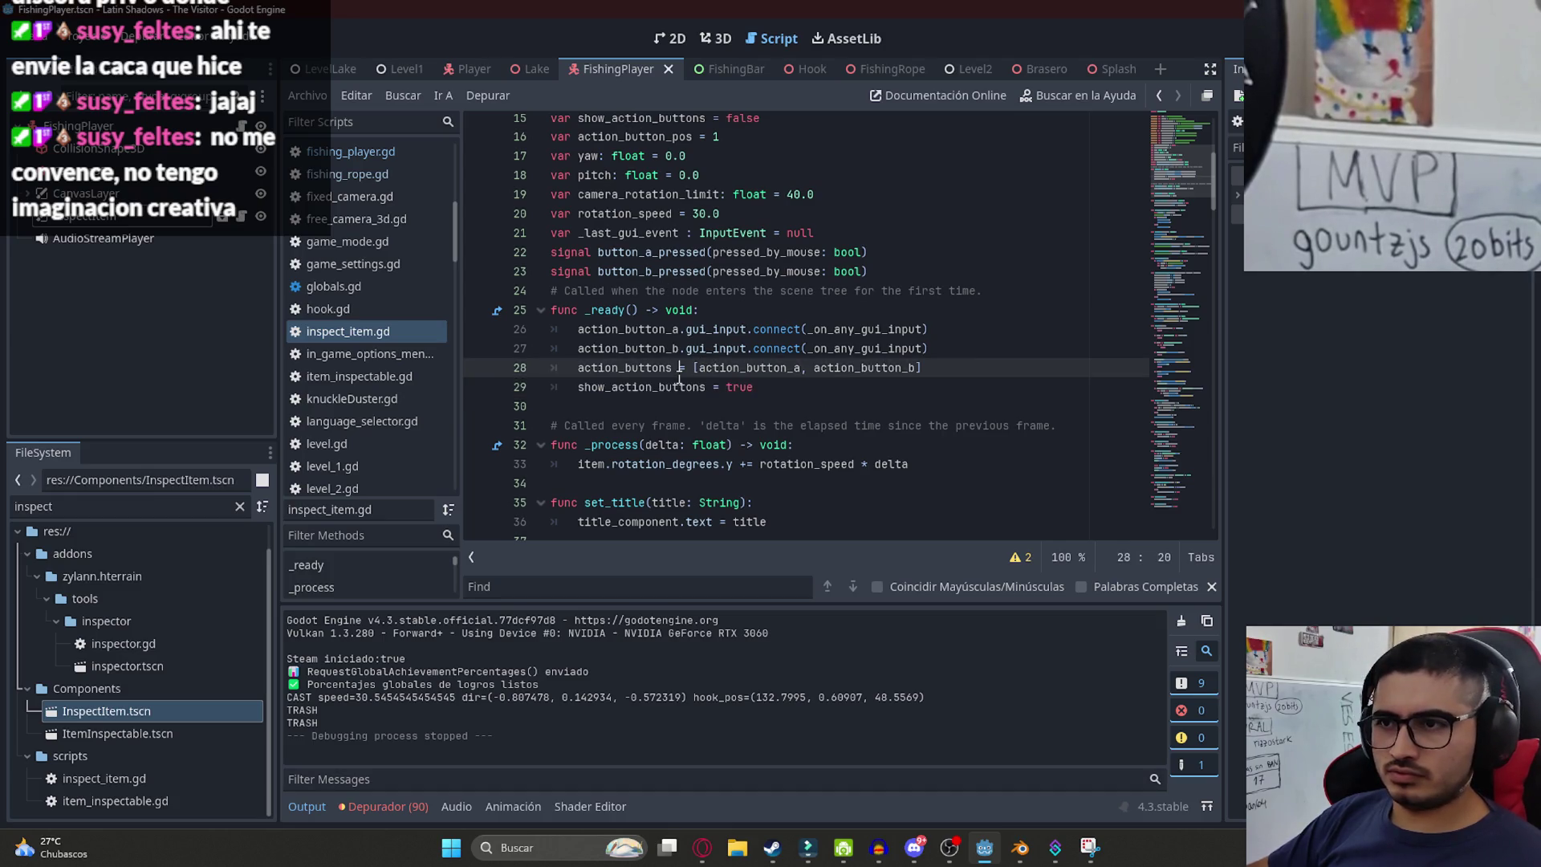
{"action": "double_click", "coordinate": [667, 388]}
{"action": "double_click", "coordinate": [634, 329]}
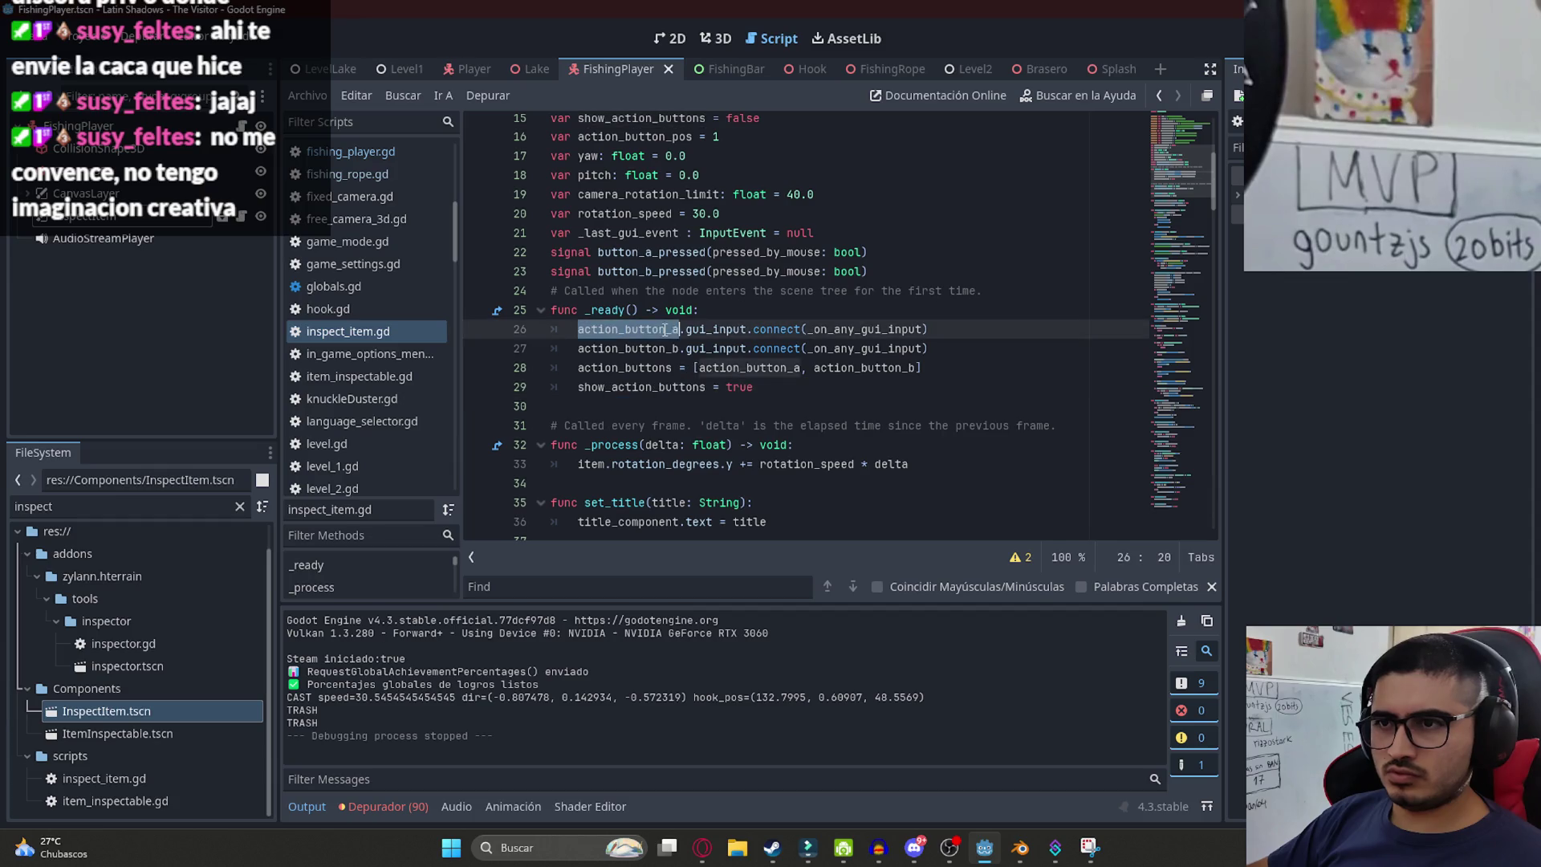
- Search 'action_button_a.visible =' to reach set_action_button_config and inspect its show_buttons, a_label, b_label parameters
{"action": "key", "text": "ctrl+f"}
{"action": "key", "text": "End"}
{"action": "type", "text": ".visible ="}
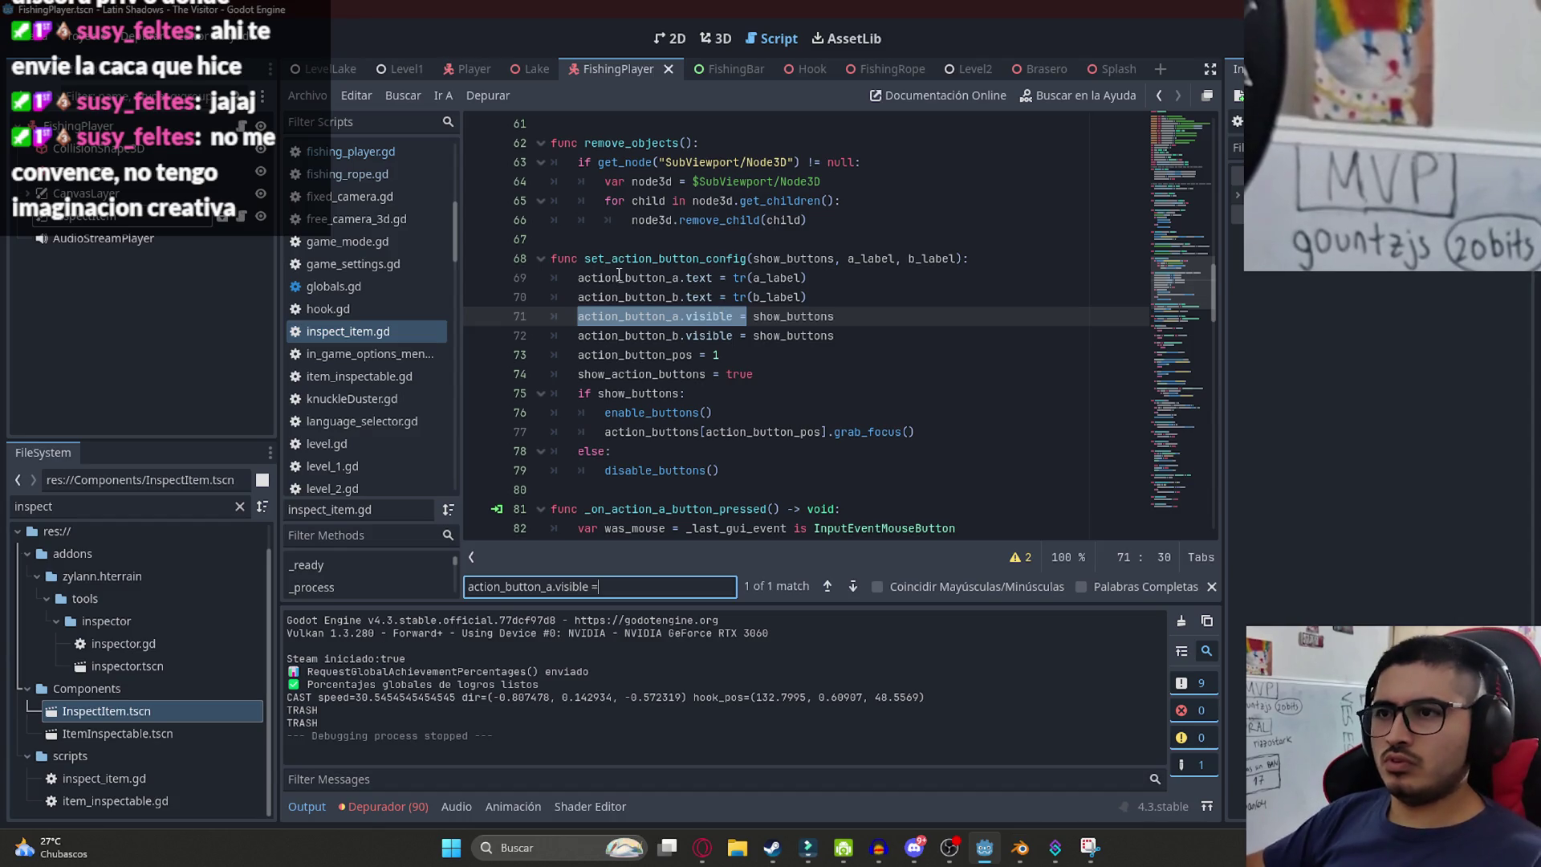
{"action": "double_click", "coordinate": [682, 261]}
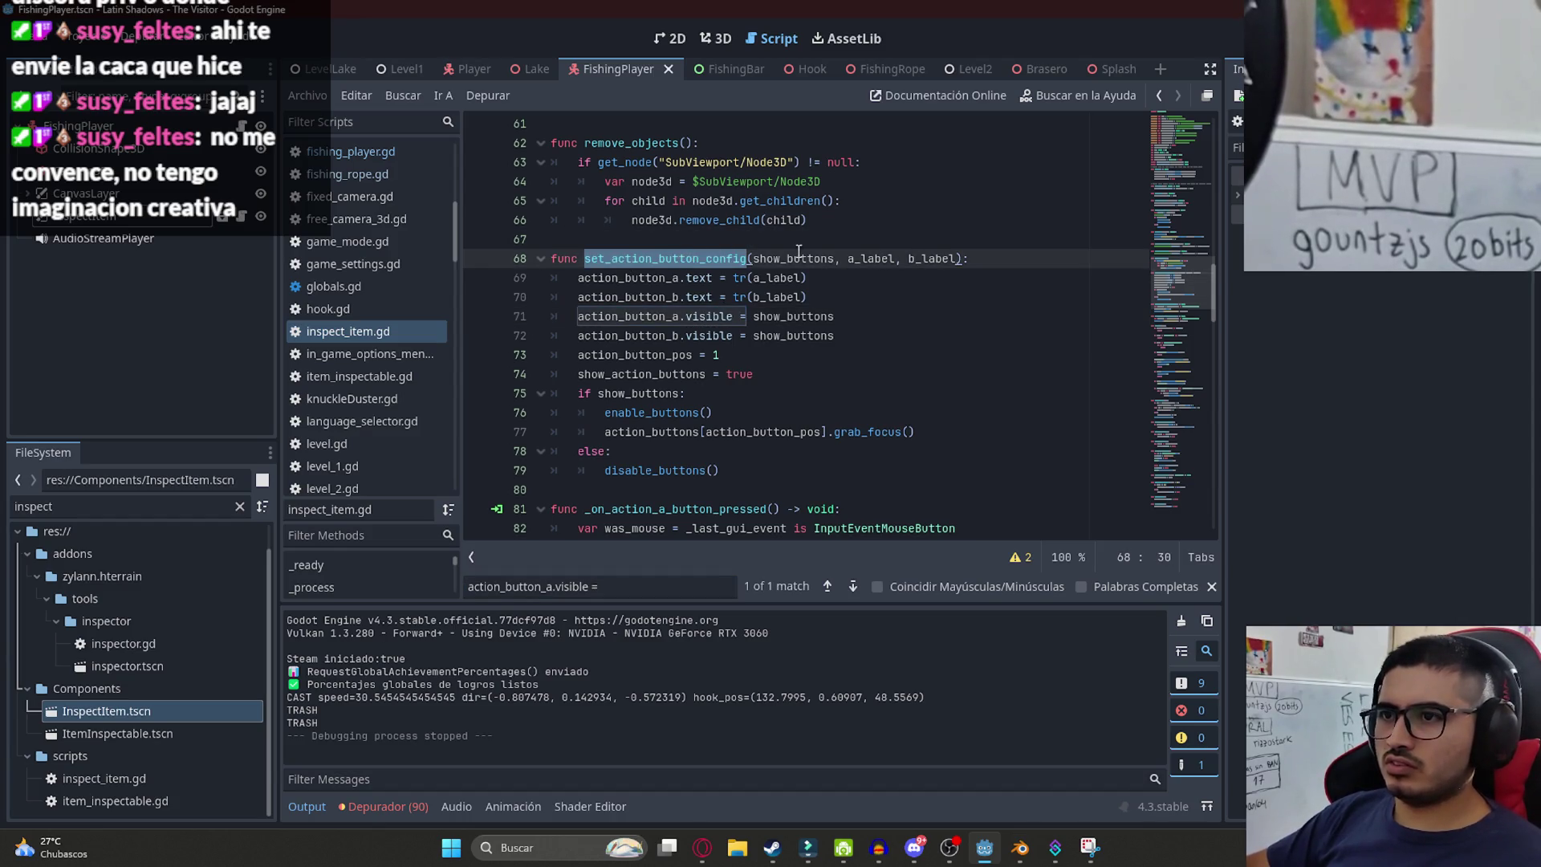
{"action": "double_click", "coordinate": [880, 258]}
{"action": "double_click", "coordinate": [933, 260]}
{"action": "double_click", "coordinate": [793, 259]}
{"action": "double_click", "coordinate": [681, 260]}
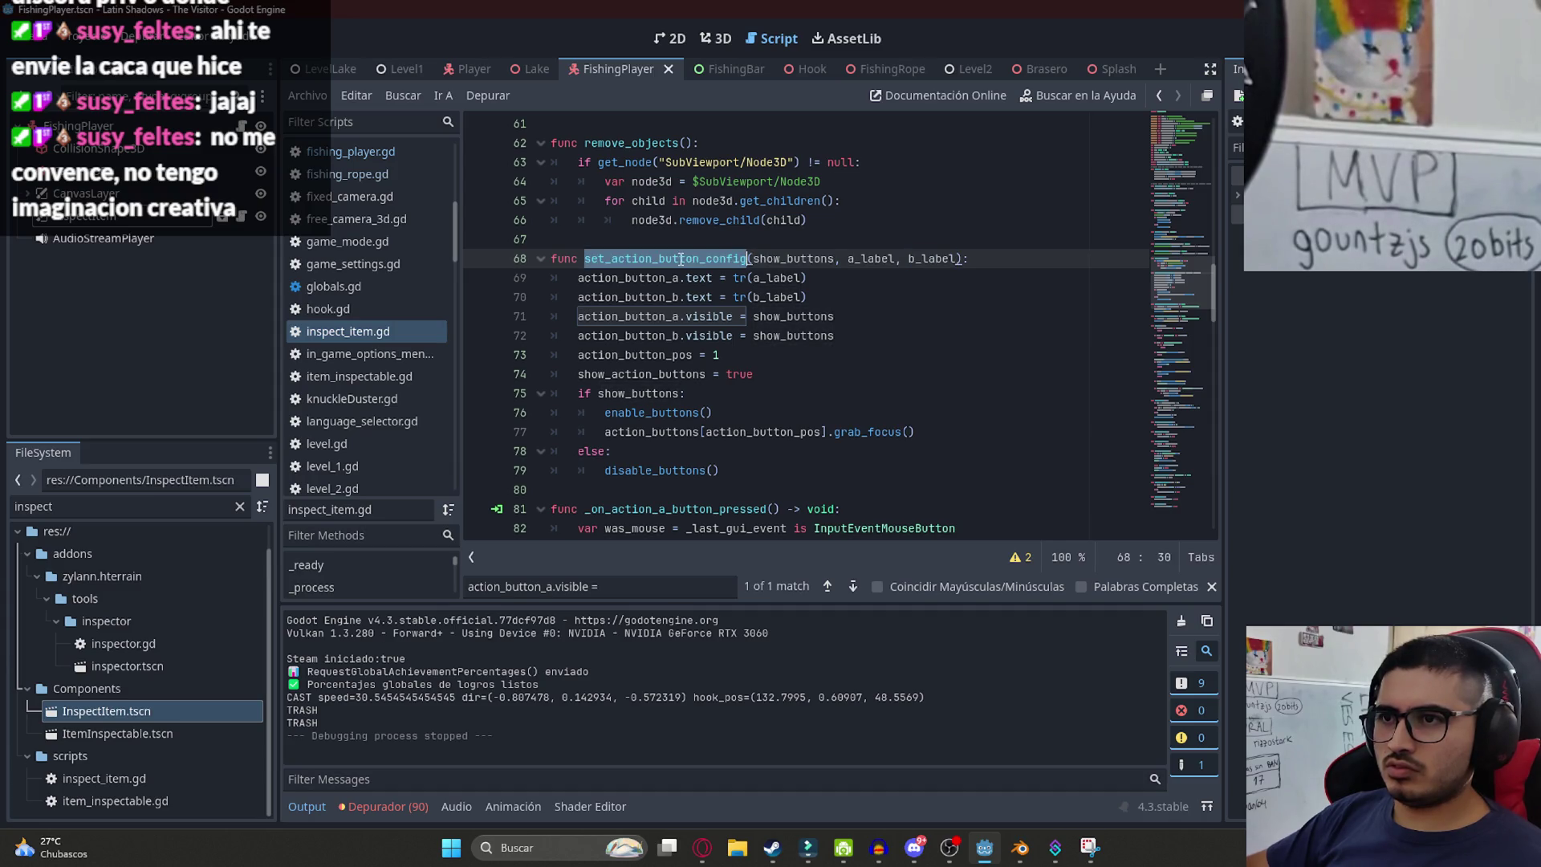
{"action": "left_click", "coordinate": [374, 69]}
{"action": "left_click", "coordinate": [610, 67]}
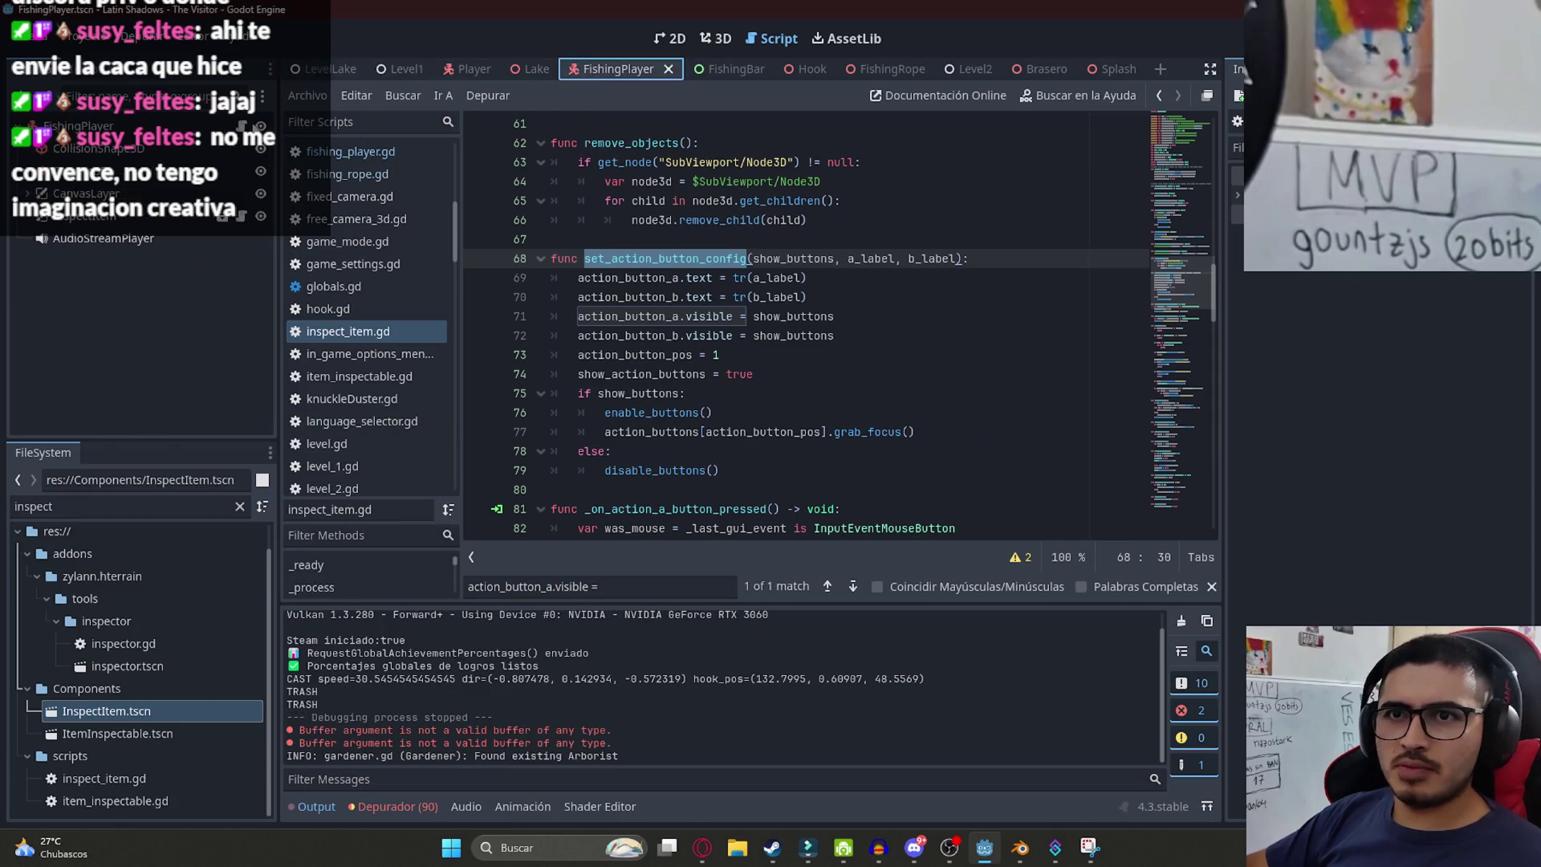
- Replace line 340 in fishing_player.gd with inspect_item.set_action_button_config(false) and save
{"action": "left_click", "coordinate": [754, 383]}
{"action": "double_click", "coordinate": [729, 432]}
{"action": "type", "text": "set_action_button_config"}
{"action": "left_click_drag", "start_coordinate": [882, 432], "coordinate": [829, 433]}
{"action": "type", "text": "("}
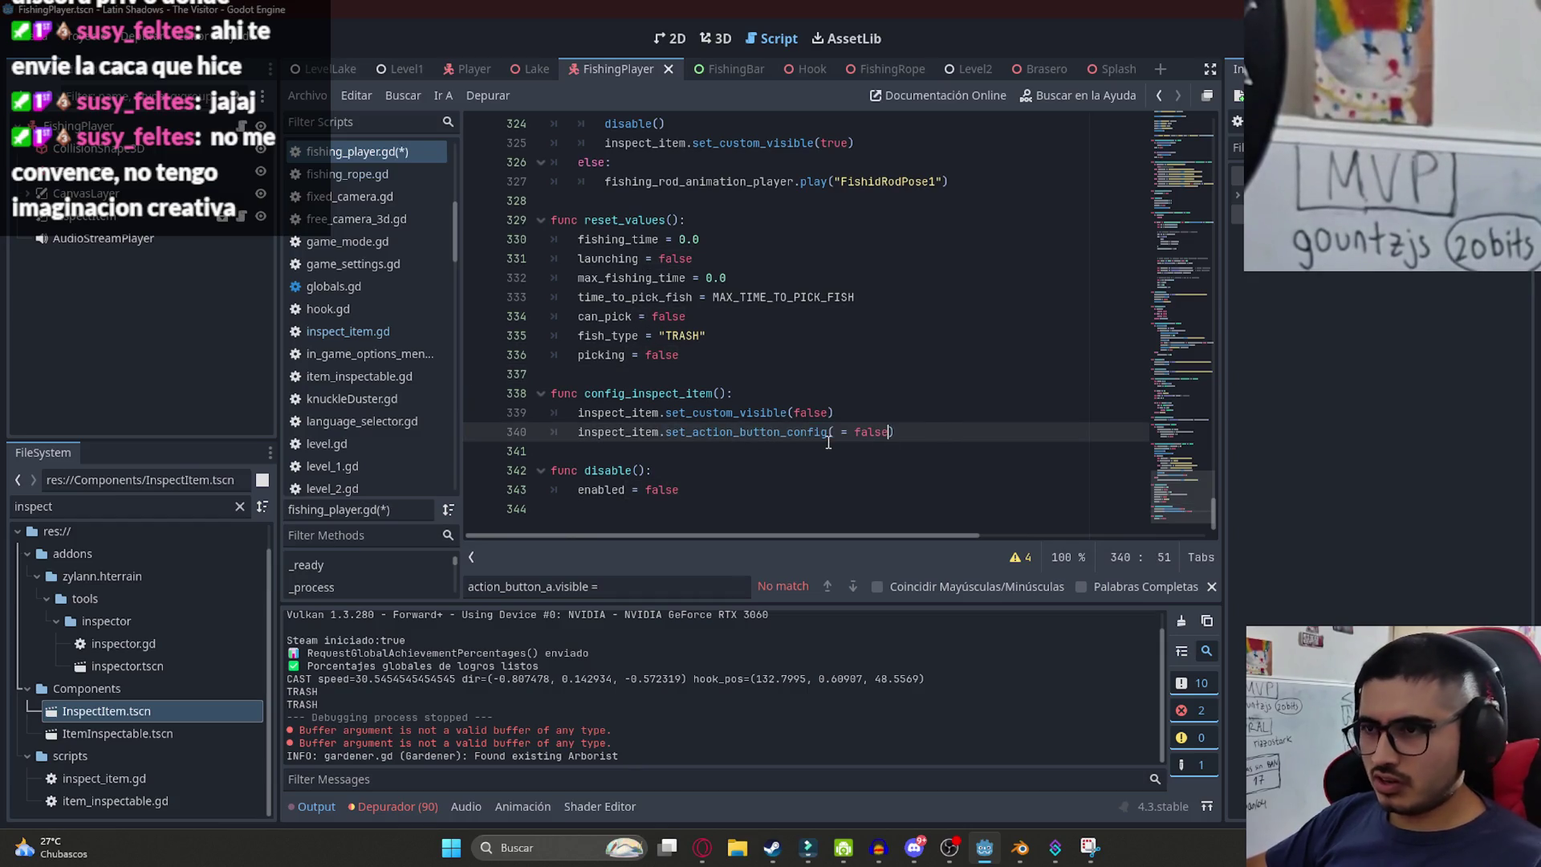
{"action": "key", "text": "Escape"}
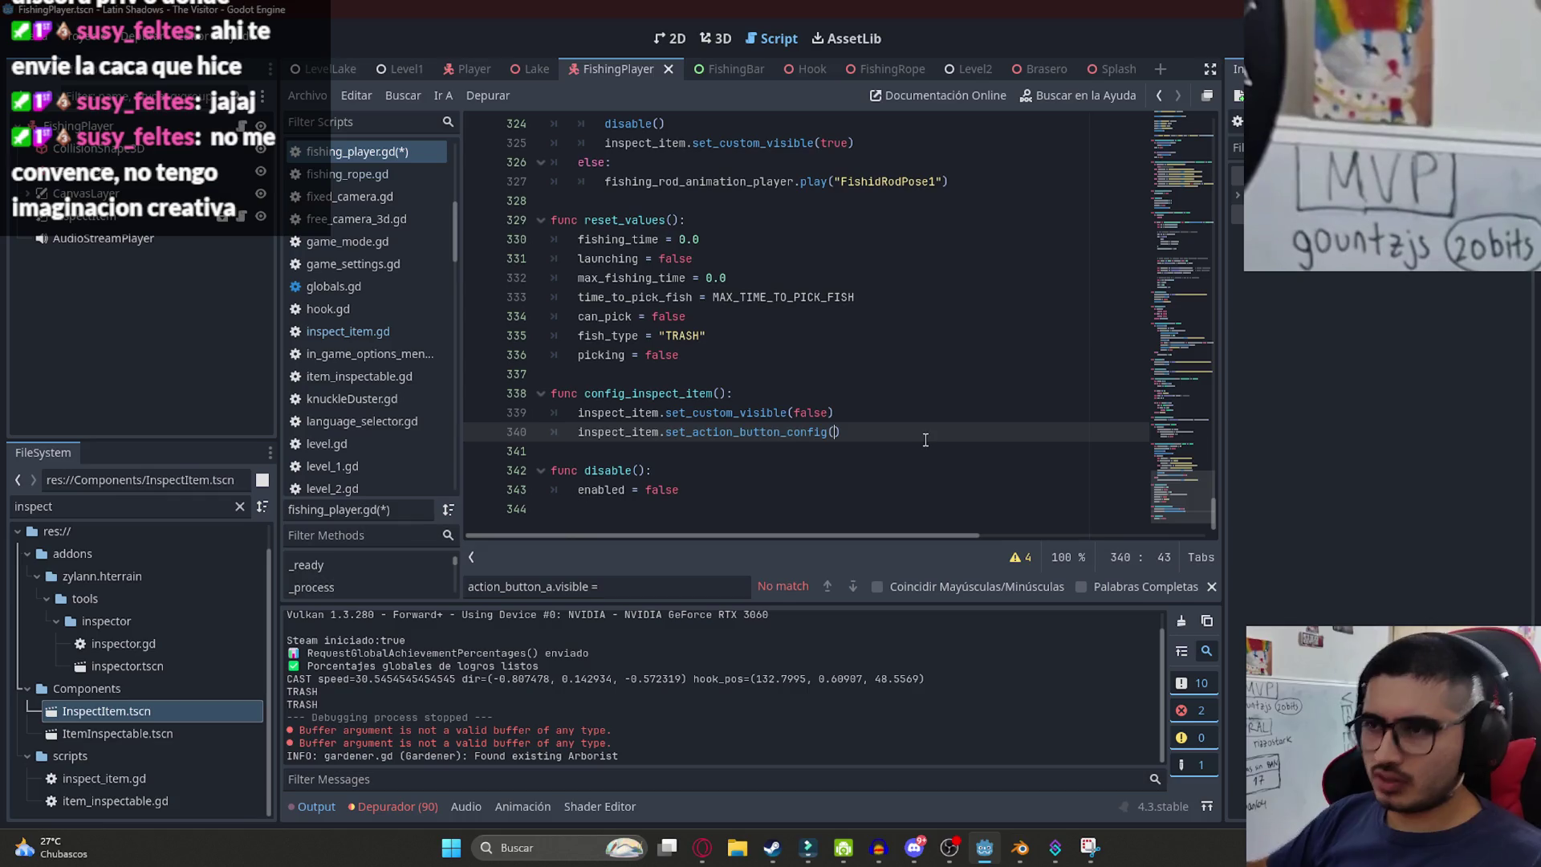
{"action": "type", "text": "false"}
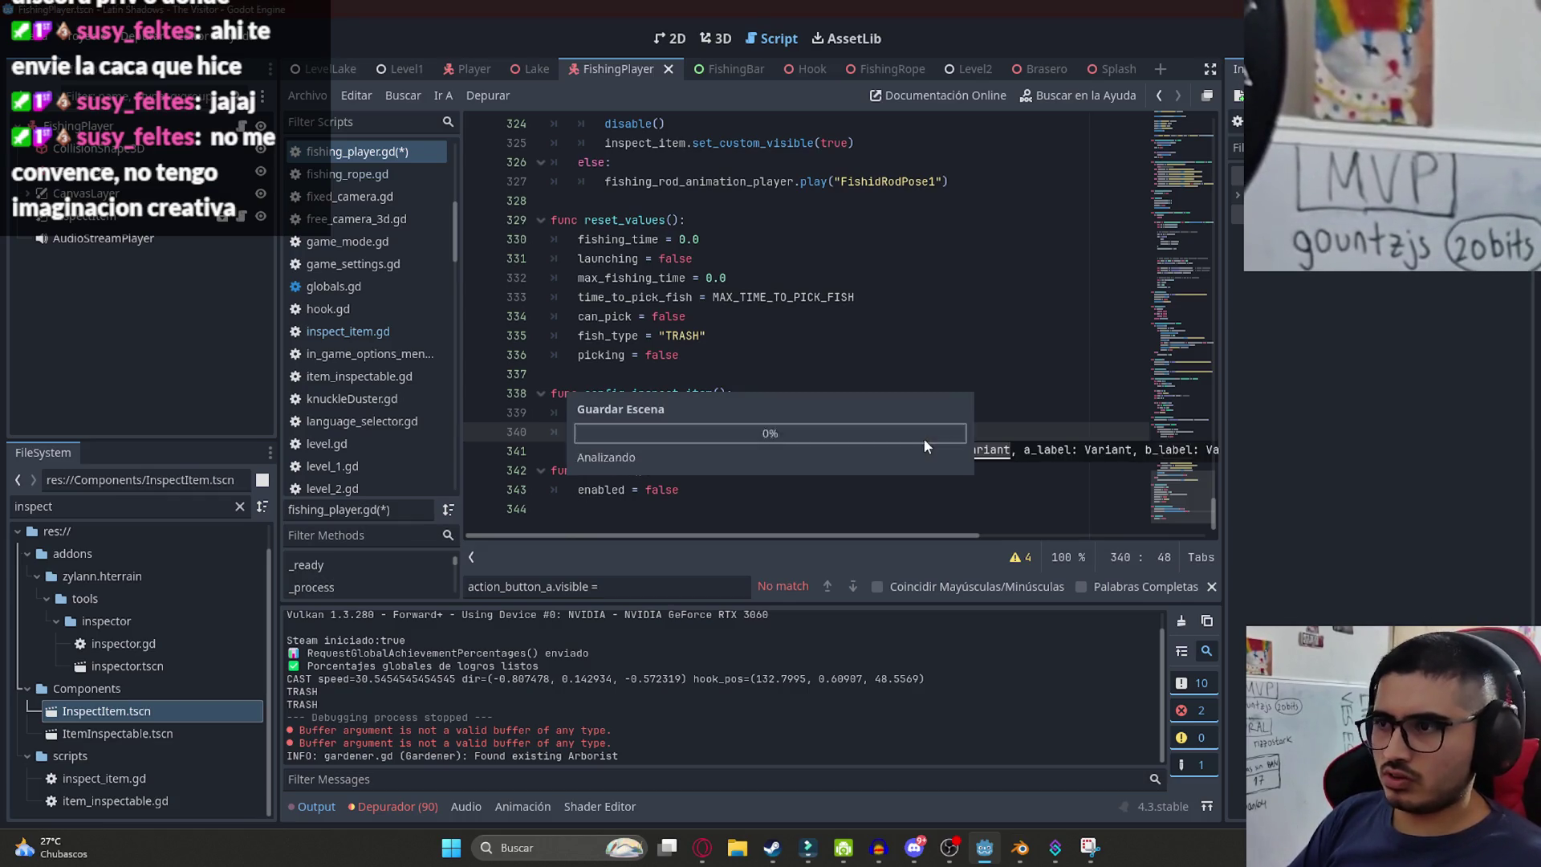
{"action": "key", "text": "ctrl+s"}
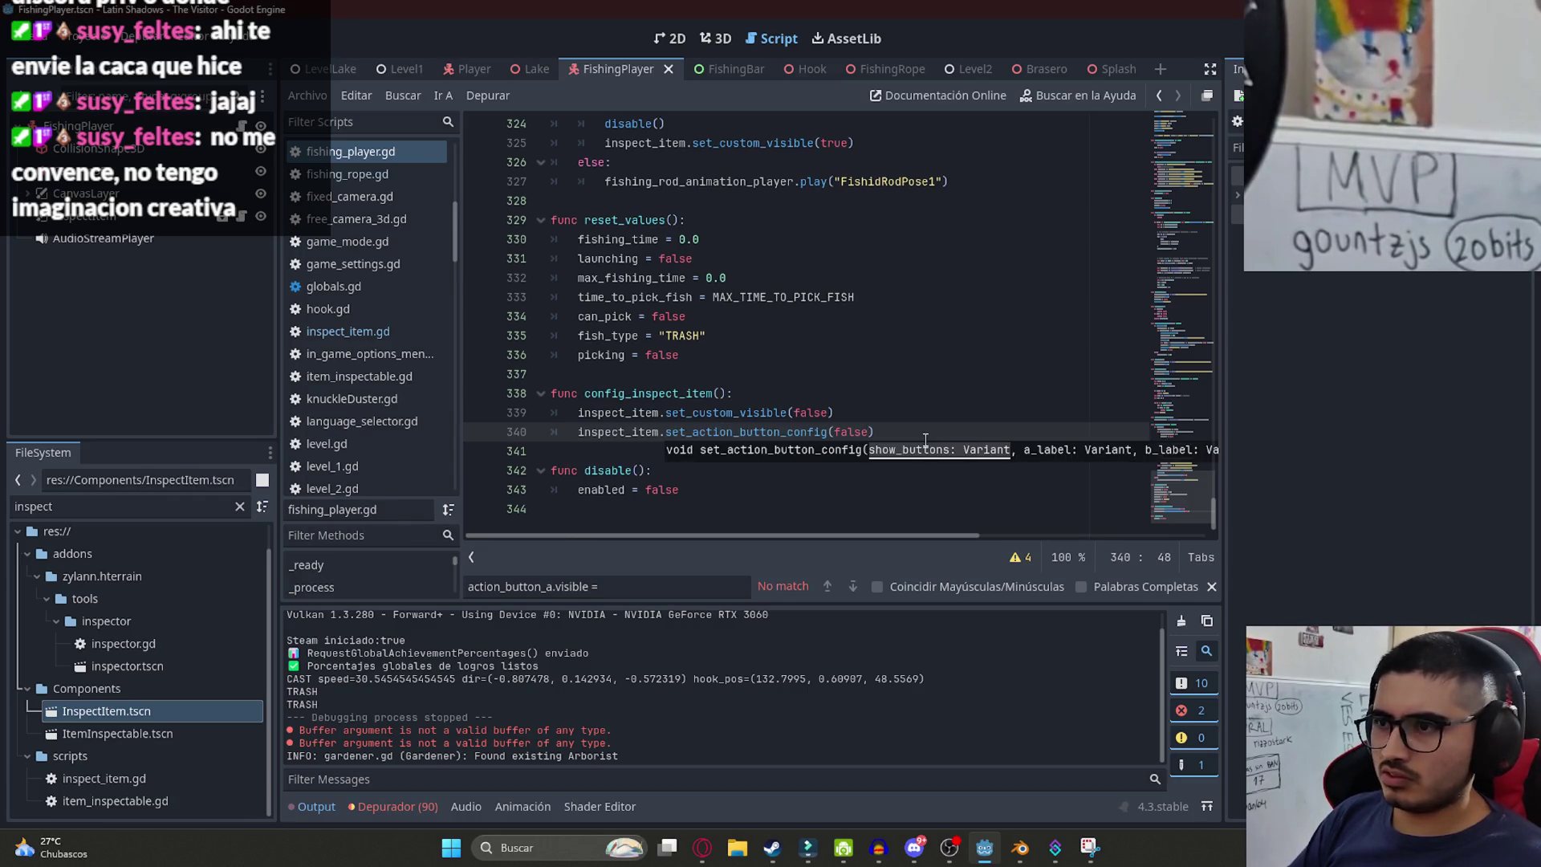
{"action": "key", "text": "Up"}
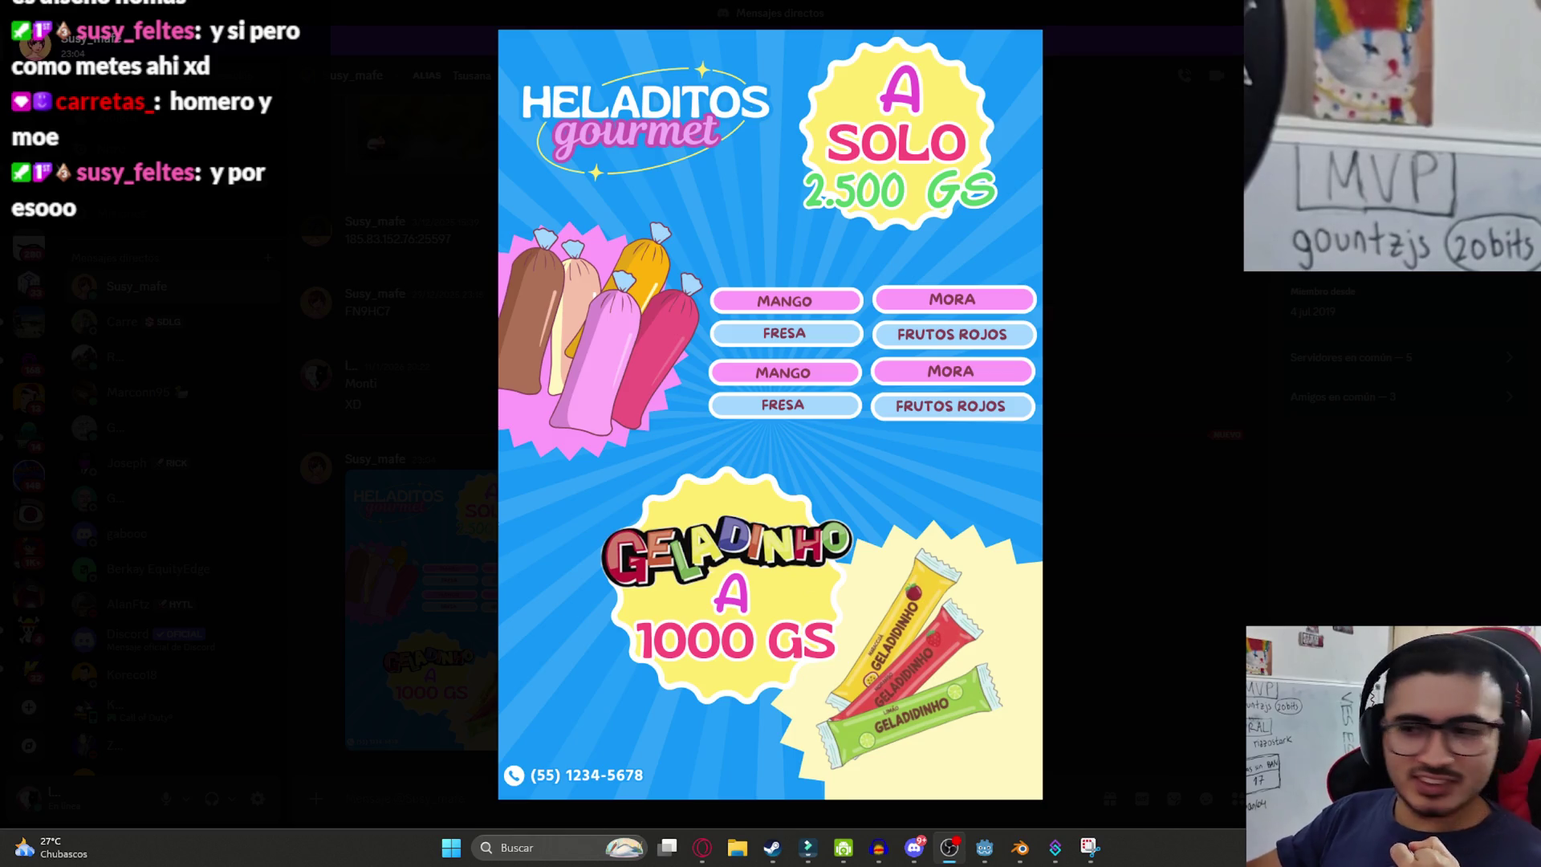
{"action": "left_click", "coordinate": [912, 857]}
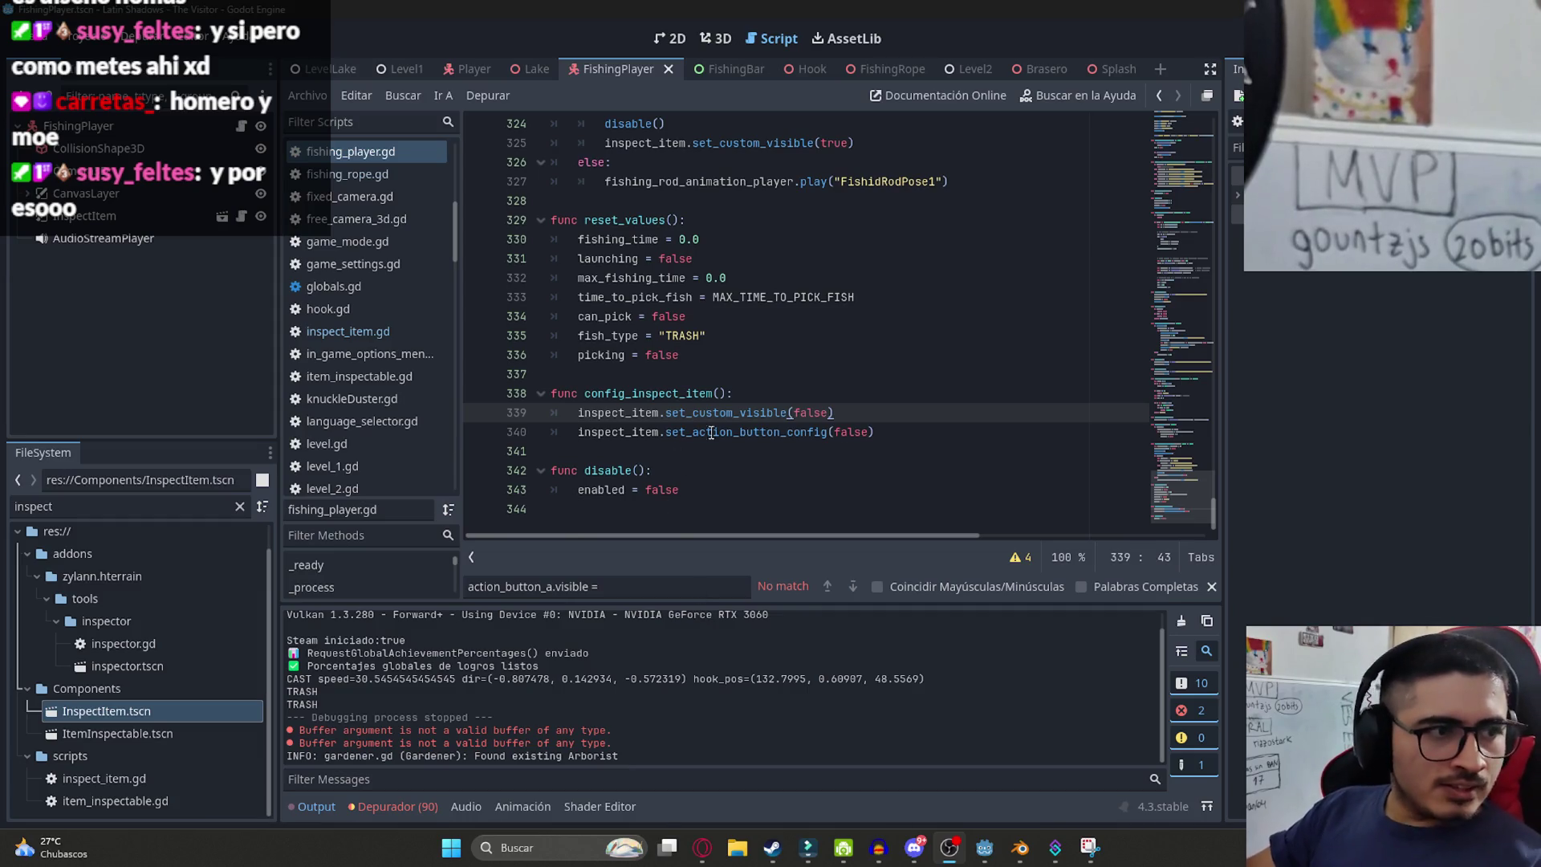
- Dismiss the Discord chat and return to the set_action_button_config call on line 340
{"action": "left_click", "coordinate": [919, 859]}
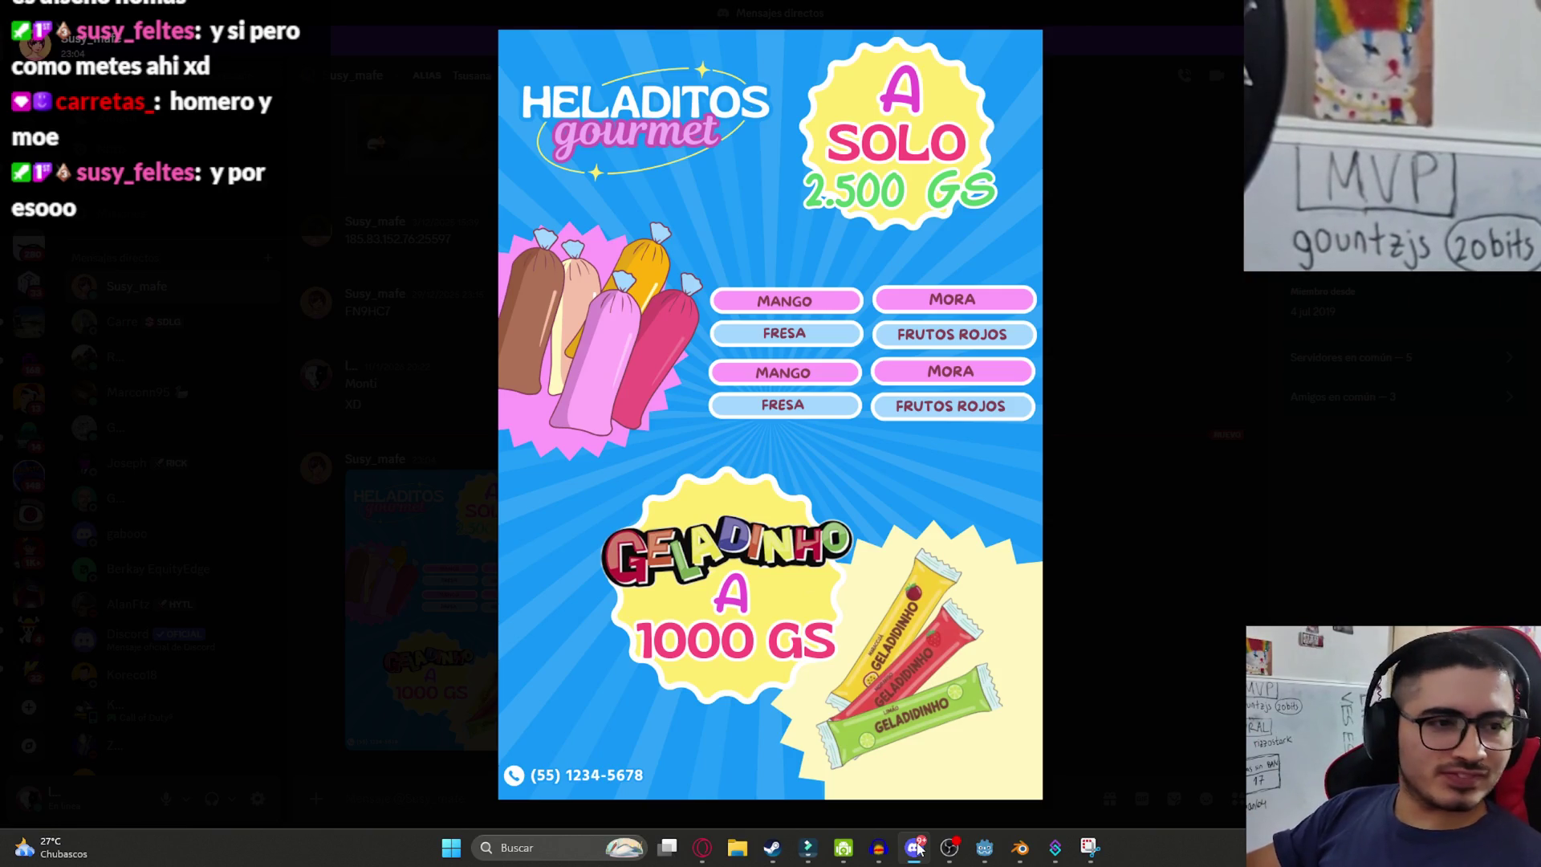
{"action": "left_click", "coordinate": [919, 851]}
{"action": "key", "text": "Up"}
{"action": "key", "text": "Up"}
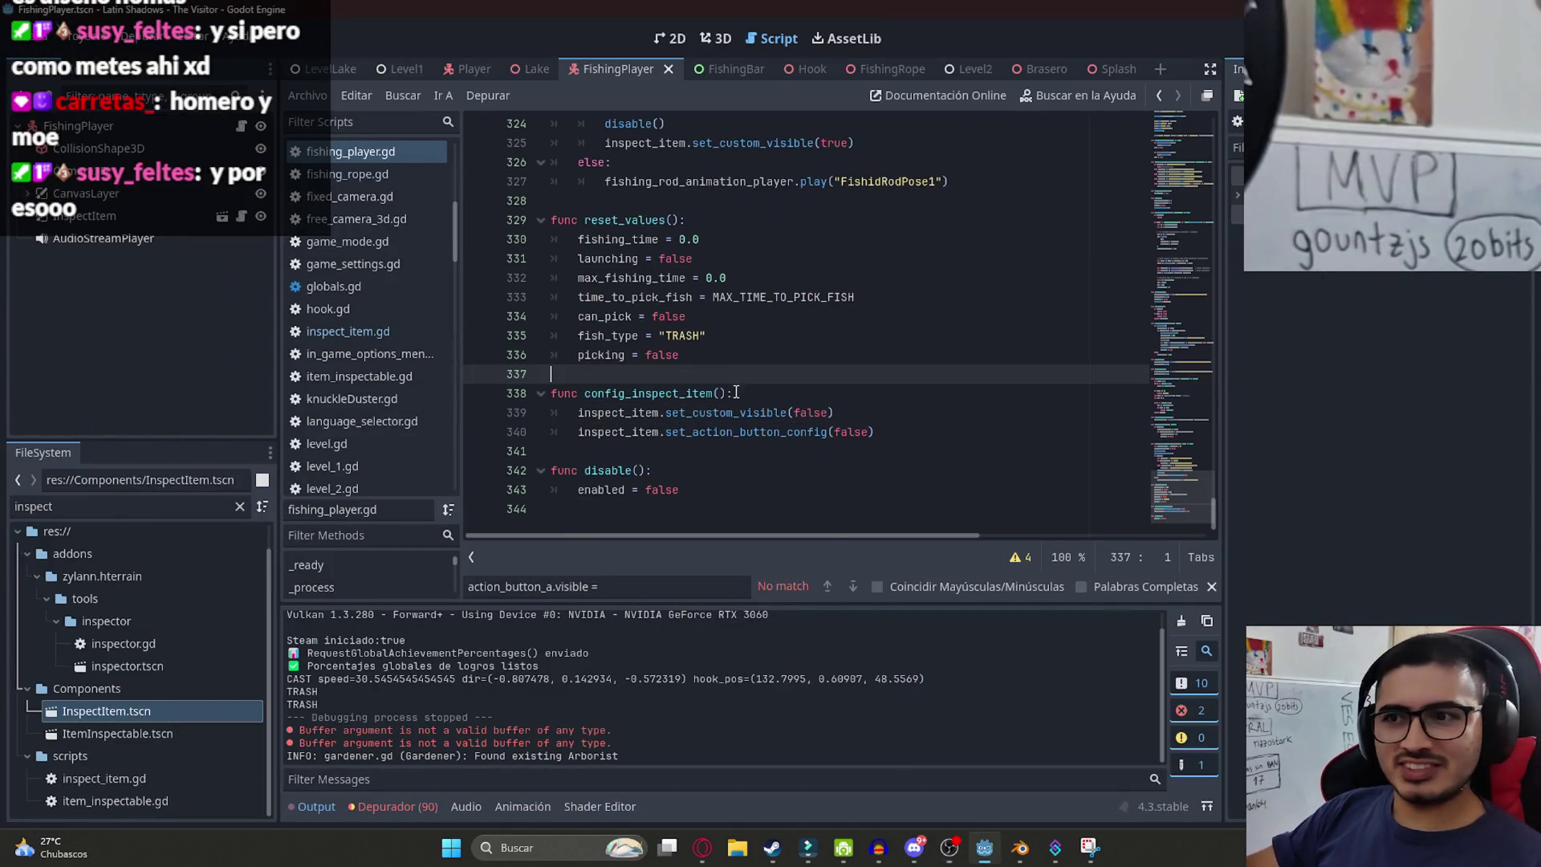
{"action": "left_click", "coordinate": [761, 441]}
{"action": "left_click", "coordinate": [761, 412]}
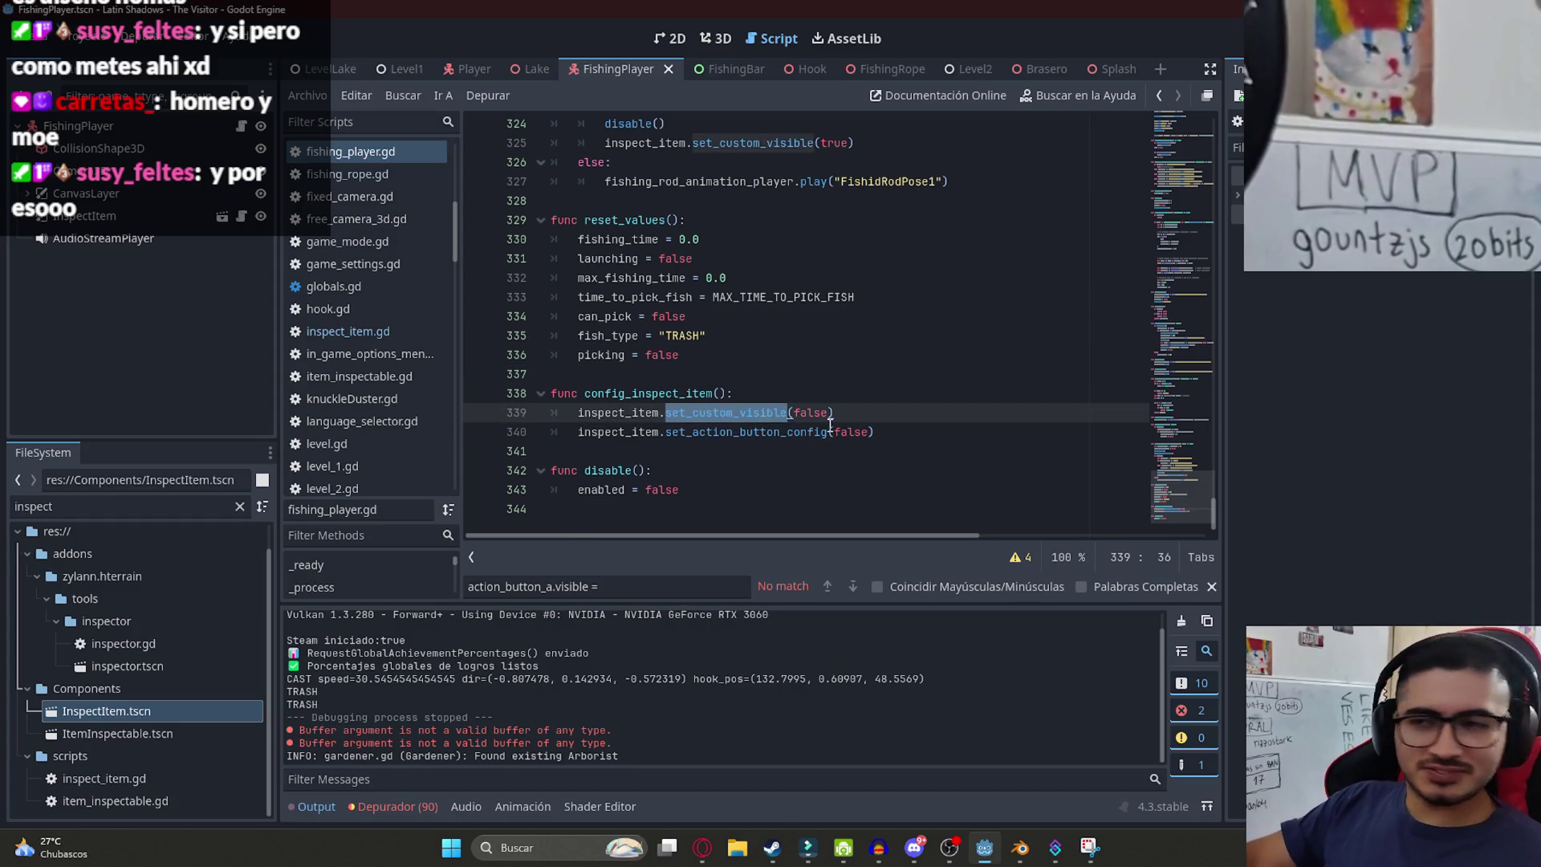
{"action": "left_click", "coordinate": [762, 426]}
{"action": "key", "text": "ctrl+Right"}
- Check config_inspect_item, then switch to the LevelLake scene and launch a test run
{"action": "left_click", "coordinate": [737, 413]}
{"action": "double_click", "coordinate": [661, 393]}
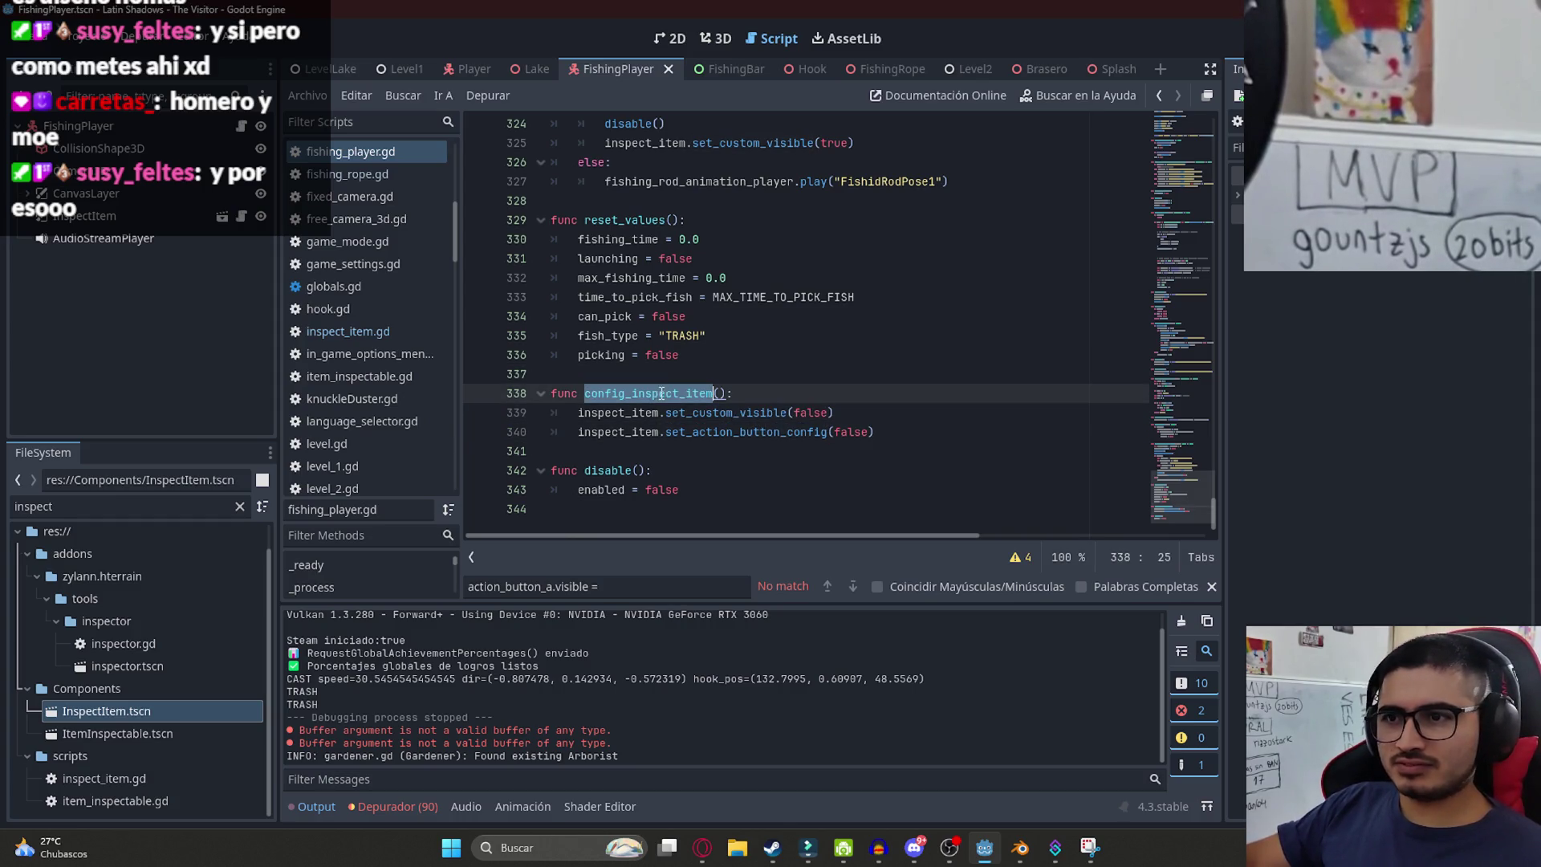
{"action": "left_click", "coordinate": [802, 433]}
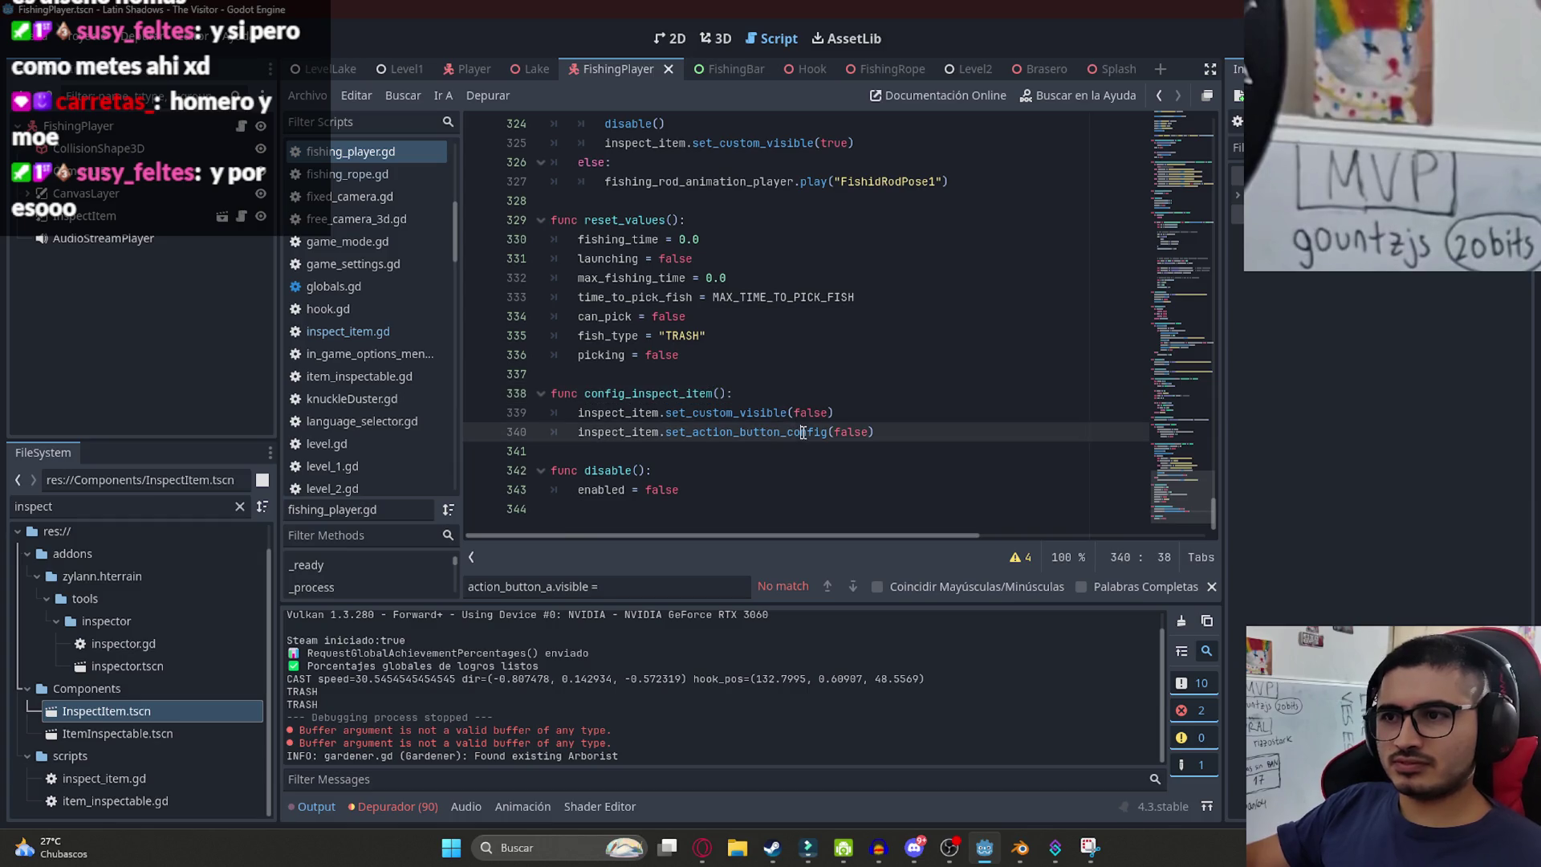
{"action": "right_click", "coordinate": [325, 69]}
{"action": "key", "text": "Escape"}
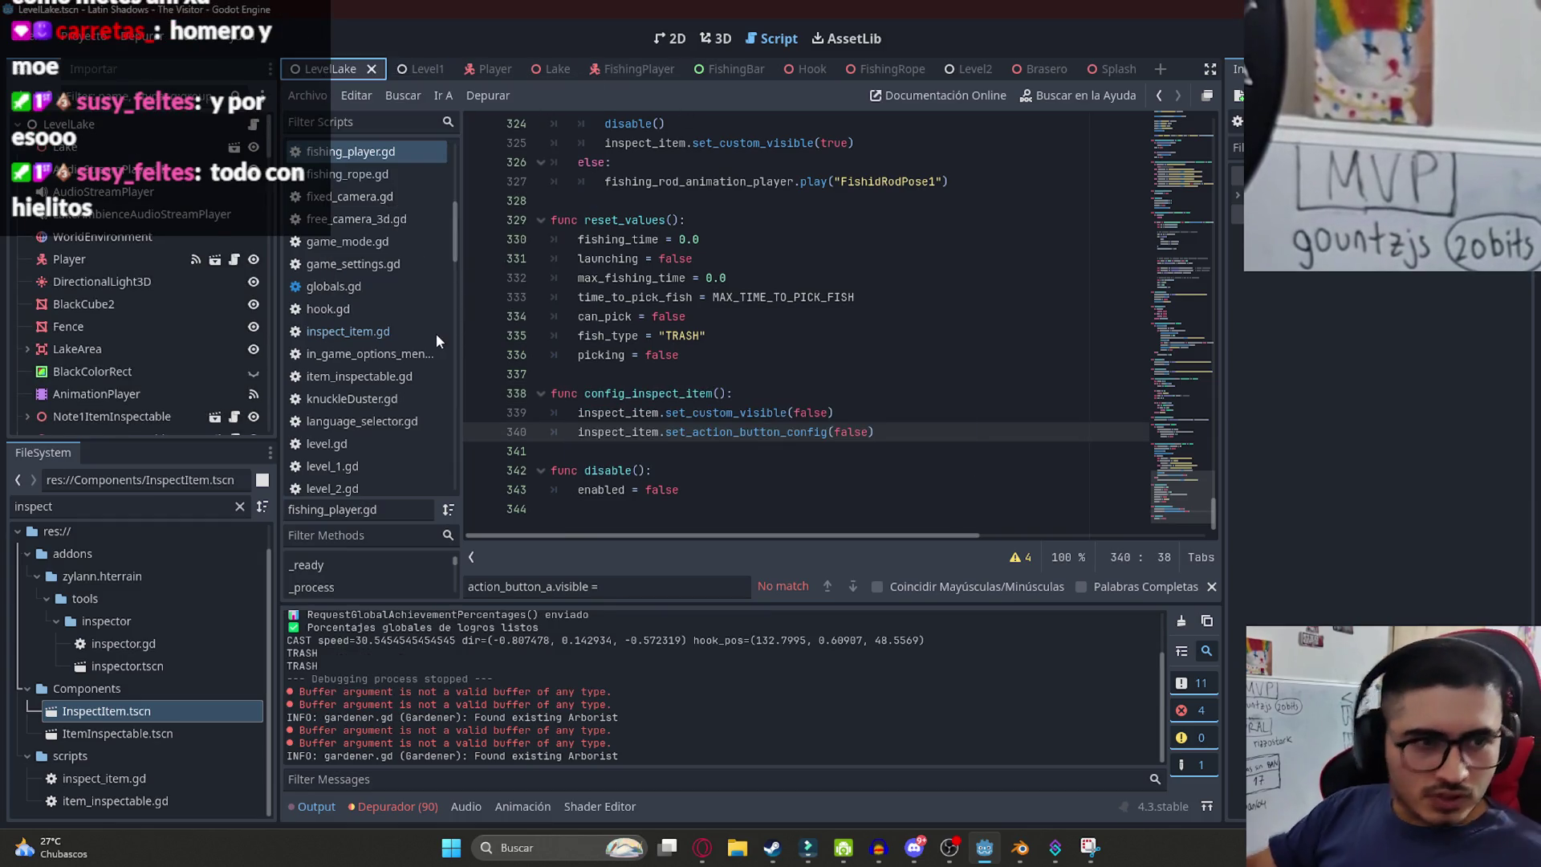
- Change line 340 to set_action_button_config(false, "", ""), save, and stop the debug run
{"action": "left_click", "coordinate": [436, 334]}
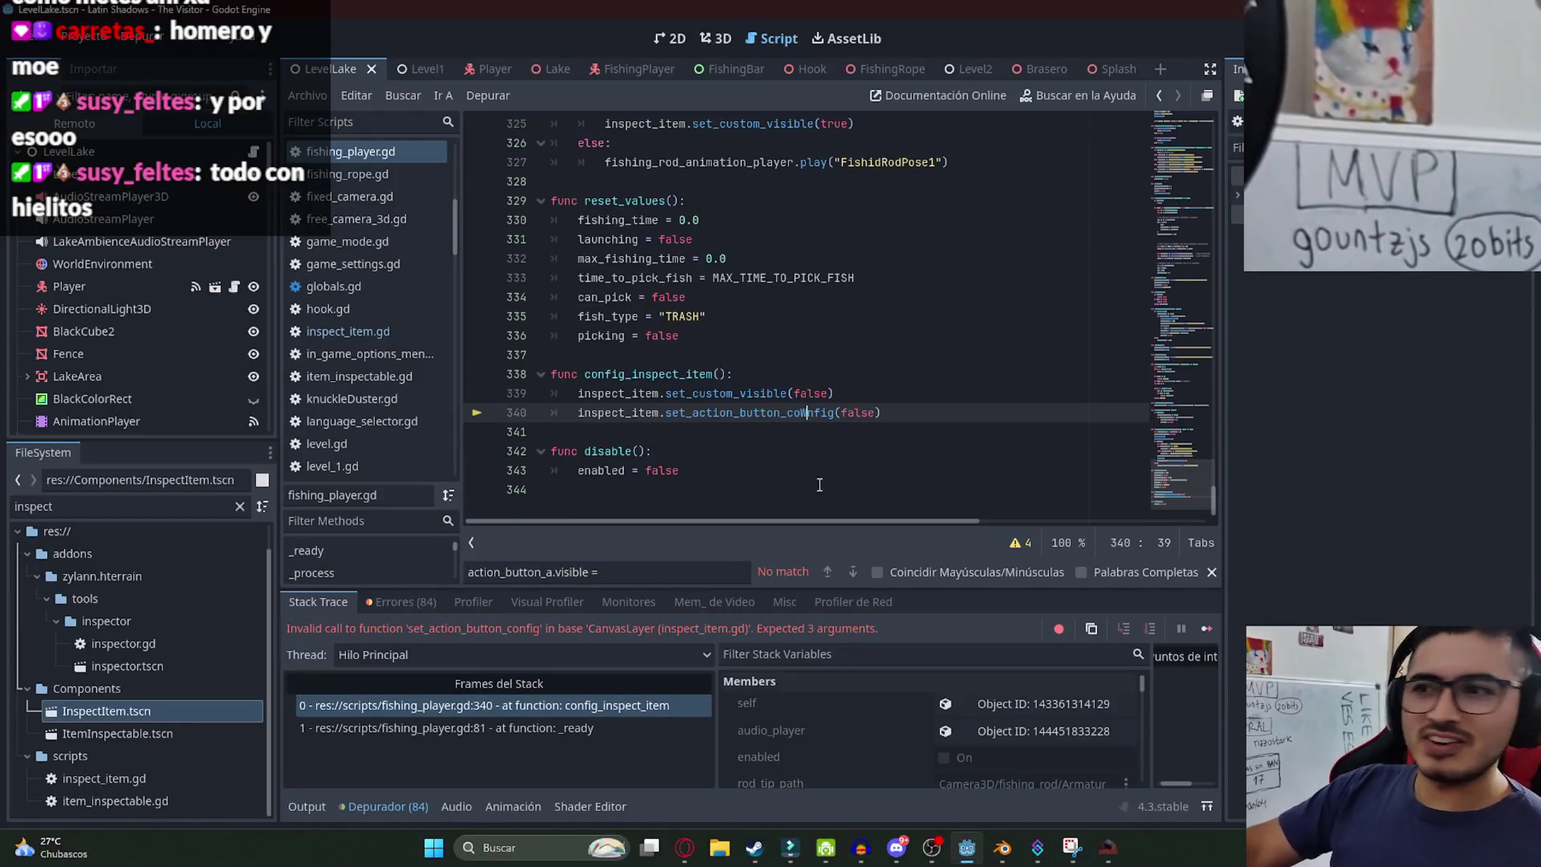
{"action": "key", "text": "BackSpace"}
{"action": "double_click", "coordinate": [752, 411]}
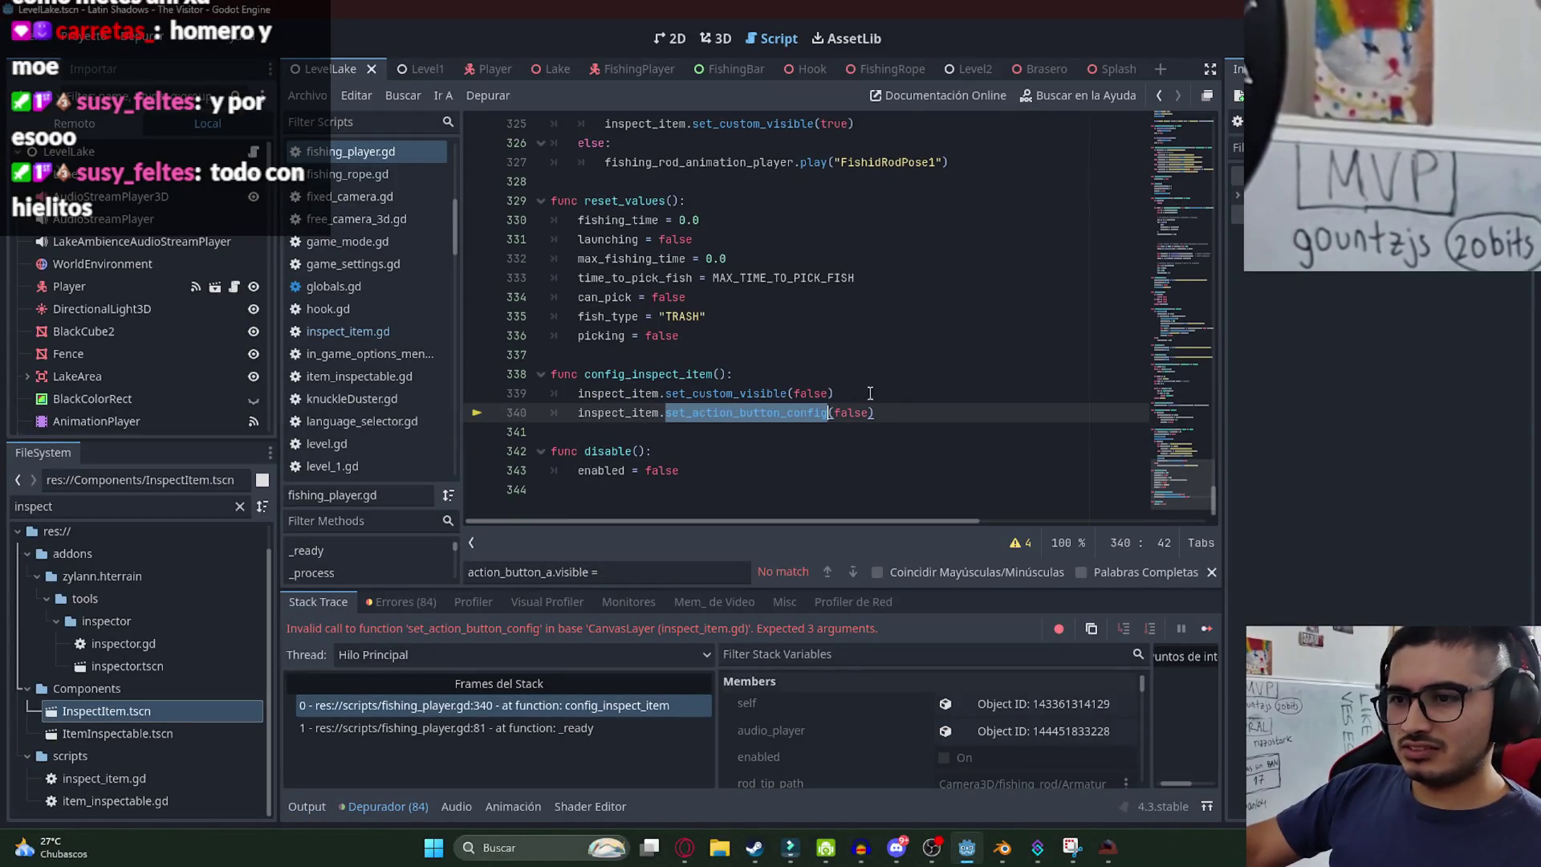
{"action": "left_click", "coordinate": [871, 421]}
{"action": "type", "text": ", \"\", \""}
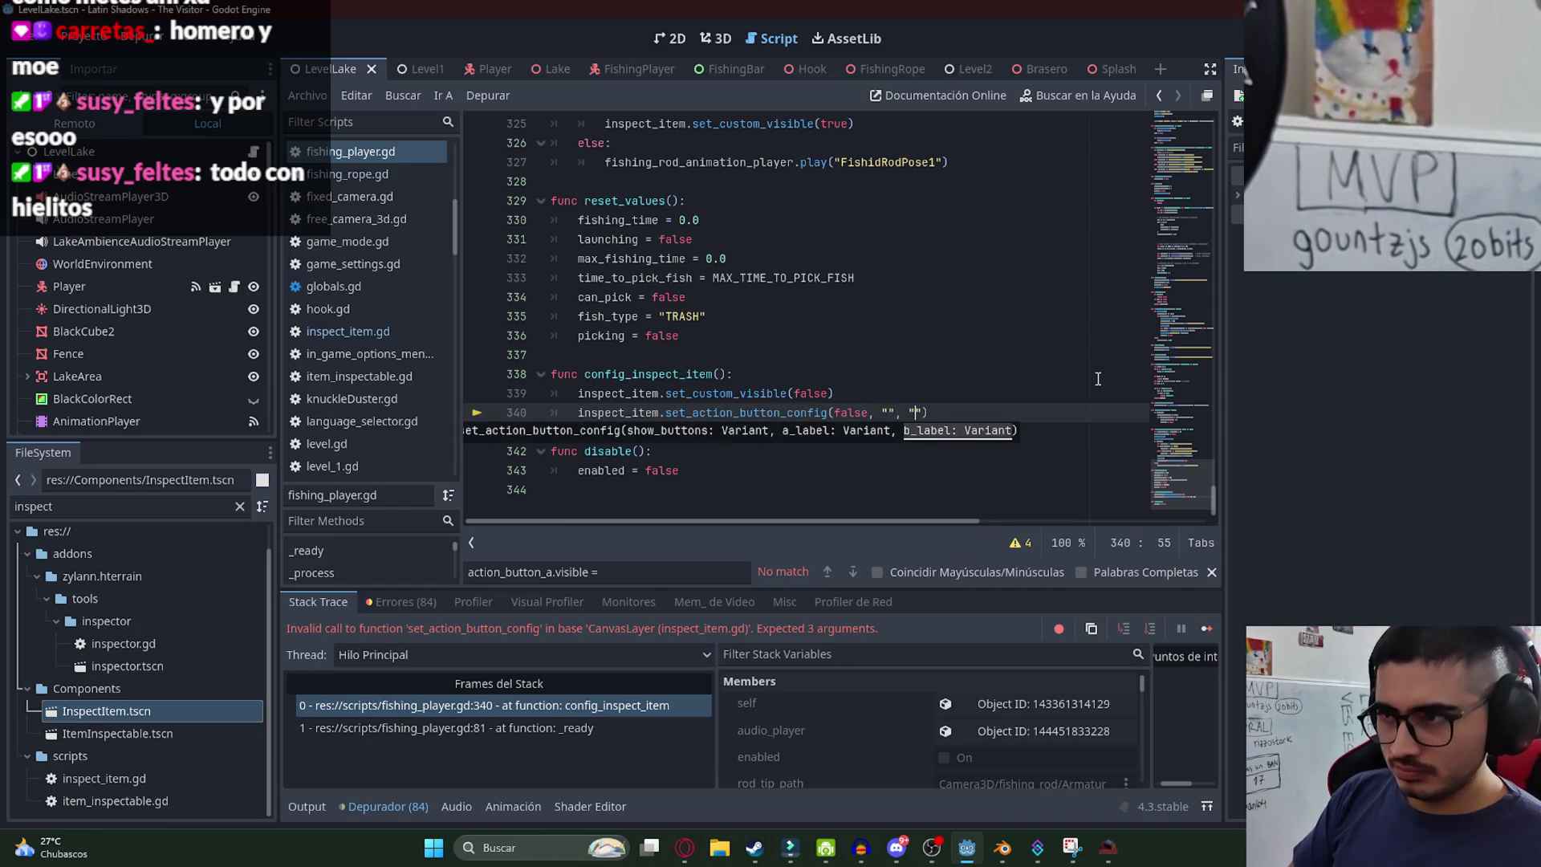
{"action": "key", "text": "ctrl+s"}
{"action": "left_click", "coordinate": [894, 431]}
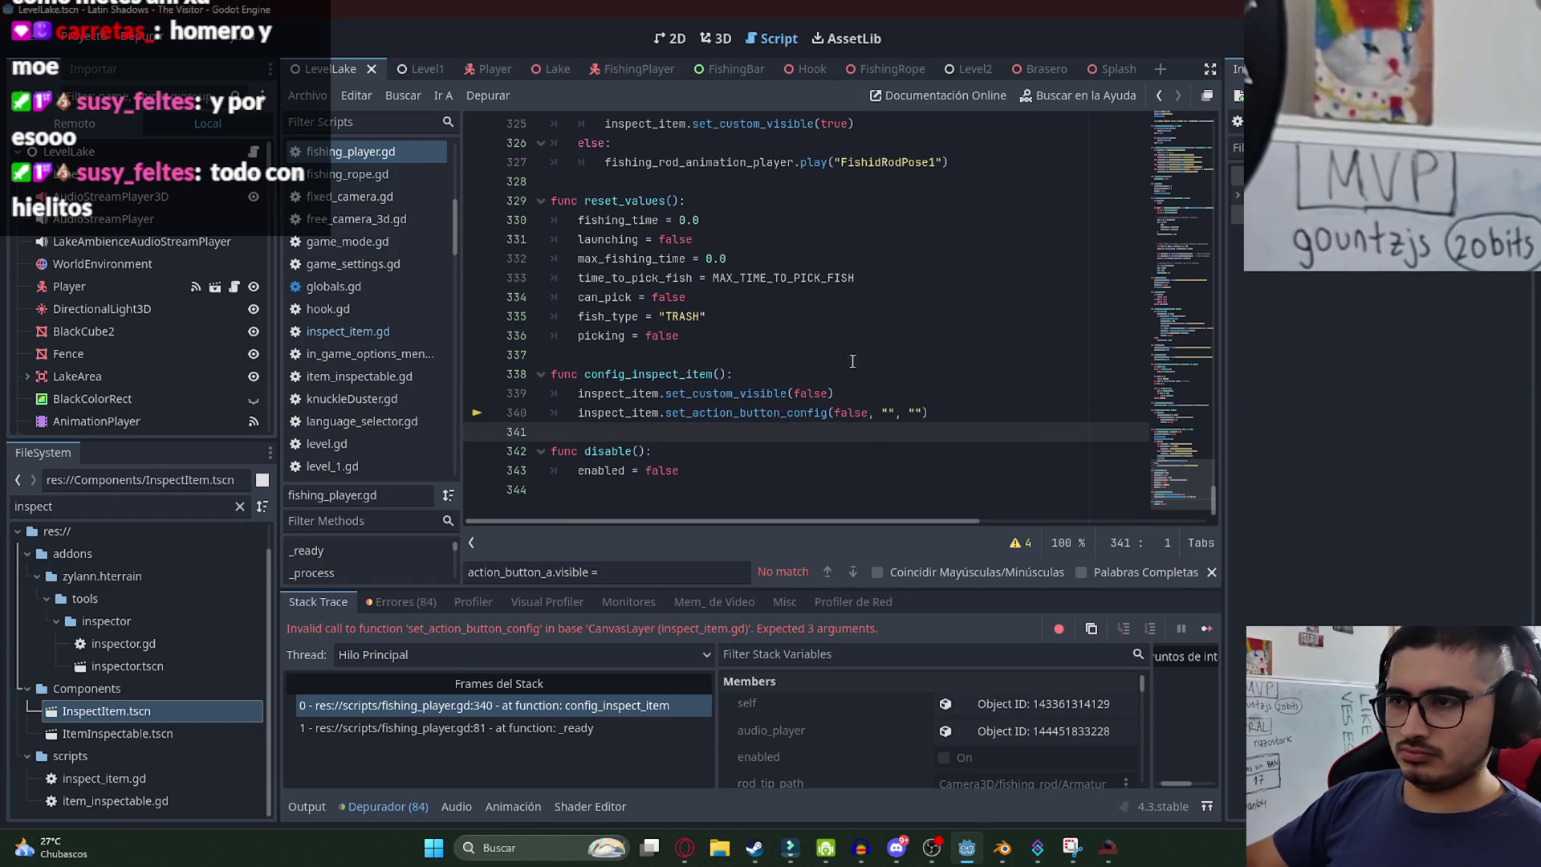
{"action": "key", "text": "F5"}
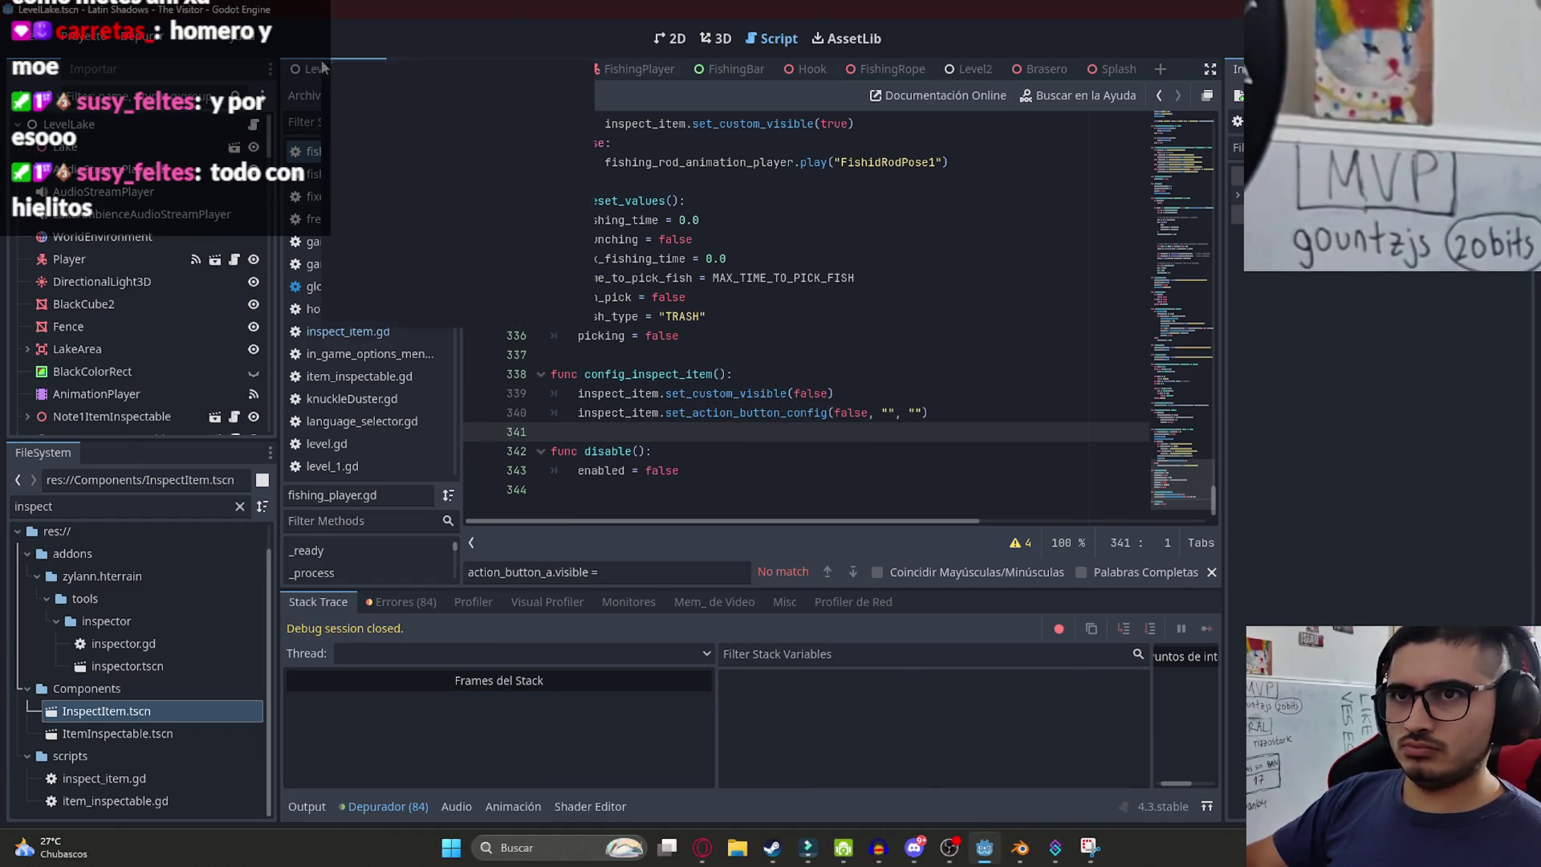
{"action": "left_click", "coordinate": [743, 413], "text": "ctrl"}
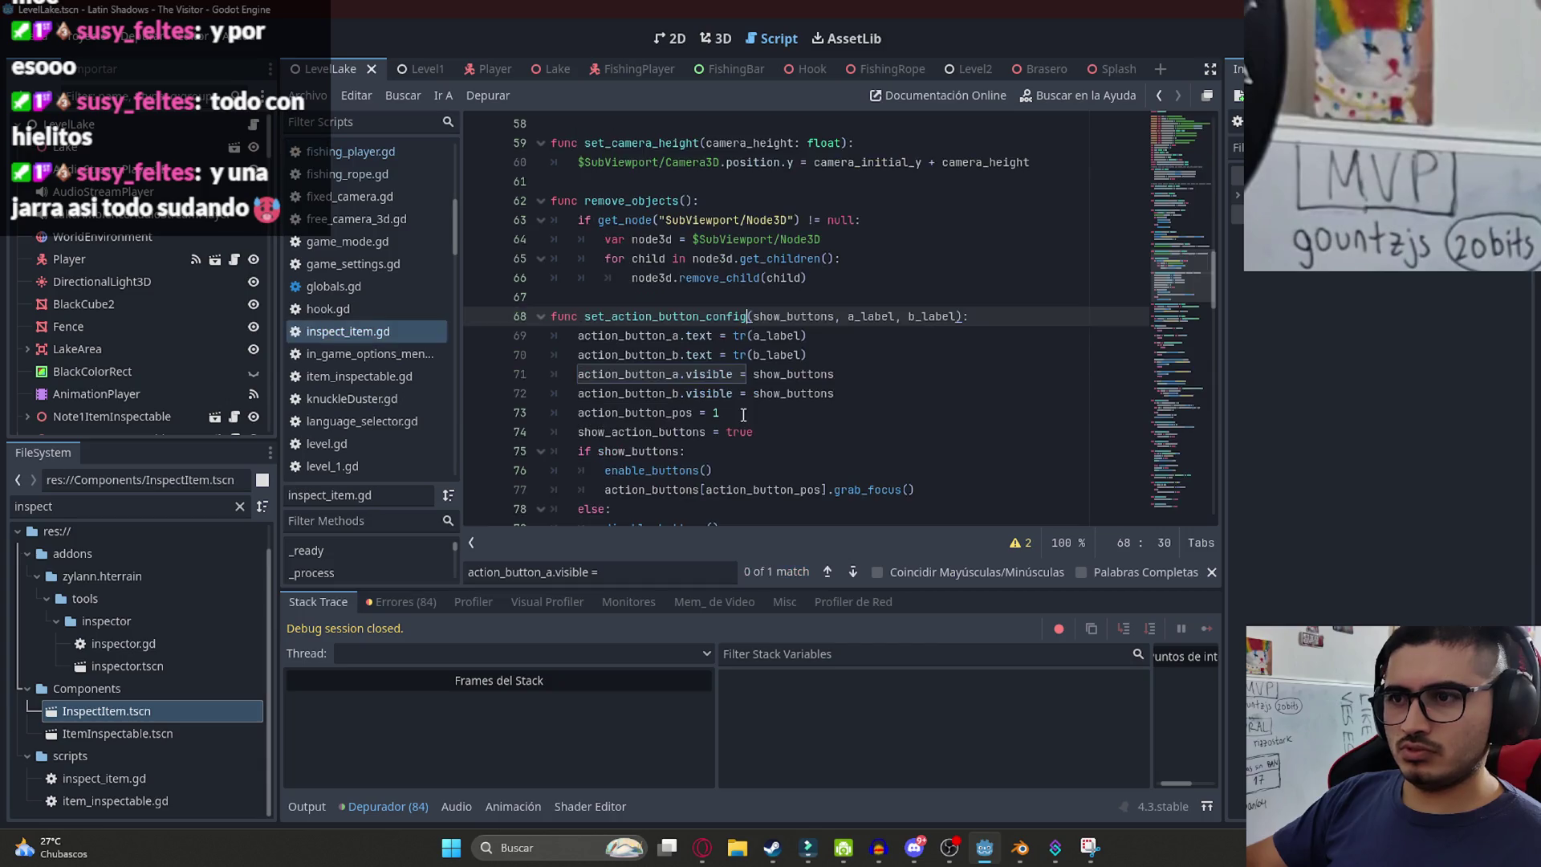
{"action": "double_click", "coordinate": [645, 318]}
{"action": "key", "text": "ctrl+f"}
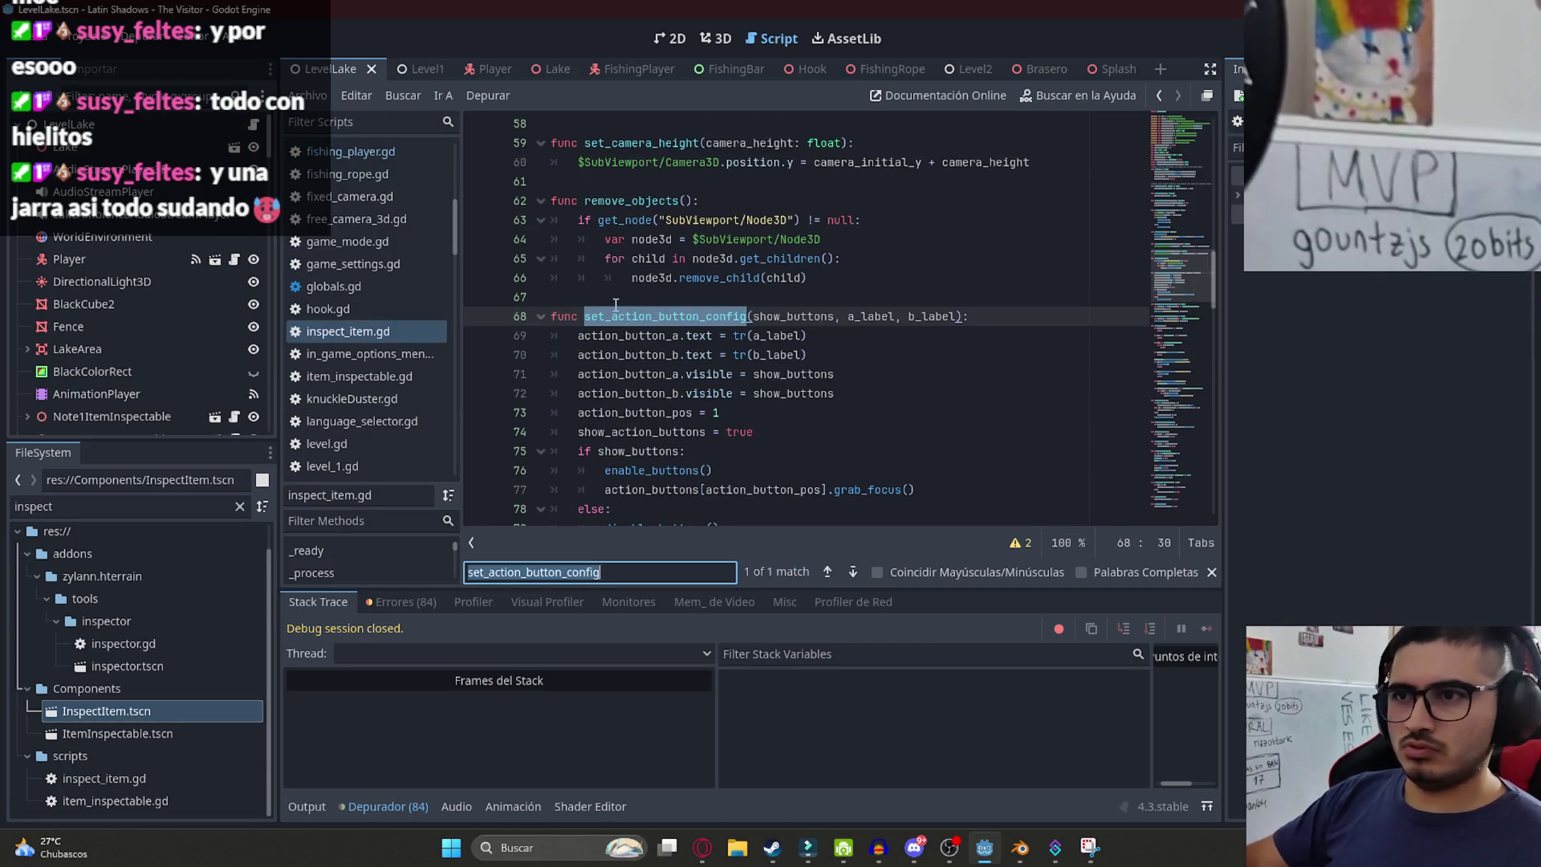
{"action": "left_click", "coordinate": [484, 69]}
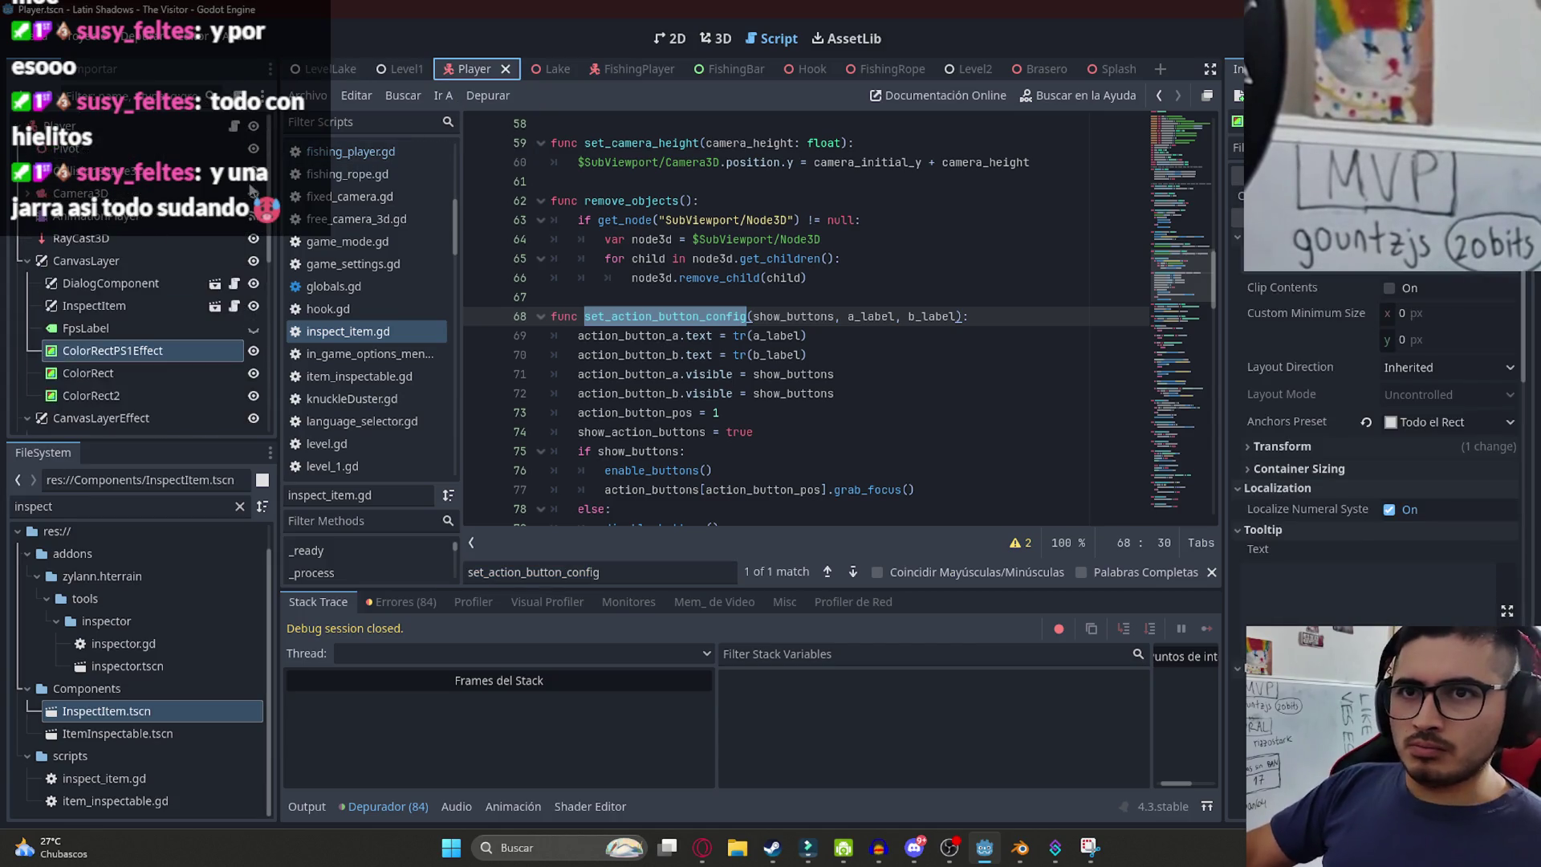
{"action": "key", "text": "alt+Left"}
{"action": "key", "text": "ctrl+f"}
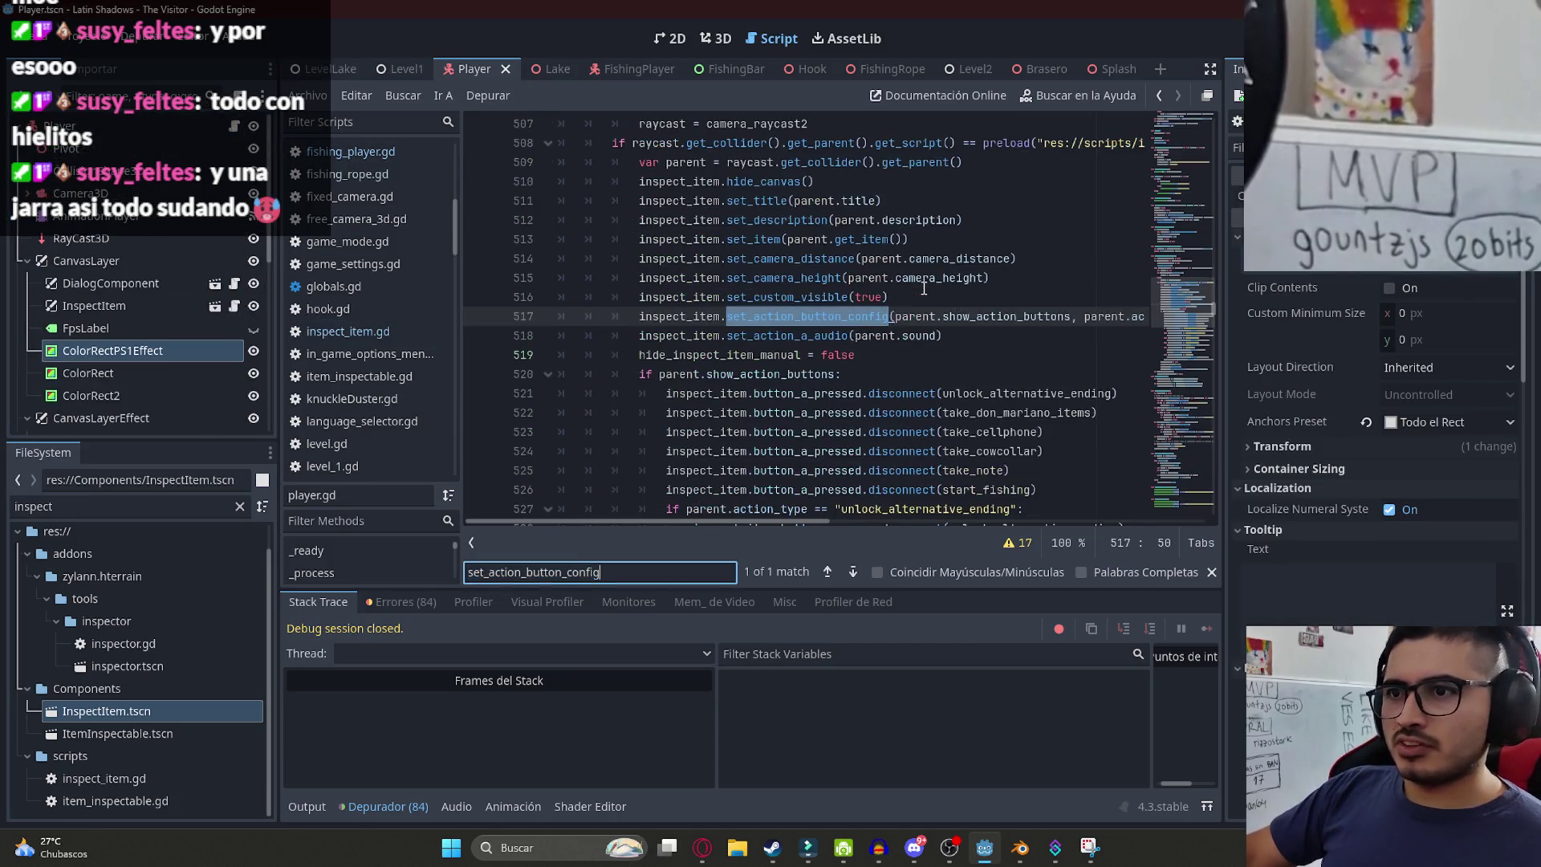
{"action": "left_click_drag", "start_coordinate": [799, 521], "coordinate": [981, 523]}
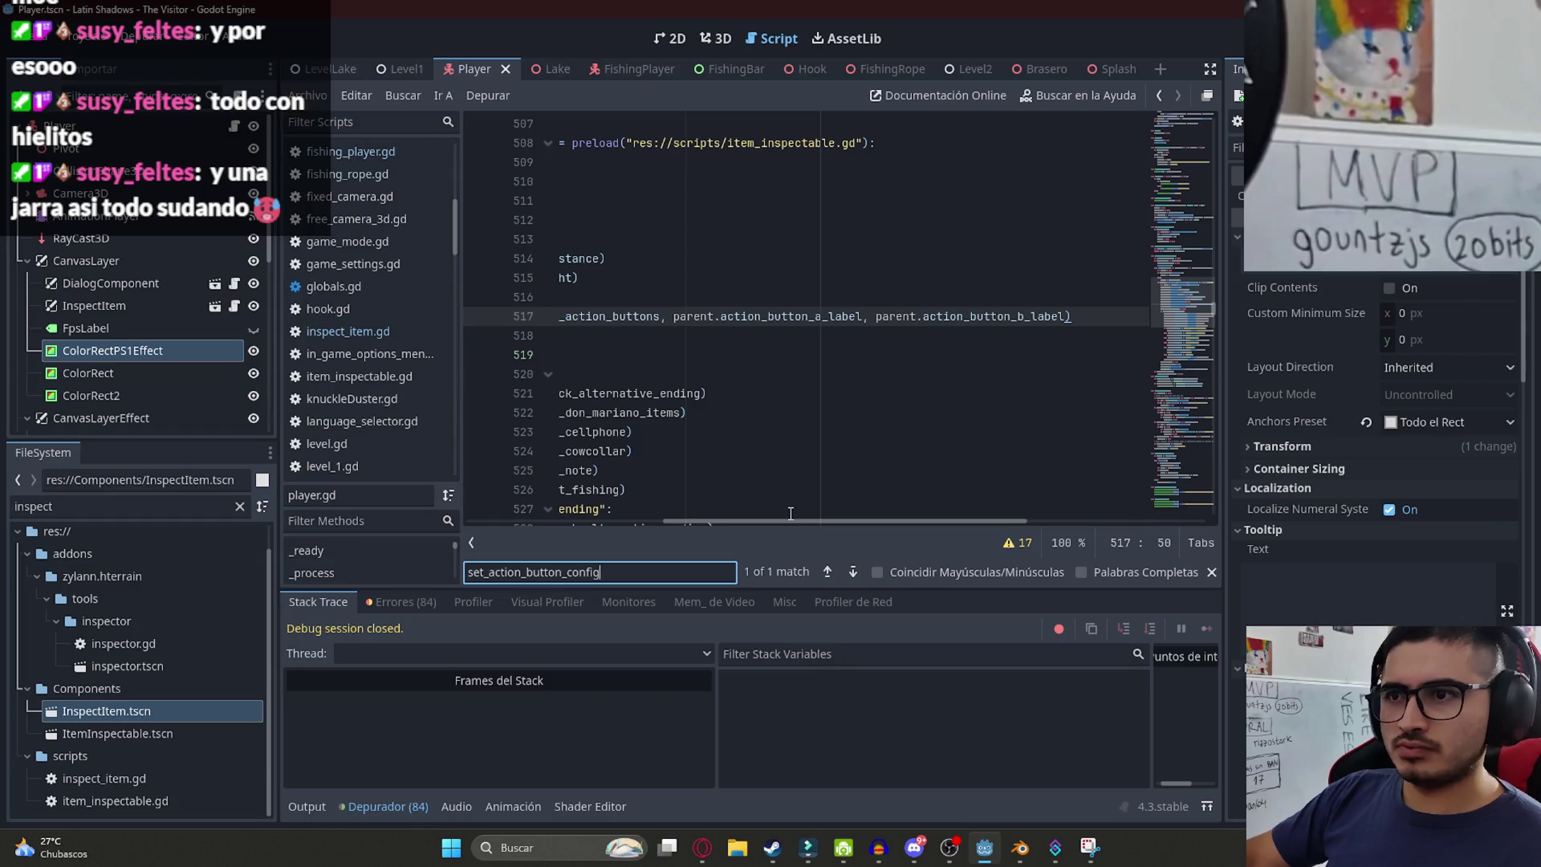
{"action": "left_click_drag", "start_coordinate": [766, 522], "coordinate": [639, 521]}
{"action": "left_click", "coordinate": [690, 319], "text": "ctrl"}
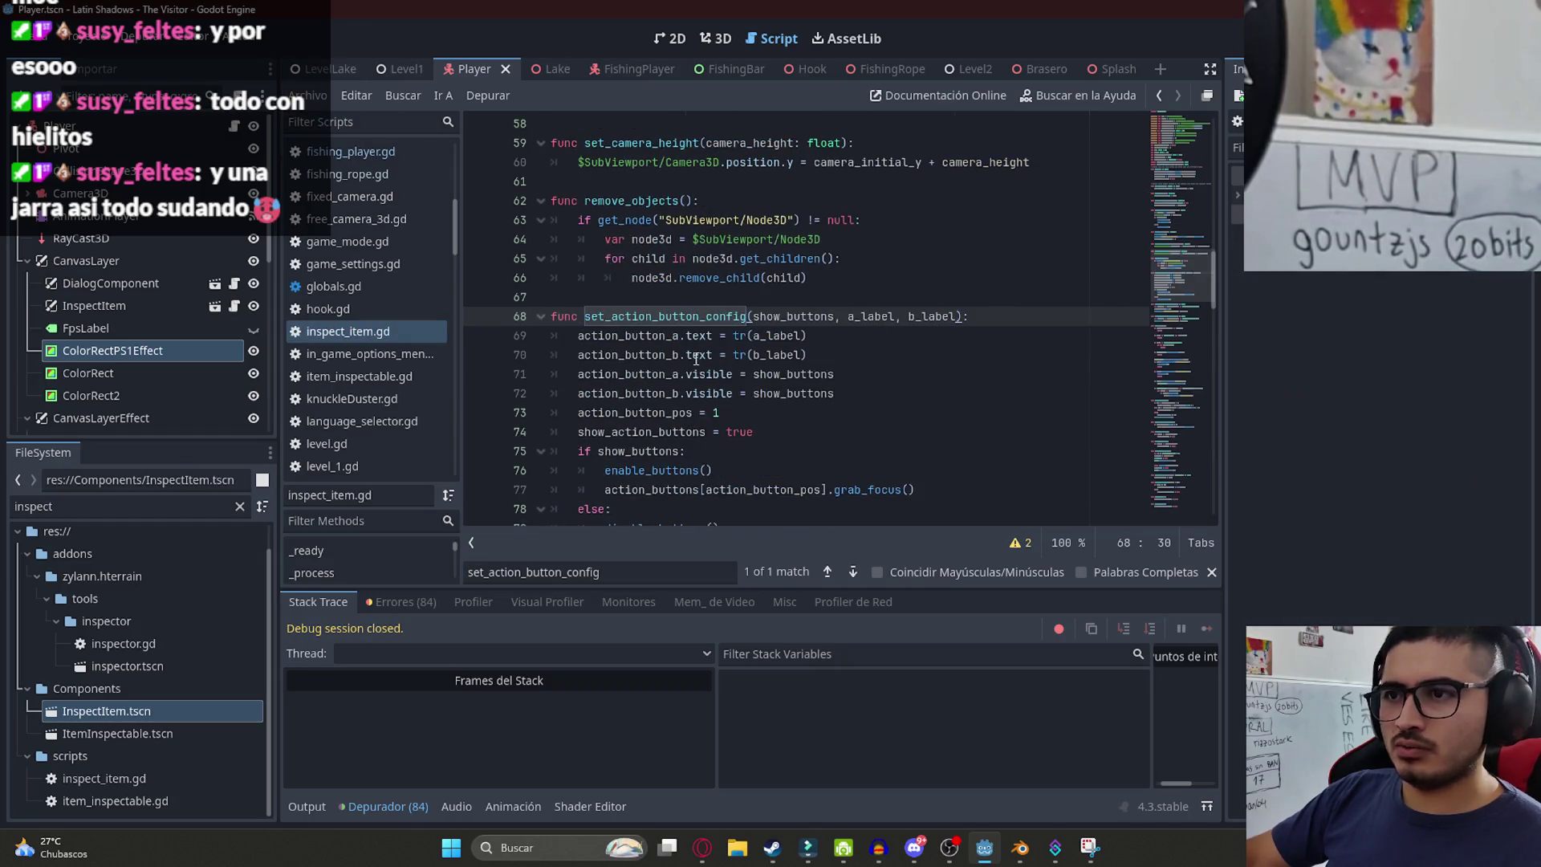
{"action": "double_click", "coordinate": [637, 359]}
{"action": "double_click", "coordinate": [867, 317]}
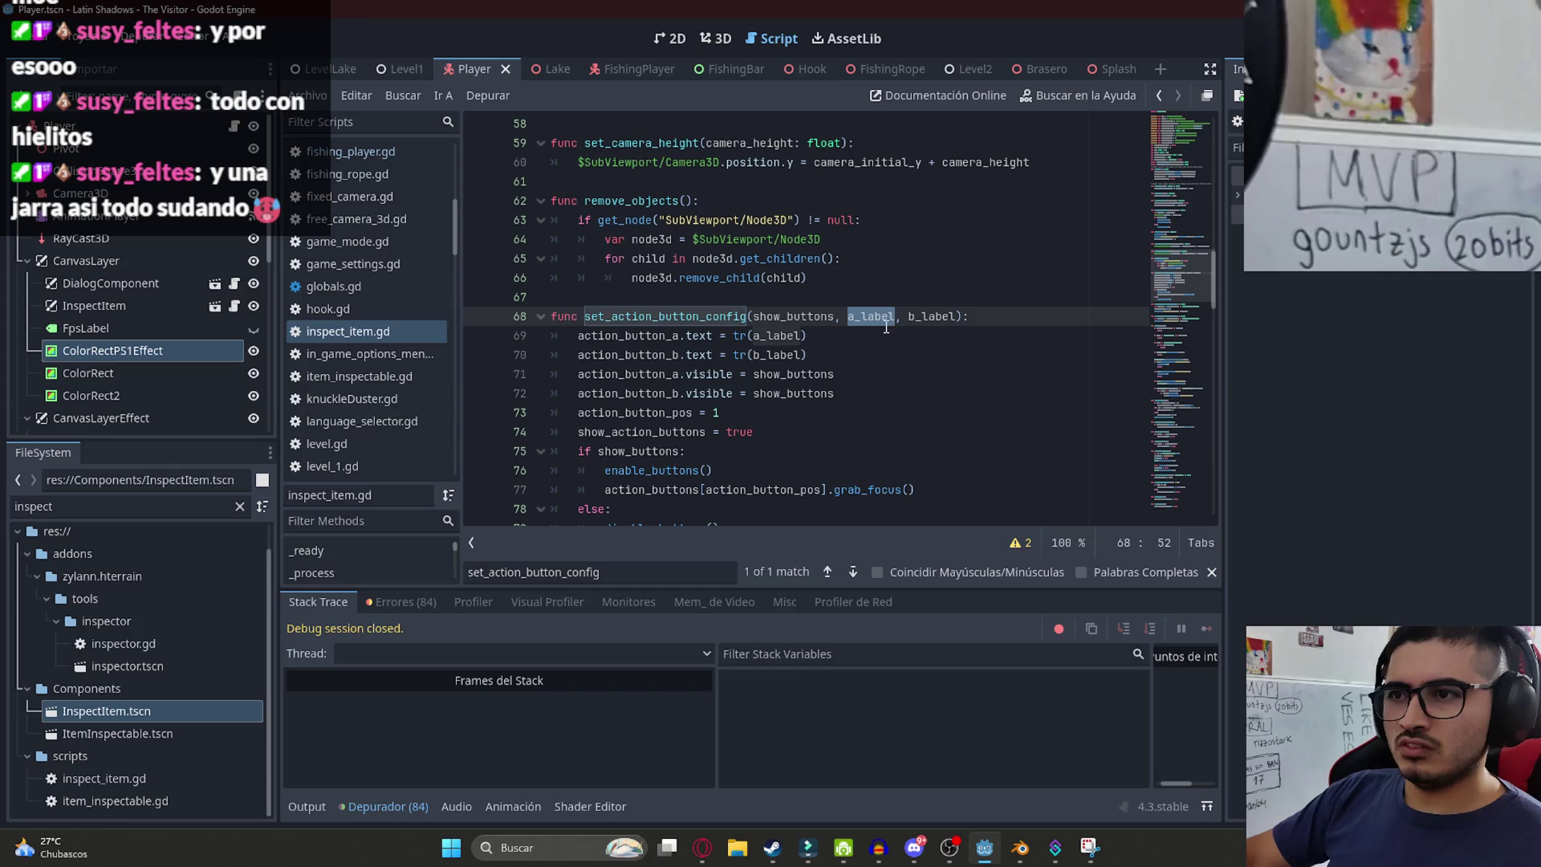
{"action": "left_click", "coordinate": [335, 65]}
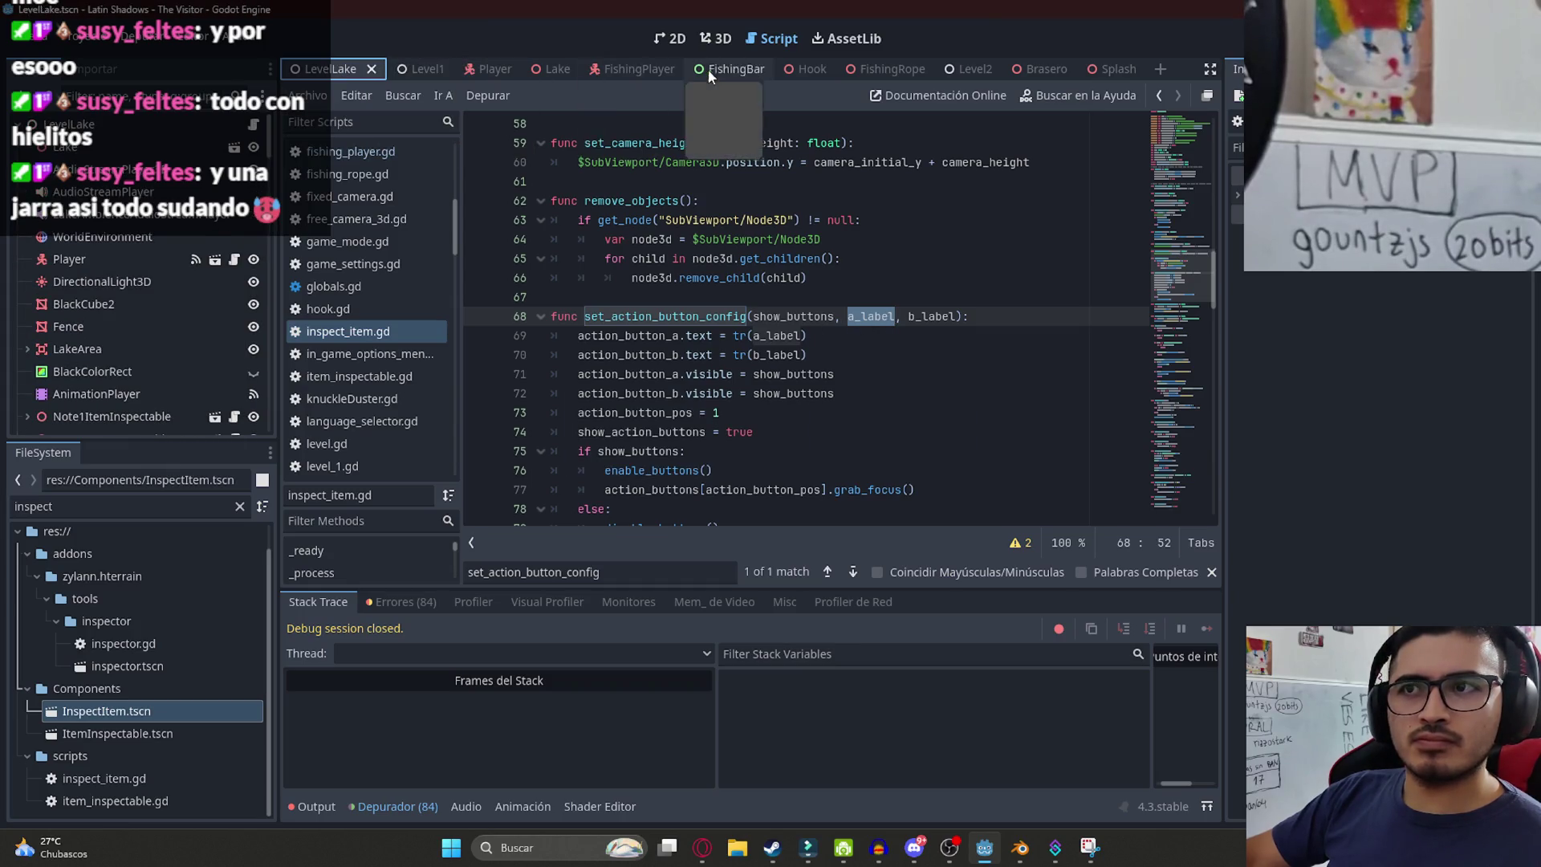
{"action": "left_click", "coordinate": [618, 69]}
{"action": "left_click", "coordinate": [303, 150]}
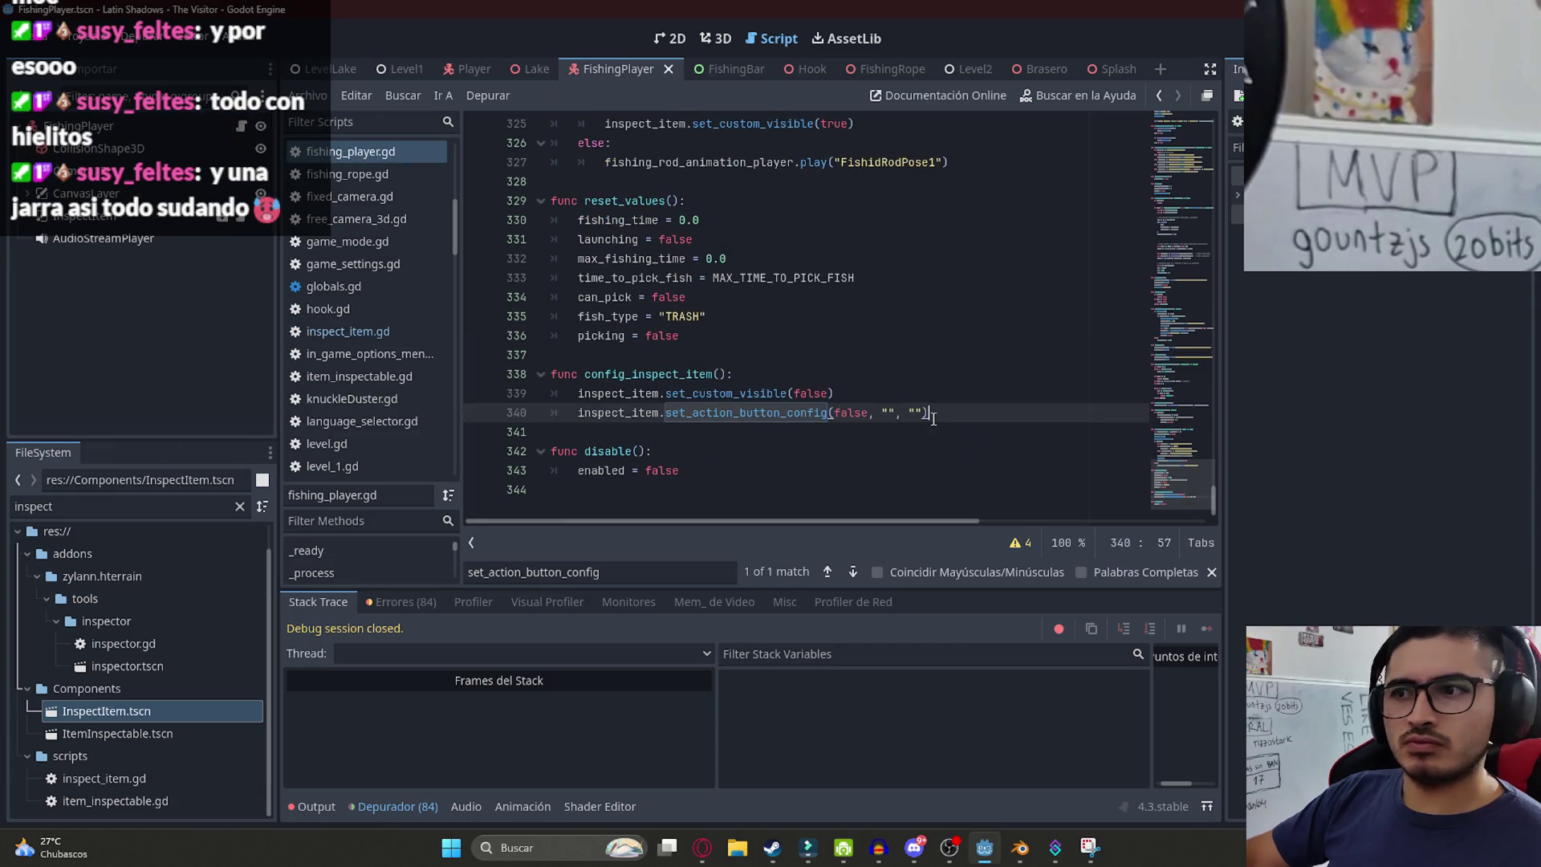
{"action": "left_click", "coordinate": [330, 69]}
{"action": "left_click", "coordinate": [308, 95]}
{"action": "left_click", "coordinate": [435, 191]}
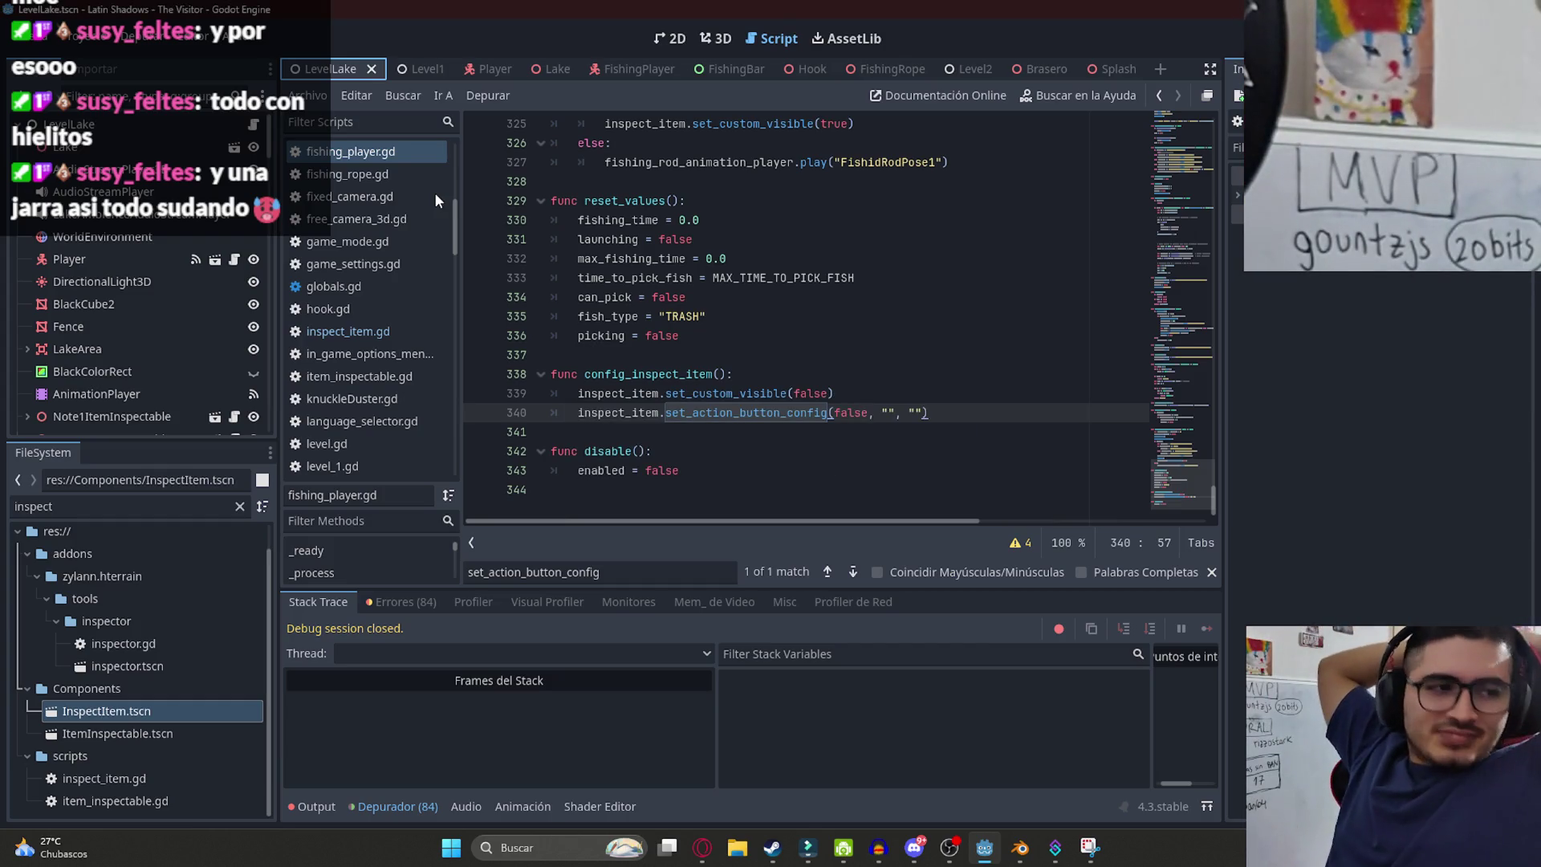
- Run the game, walk to the pier, fish with the rod, reel in a catch, then close the game
{"action": "key", "text": "F6"}
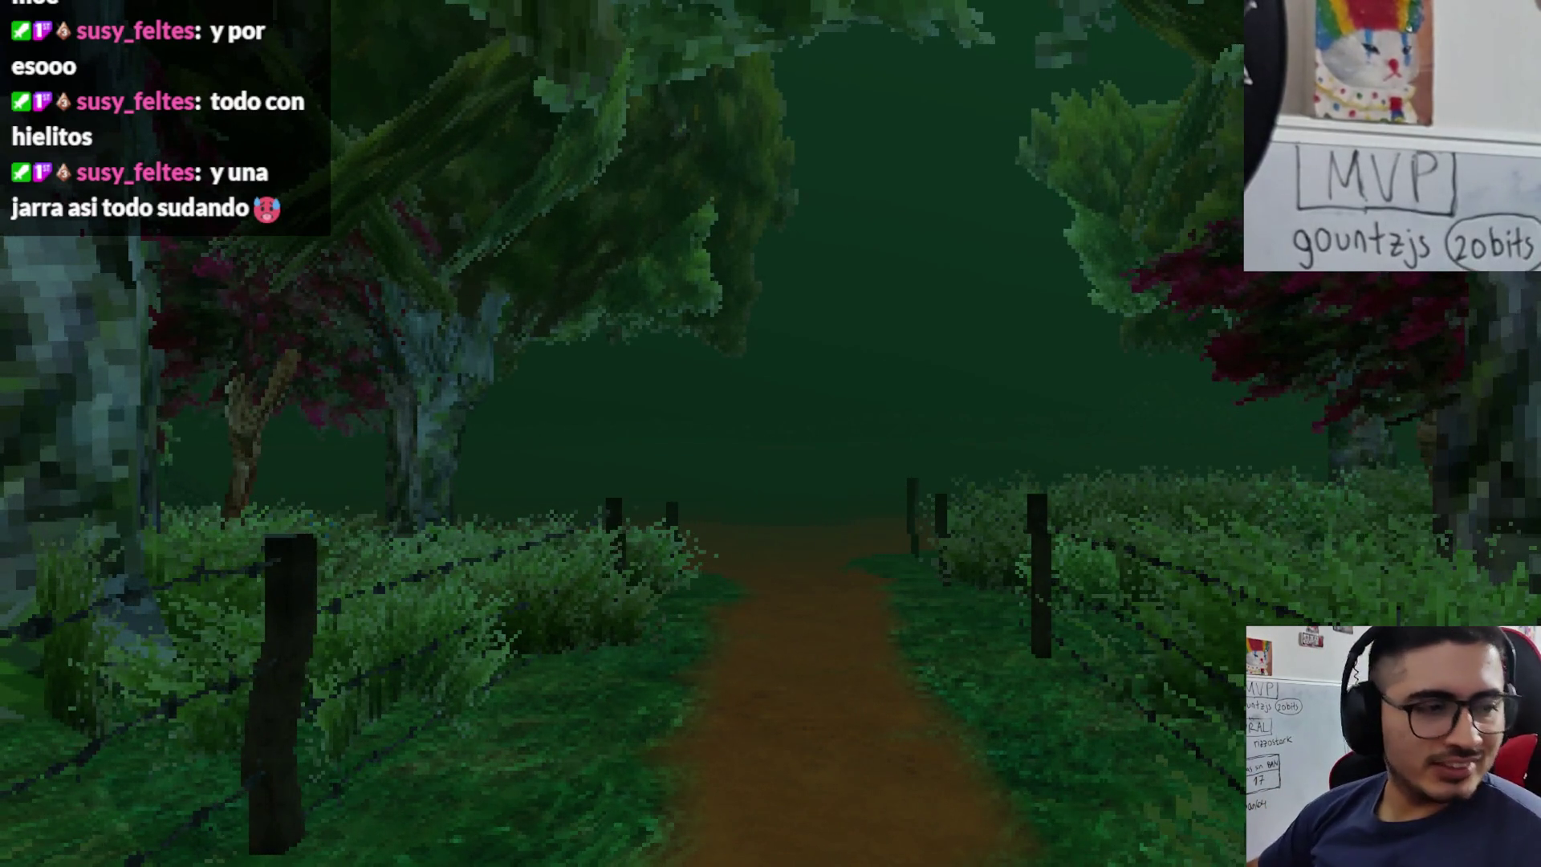
{"action": "mouse_move", "coordinate": [770, 434]}
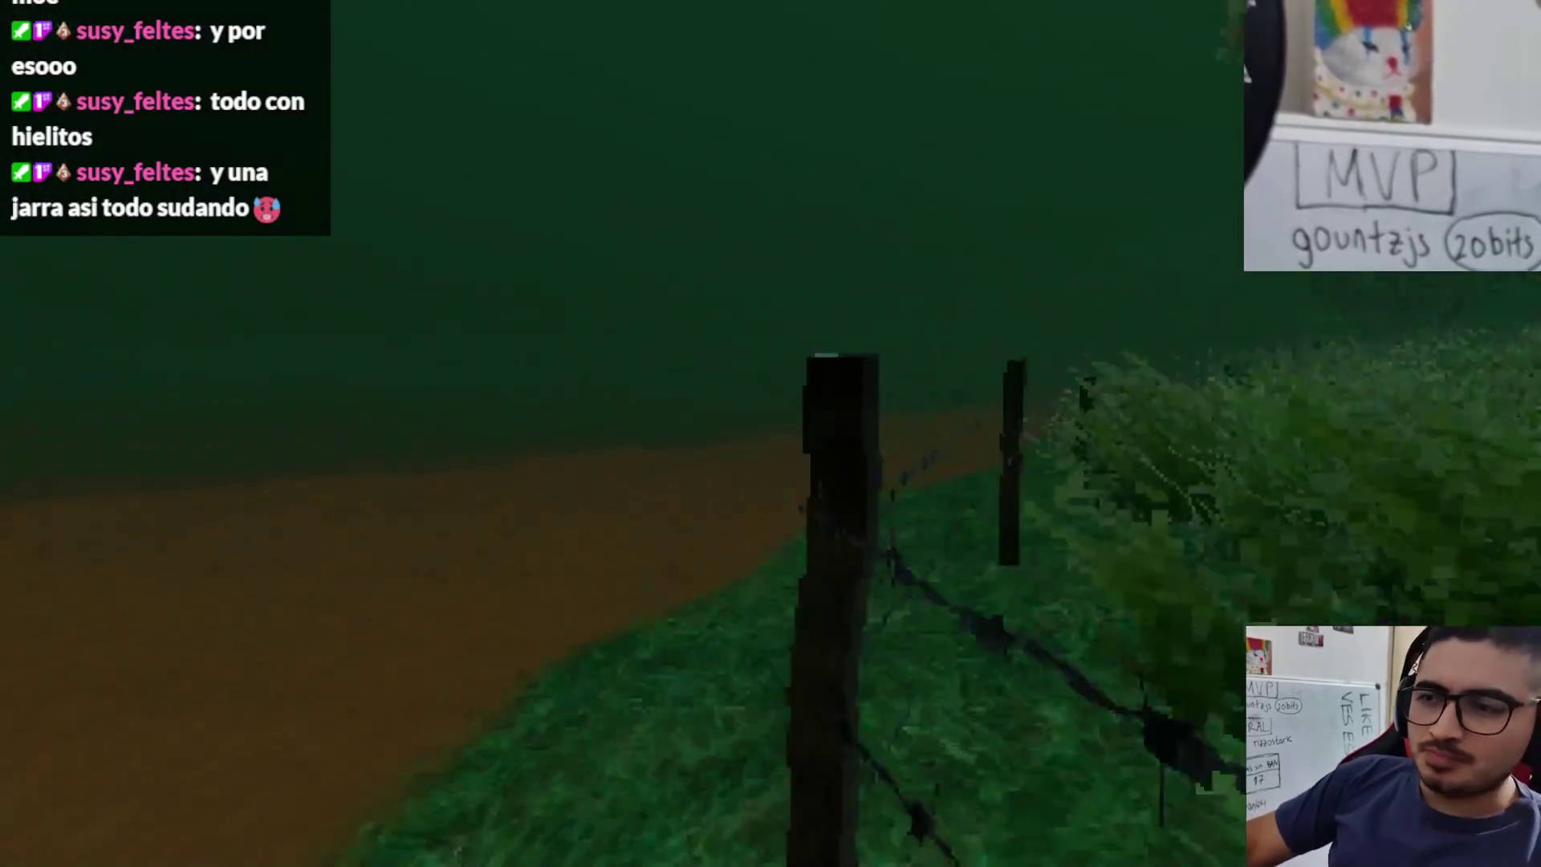
{"action": "key", "text": "w"}
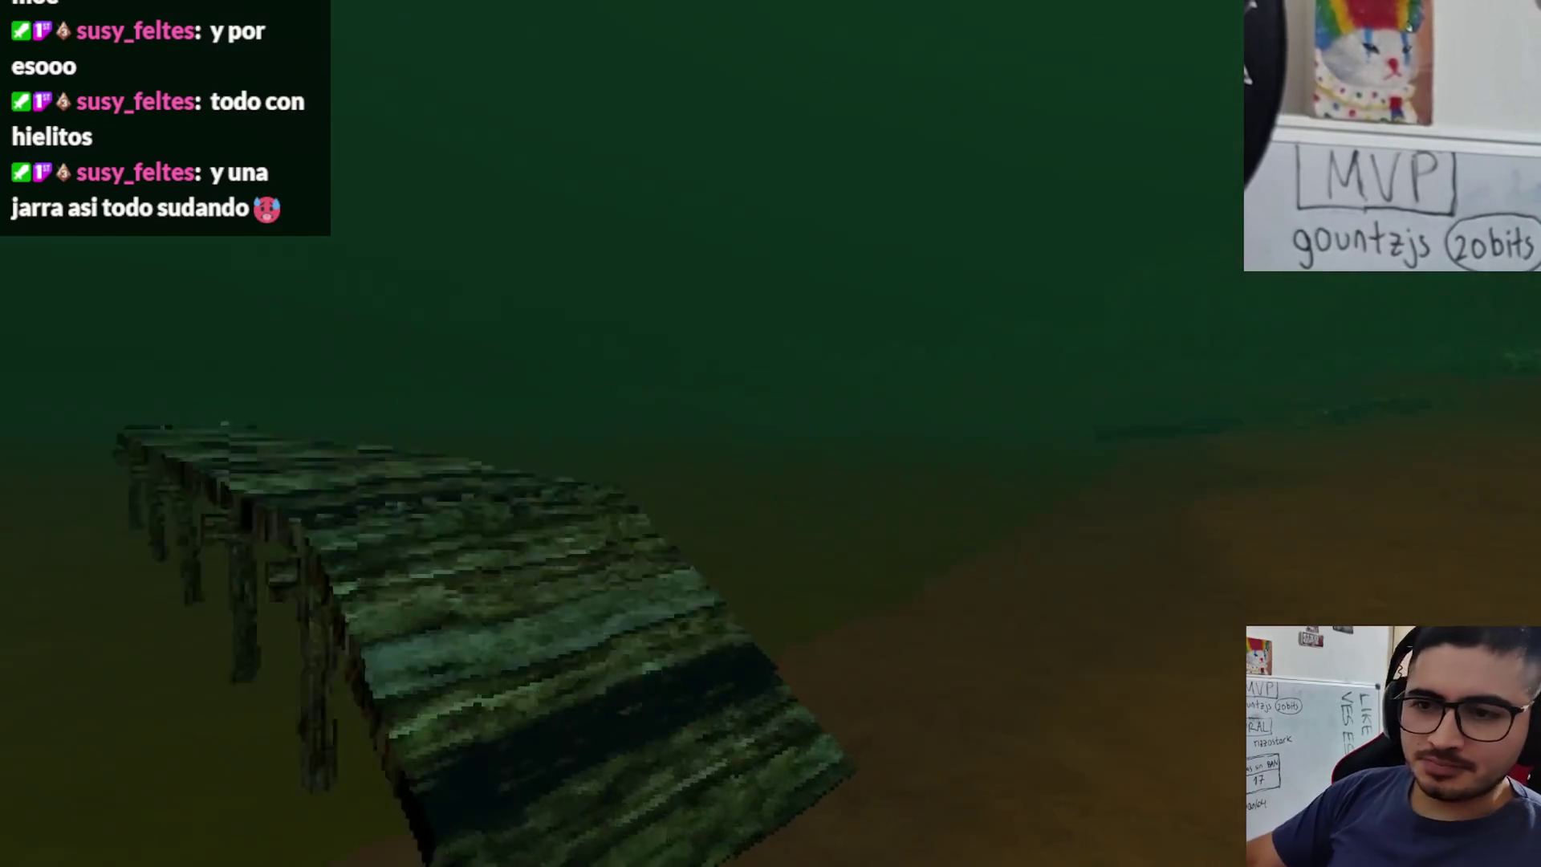
{"action": "key", "text": "w"}
{"action": "key", "text": "e"}
{"action": "left_click", "coordinate": [484, 757]}
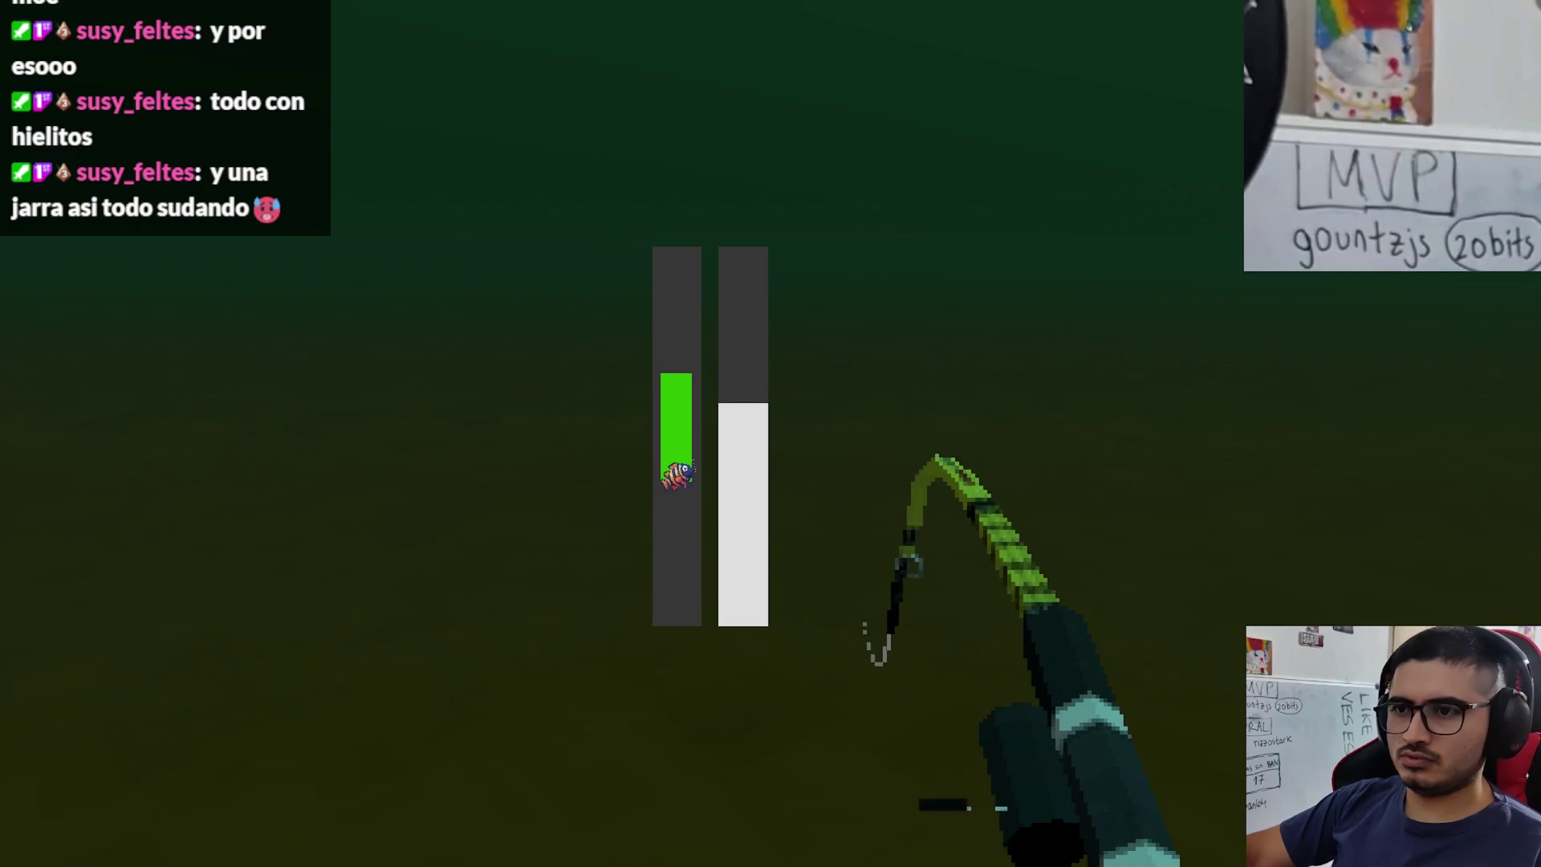
{"action": "left_click", "coordinate": [770, 433]}
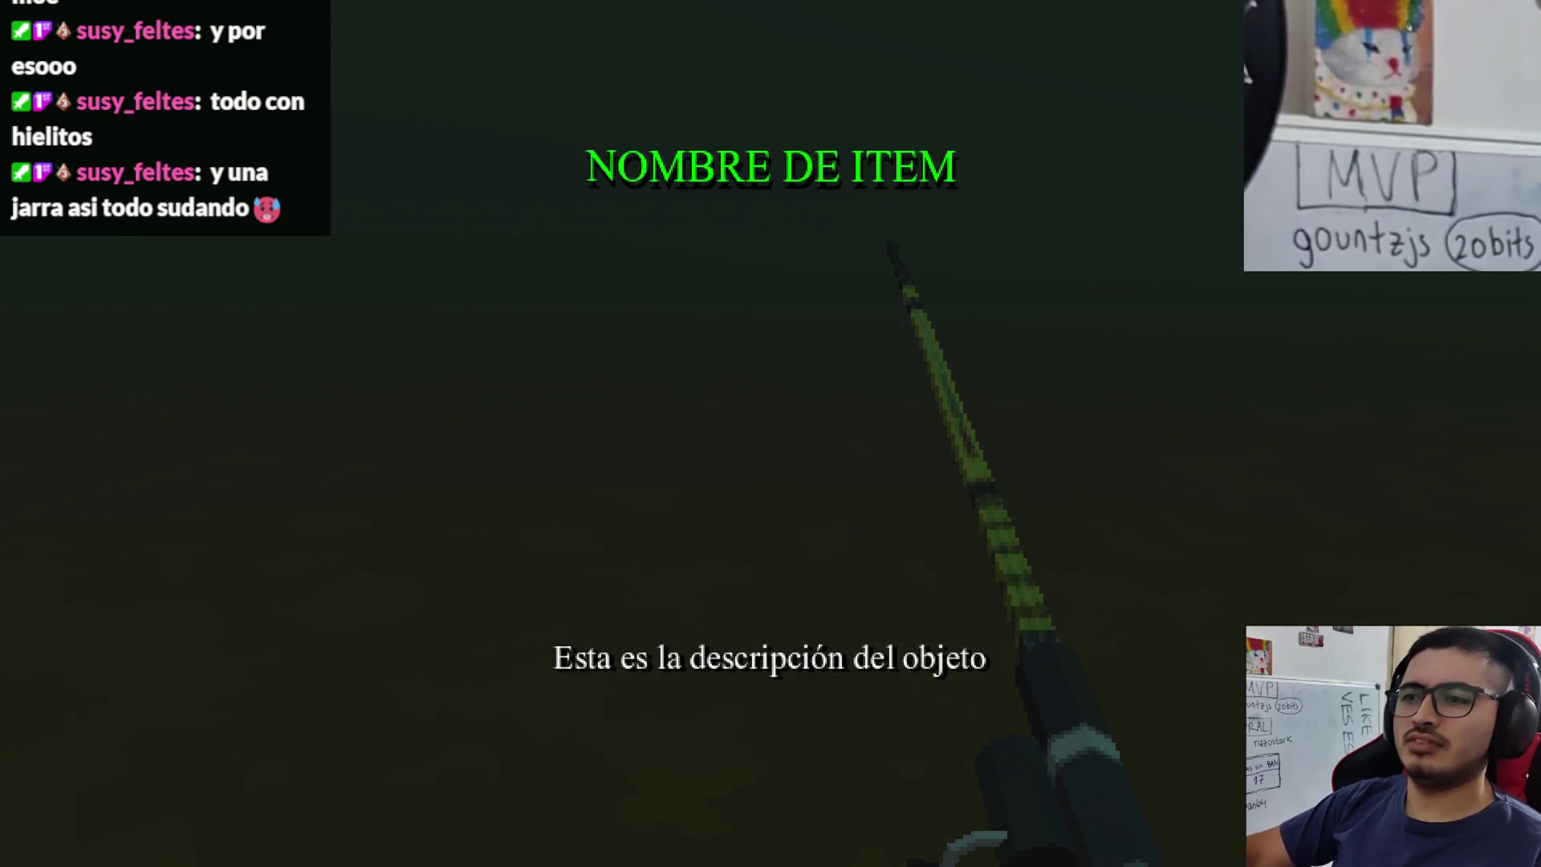
{"action": "key", "text": "alt+F4"}
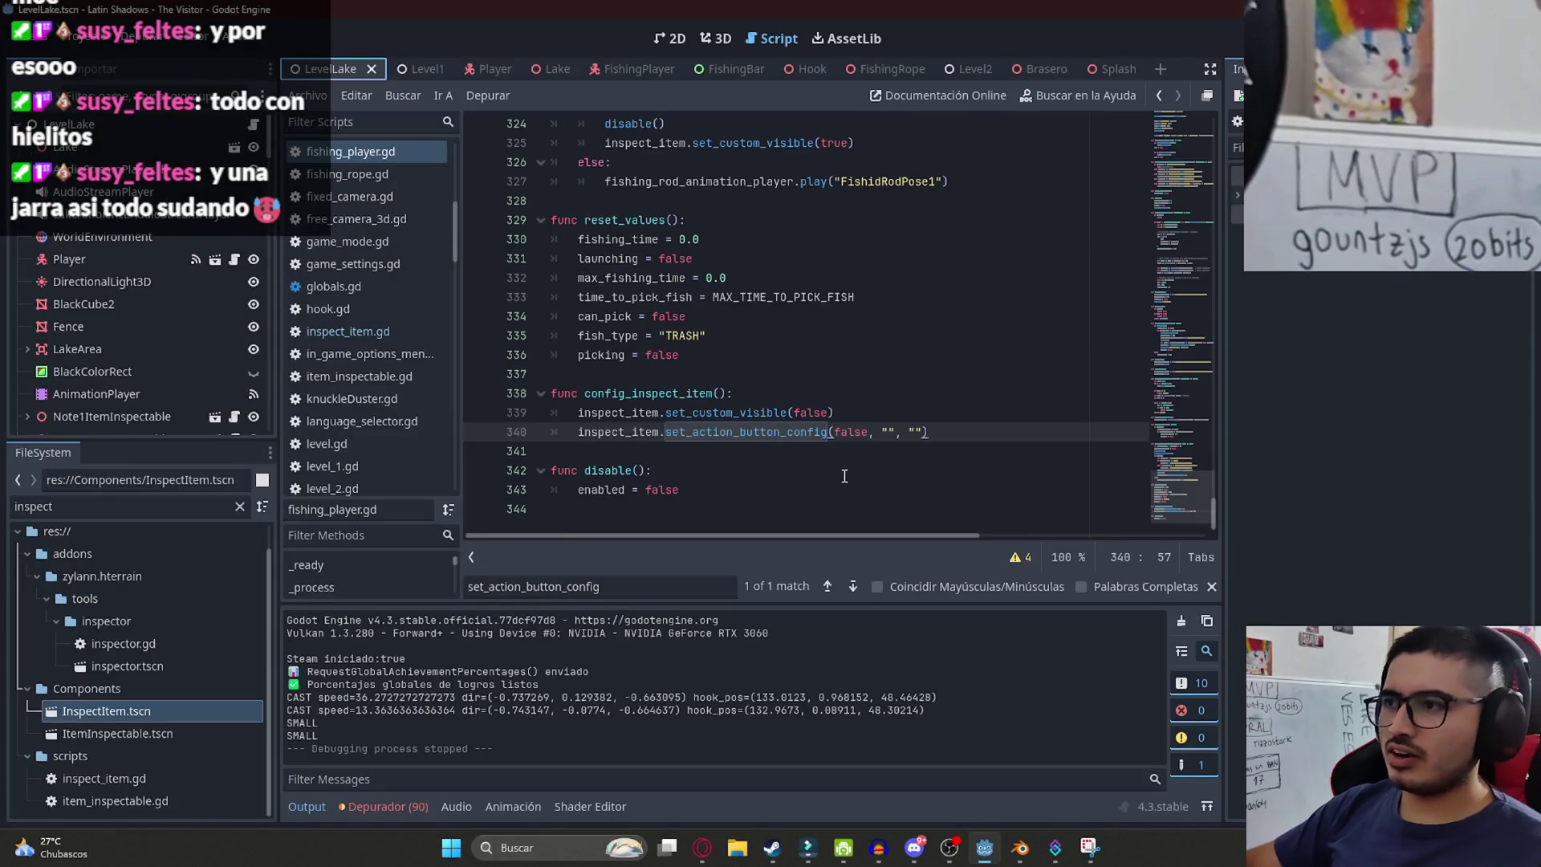
- Delete the disable() call on line 324 of fishing_player.gd and save
{"action": "left_click", "coordinate": [631, 68]}
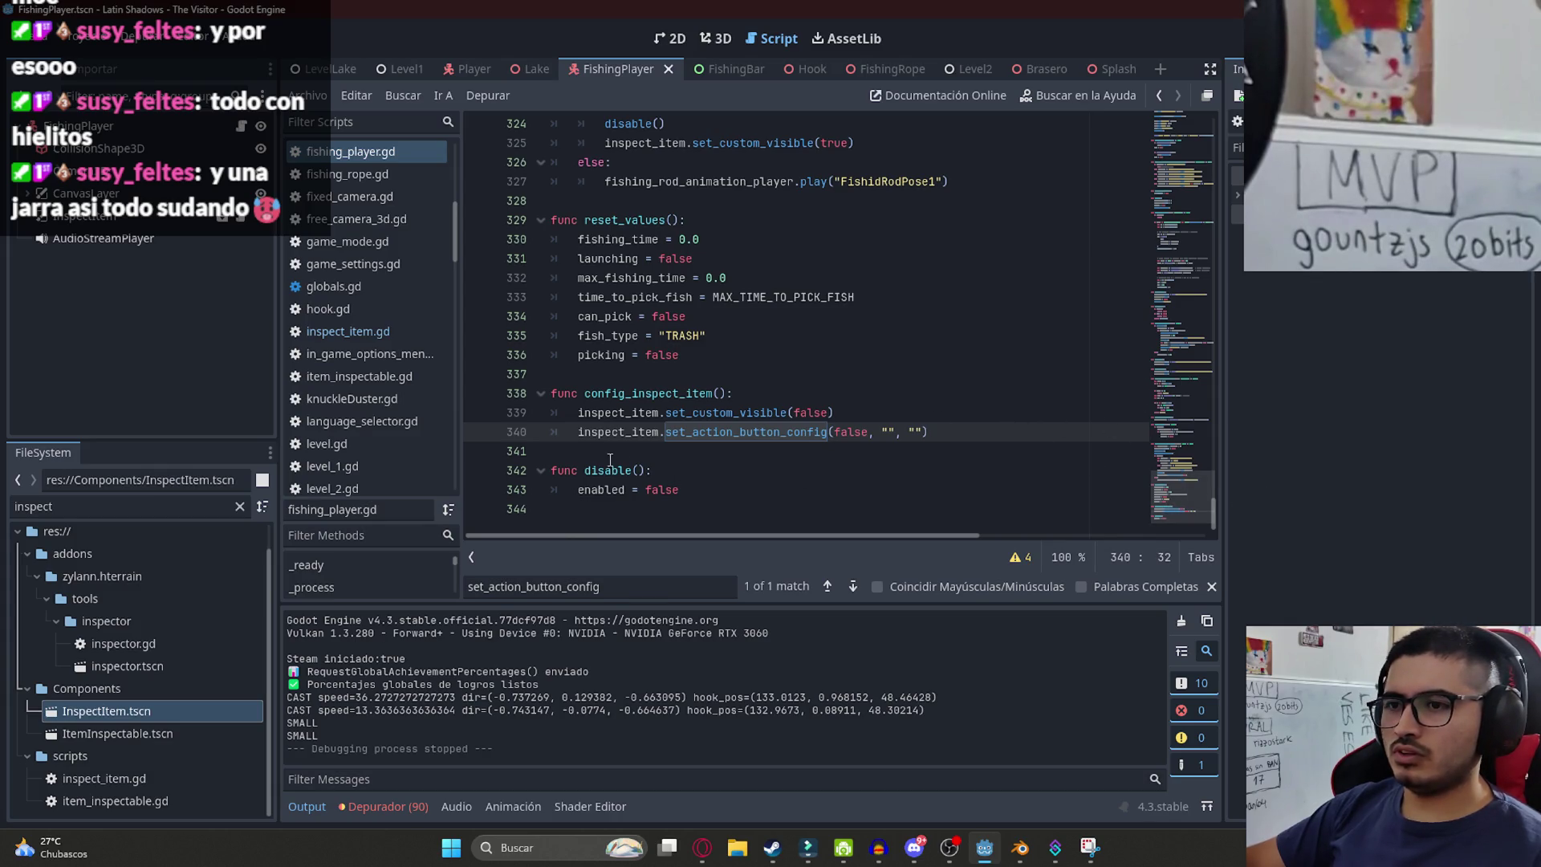
{"action": "left_click_drag", "start_coordinate": [649, 471], "coordinate": [582, 471]}
{"action": "key", "text": "ctrl+f"}
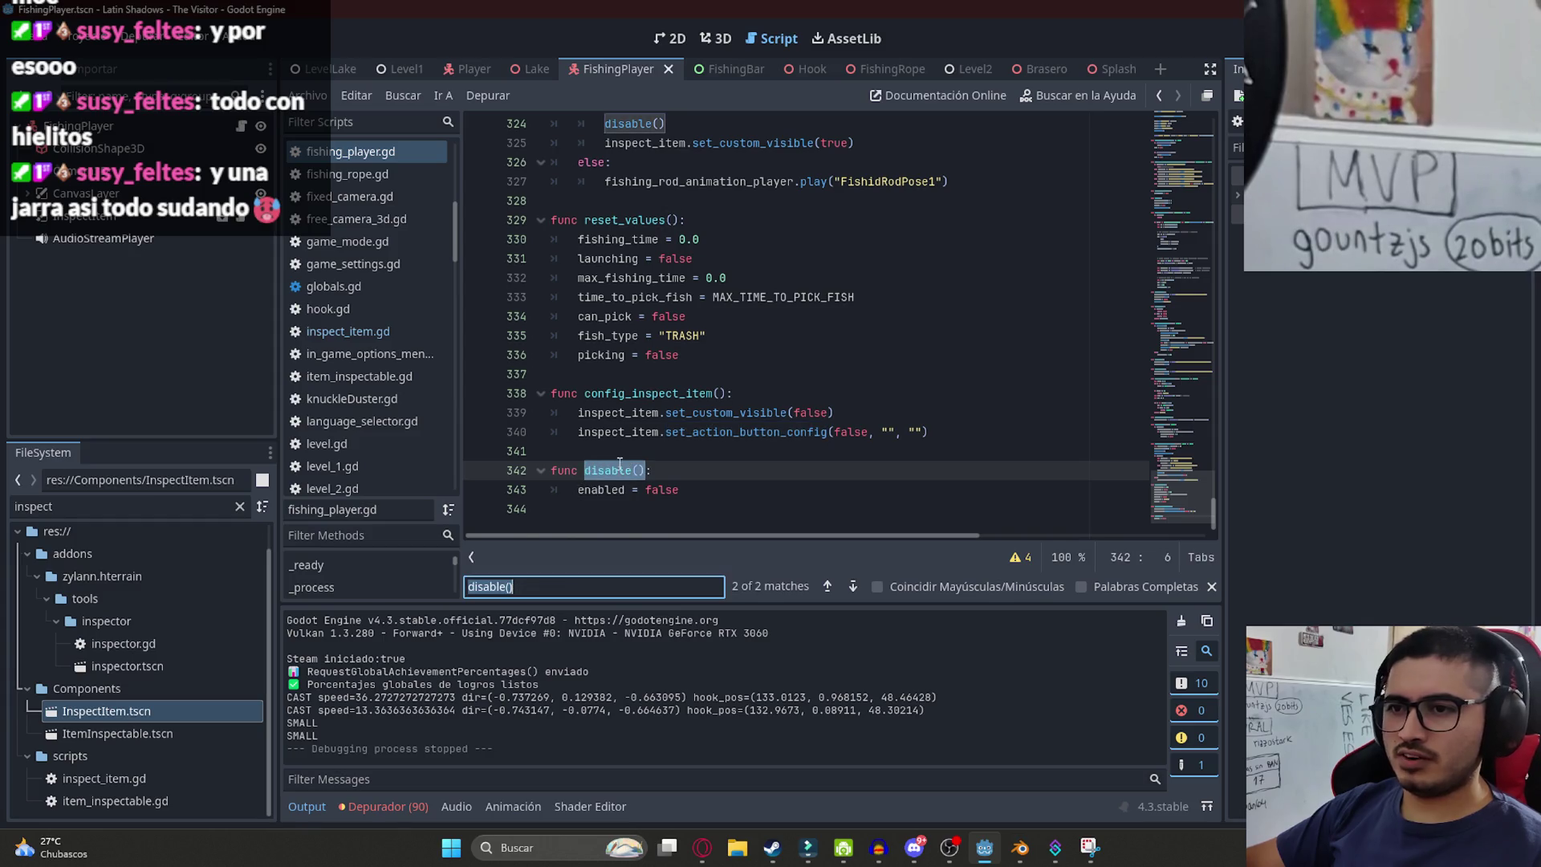
{"action": "key", "text": "Return"}
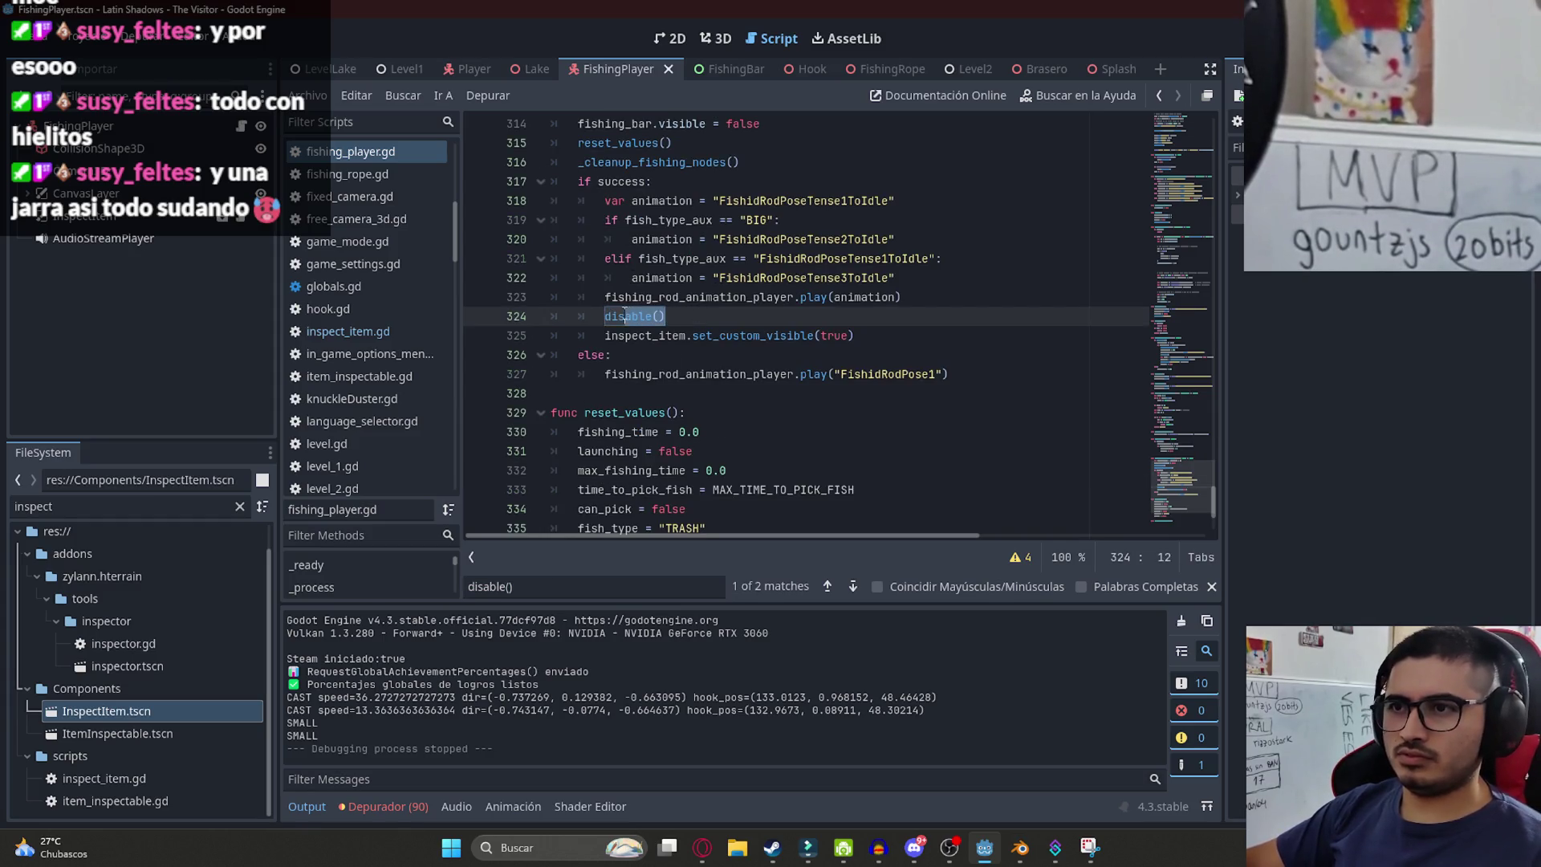
{"action": "key", "text": "BackSpace"}
{"action": "key", "text": "BackSpace"}
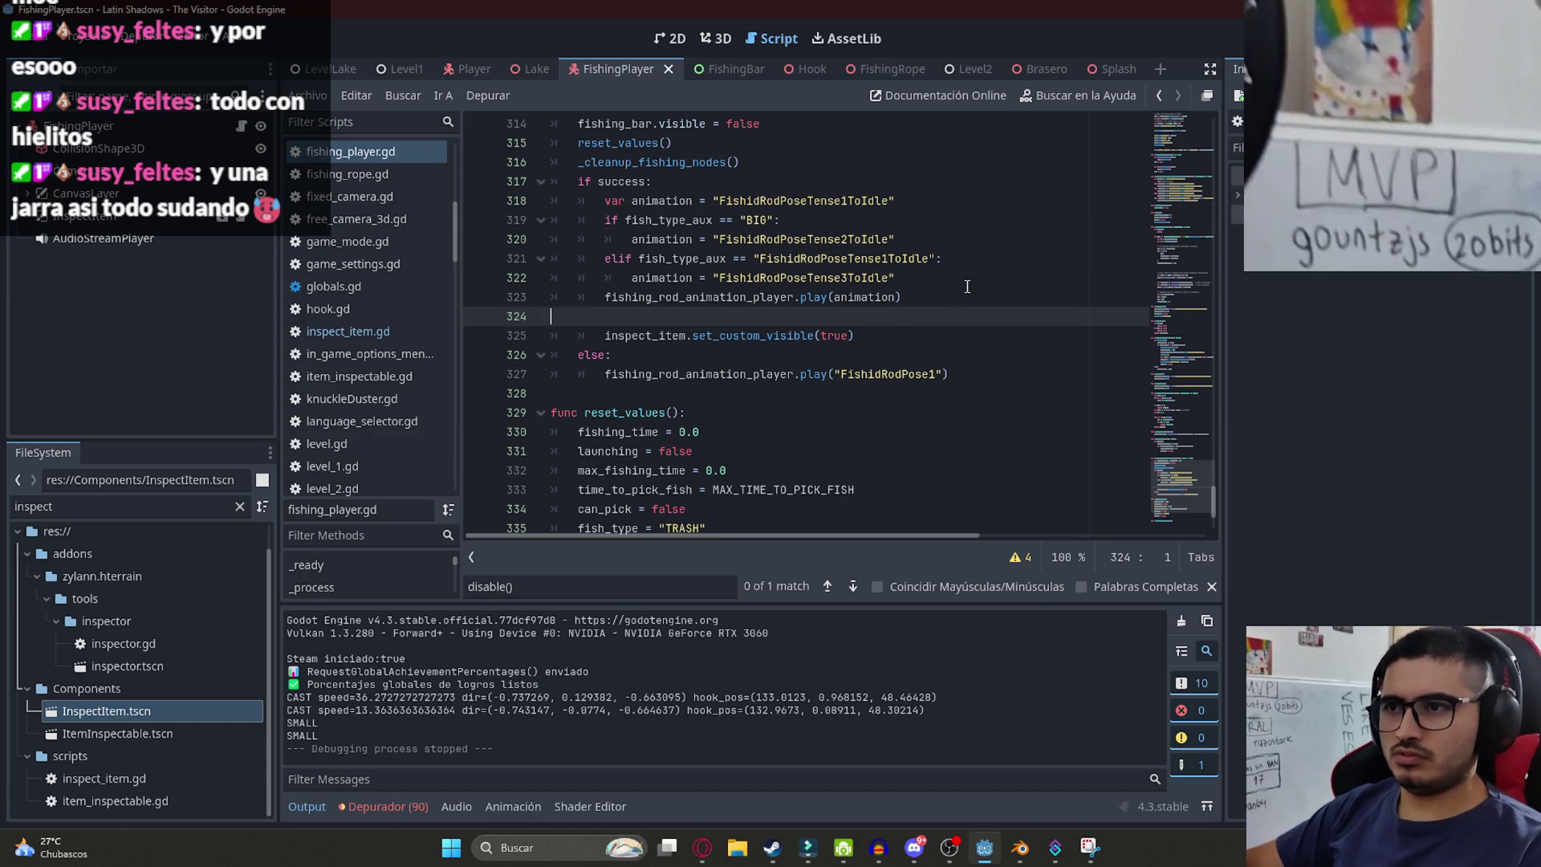
{"action": "key", "text": "BackSpace"}
{"action": "key", "text": "BackSpace"}
{"action": "key", "text": "ctrl+s"}
- Add disable() right after fishing_rod_animation_player.play(animation) and save the script
{"action": "double_click", "coordinate": [889, 293]}
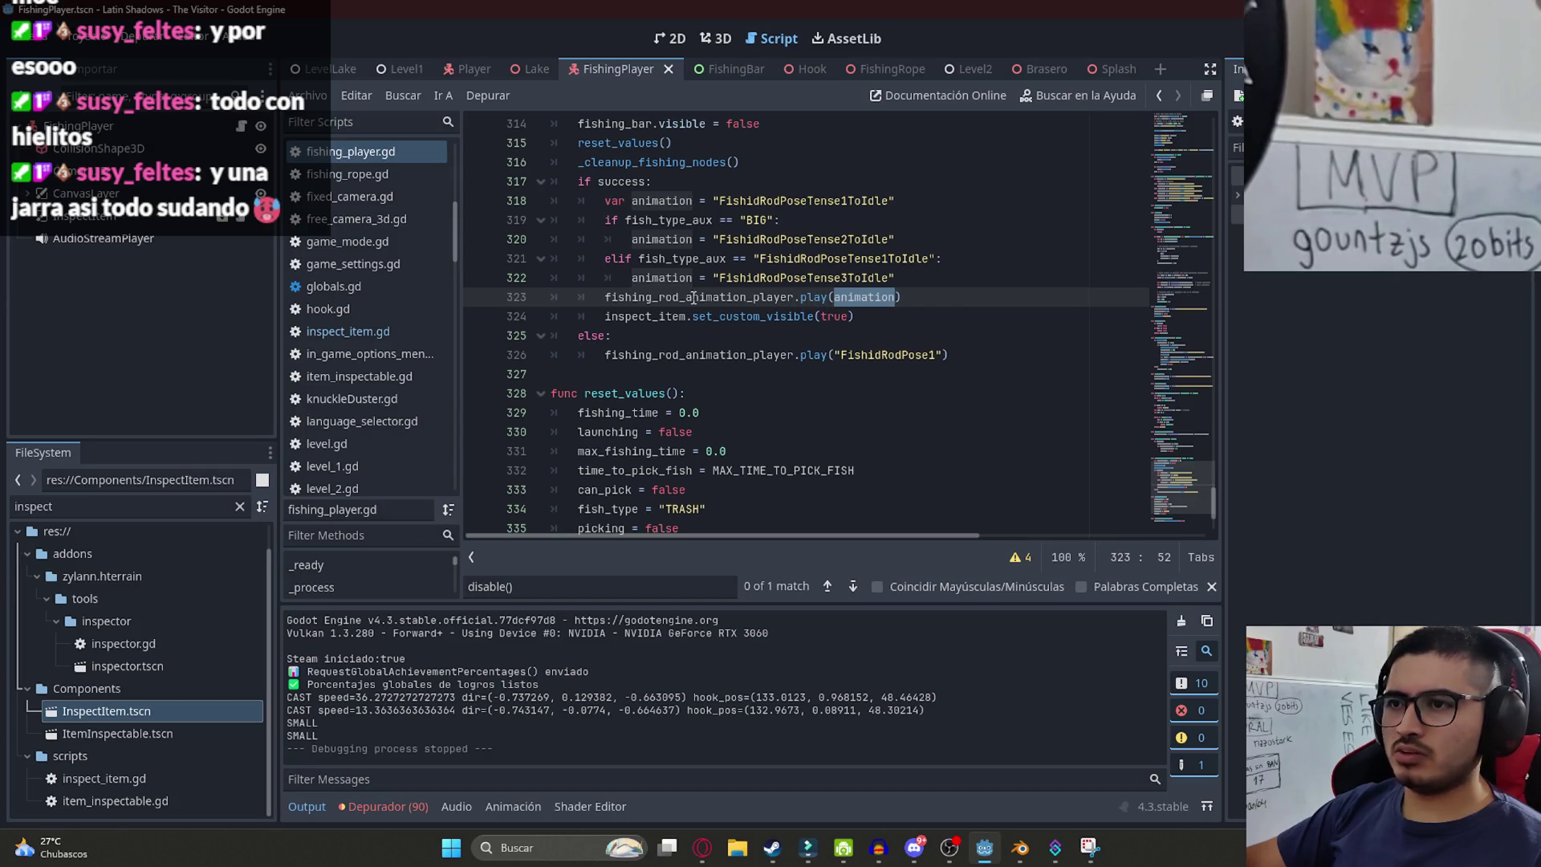
{"action": "mouse_move", "coordinate": [604, 298]}
{"action": "left_mouse_down"}
{"action": "mouse_move", "coordinate": [723, 281]}
{"action": "mouse_move", "coordinate": [828, 294]}
{"action": "left_mouse_up"}
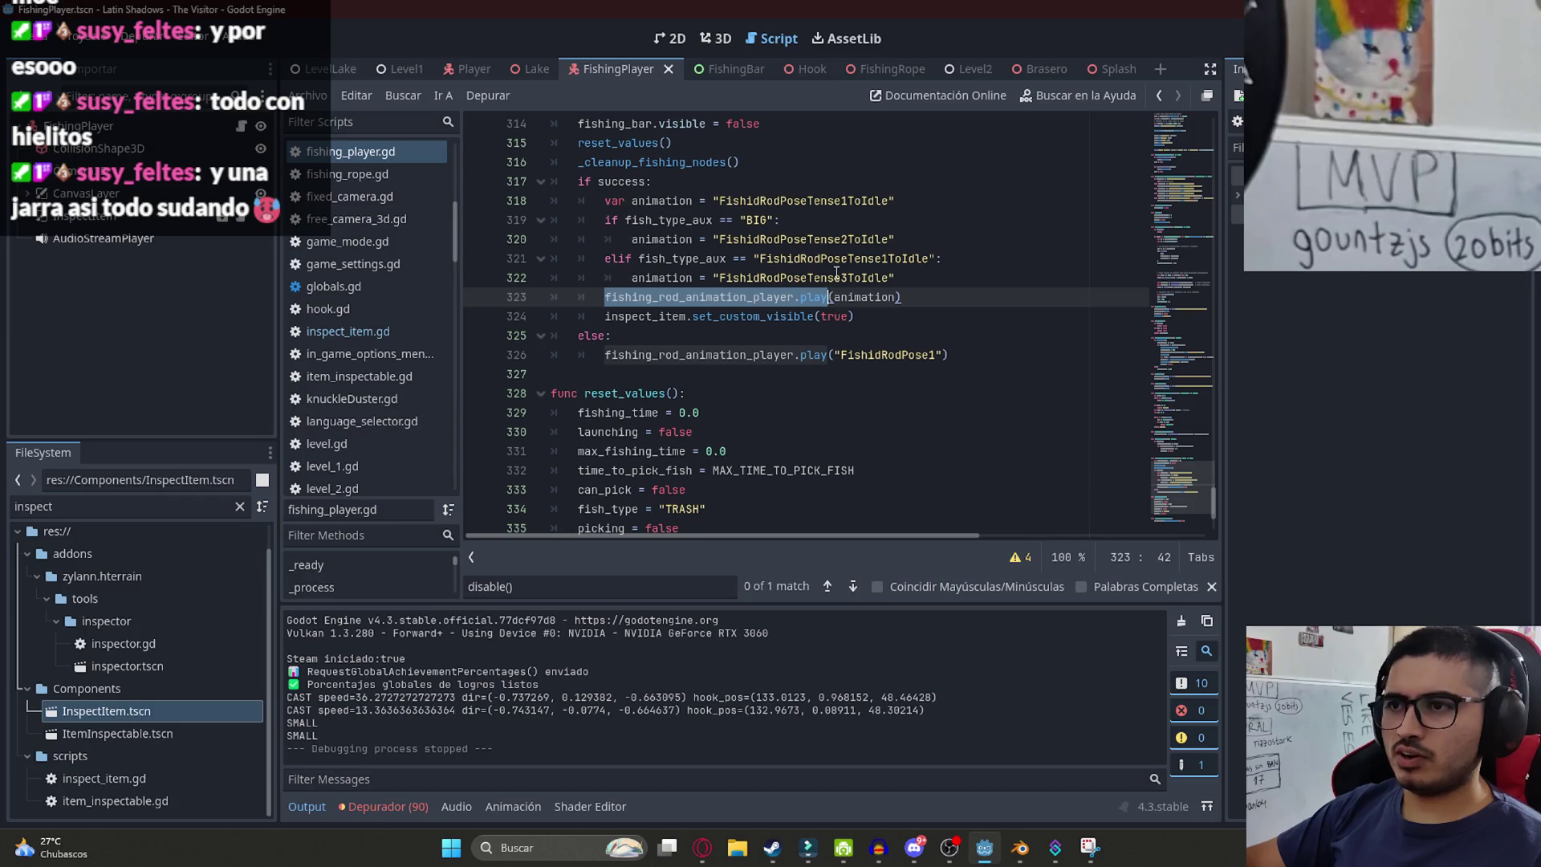
{"action": "key", "text": "ctrl+f"}
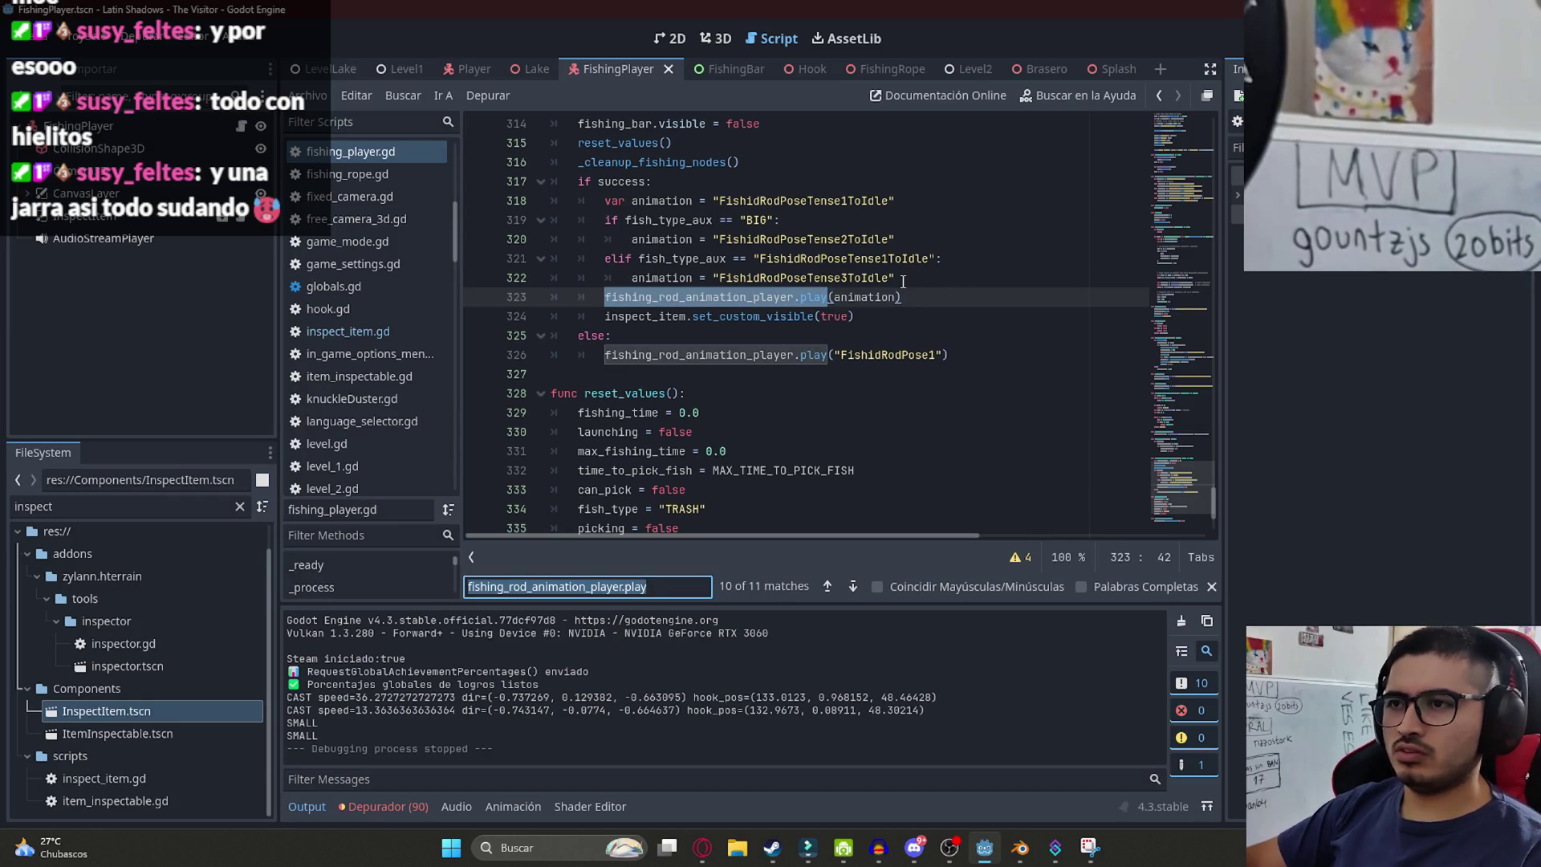
{"action": "left_click", "coordinate": [910, 278]}
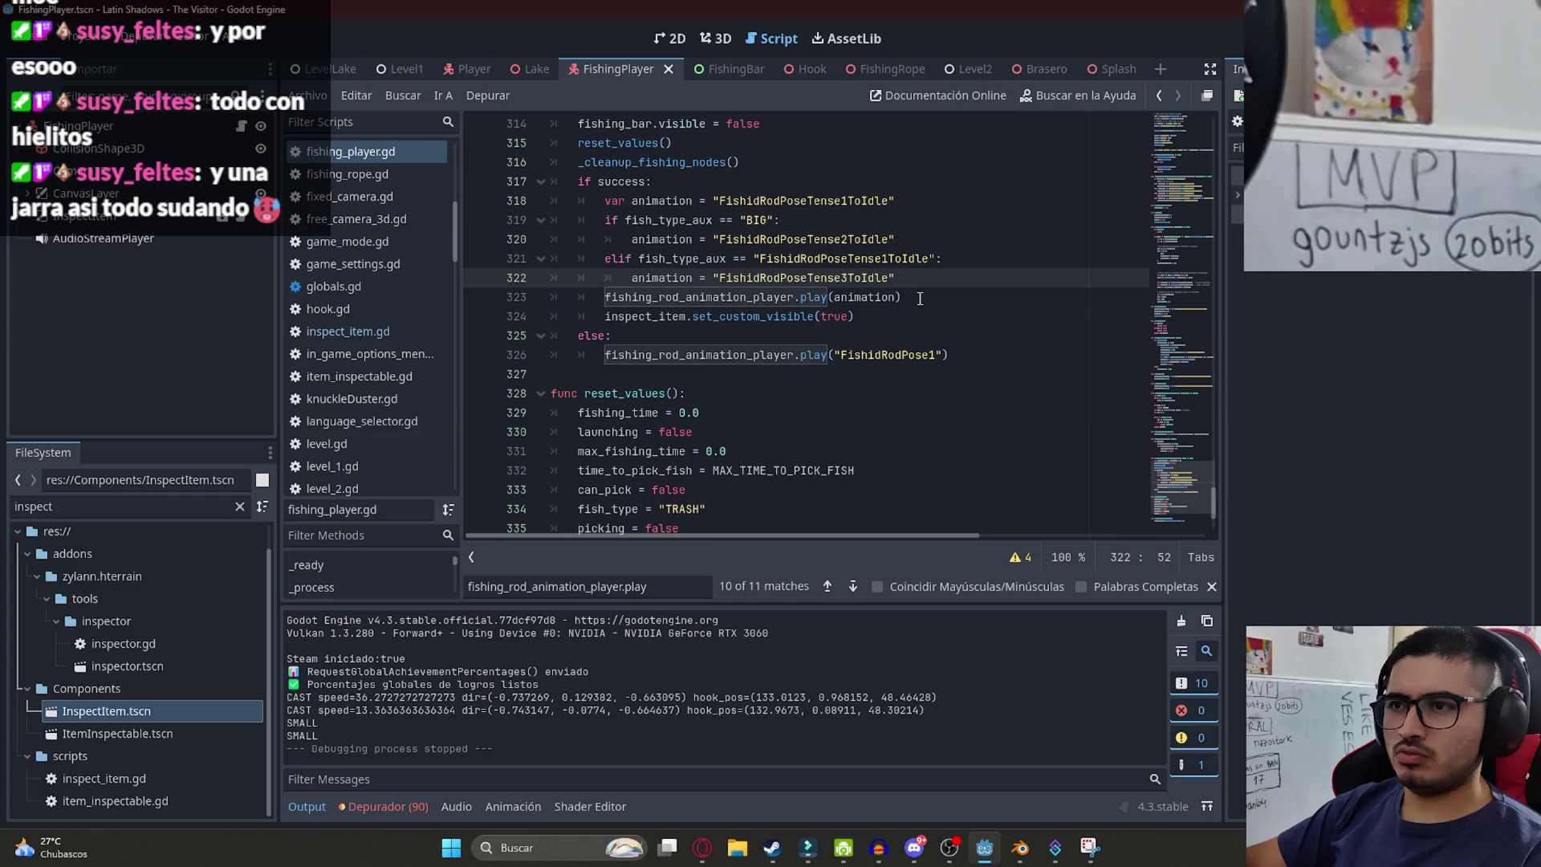
{"action": "left_click", "coordinate": [920, 299]}
{"action": "key", "text": "Return"}
{"action": "type", "text": "disable()"}
{"action": "key", "text": "ctrl+s"}
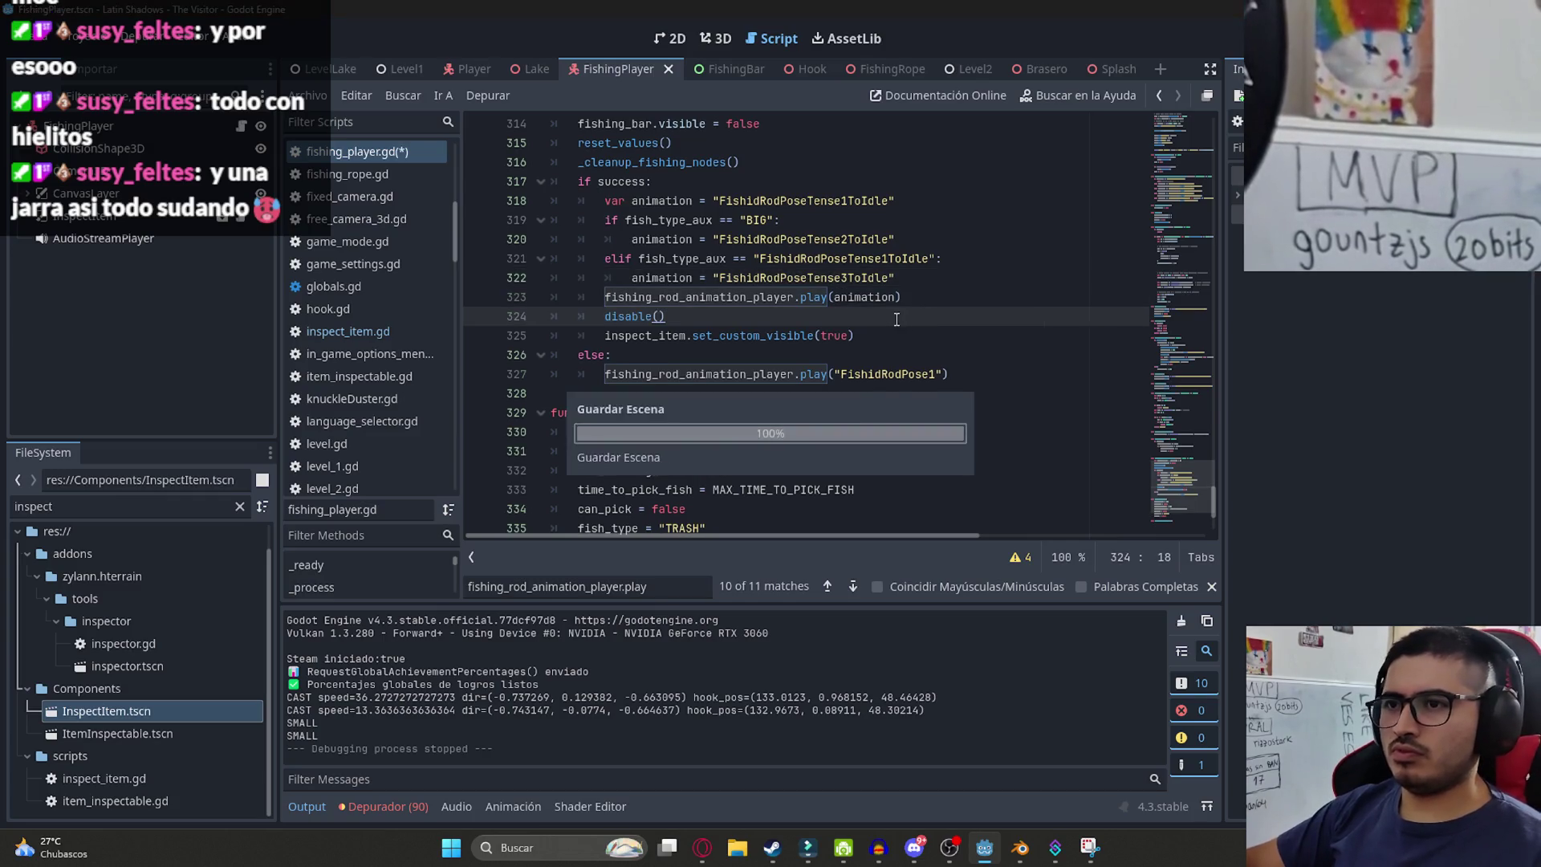
- Step through every fishing_rod_animation_player.play( match, then open the LevelLake scene
{"action": "left_click_drag", "start_coordinate": [836, 297], "coordinate": [605, 297]}
{"action": "key", "text": "ctrl+f"}
{"action": "key", "text": "Return"}
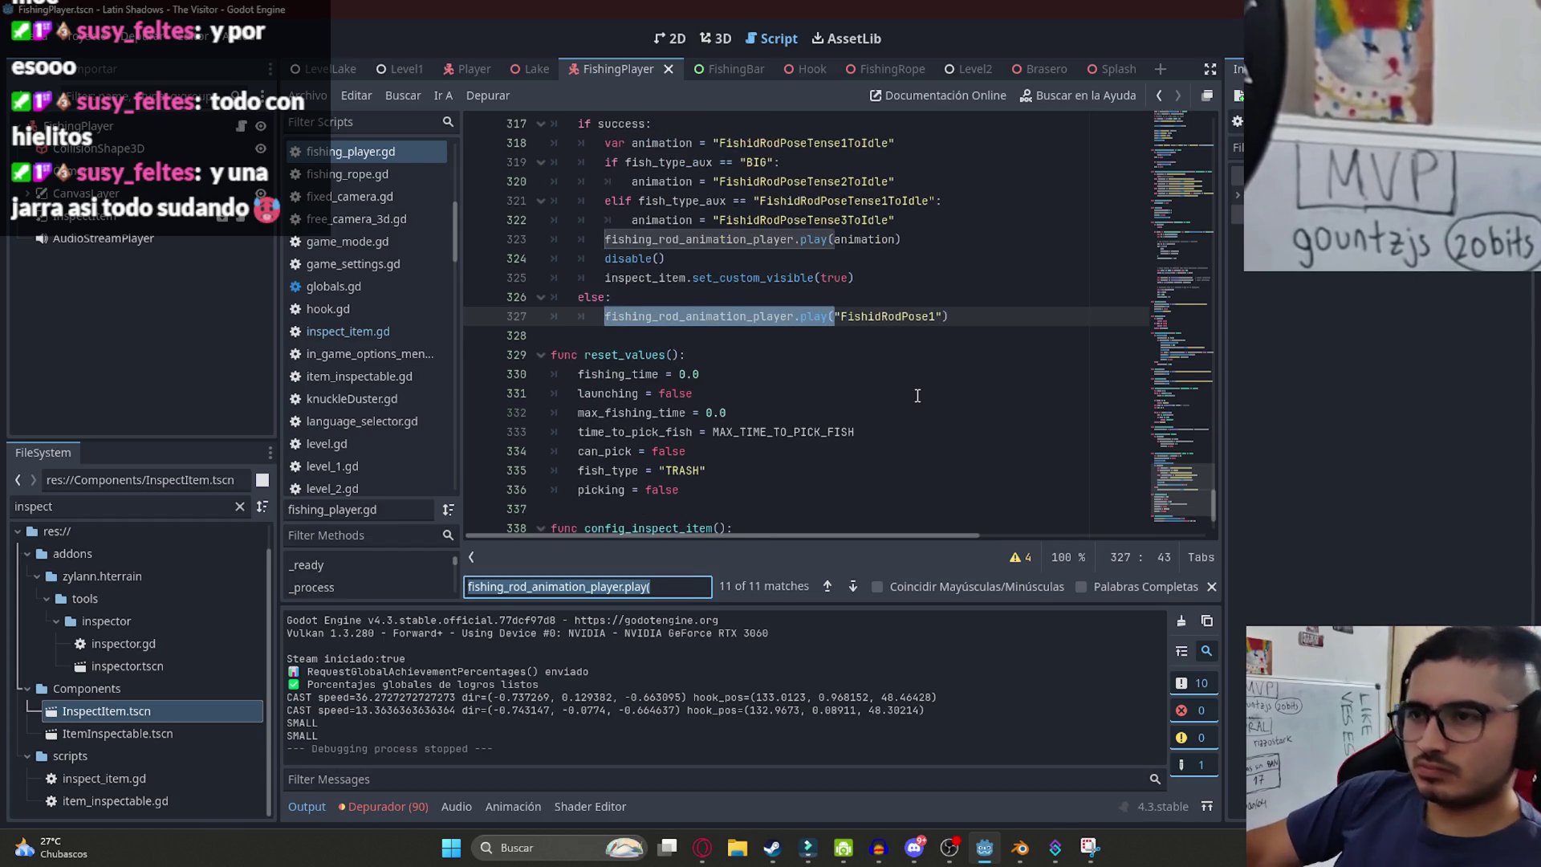
{"action": "key", "text": "Return"}
{"action": "scroll", "coordinate": [778, 398], "scroll_direction": "up", "scroll_amount": 2}
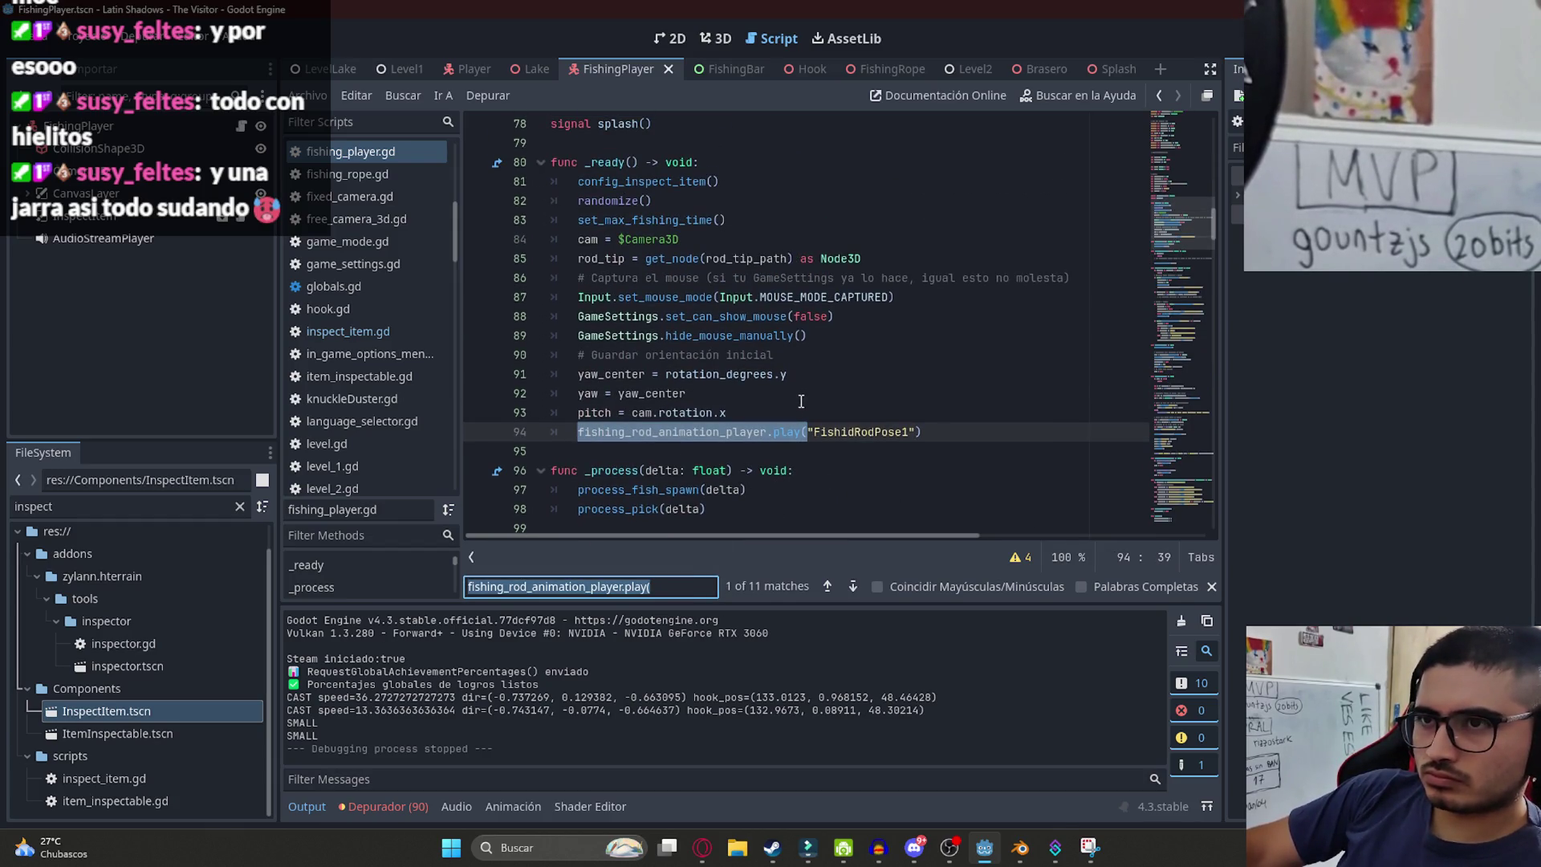
{"action": "key", "text": "Return"}
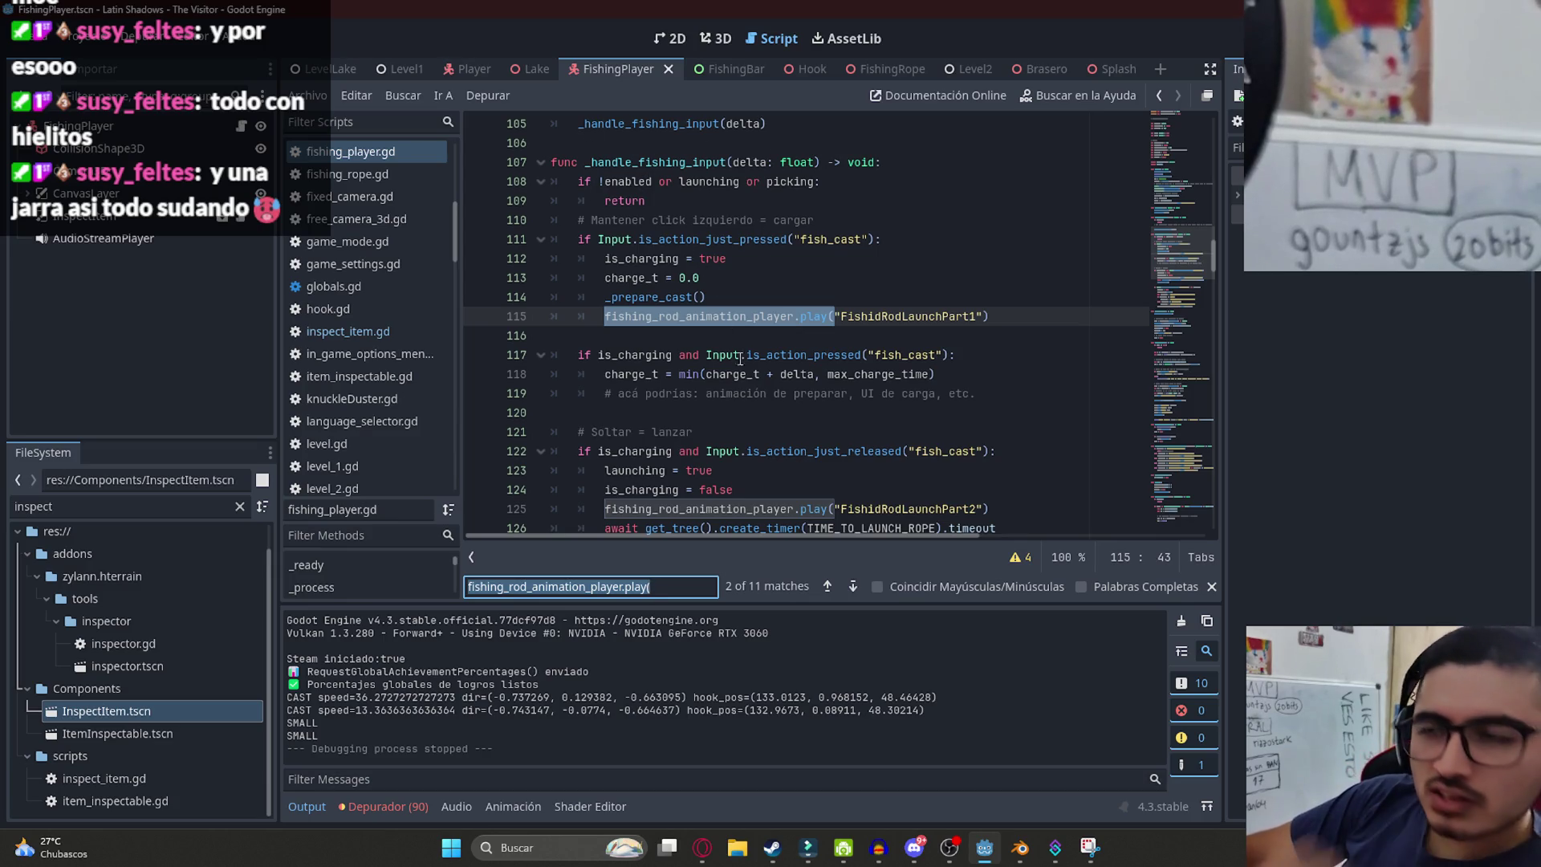
{"action": "key", "text": "Return"}
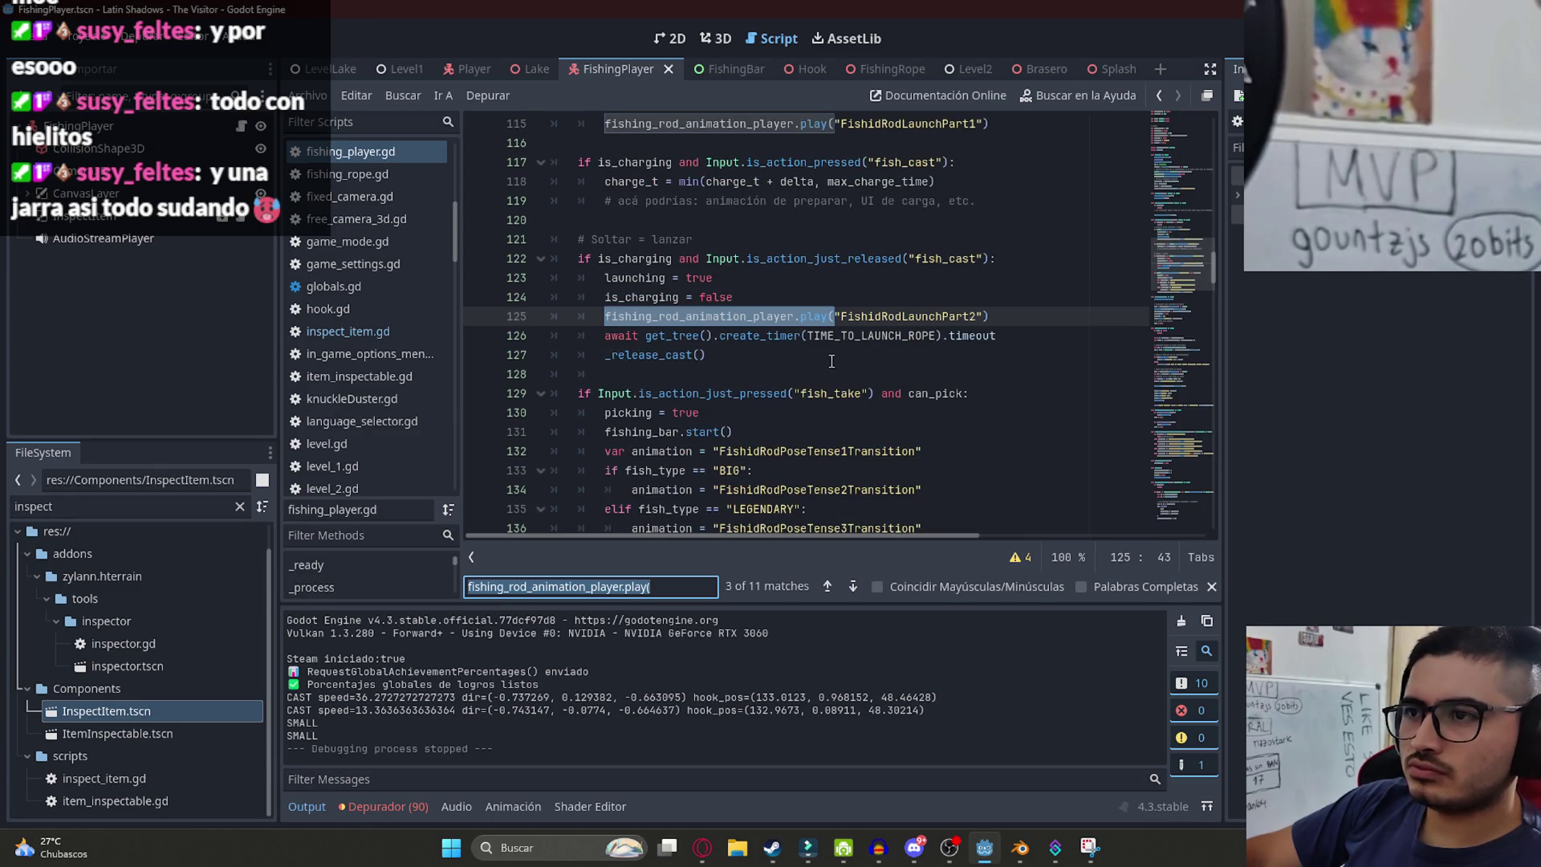
{"action": "key", "text": "Return"}
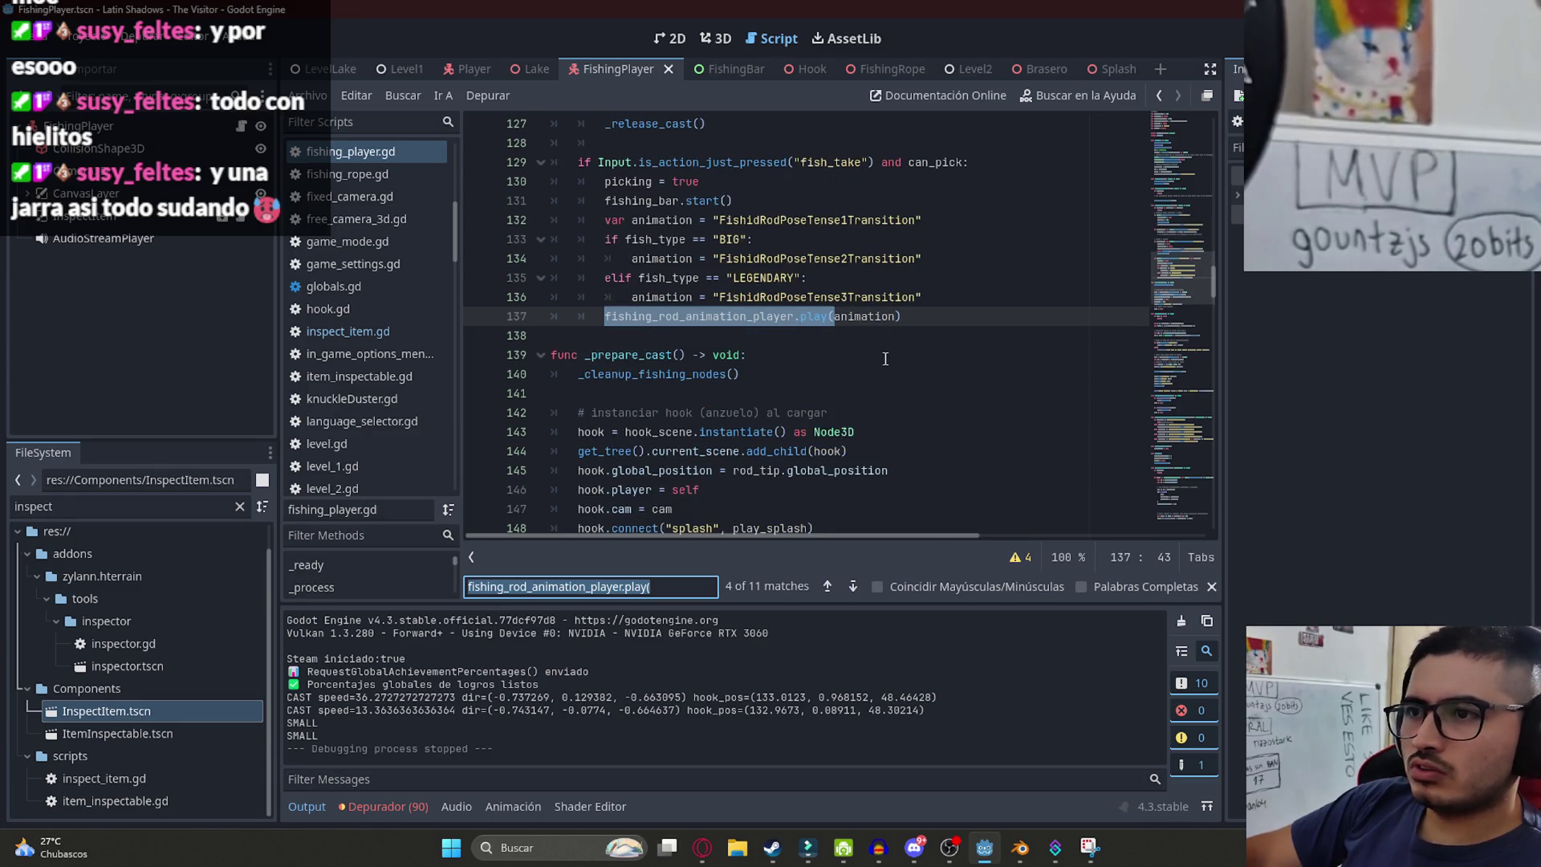
{"action": "key", "text": "Return"}
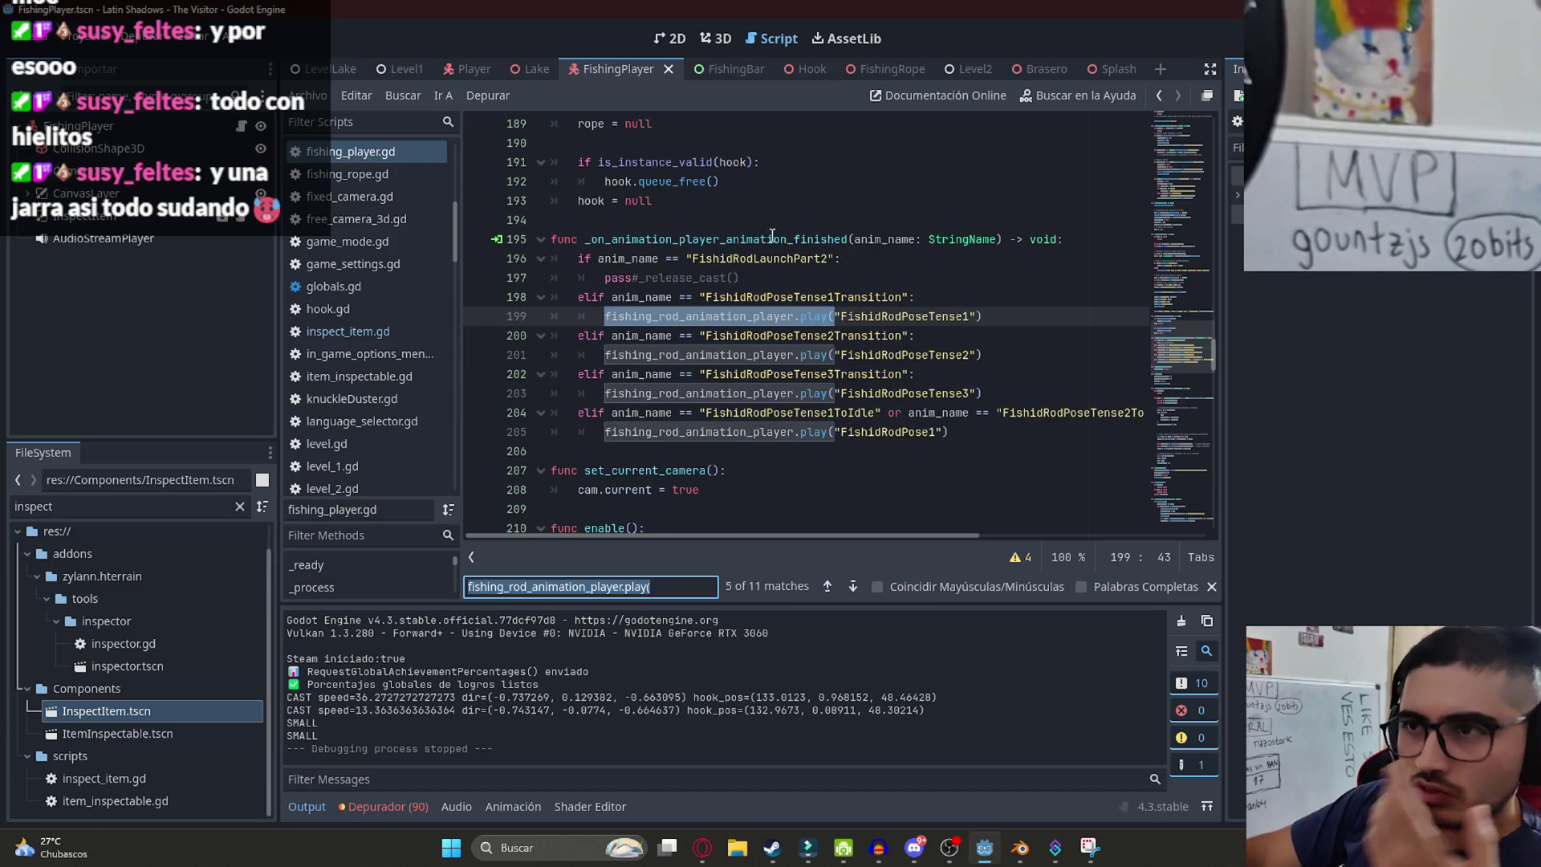
{"action": "mouse_move", "coordinate": [859, 535]}
{"action": "left_mouse_down"}
{"action": "mouse_move", "coordinate": [1124, 535]}
{"action": "mouse_move", "coordinate": [860, 538]}
{"action": "left_mouse_up"}
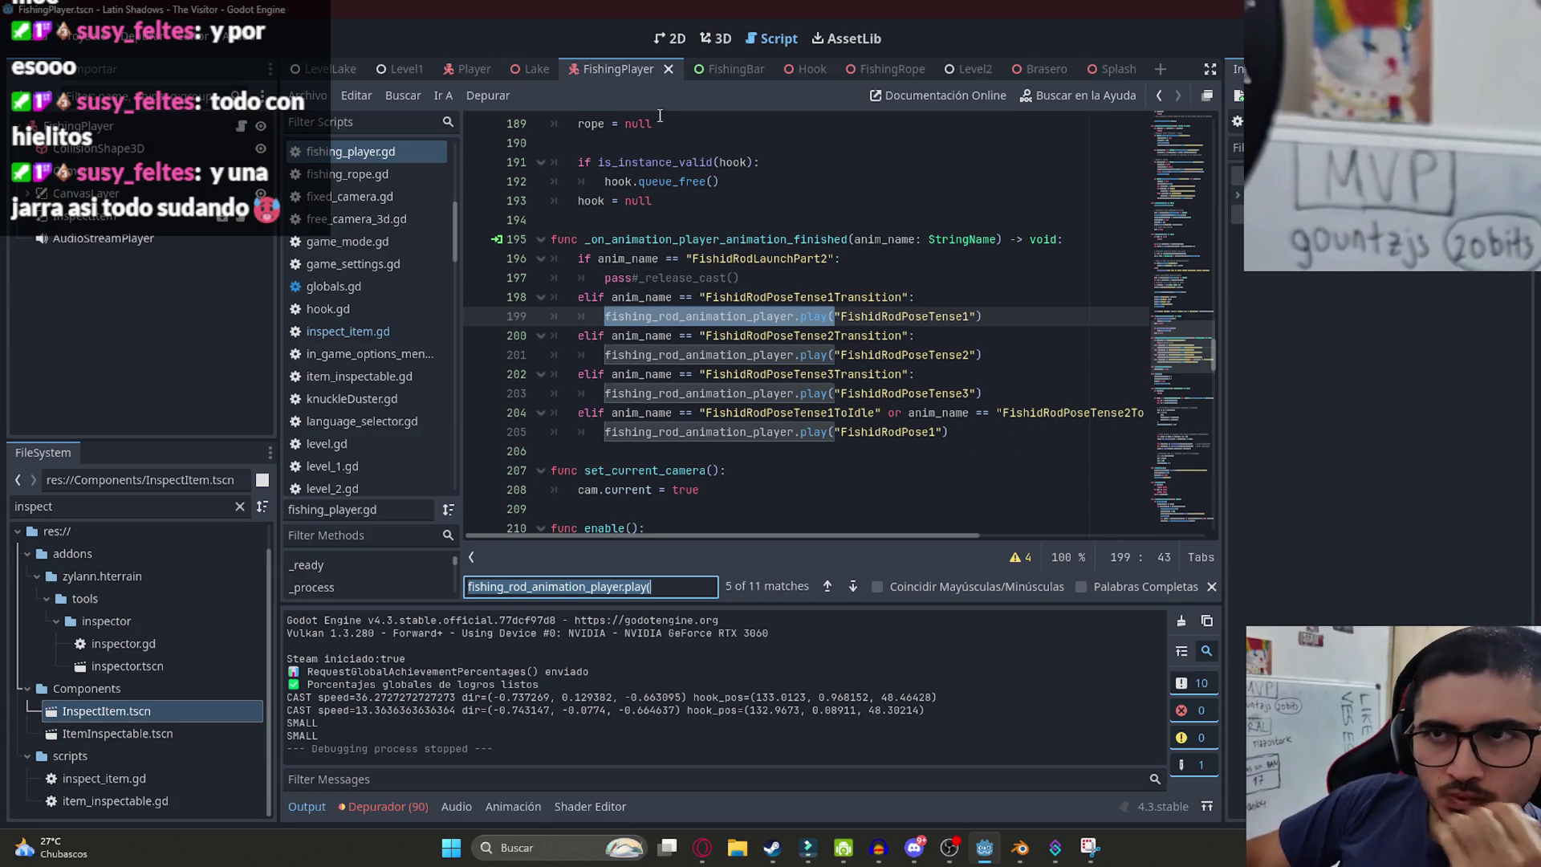
{"action": "left_click", "coordinate": [321, 69]}
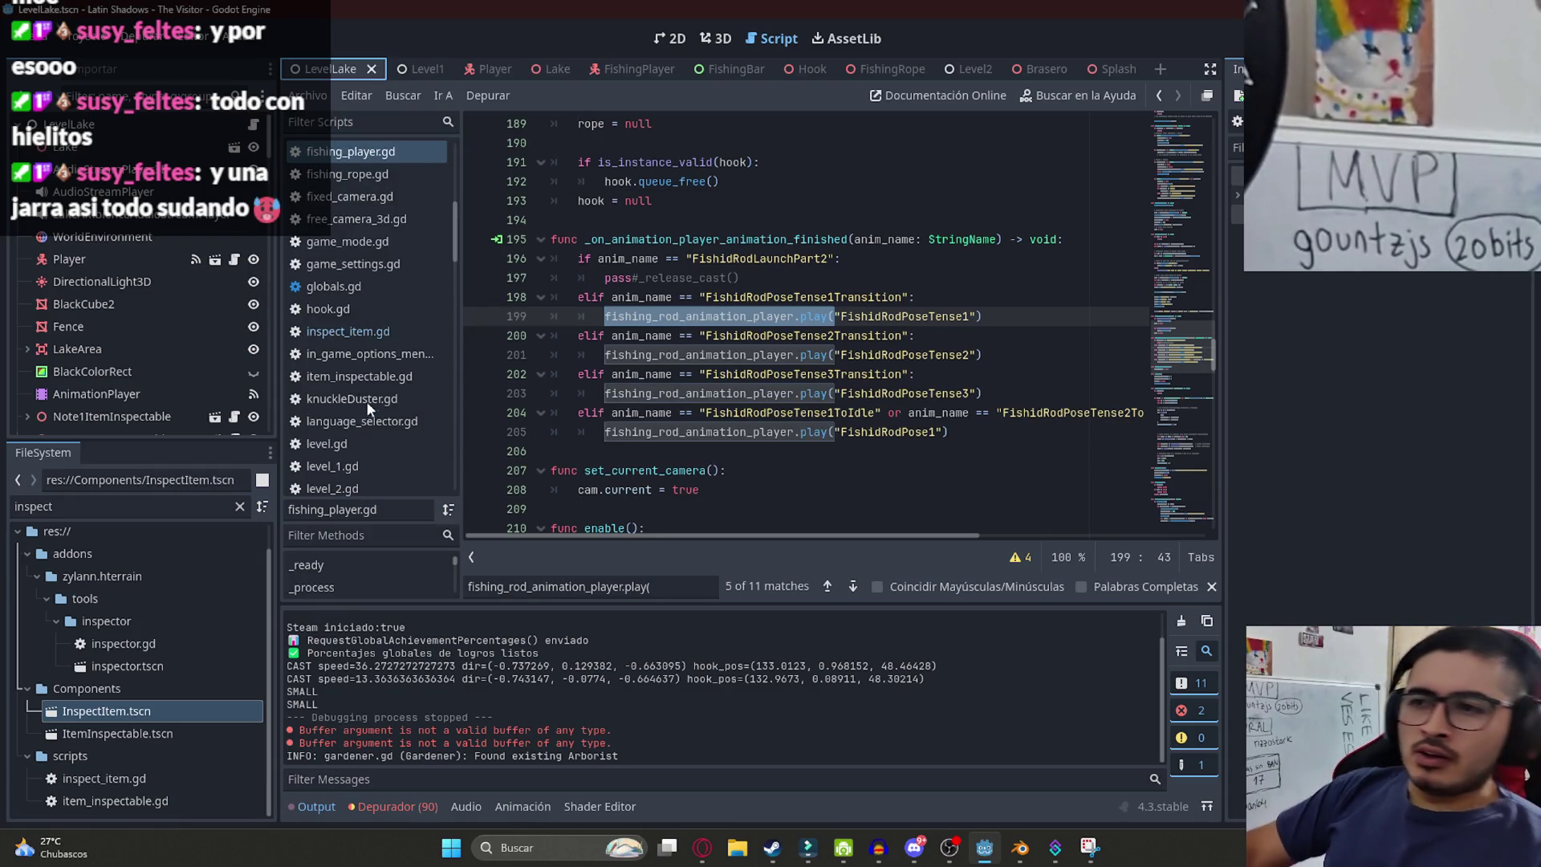
- Run the game, walk onto the wooden pier, and equip the fishing rod
{"action": "key", "text": "F6"}
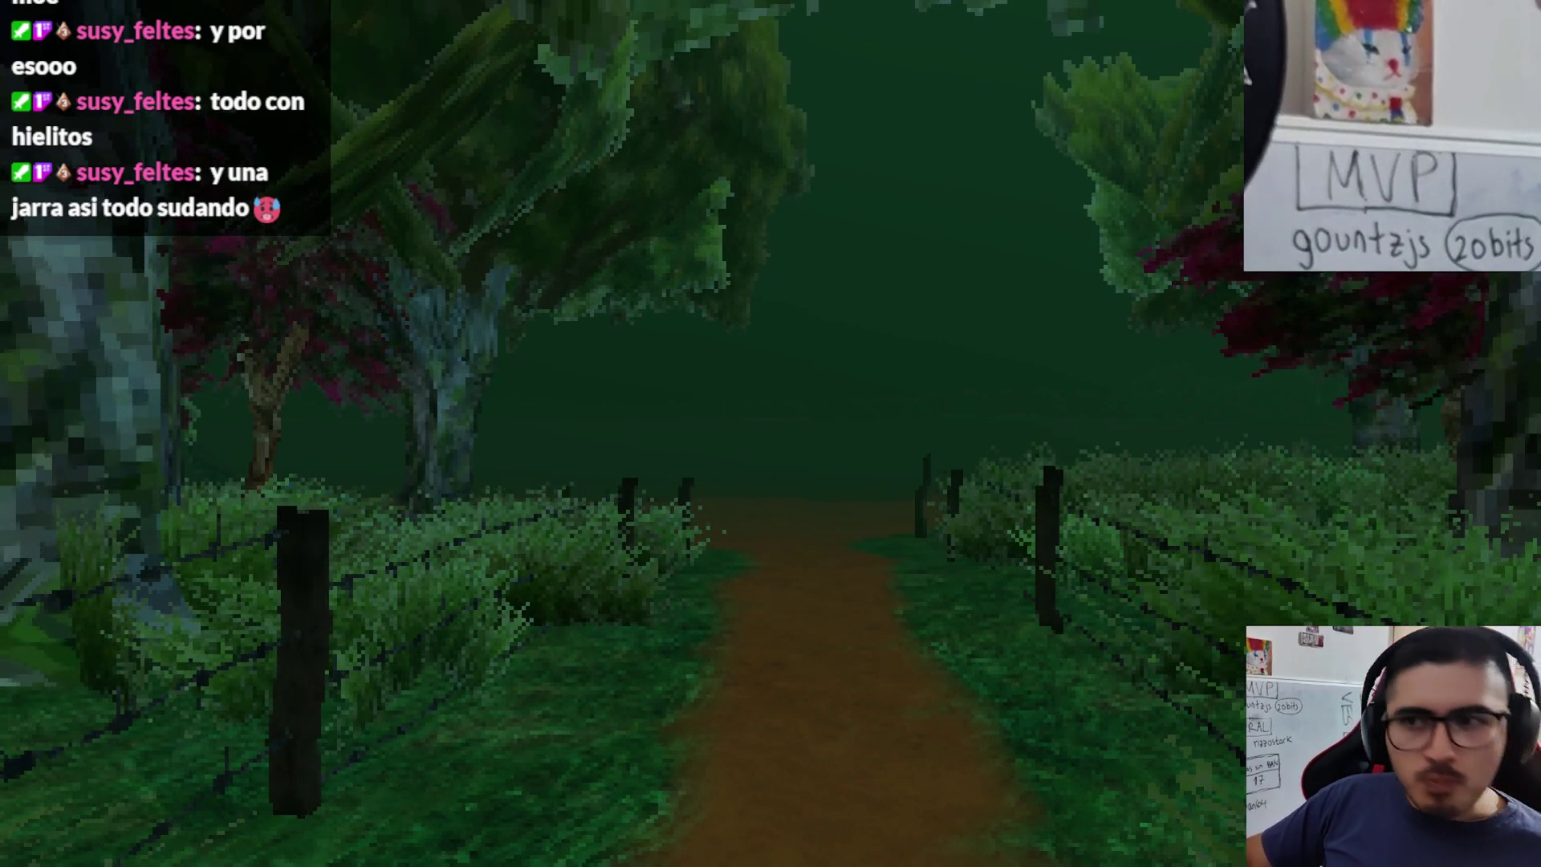
{"action": "key", "text": "w"}
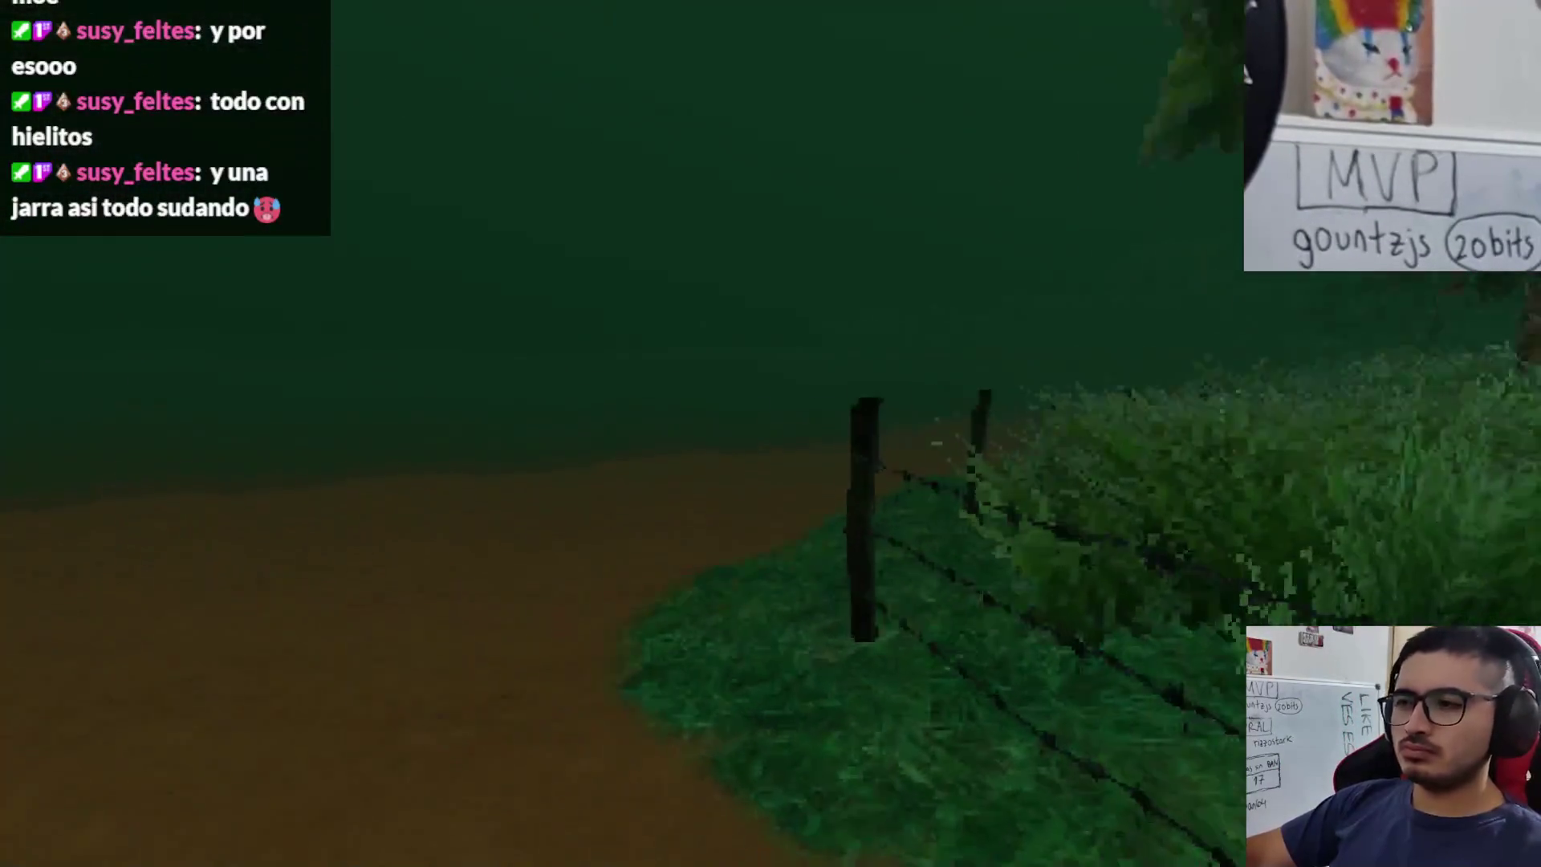
{"action": "mouse_move", "coordinate": [771, 434]}
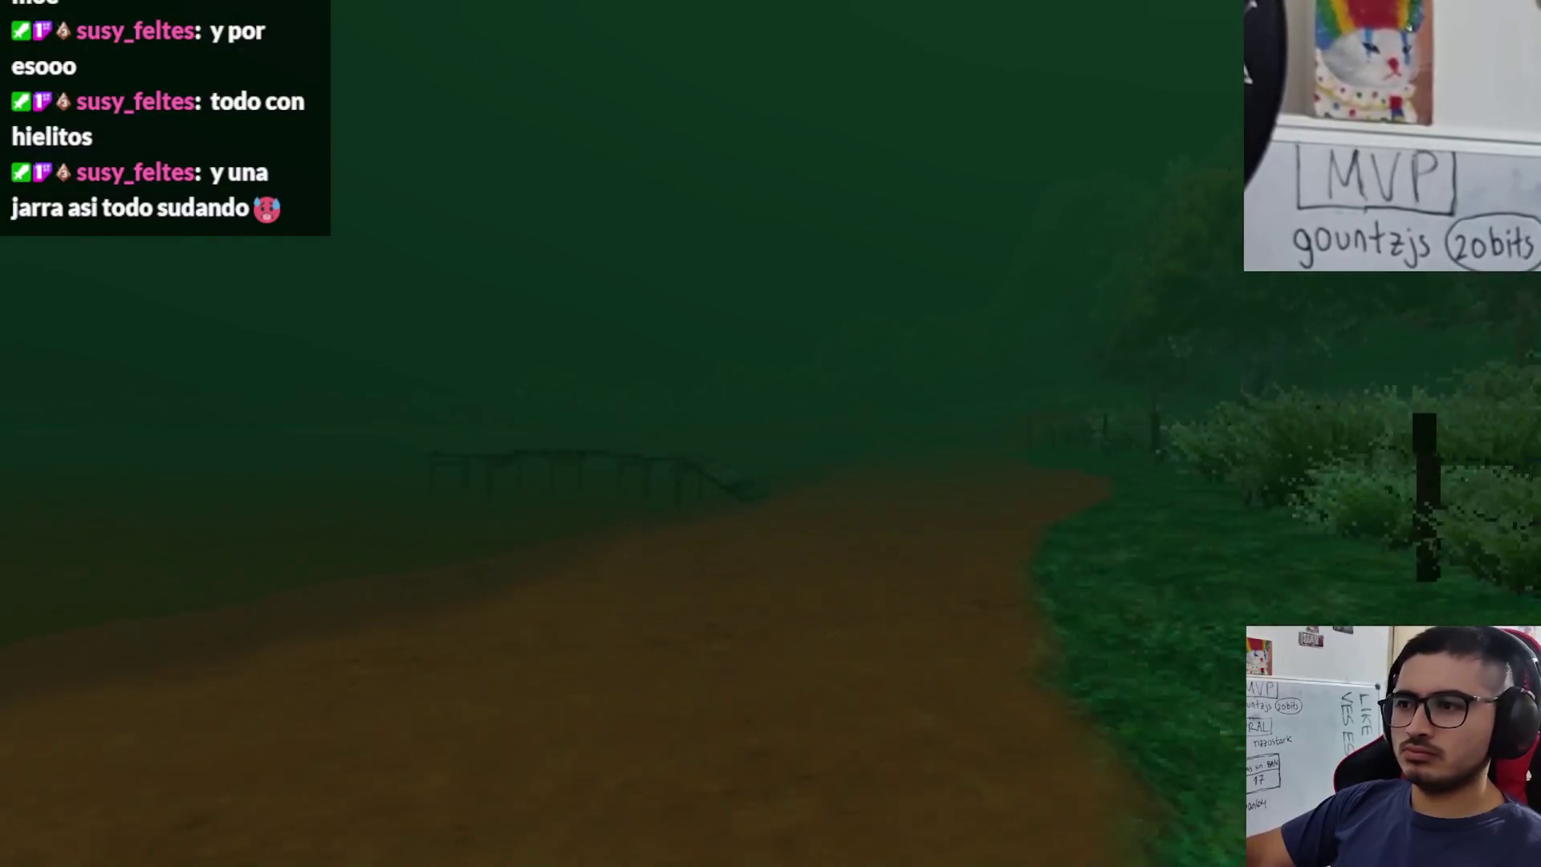
{"action": "key", "text": "w"}
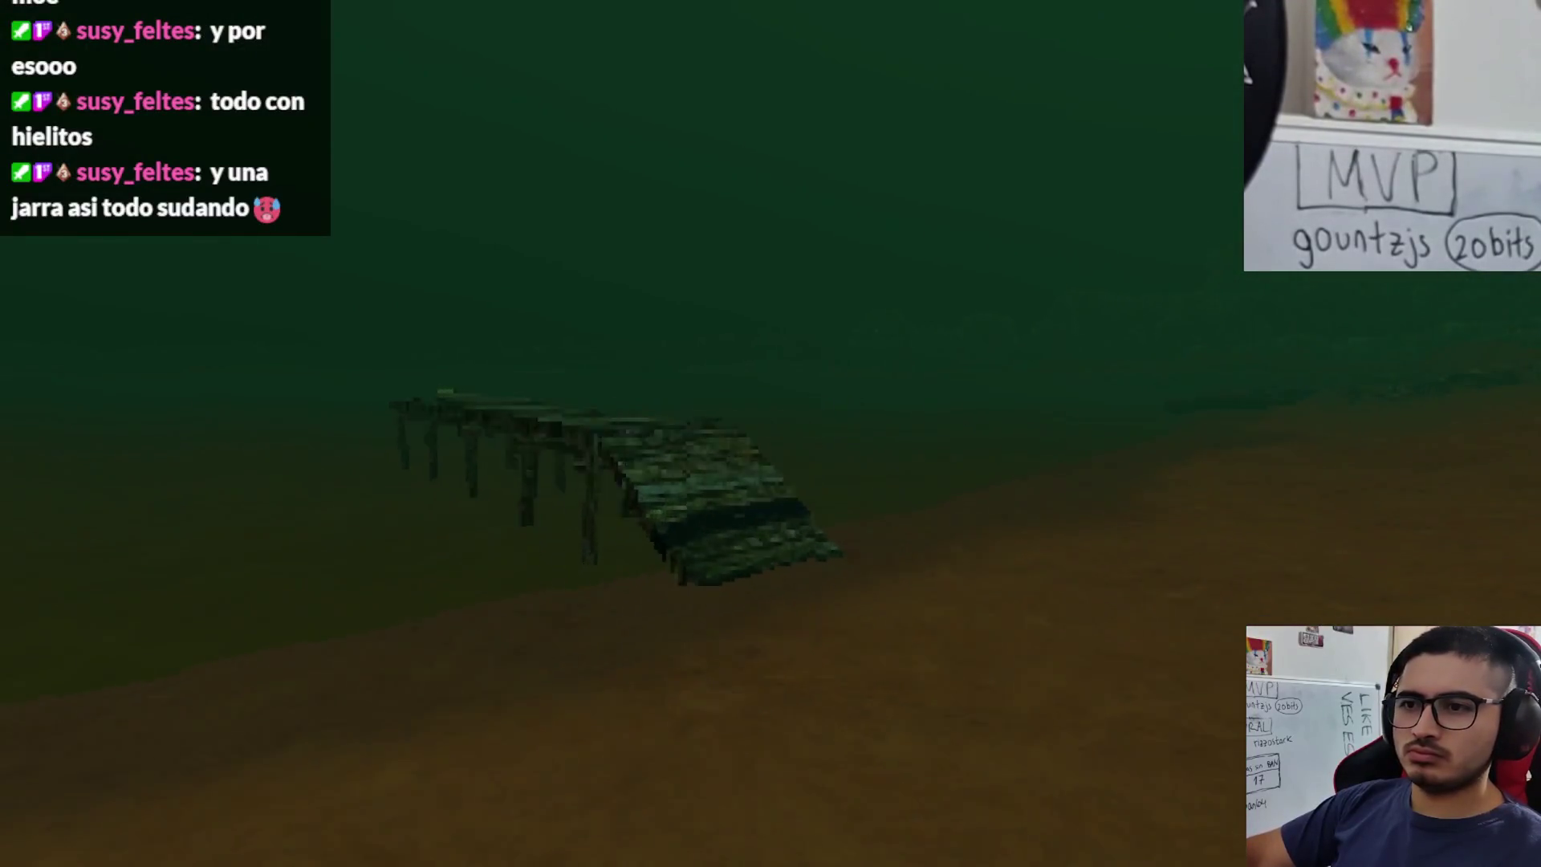
{"action": "key", "text": "w"}
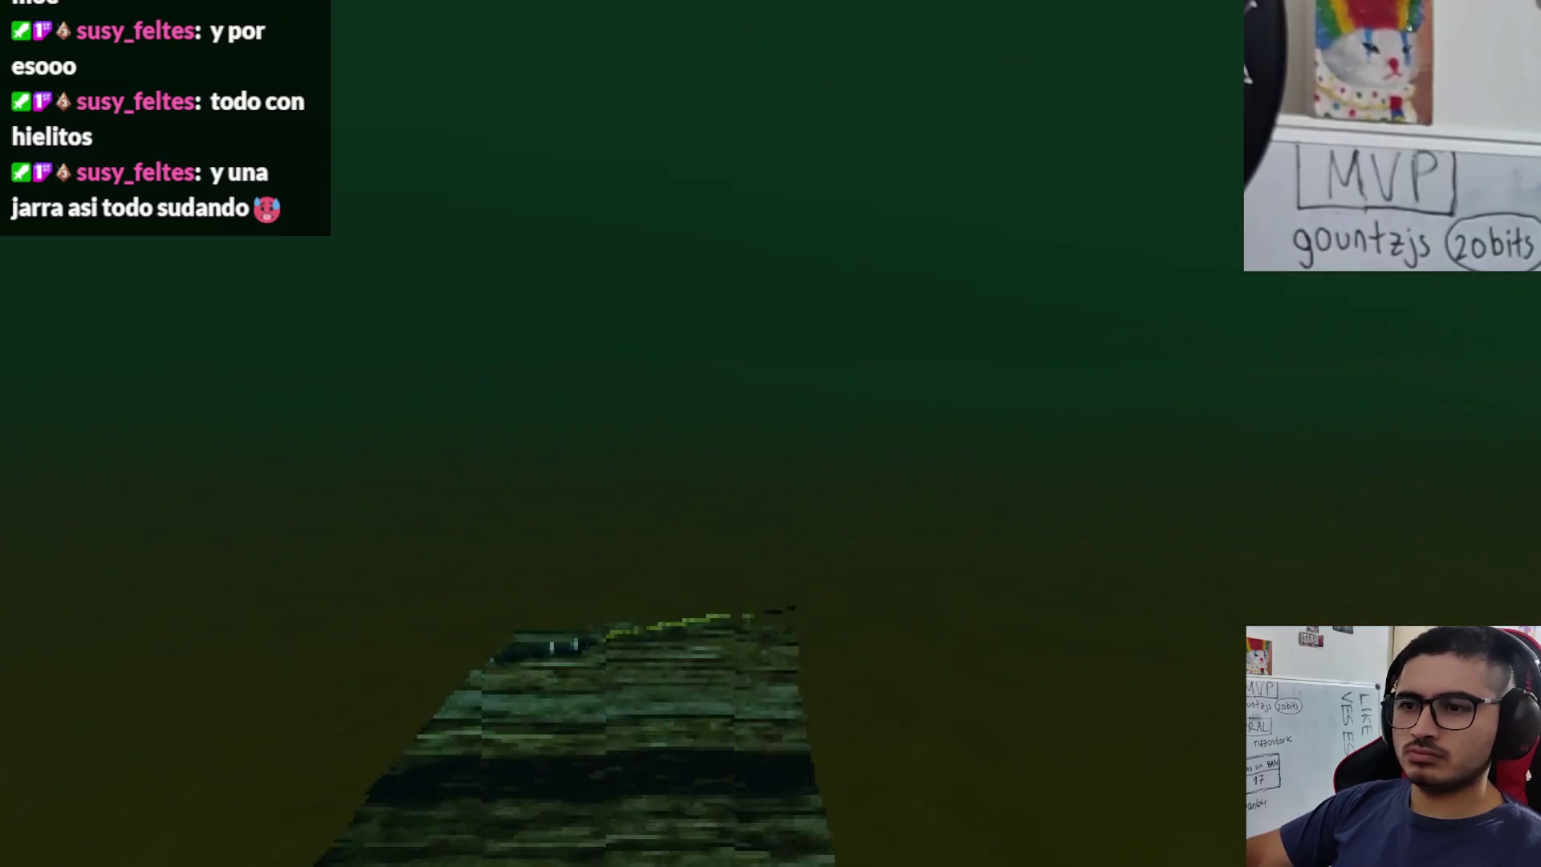
{"action": "key", "text": "e"}
{"action": "key", "text": "Return"}
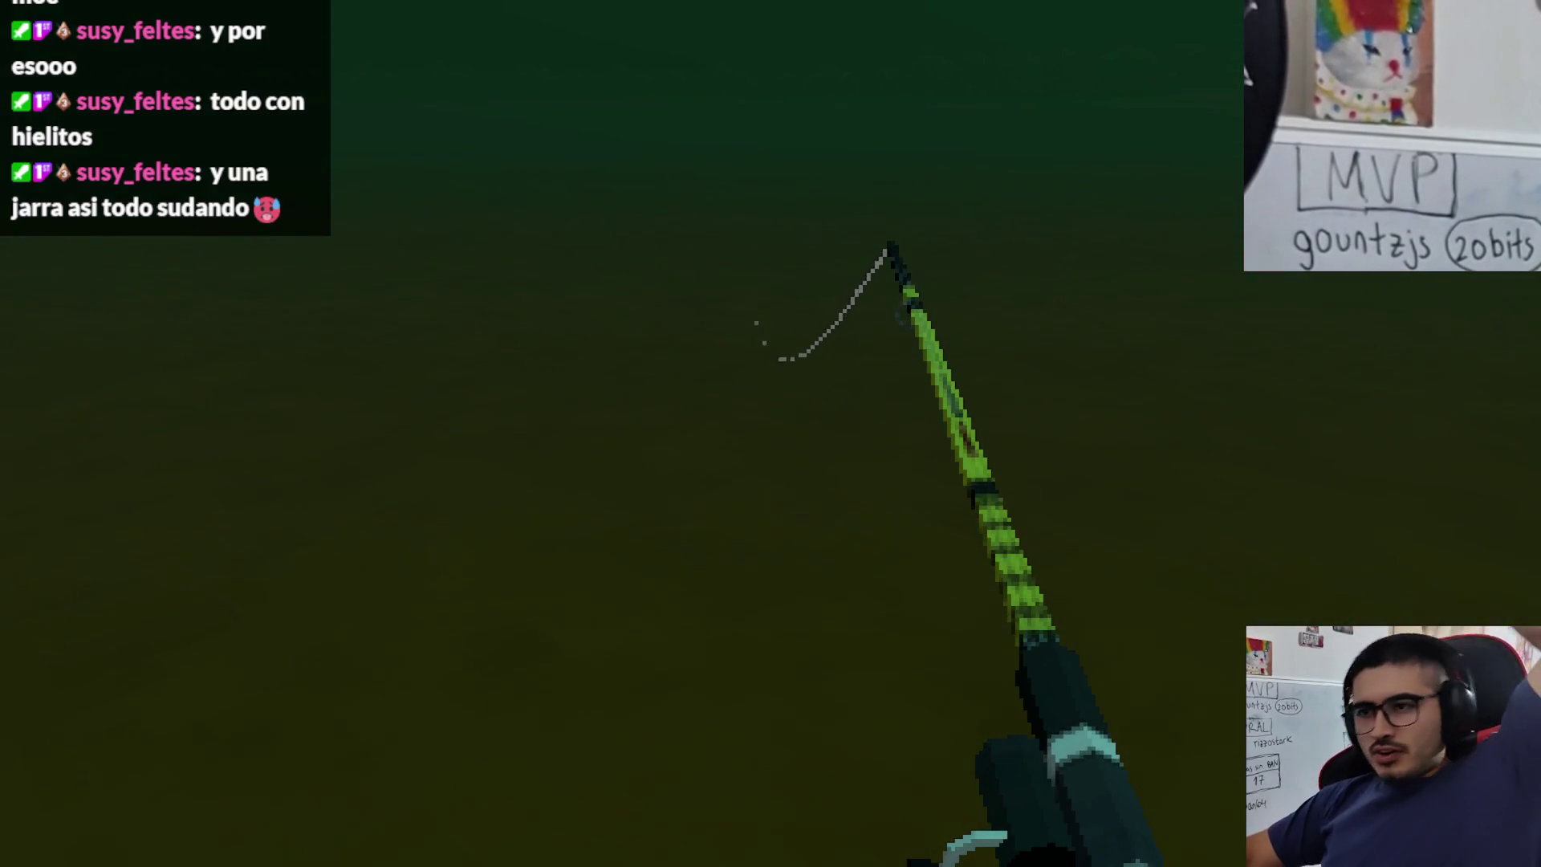
- Cast, hook a biting fish, keep the catch bar on it, then stop the game with F8
{"action": "right_click", "coordinate": [771, 433]}
{"action": "right_click", "coordinate": [770, 434]}
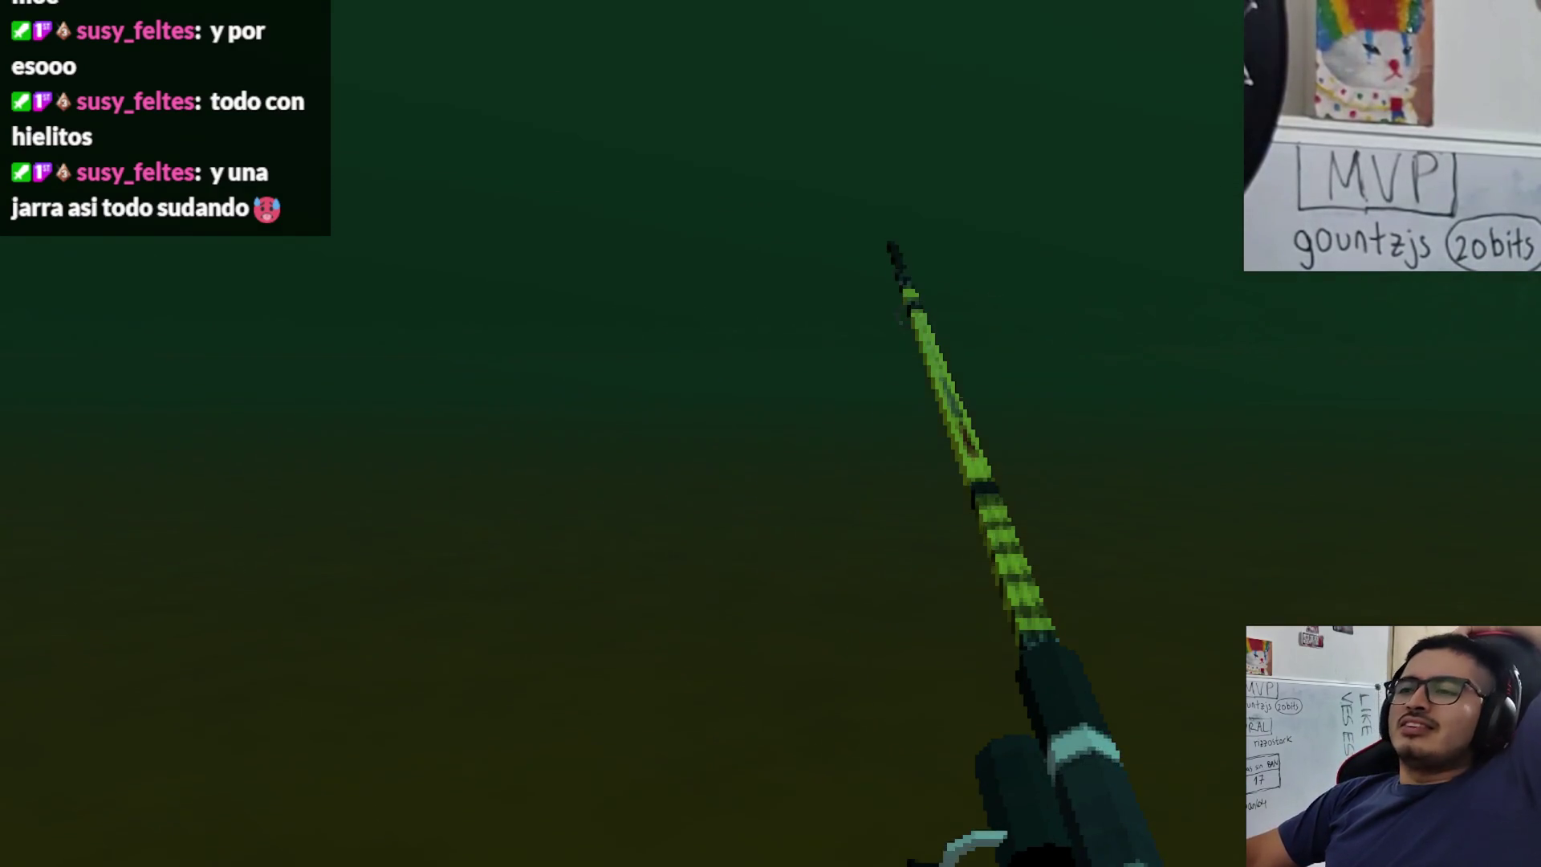
{"action": "right_click", "coordinate": [771, 434]}
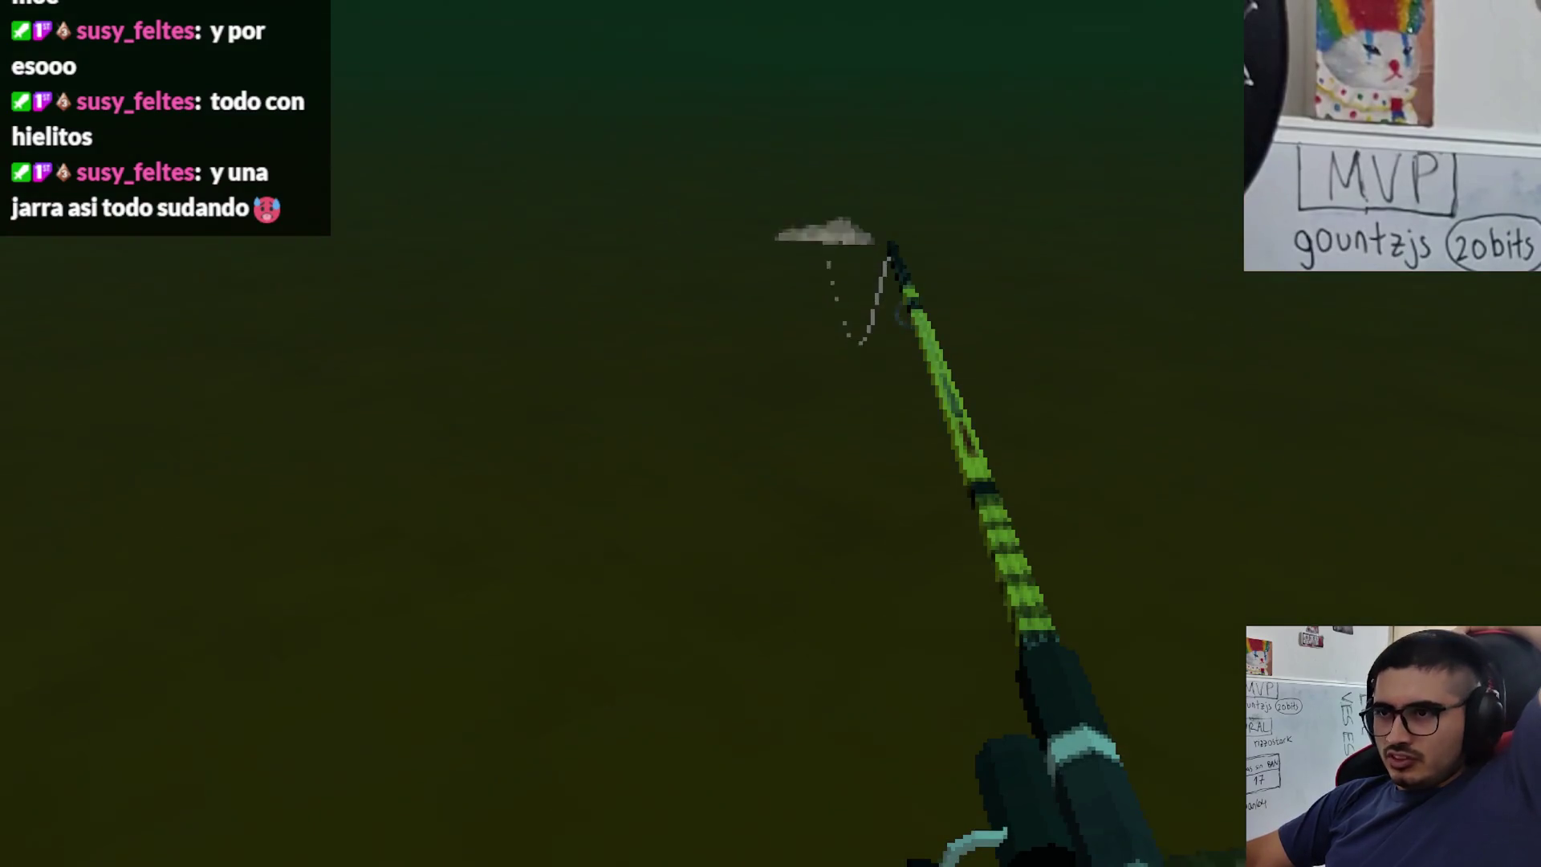
{"action": "right_click", "coordinate": [771, 433]}
{"action": "right_click", "coordinate": [771, 434]}
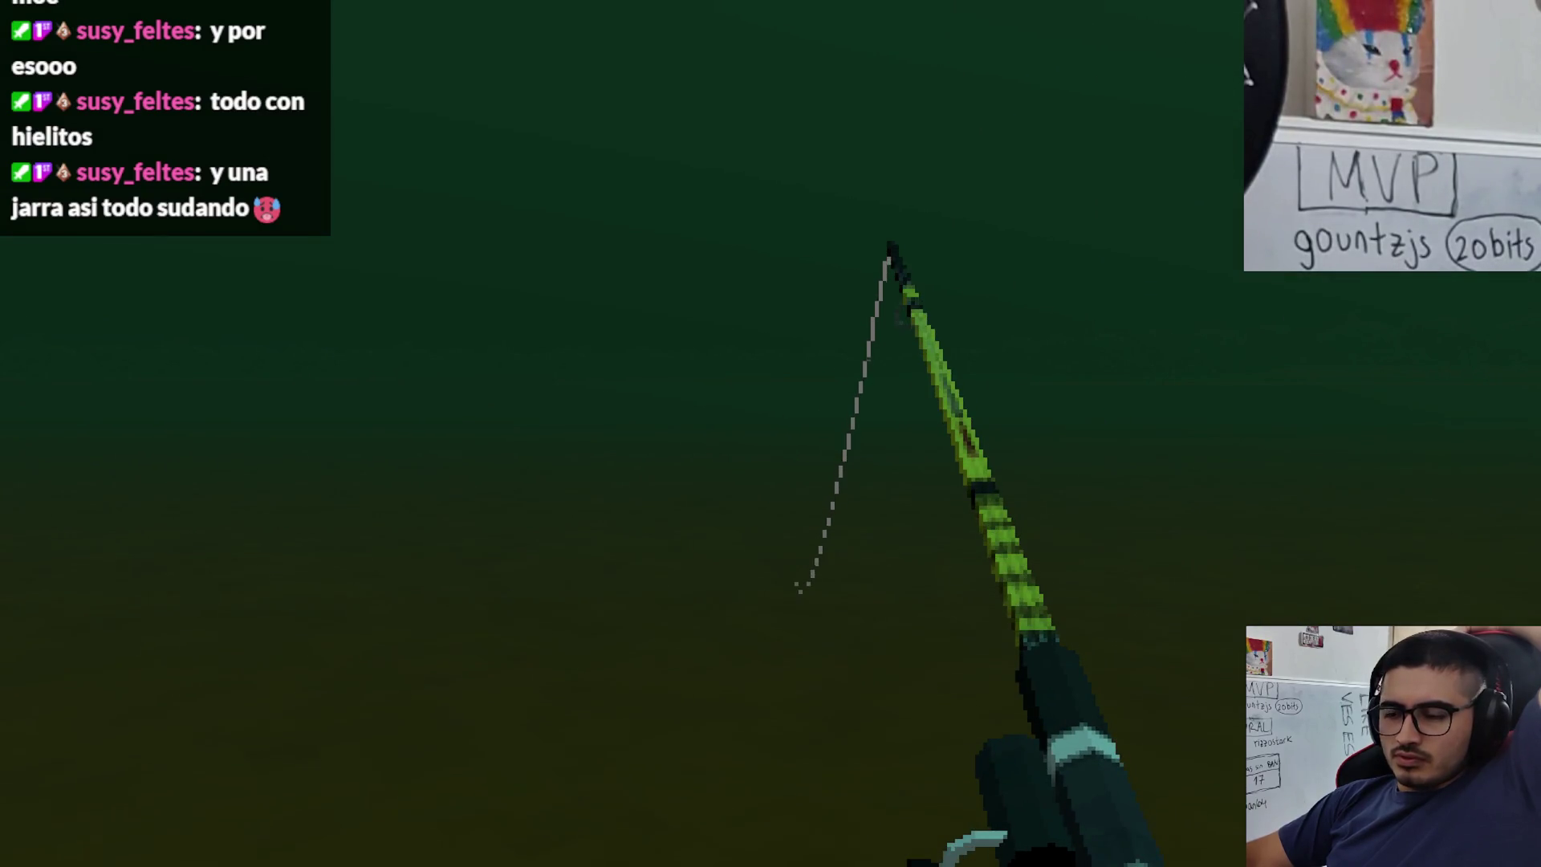
{"action": "right_click", "coordinate": [771, 434]}
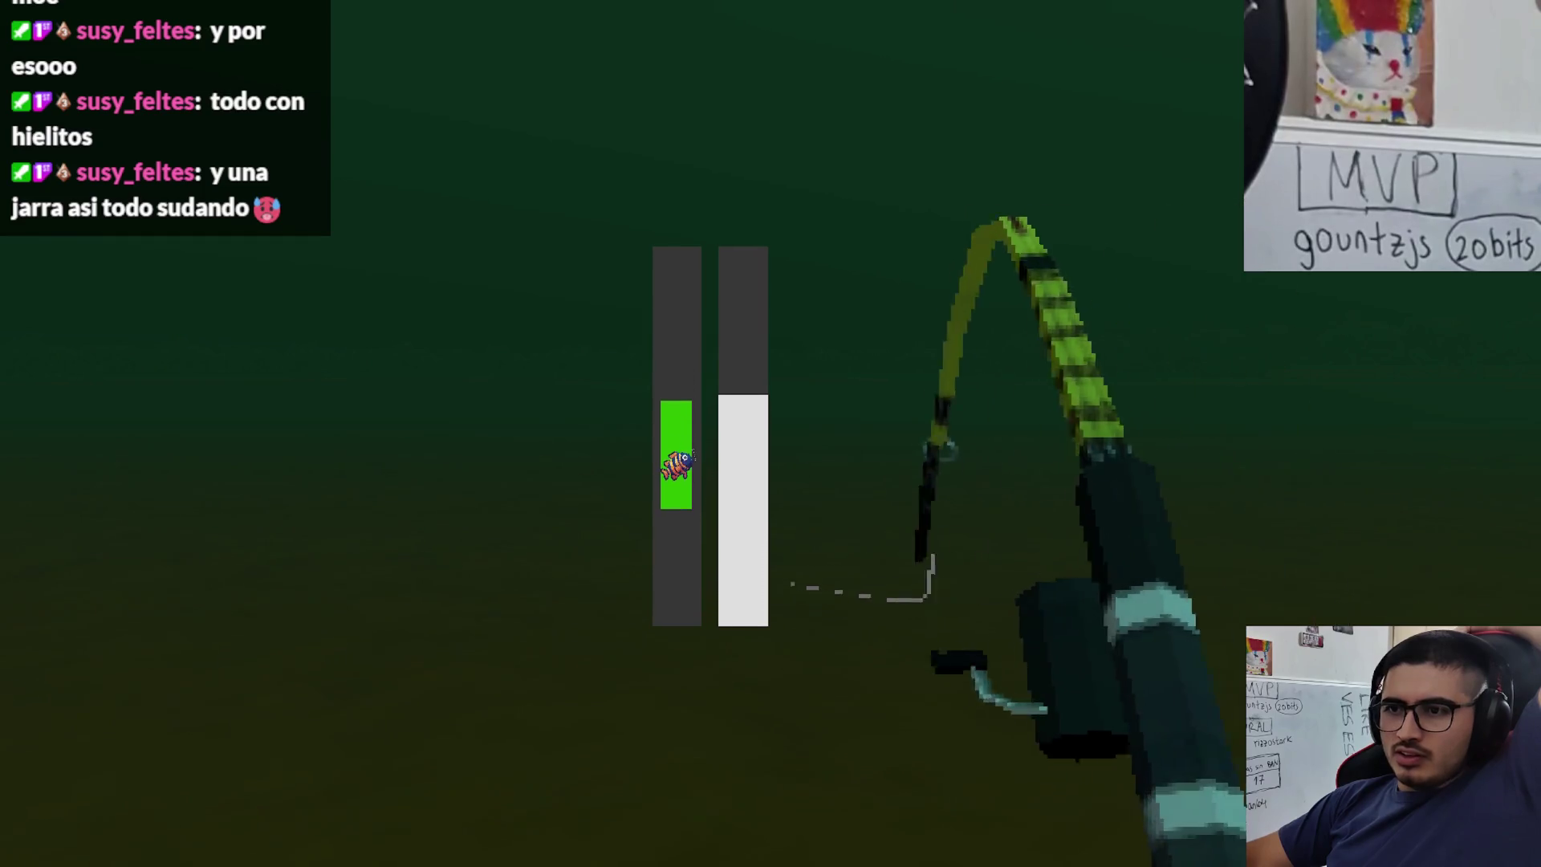
{"action": "right_click", "coordinate": [770, 433]}
{"action": "right_click", "coordinate": [771, 433]}
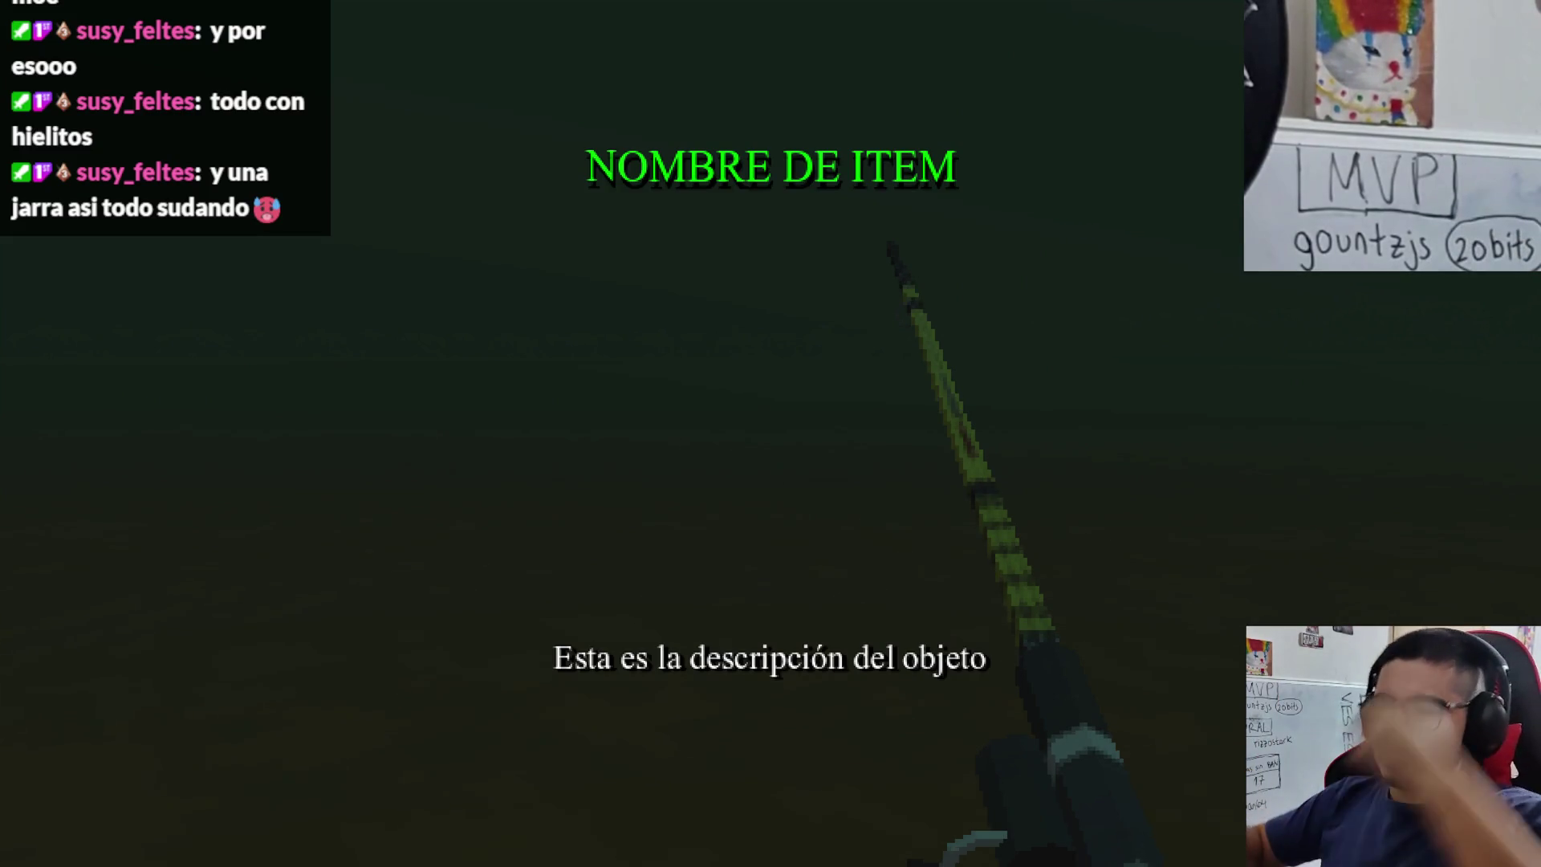
{"action": "key", "text": "F8"}
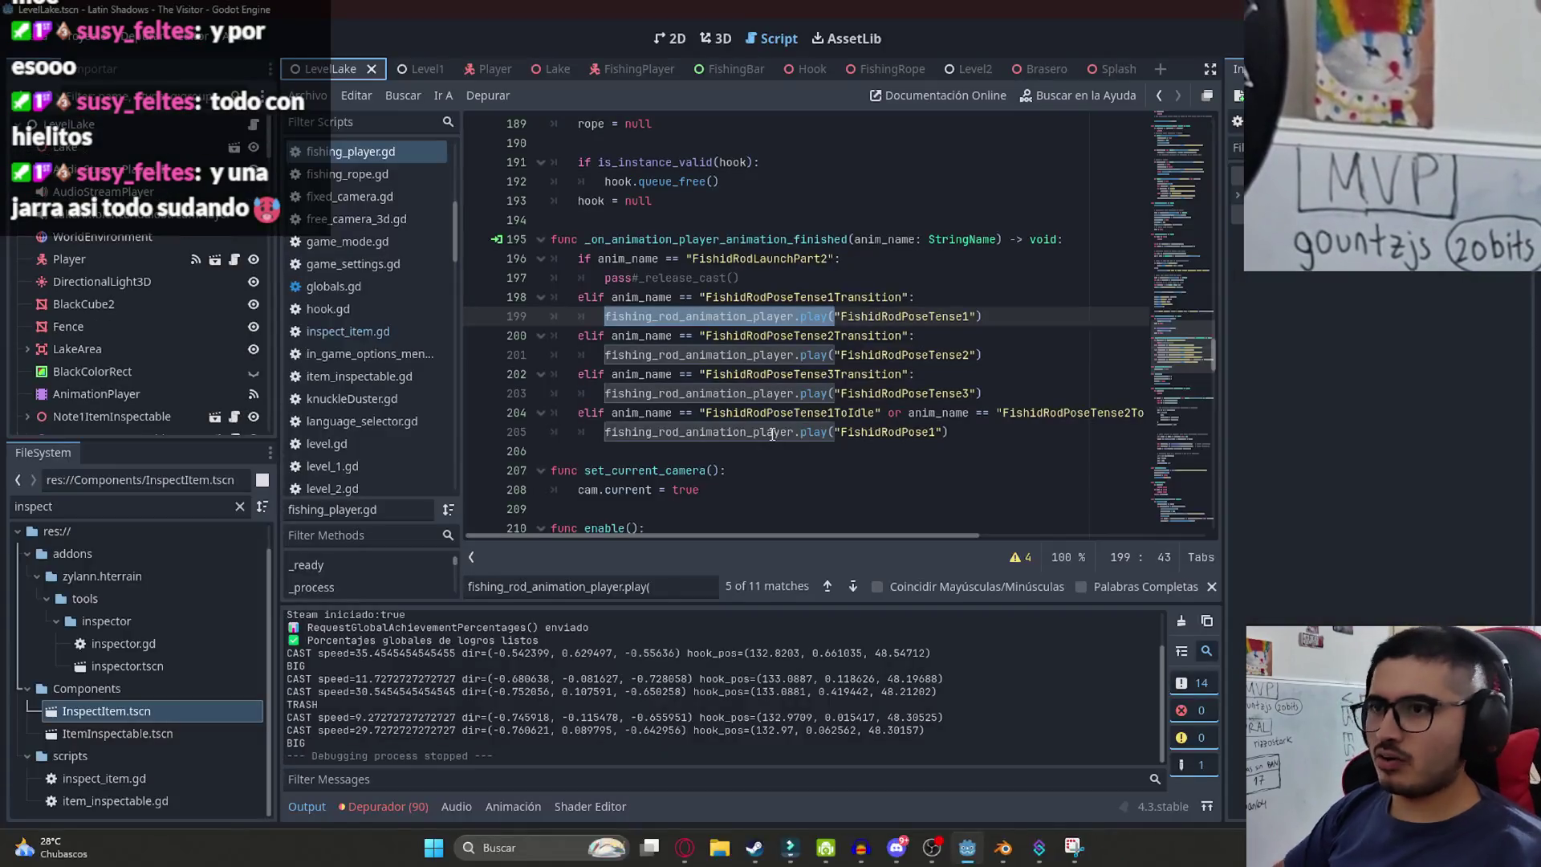
- Find the await timer line 126 via an 'await' search and copy it
{"action": "left_click", "coordinate": [607, 443]}
{"action": "key", "text": "ctrl+f"}
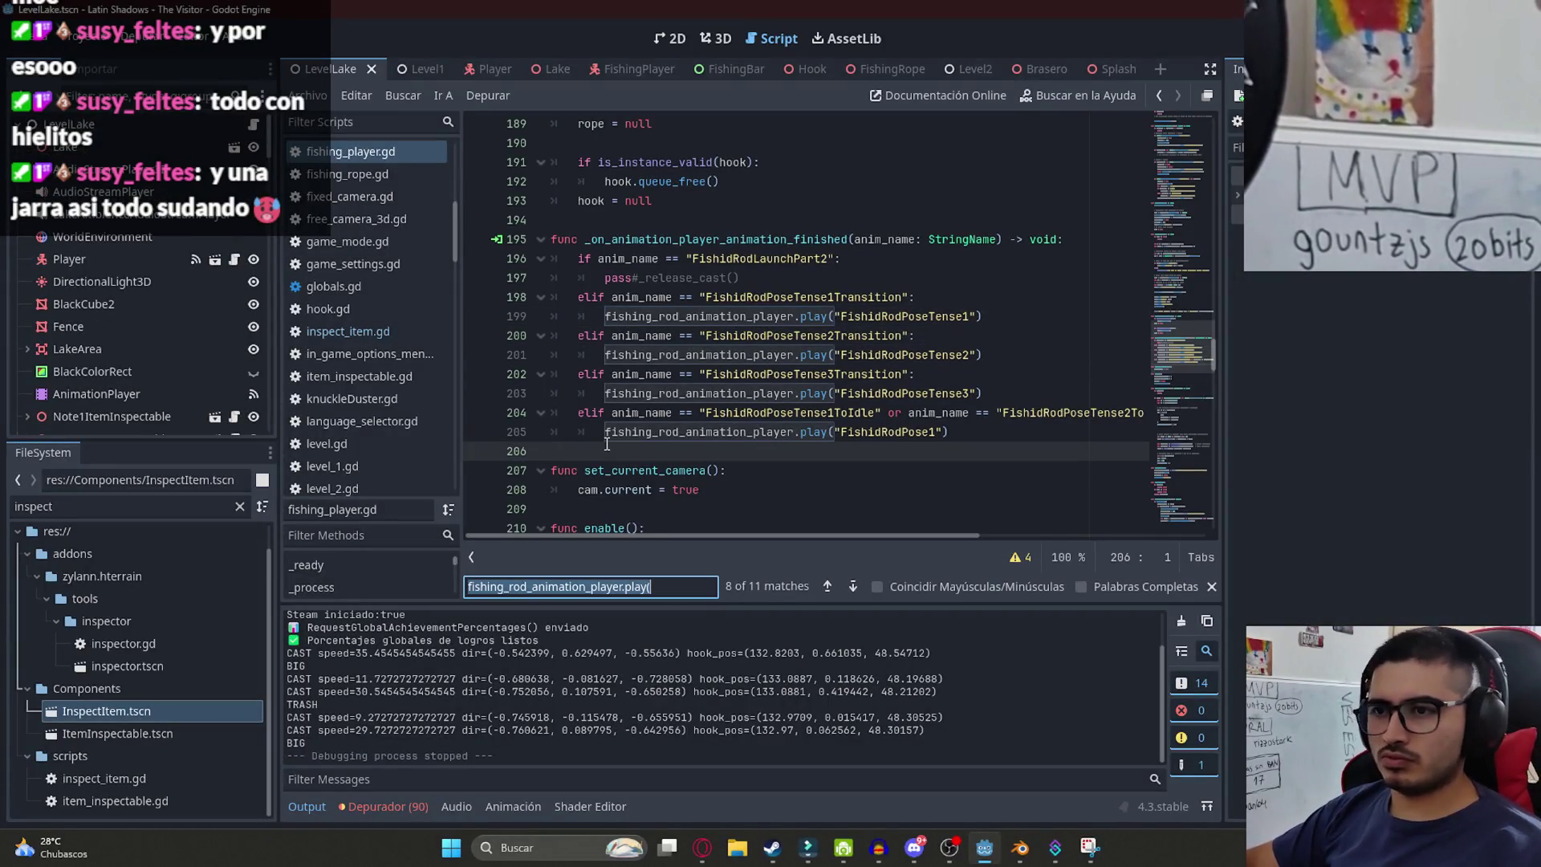
{"action": "type", "text": "await"}
{"action": "left_click", "coordinate": [1000, 317]}
{"action": "key", "text": "shift+Home"}
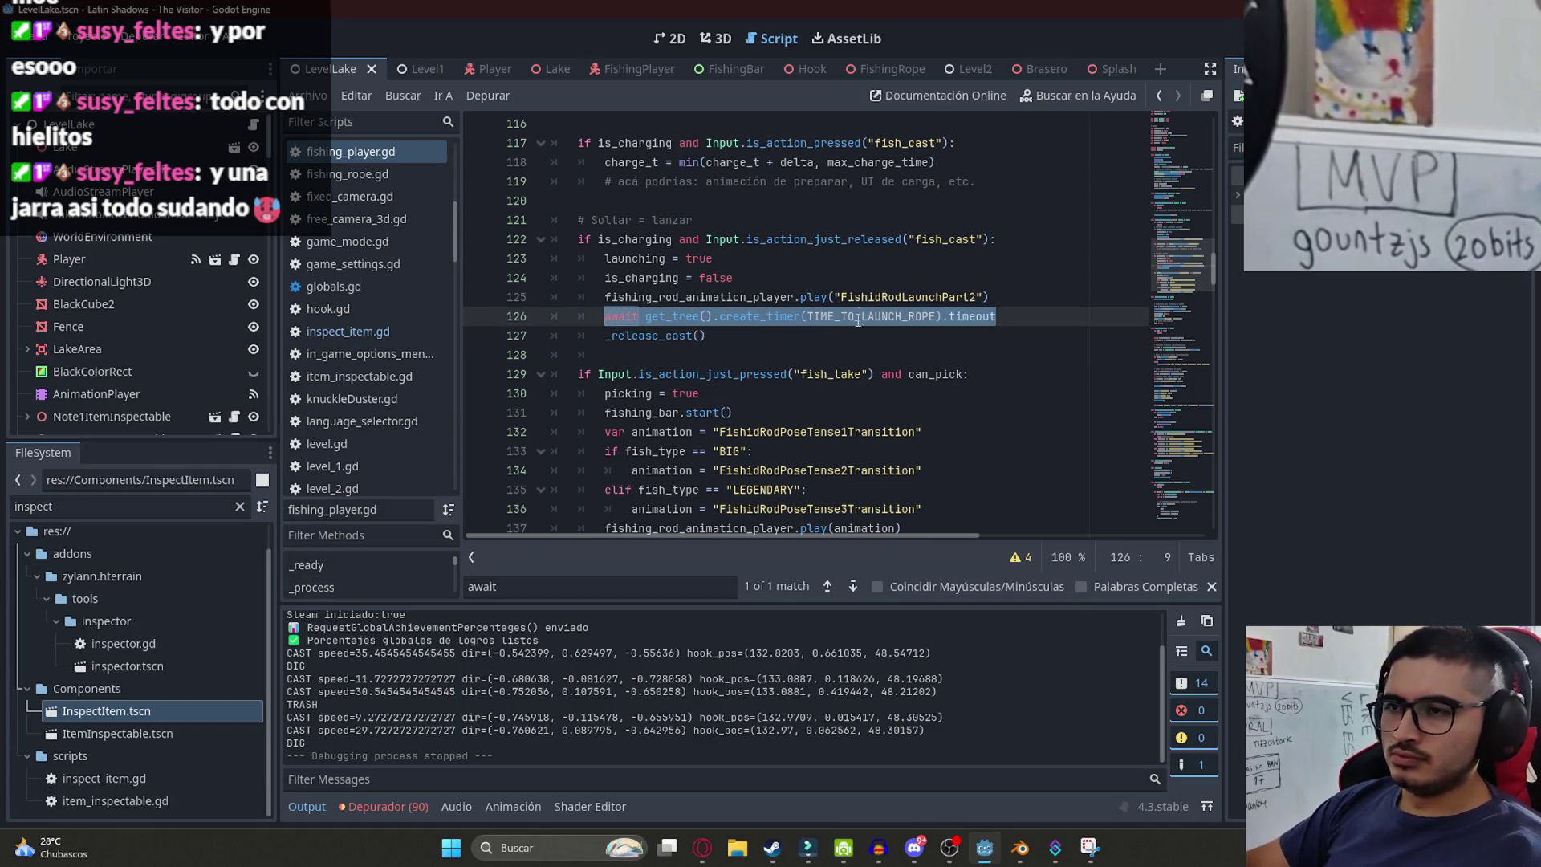
{"action": "key", "text": "alt+Left"}
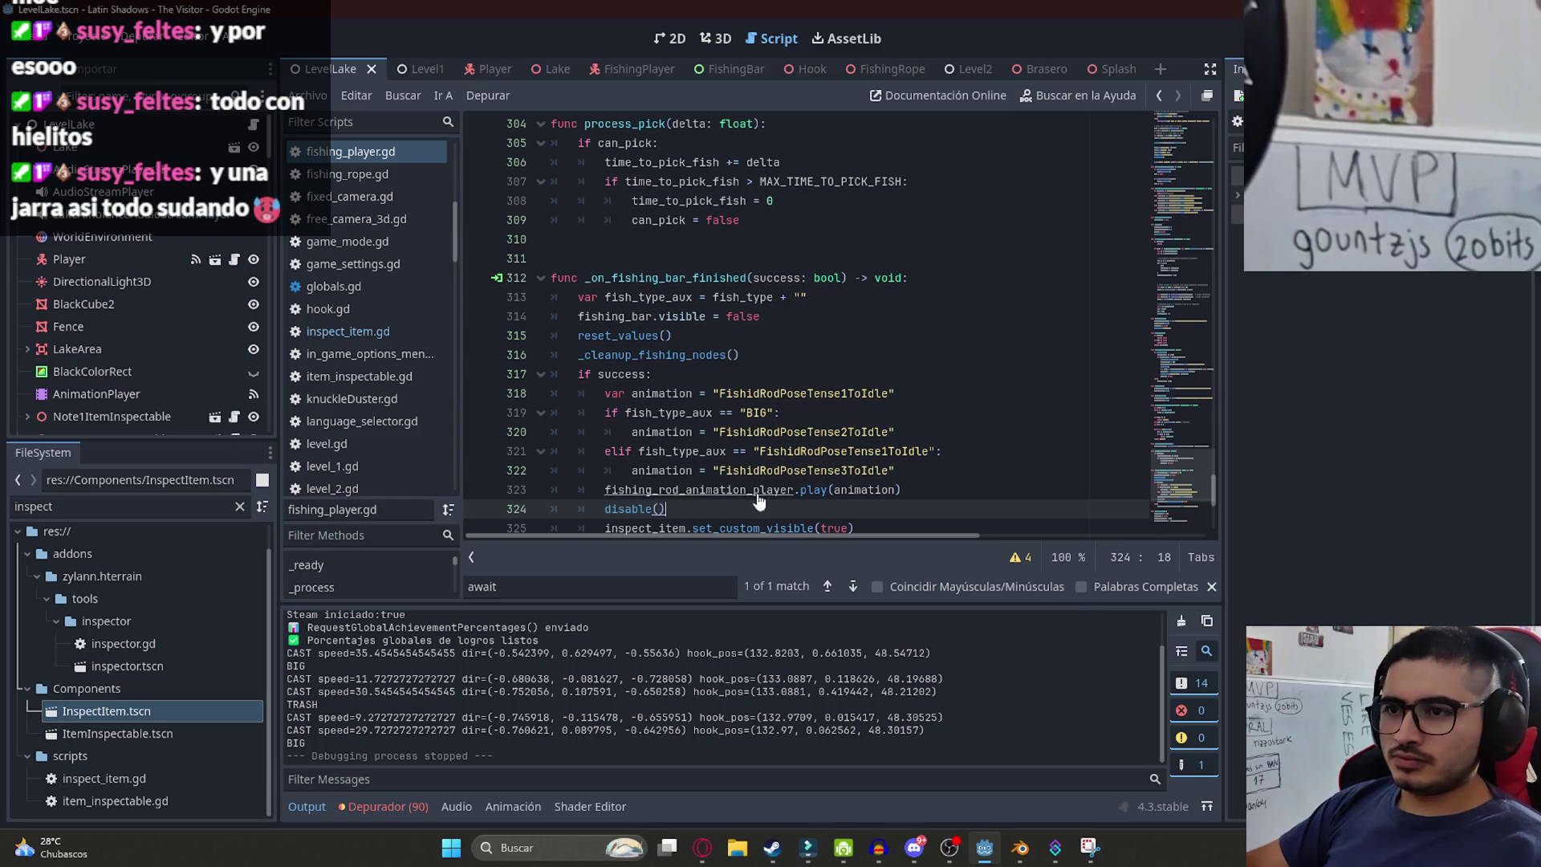
- Insert an await create_timer(1.0) before the idle pose play, save, and run LevelLake
{"action": "scroll", "coordinate": [629, 374], "scroll_direction": "down", "scroll_amount": 3}
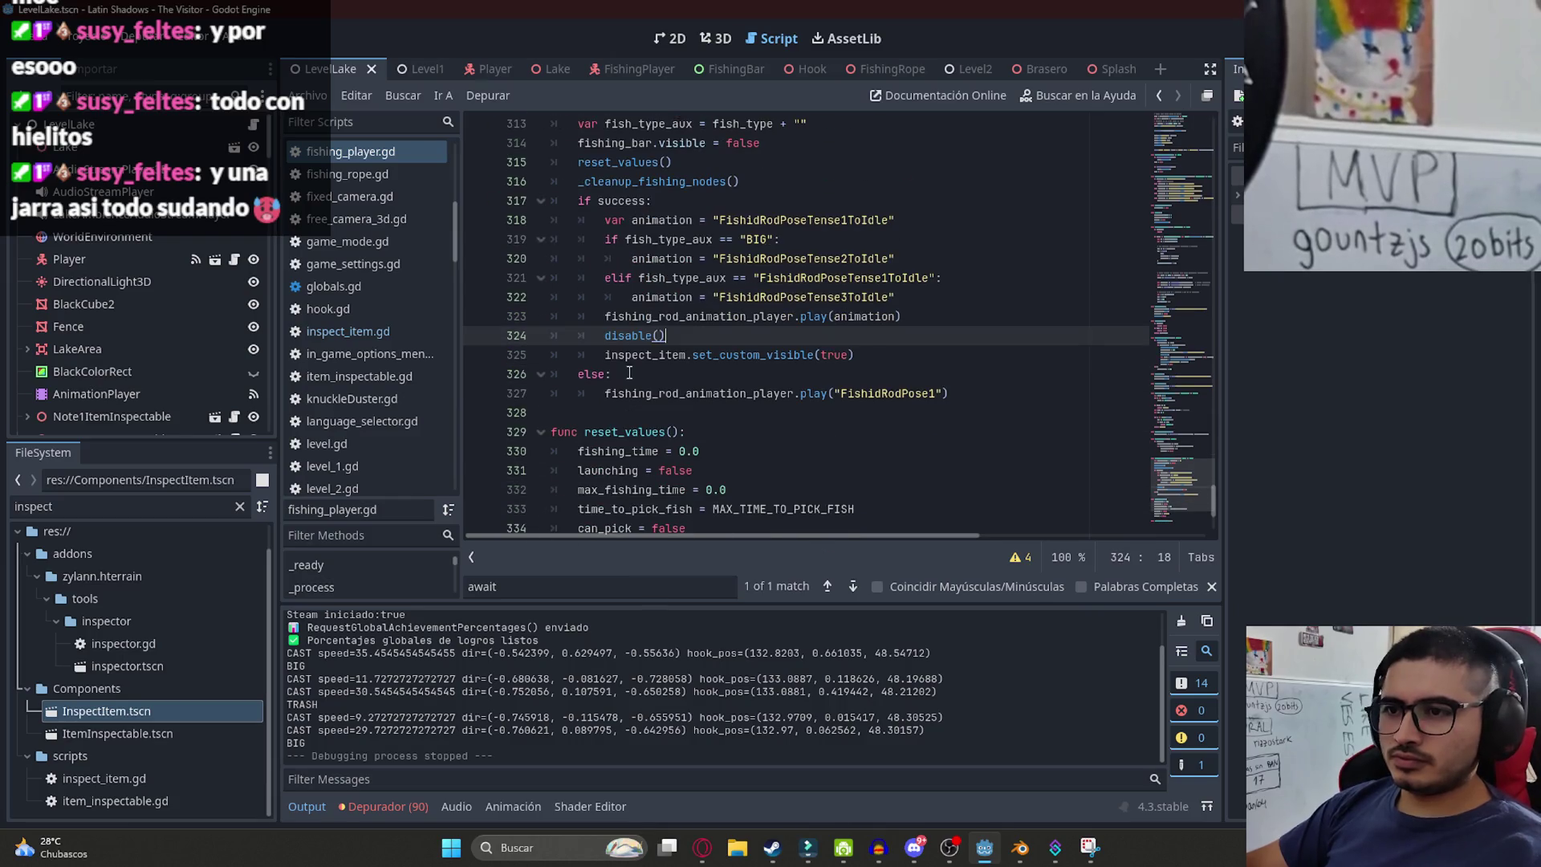
{"action": "double_click", "coordinate": [819, 290]}
{"action": "key", "text": "ctrl+f"}
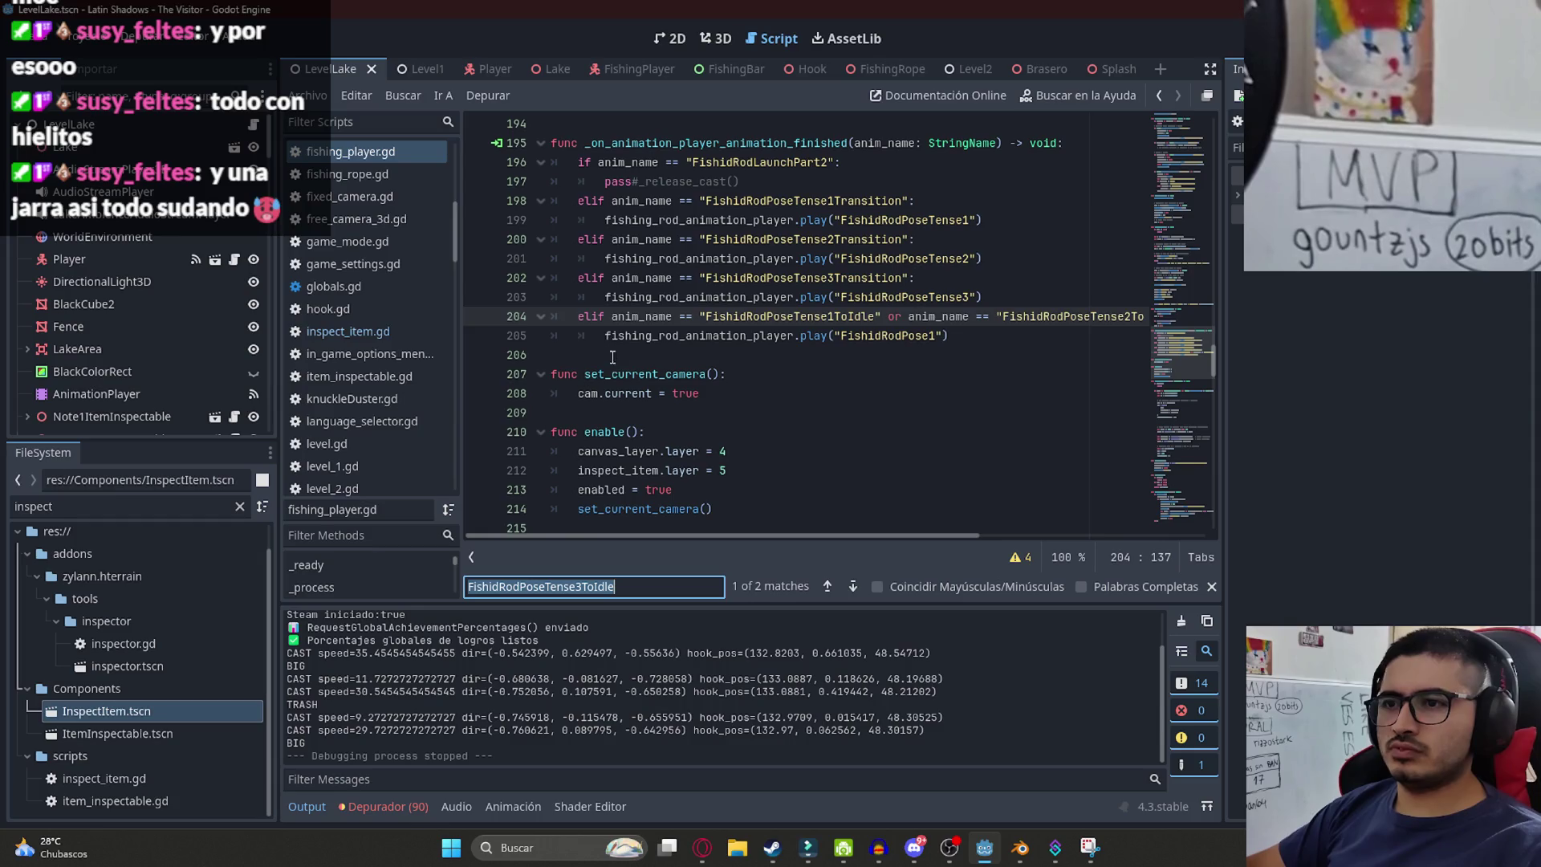
{"action": "left_click", "coordinate": [608, 336]}
{"action": "key", "text": "Return"}
{"action": "key", "text": "Up"}
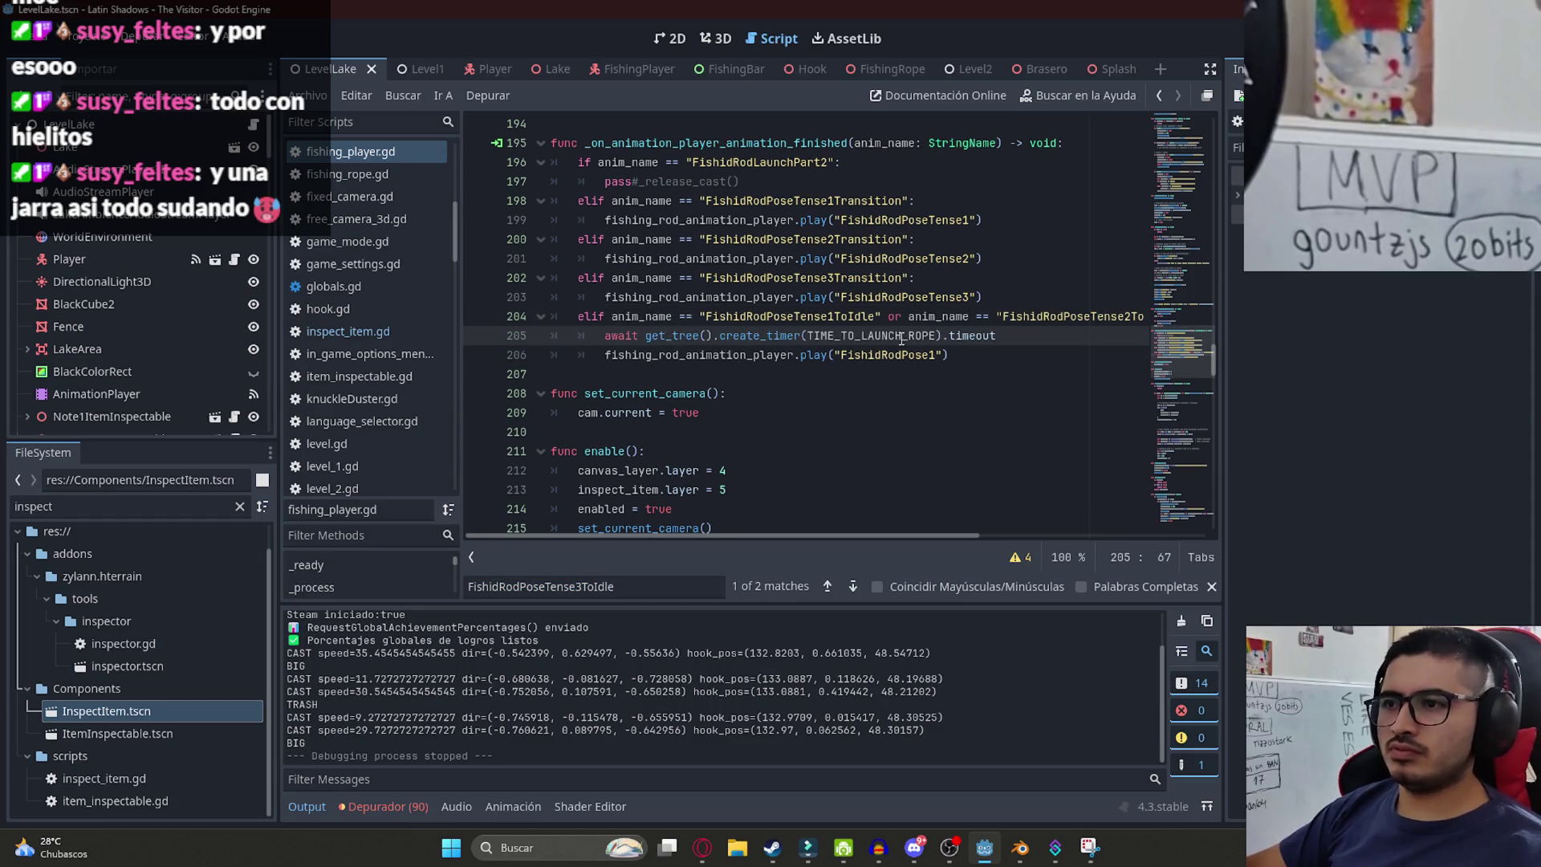
{"action": "double_click", "coordinate": [902, 337]}
{"action": "type", "text": ".0"}
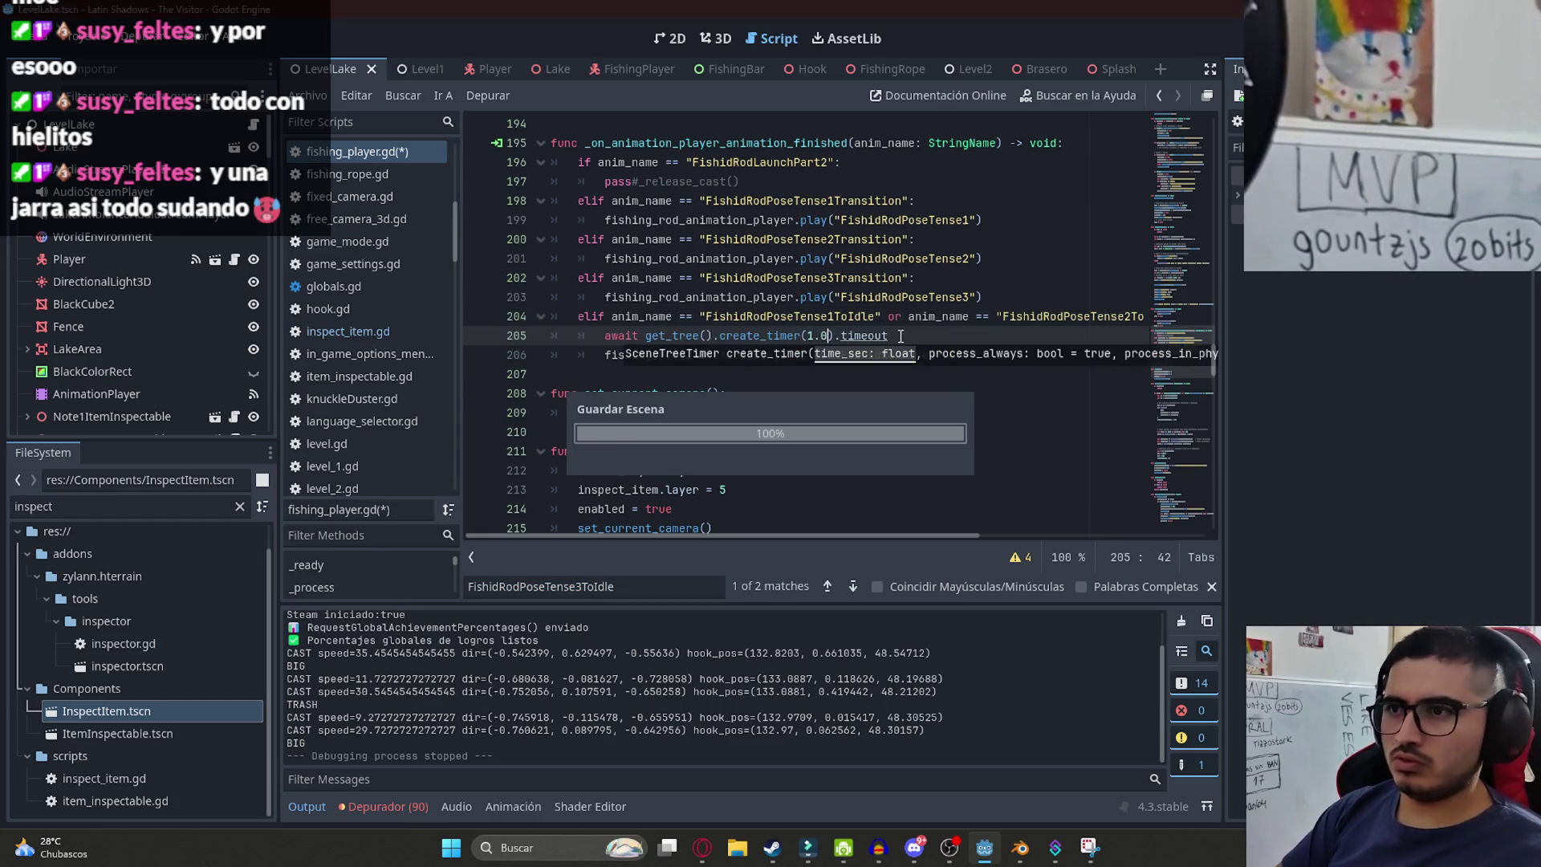
{"action": "key", "text": "ctrl+s"}
{"action": "right_click", "coordinate": [331, 76]}
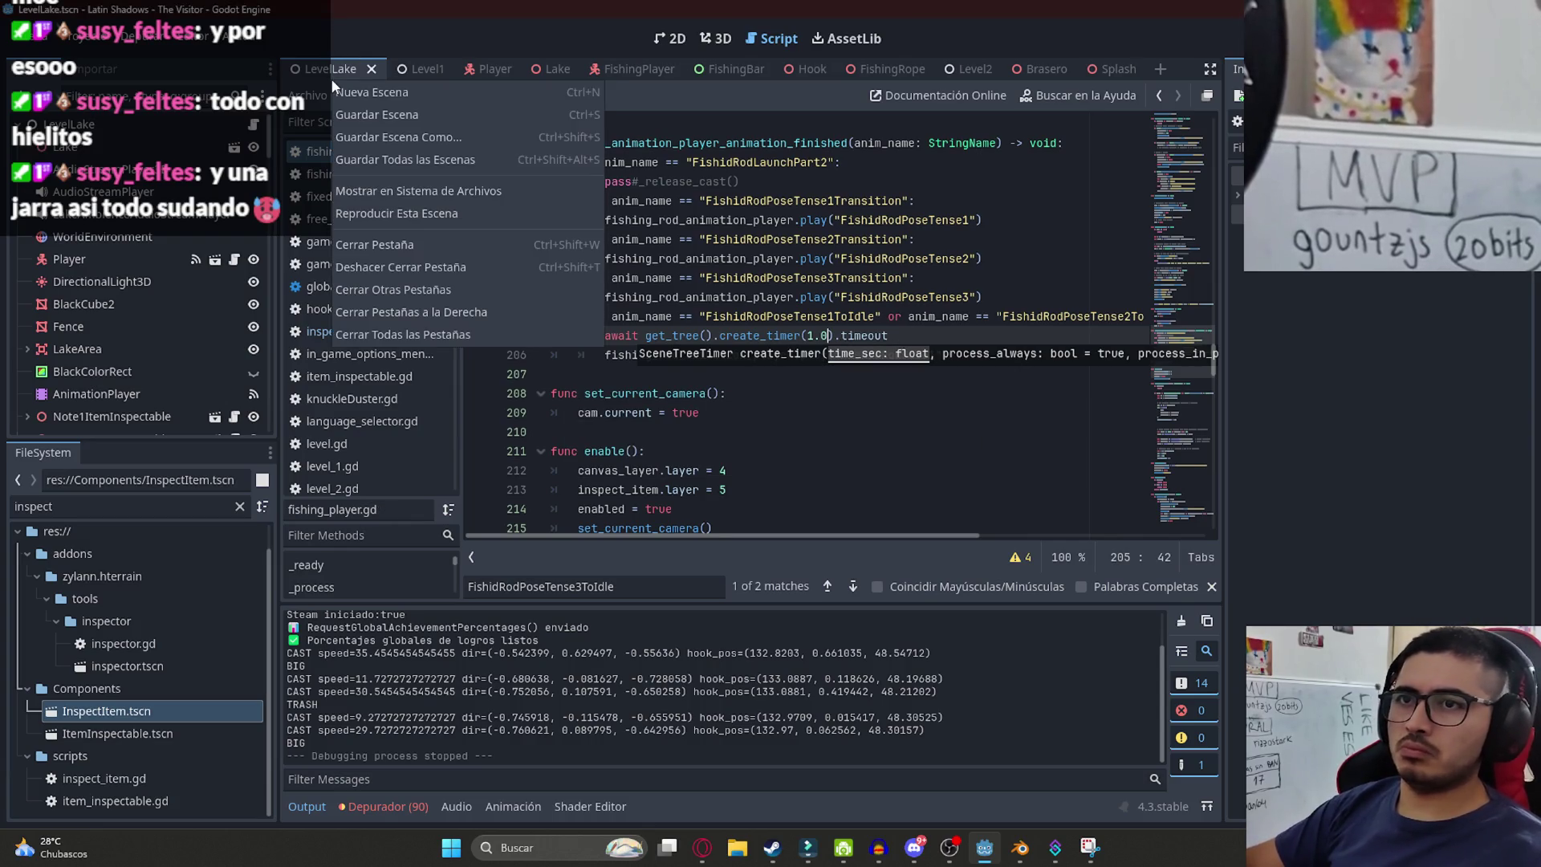
{"action": "left_click", "coordinate": [404, 215]}
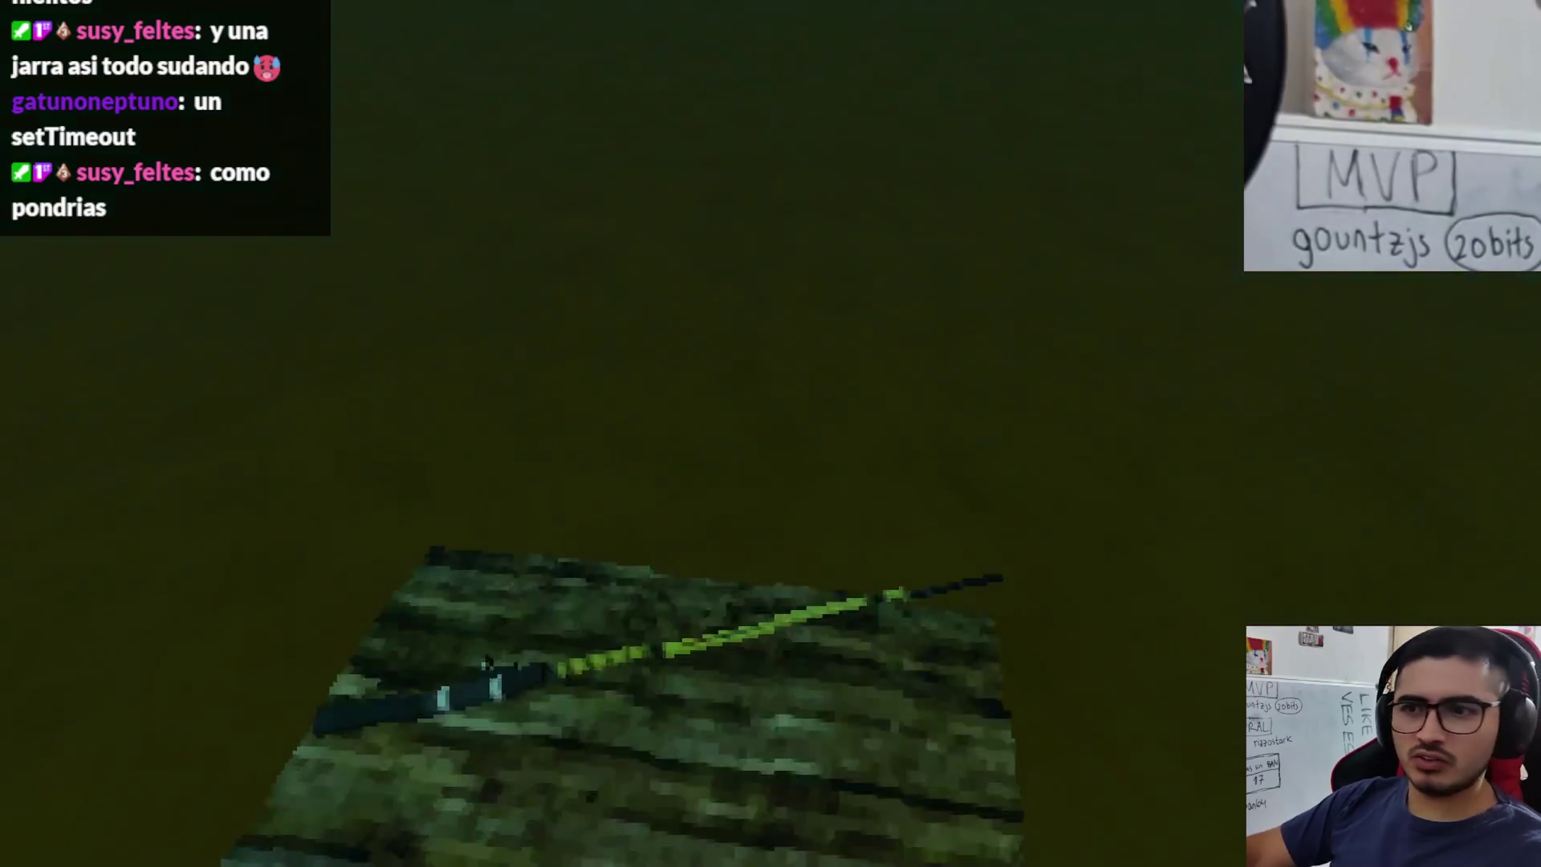
- Choose Pescar, catch a fish until the NOMBRE DE ITEM overlay appears, then quit the game
{"action": "left_click", "coordinate": [496, 729]}
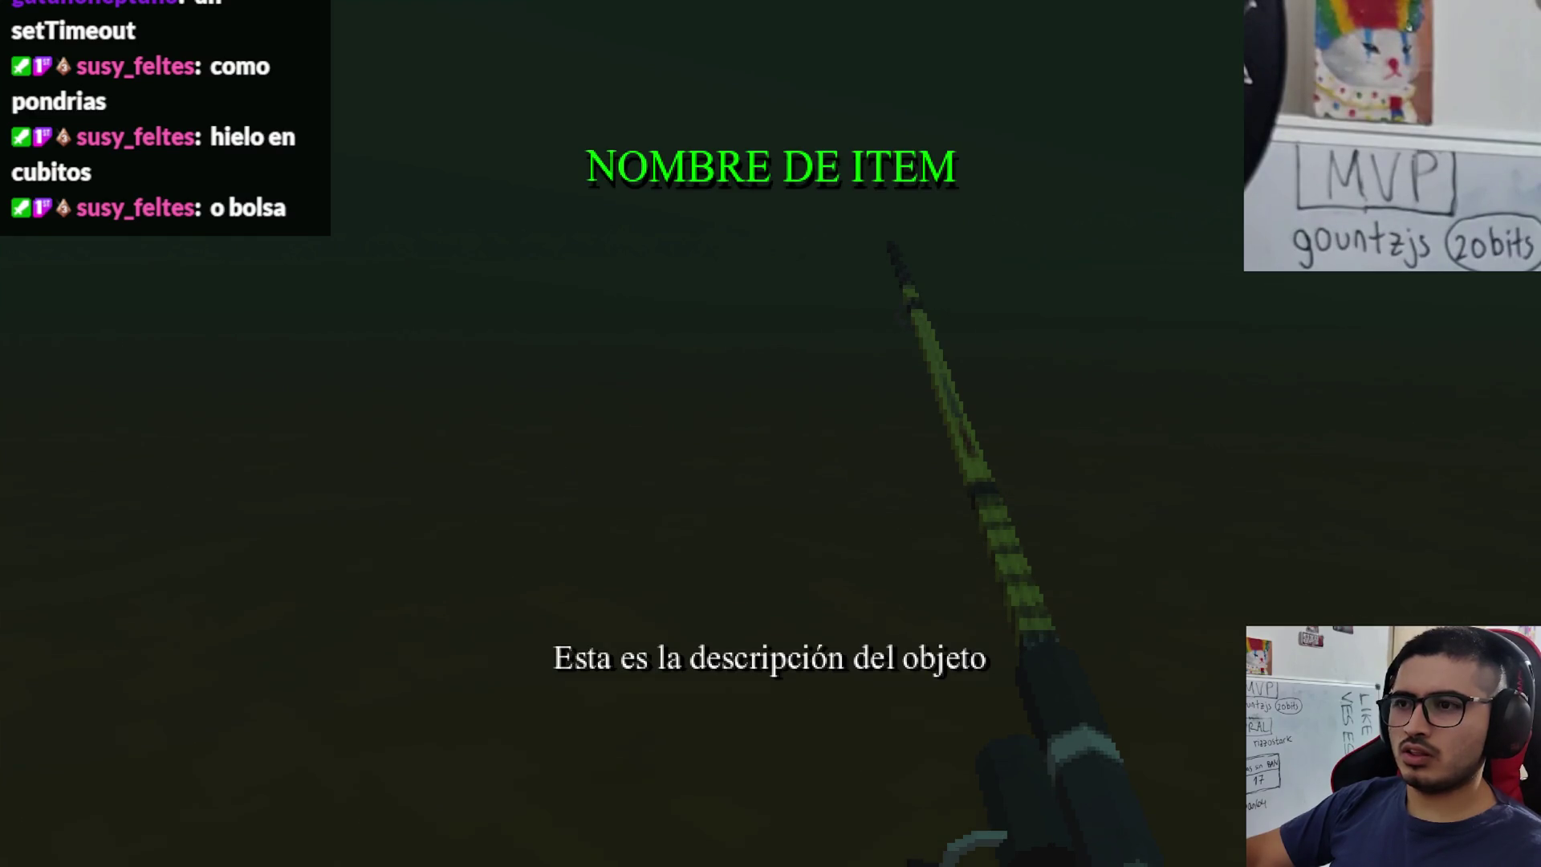
{"action": "key", "text": "alt+F4"}
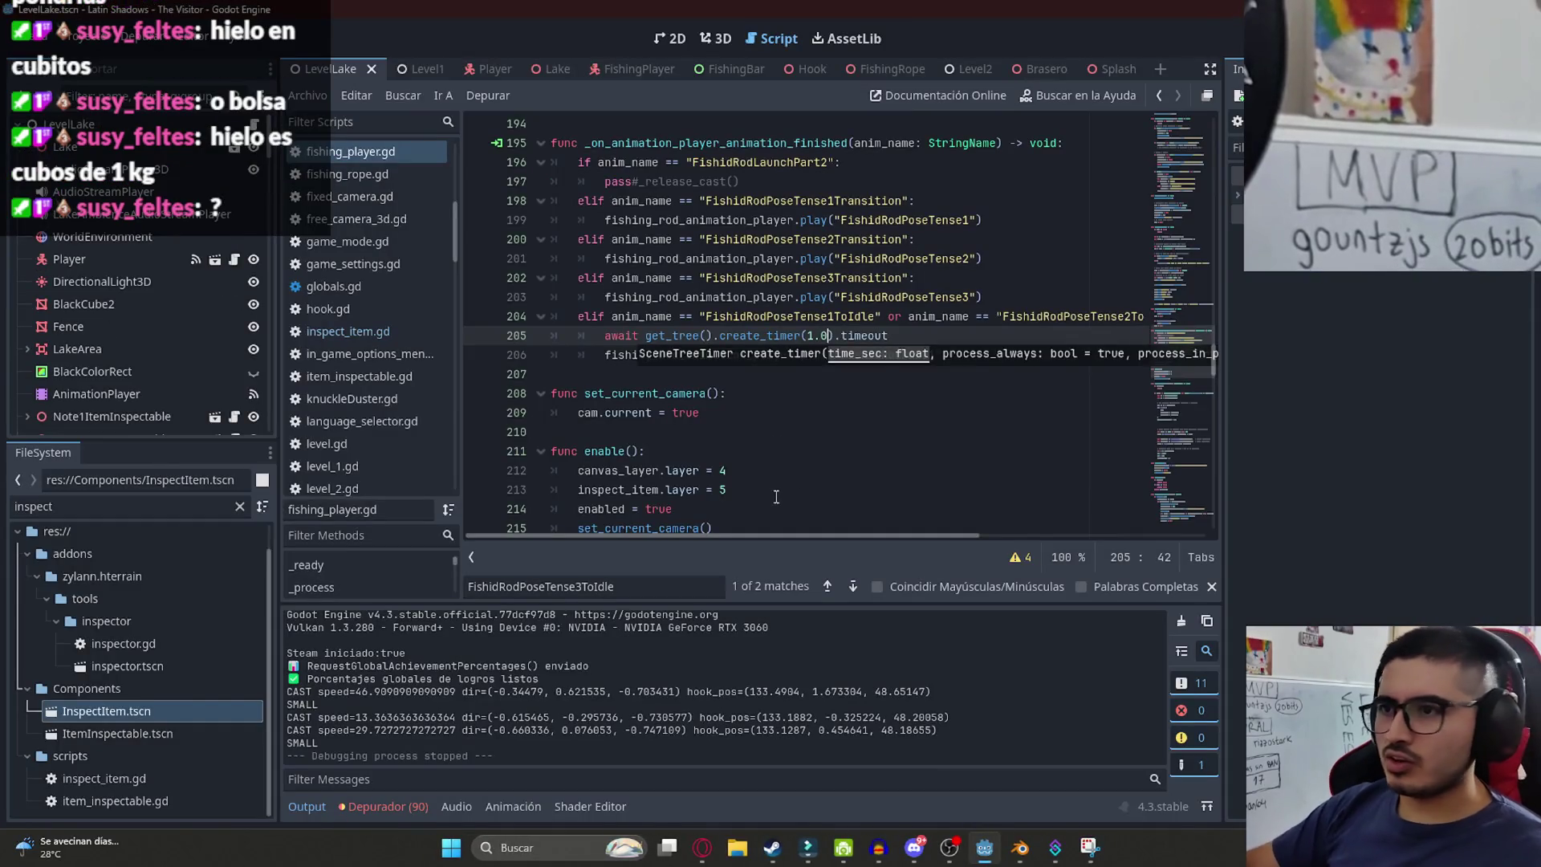
- Delete the ToIdle elif branch and its timer await (lines 204–206), then save fishing_player.gd
{"action": "left_click", "coordinate": [912, 357]}
{"action": "key", "text": "Up"}
{"action": "key", "text": "Up"}
{"action": "key", "text": "End"}
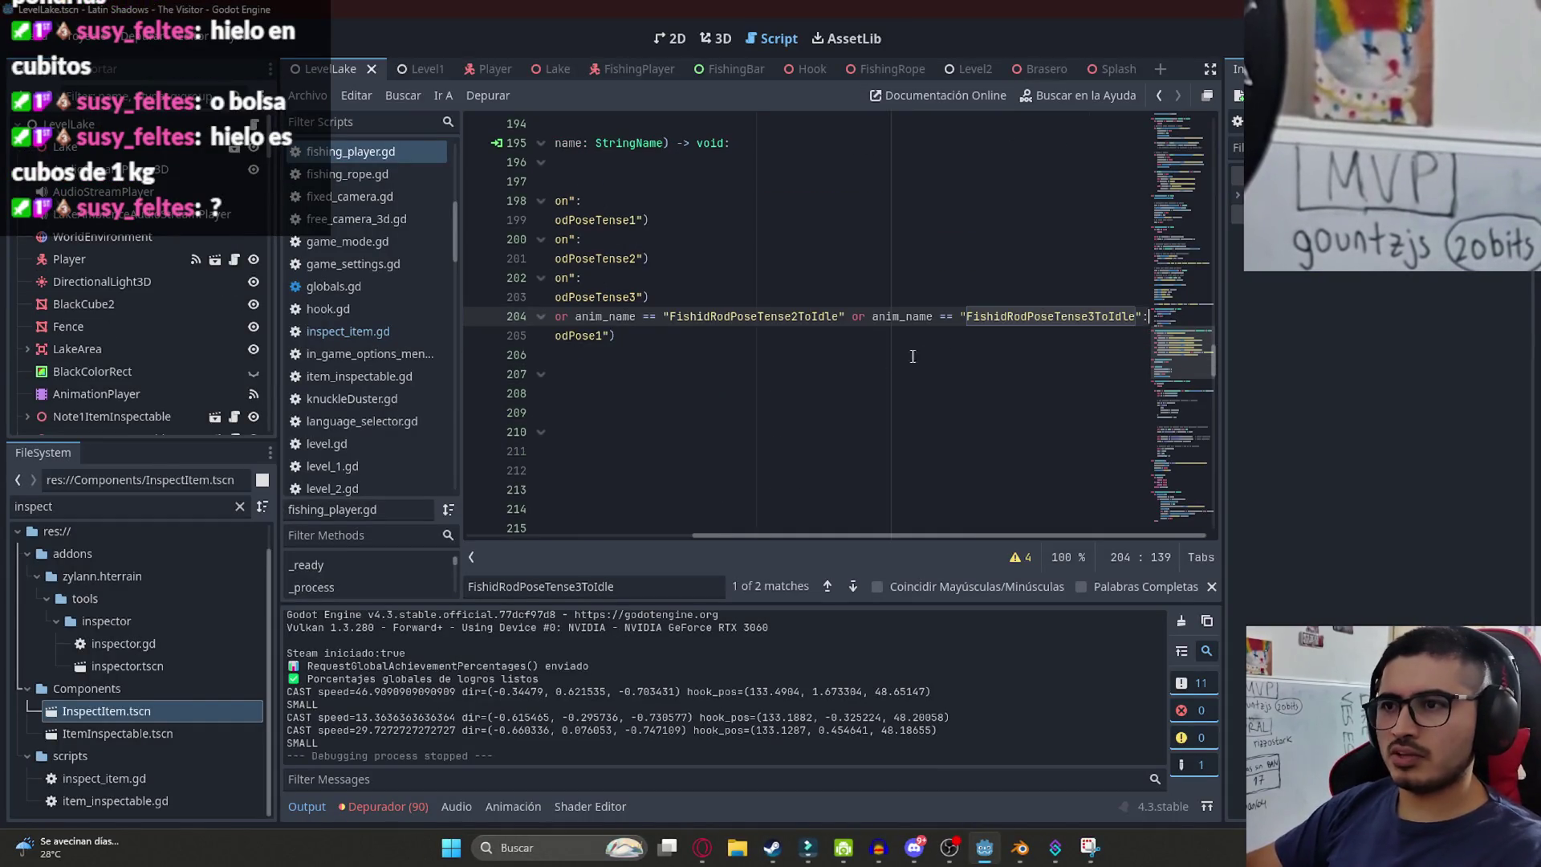
{"action": "left_click_drag", "start_coordinate": [950, 335], "coordinate": [517, 316]}
{"action": "key", "text": "BackSpace"}
{"action": "key", "text": "BackSpace"}
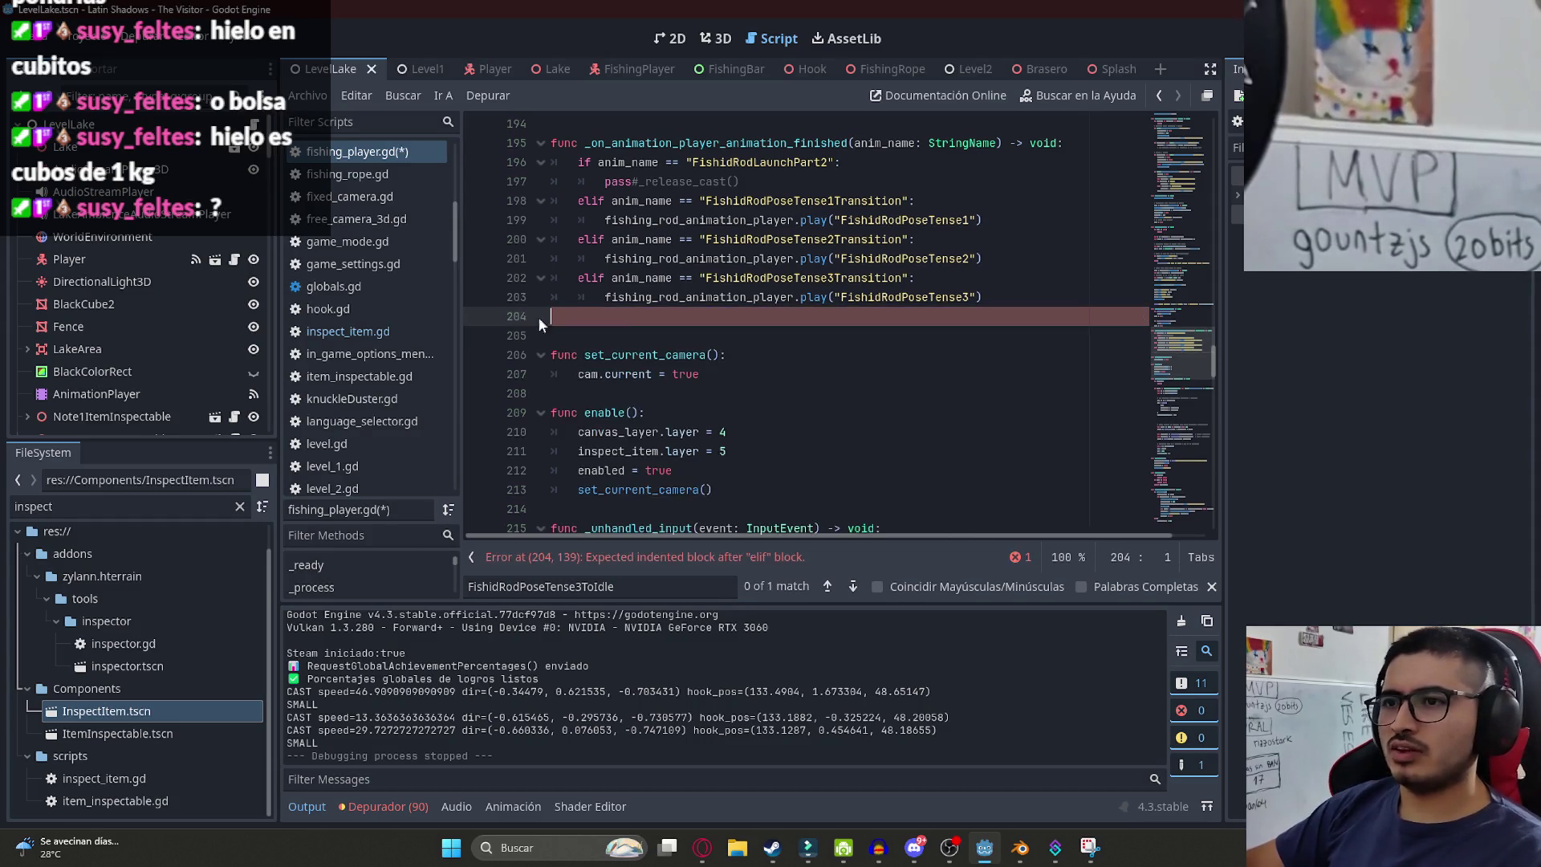
{"action": "key", "text": "BackSpace"}
{"action": "key", "text": "ctrl+s"}
{"action": "left_click_drag", "start_coordinate": [1212, 362], "coordinate": [1218, 530]}
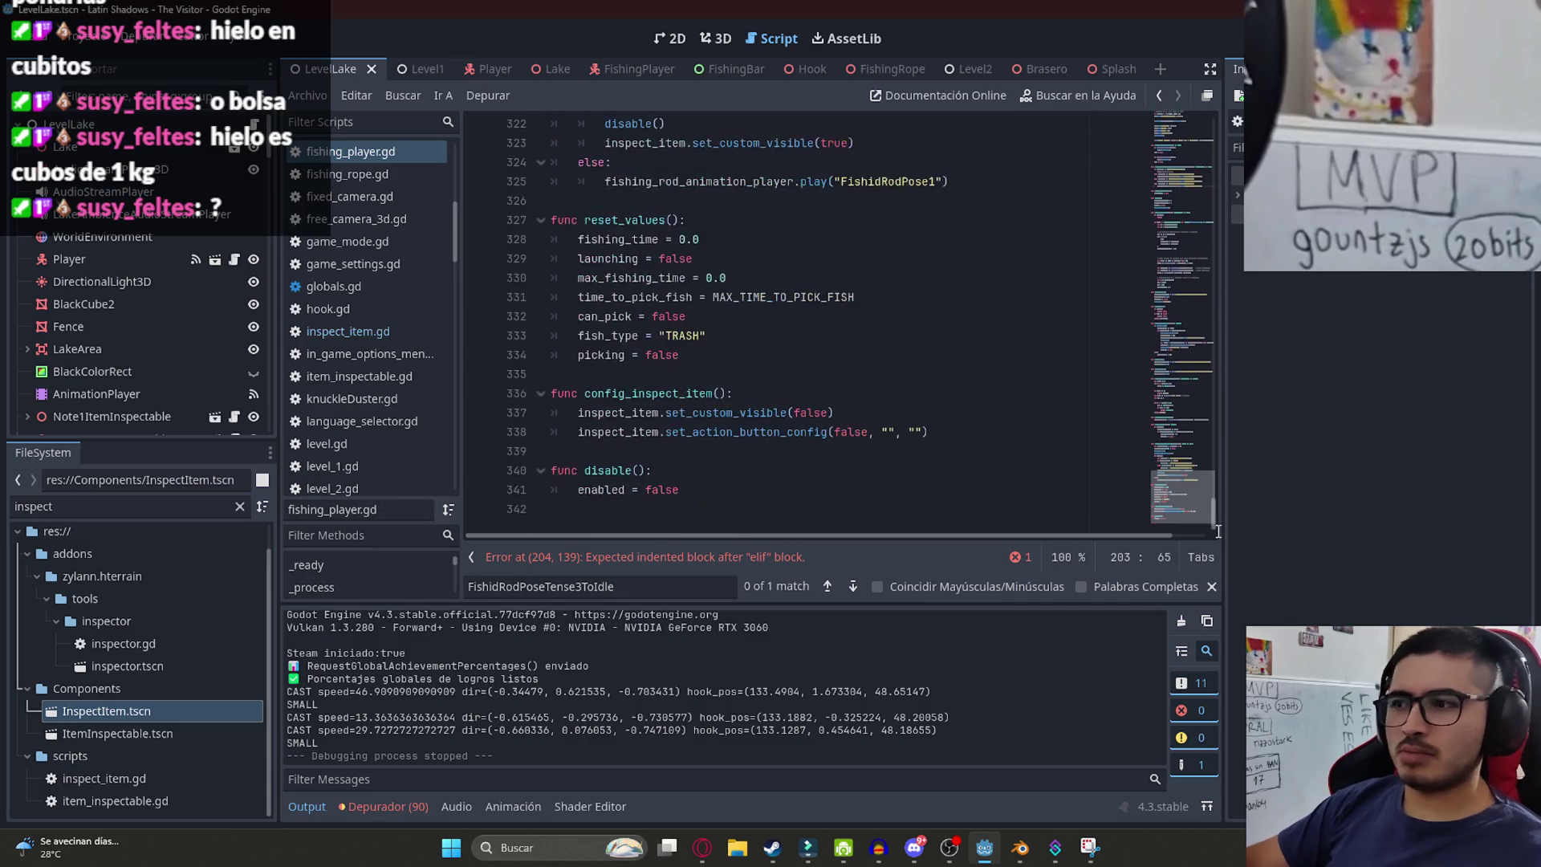
{"action": "left_click", "coordinate": [562, 451]}
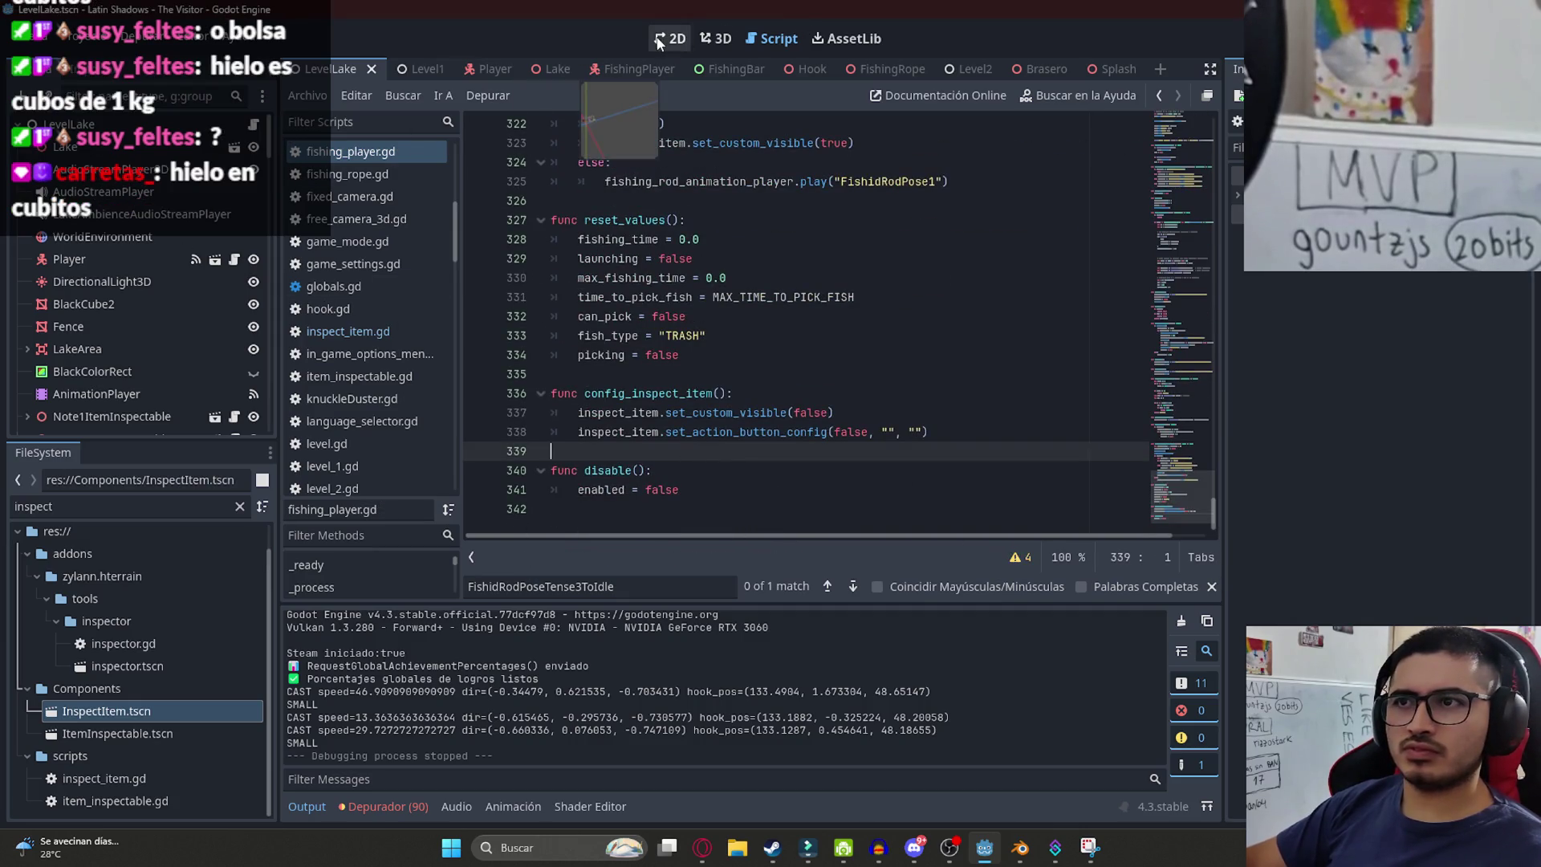
- Show the FishingPlayer scene's node signals, then switch to the web browser's new tab
{"action": "left_click", "coordinate": [672, 38]}
{"action": "left_click", "coordinate": [604, 71]}
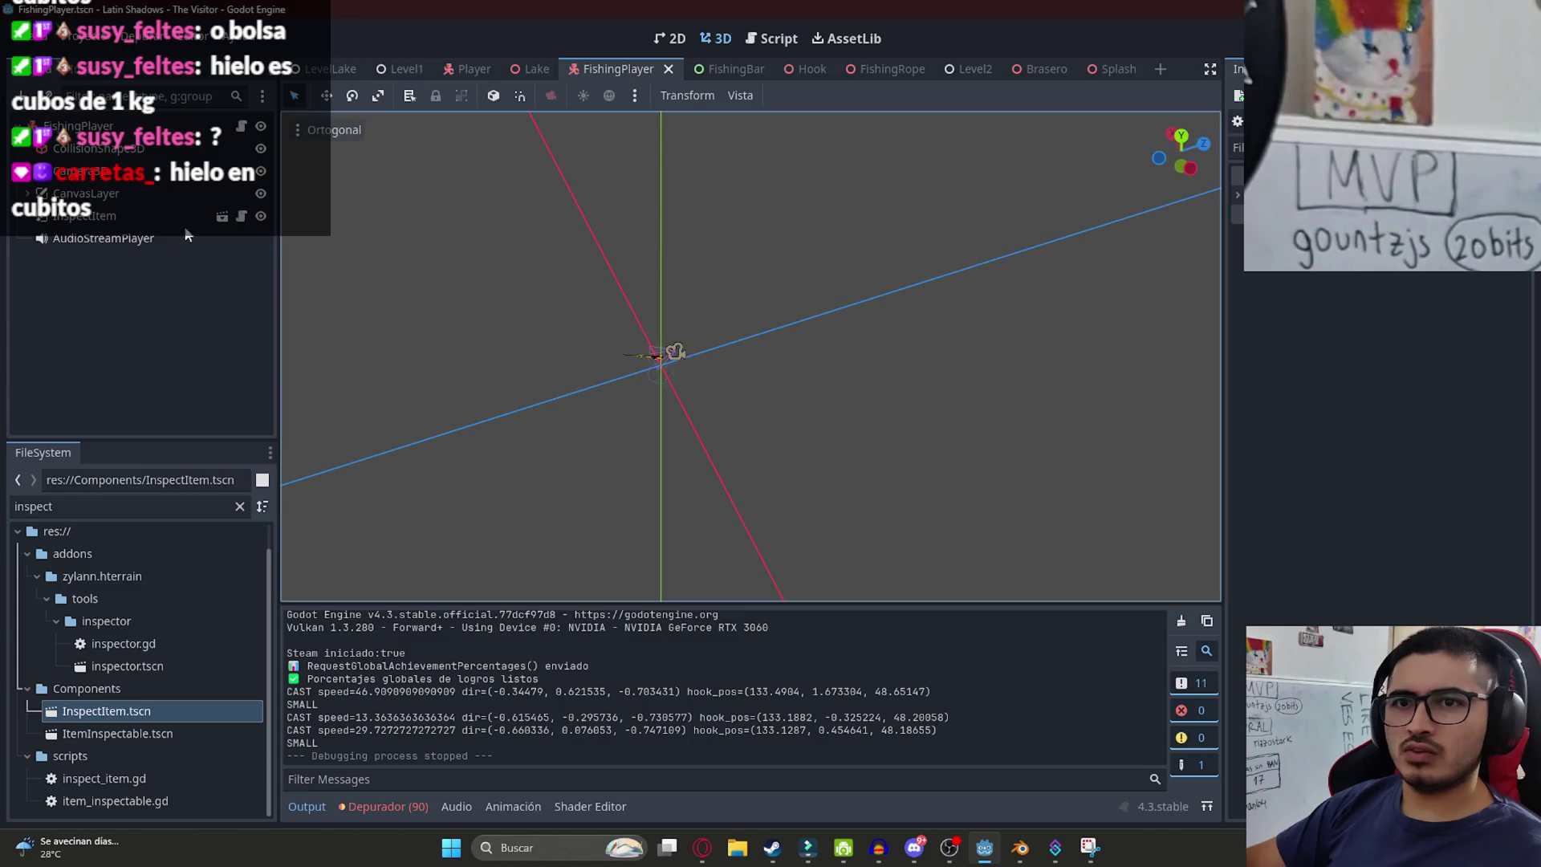
{"action": "left_click", "coordinate": [1304, 69]}
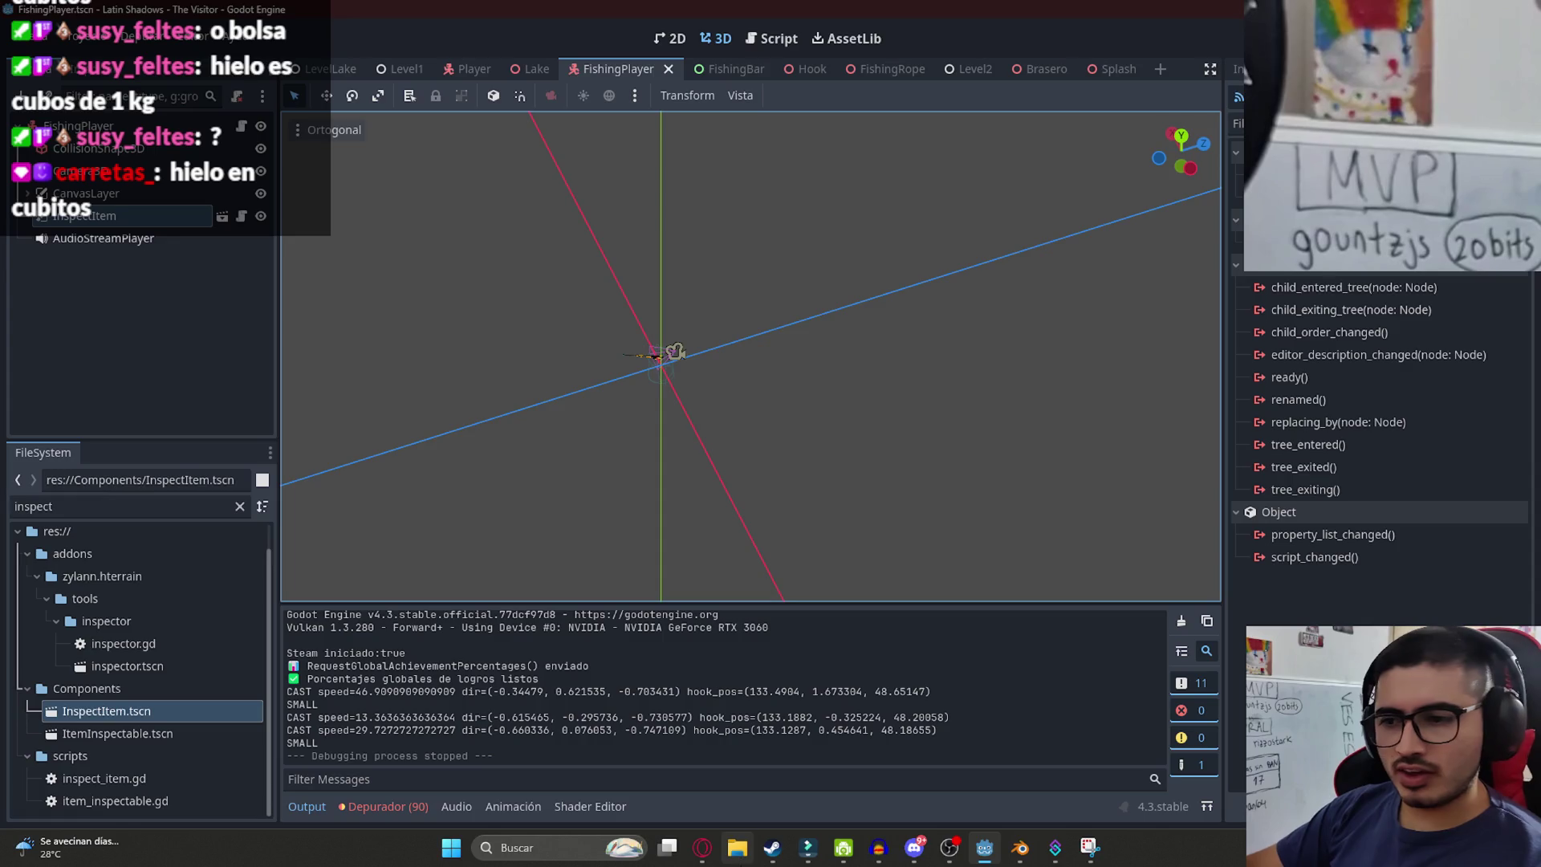
{"action": "key", "text": "alt+Tab"}
{"action": "left_click", "coordinate": [845, 17]}
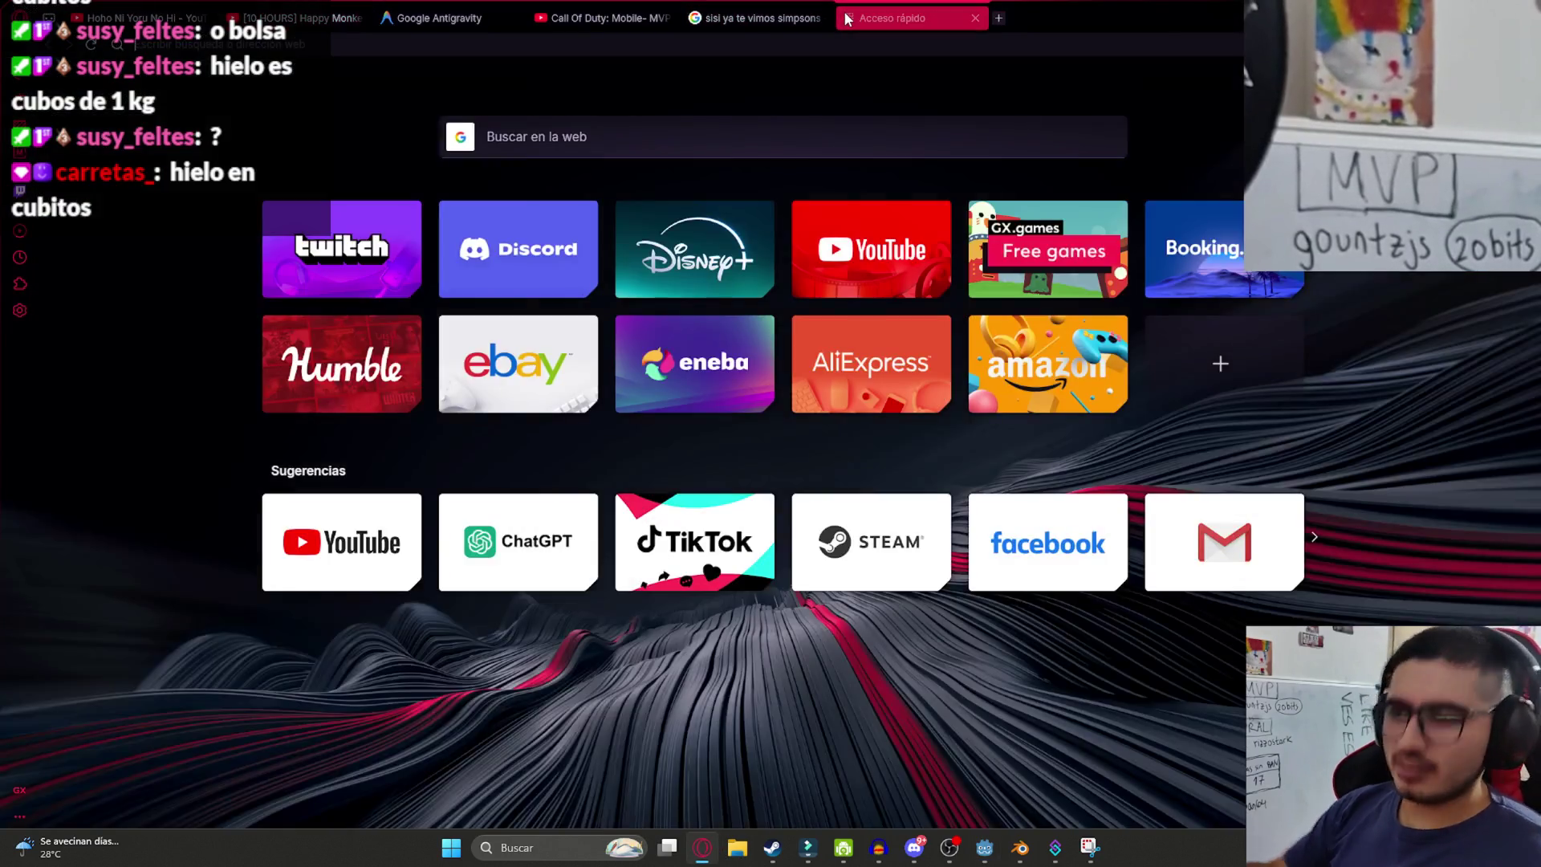
- Search 'hielos en cubos paraguay' and browse the ice-seller results, including Supermercados Stock
{"action": "type", "text": "hielos en cubos paraguay"}
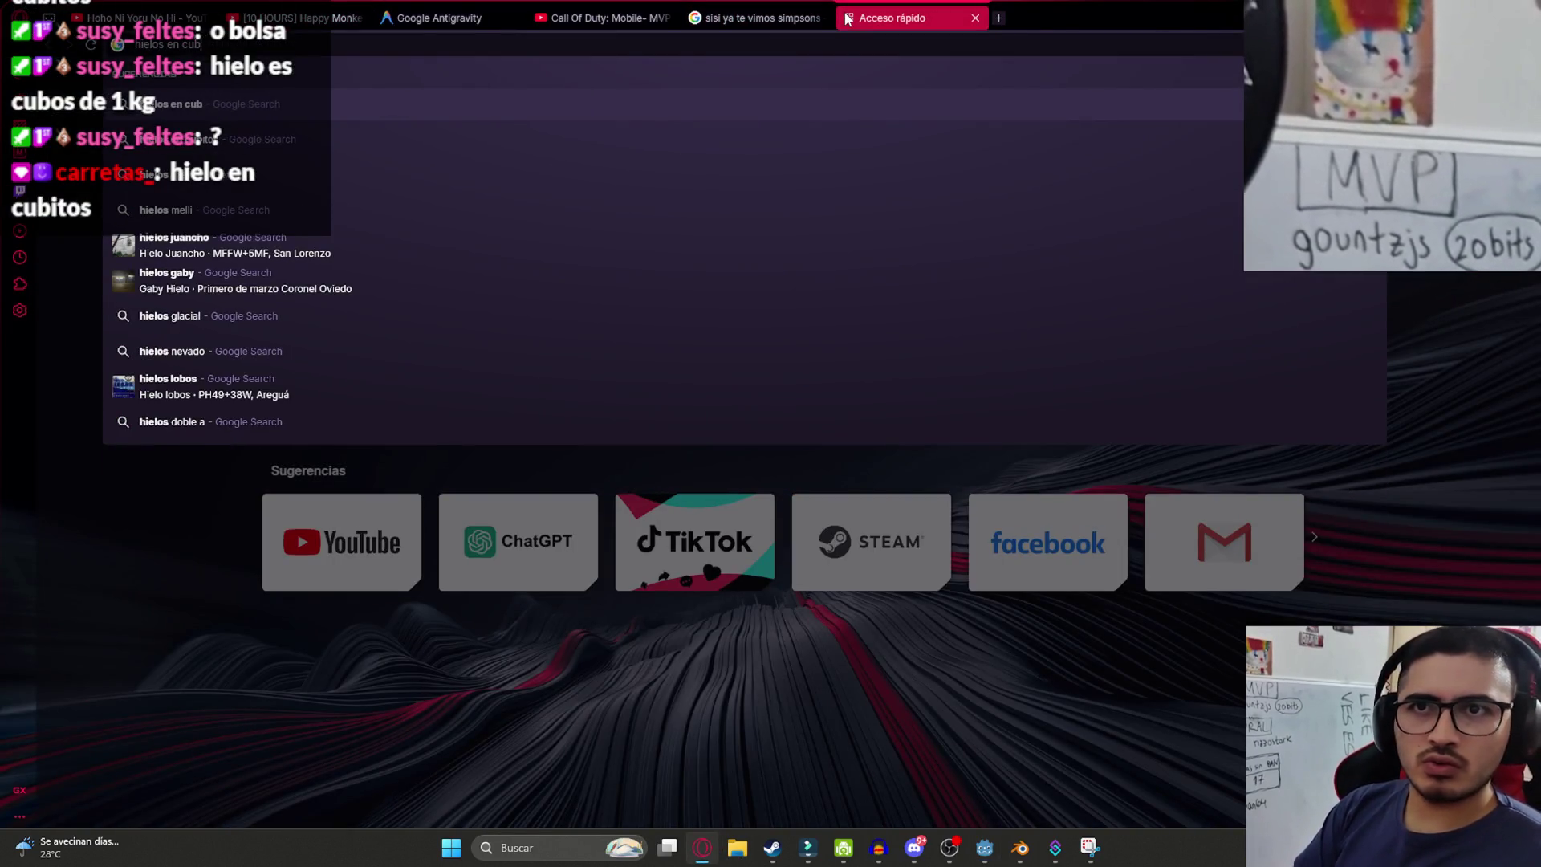
{"action": "key", "text": "Return"}
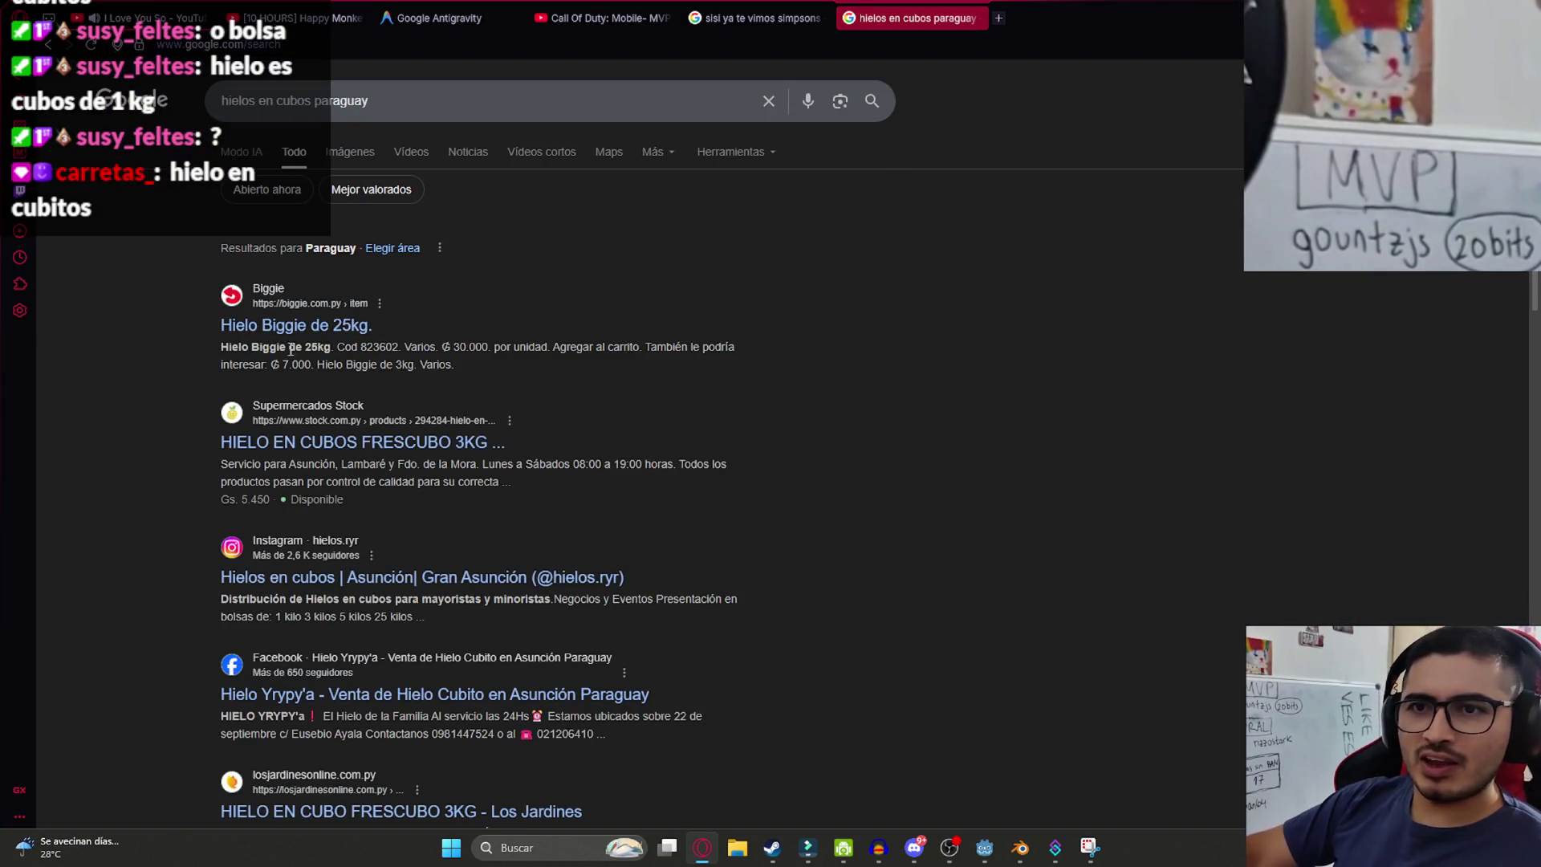
{"action": "left_click", "coordinate": [429, 454]}
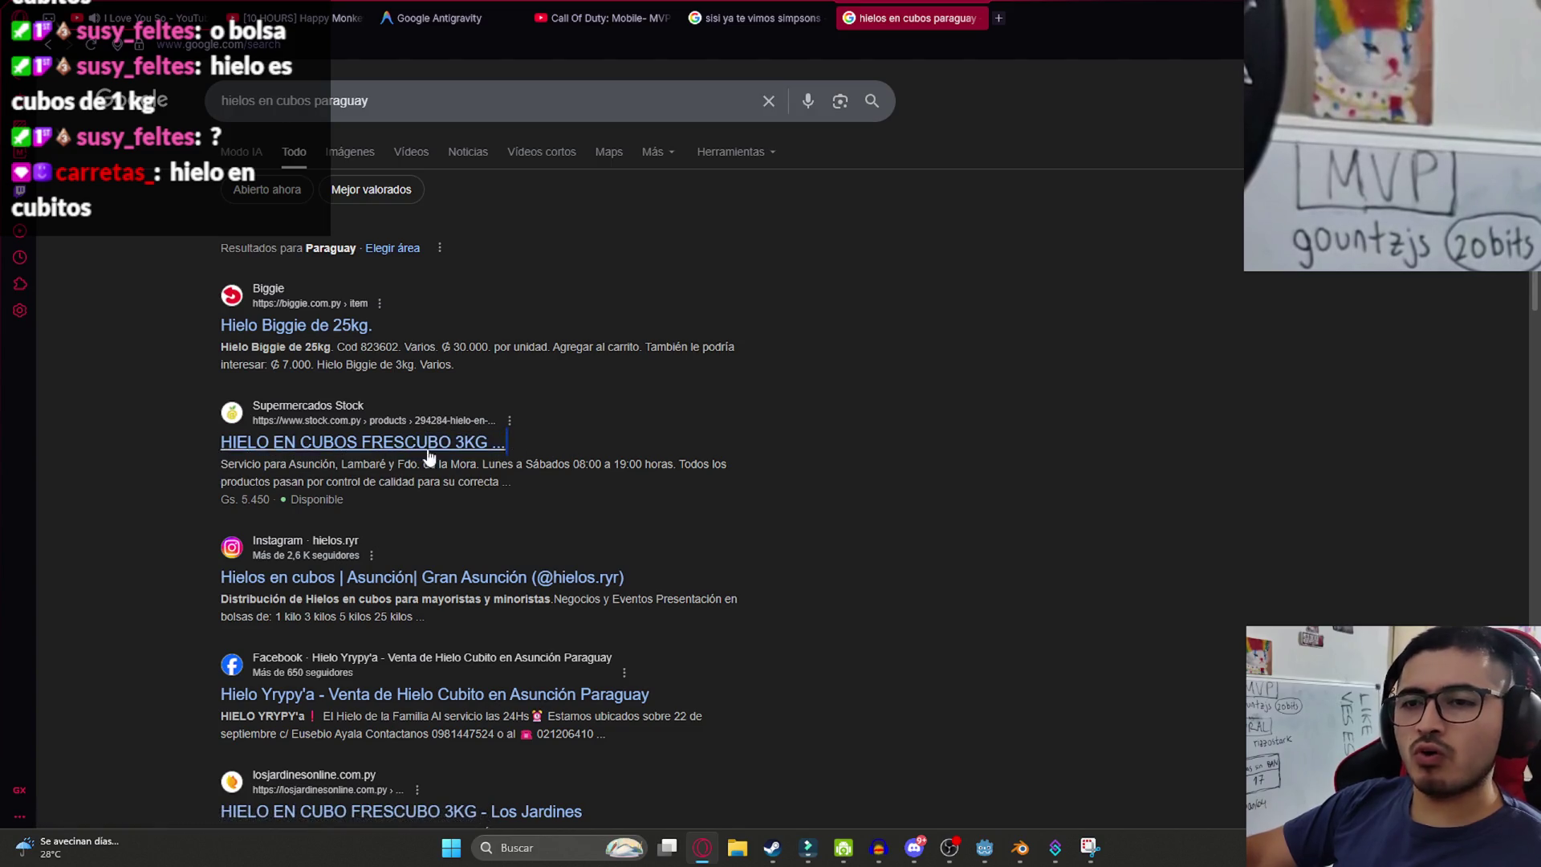
{"action": "left_click", "coordinate": [236, 489]}
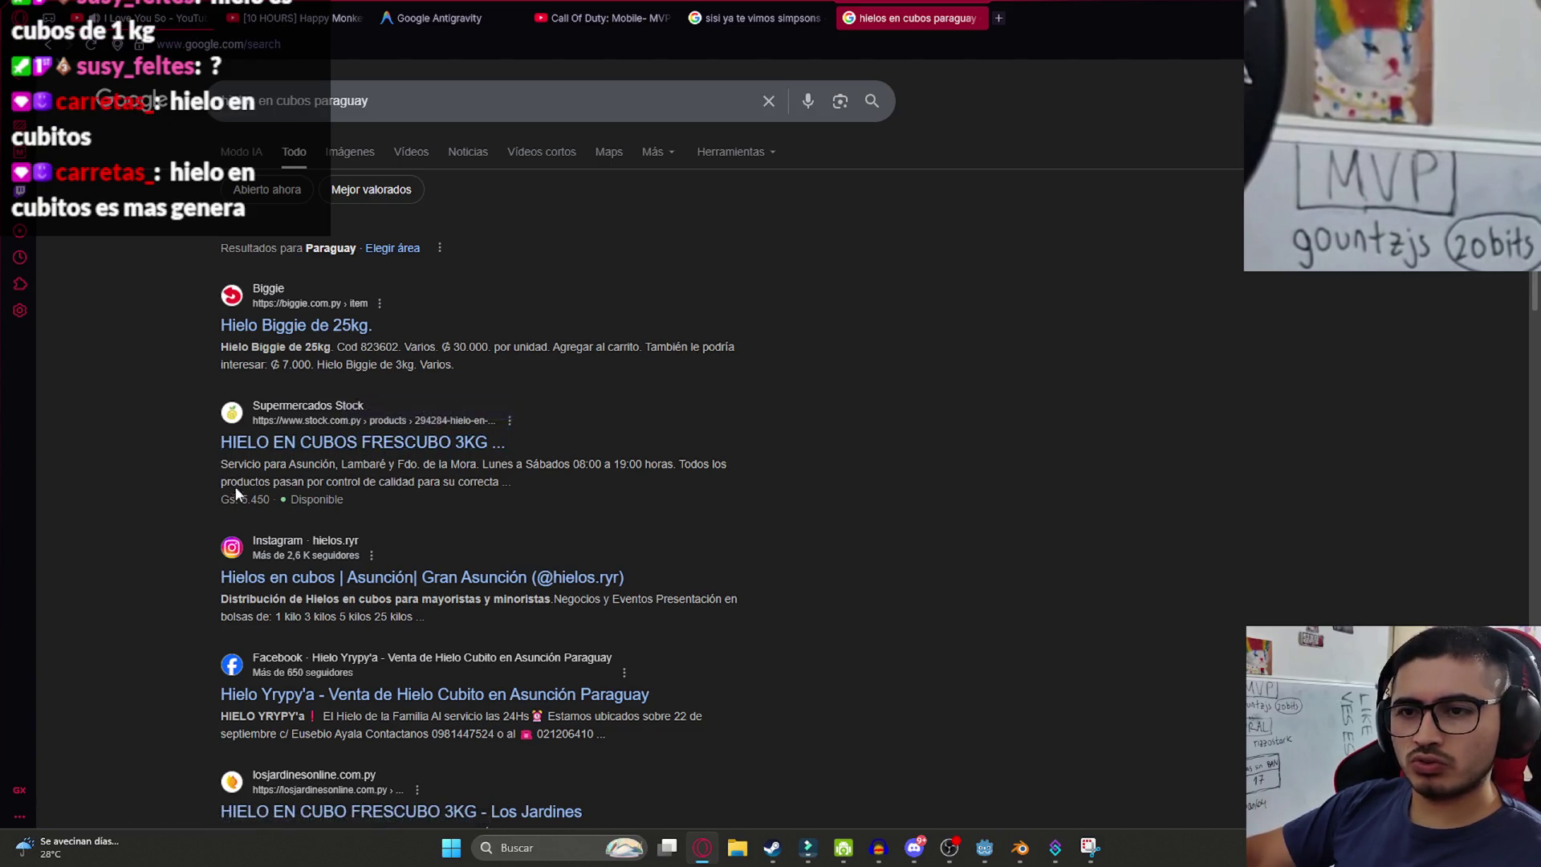
{"action": "scroll", "coordinate": [235, 485], "scroll_direction": "down", "scroll_amount": 3}
{"action": "left_click_drag", "start_coordinate": [624, 336], "coordinate": [460, 337]}
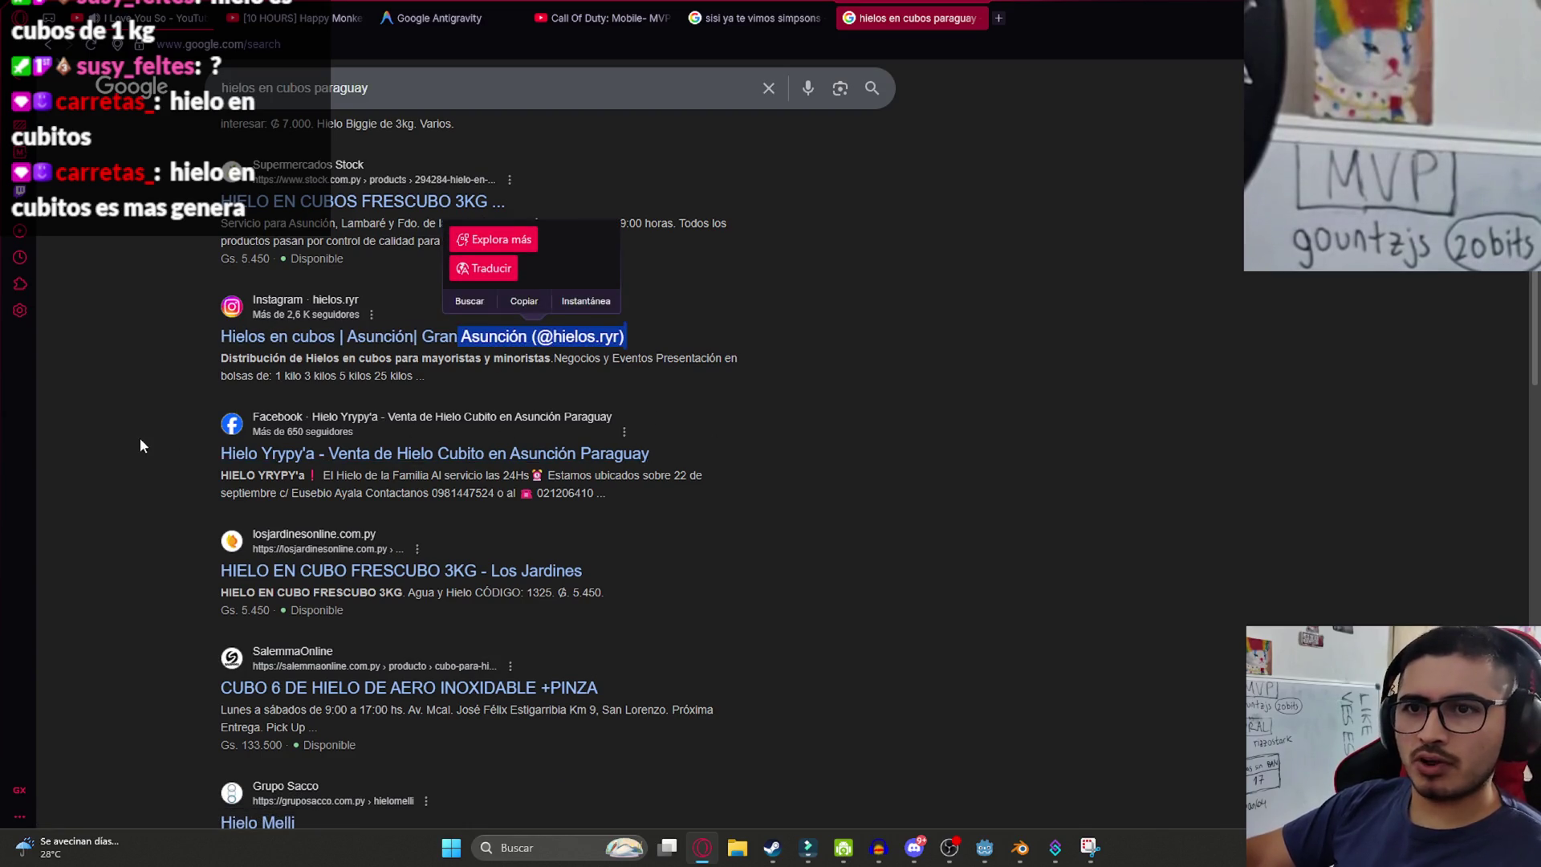
{"action": "left_click", "coordinate": [170, 407]}
{"action": "scroll", "coordinate": [248, 489], "scroll_direction": "down", "scroll_amount": 2}
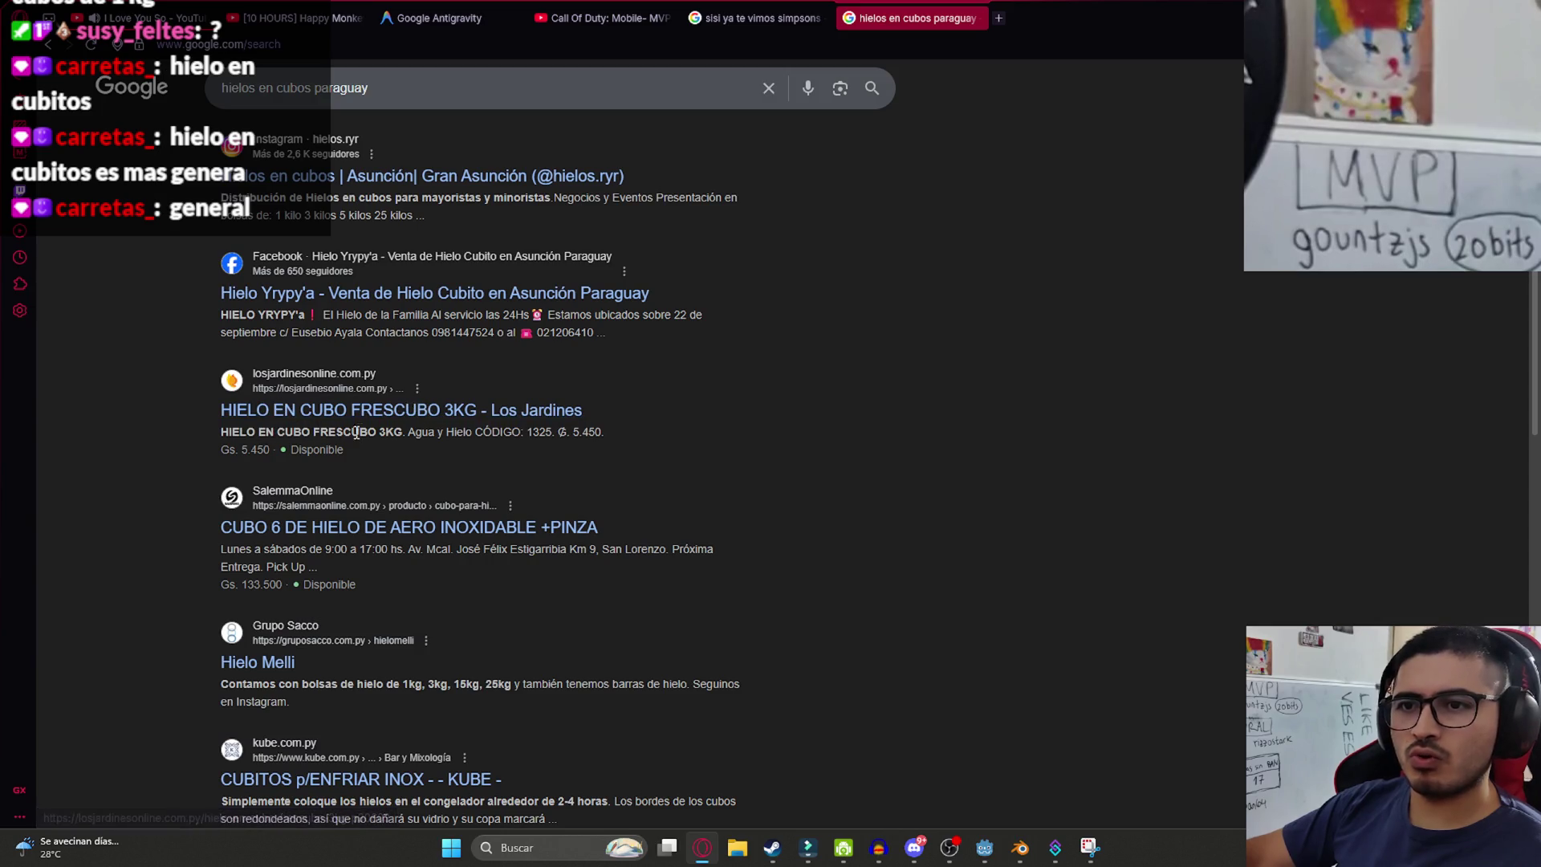
{"action": "scroll", "coordinate": [253, 519], "scroll_direction": "down", "scroll_amount": 2}
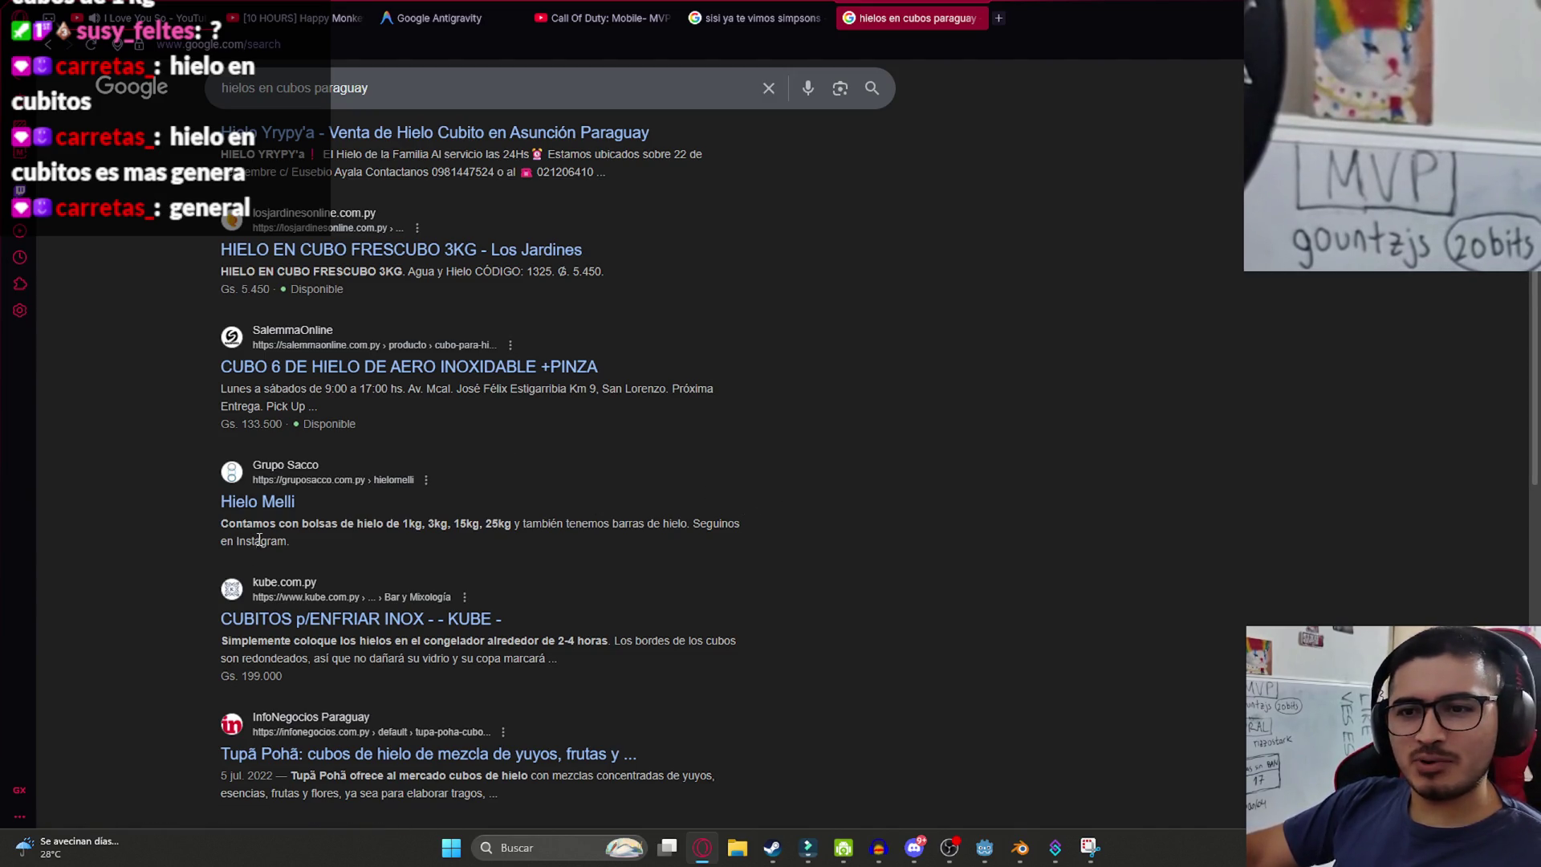
{"action": "scroll", "coordinate": [258, 539], "scroll_direction": "down", "scroll_amount": 4}
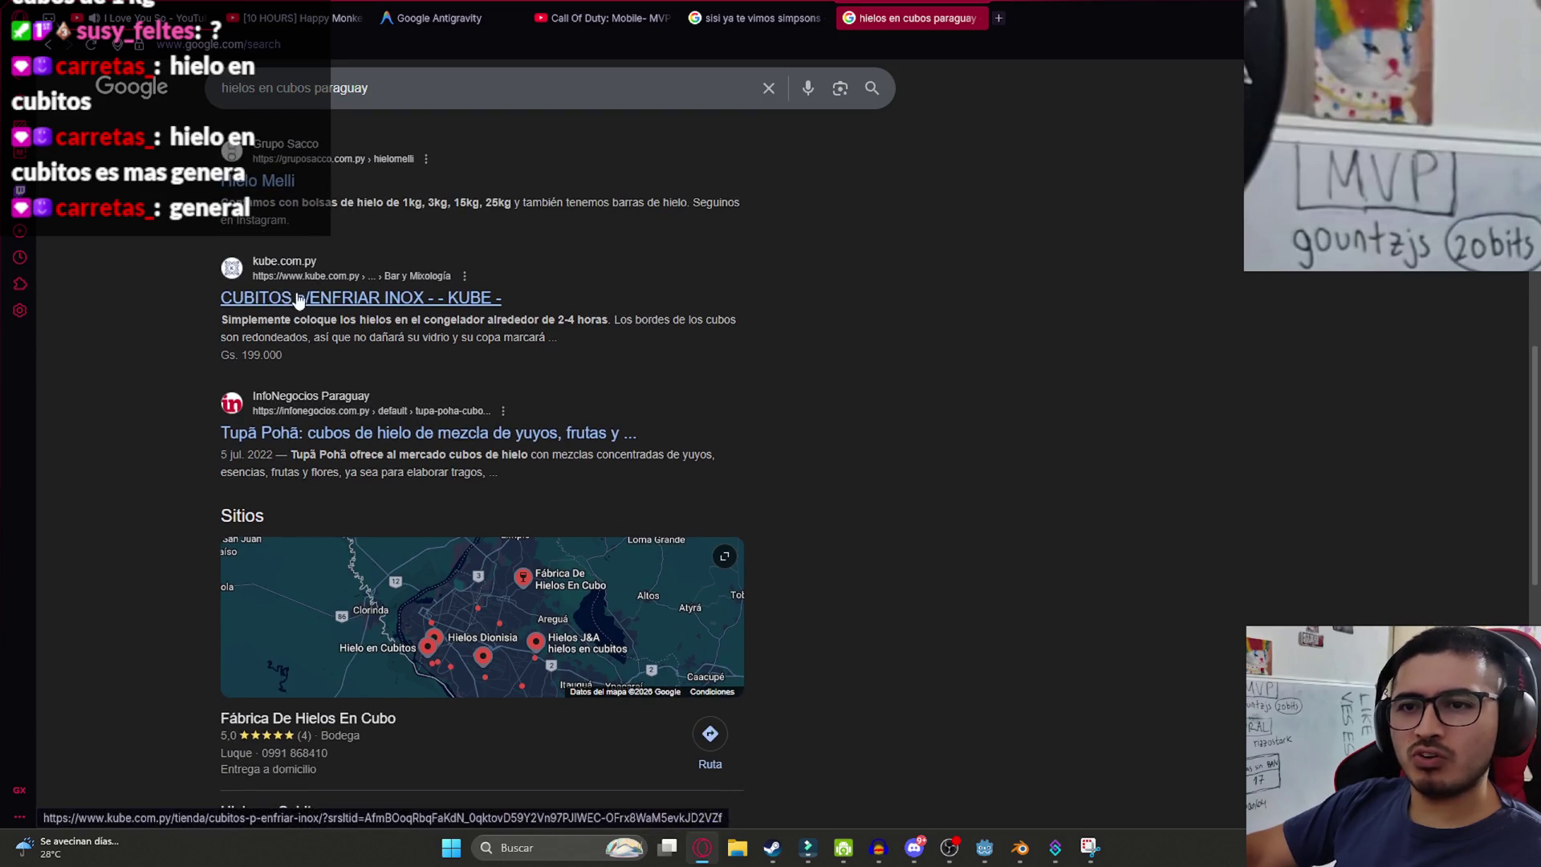
- Refine the query to 'hielos en cubitos paraguay', browse results and the sellers map, then return to Godot
{"action": "double_click", "coordinate": [299, 89]}
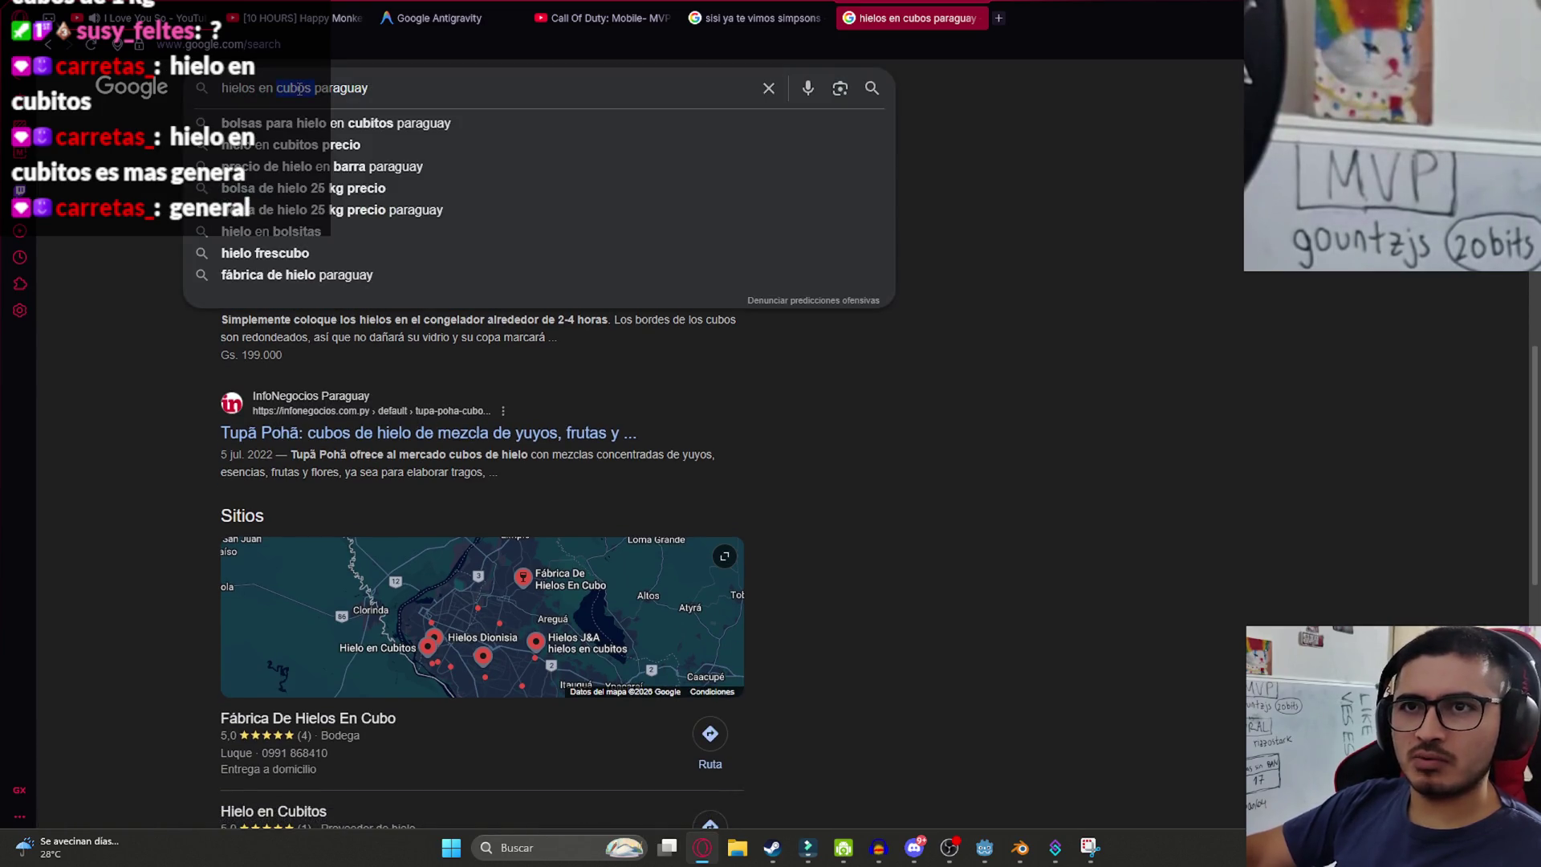
{"action": "type", "text": "cubitos"}
{"action": "key", "text": "Return"}
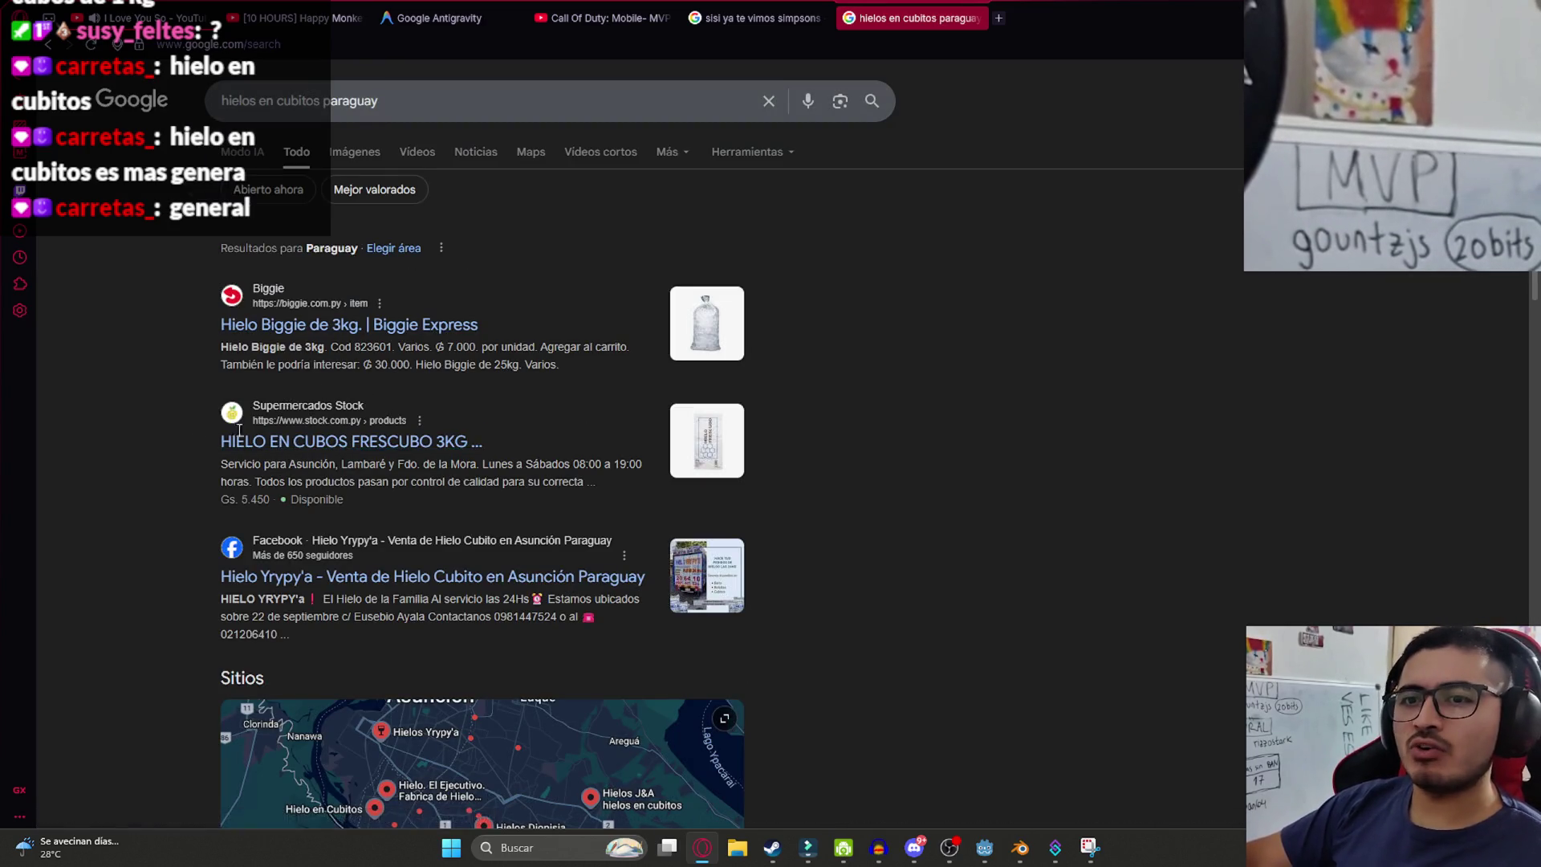
{"action": "left_click_drag", "start_coordinate": [484, 441], "coordinate": [251, 444]}
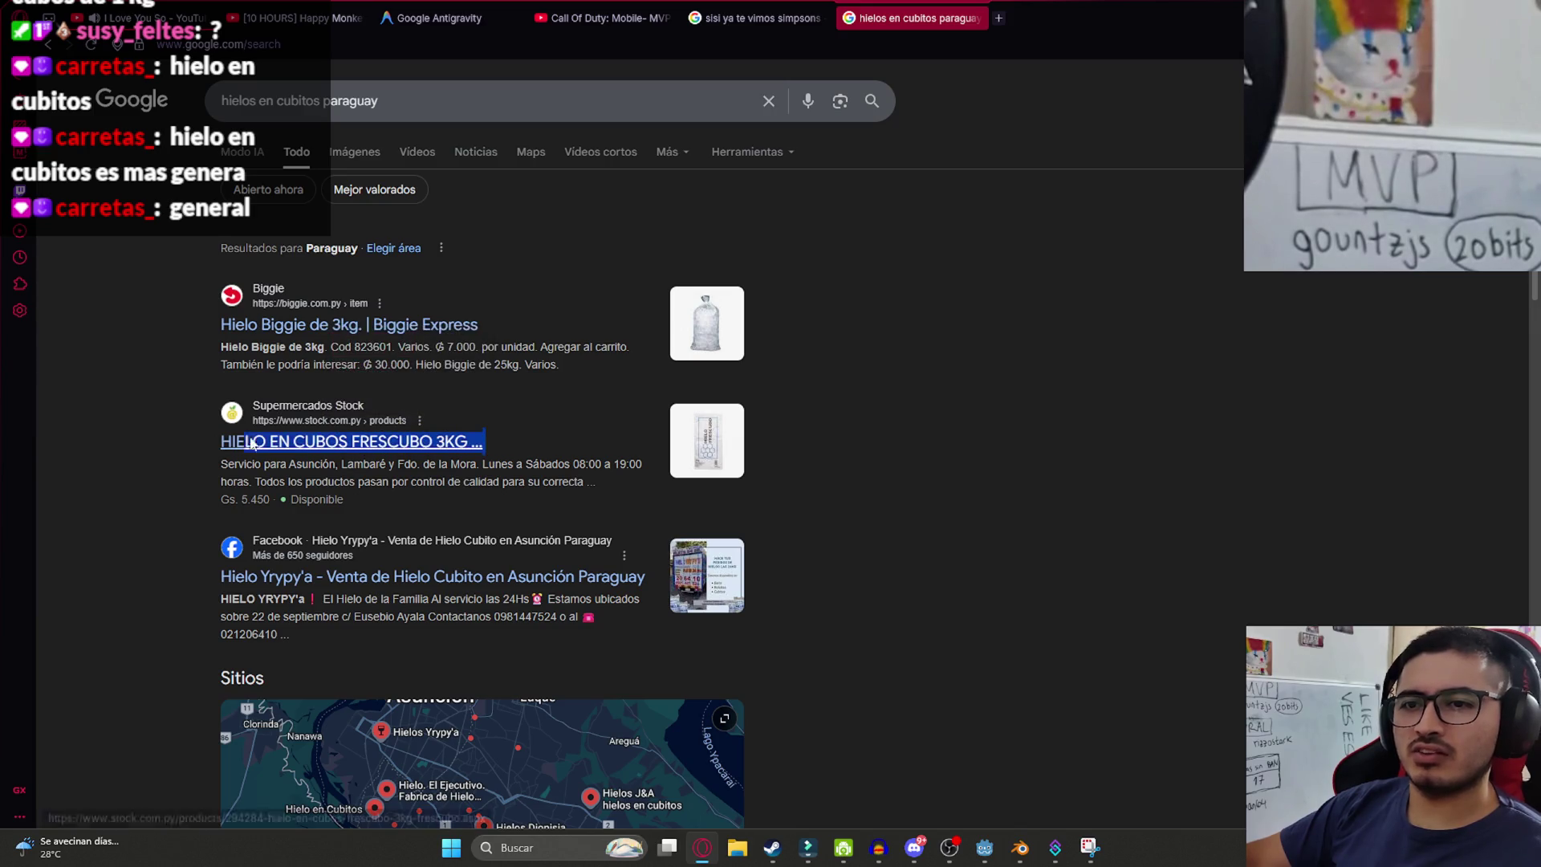
{"action": "left_click", "coordinate": [193, 447]}
{"action": "scroll", "coordinate": [292, 340], "scroll_direction": "down", "scroll_amount": 3}
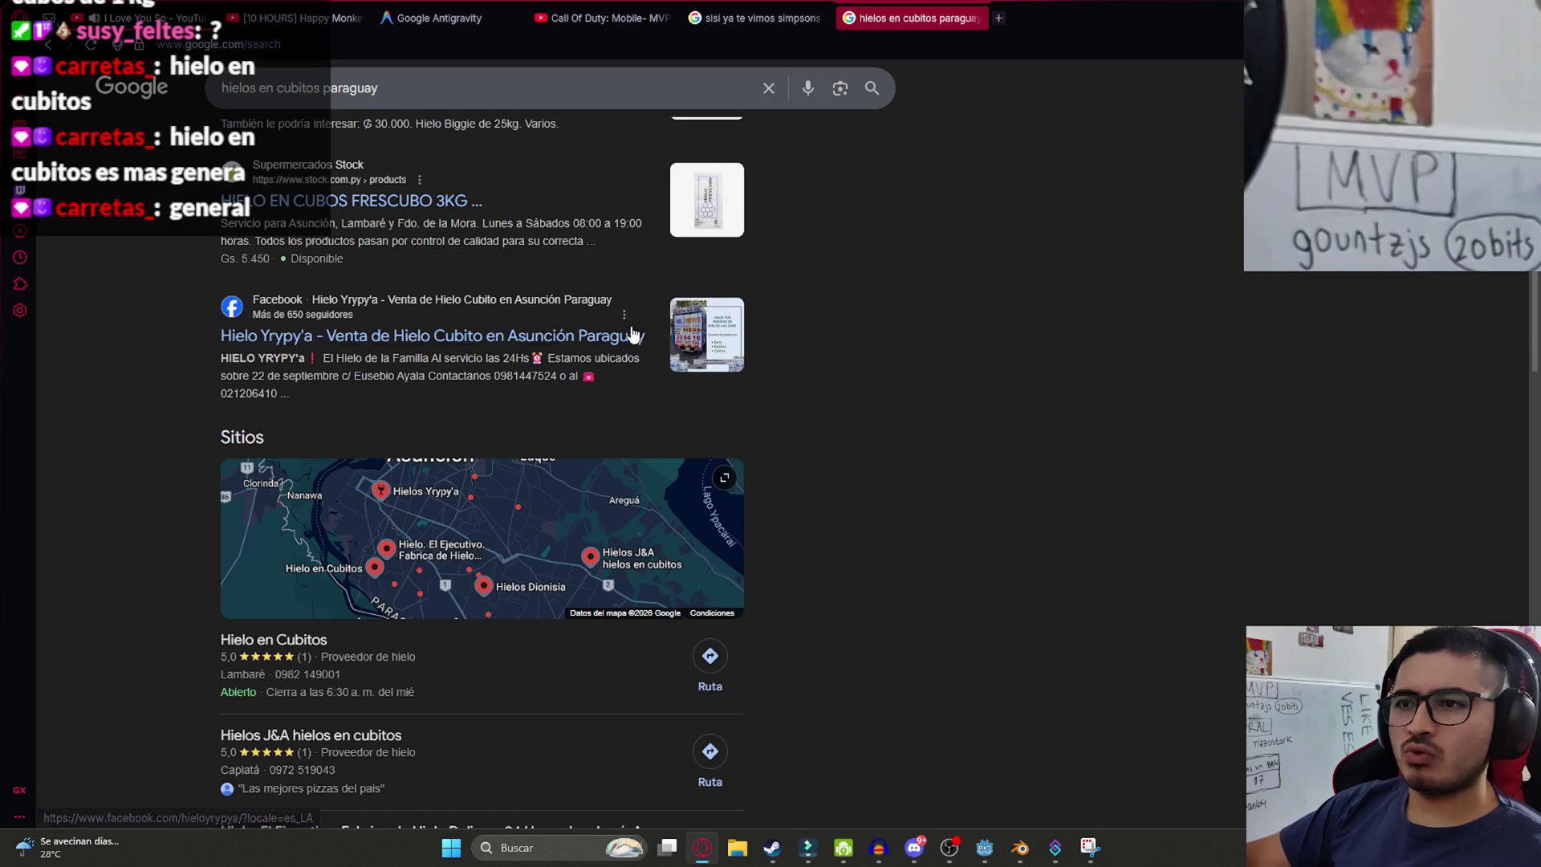
{"action": "scroll", "coordinate": [629, 334], "scroll_direction": "down", "scroll_amount": 2}
{"action": "left_click", "coordinate": [272, 385]}
{"action": "scroll", "coordinate": [203, 426], "scroll_direction": "down", "scroll_amount": 2}
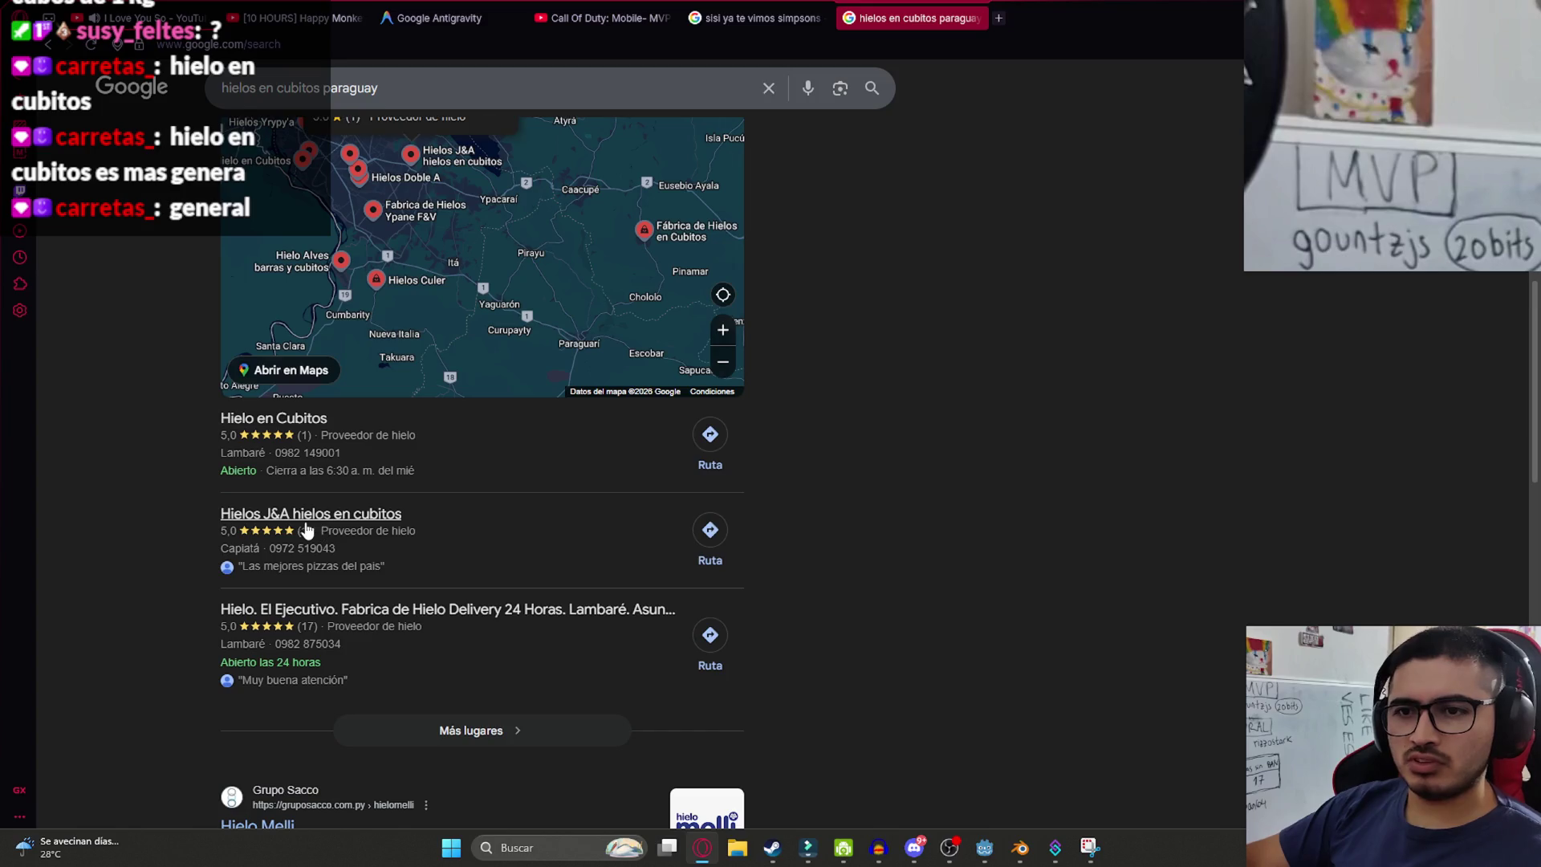
{"action": "scroll", "coordinate": [302, 523], "scroll_direction": "down", "scroll_amount": 2}
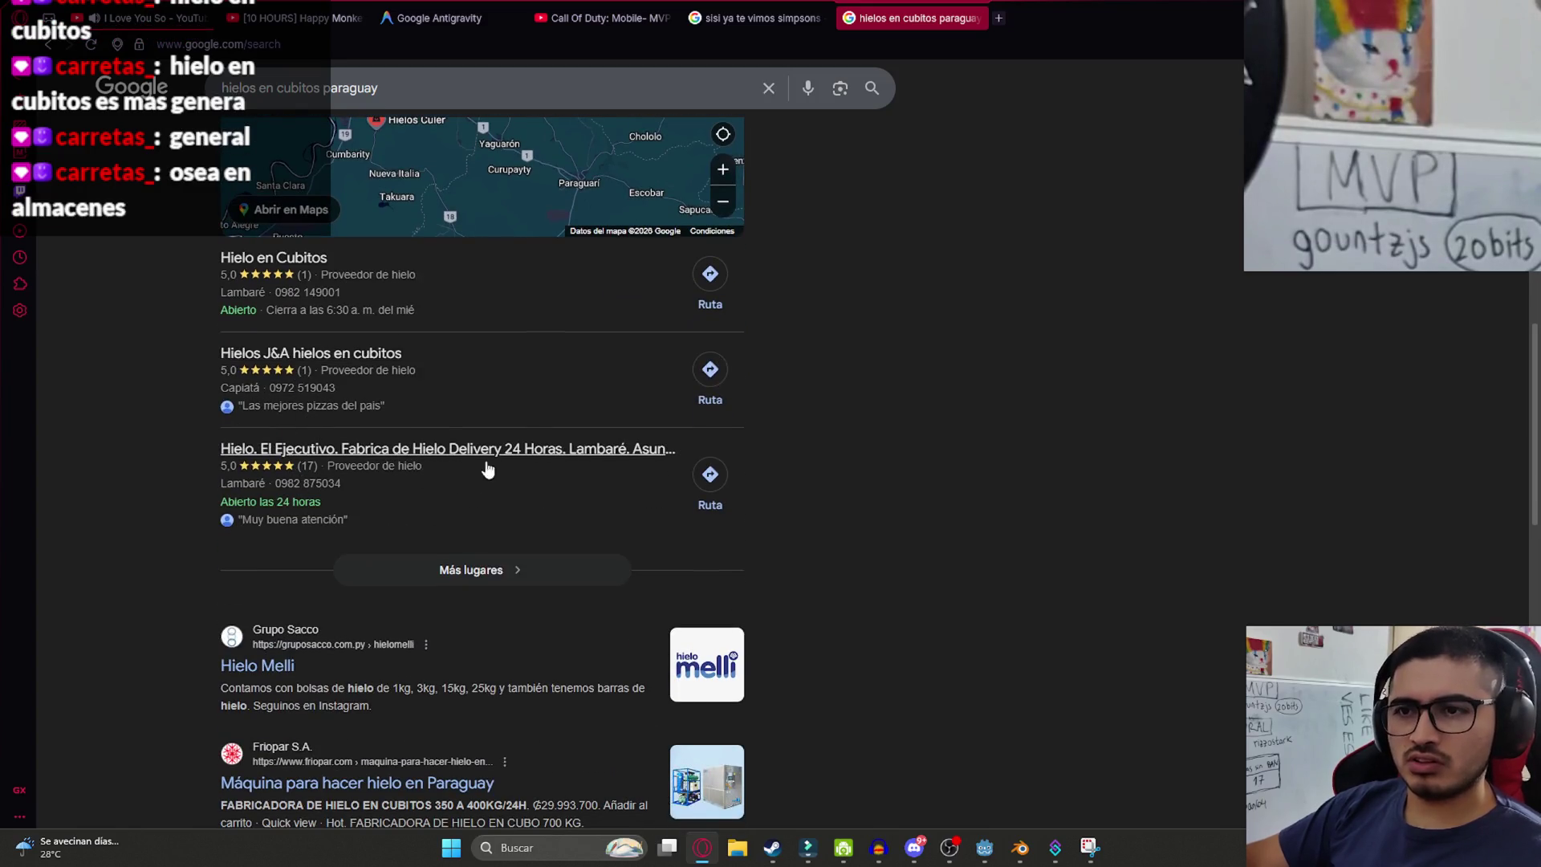
{"action": "scroll", "coordinate": [487, 470], "scroll_direction": "down", "scroll_amount": 4}
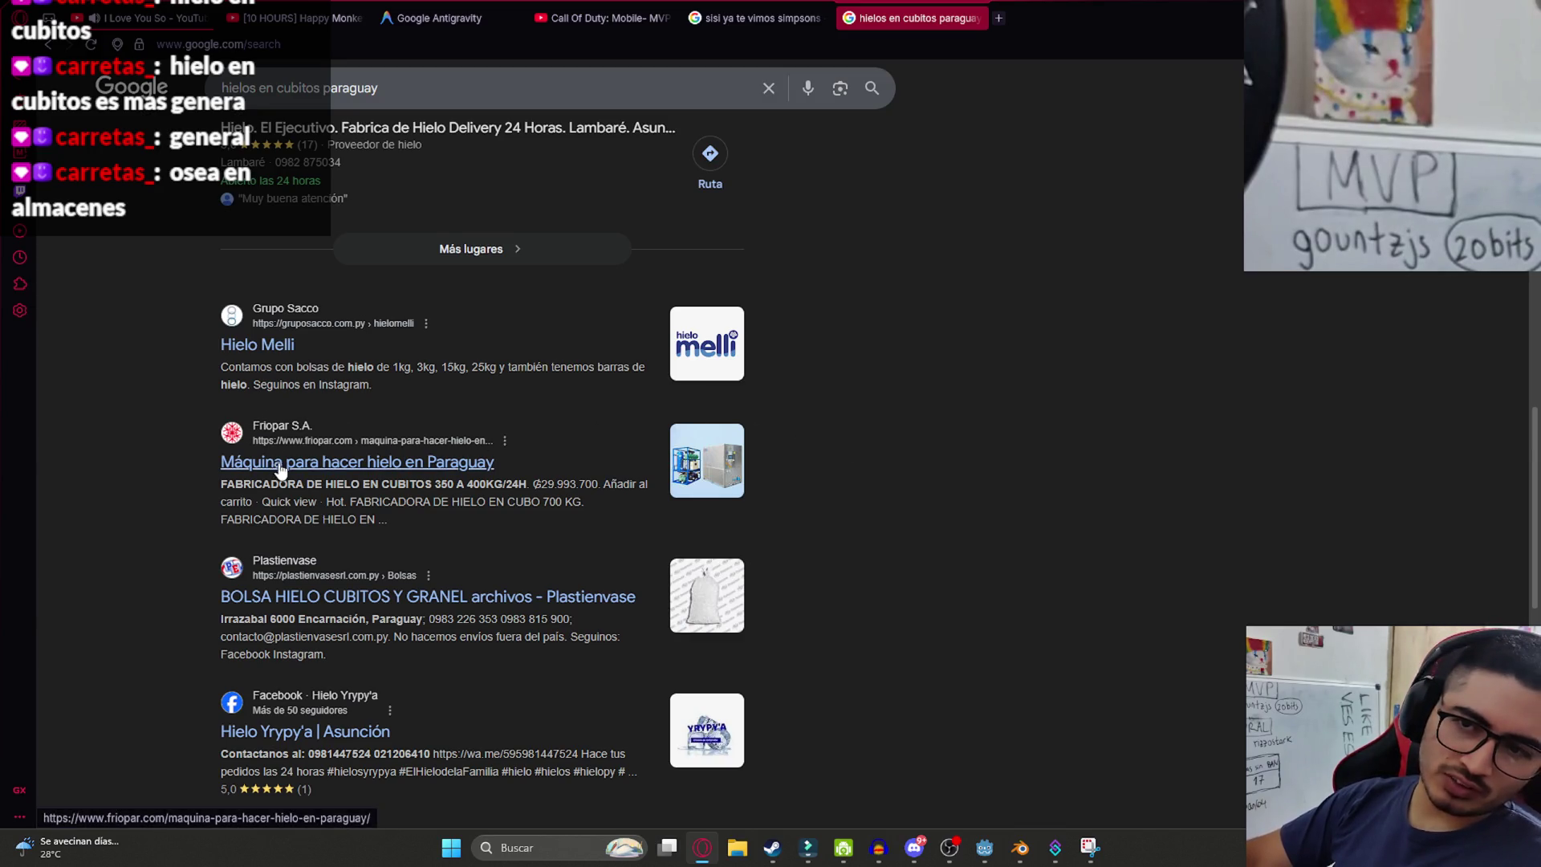
{"action": "scroll", "coordinate": [370, 467], "scroll_direction": "down", "scroll_amount": 2}
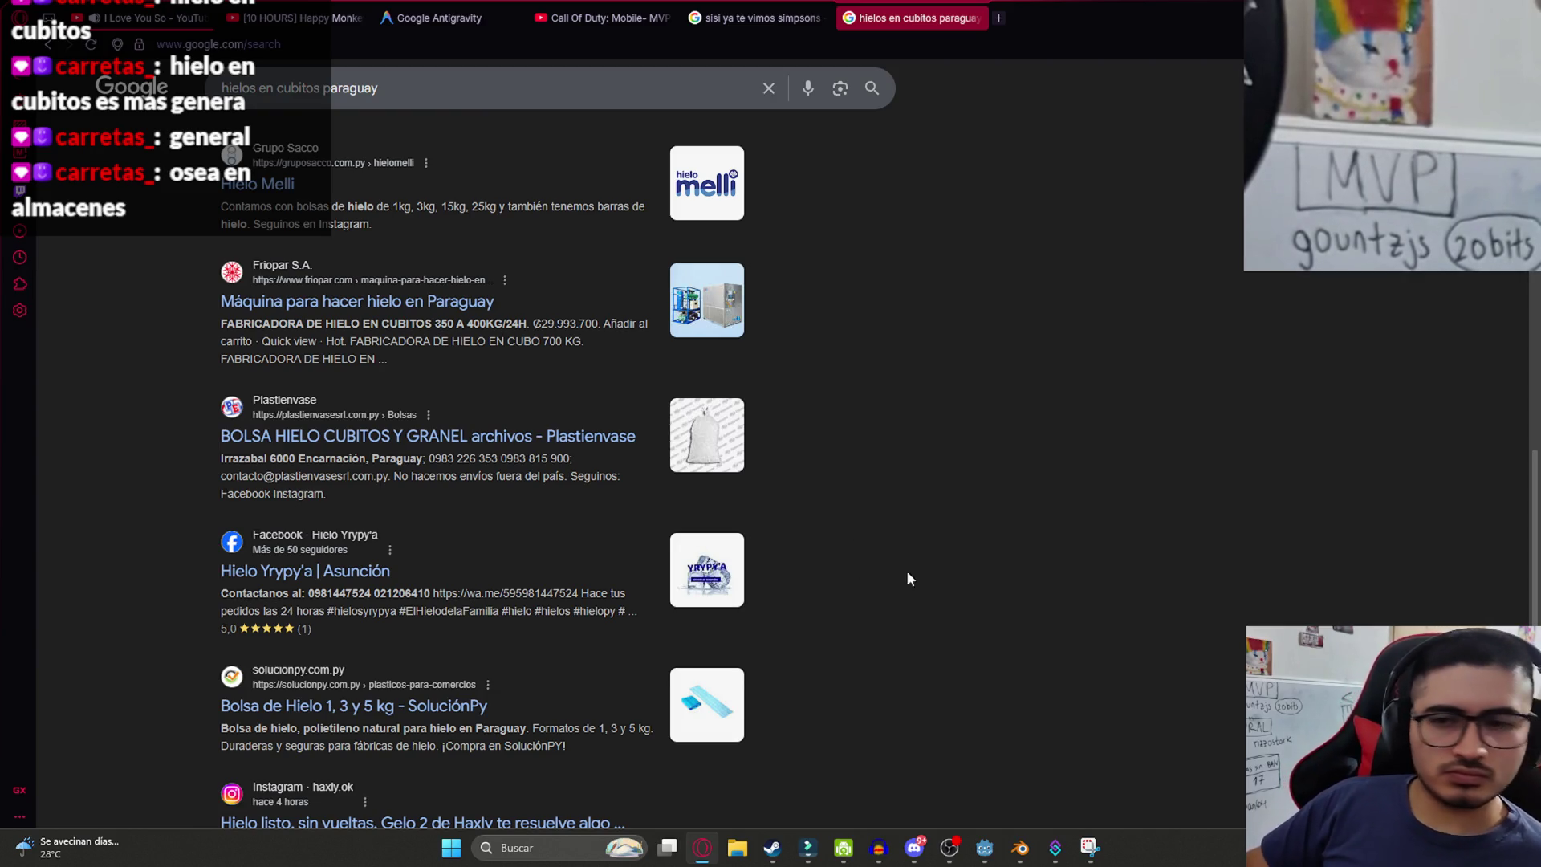
{"action": "scroll", "coordinate": [909, 577], "scroll_direction": "down", "scroll_amount": 5}
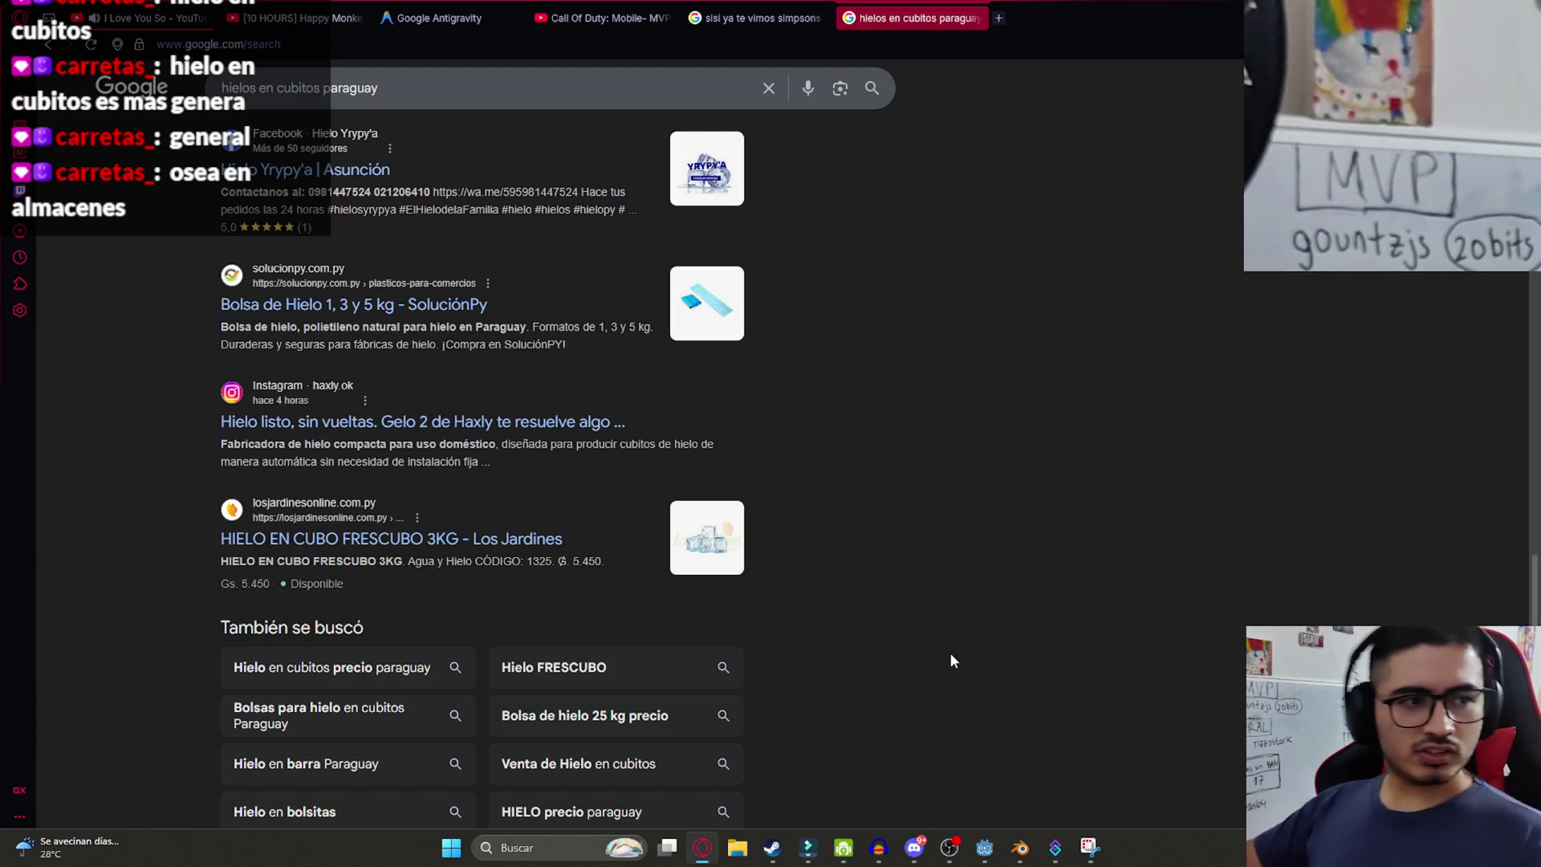
{"action": "left_click", "coordinate": [996, 853]}
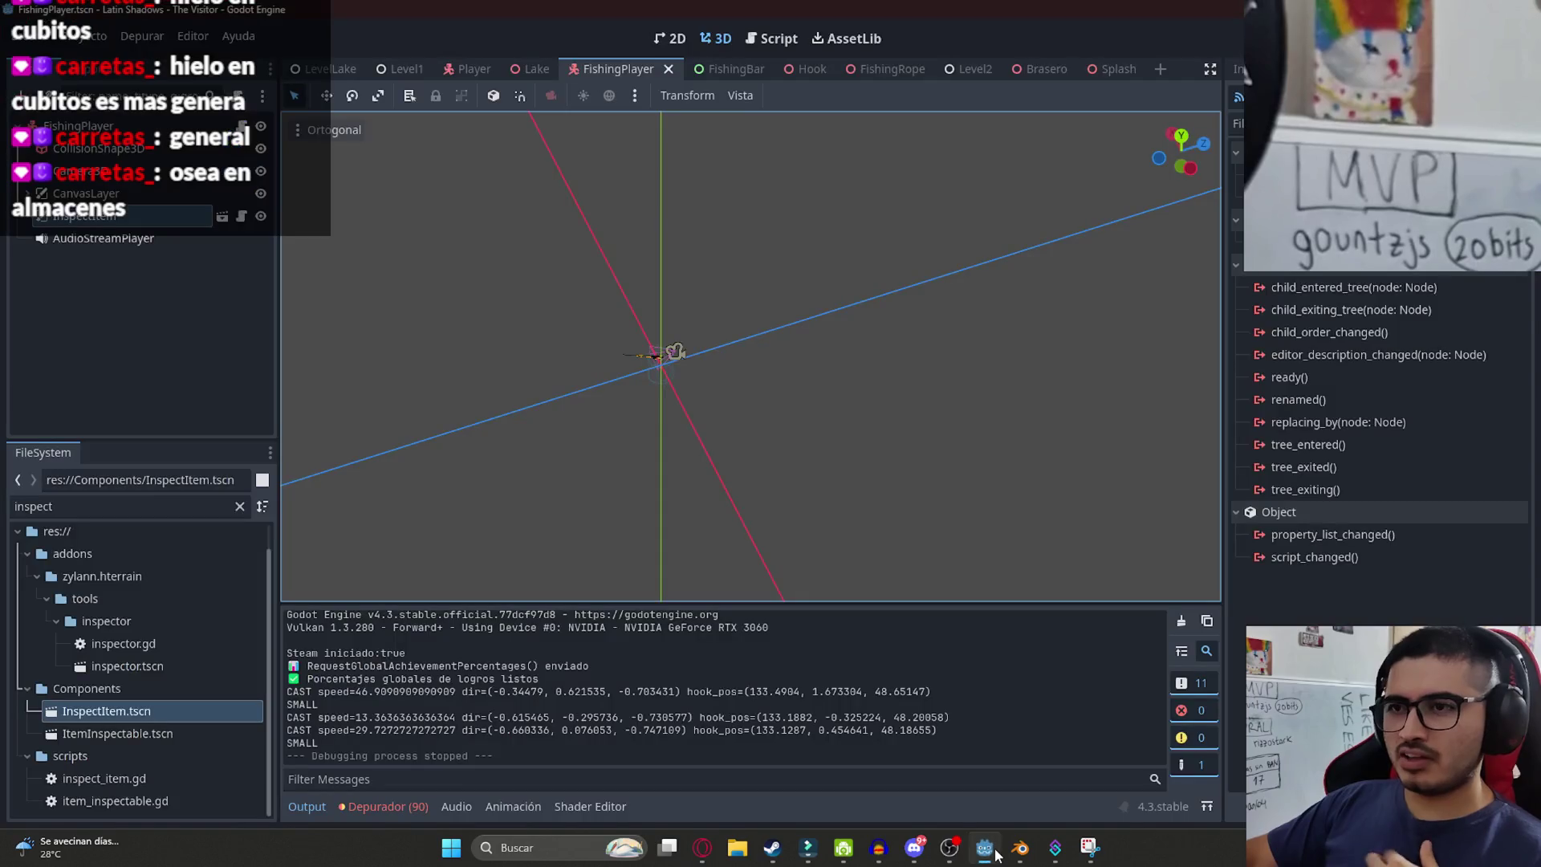
- Glance at the fishing rod armature in Blender, minimize Streamer.bot, and orbit Godot's FishingPlayer view
{"action": "left_click", "coordinate": [1018, 847]}
{"action": "mouse_move", "coordinate": [996, 855]}
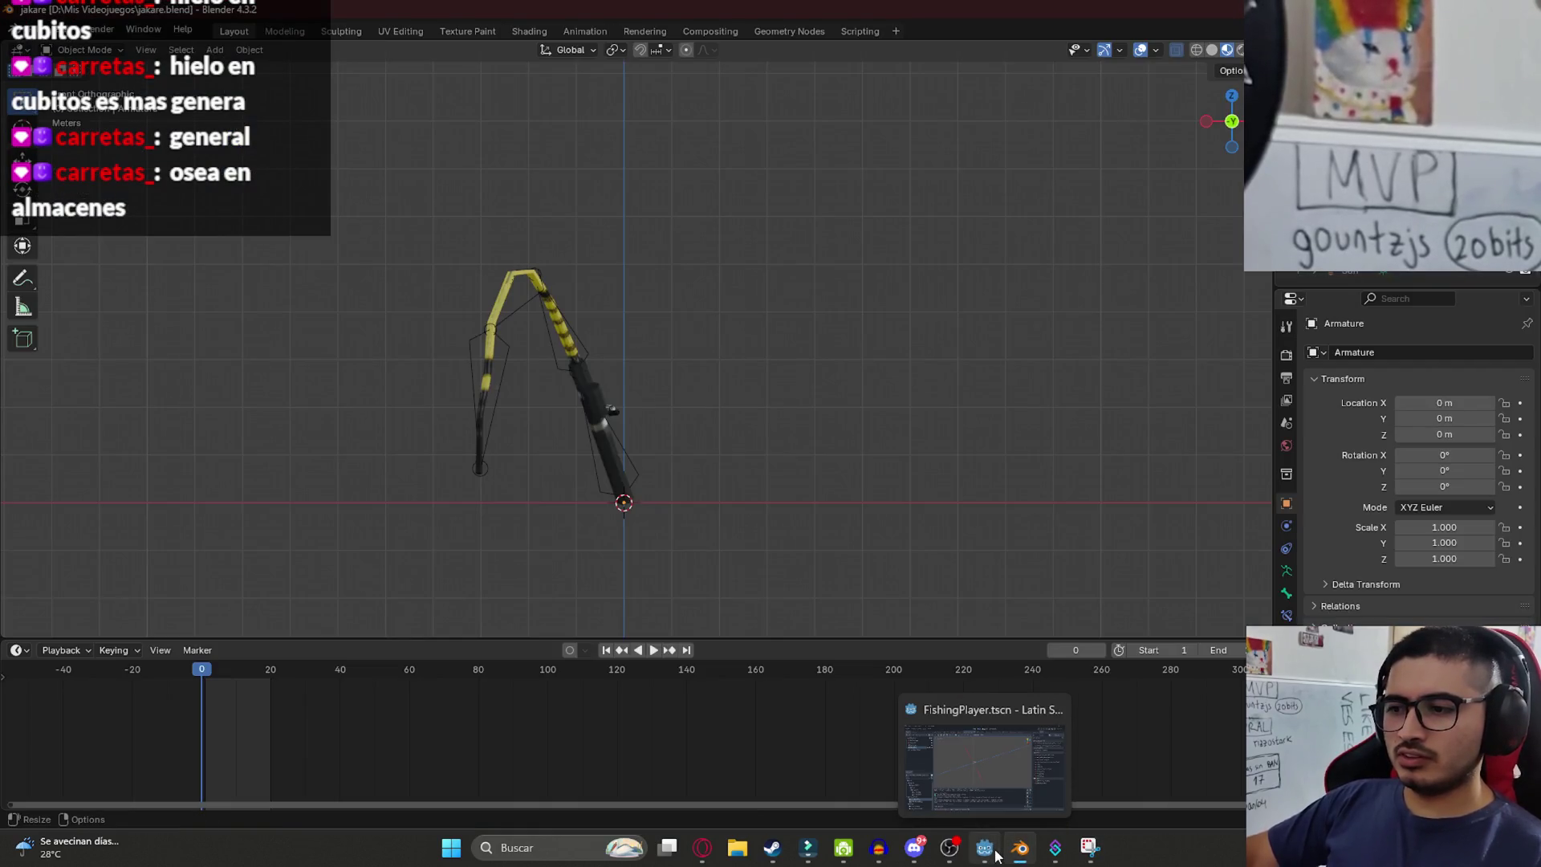
{"action": "left_click", "coordinate": [1047, 857]}
{"action": "left_click", "coordinate": [1046, 857]}
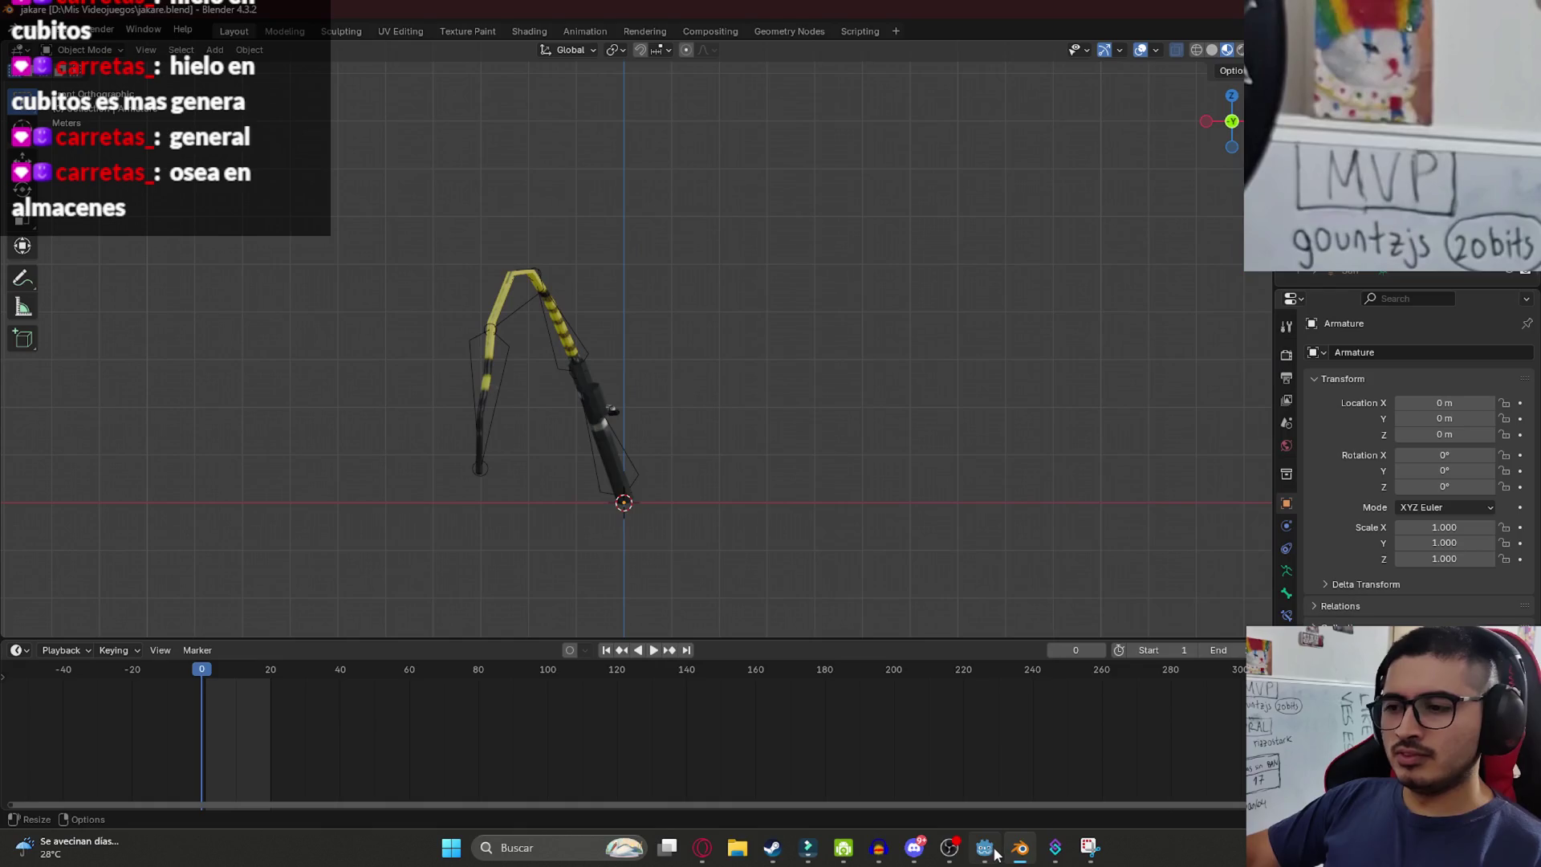
{"action": "left_click", "coordinate": [993, 853]}
{"action": "left_click", "coordinate": [993, 852]}
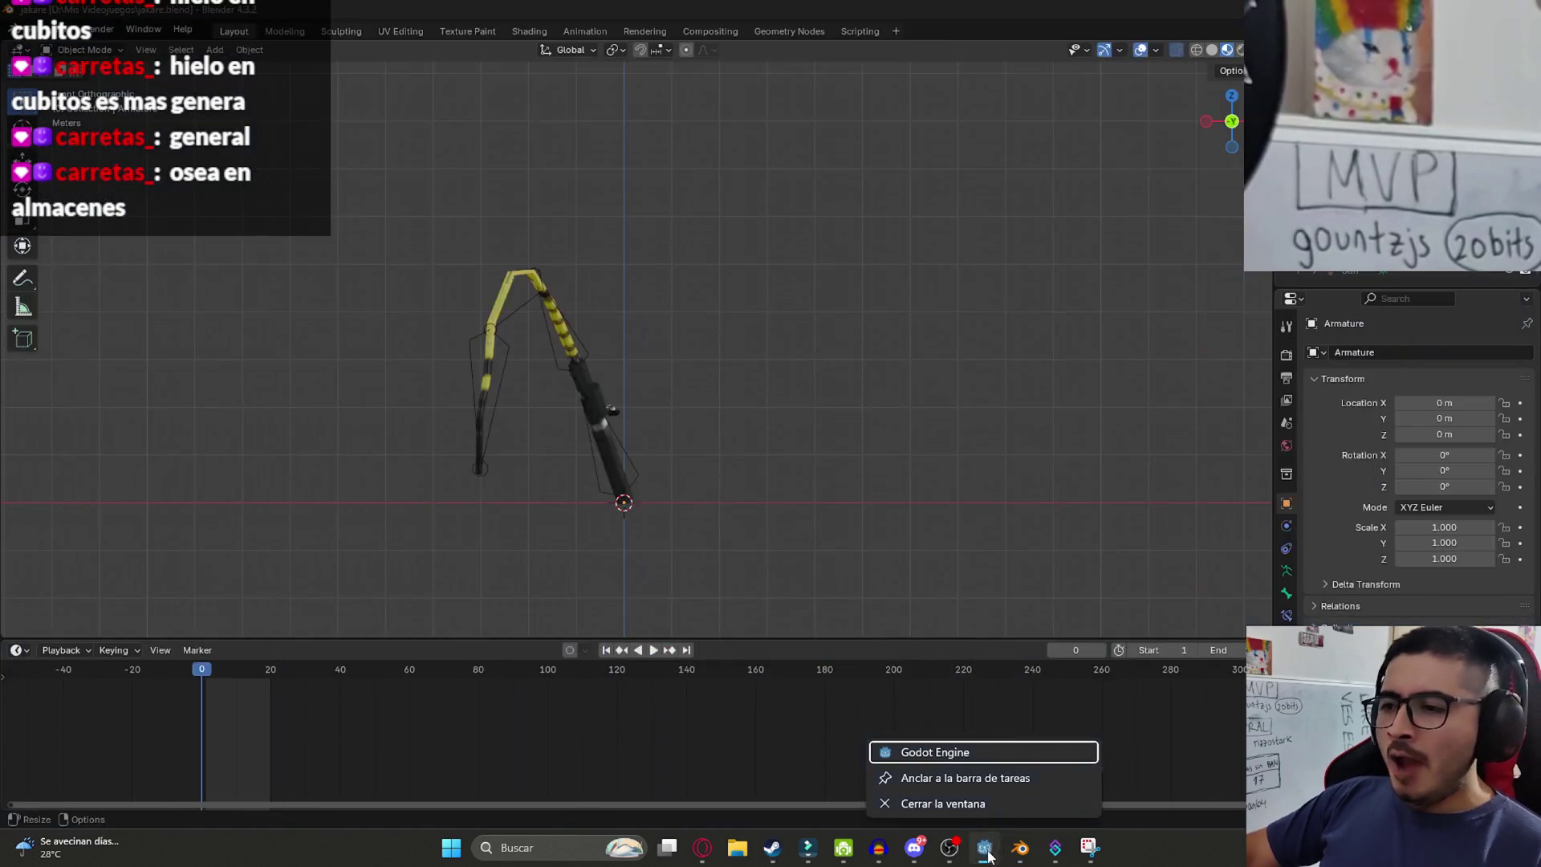
{"action": "left_click", "coordinate": [993, 852]}
{"action": "mouse_move", "coordinate": [903, 530]}
{"action": "left_mouse_down"}
{"action": "mouse_move", "coordinate": [660, 258]}
{"action": "mouse_move", "coordinate": [657, 99]}
{"action": "left_mouse_up"}
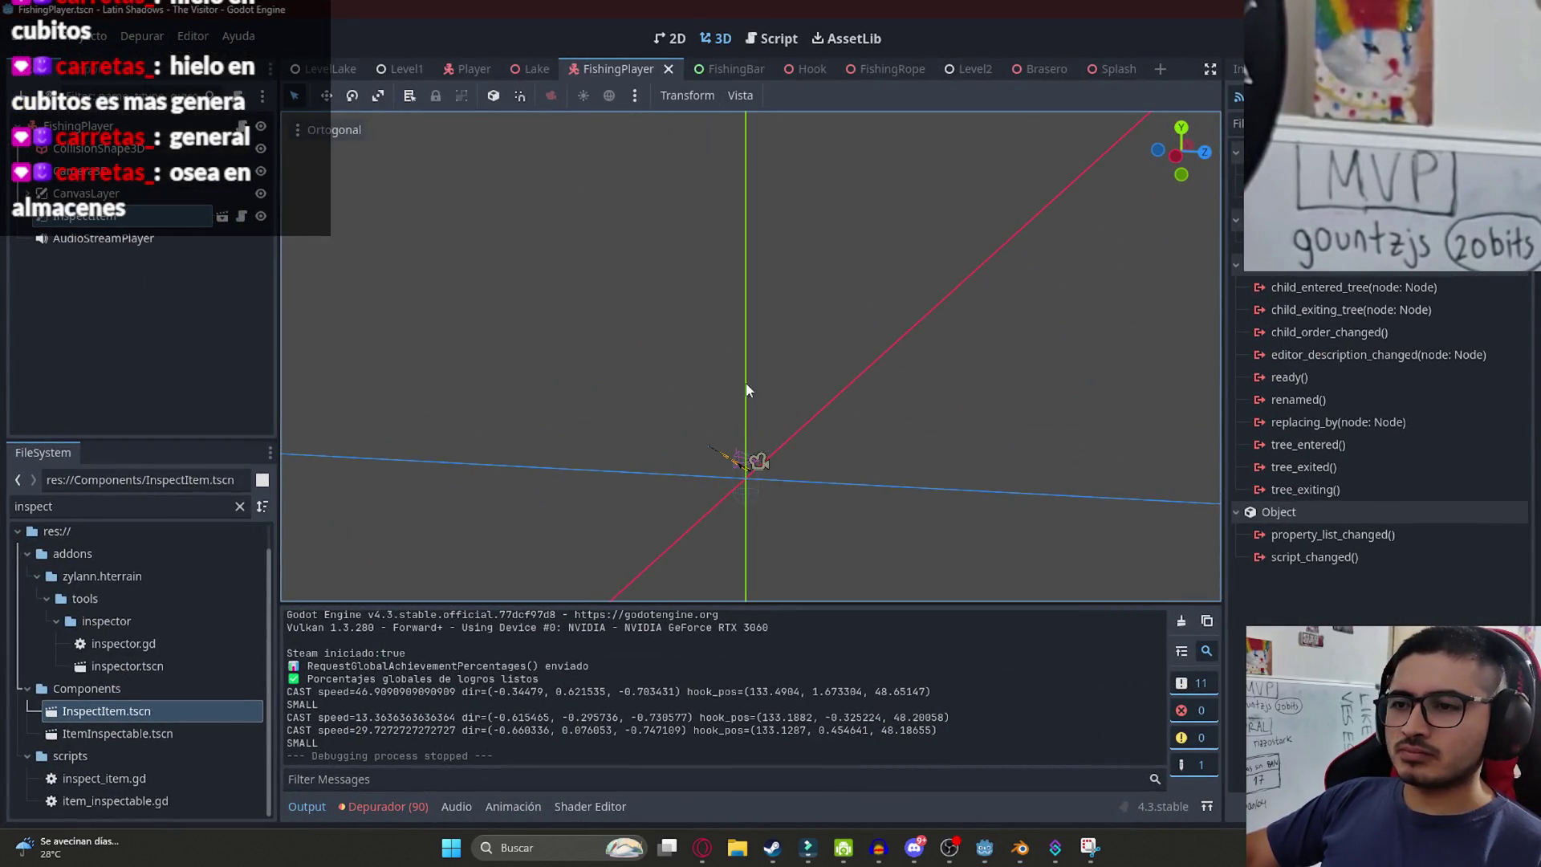
- Return to fishing_player.gd at the picking = false line
{"action": "left_click", "coordinate": [771, 39]}
{"action": "key", "text": "Down"}
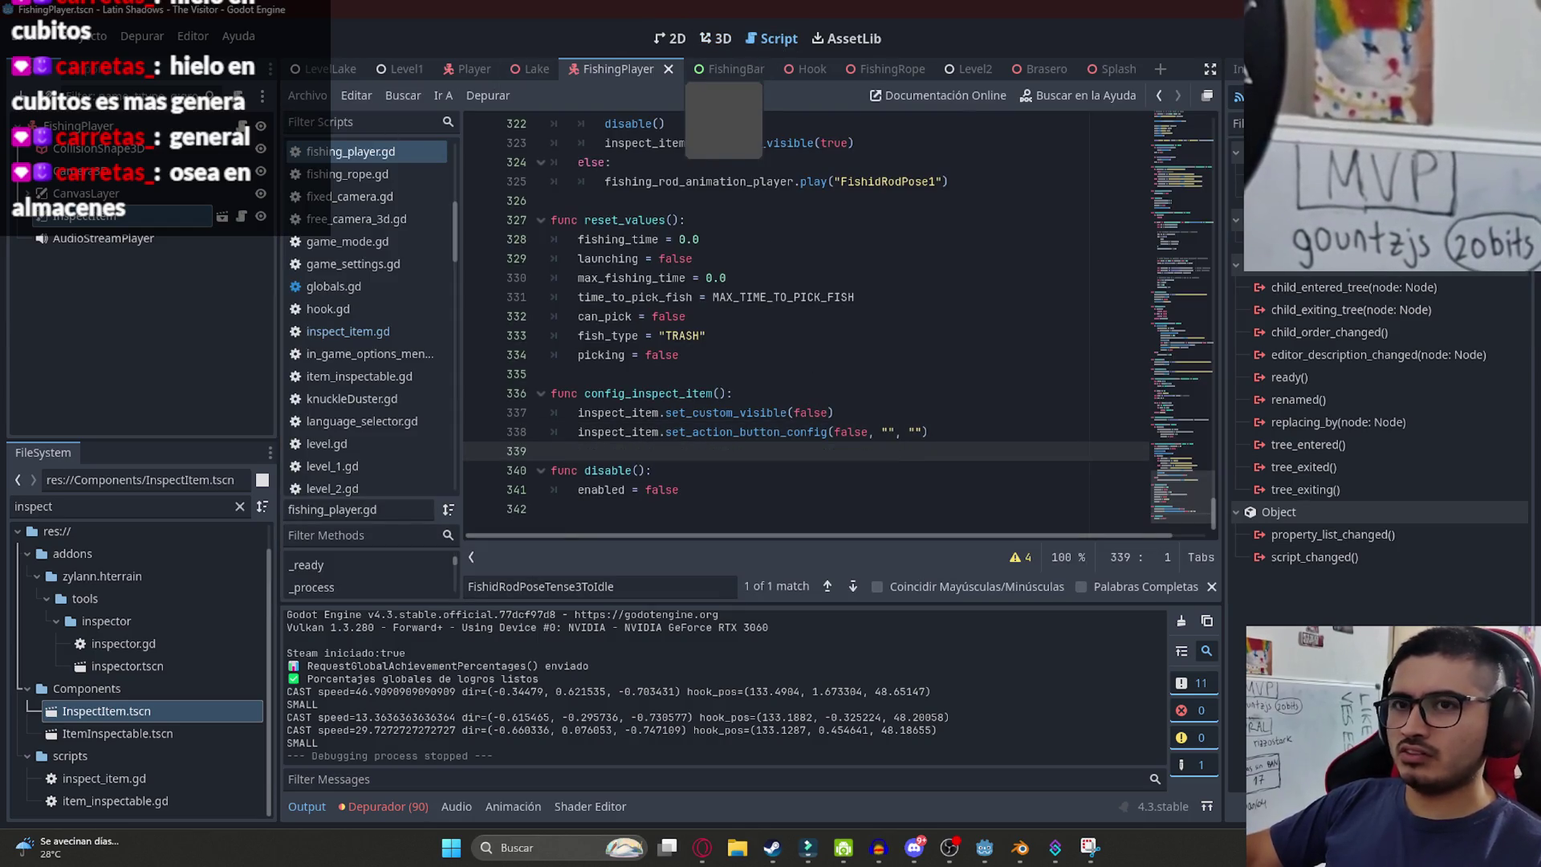
{"action": "left_click", "coordinate": [932, 359]}
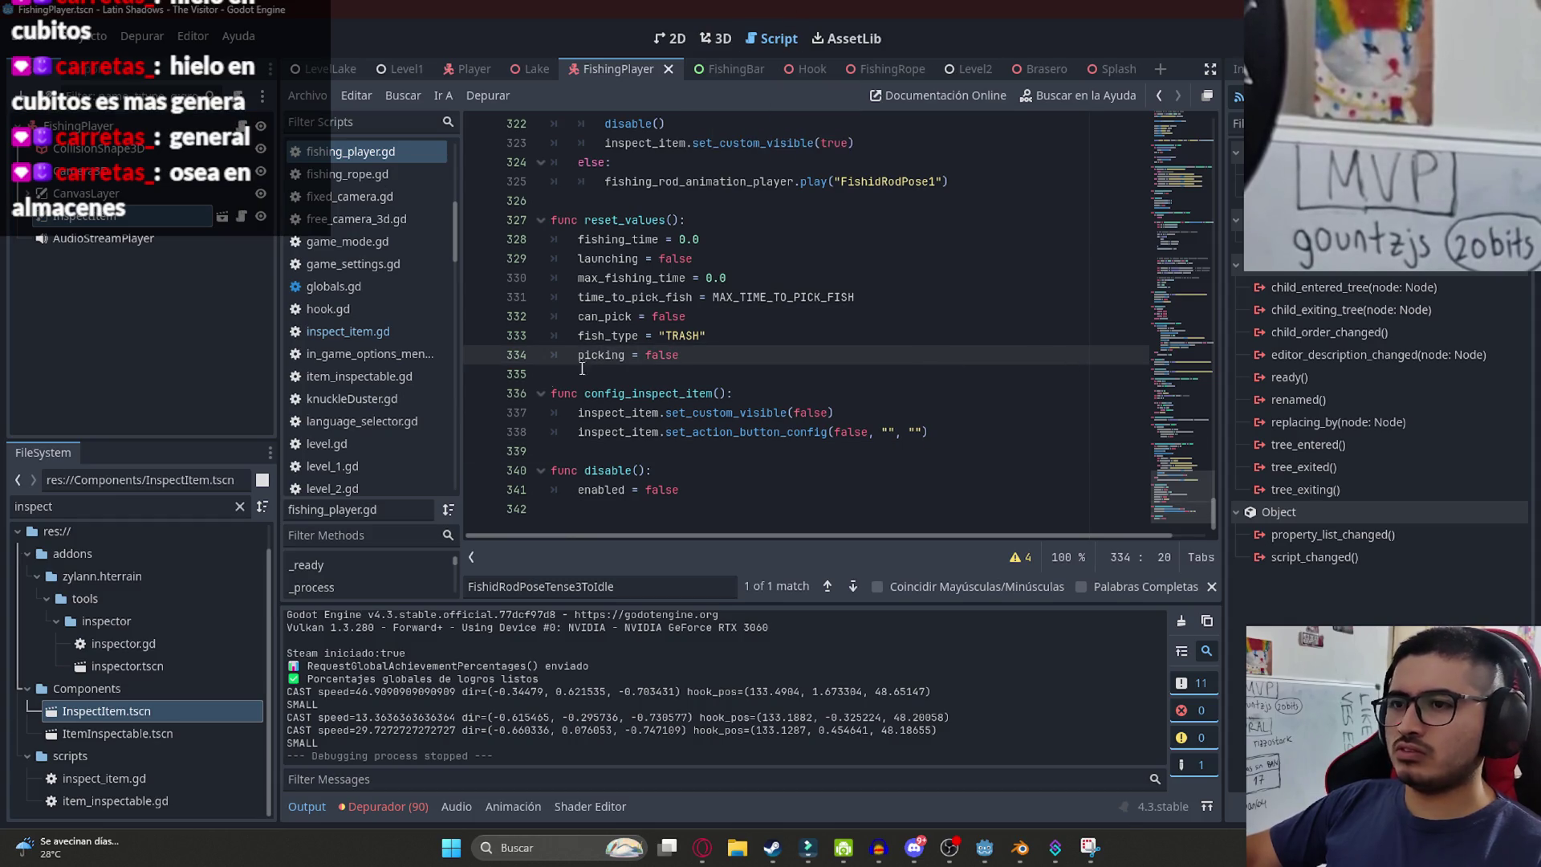
- Open inspect_item.gd and search it for 'visible =' and the hide_canvas function
{"action": "left_click", "coordinate": [166, 216]}
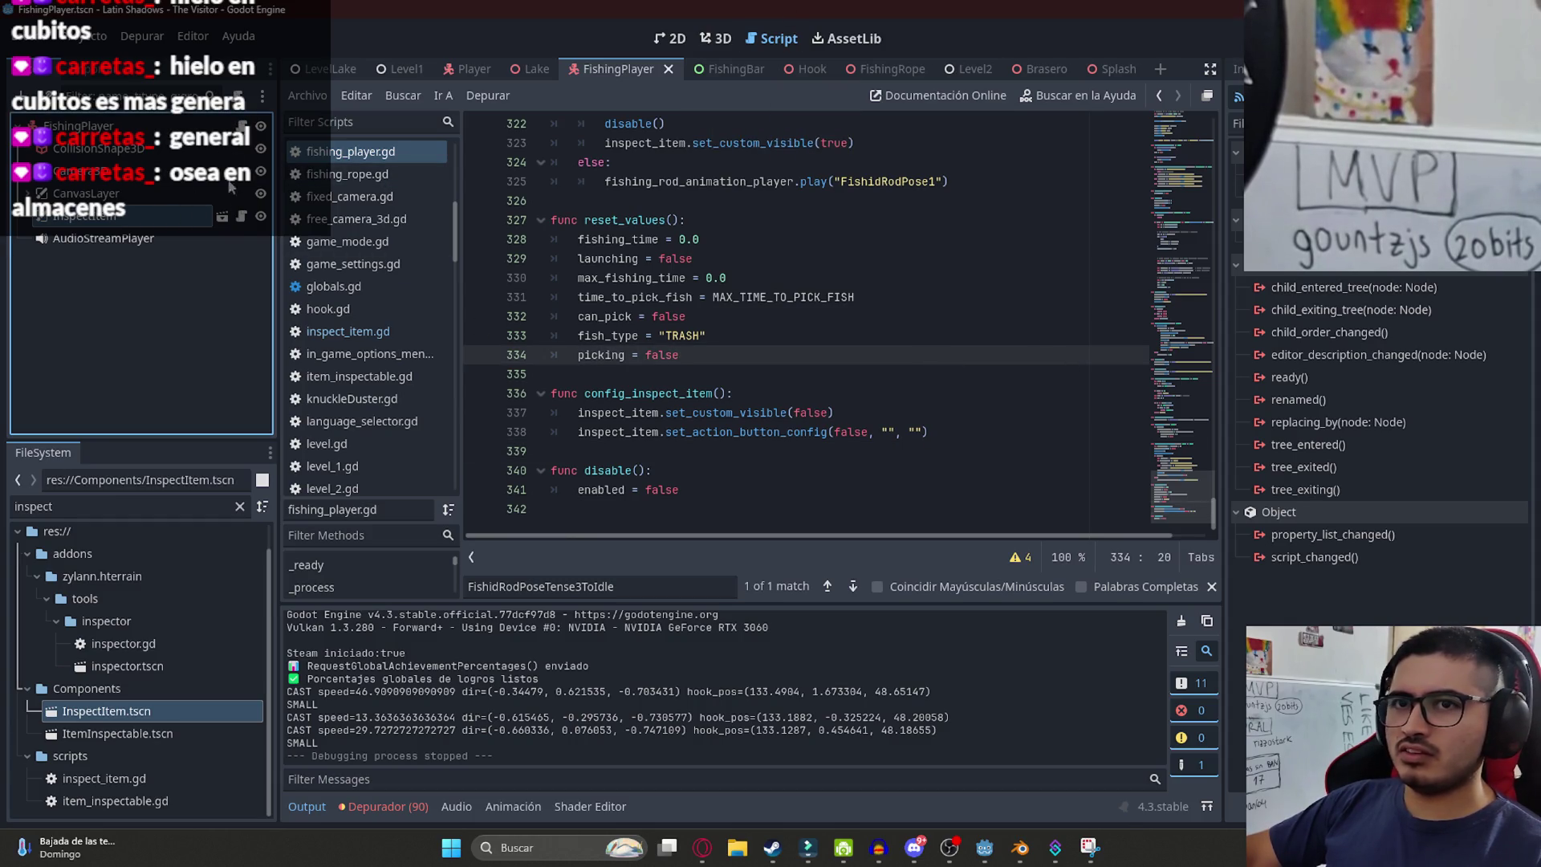
{"action": "left_click", "coordinate": [241, 215]}
{"action": "key", "text": "ctrl+f"}
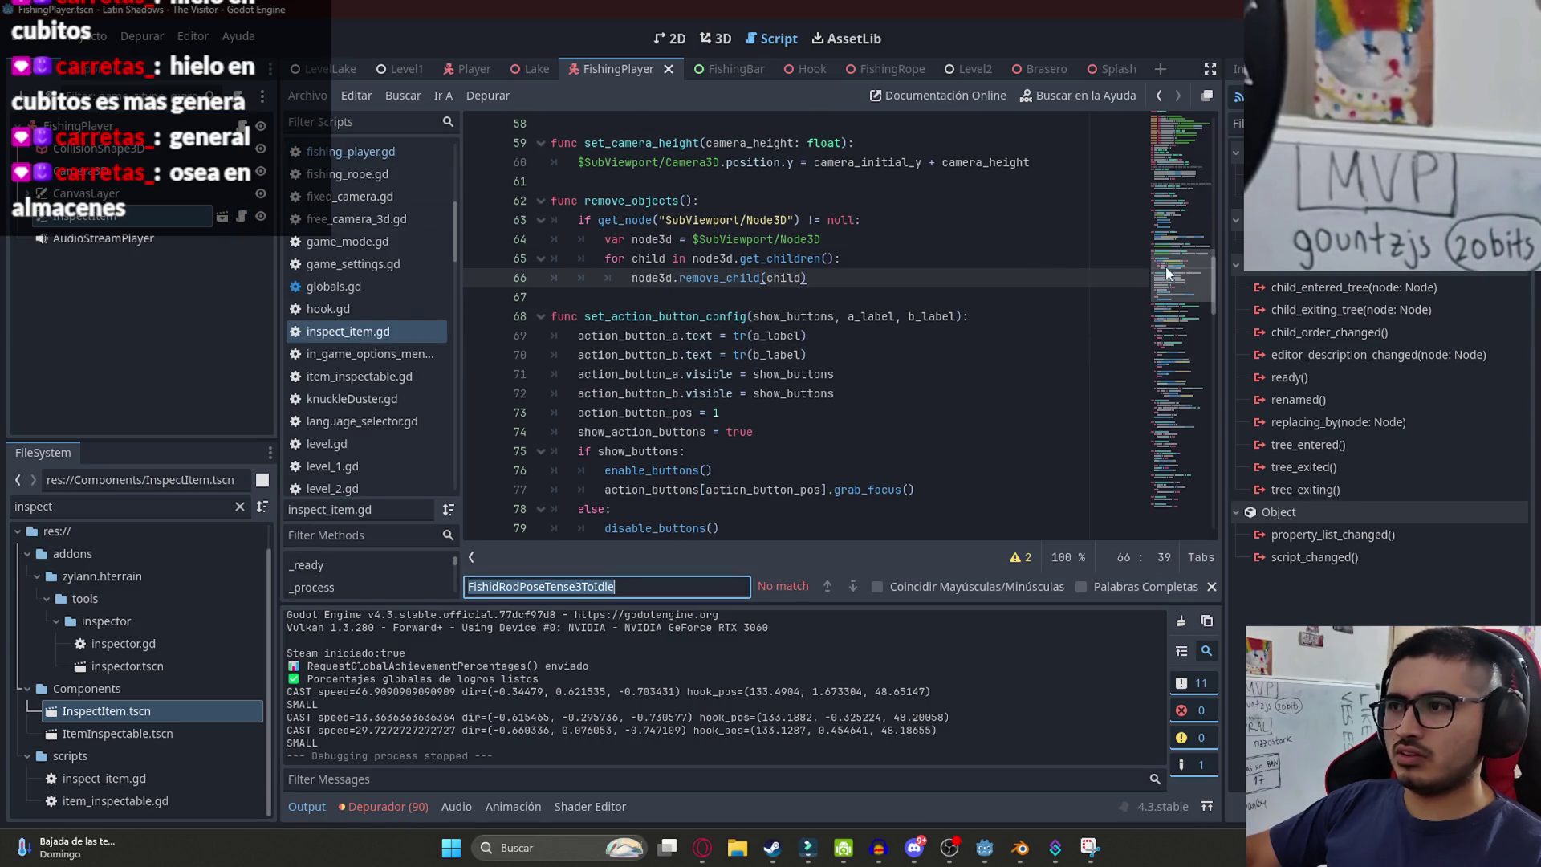
{"action": "type", "text": "visible ="}
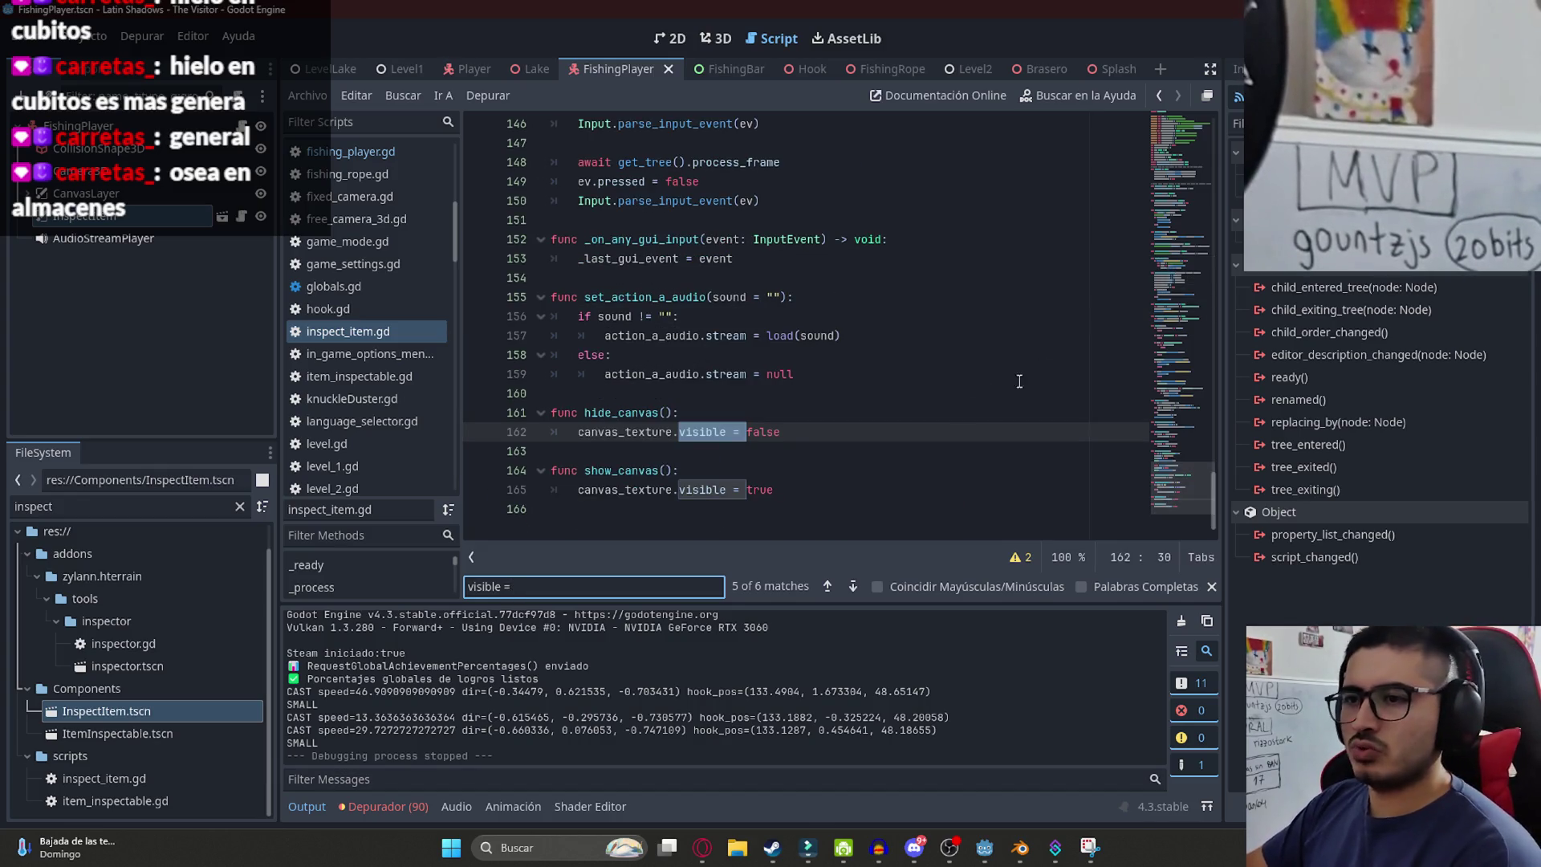
{"action": "double_click", "coordinate": [619, 413]}
{"action": "key", "text": "ctrl+f"}
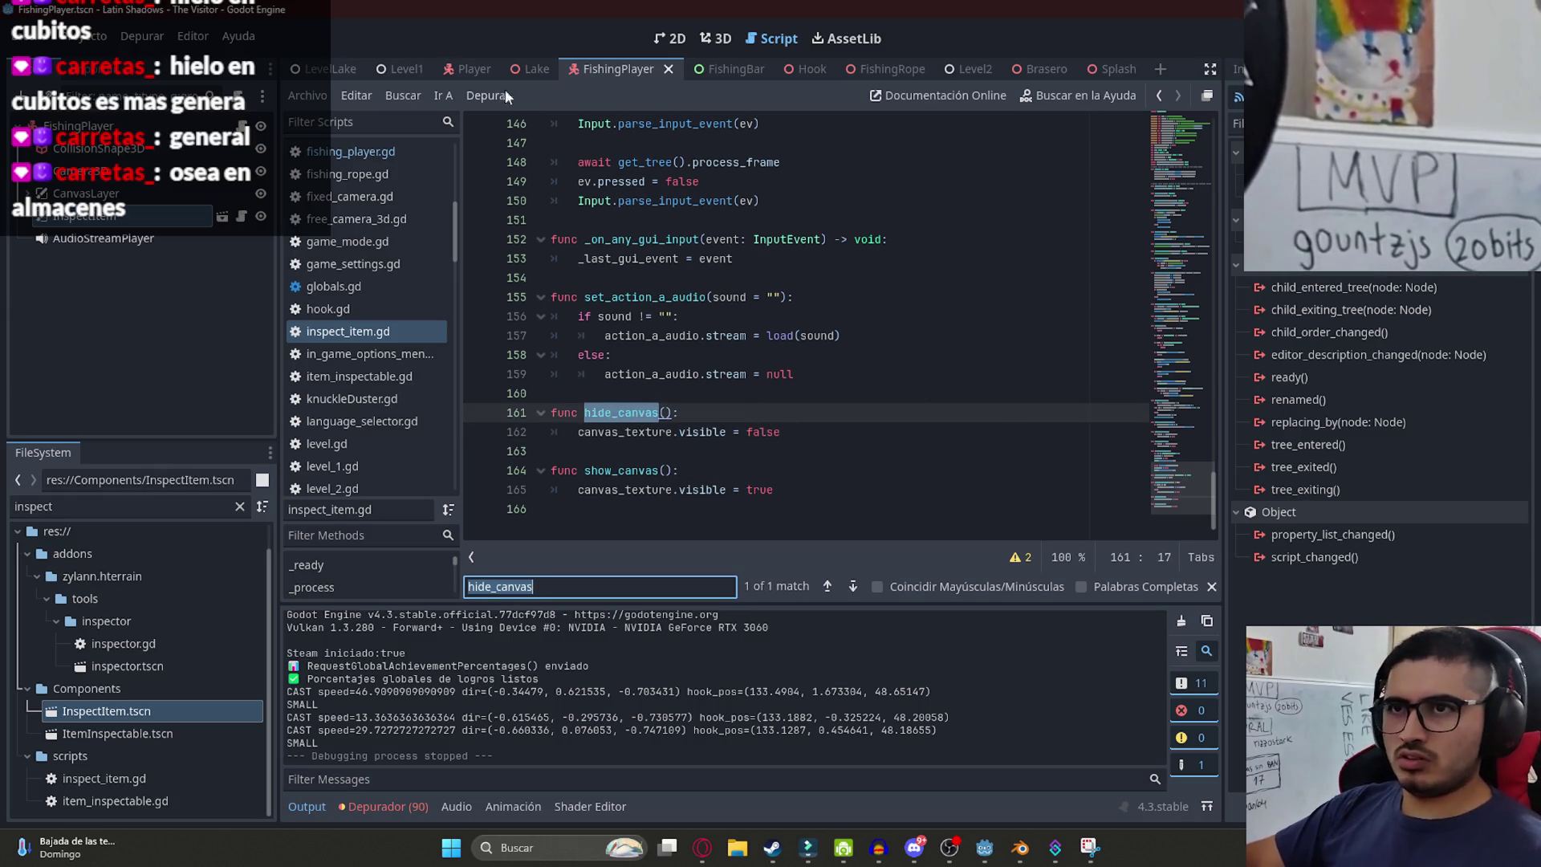
{"action": "left_click", "coordinate": [477, 69]}
- Find the hide_canvas and show_canvas calls in player.gd around lines 510 and 543
{"action": "key", "text": "ctrl+f"}
{"action": "key", "text": "Return"}
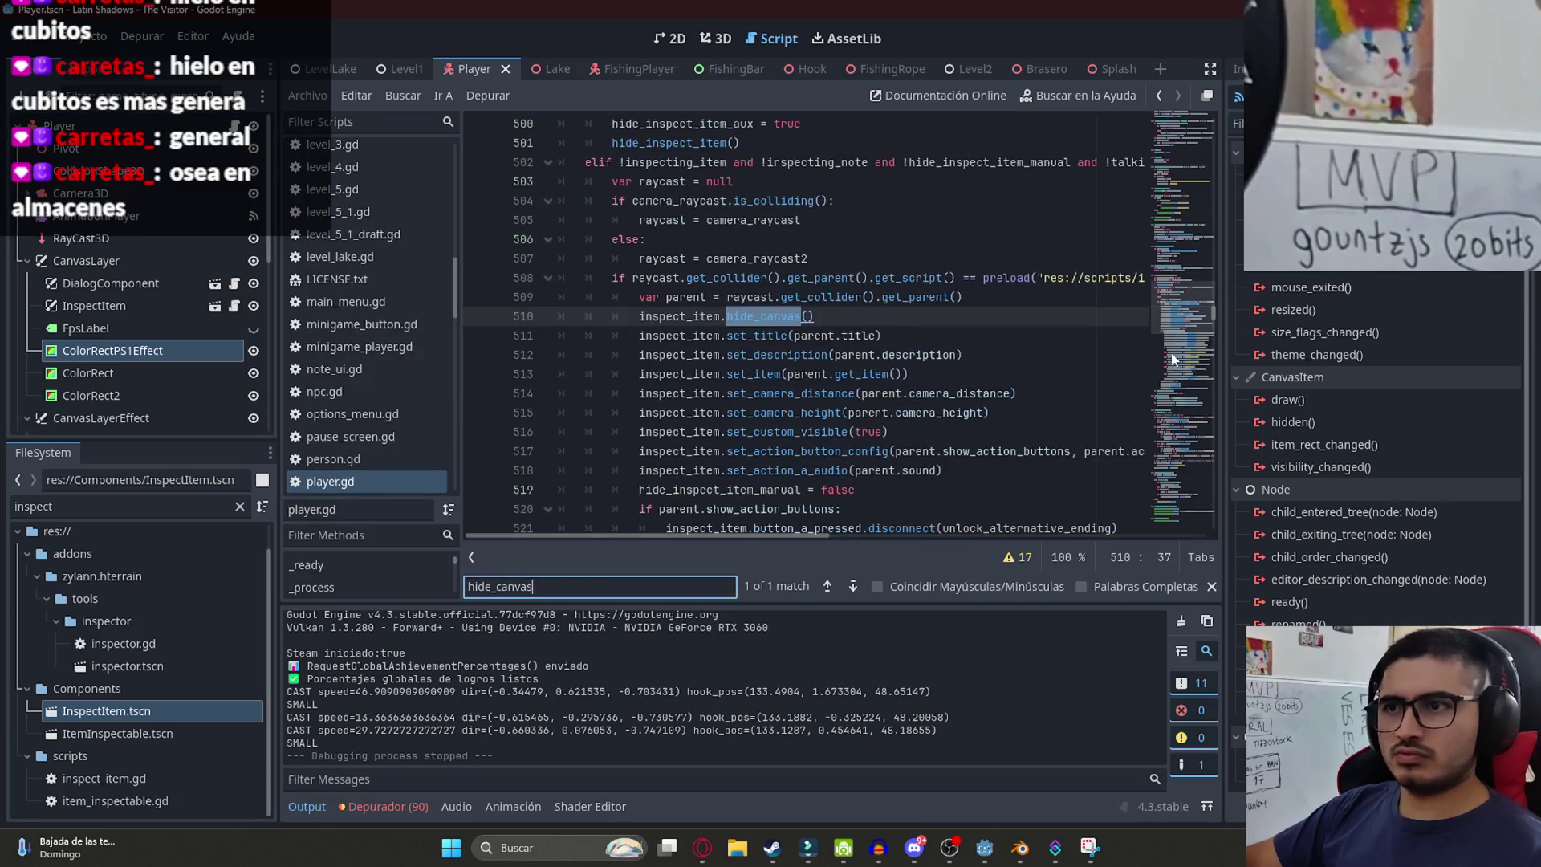
{"action": "left_click", "coordinate": [835, 317]}
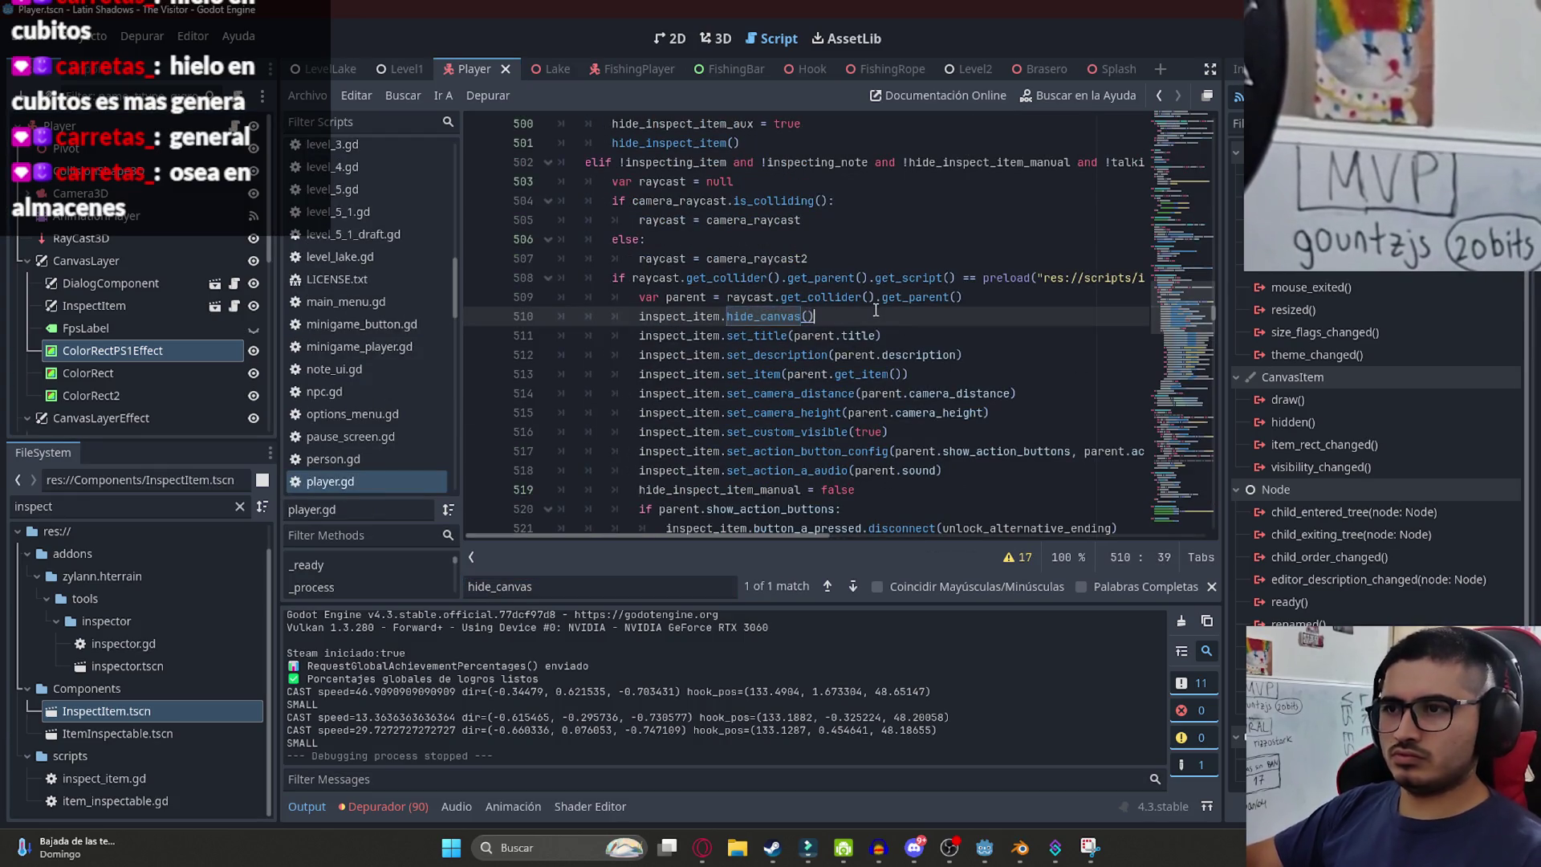
{"action": "scroll", "coordinate": [803, 281], "scroll_direction": "up", "scroll_amount": 2}
{"action": "scroll", "coordinate": [864, 280], "scroll_direction": "down", "scroll_amount": 2}
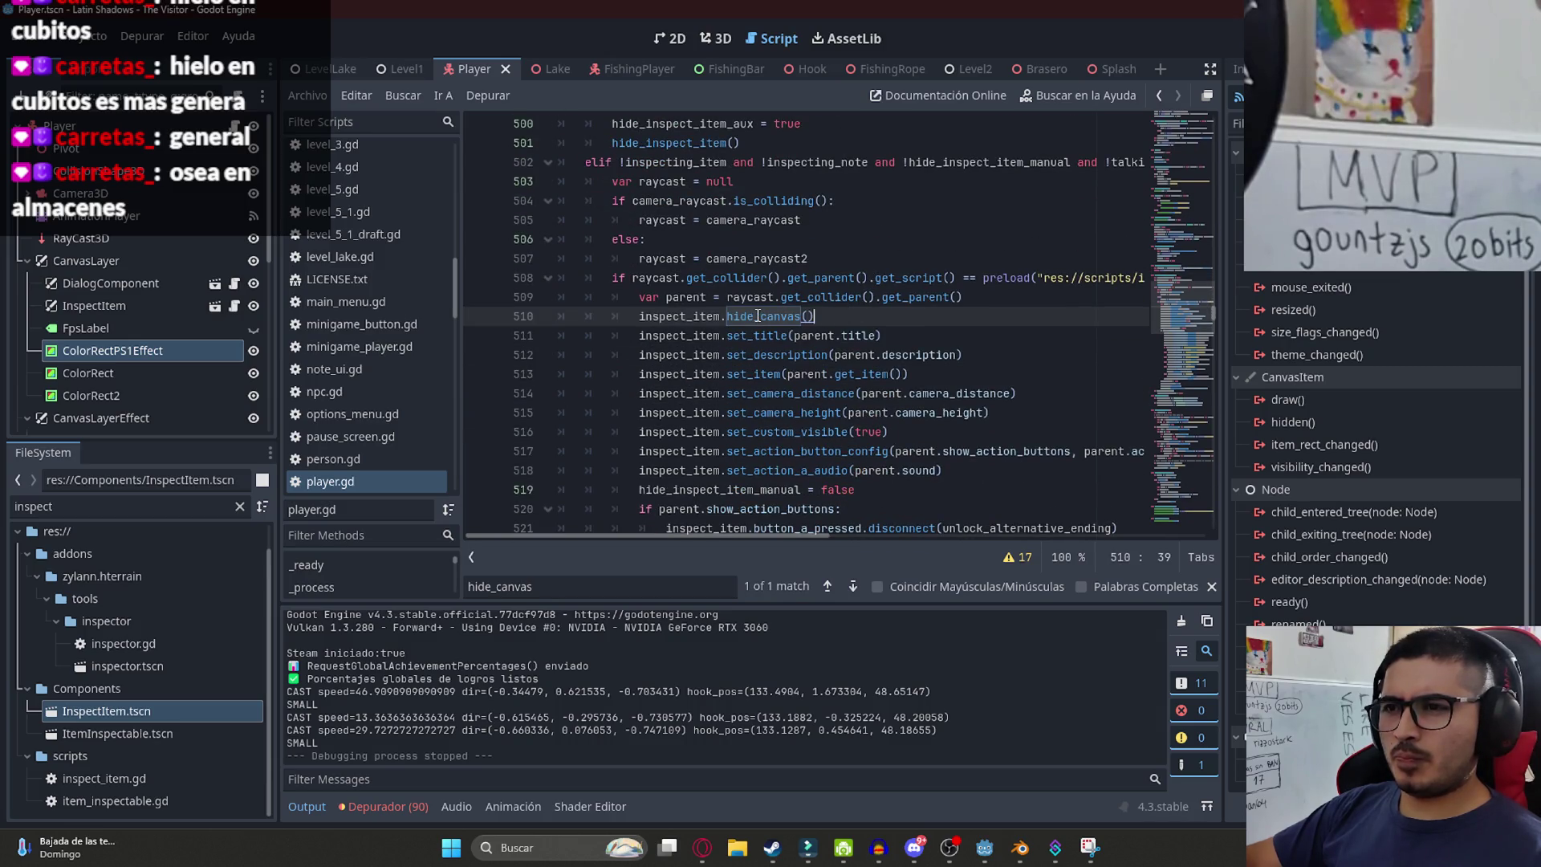
{"action": "scroll", "coordinate": [771, 316], "scroll_direction": "down", "scroll_amount": 10}
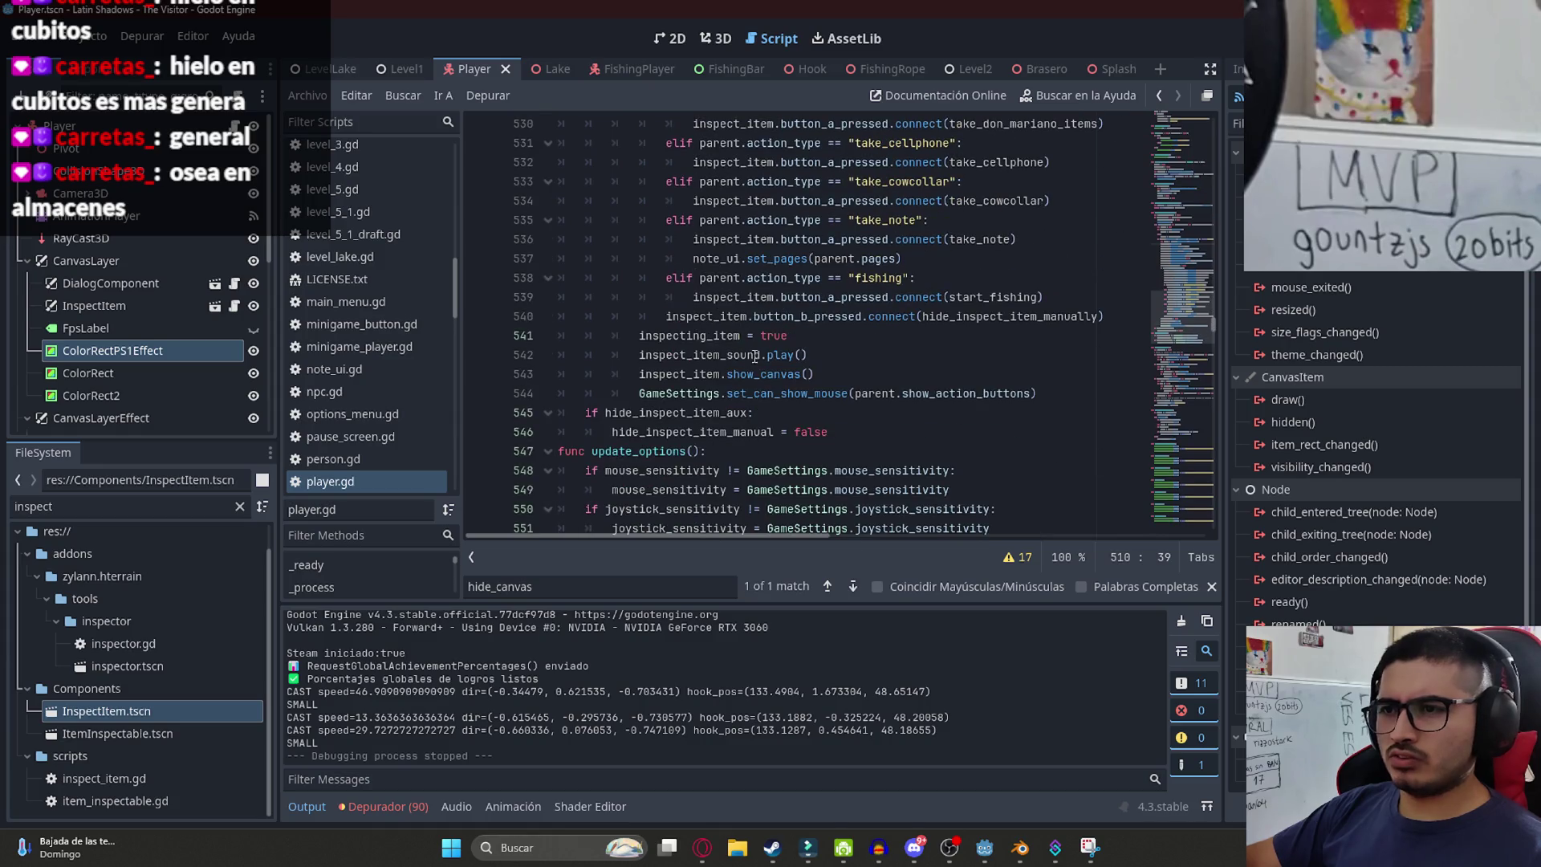
{"action": "double_click", "coordinate": [755, 369]}
{"action": "scroll", "coordinate": [835, 353], "scroll_direction": "up", "scroll_amount": 2}
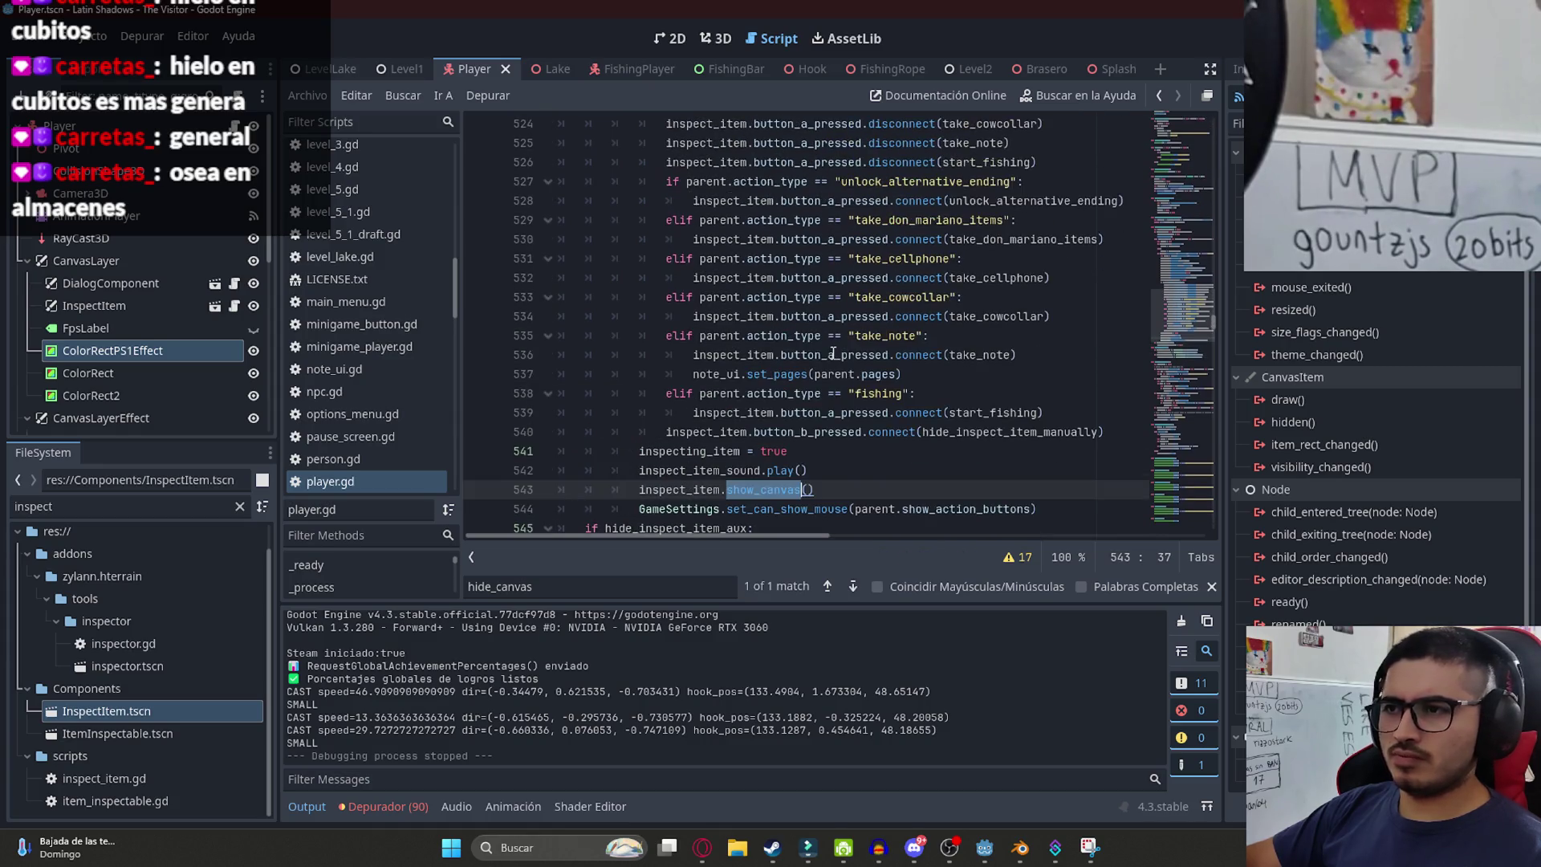
{"action": "scroll", "coordinate": [816, 353], "scroll_direction": "up", "scroll_amount": 3}
{"action": "scroll", "coordinate": [801, 273], "scroll_direction": "up", "scroll_amount": 3}
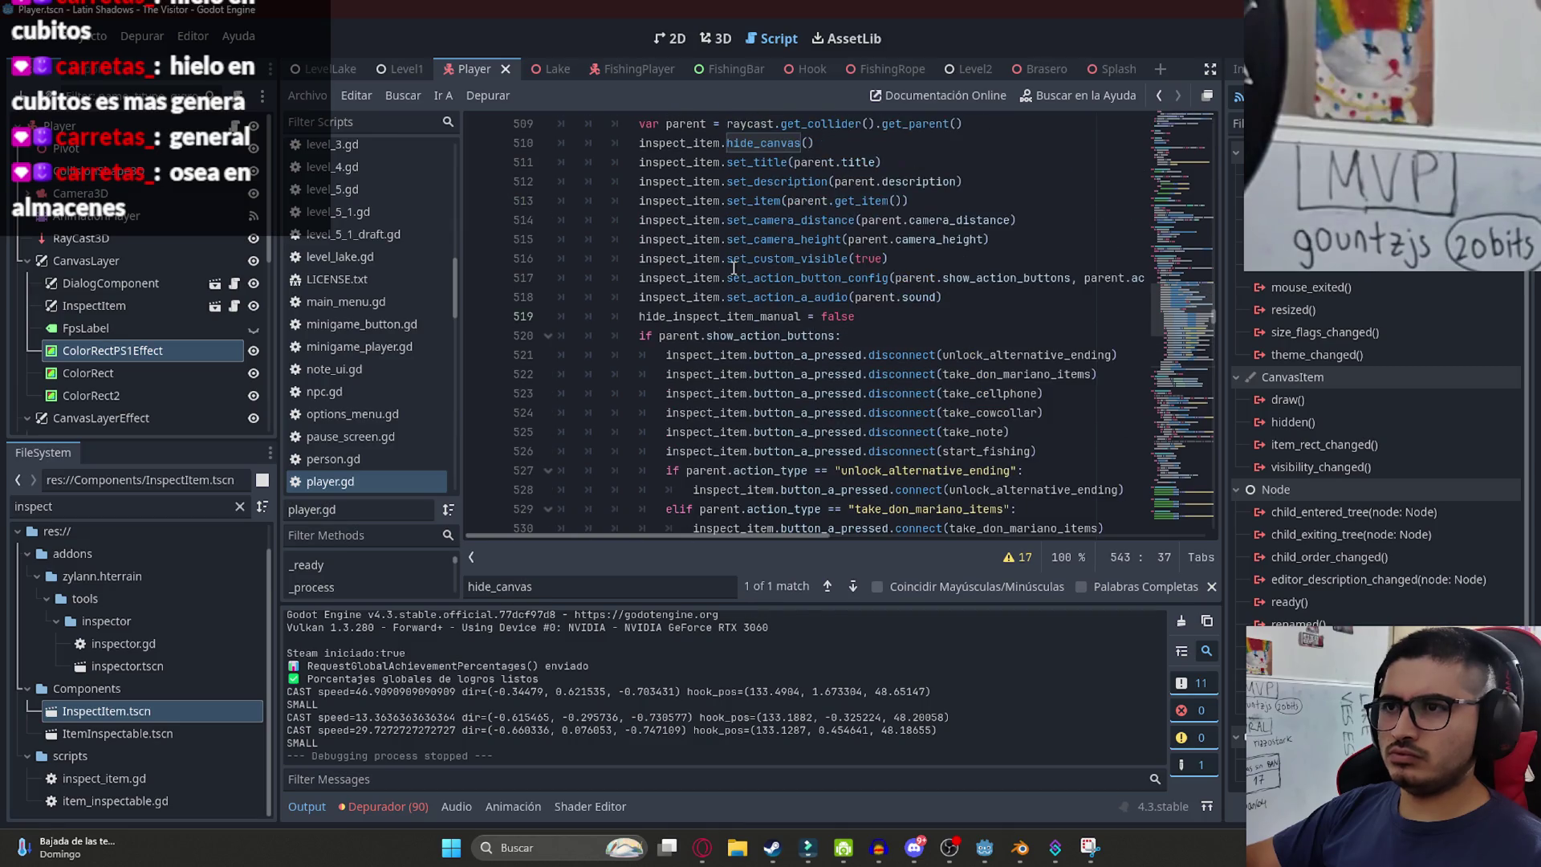
- Select player.gd lines 511–516, from set_title through set_custom_visible, for copying
{"action": "left_click", "coordinate": [705, 221]}
{"action": "mouse_move", "coordinate": [641, 221]}
{"action": "left_mouse_down"}
{"action": "mouse_move", "coordinate": [883, 229]}
{"action": "mouse_move", "coordinate": [986, 255]}
{"action": "left_mouse_up"}
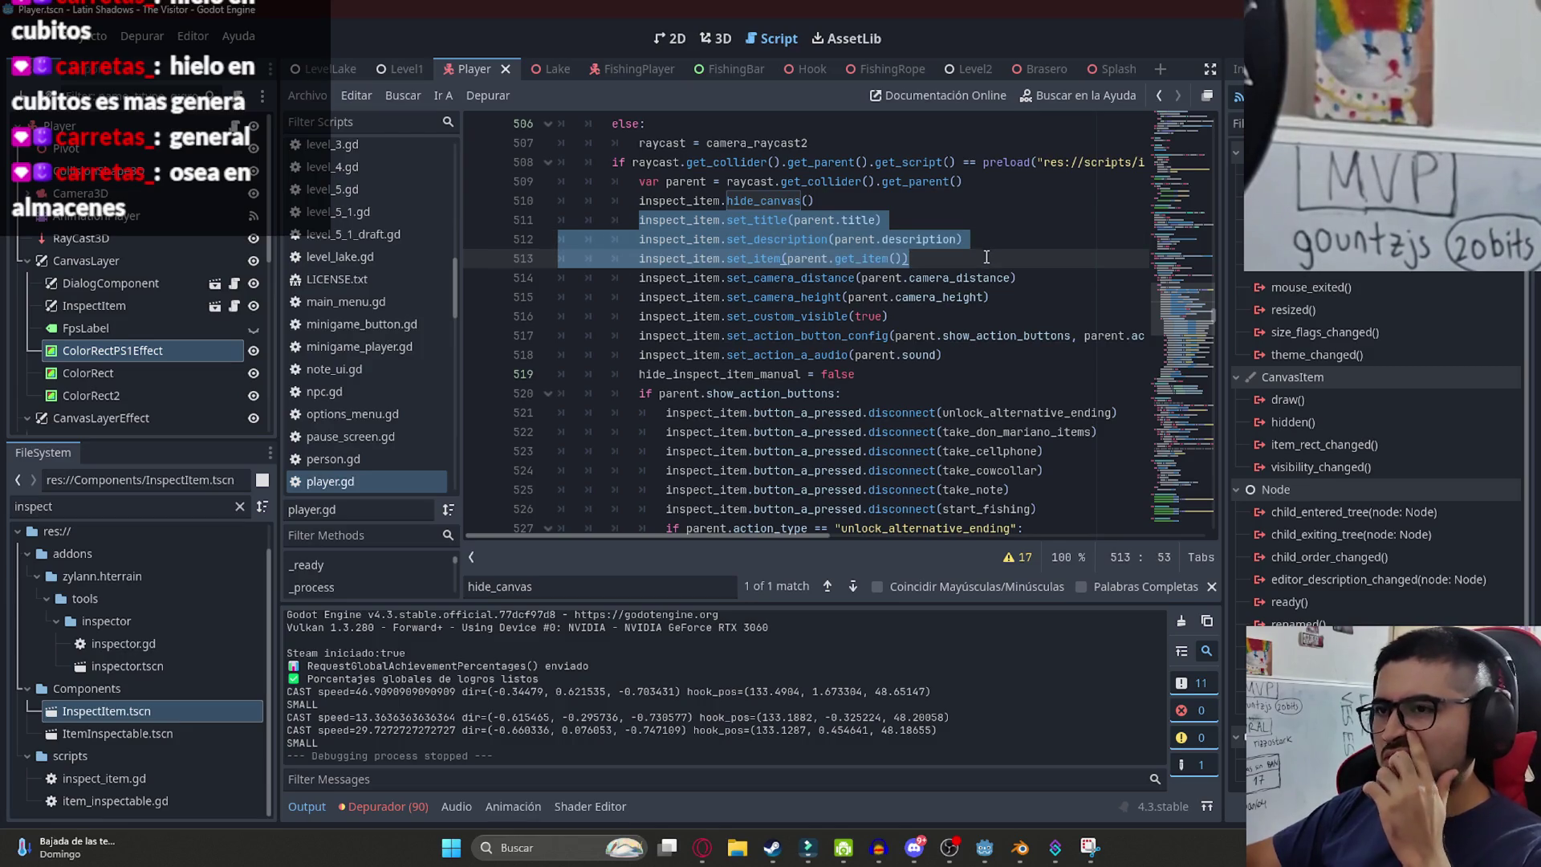
{"action": "left_click", "coordinate": [998, 241], "text": "shift"}
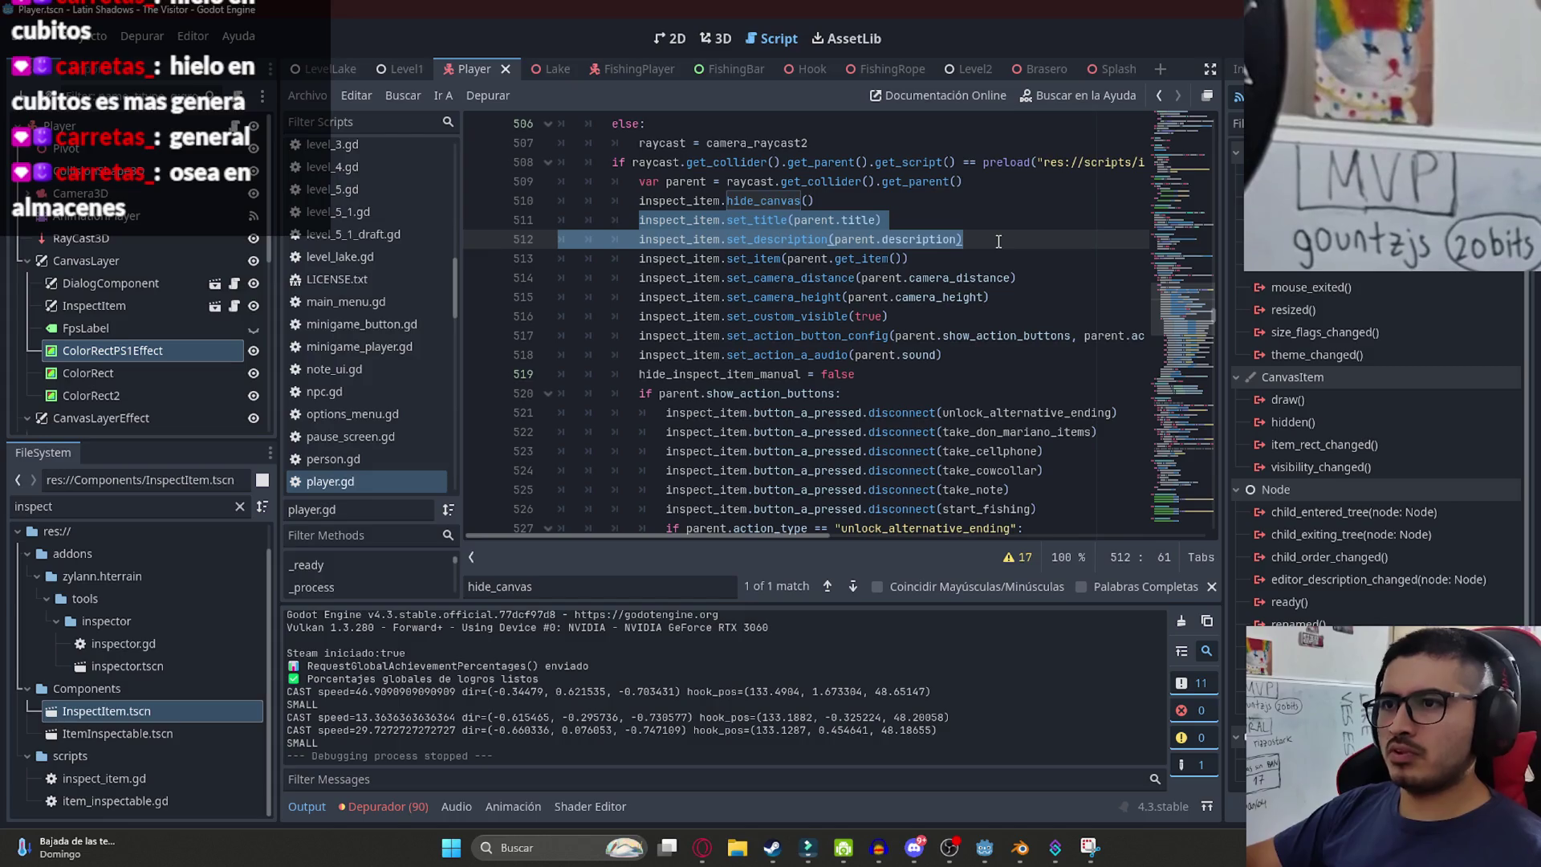
{"action": "left_click", "coordinate": [1001, 249], "text": "shift"}
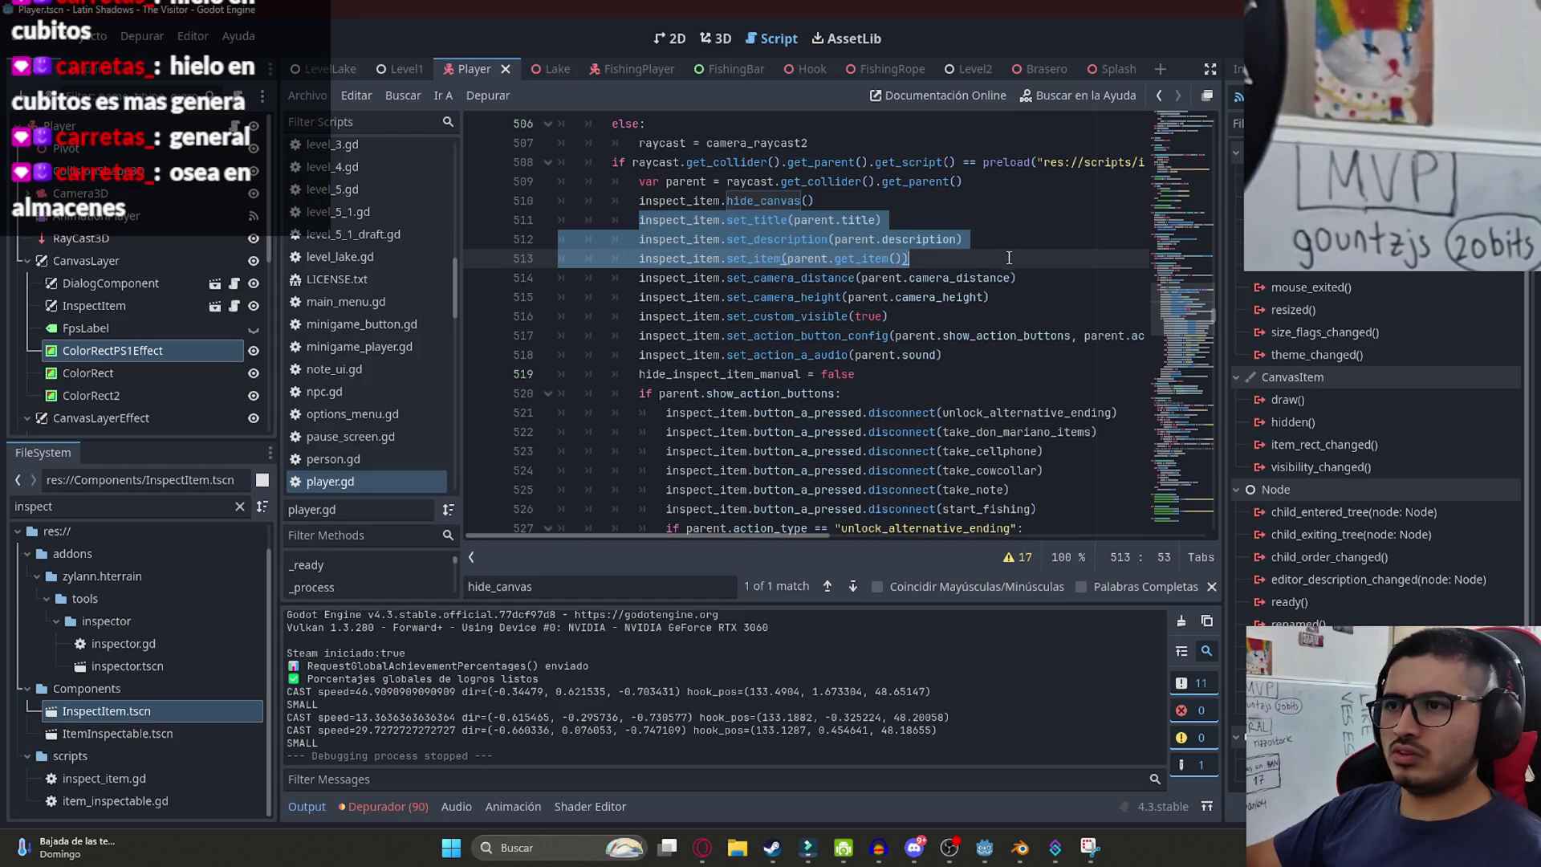
{"action": "left_click", "coordinate": [1016, 277], "text": "shift"}
{"action": "left_click", "coordinate": [1025, 296], "text": "shift"}
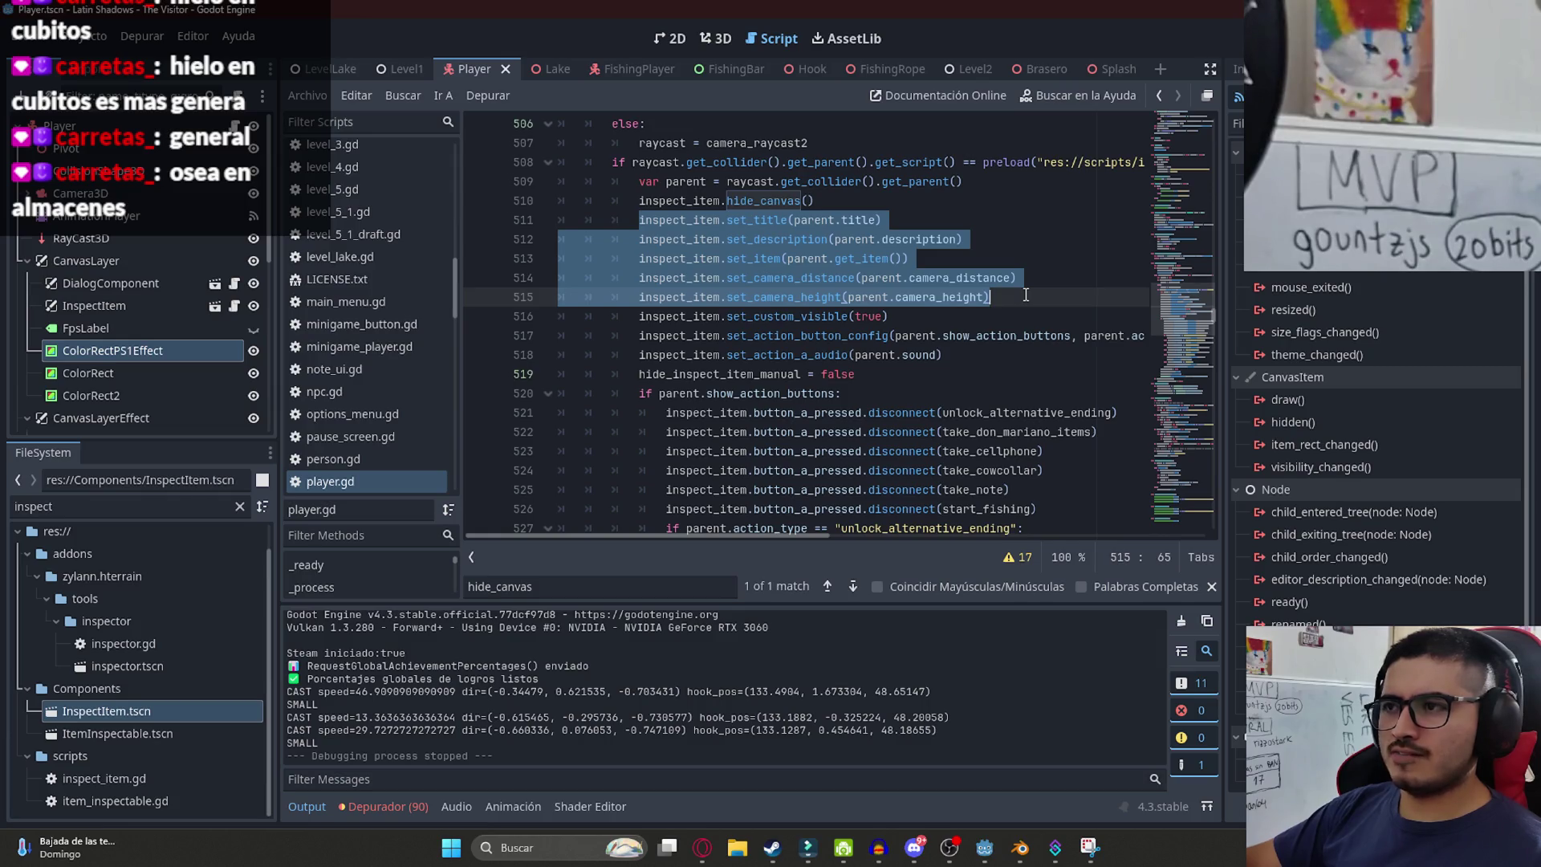
{"action": "left_click", "coordinate": [1030, 318], "text": "shift"}
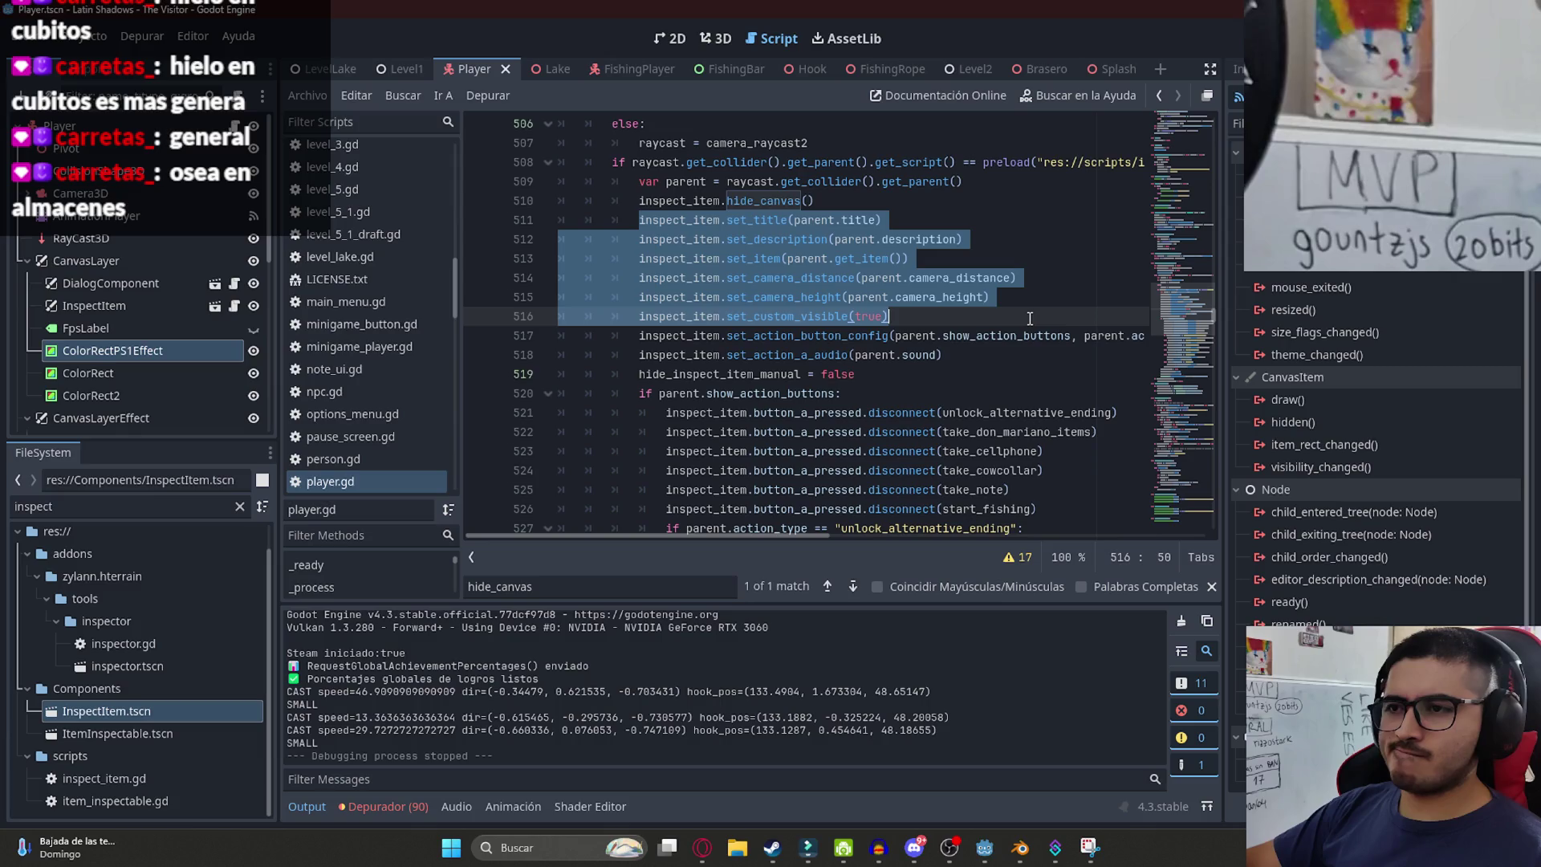
{"action": "scroll", "coordinate": [959, 436], "scroll_direction": "down", "scroll_amount": 4}
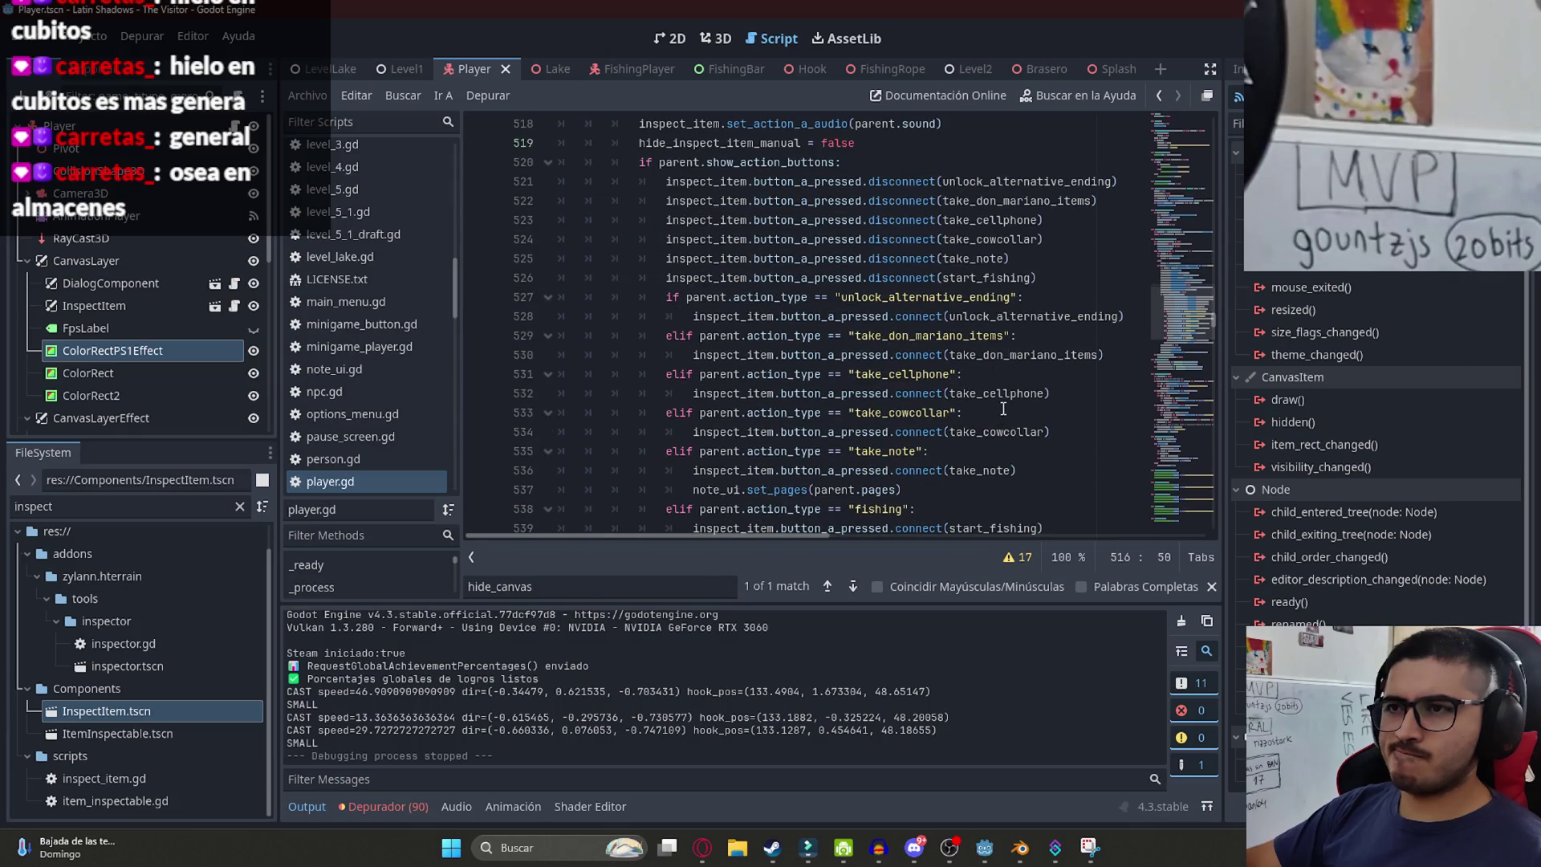
{"action": "scroll", "coordinate": [897, 245], "scroll_direction": "up", "scroll_amount": 3}
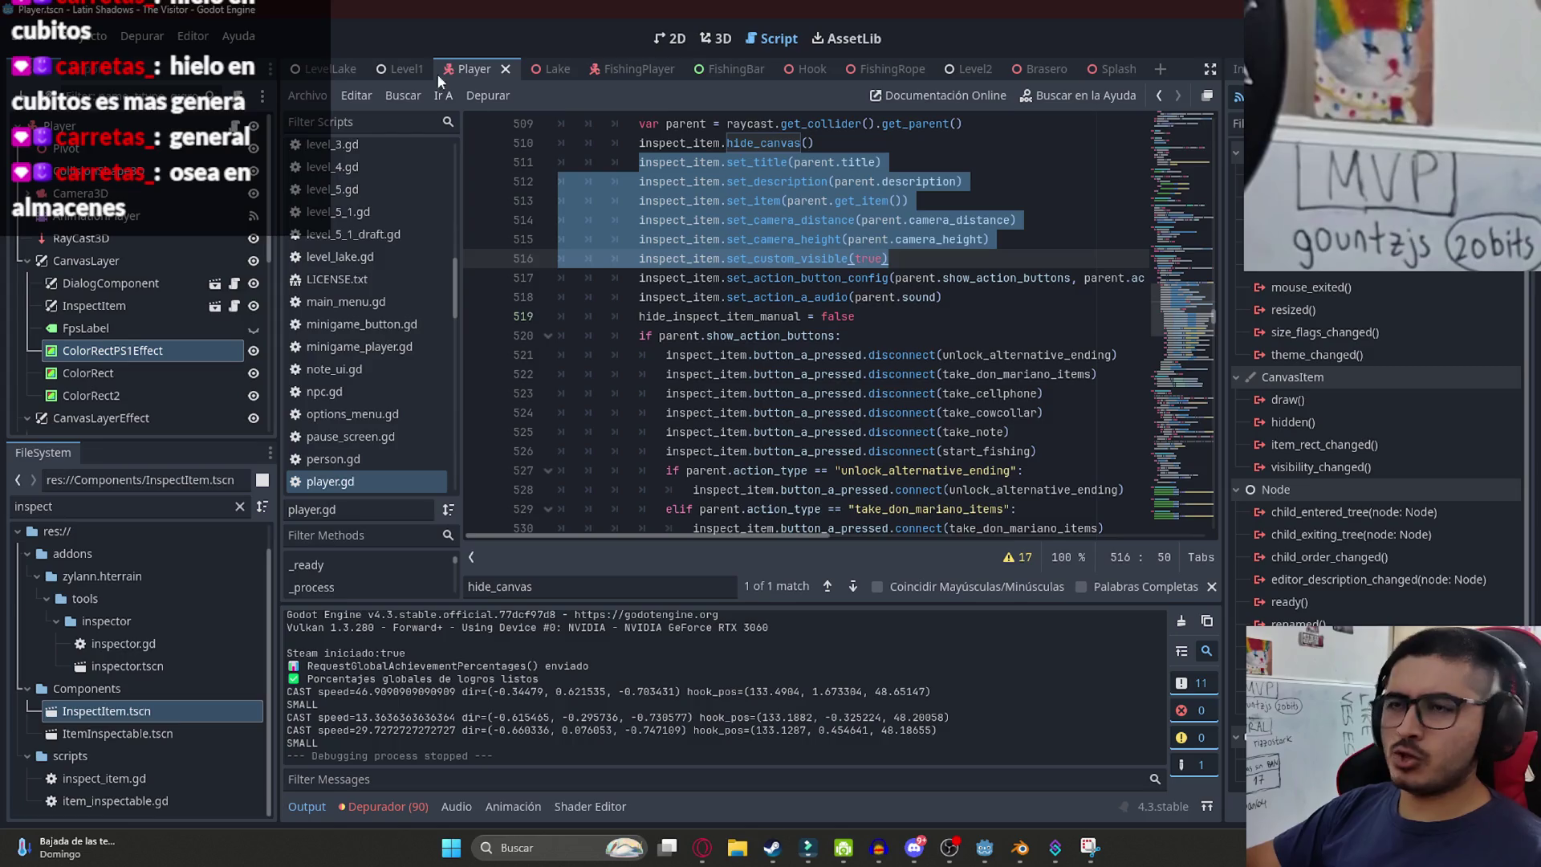
{"action": "left_click", "coordinate": [632, 69]}
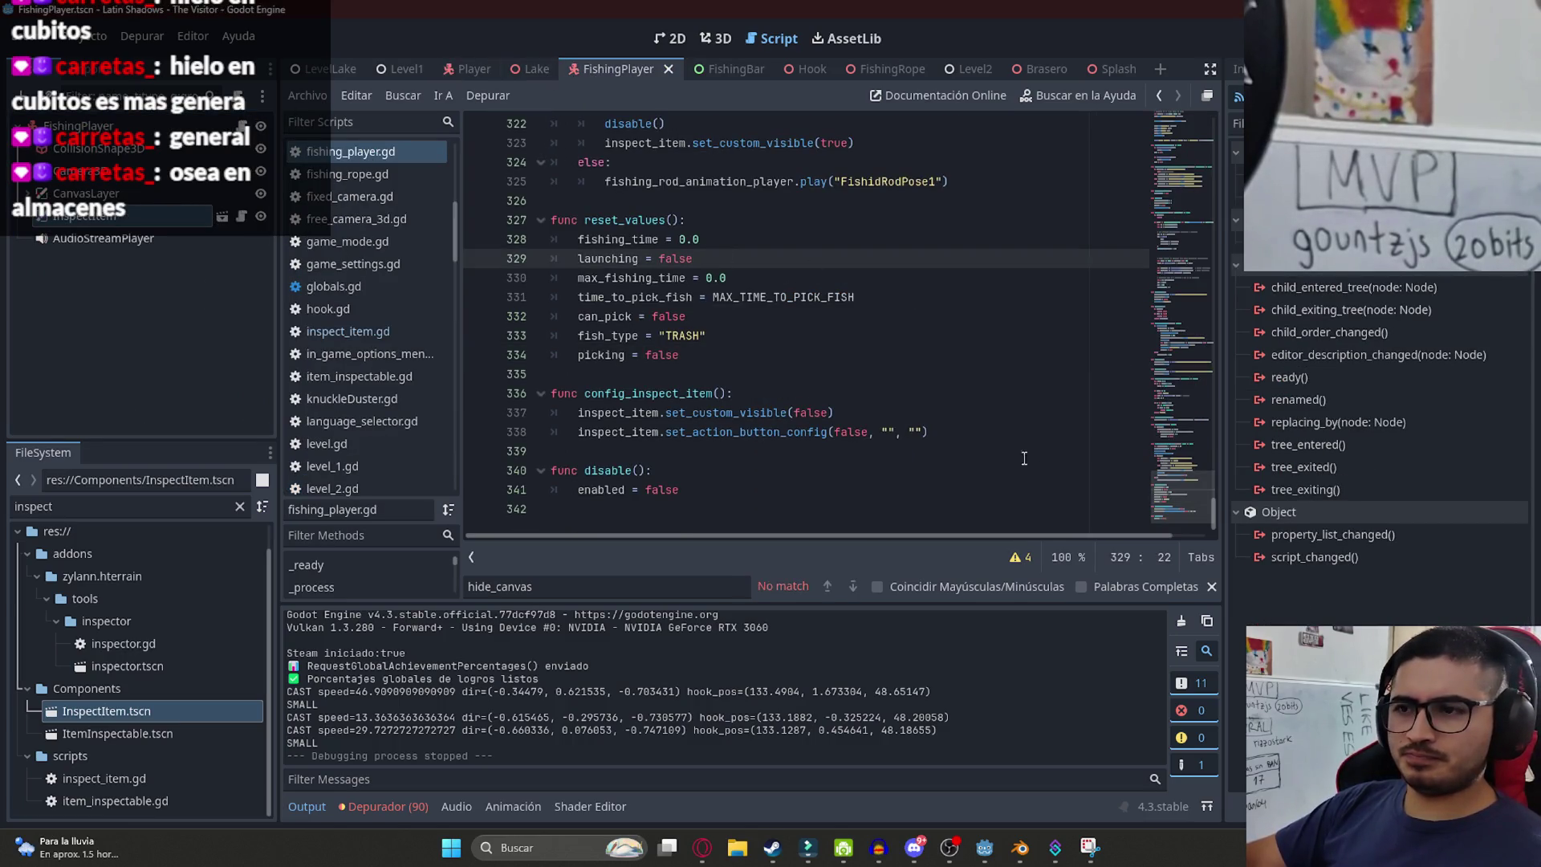
- Search fishing_player.gd for 'visible(true' to locate the success branch near line 323
{"action": "left_click", "coordinate": [975, 488]}
{"action": "key", "text": "ctrl+f"}
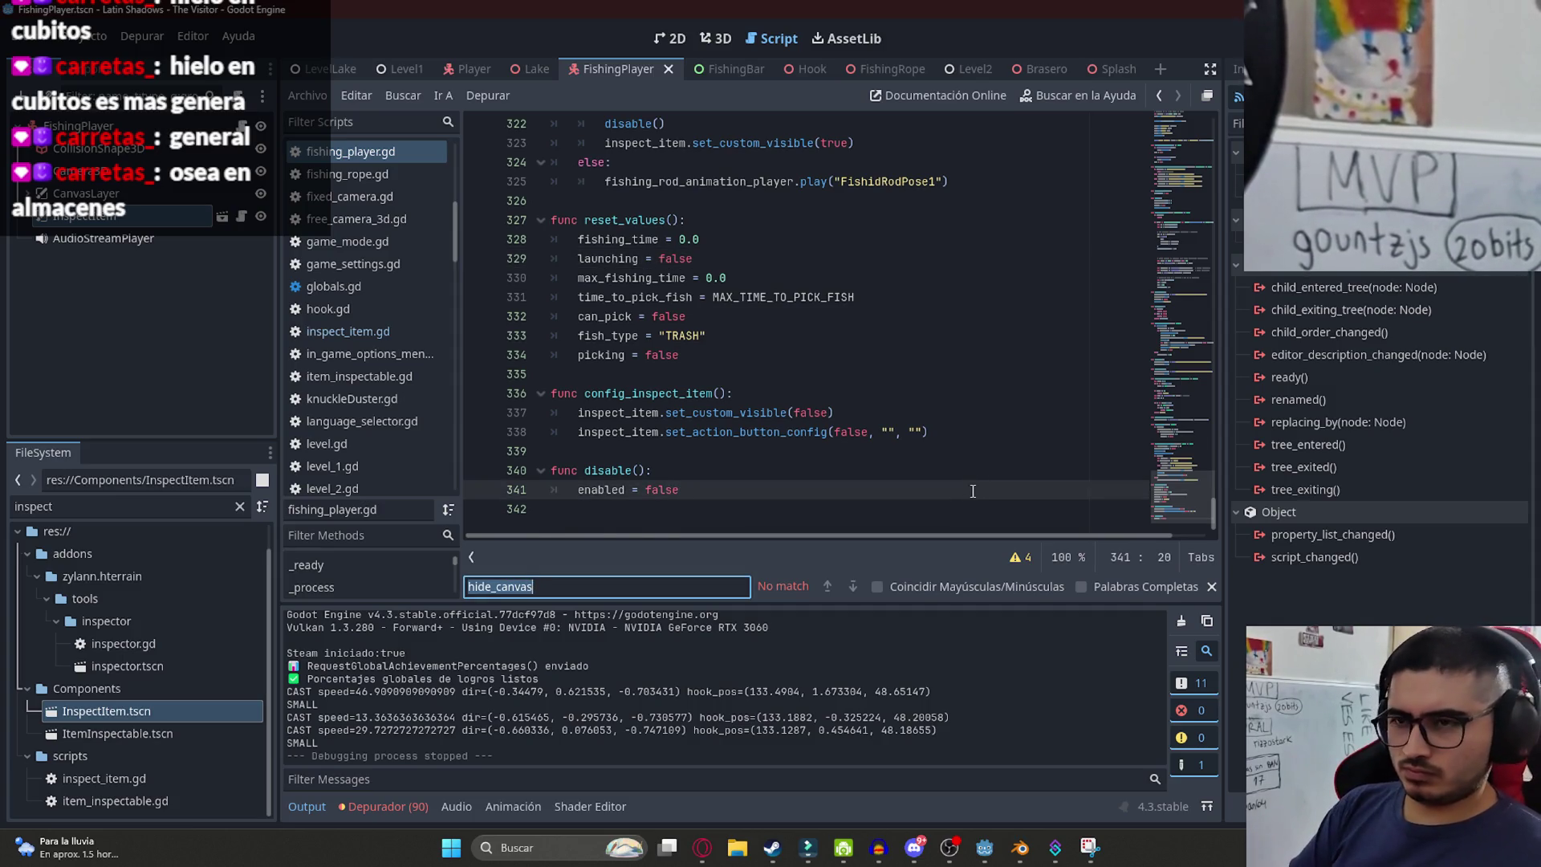
{"action": "type", "text": "visible"}
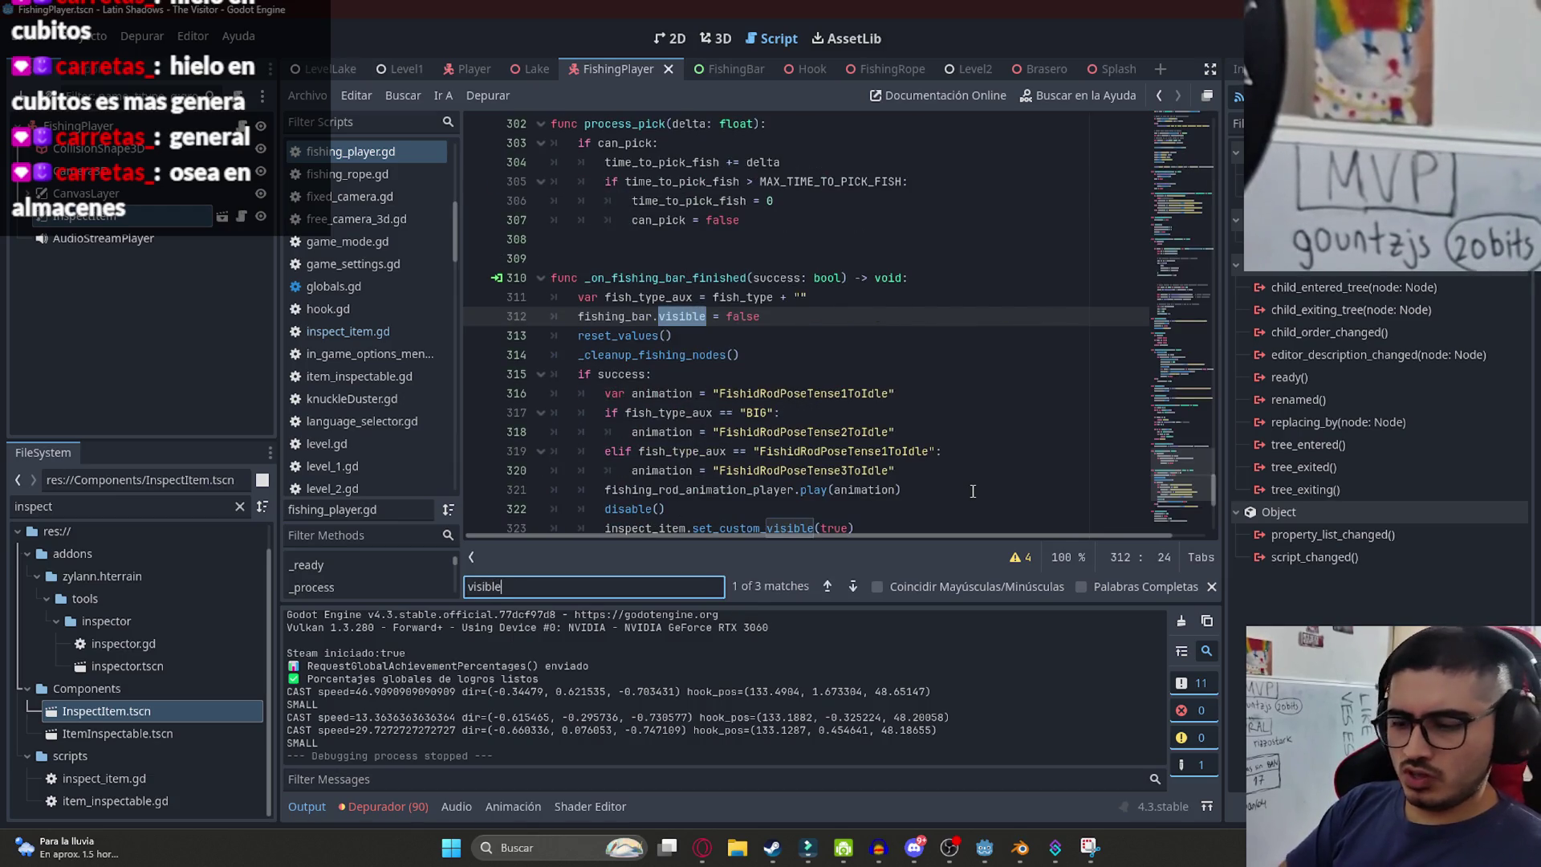
{"action": "type", "text": "(true"}
{"action": "left_click", "coordinate": [851, 316]}
- Paste the inspect-item setup lines above line 323, unindent them, and remove the duplicate set_custom_visible line
{"action": "key", "text": "Home"}
{"action": "key", "text": "Return"}
{"action": "key", "text": "Up"}
{"action": "type", "text": "inspect_item.set_title(parent.title) \t\t\tinspect_item.set_description(parent.description) \t\t\tinspect_item.set_item(parent.get_item()) \t\t\tinspect_item.set_camera_distance(parent.camera_distance) \t\t\tinspect_item.set_camera_height(parent.camera_height) \t\t\tinspect_item.set_custom_visible(true)"}
{"action": "mouse_move", "coordinate": [891, 419]}
{"action": "left_mouse_down"}
{"action": "mouse_move", "coordinate": [610, 374]}
{"action": "mouse_move", "coordinate": [554, 336]}
{"action": "left_mouse_up"}
{"action": "key", "text": "shift+Tab"}
{"action": "left_click", "coordinate": [807, 355]}
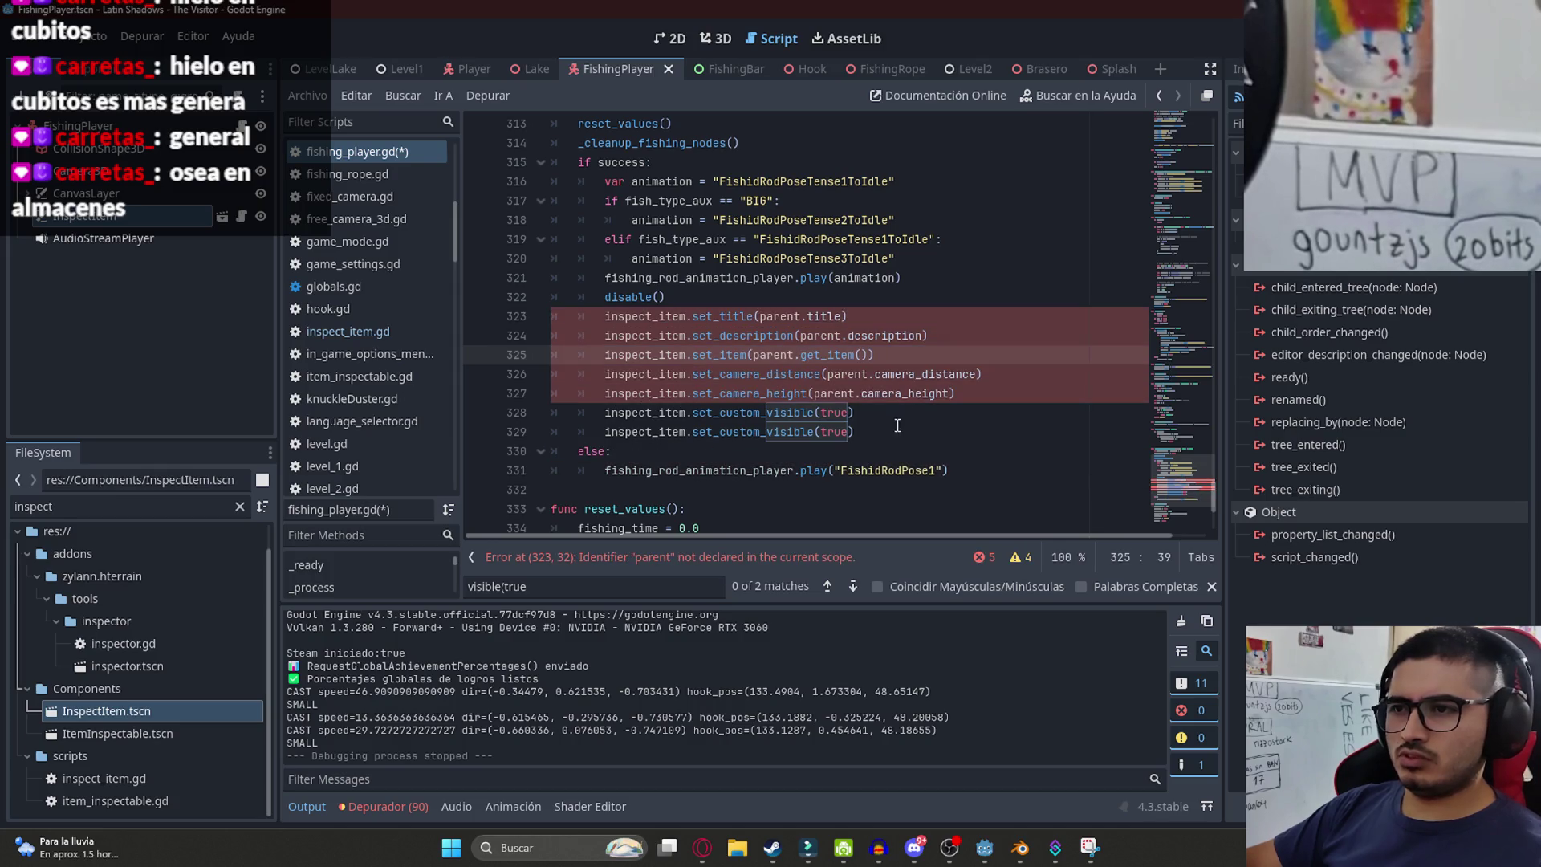
{"action": "left_click", "coordinate": [527, 432]}
{"action": "key", "text": "BackSpace"}
{"action": "left_click", "coordinate": [688, 374]}
{"action": "type", "text": "\"Pez Surubi\""}
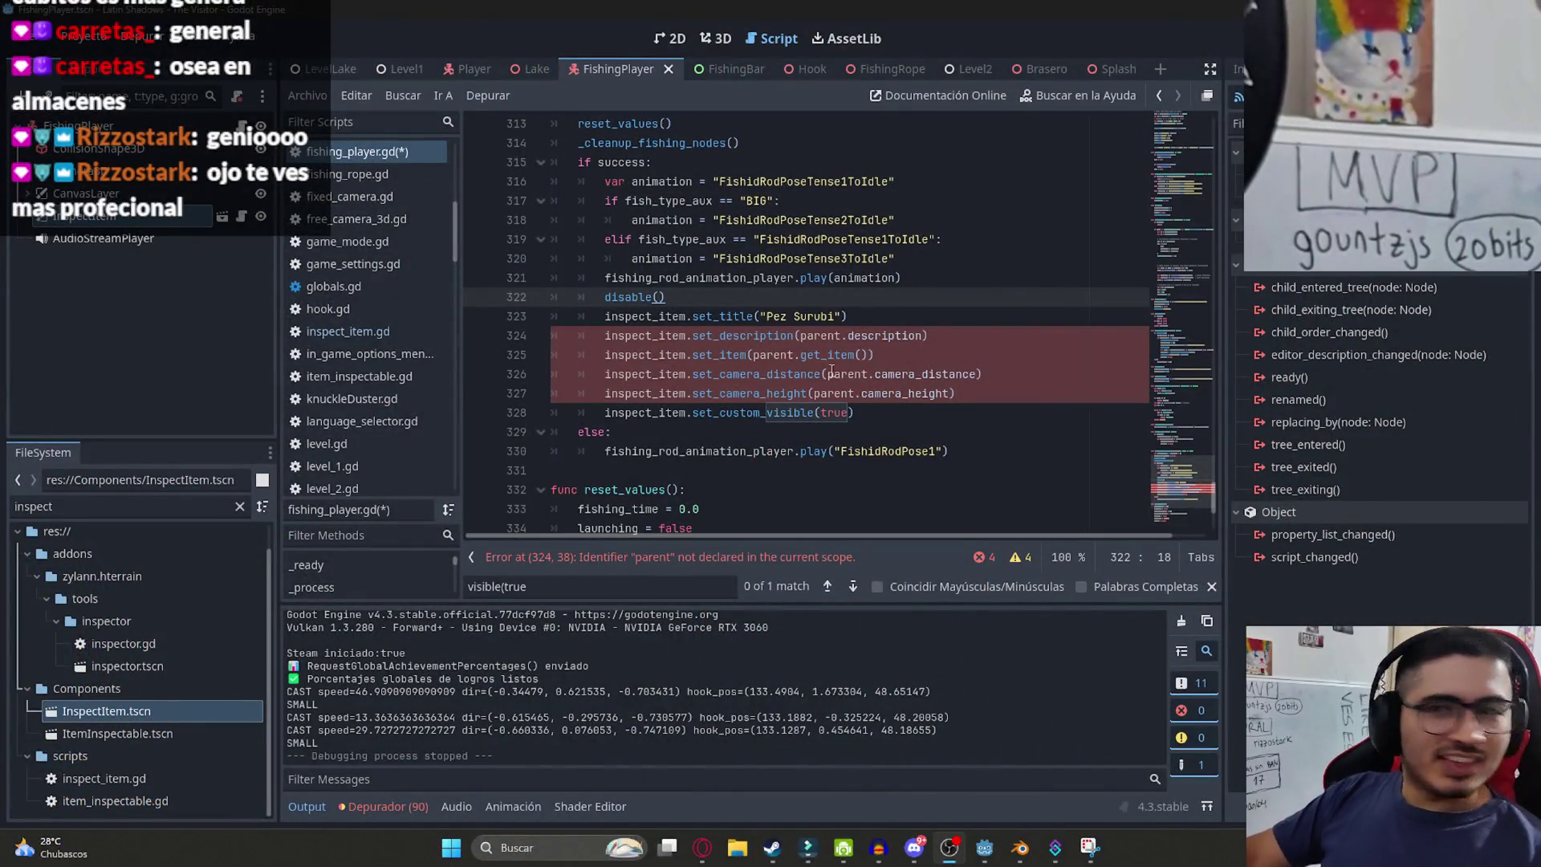
- Replace parent.description with the description 'Que rico este a la parrilla'
{"action": "left_click", "coordinate": [803, 411]}
{"action": "left_click", "coordinate": [808, 317]}
{"action": "left_click_drag", "start_coordinate": [923, 331], "coordinate": [800, 330]}
{"action": "key", "text": "BackSpace"}
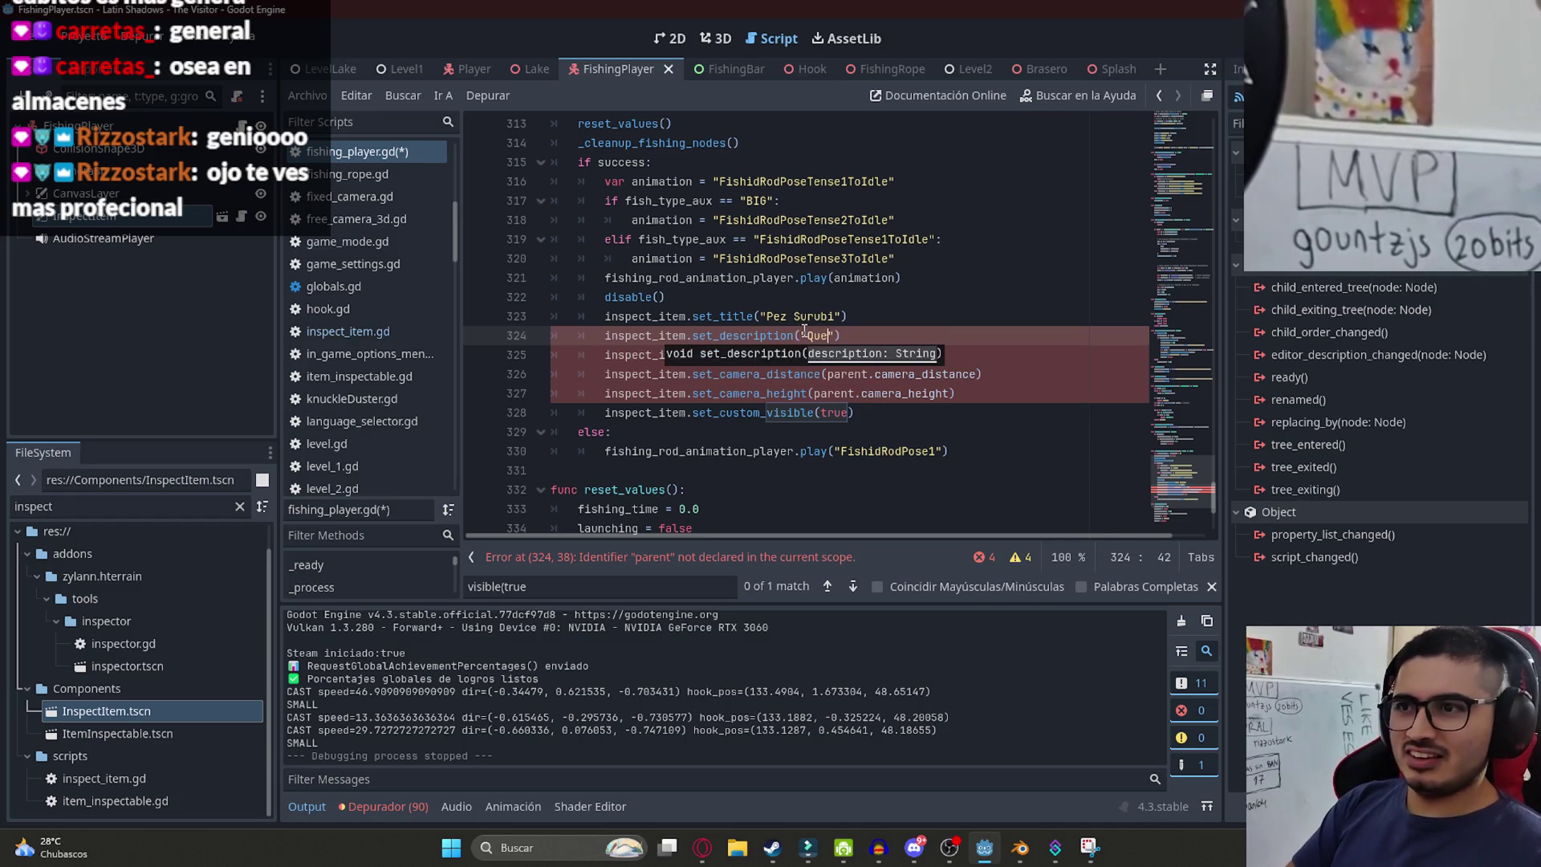
{"action": "type", "text": "co este a la p"}
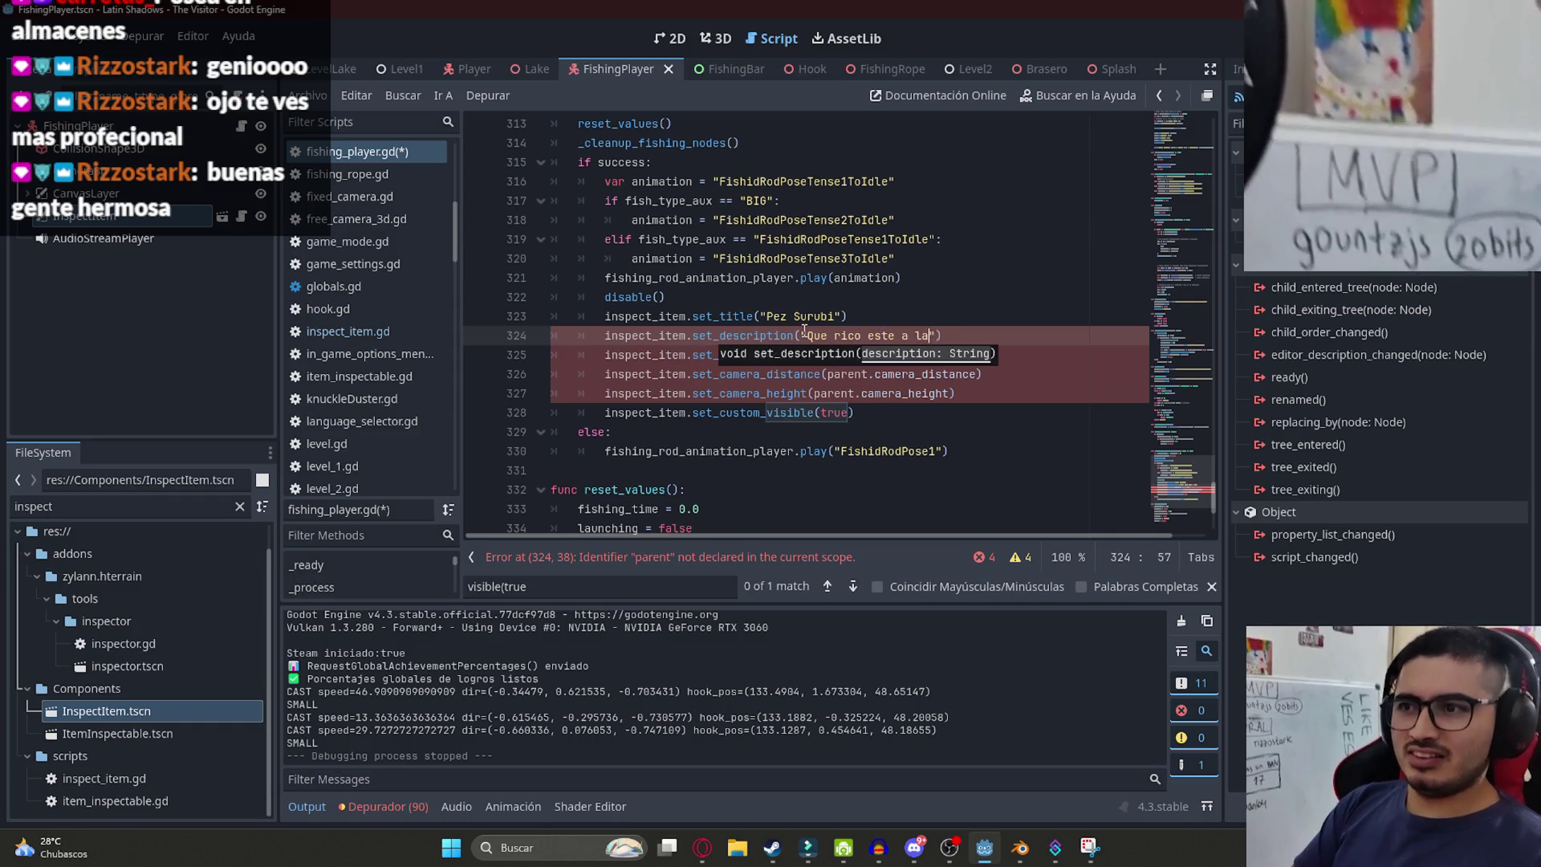
{"action": "type", "text": "arrilla"}
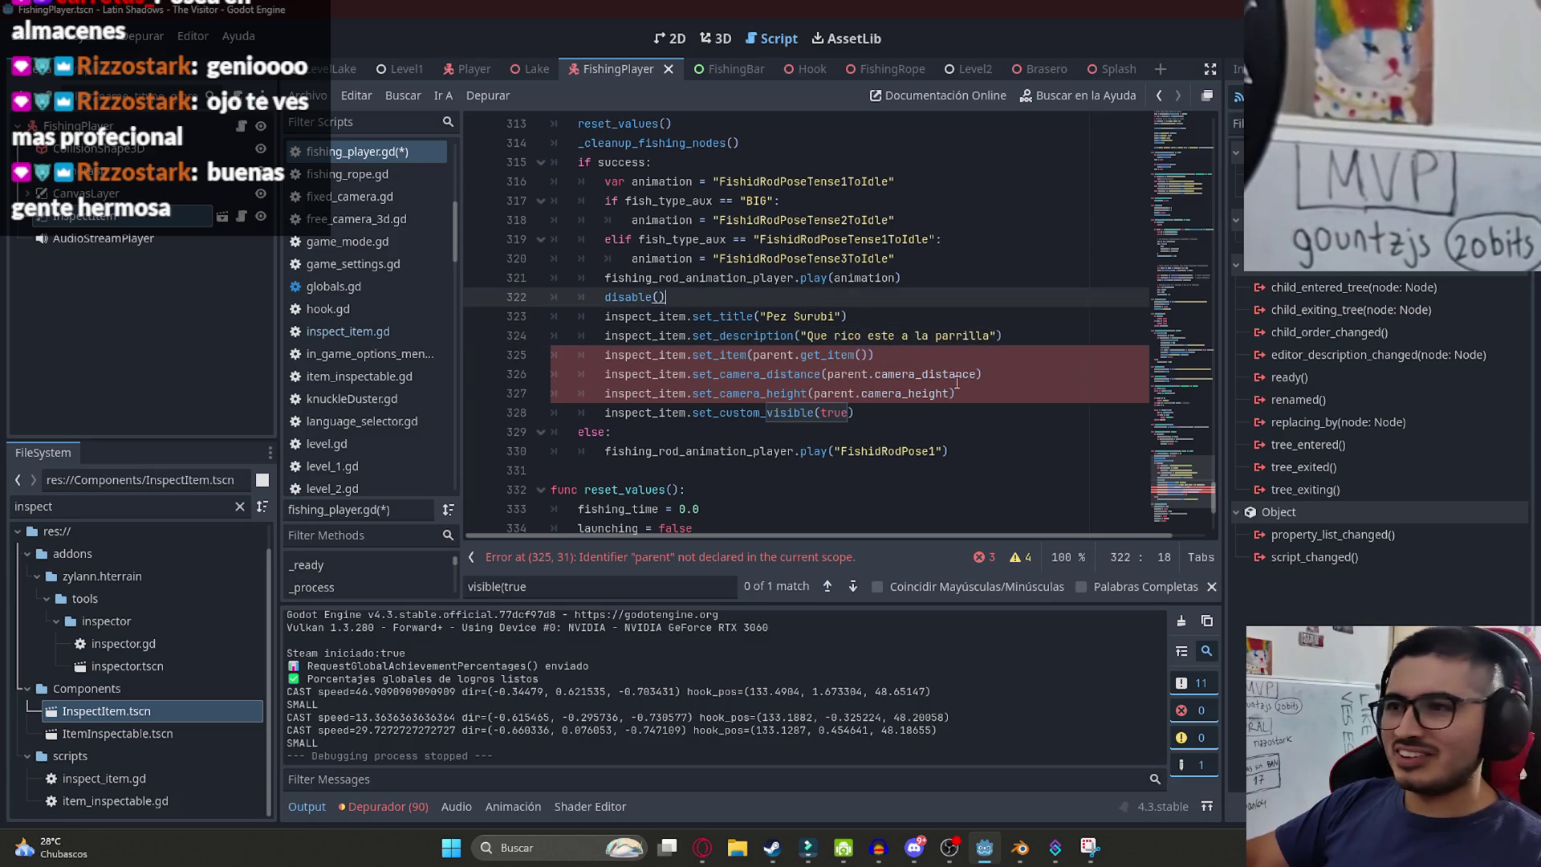
- Comment out the set_item, camera distance and camera height lines, then save the script
{"action": "left_click_drag", "start_coordinate": [869, 355], "coordinate": [752, 355]}
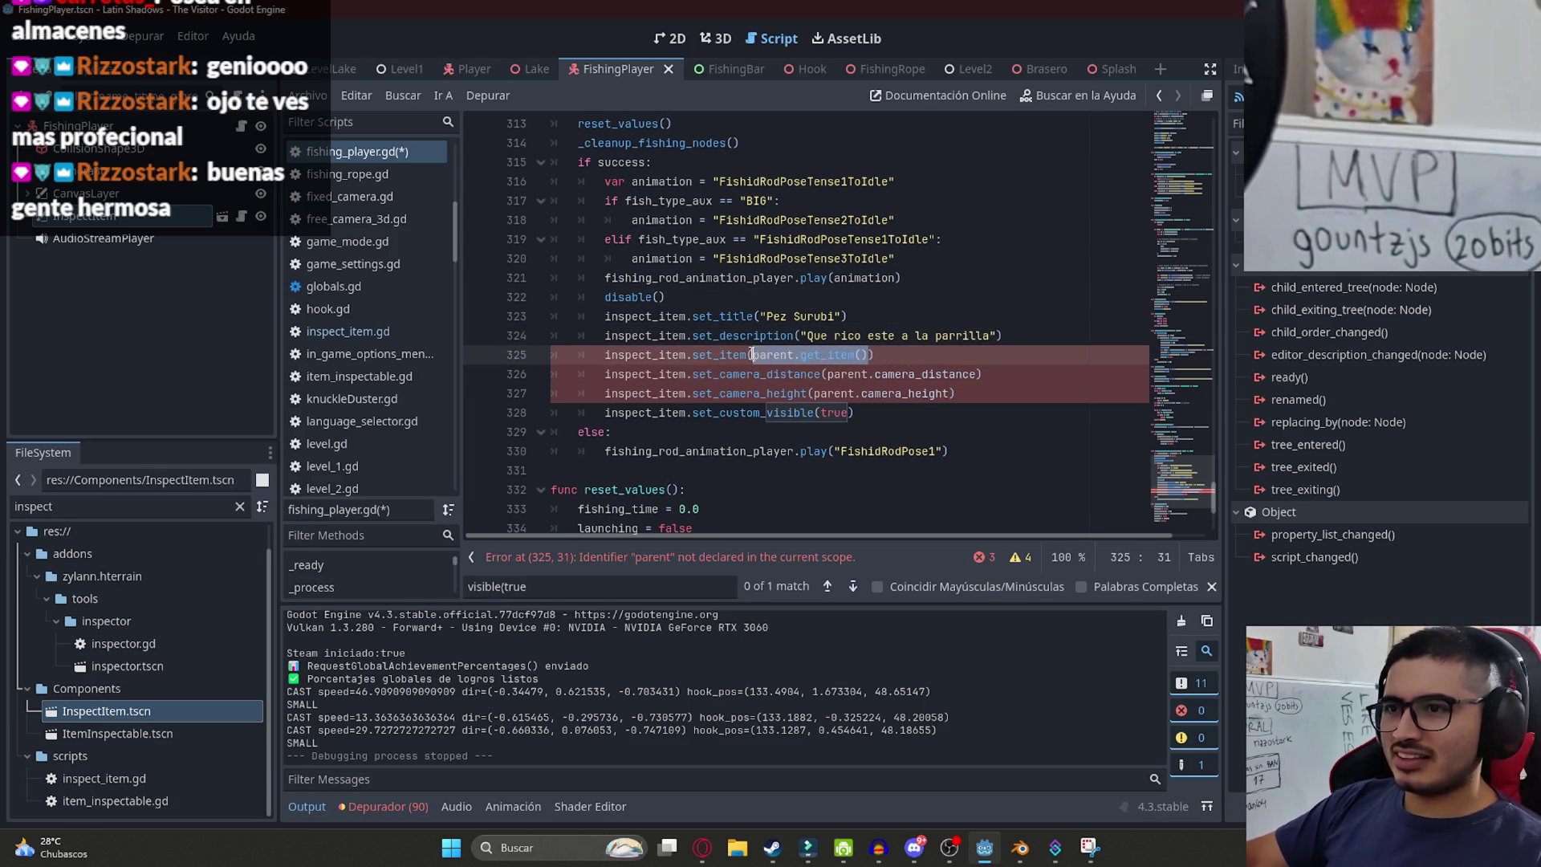
{"action": "key", "text": "Home"}
{"action": "key", "text": "ctrl+k"}
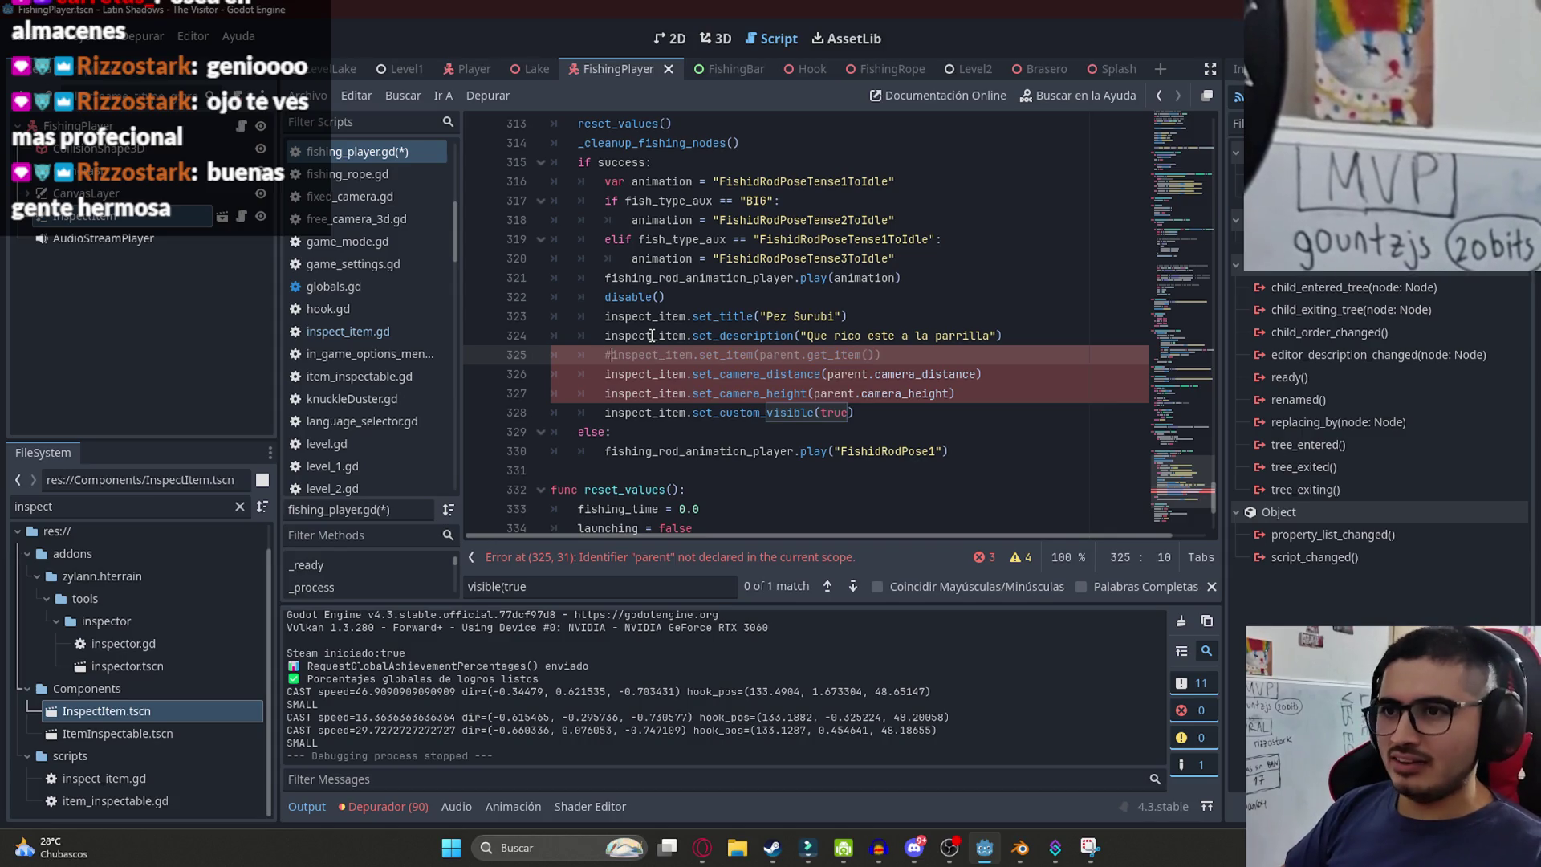
{"action": "key", "text": "Down"}
{"action": "key", "text": "Home"}
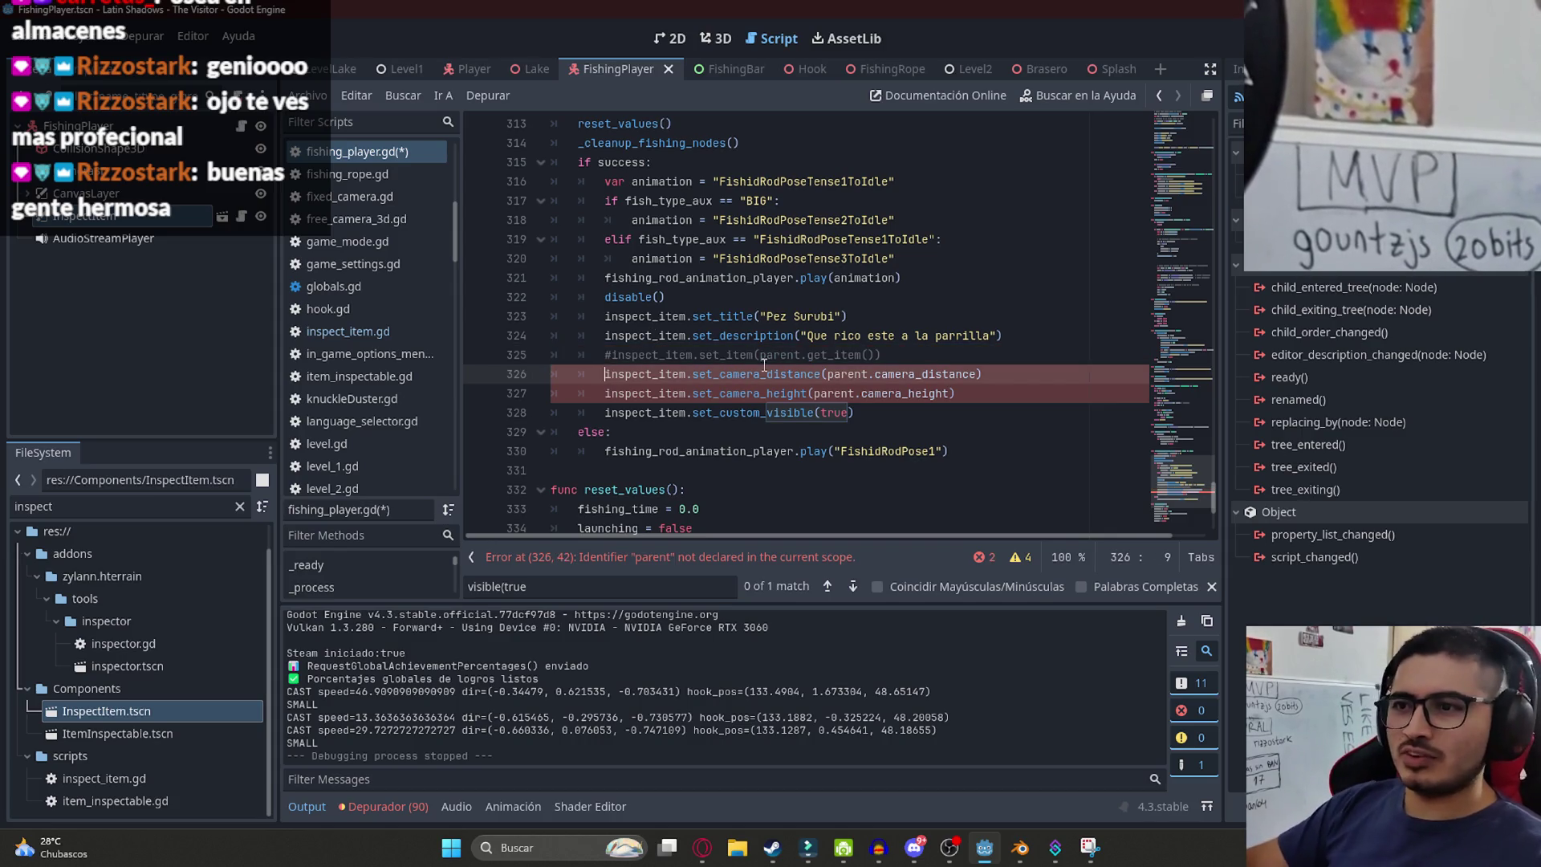
{"action": "key", "text": "ctrl+k"}
{"action": "key", "text": "Down"}
{"action": "key", "text": "Home"}
{"action": "key", "text": "ctrl+k"}
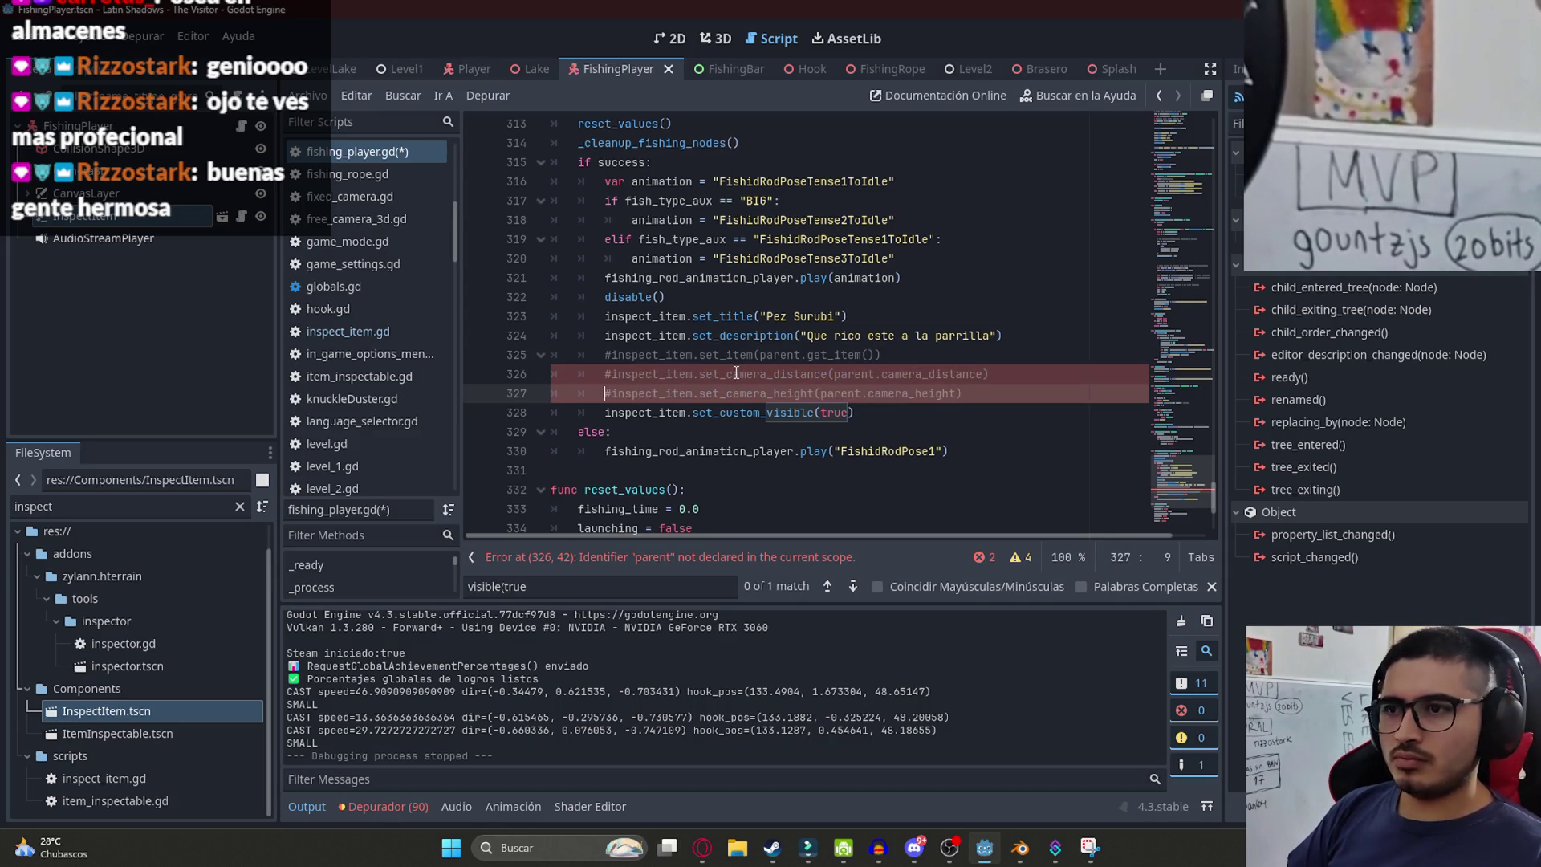
{"action": "key", "text": "ctrl+s"}
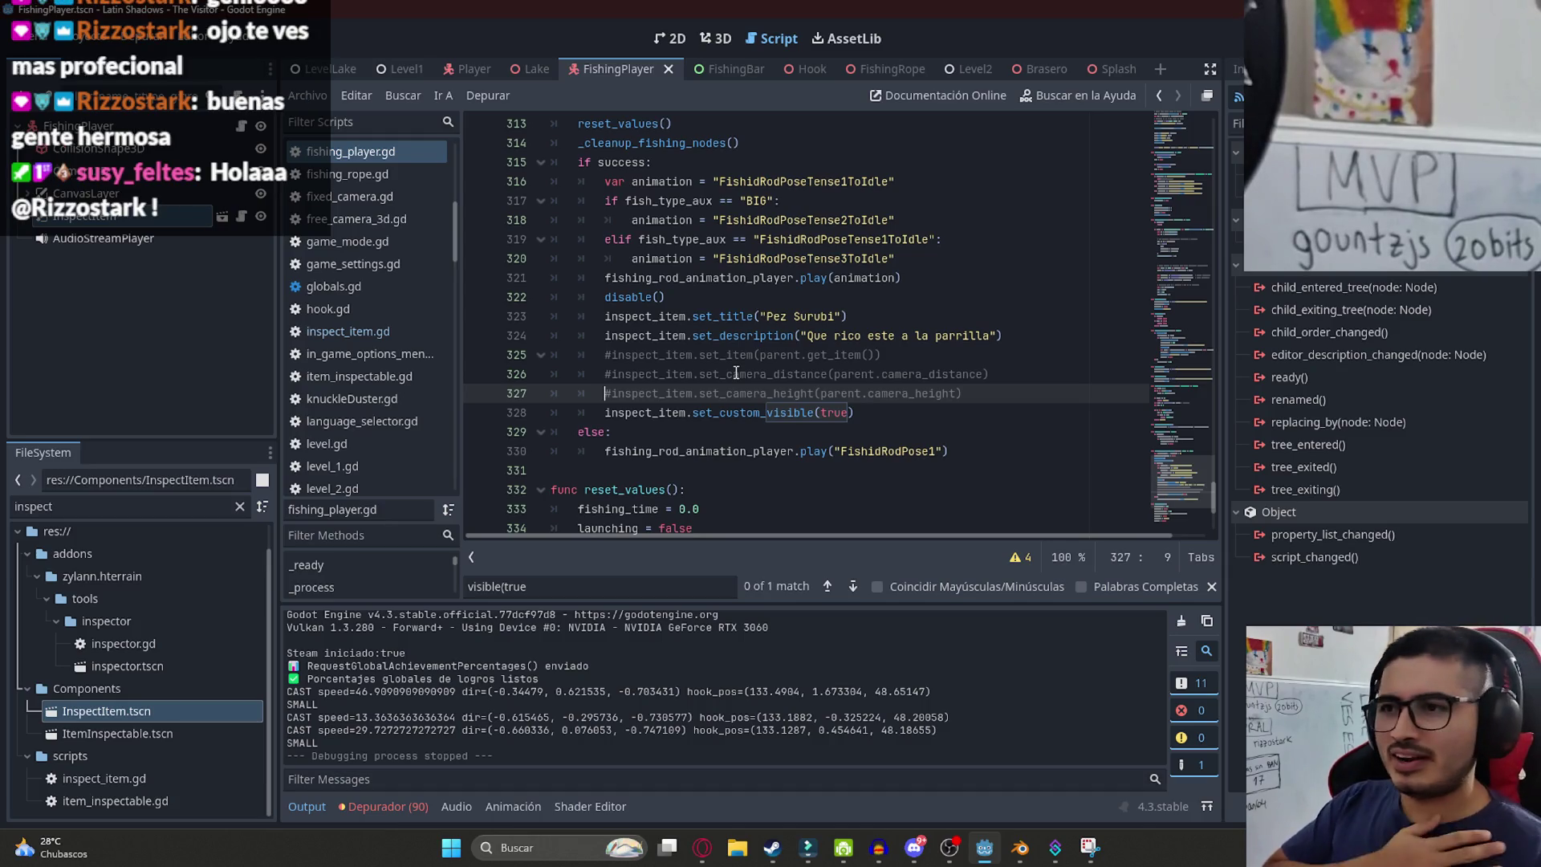
- Review the set_title and set_description lines on lines 323–324
{"action": "left_click", "coordinate": [903, 318]}
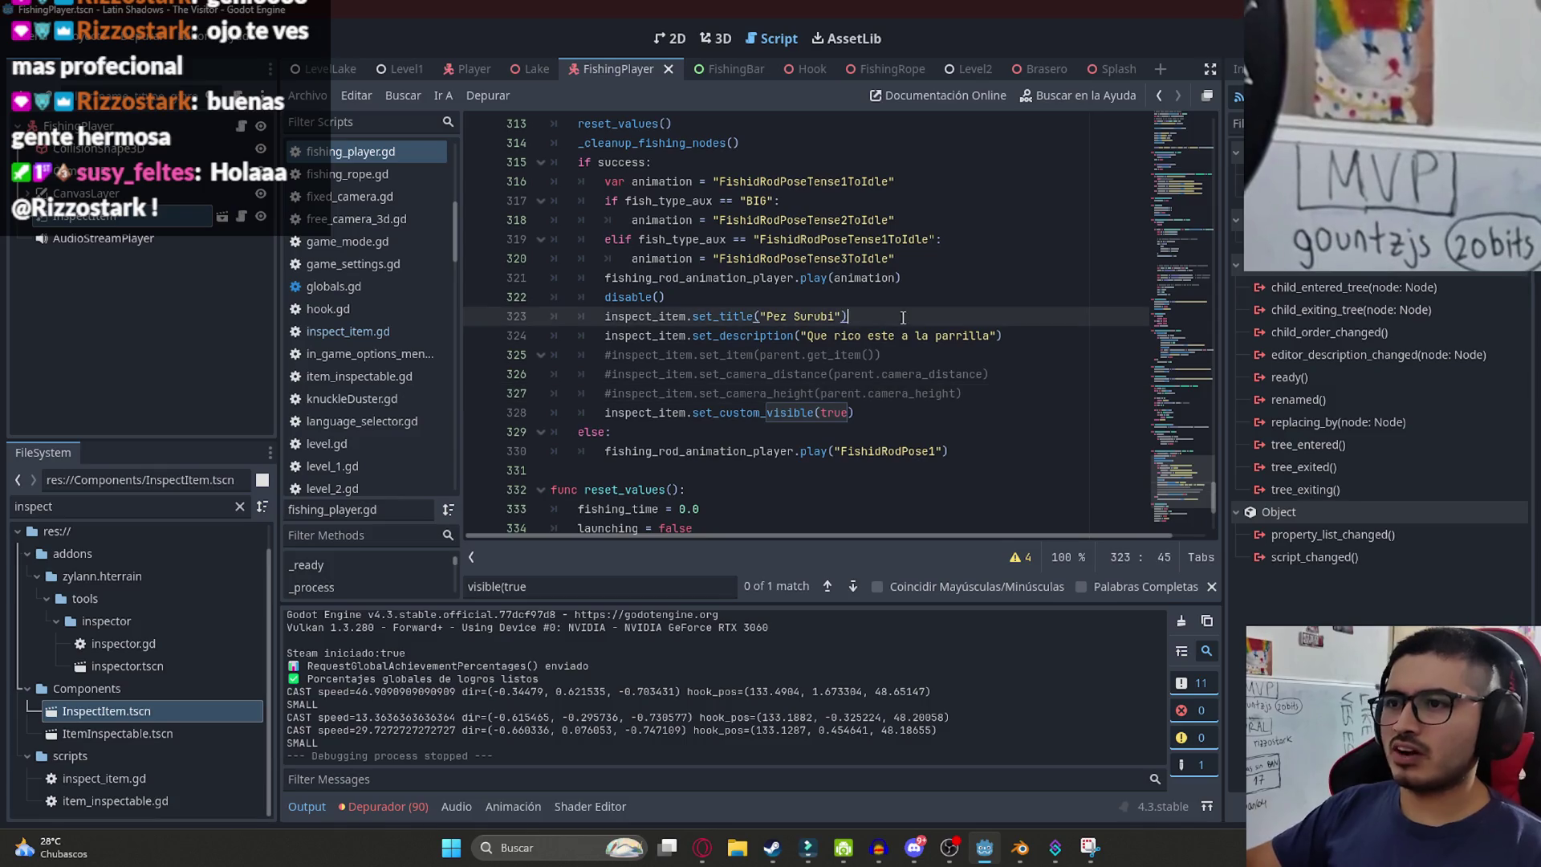
{"action": "left_click_drag", "start_coordinate": [1004, 337], "coordinate": [403, 315]}
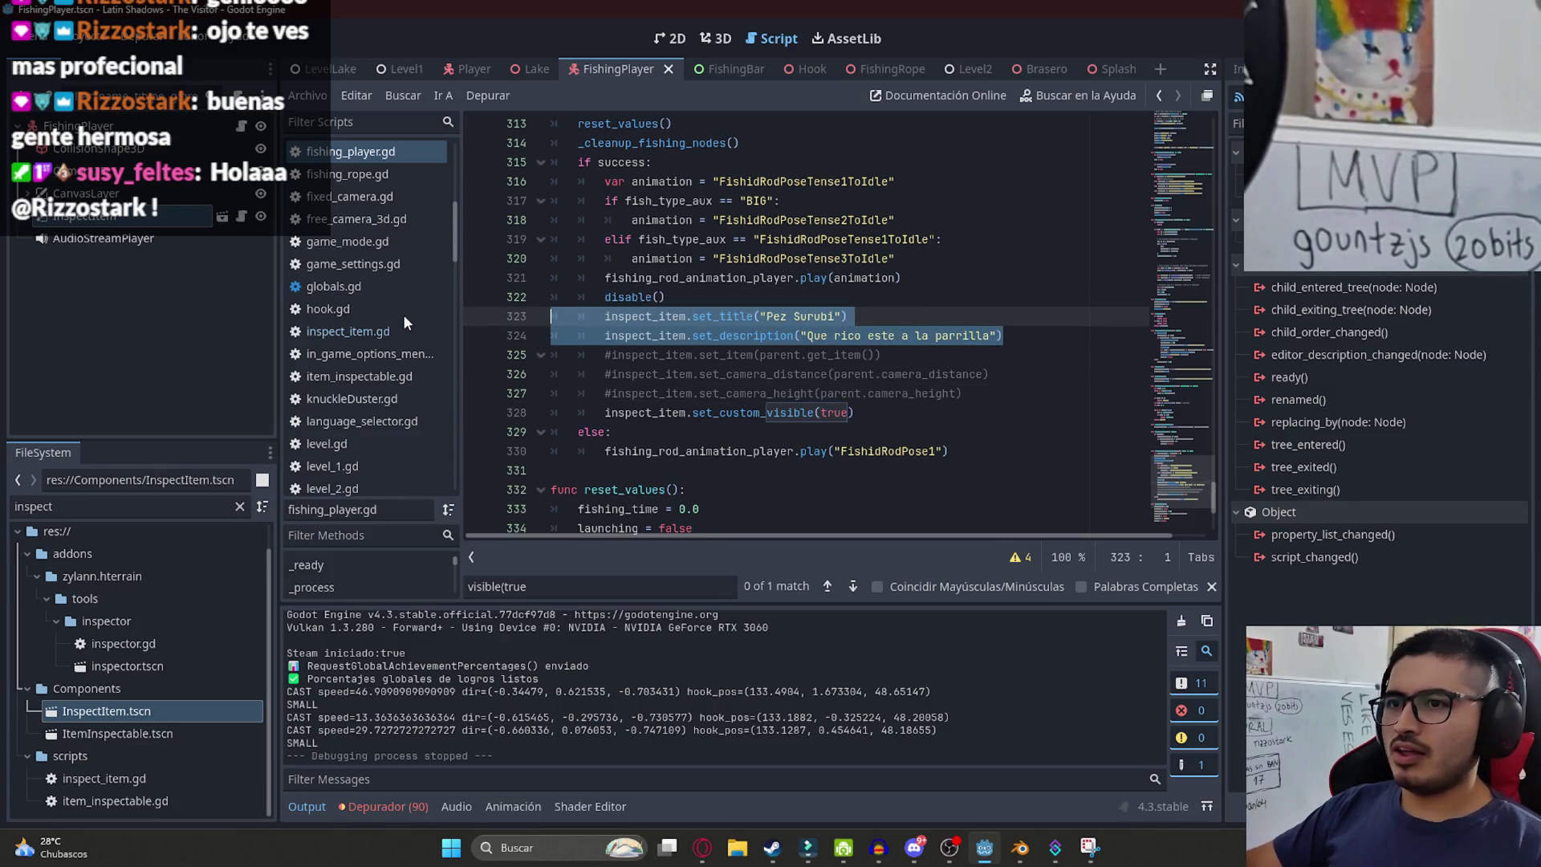
{"action": "left_click", "coordinate": [754, 316]}
{"action": "double_click", "coordinate": [722, 316]}
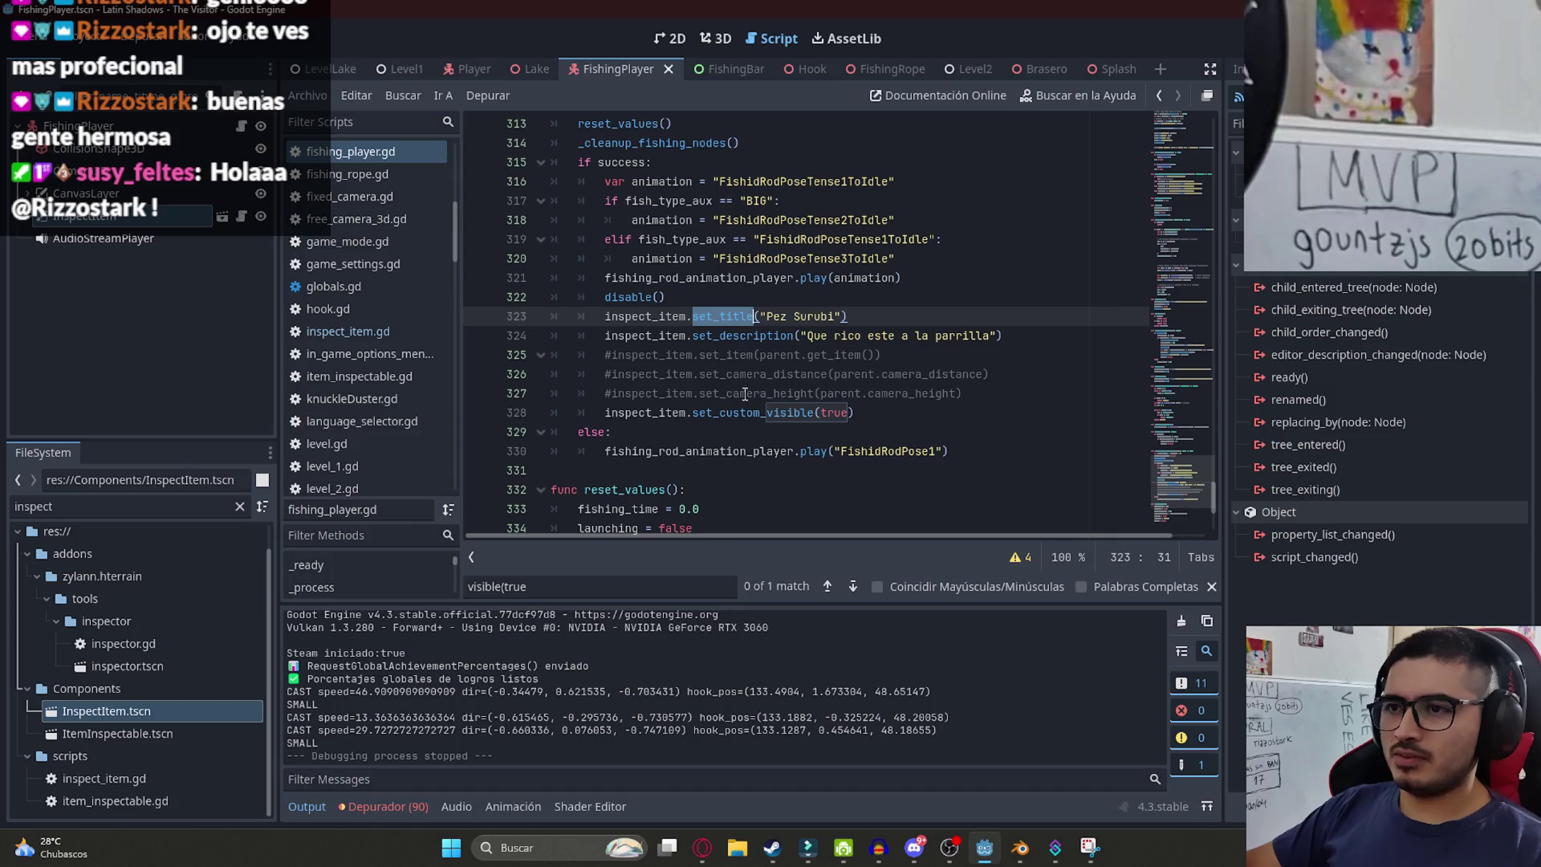
{"action": "left_click", "coordinate": [337, 66]}
- Dismiss the LevelLake tab menu, return to FishingPlayer, and open inspect_item.gd
{"action": "right_click", "coordinate": [337, 67]}
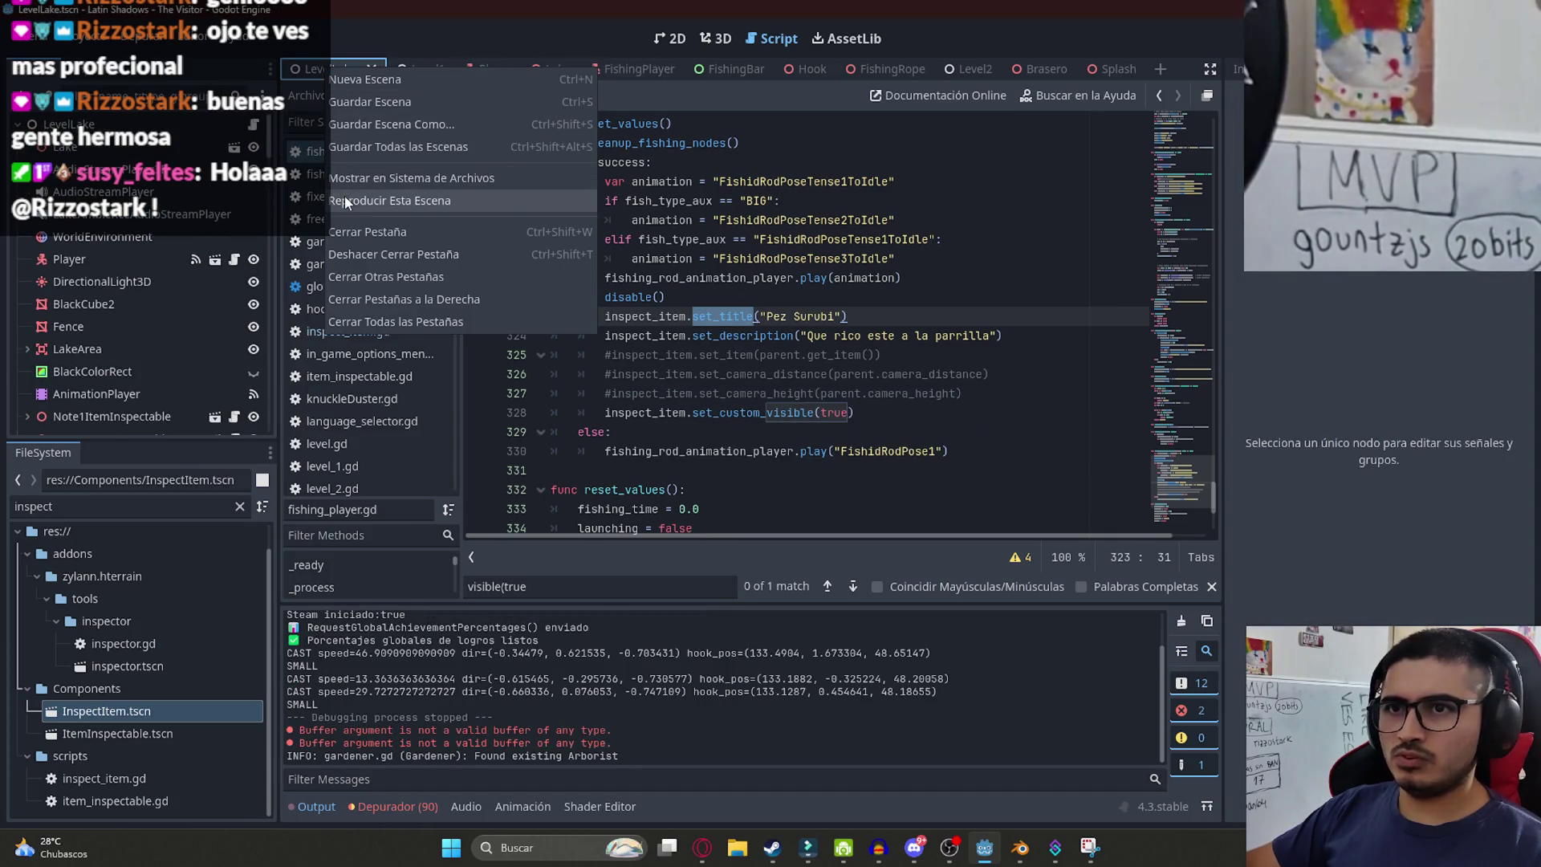
{"action": "key", "text": "Escape"}
{"action": "key", "text": "shift+Up"}
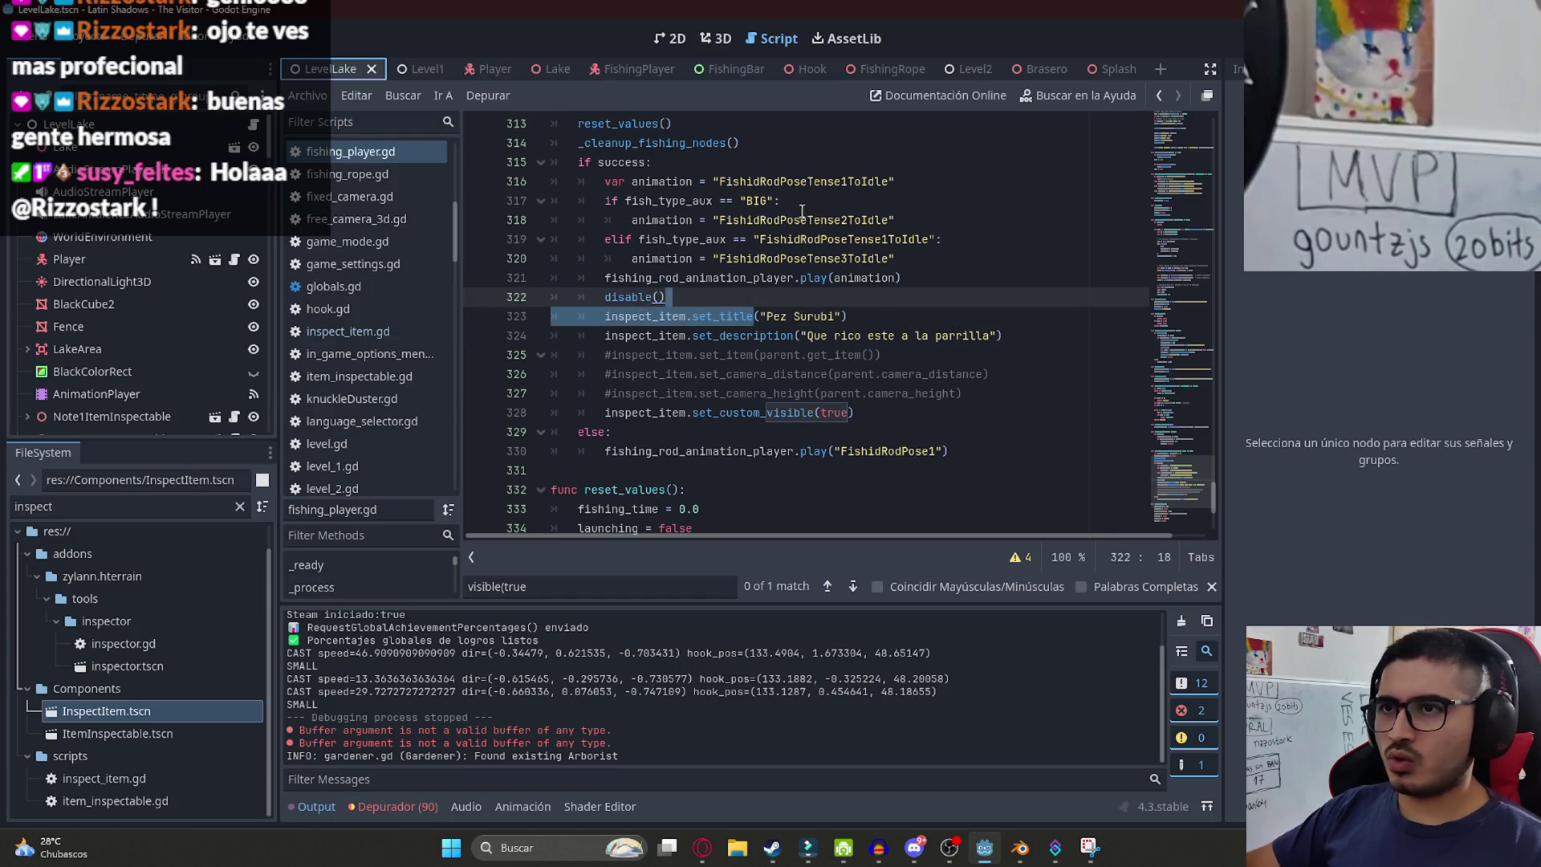
{"action": "scroll", "coordinate": [239, 293], "scroll_direction": "down", "scroll_amount": 10}
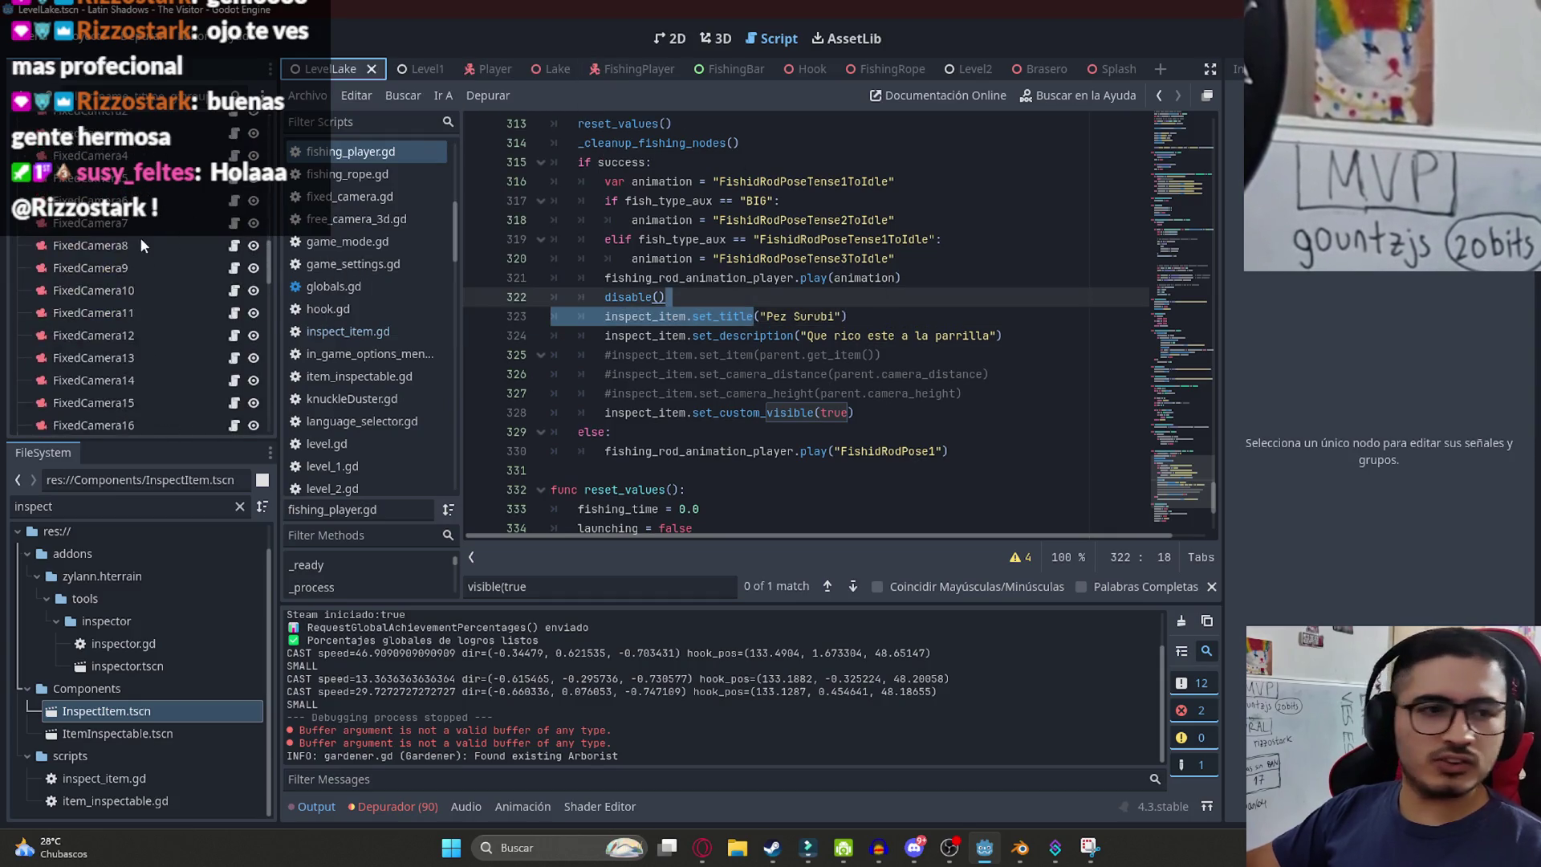
{"action": "left_click", "coordinate": [630, 68]}
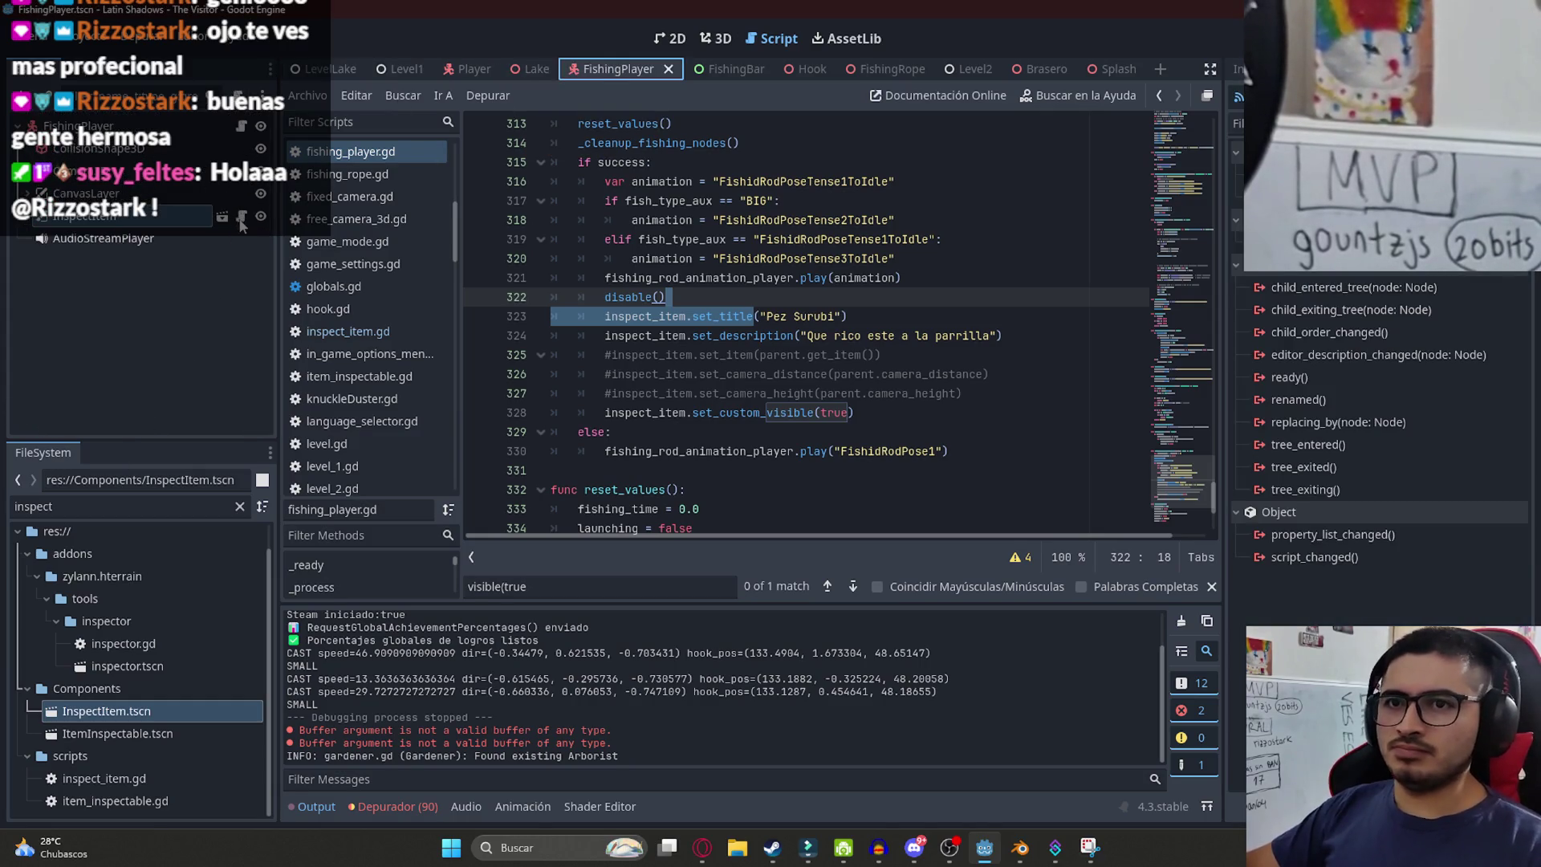
{"action": "left_click", "coordinate": [241, 218]}
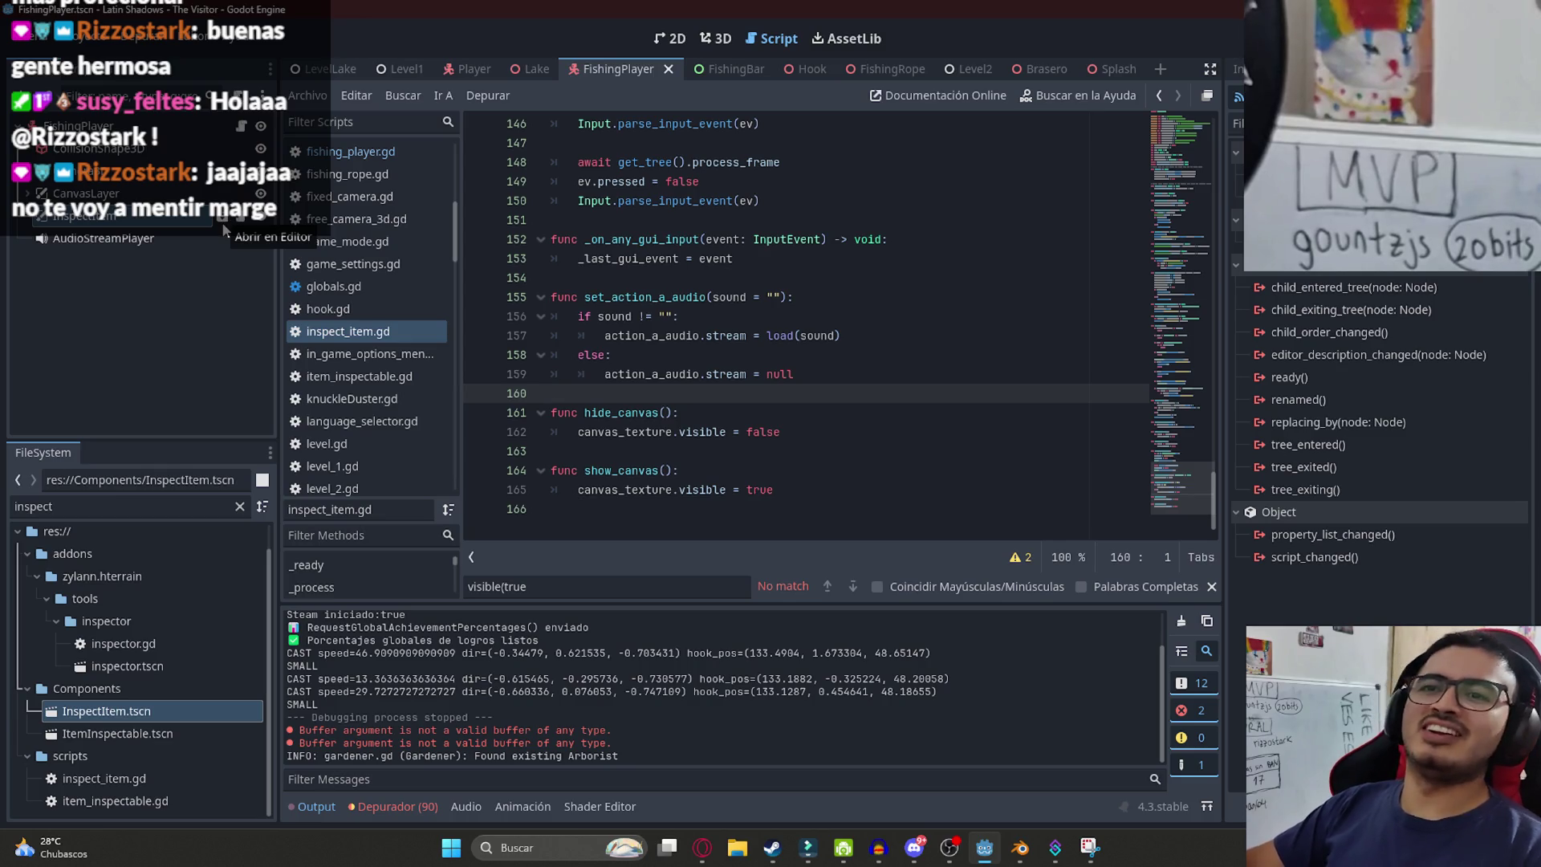
{"action": "left_click", "coordinate": [915, 452]}
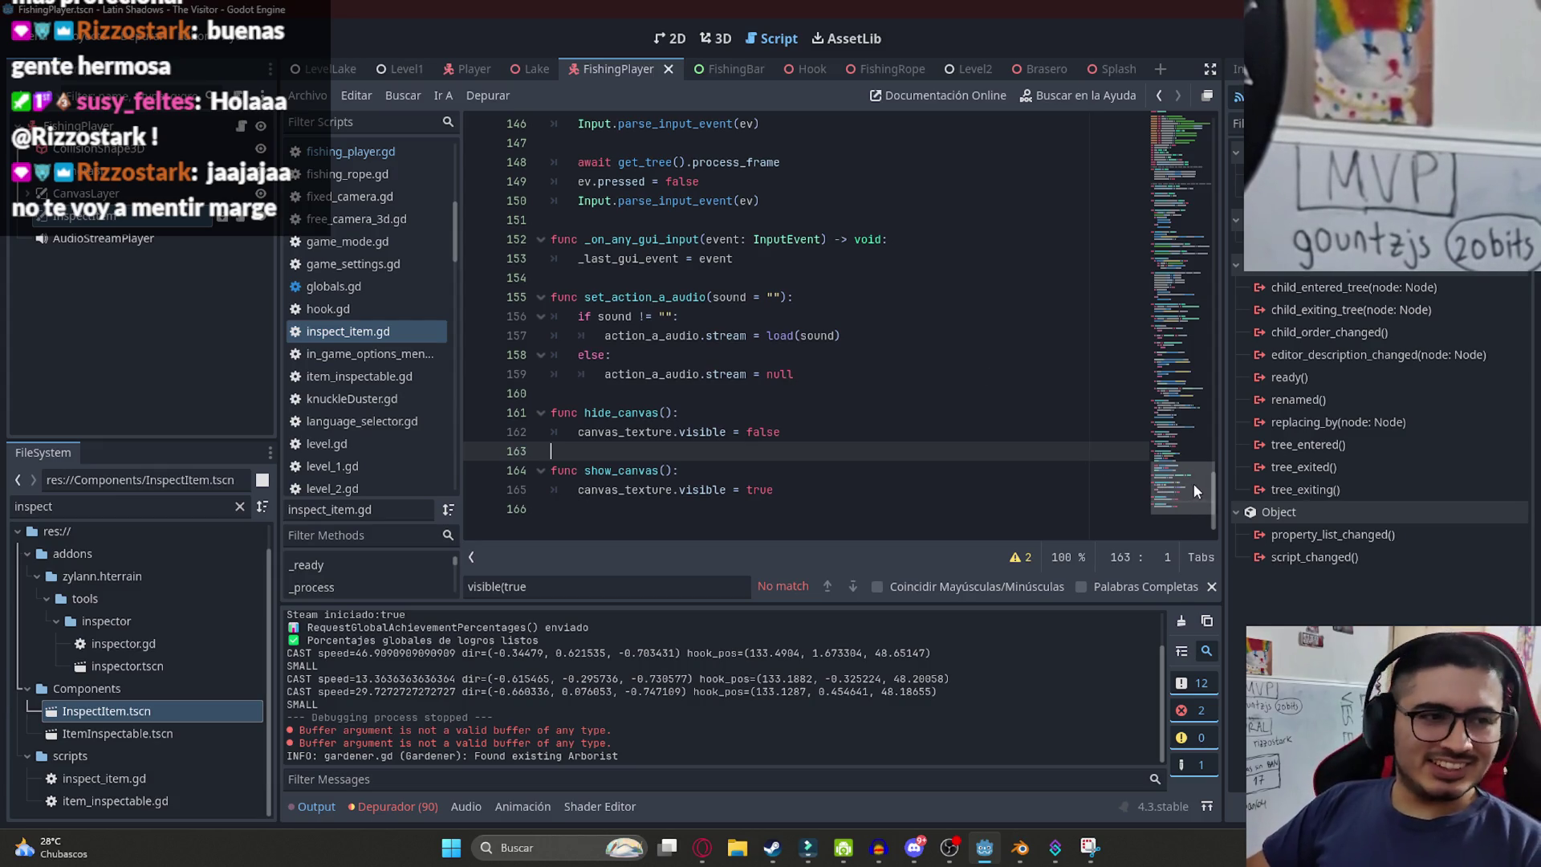
{"action": "mouse_move", "coordinate": [1184, 482]}
{"action": "left_mouse_down"}
{"action": "mouse_move", "coordinate": [1192, 265]}
{"action": "mouse_move", "coordinate": [1227, 56]}
{"action": "left_mouse_up"}
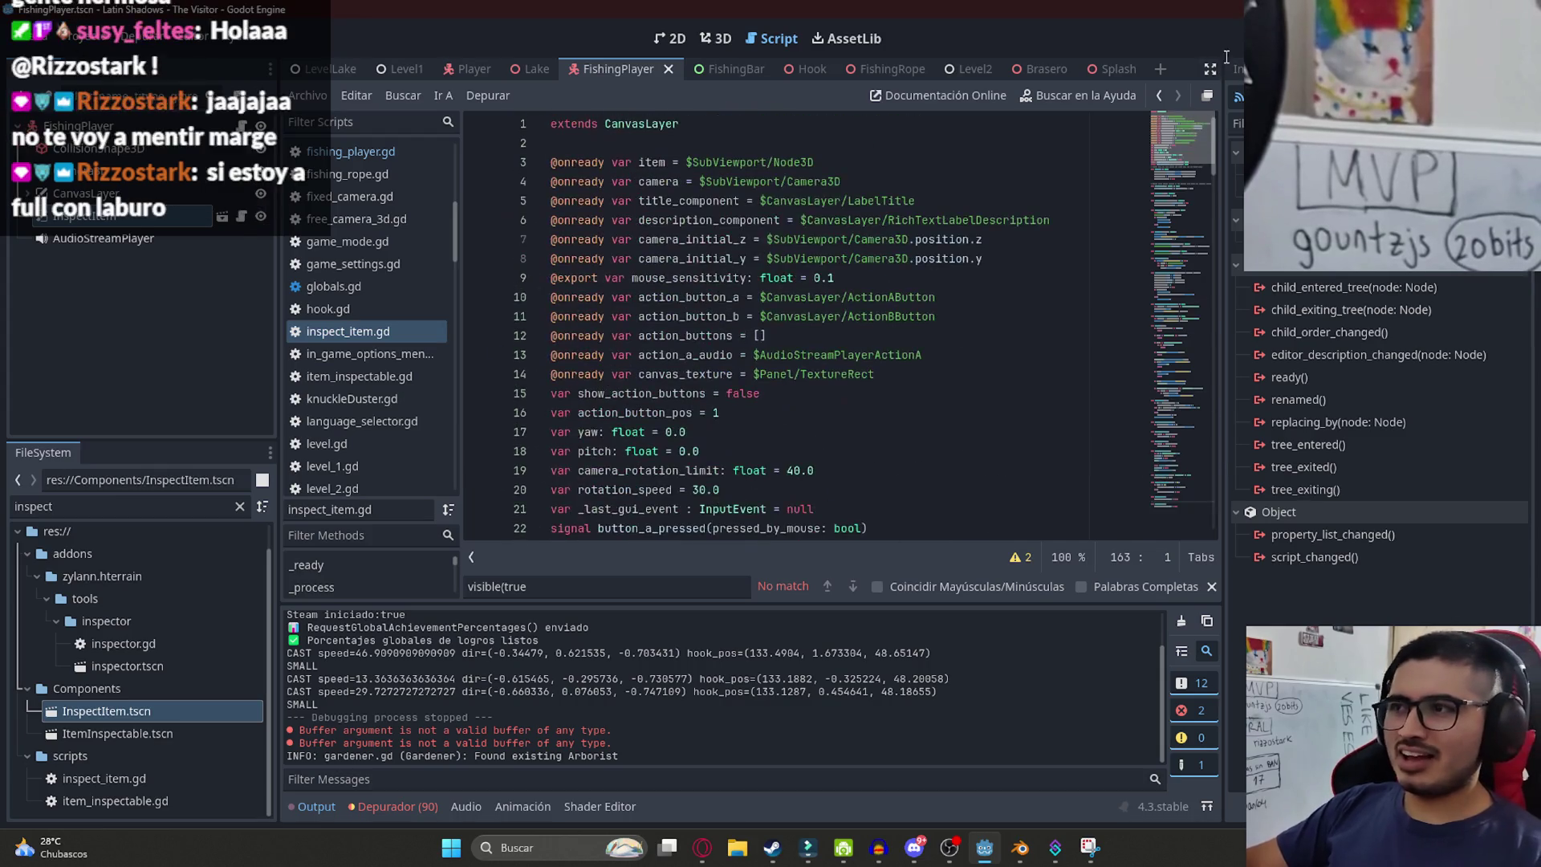
{"action": "left_click", "coordinate": [836, 357]}
{"action": "scroll", "coordinate": [823, 353], "scroll_direction": "down", "scroll_amount": 2}
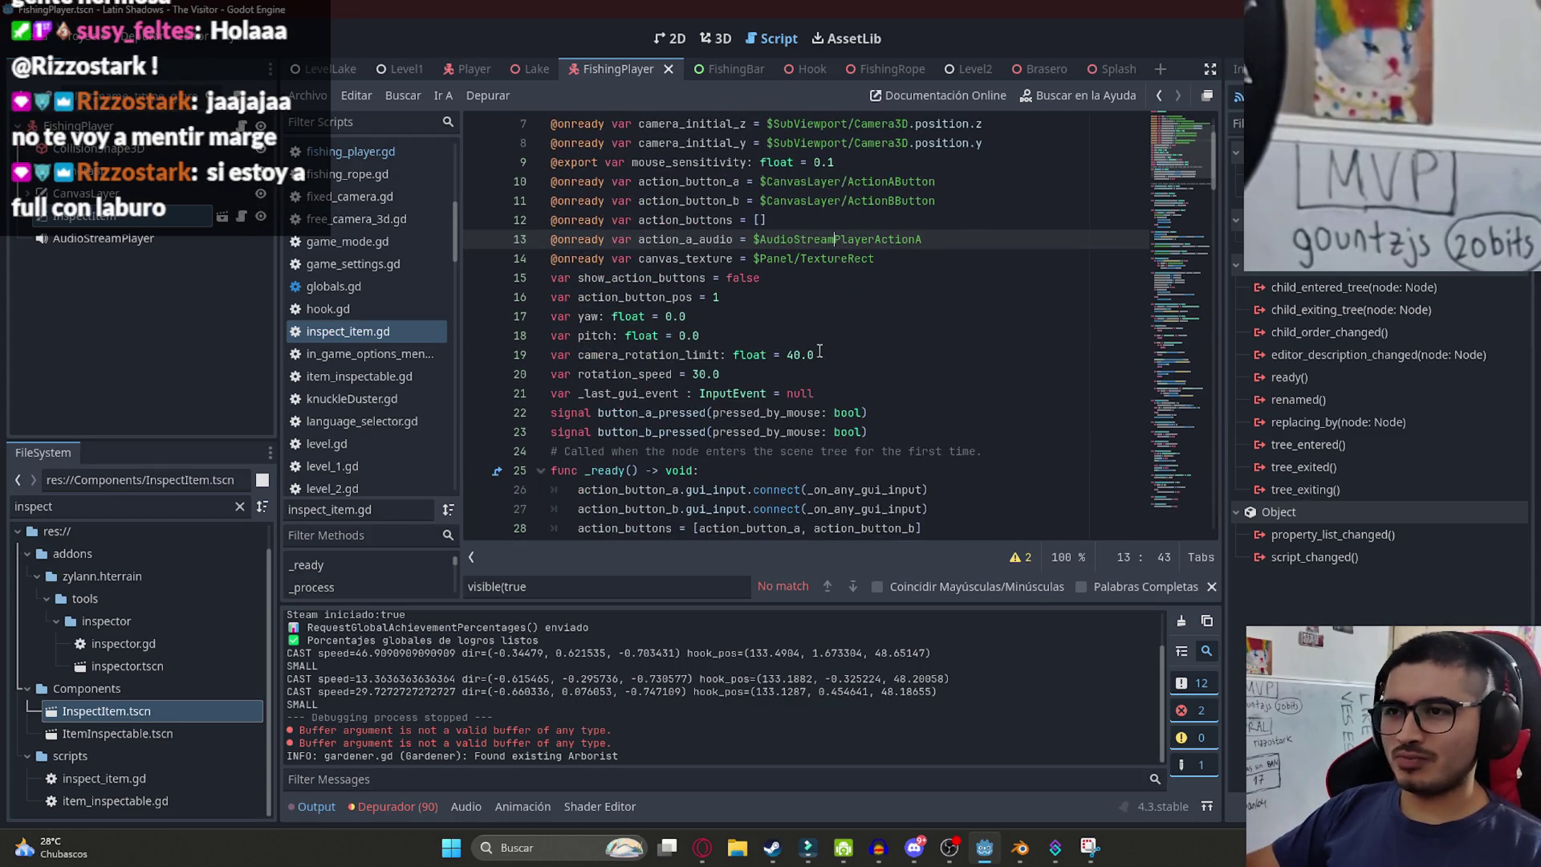
{"action": "double_click", "coordinate": [838, 257]}
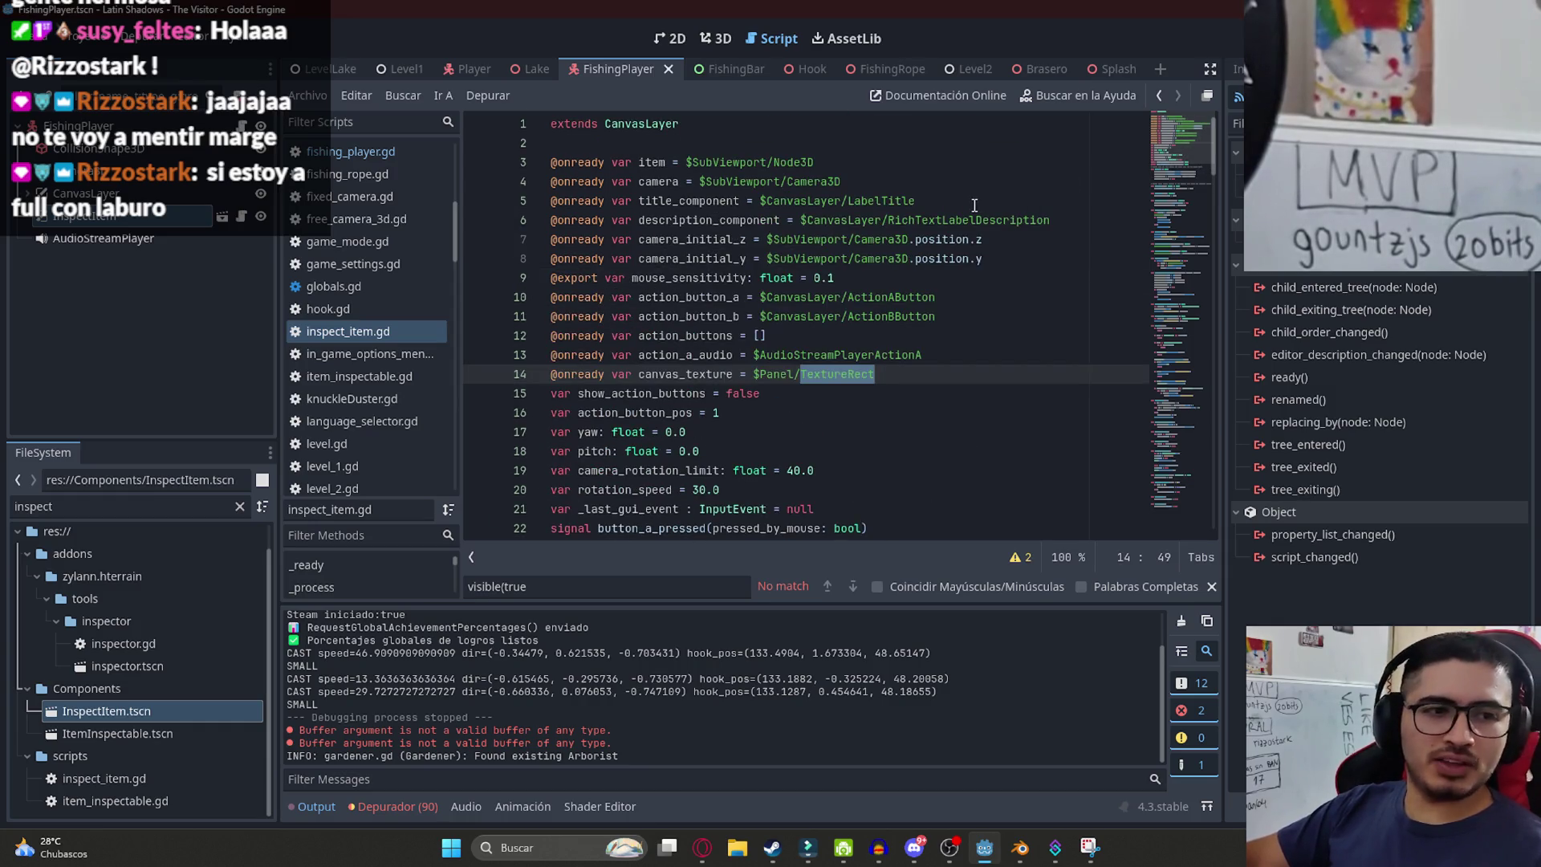
{"action": "left_click", "coordinate": [898, 273]}
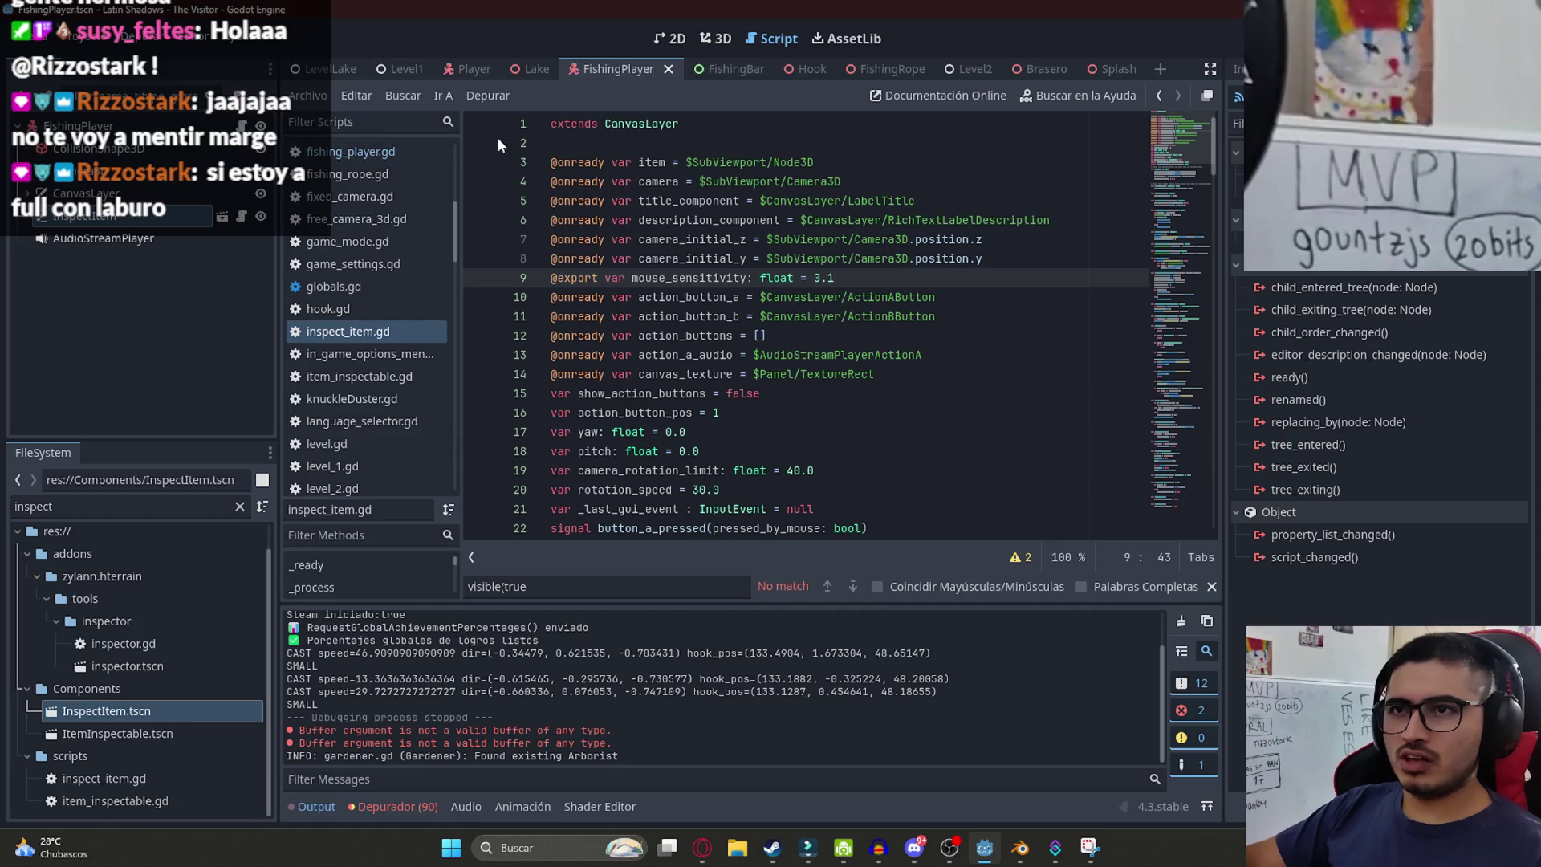
{"action": "left_click", "coordinate": [223, 217]}
- Review inspect_item.gd's declarations: camera_initial_y, show_action_buttons, action_a_audio, yaw, action_button_b
{"action": "left_click", "coordinate": [830, 257]}
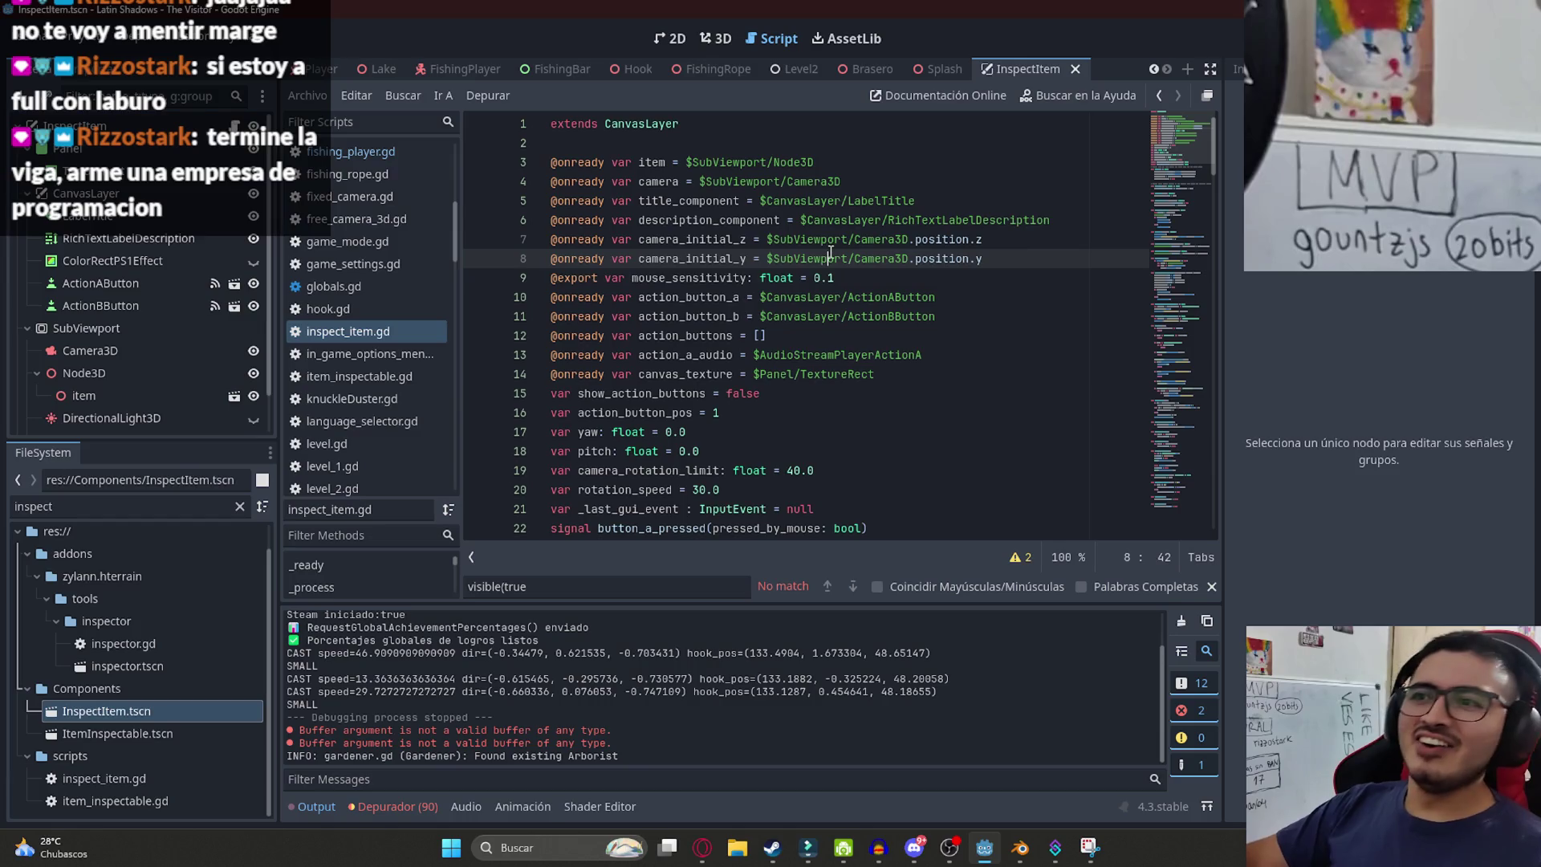
{"action": "scroll", "coordinate": [201, 281], "scroll_direction": "down", "scroll_amount": 2}
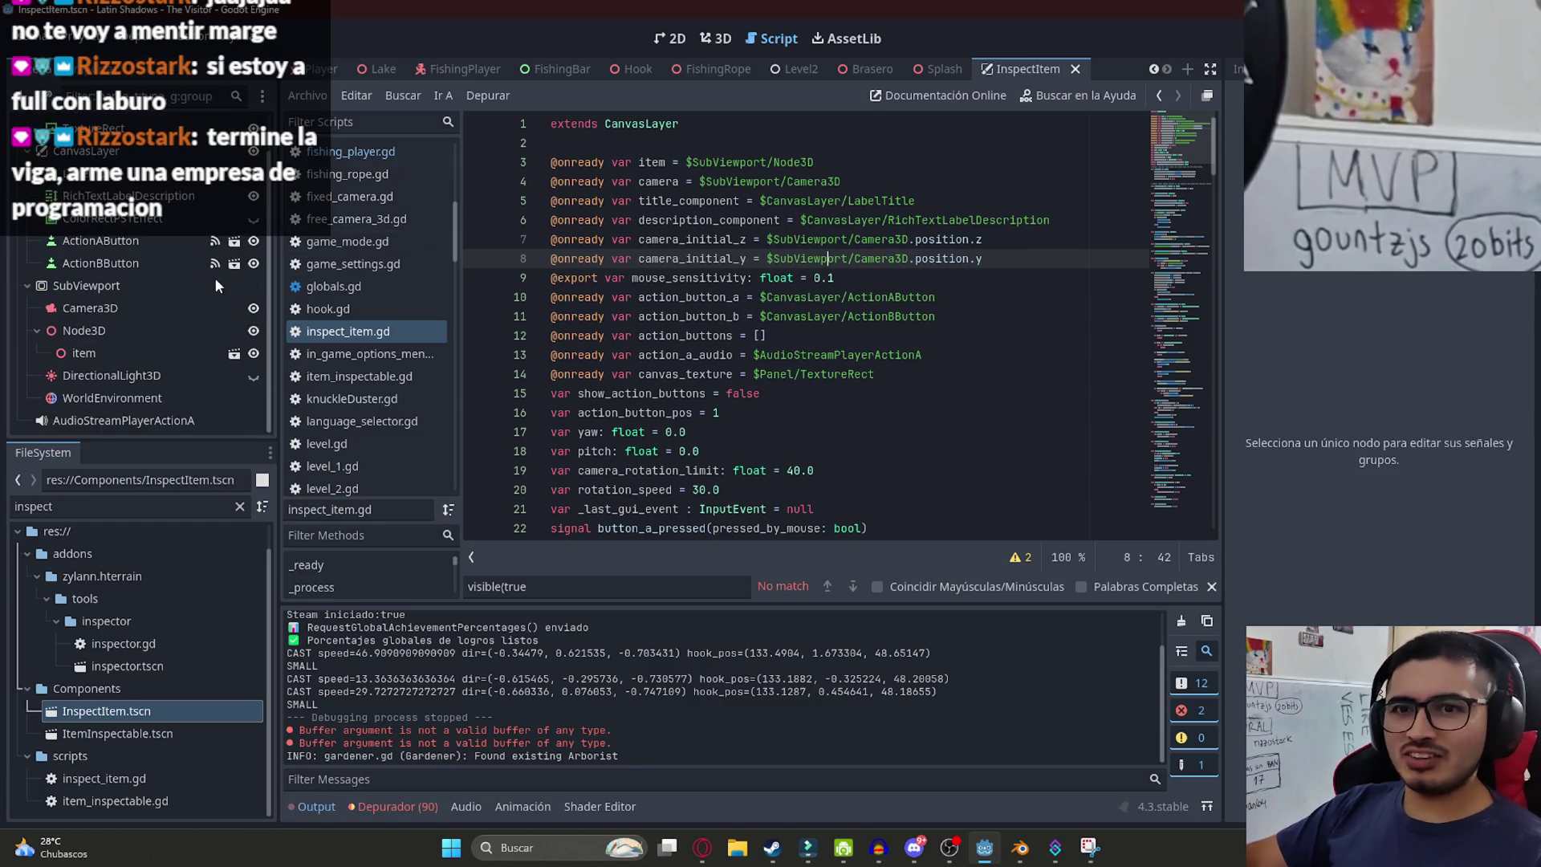
{"action": "left_click", "coordinate": [75, 420]}
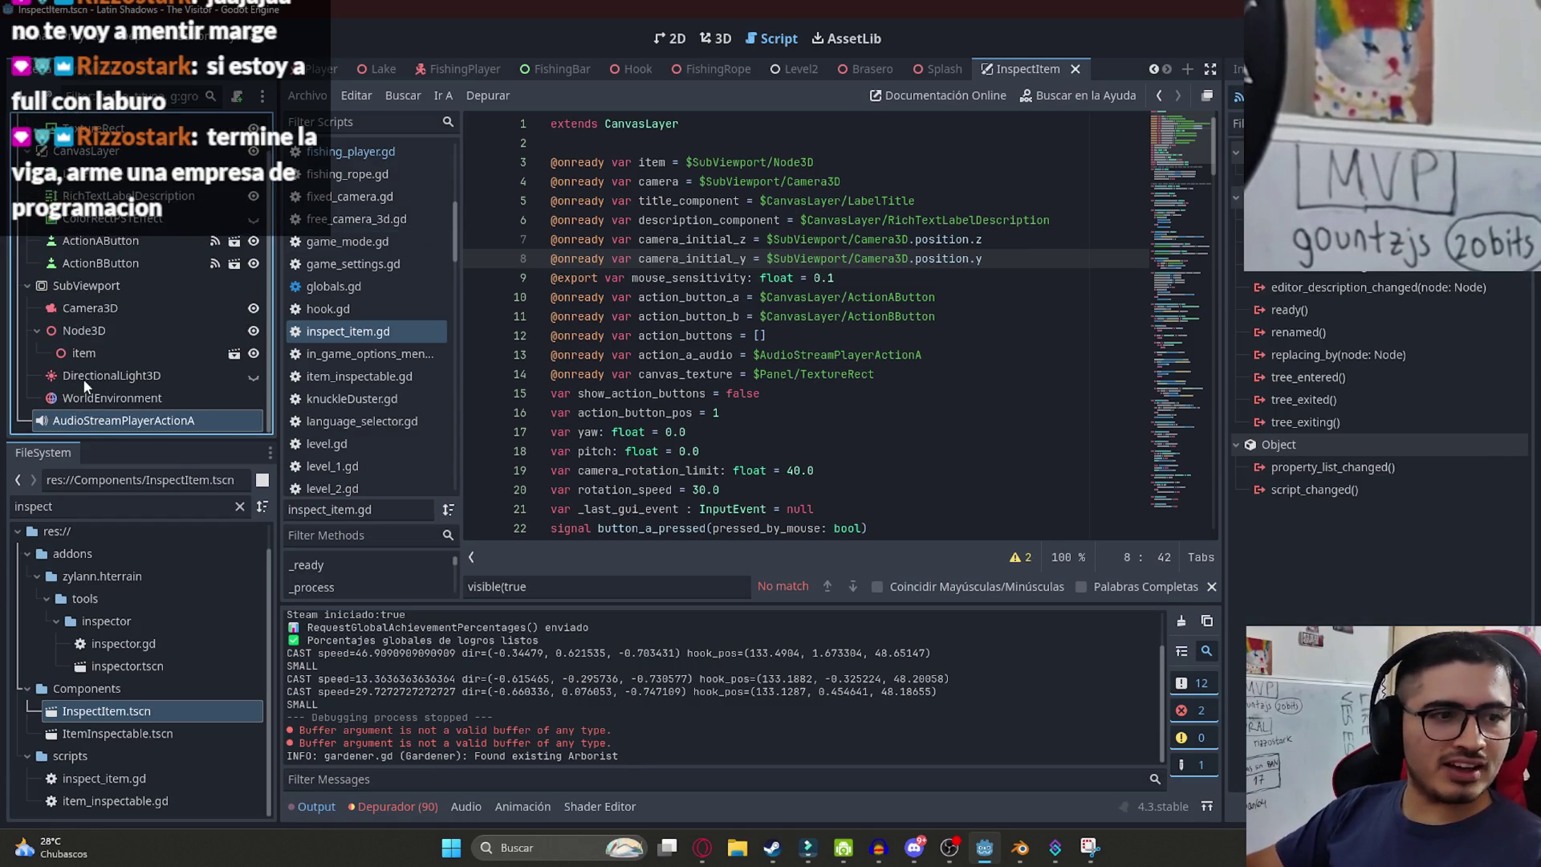
{"action": "left_click", "coordinate": [916, 393]}
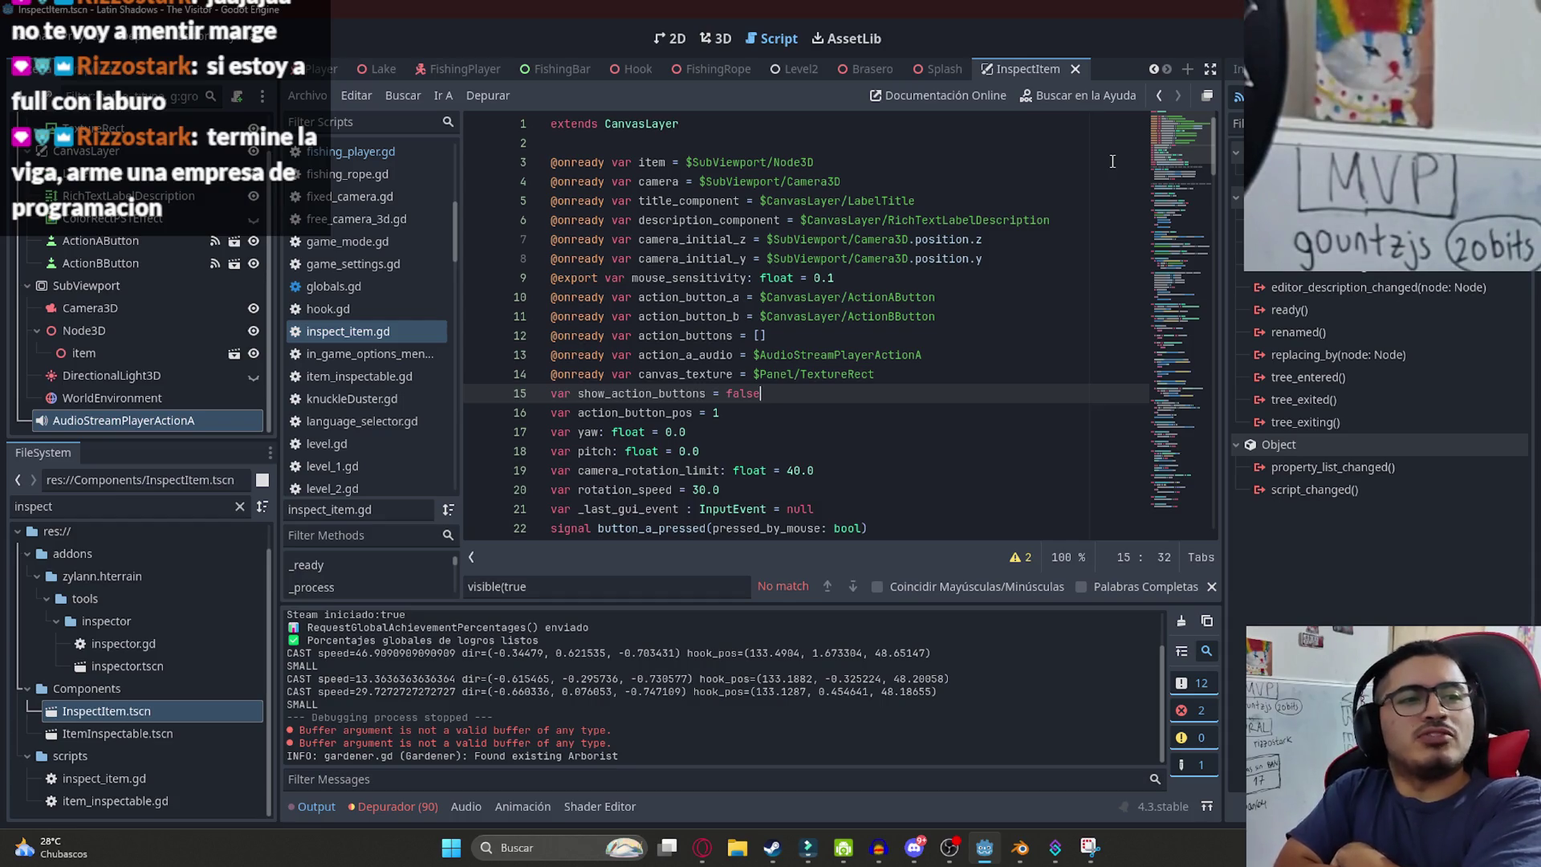
{"action": "left_click", "coordinate": [866, 355]}
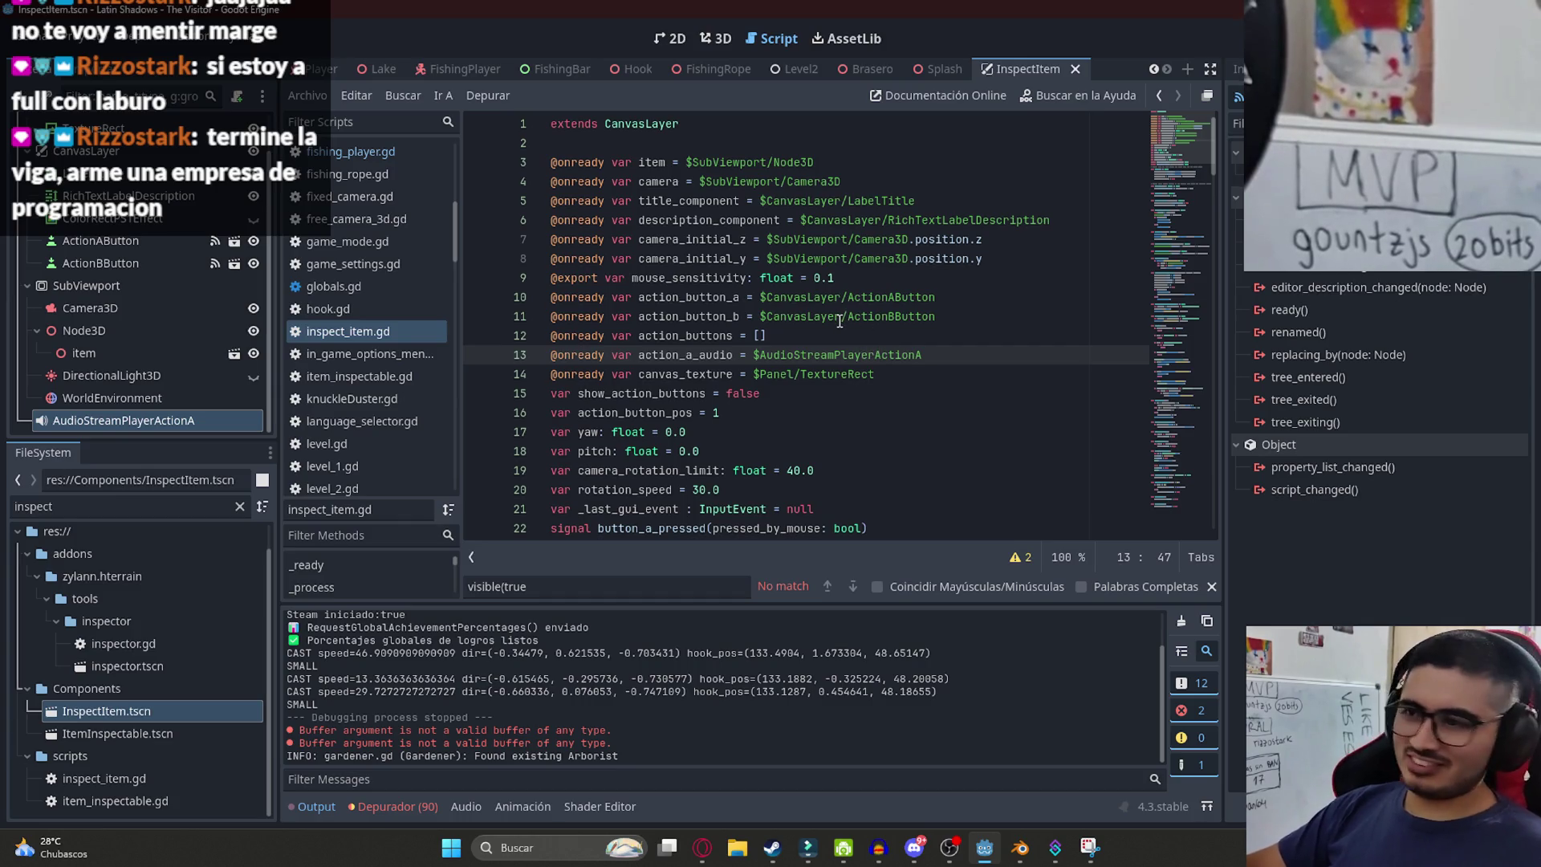
{"action": "left_click", "coordinate": [904, 432]}
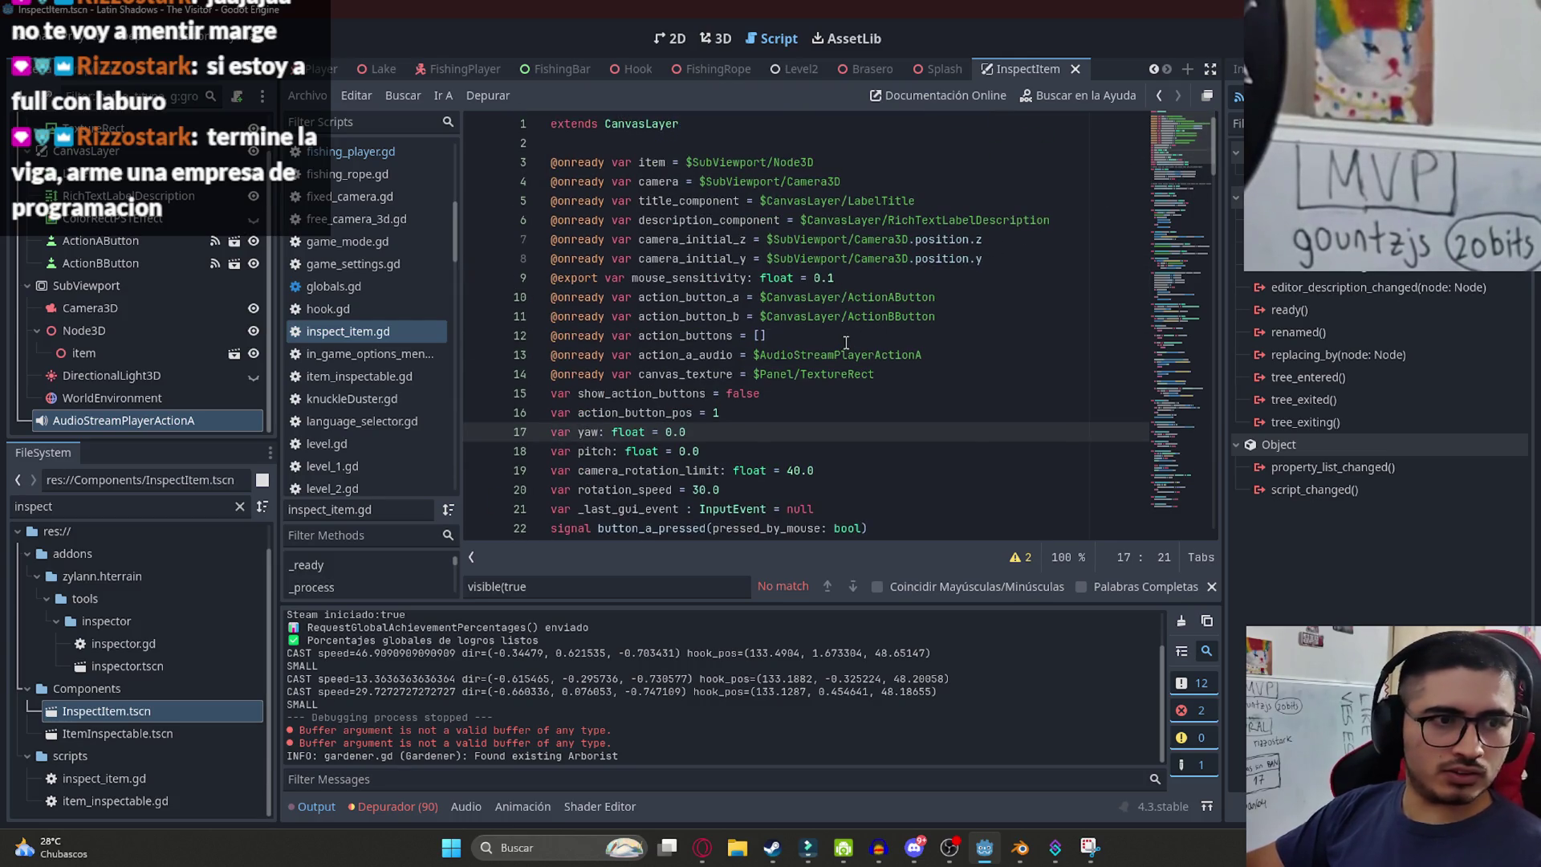
{"action": "left_click", "coordinate": [892, 317]}
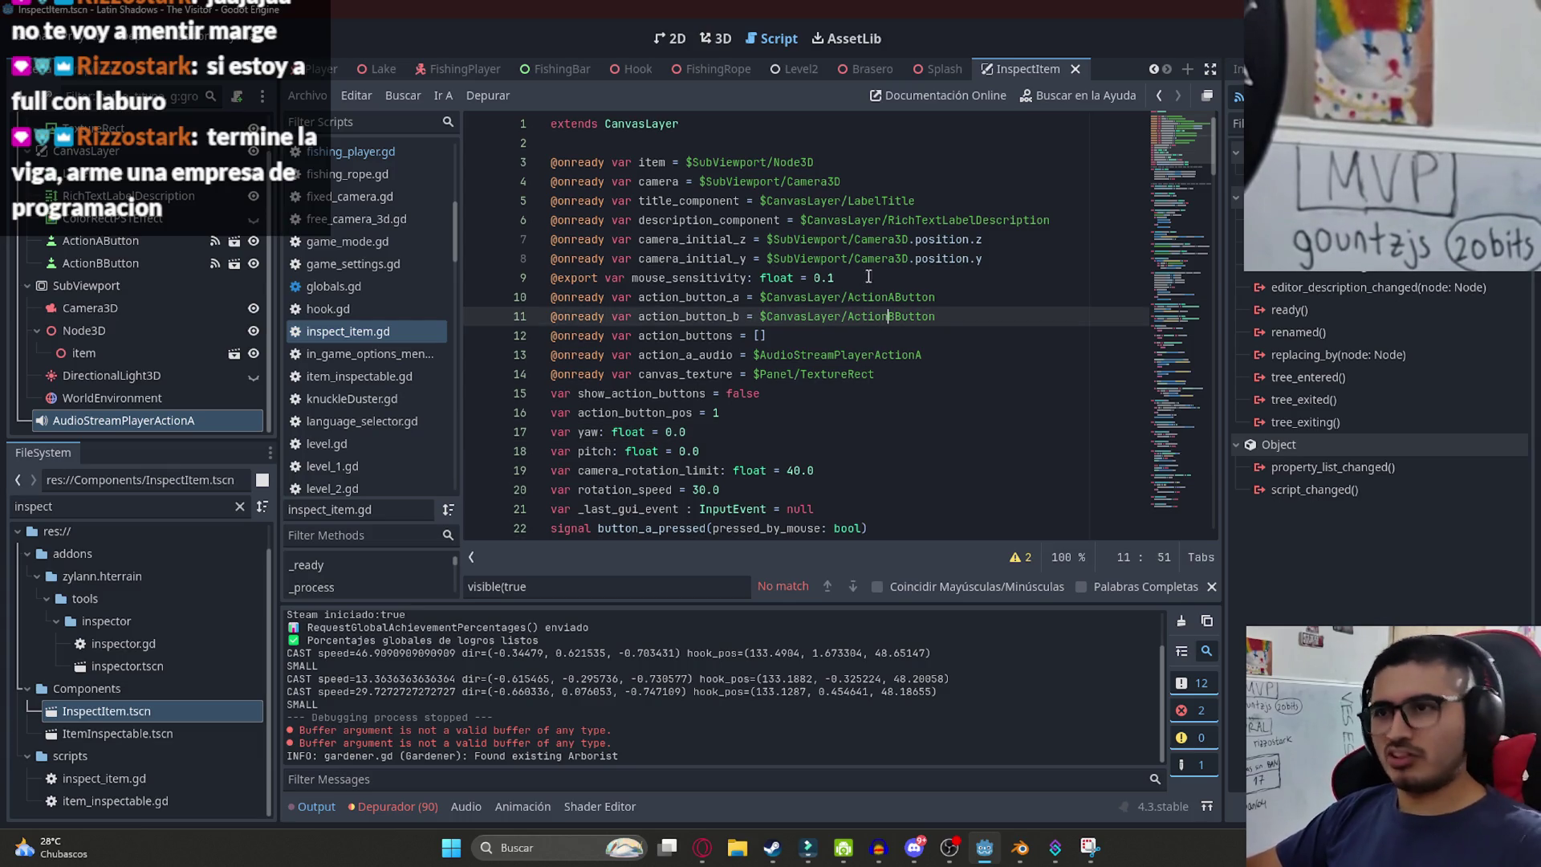
- Check the InspectItem overlay in 2D, then examine hide_canvas and show_canvas toggling canvas_texture
{"action": "left_click", "coordinate": [673, 42]}
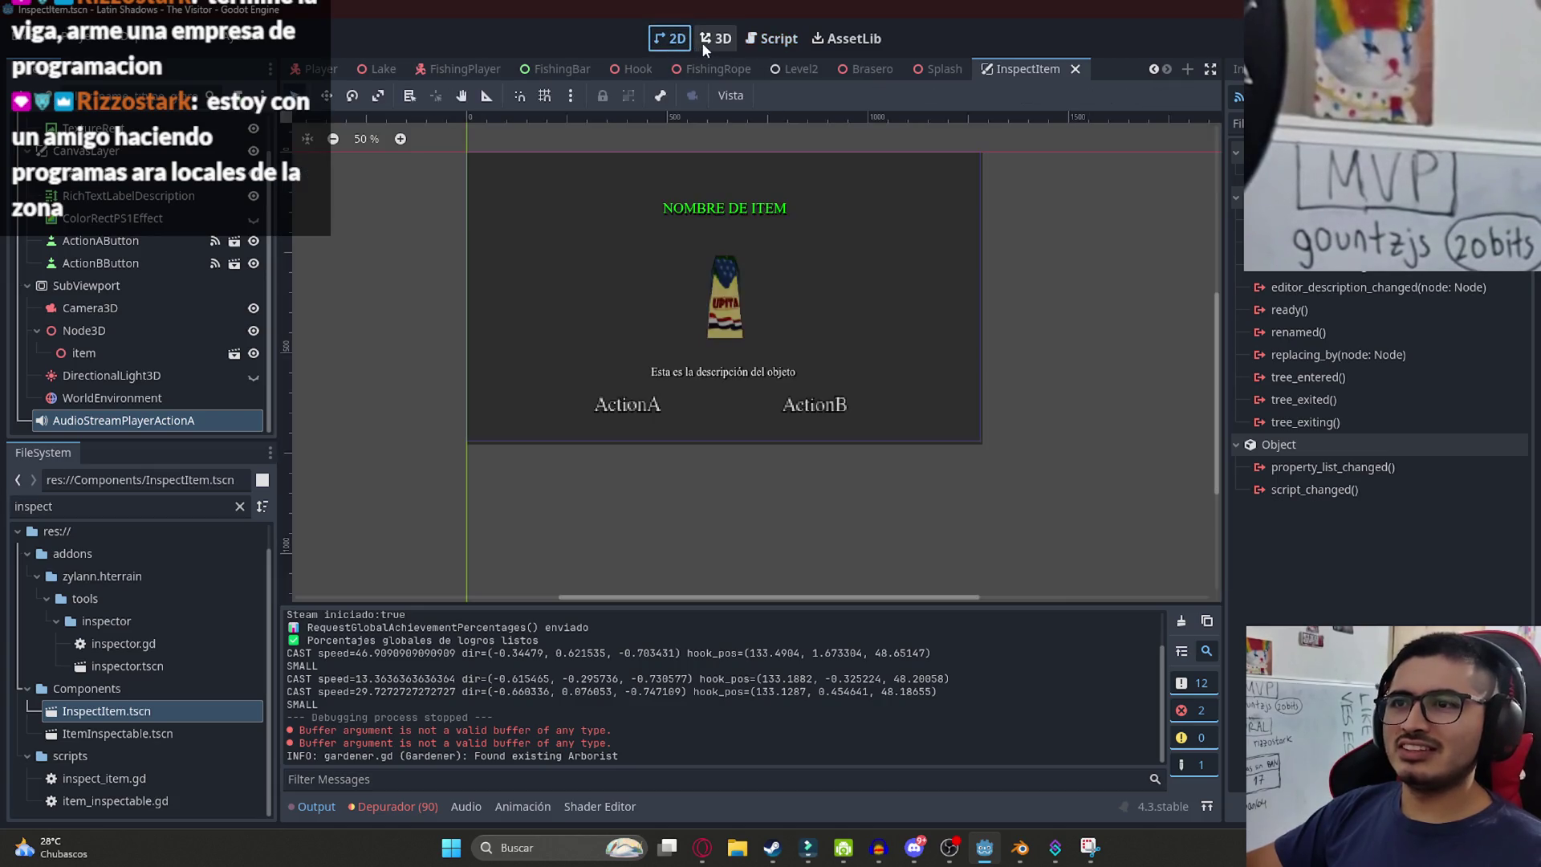
{"action": "left_click", "coordinate": [772, 38]}
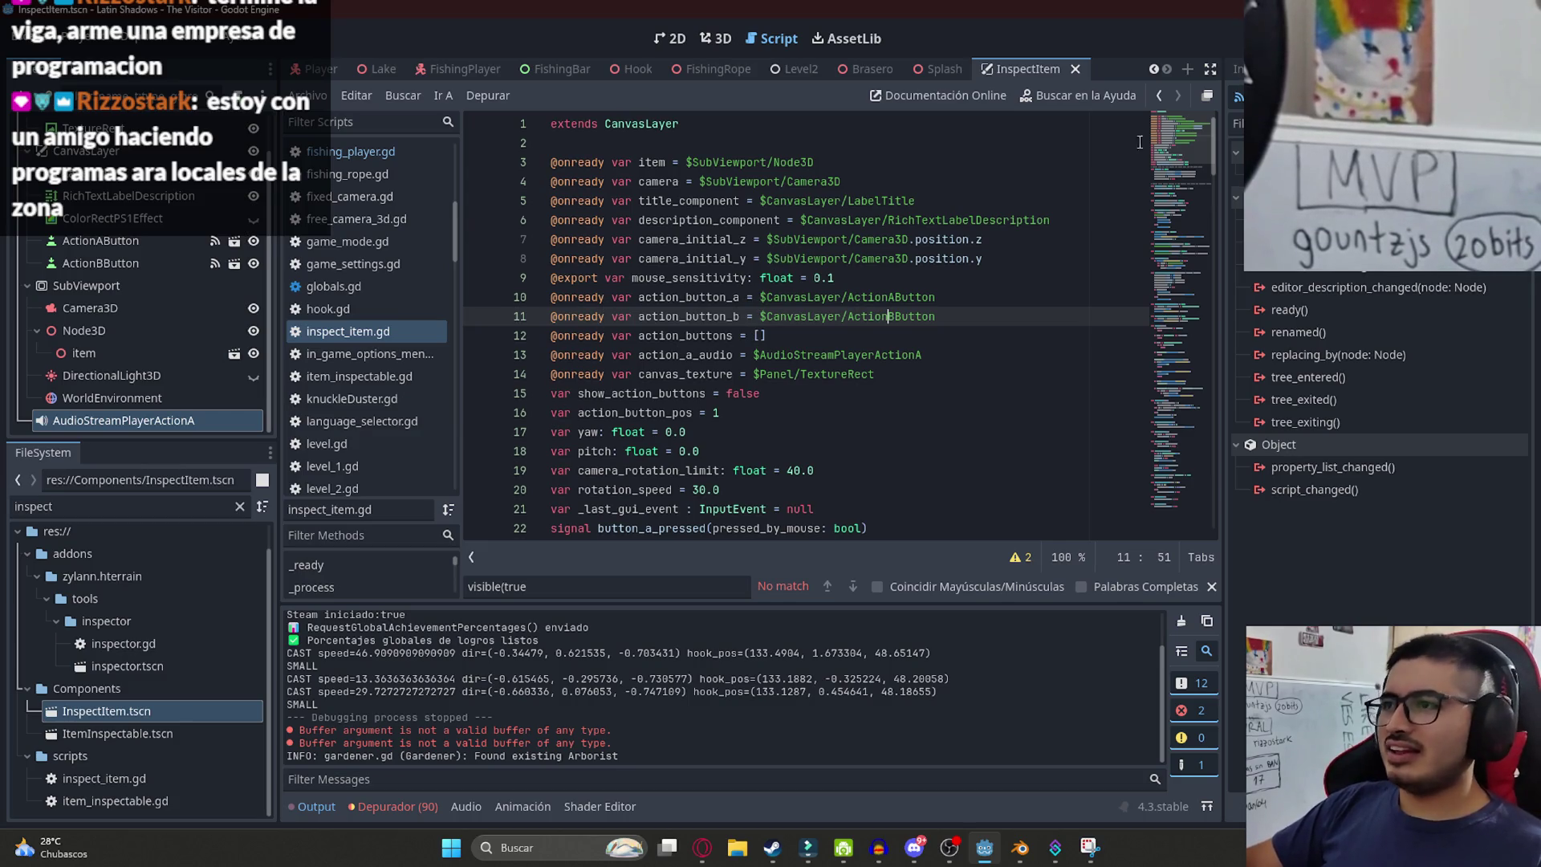
{"action": "left_click_drag", "start_coordinate": [1196, 142], "coordinate": [1204, 521]}
{"action": "left_click", "coordinate": [919, 474]}
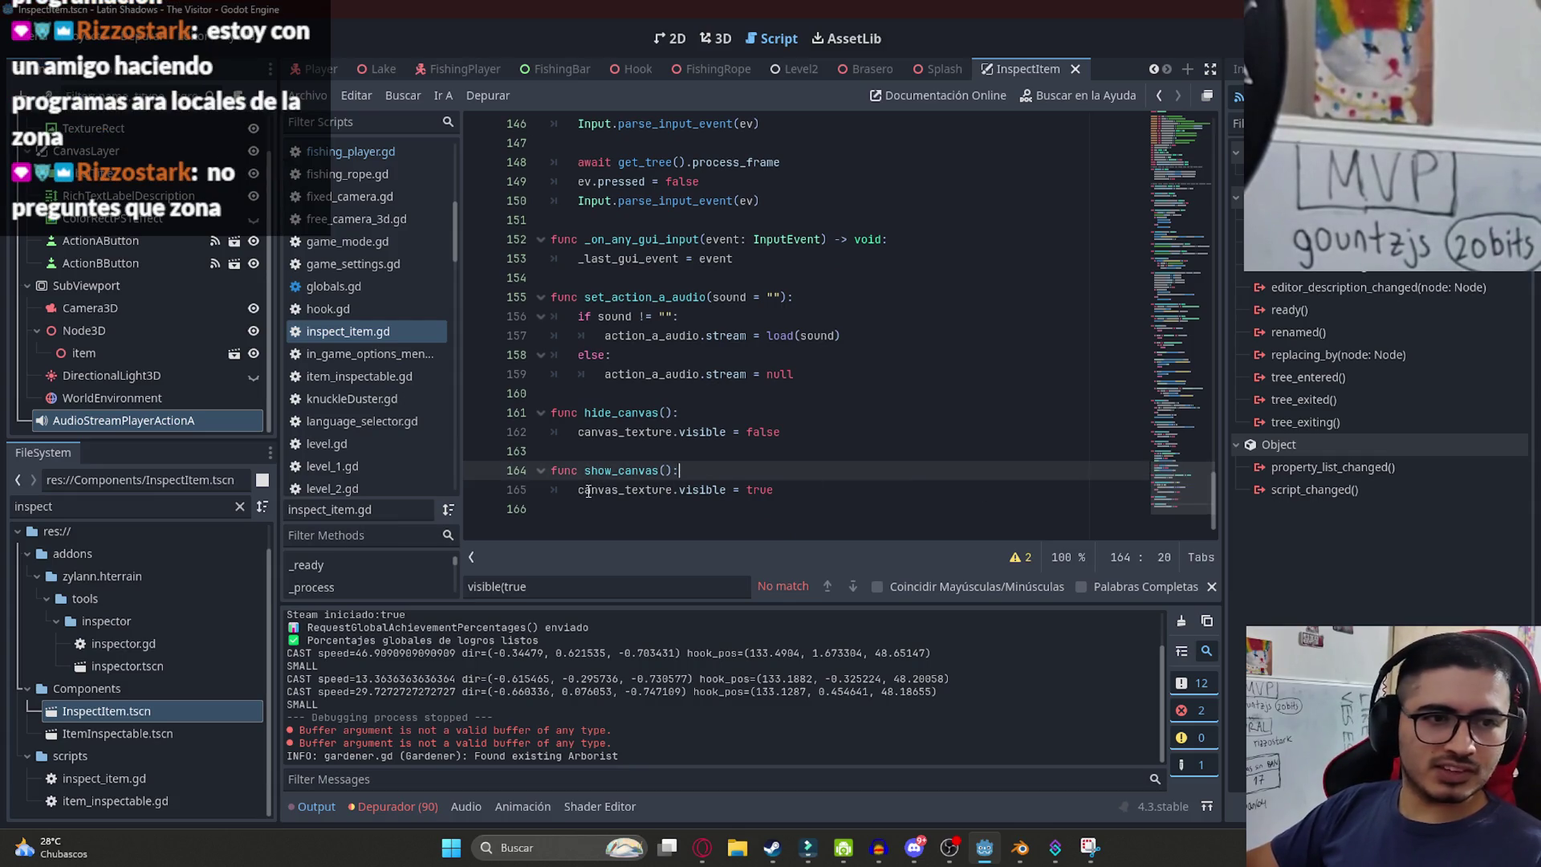
{"action": "left_click", "coordinate": [627, 452]}
{"action": "left_click", "coordinate": [621, 431]}
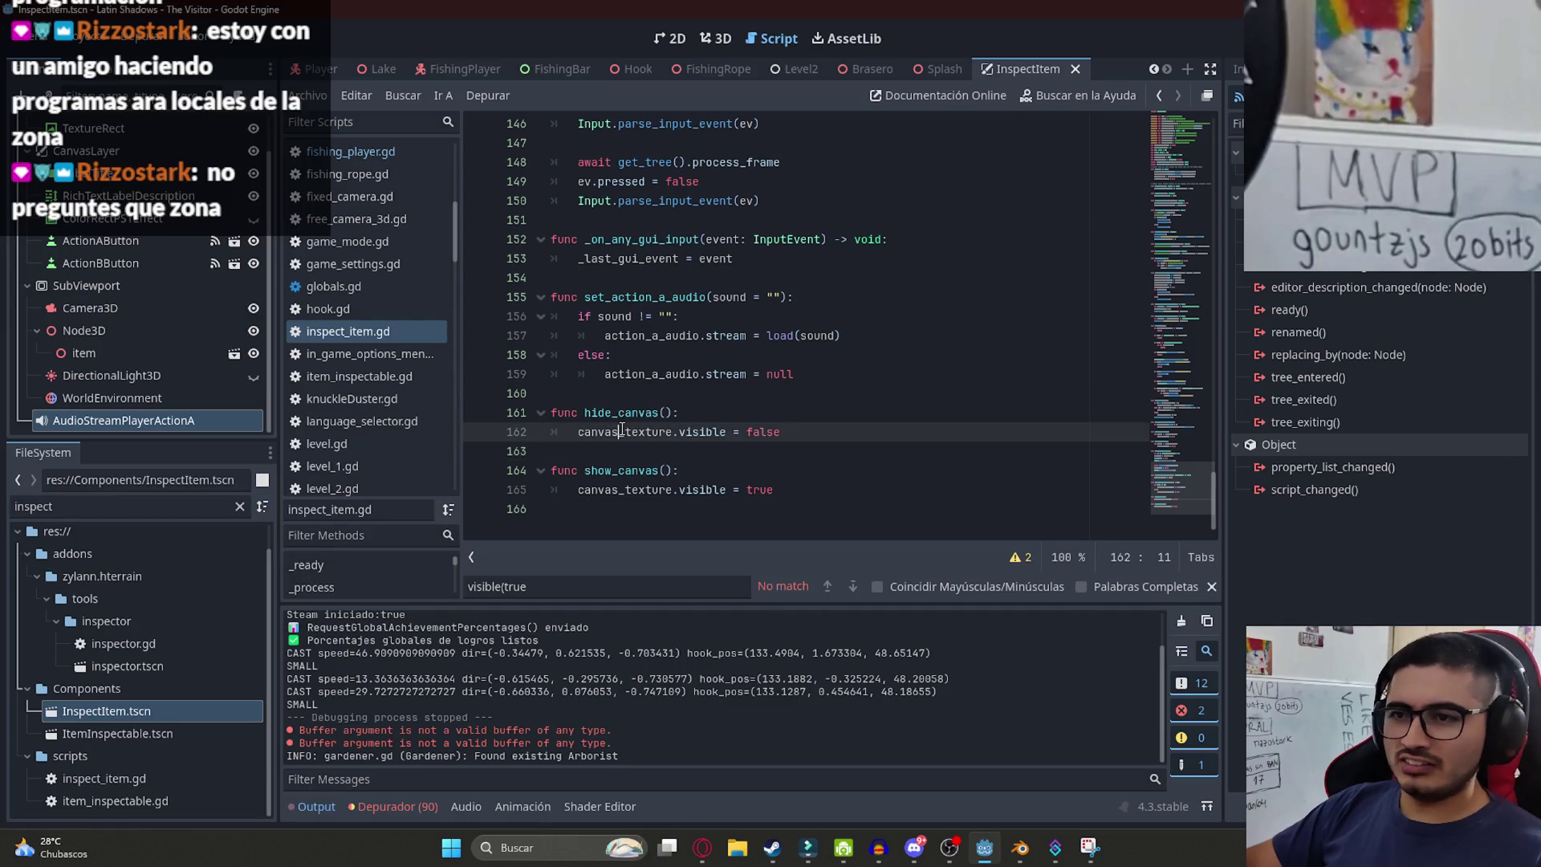
{"action": "double_click", "coordinate": [630, 434]}
{"action": "double_click", "coordinate": [634, 415]}
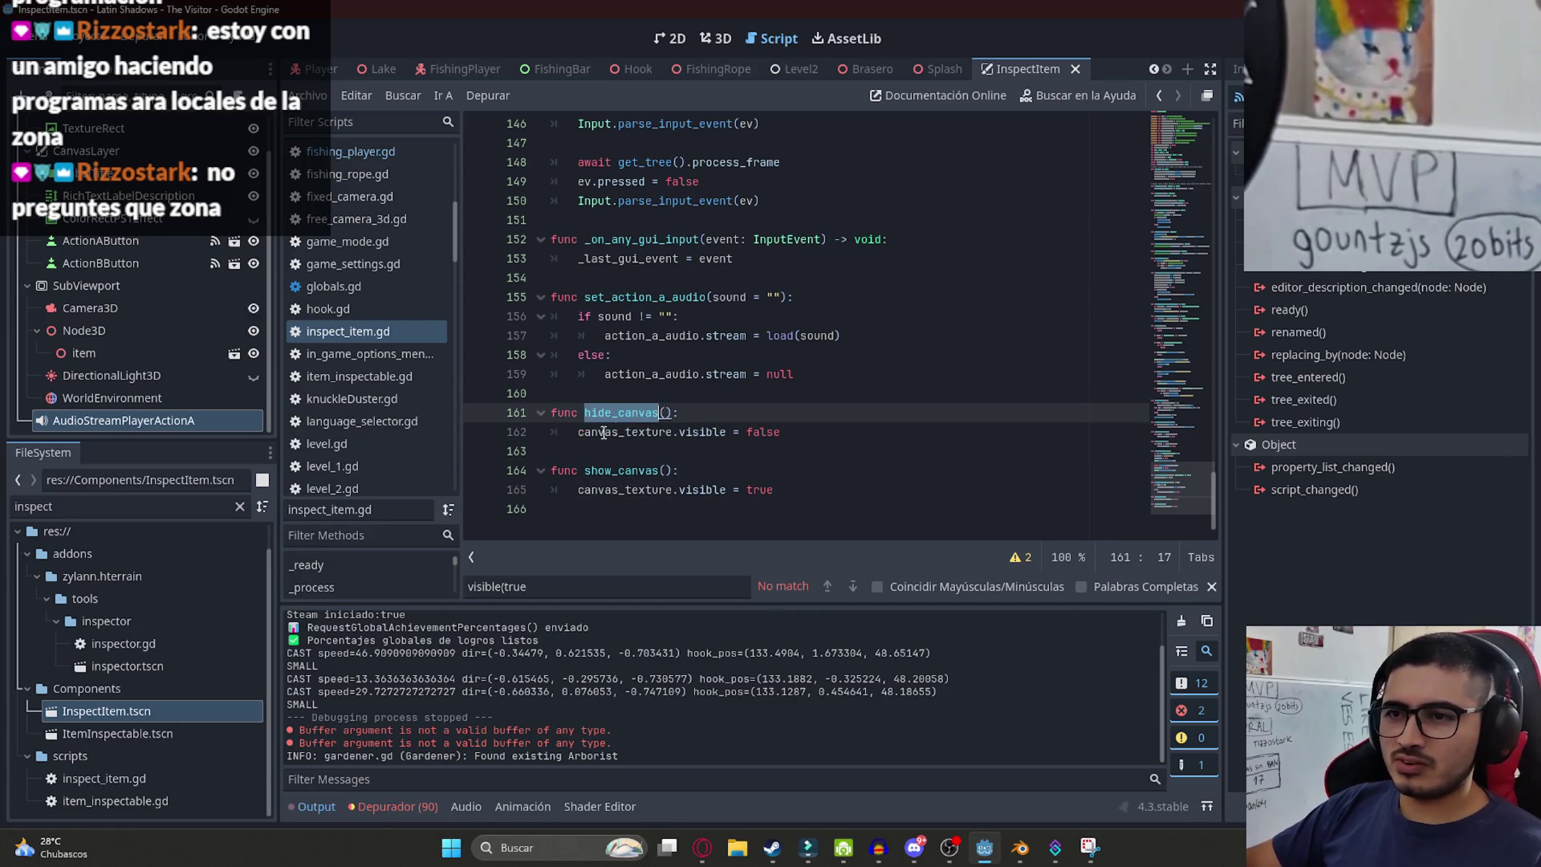
{"action": "left_click_drag", "start_coordinate": [1214, 523], "coordinate": [1152, 131]}
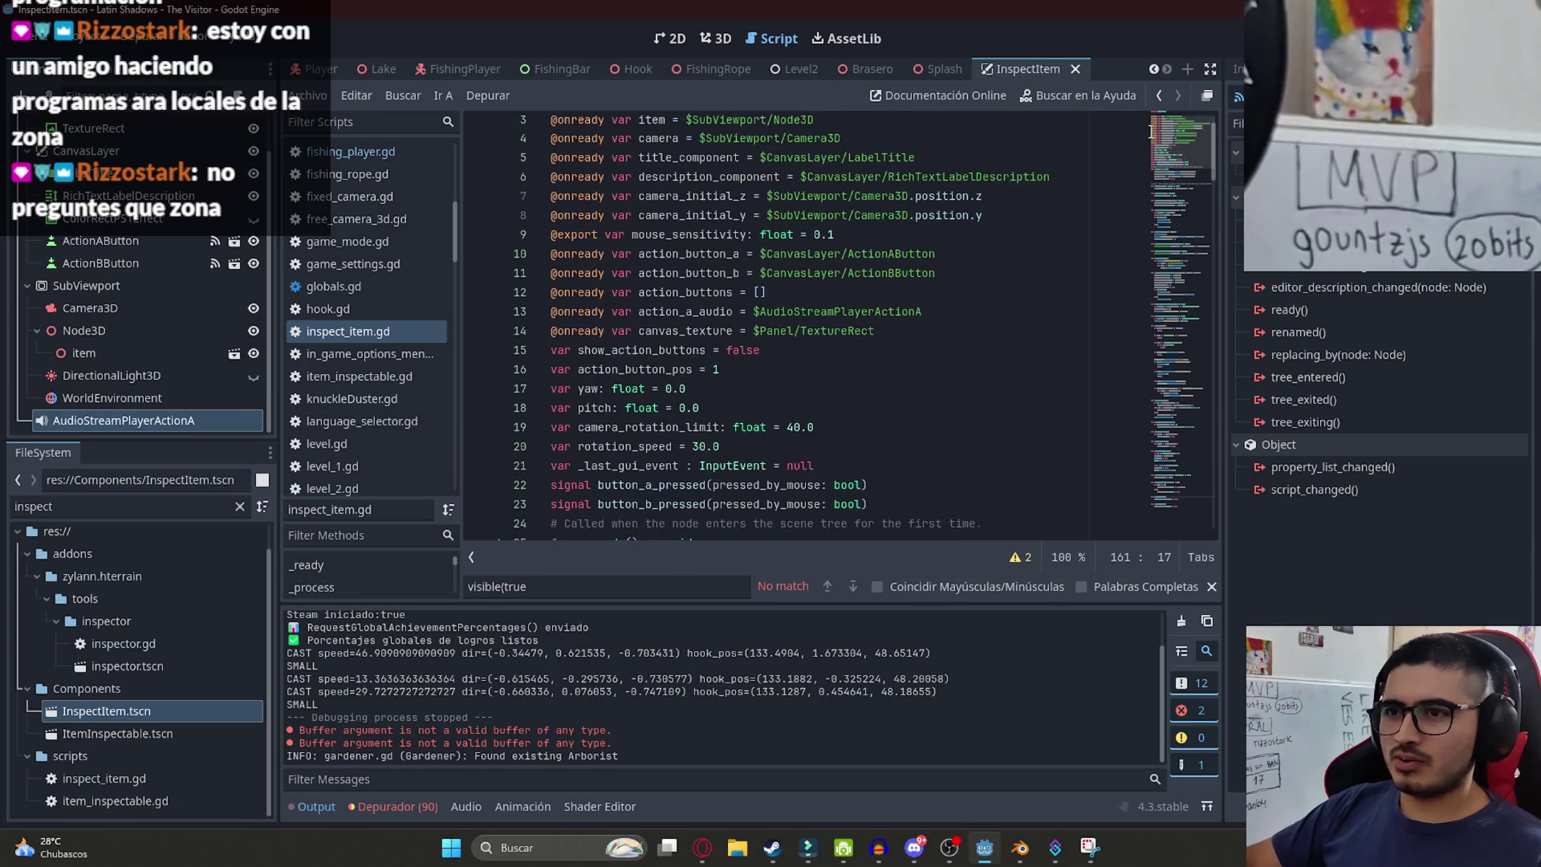
- Open player.gd from the Player scene and locate its set_custom_visible(true) call
{"action": "left_click", "coordinate": [330, 70]}
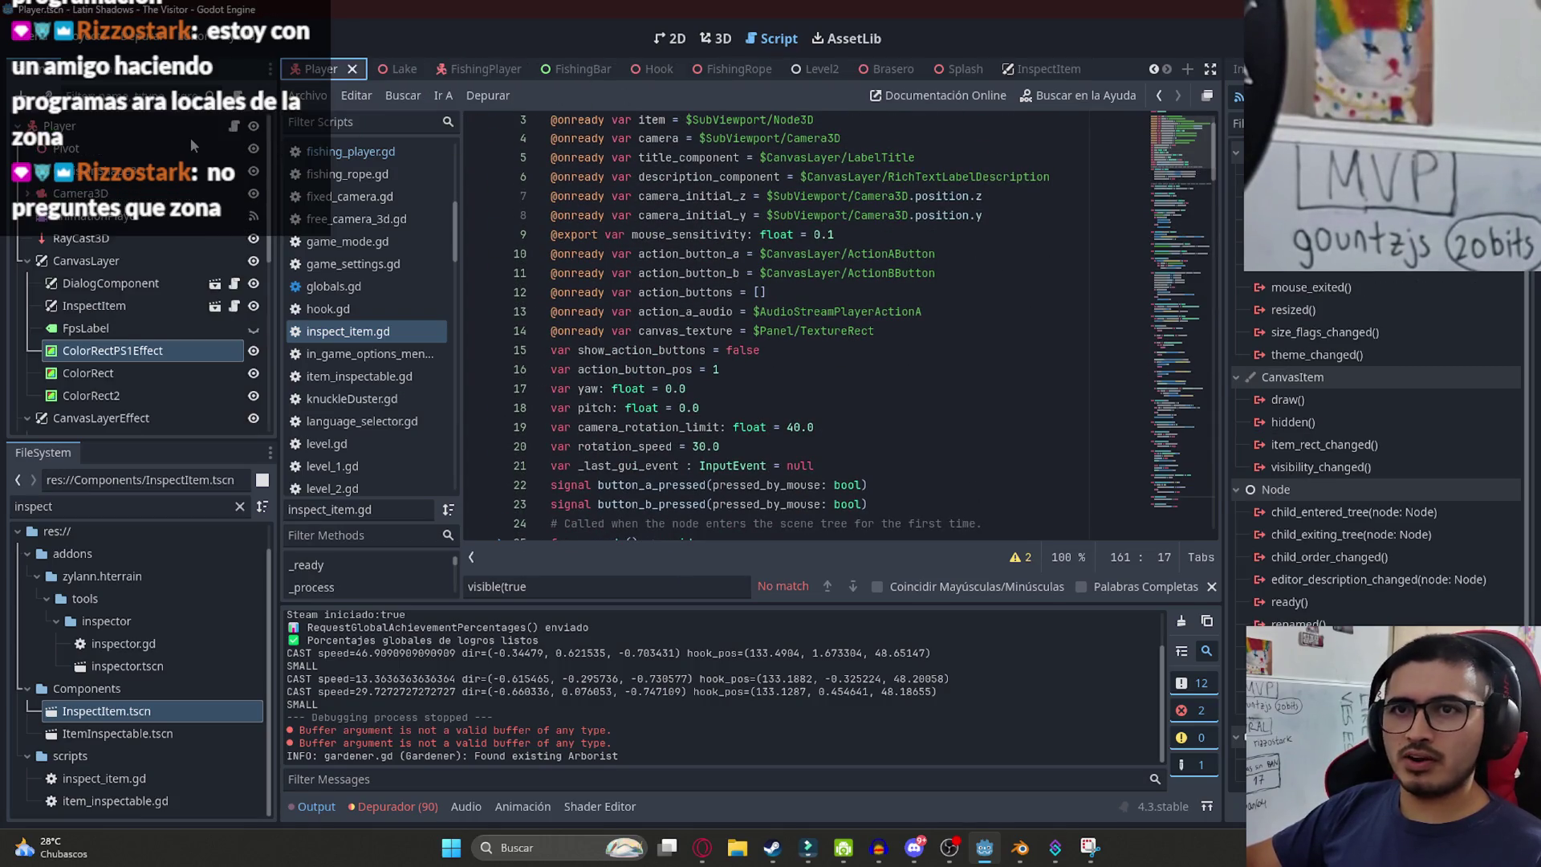
{"action": "left_click", "coordinate": [230, 127]}
{"action": "left_click", "coordinate": [901, 277]}
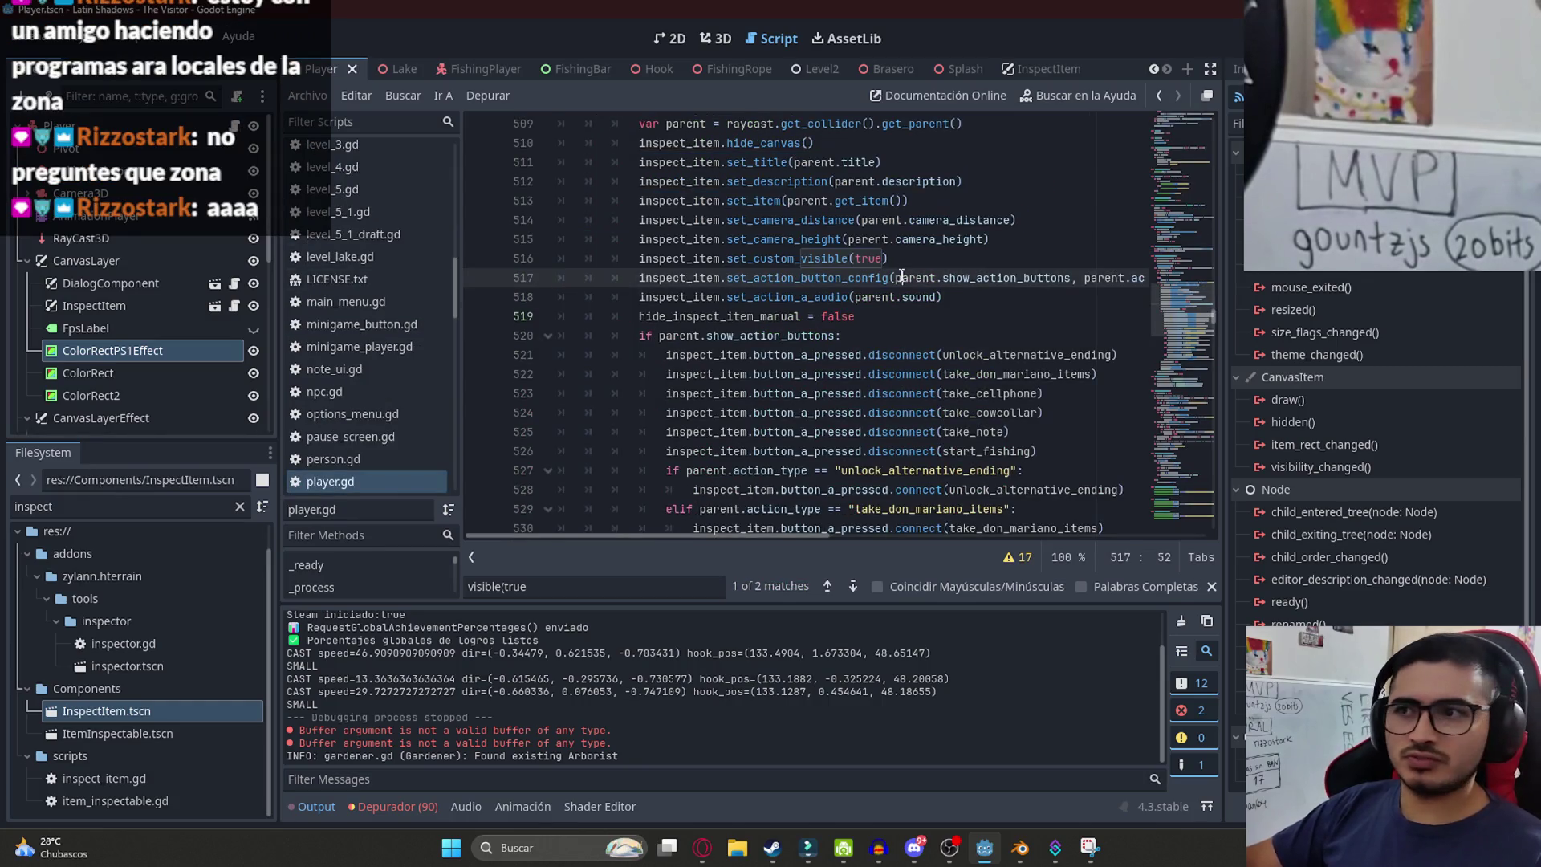
{"action": "scroll", "coordinate": [891, 321], "scroll_direction": "up", "scroll_amount": 3}
{"action": "left_click", "coordinate": [886, 374]}
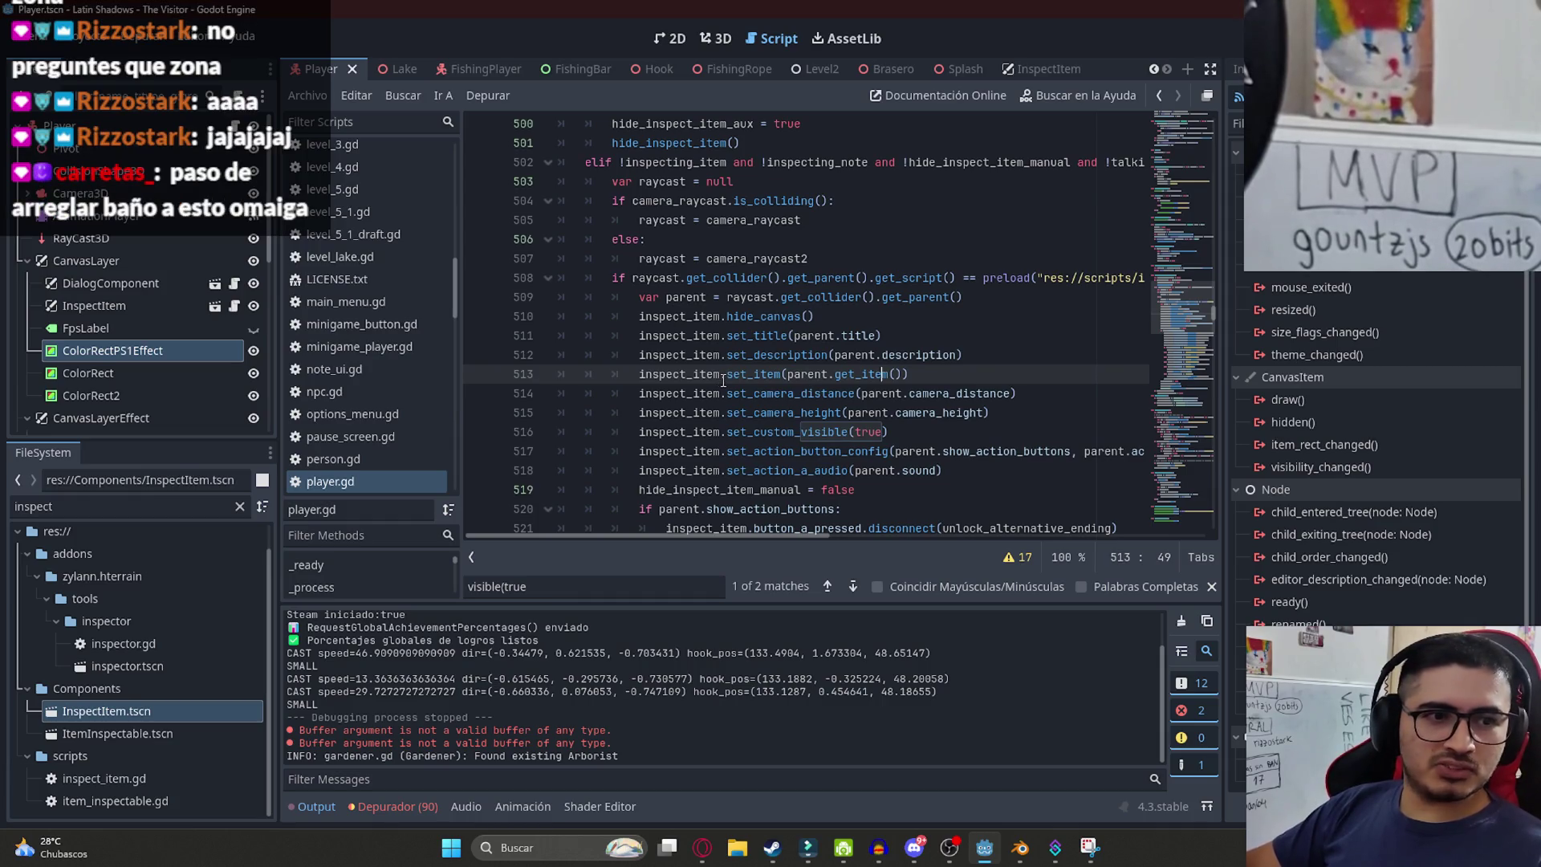
{"action": "left_click", "coordinate": [835, 412]}
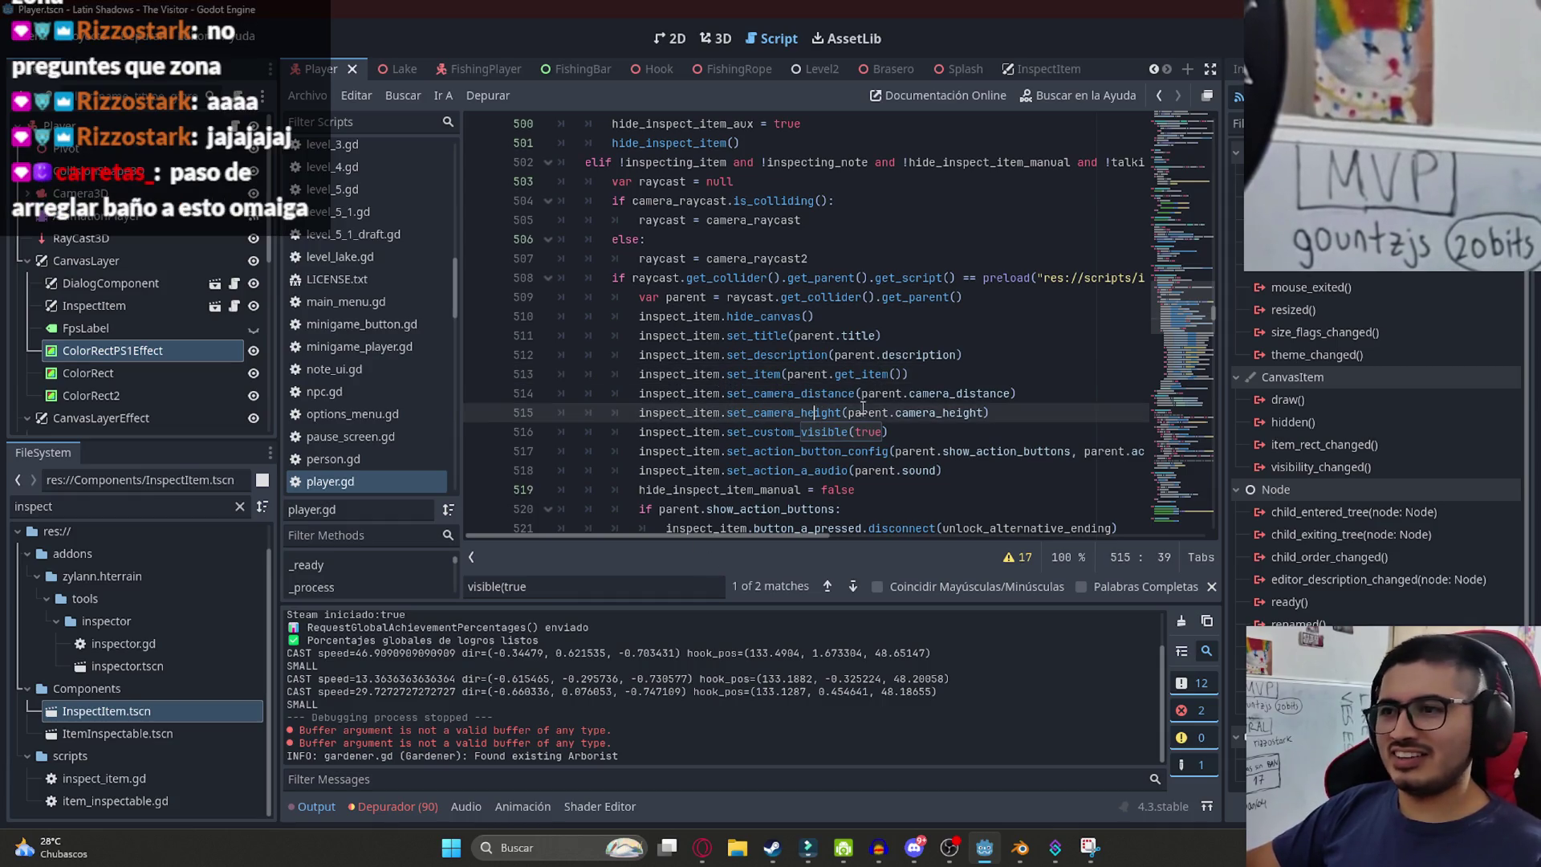
{"action": "left_click", "coordinate": [885, 432]}
{"action": "left_click", "coordinate": [934, 417]}
- Search for set_custom_visible(false) and select the hide_inspect_item function at line 721
{"action": "left_click_drag", "start_coordinate": [888, 432], "coordinate": [728, 432]}
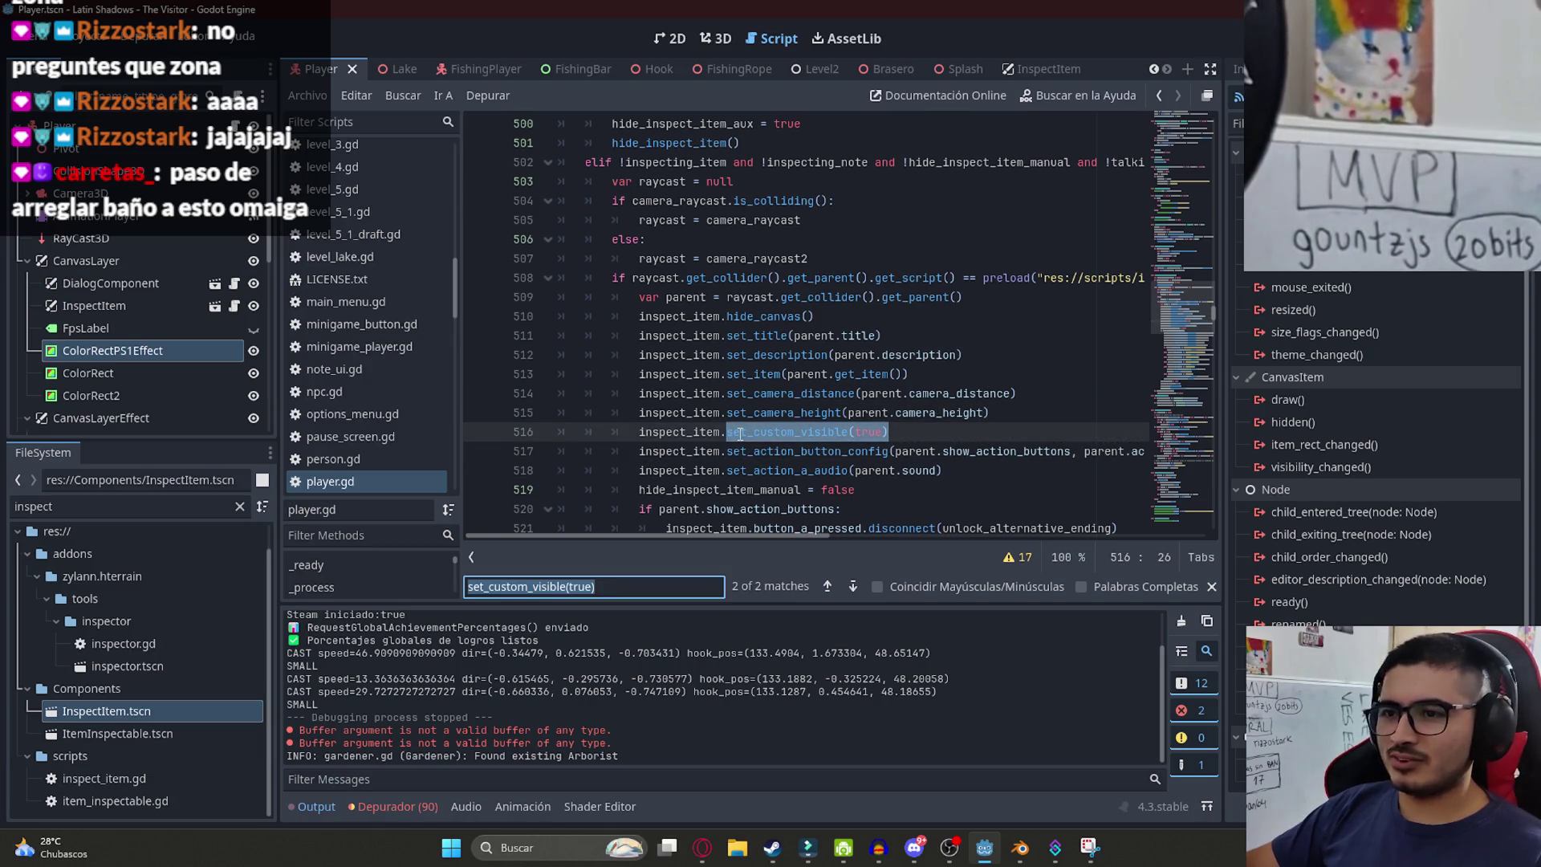
{"action": "key", "text": "BackSpace"}
{"action": "key", "text": "BackSpace"}
{"action": "key", "text": "BackSpace"}
{"action": "key", "text": "BackSpace"}
{"action": "type", "text": "false"}
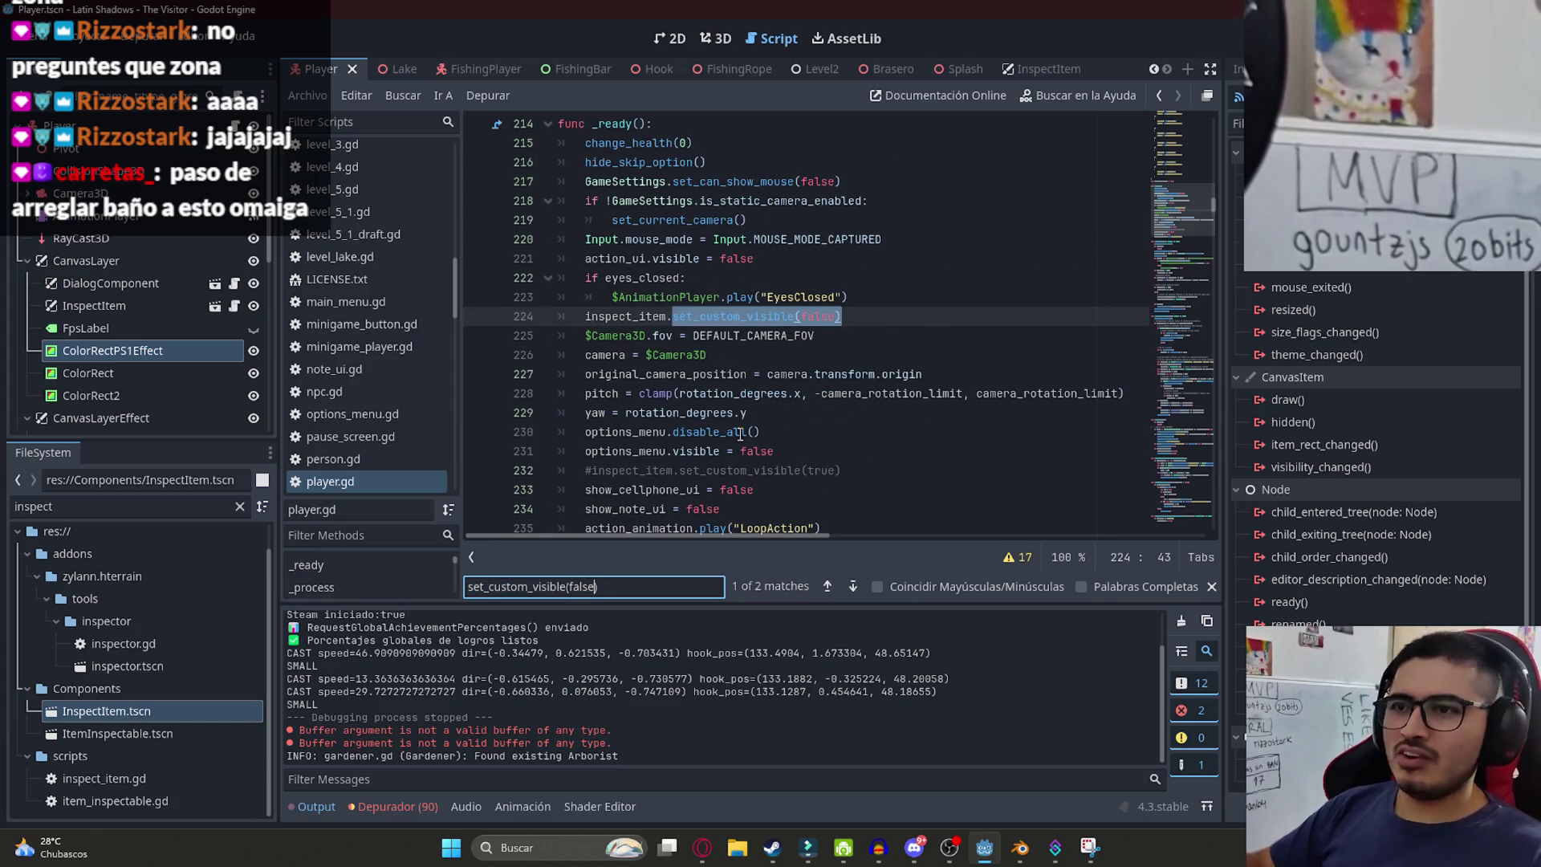
{"action": "key", "text": "Return"}
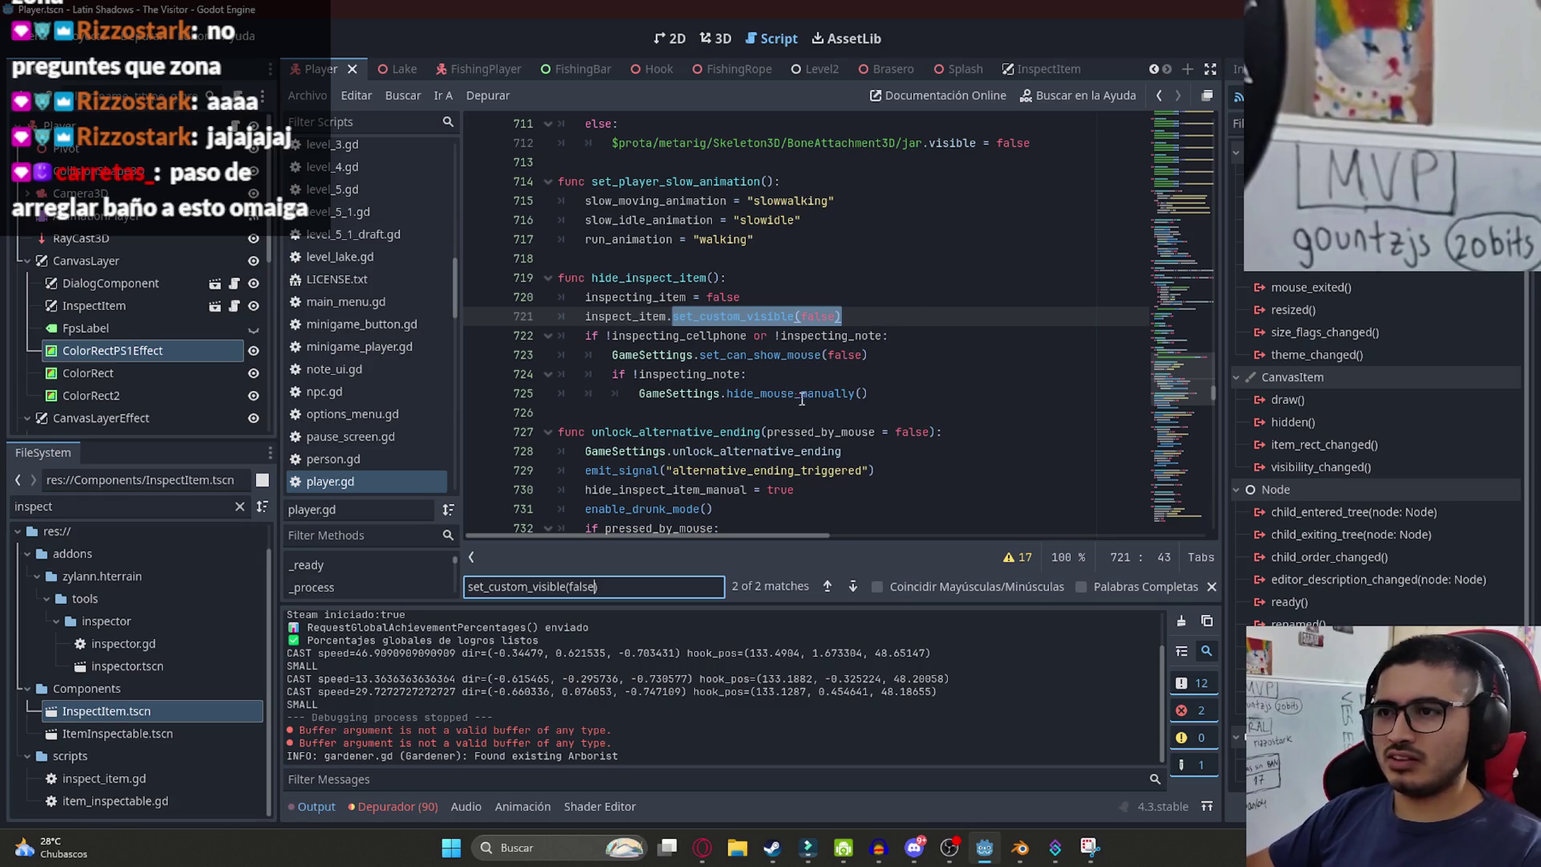
{"action": "mouse_move", "coordinate": [883, 391]}
{"action": "left_mouse_down"}
{"action": "mouse_move", "coordinate": [450, 329]}
{"action": "mouse_move", "coordinate": [383, 272]}
{"action": "left_mouse_up"}
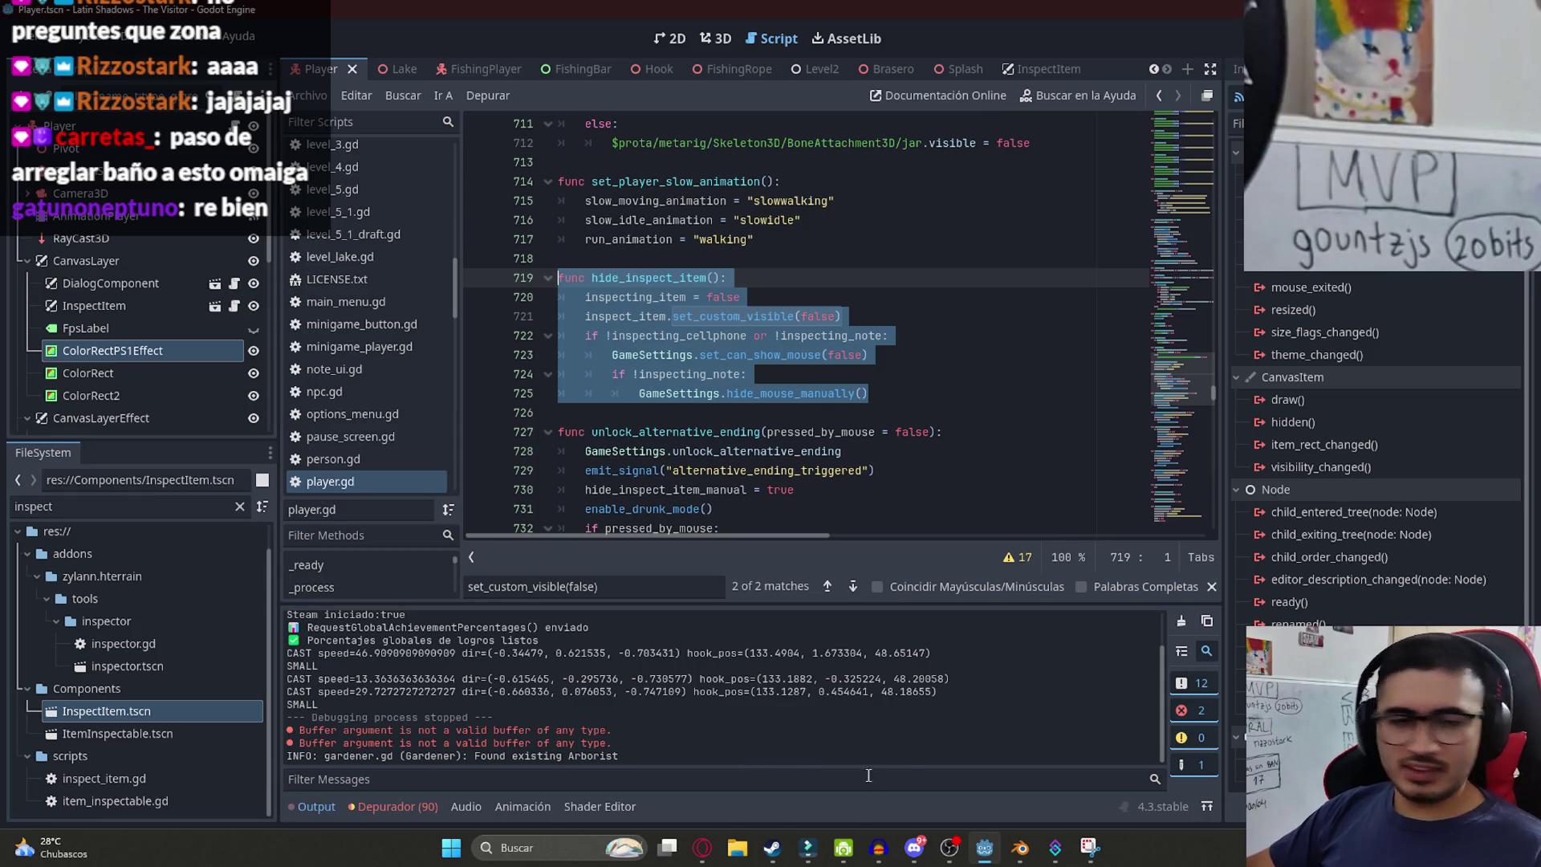
- View the shared ice-cream poster image in Discord, then return to Godot
{"action": "left_click", "coordinate": [916, 849]}
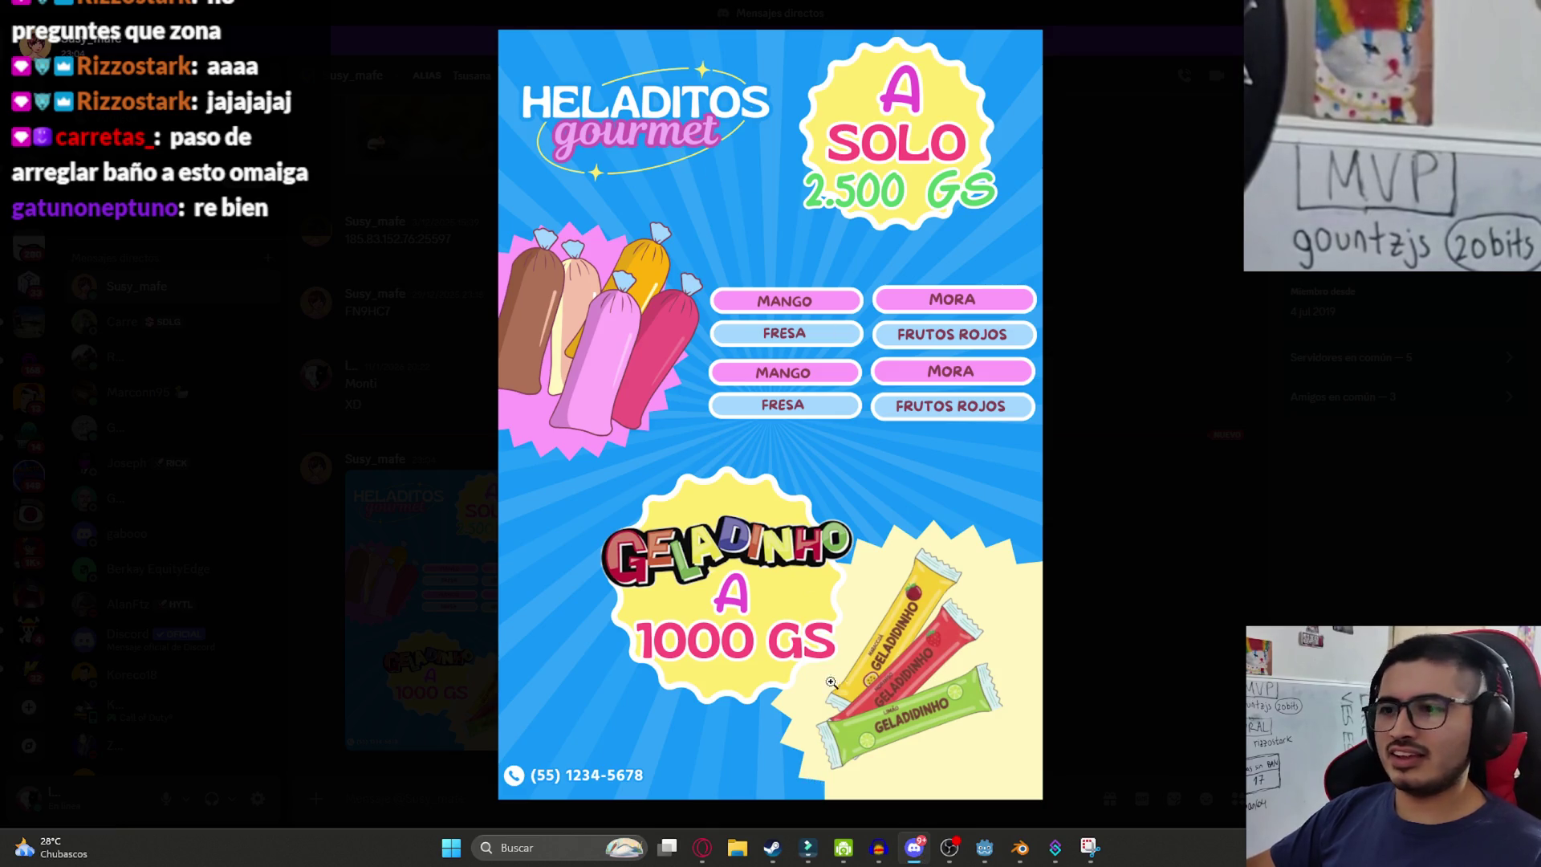
{"action": "mouse_move", "coordinate": [915, 859]}
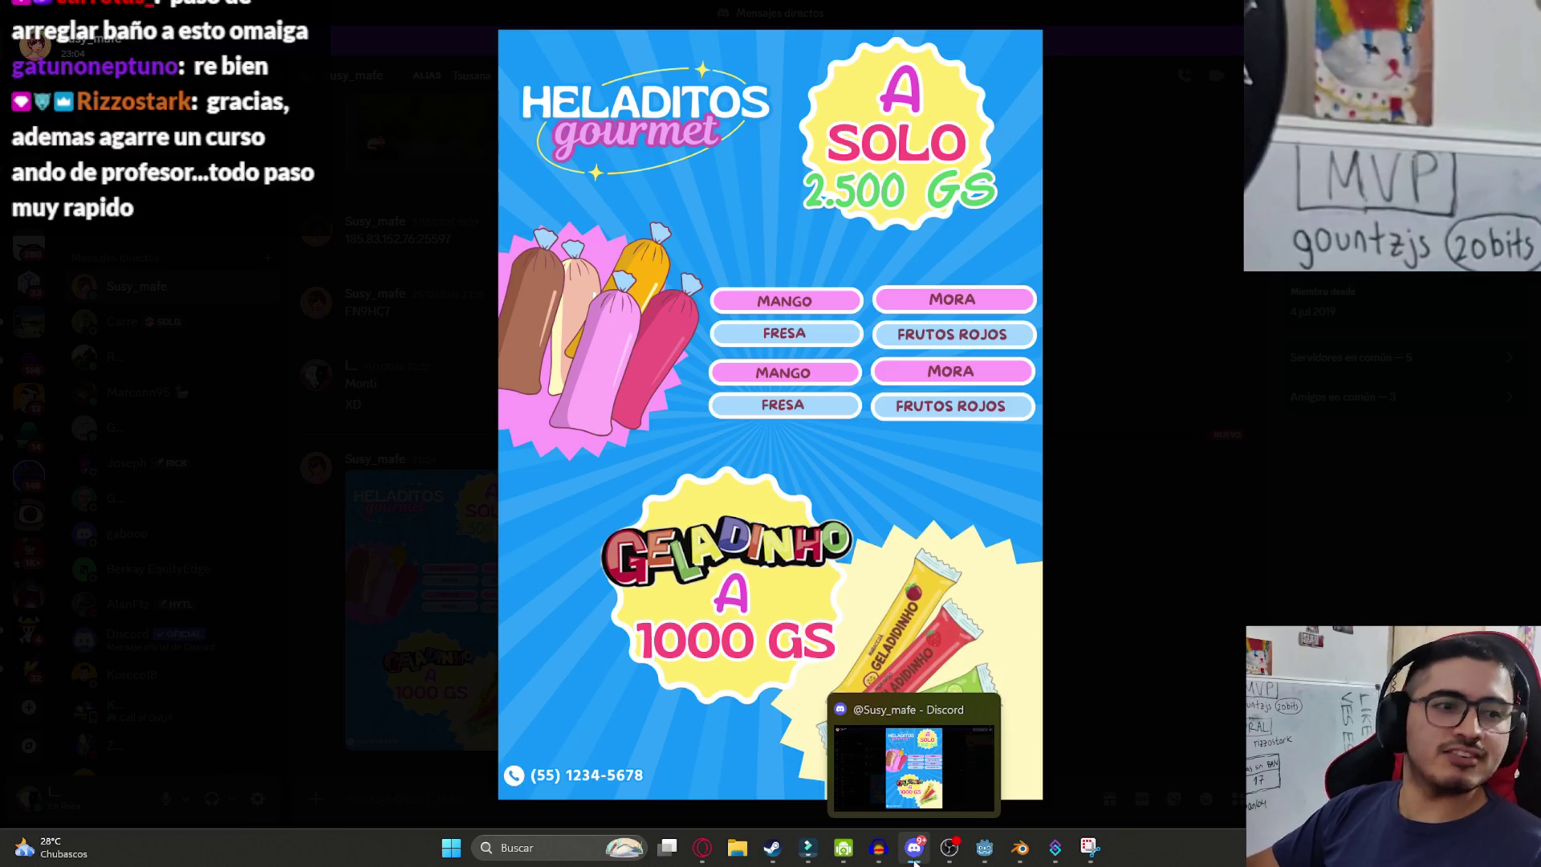
{"action": "left_click", "coordinate": [915, 859]}
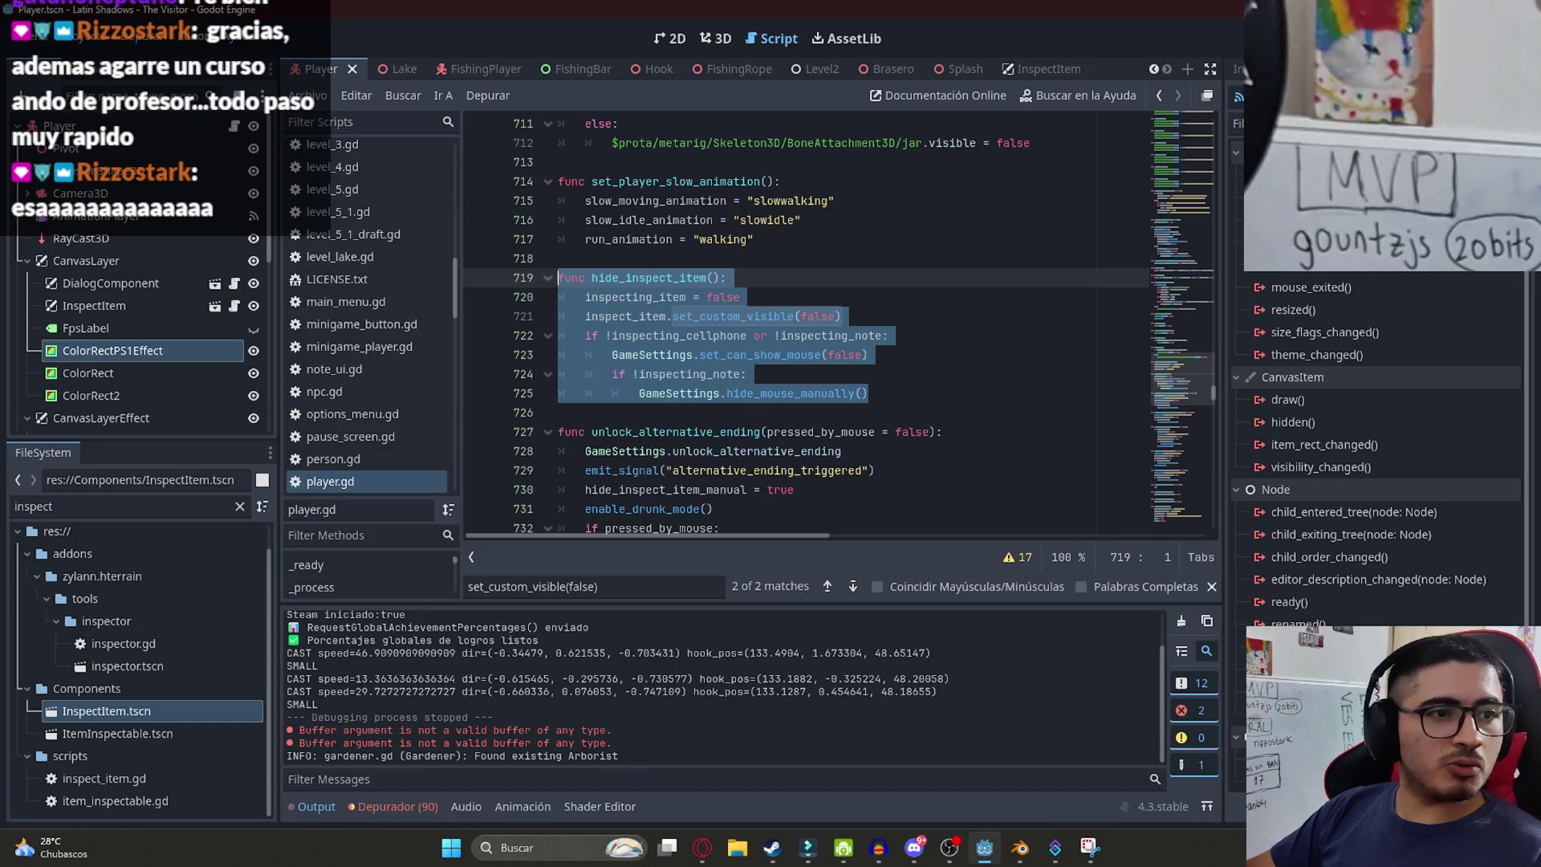
- Select hide_inspect_item (lines 719–725) in player.gd, then view the FishingRope scene's rope script
{"action": "left_click_drag", "start_coordinate": [869, 394], "coordinate": [506, 294]}
{"action": "left_click", "coordinate": [880, 346]}
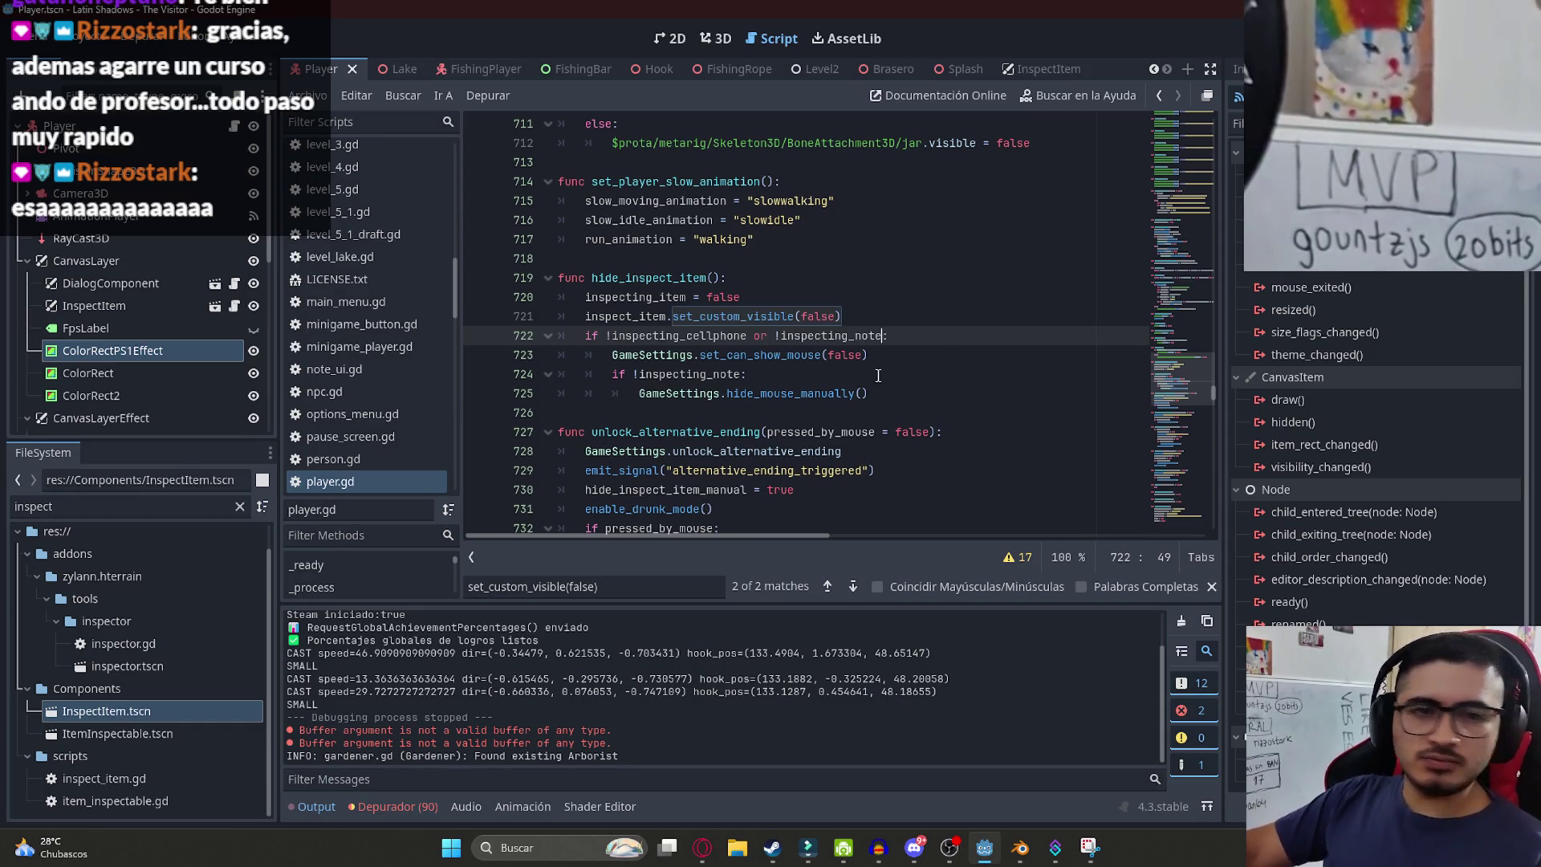
{"action": "mouse_move", "coordinate": [873, 394]}
{"action": "left_mouse_down"}
{"action": "mouse_move", "coordinate": [610, 336]}
{"action": "mouse_move", "coordinate": [539, 285]}
{"action": "left_mouse_up"}
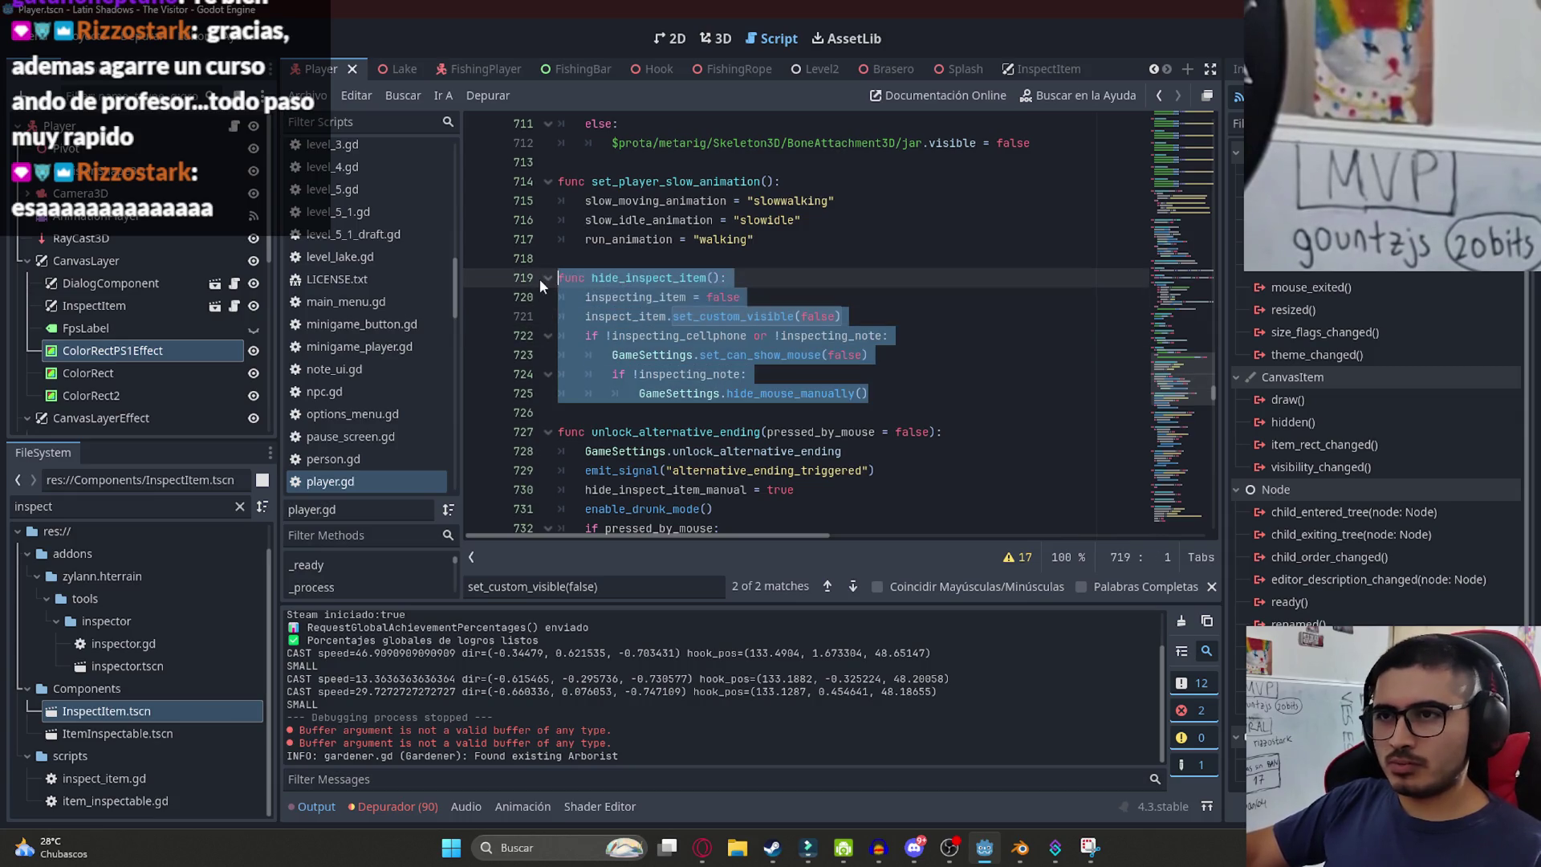
{"action": "left_click", "coordinate": [730, 70]}
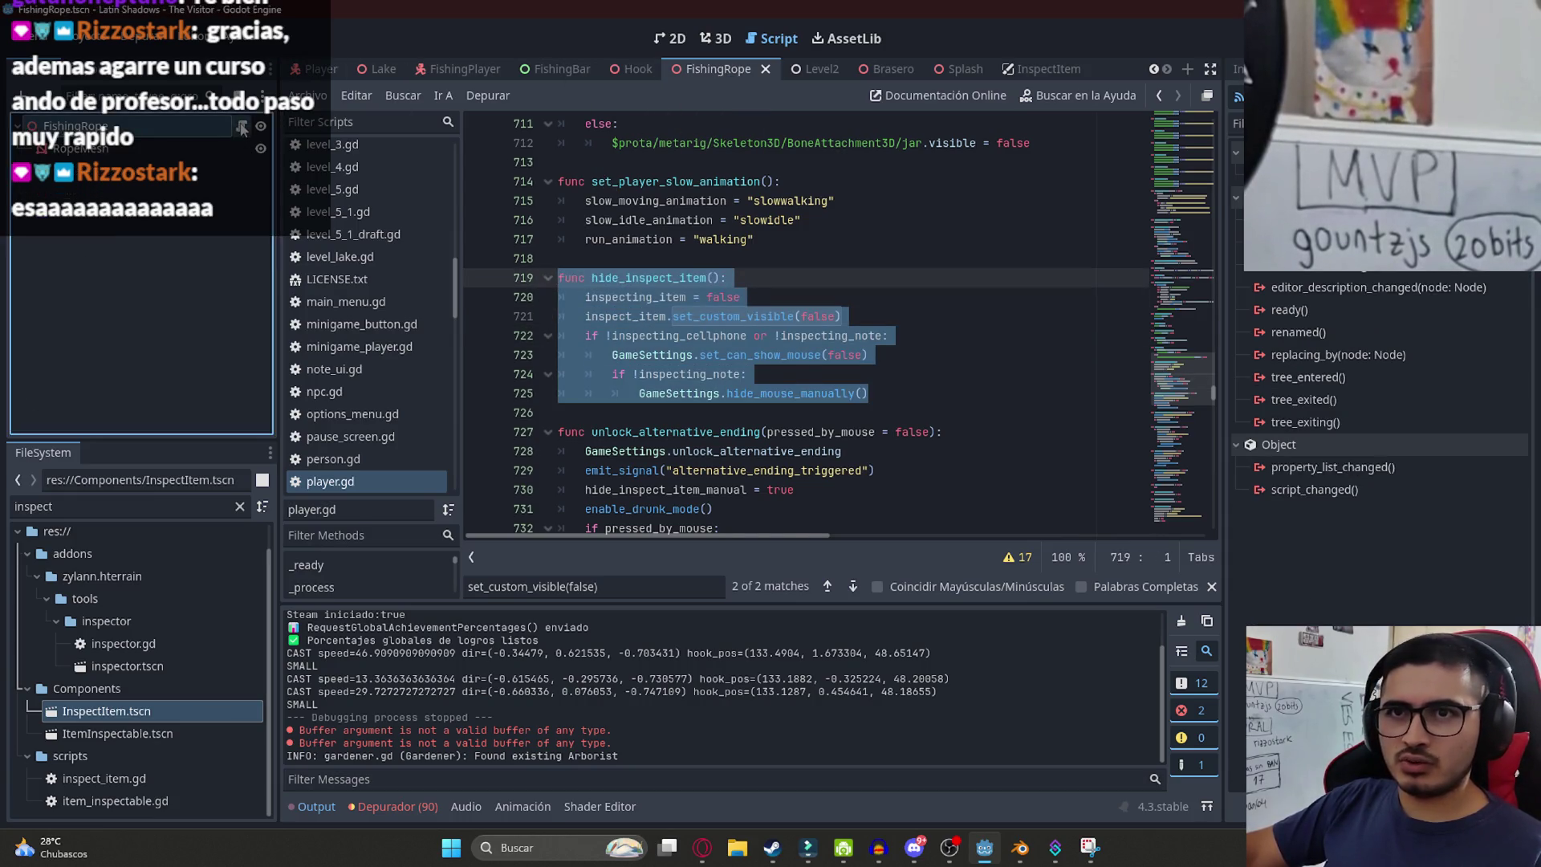
{"action": "scroll", "coordinate": [1191, 351], "scroll_direction": "down", "scroll_amount": 5}
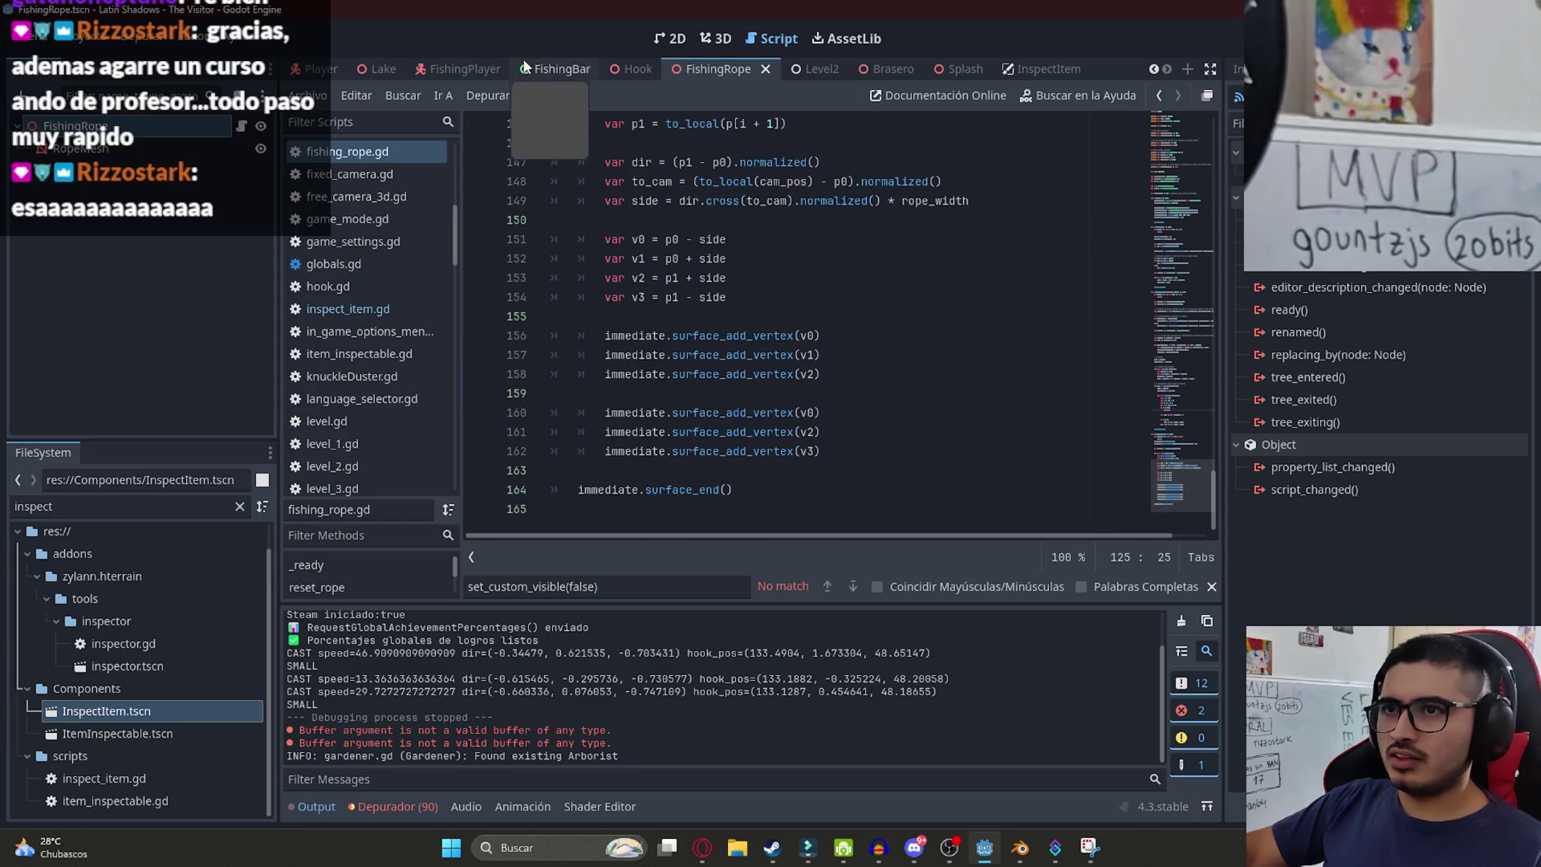
- Paste hide_inspect_item at the end of fishing_player.gd and delete its inspecting_item = false line
{"action": "left_click", "coordinate": [438, 70]}
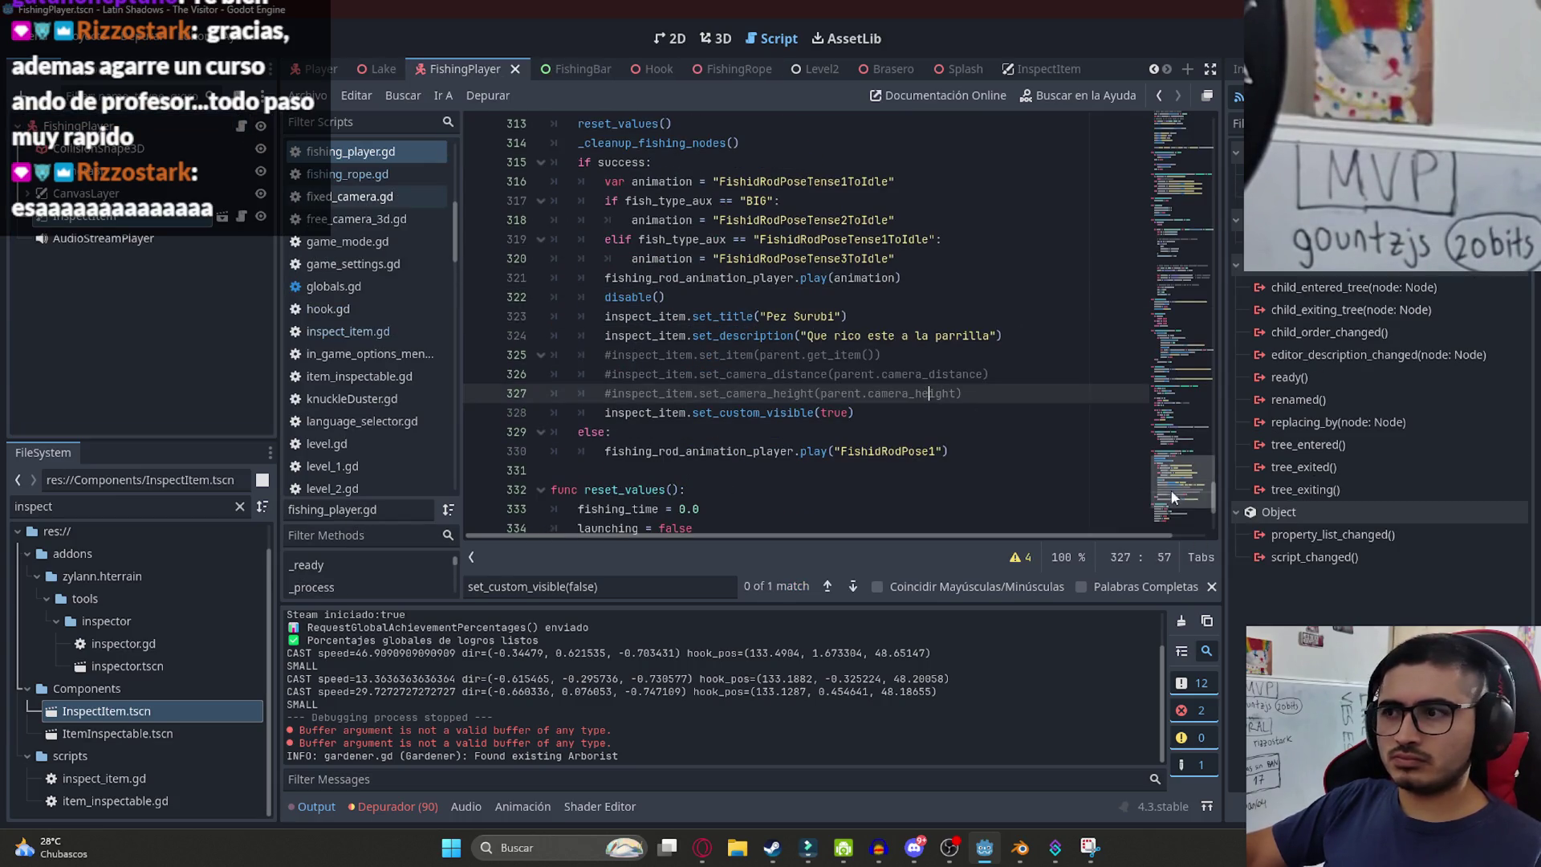
{"action": "key", "text": "ctrl+End"}
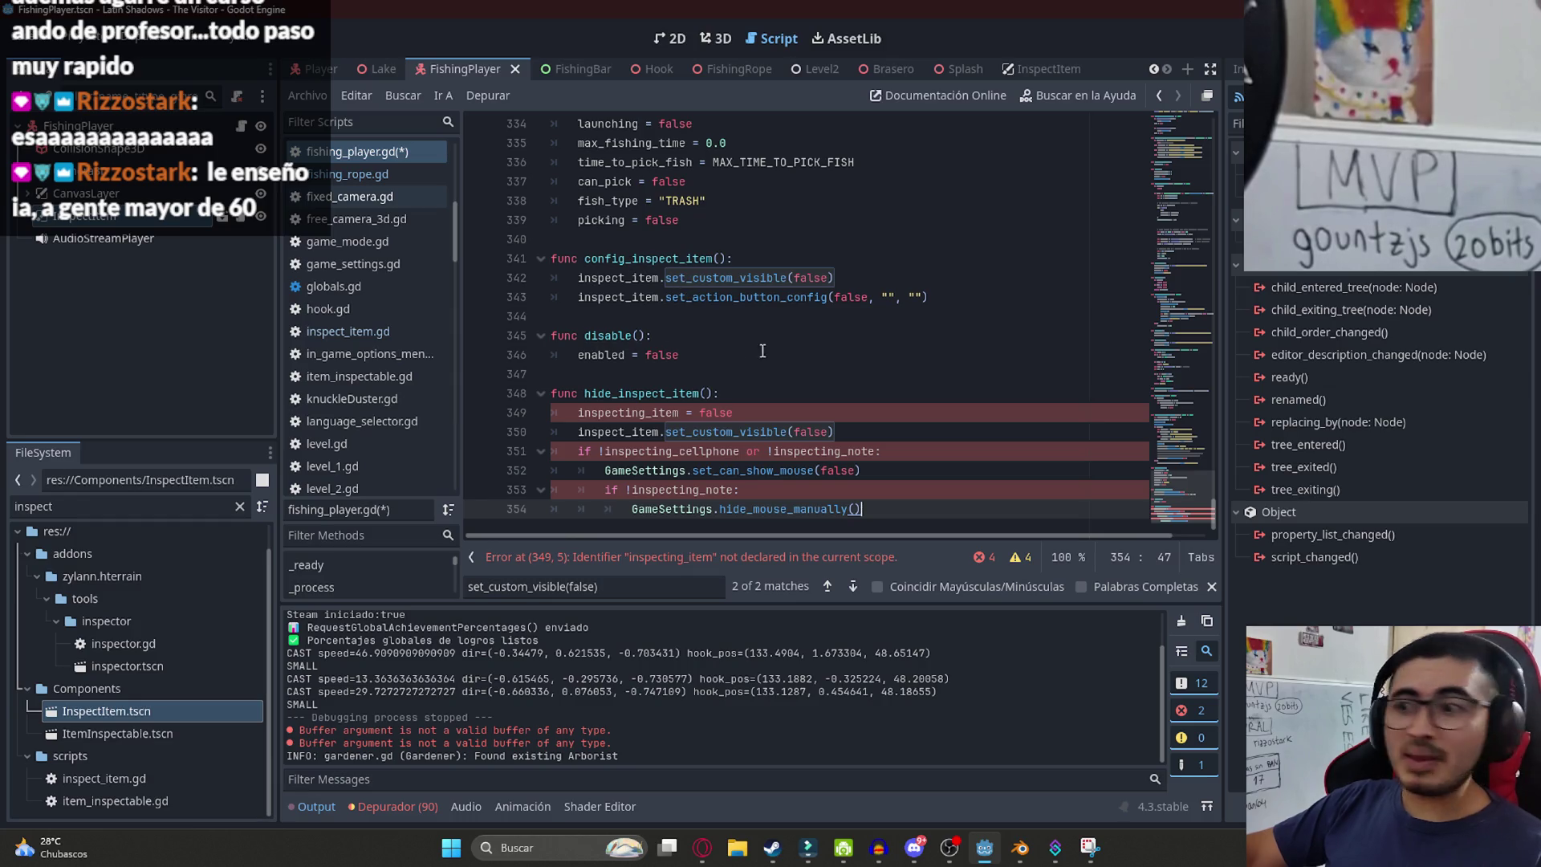
{"action": "left_click", "coordinate": [769, 398]}
{"action": "triple_click", "coordinate": [657, 414]}
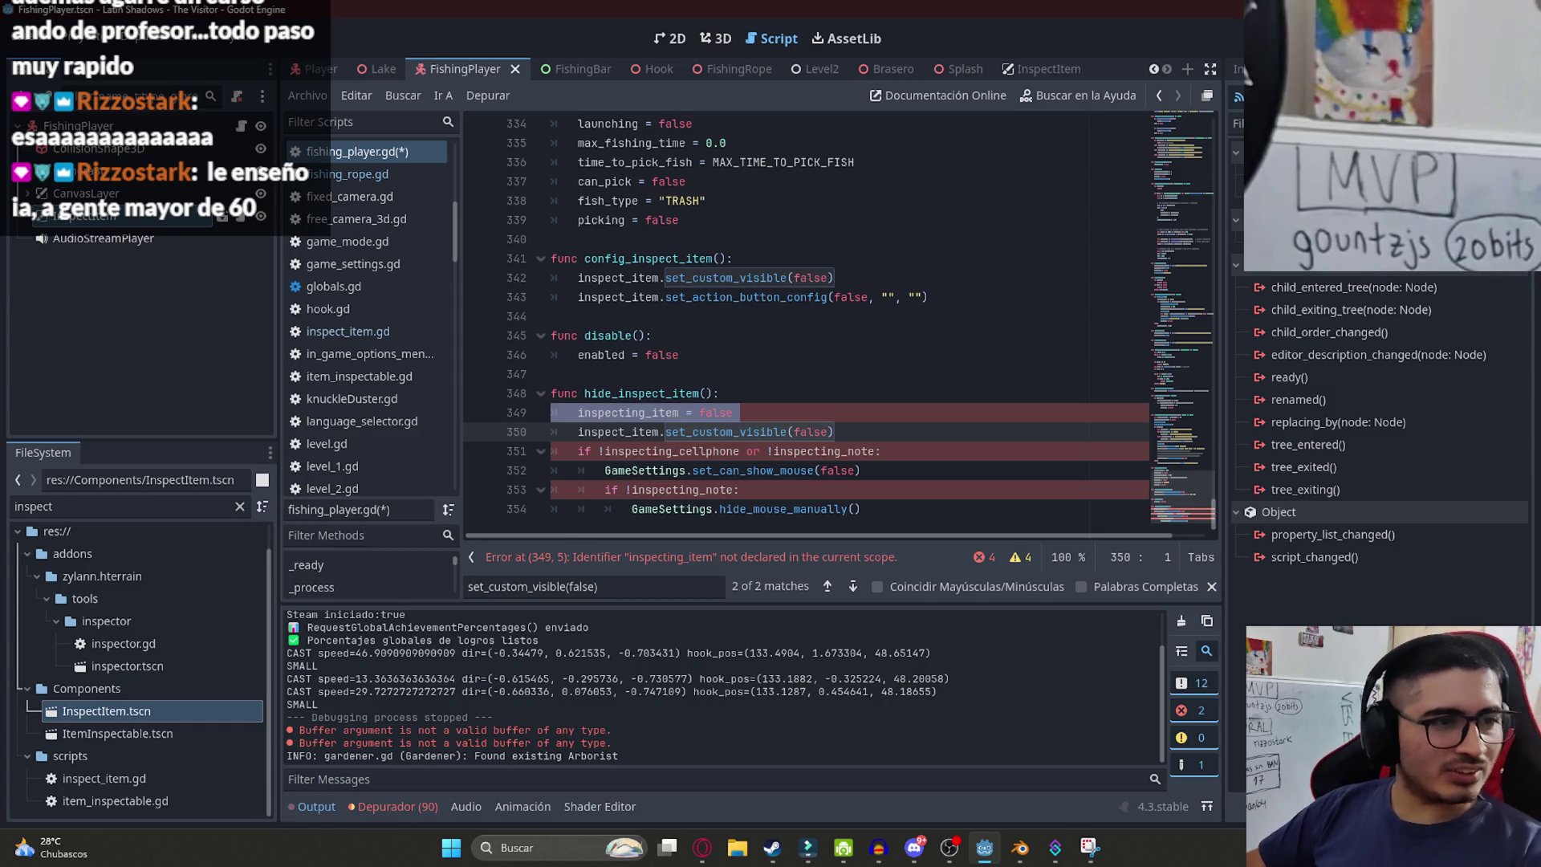
{"action": "left_click", "coordinate": [684, 434]}
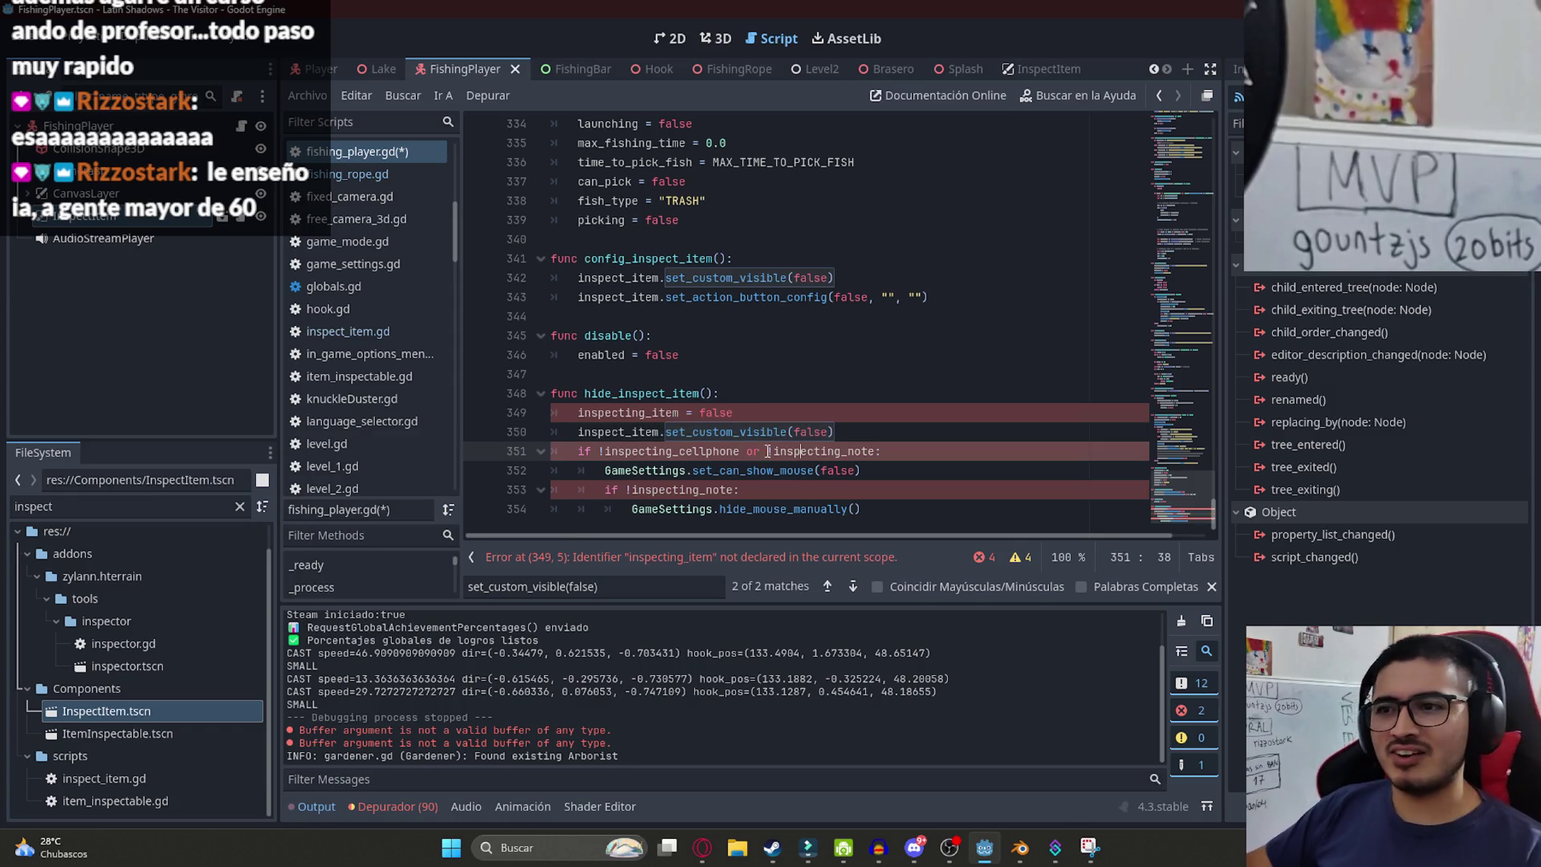
{"action": "double_click", "coordinate": [646, 412]}
{"action": "left_click_drag", "start_coordinate": [734, 412], "coordinate": [403, 403]}
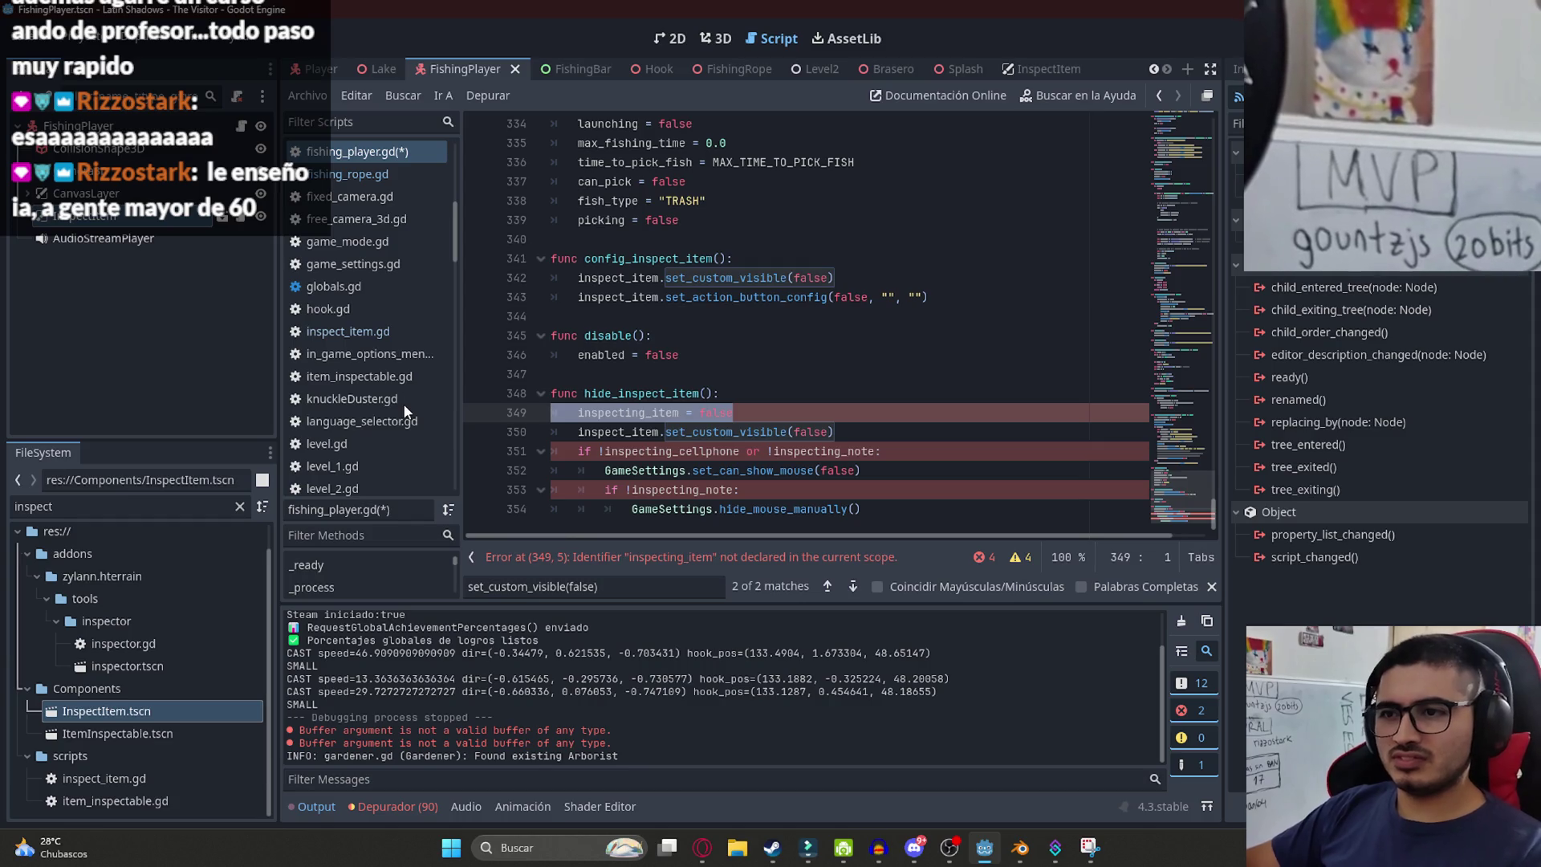
{"action": "key", "text": "BackSpace"}
{"action": "key", "text": "BackSpace"}
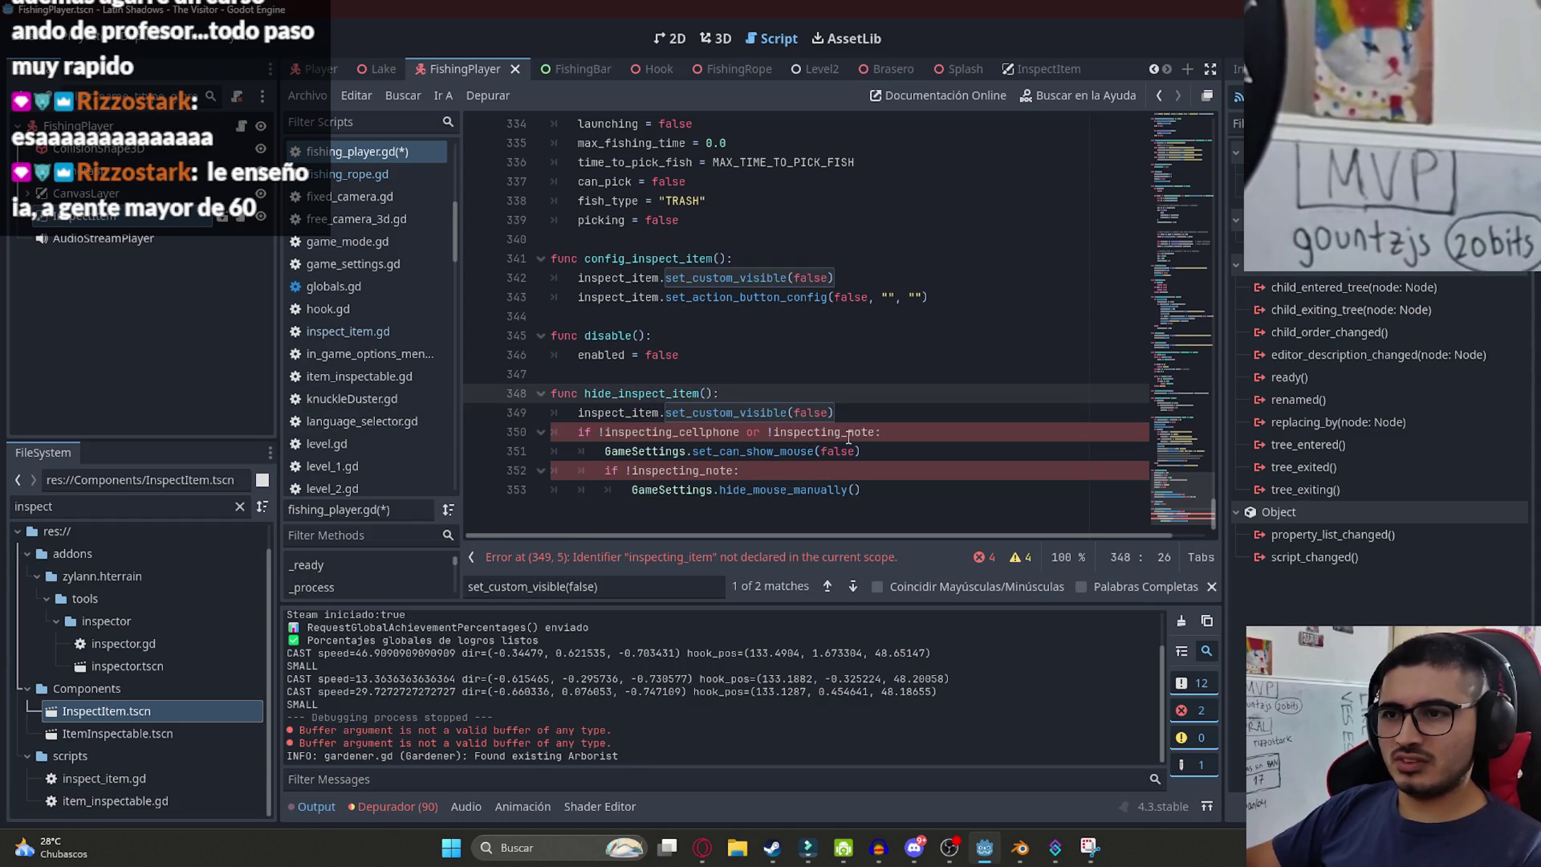
- Delete the mouse-handling if-block so only inspect_item.set_custom_visible(false) remains
{"action": "mouse_move", "coordinate": [865, 486]}
{"action": "left_mouse_down"}
{"action": "mouse_move", "coordinate": [610, 472]}
{"action": "mouse_move", "coordinate": [606, 451]}
{"action": "mouse_move", "coordinate": [520, 427]}
{"action": "left_mouse_up"}
{"action": "key", "text": "BackSpace"}
{"action": "key", "text": "BackSpace"}
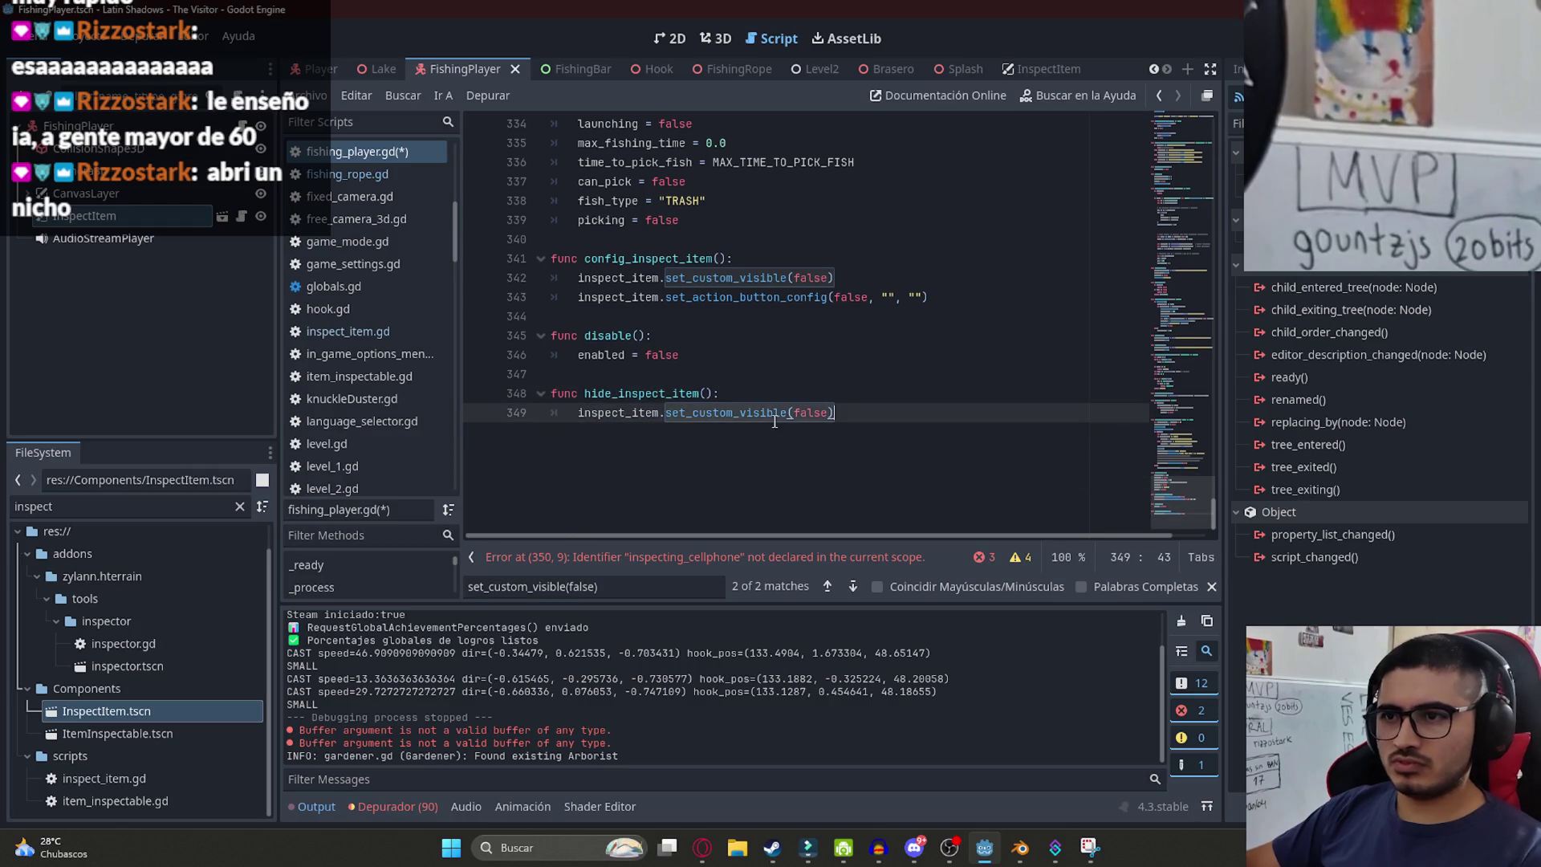
{"action": "left_click", "coordinate": [662, 393]}
{"action": "double_click", "coordinate": [662, 393]}
{"action": "scroll", "coordinate": [872, 378], "scroll_direction": "up", "scroll_amount": 8}
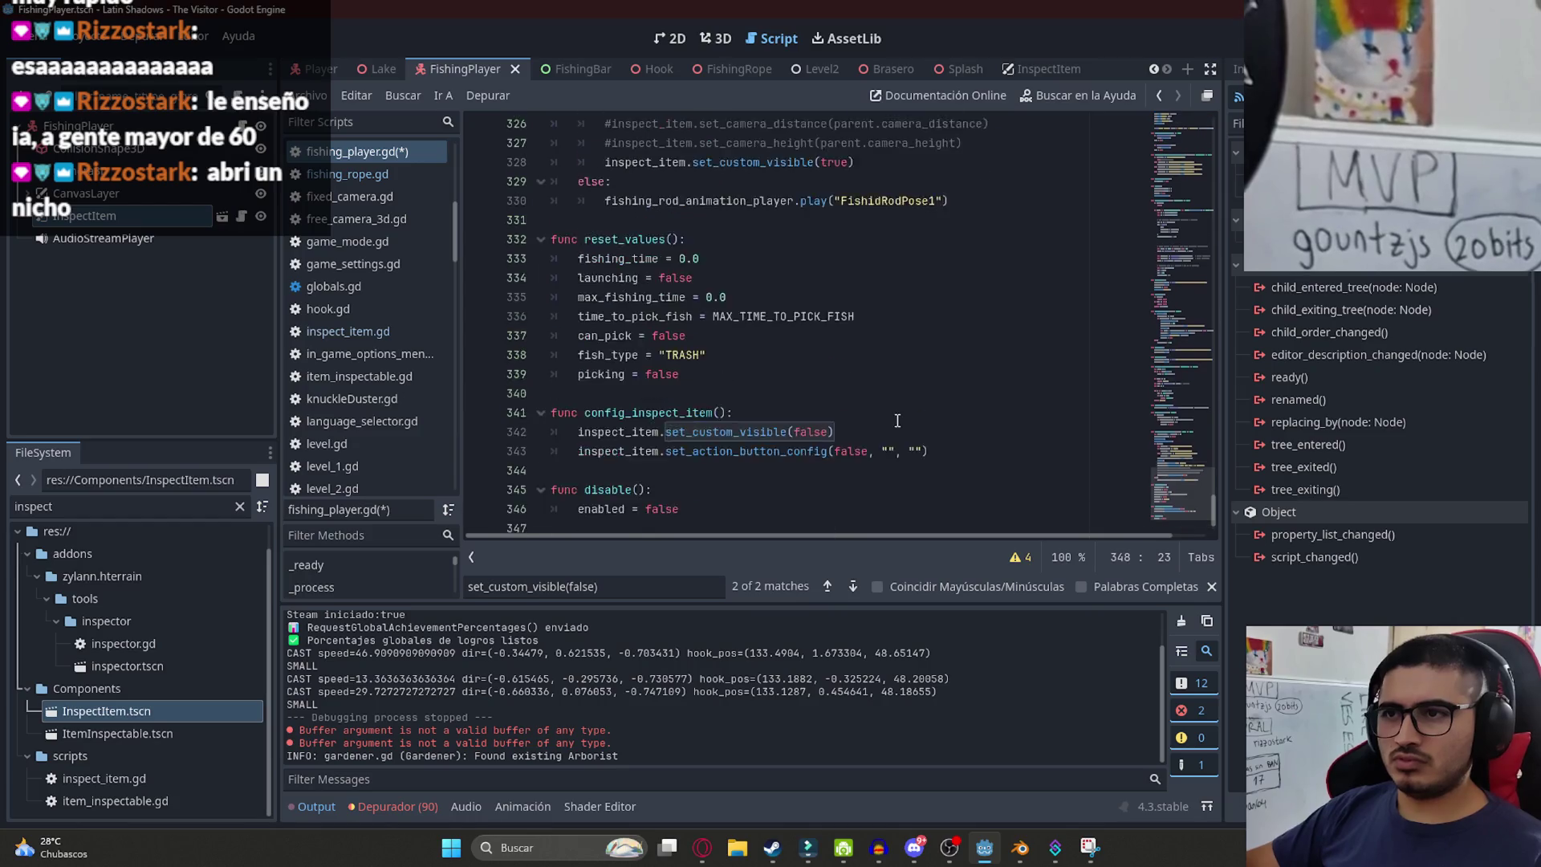
{"action": "scroll", "coordinate": [884, 424], "scroll_direction": "down", "scroll_amount": 2}
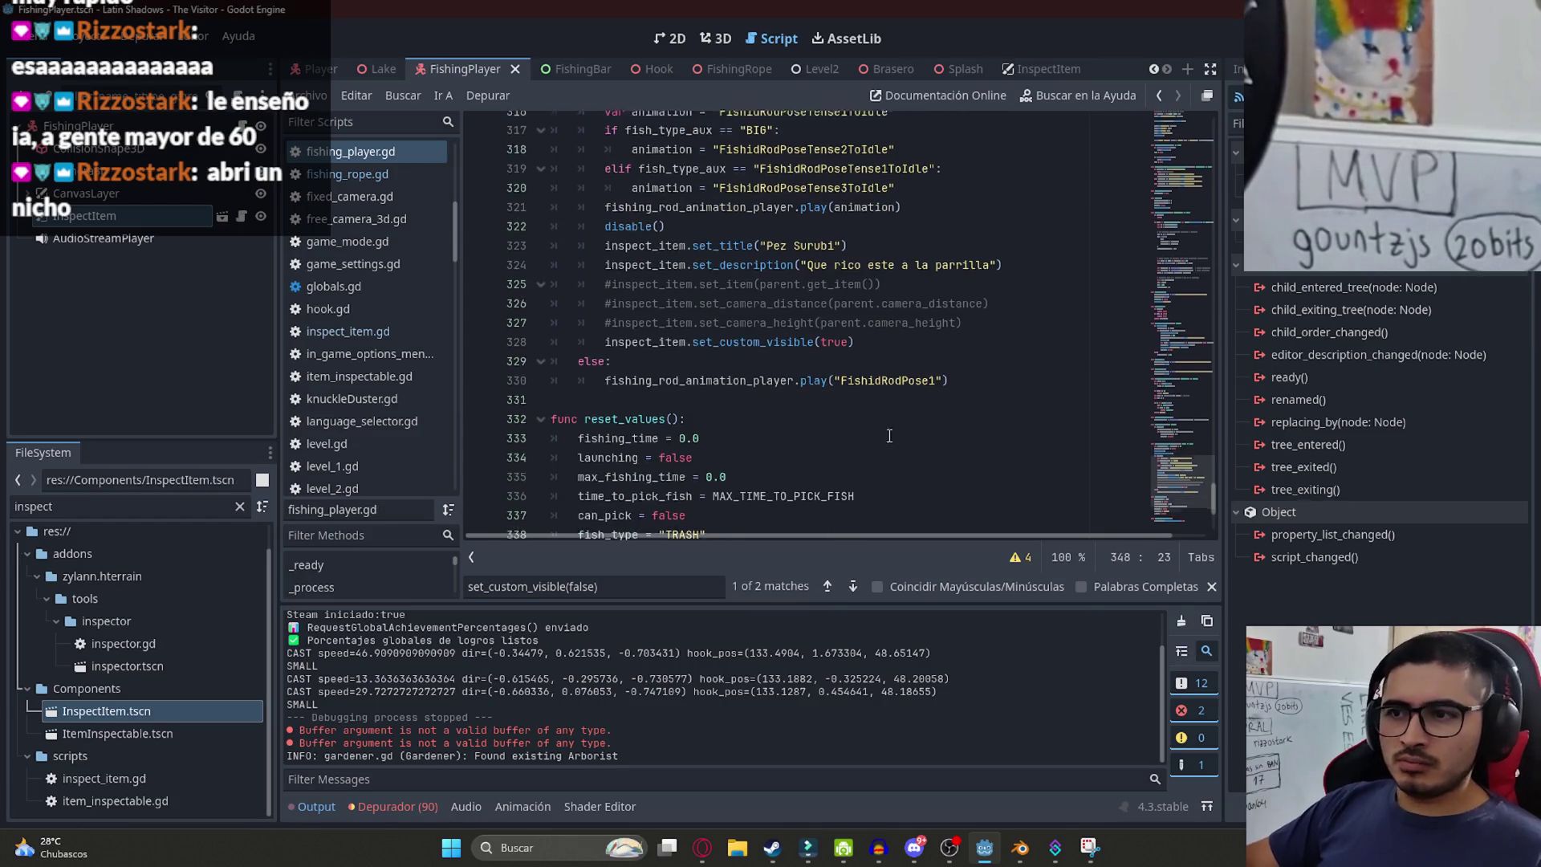
{"action": "key", "text": "ctrl+f"}
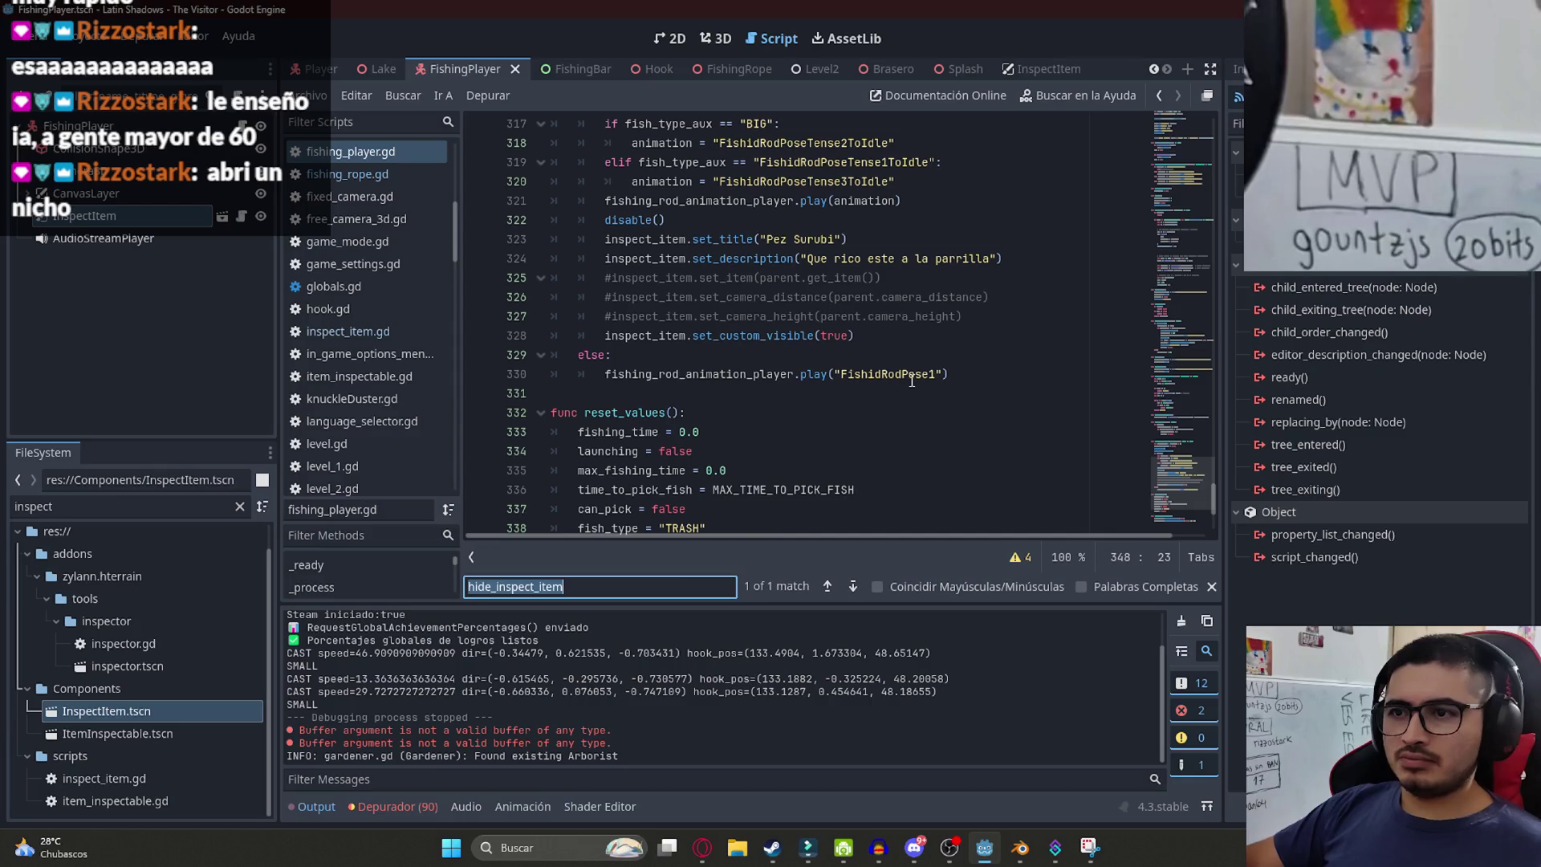
- Add an 'if !enabled: pass' guard at the top of _handle_fishing_input and save
{"action": "type", "text": "_input"}
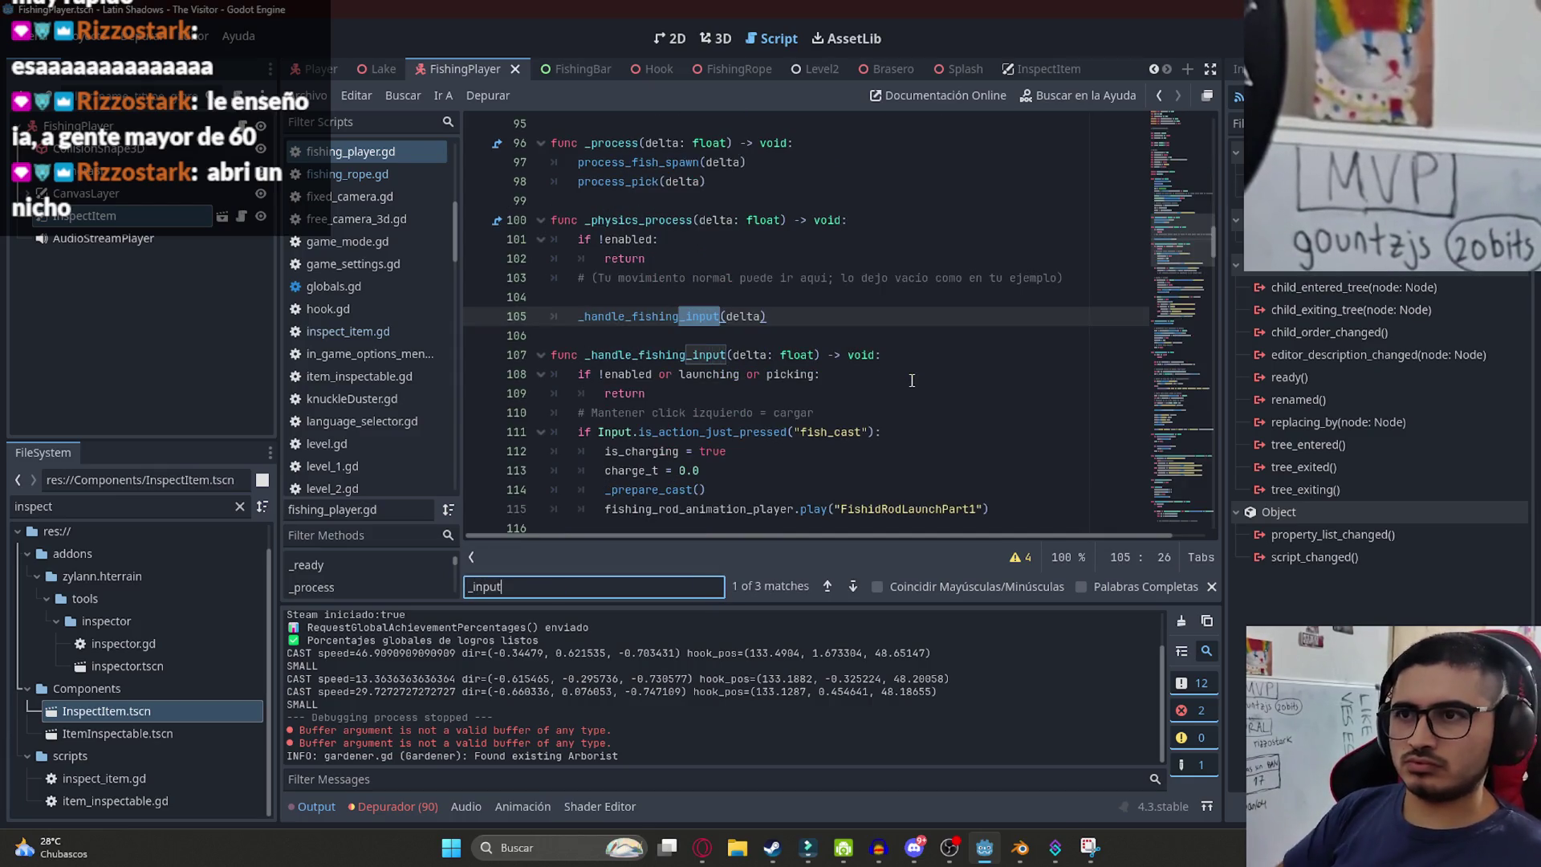
{"action": "key", "text": "Return"}
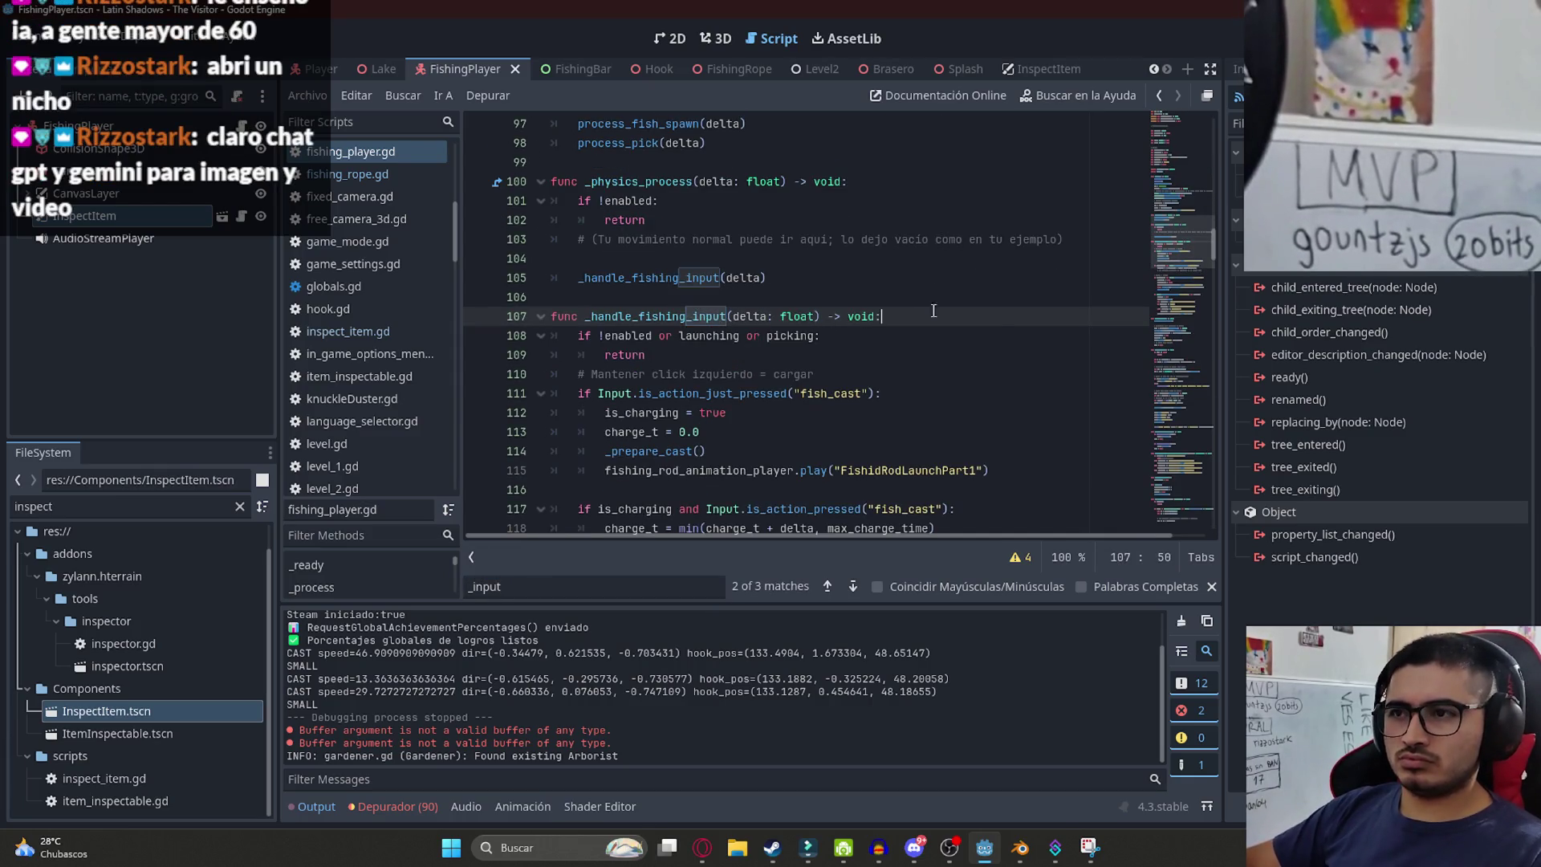
{"action": "left_click", "coordinate": [996, 319]}
{"action": "key", "text": "Return"}
{"action": "type", "text": "if !ena"}
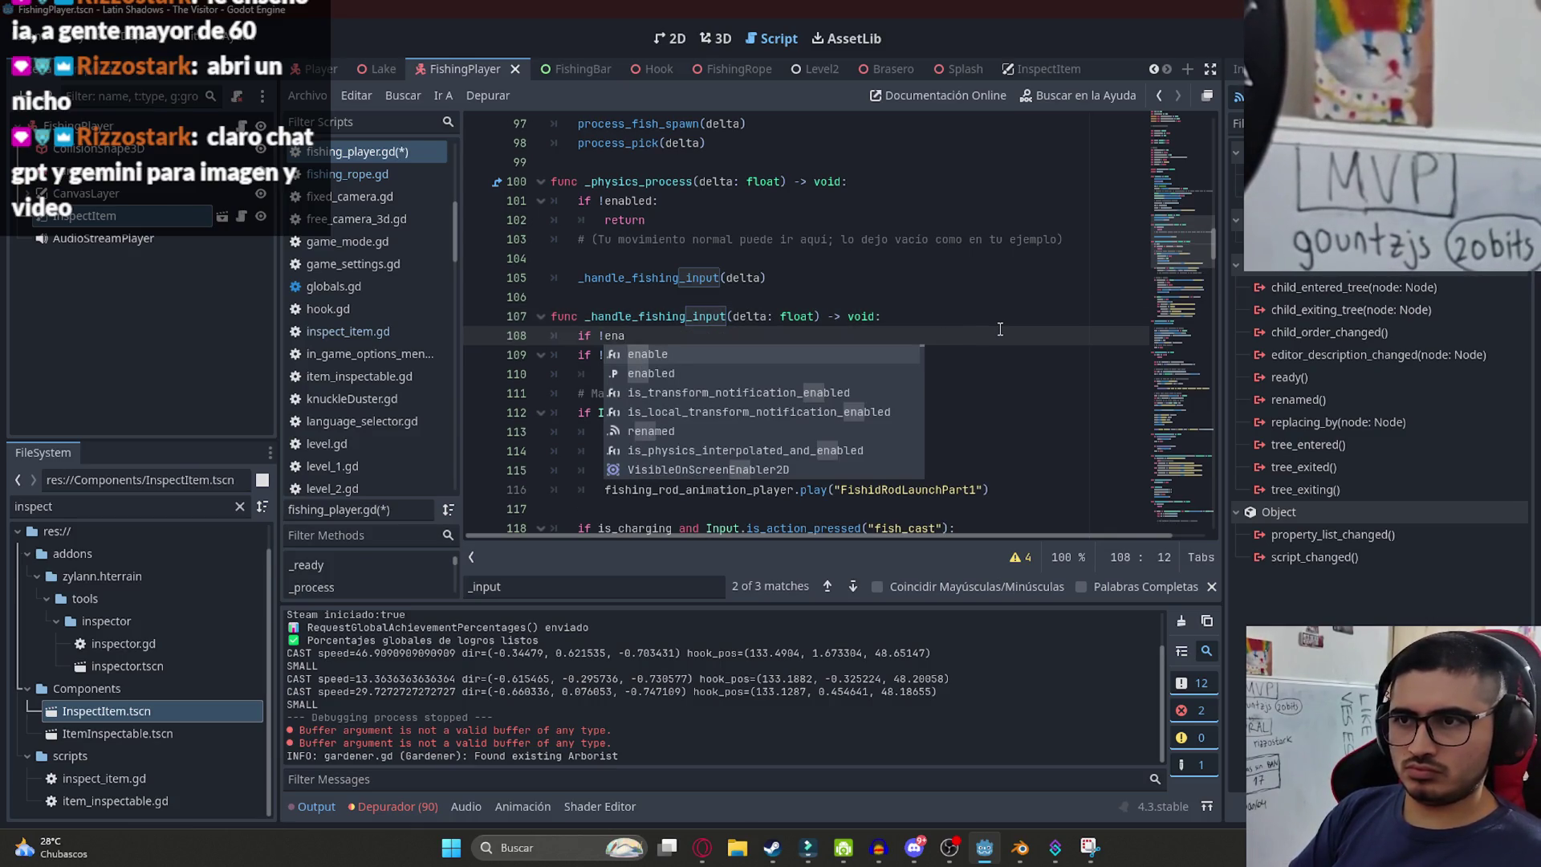
{"action": "type", "text": "bled"}
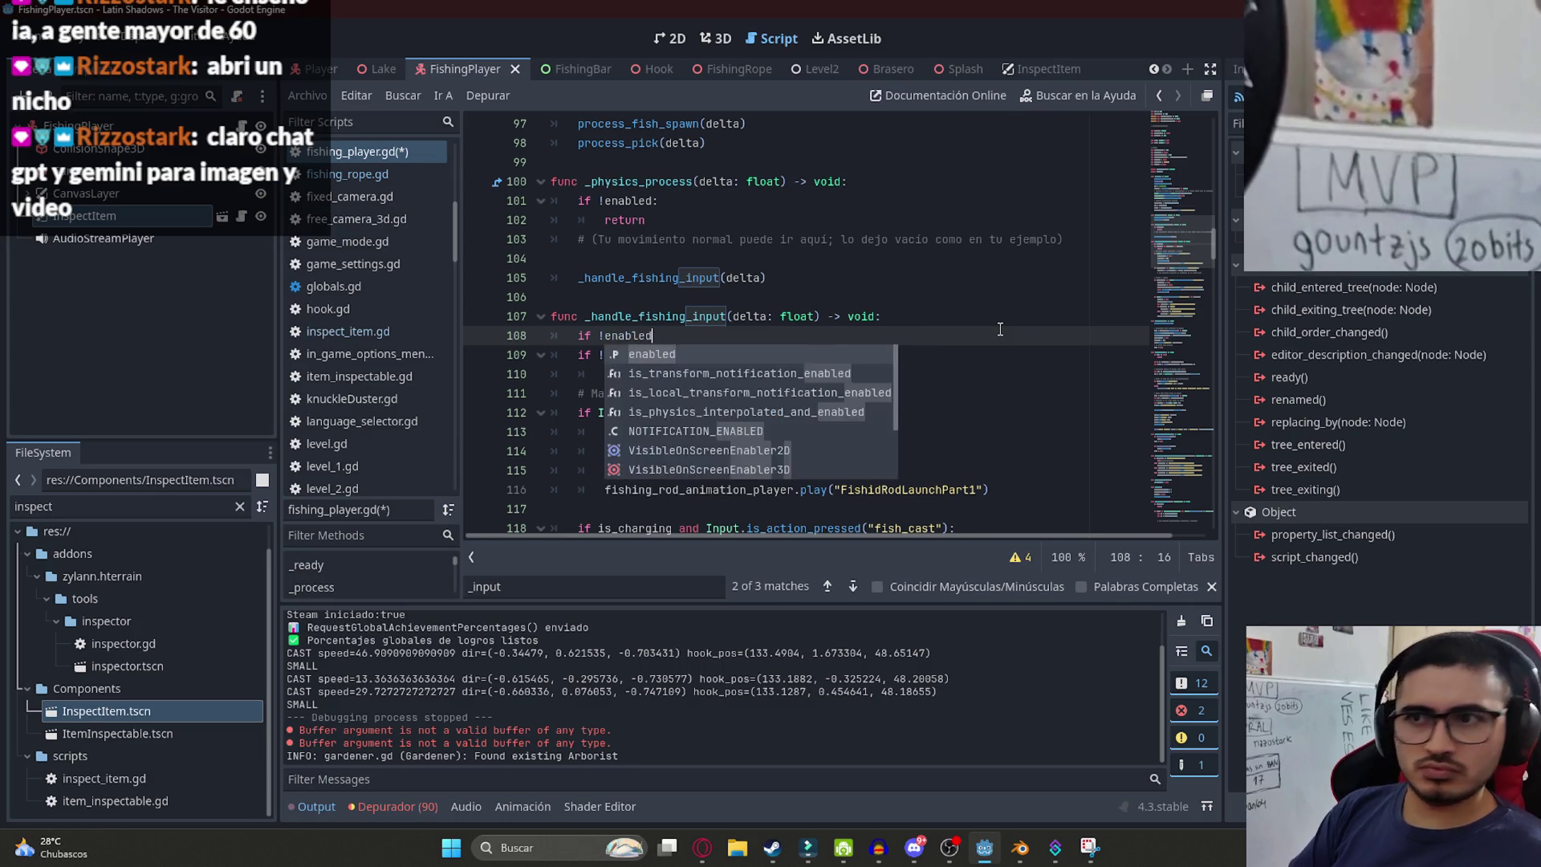
{"action": "type", "text": ":"}
{"action": "key", "text": "Return"}
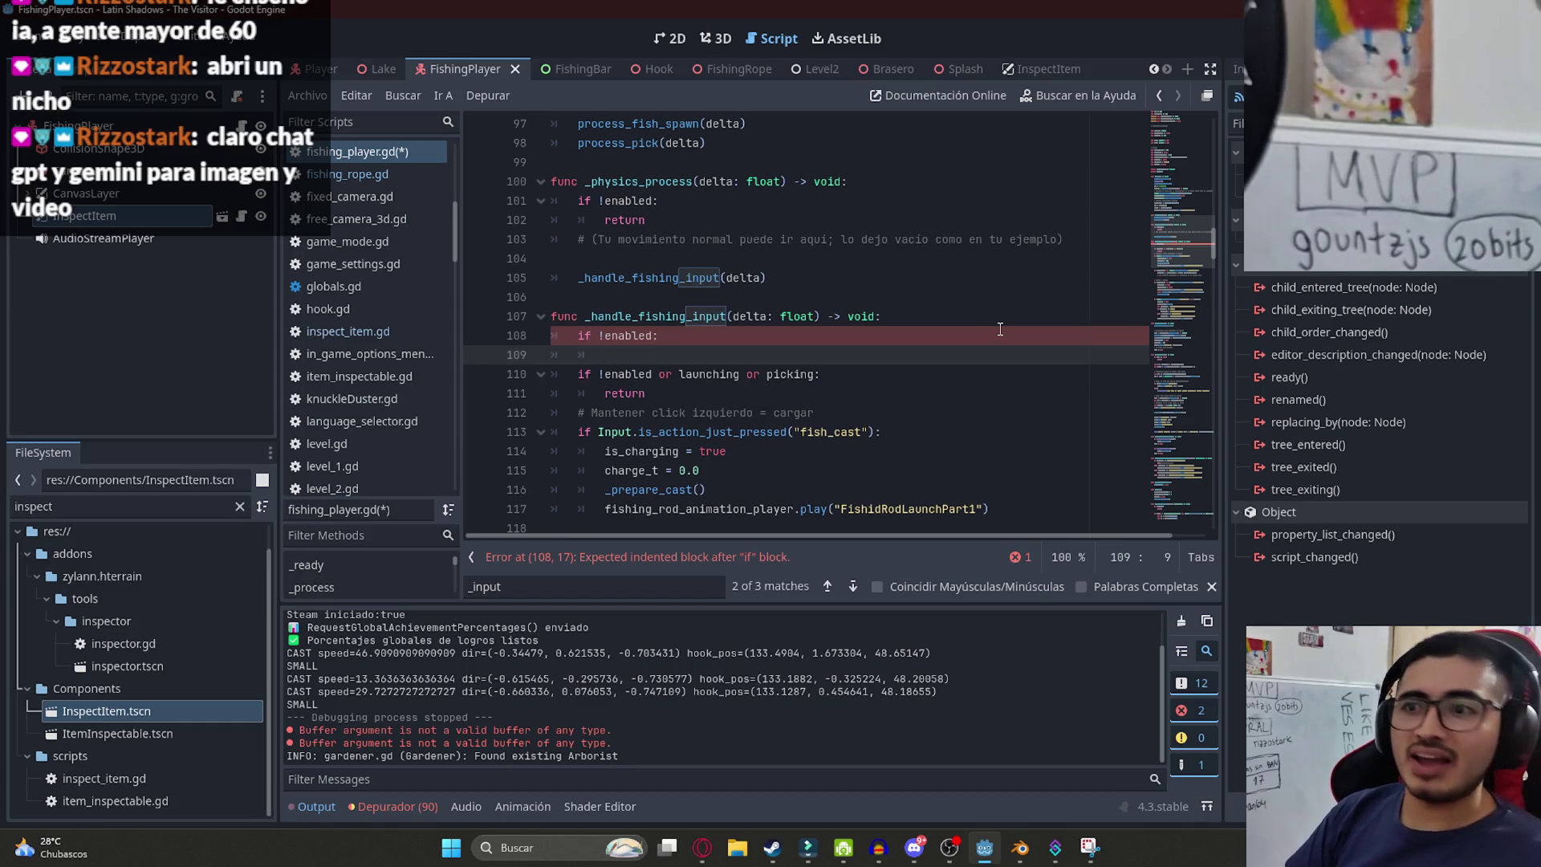
{"action": "type", "text": "pass"}
{"action": "key", "text": "ctrl+s"}
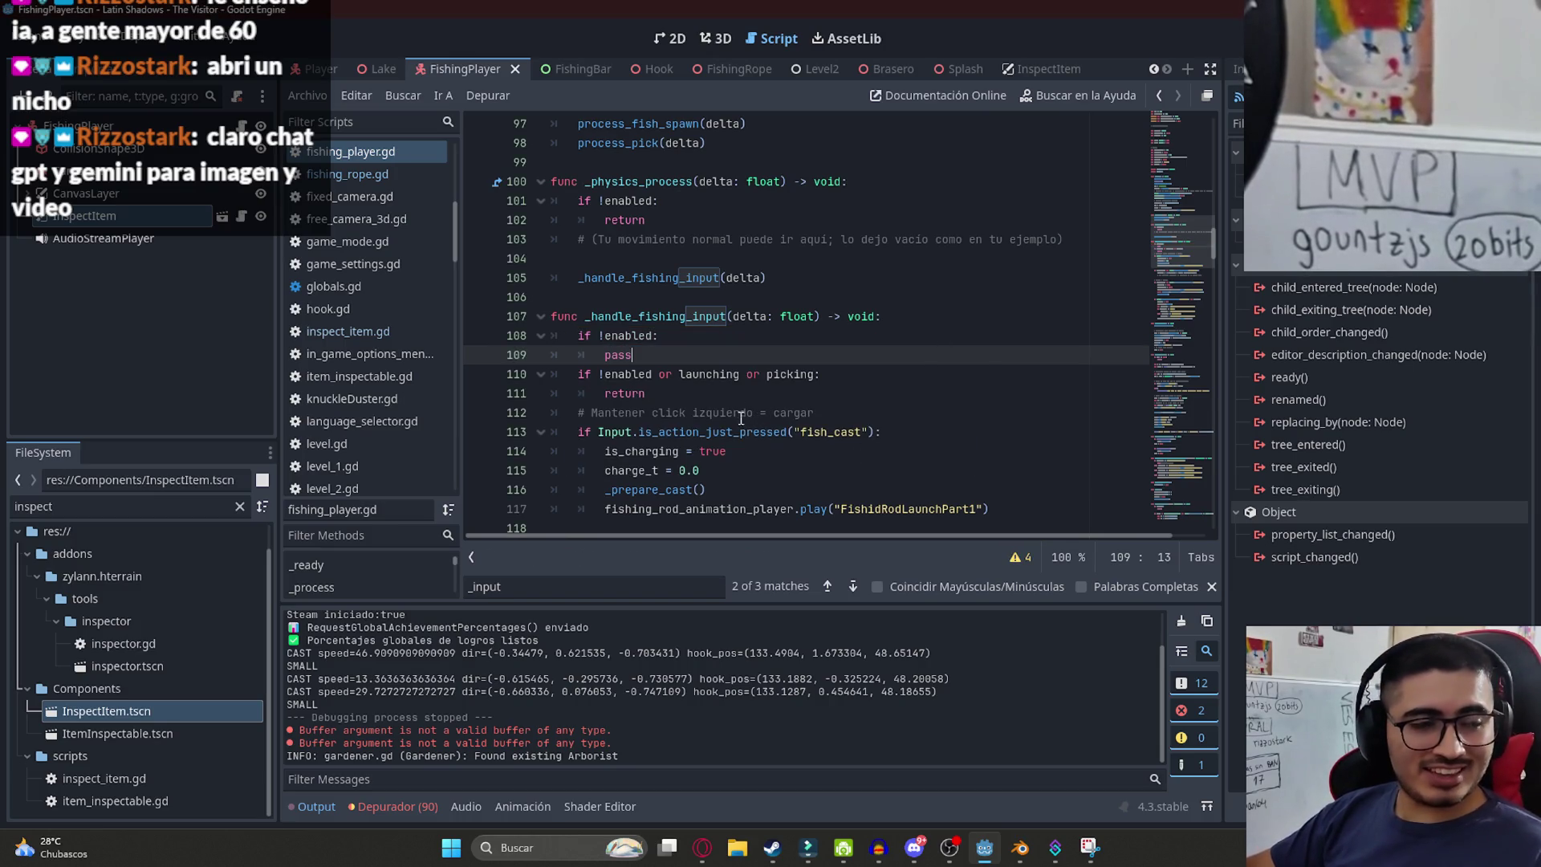
- Select the word pass in the new guard block
{"action": "double_click", "coordinate": [619, 359]}
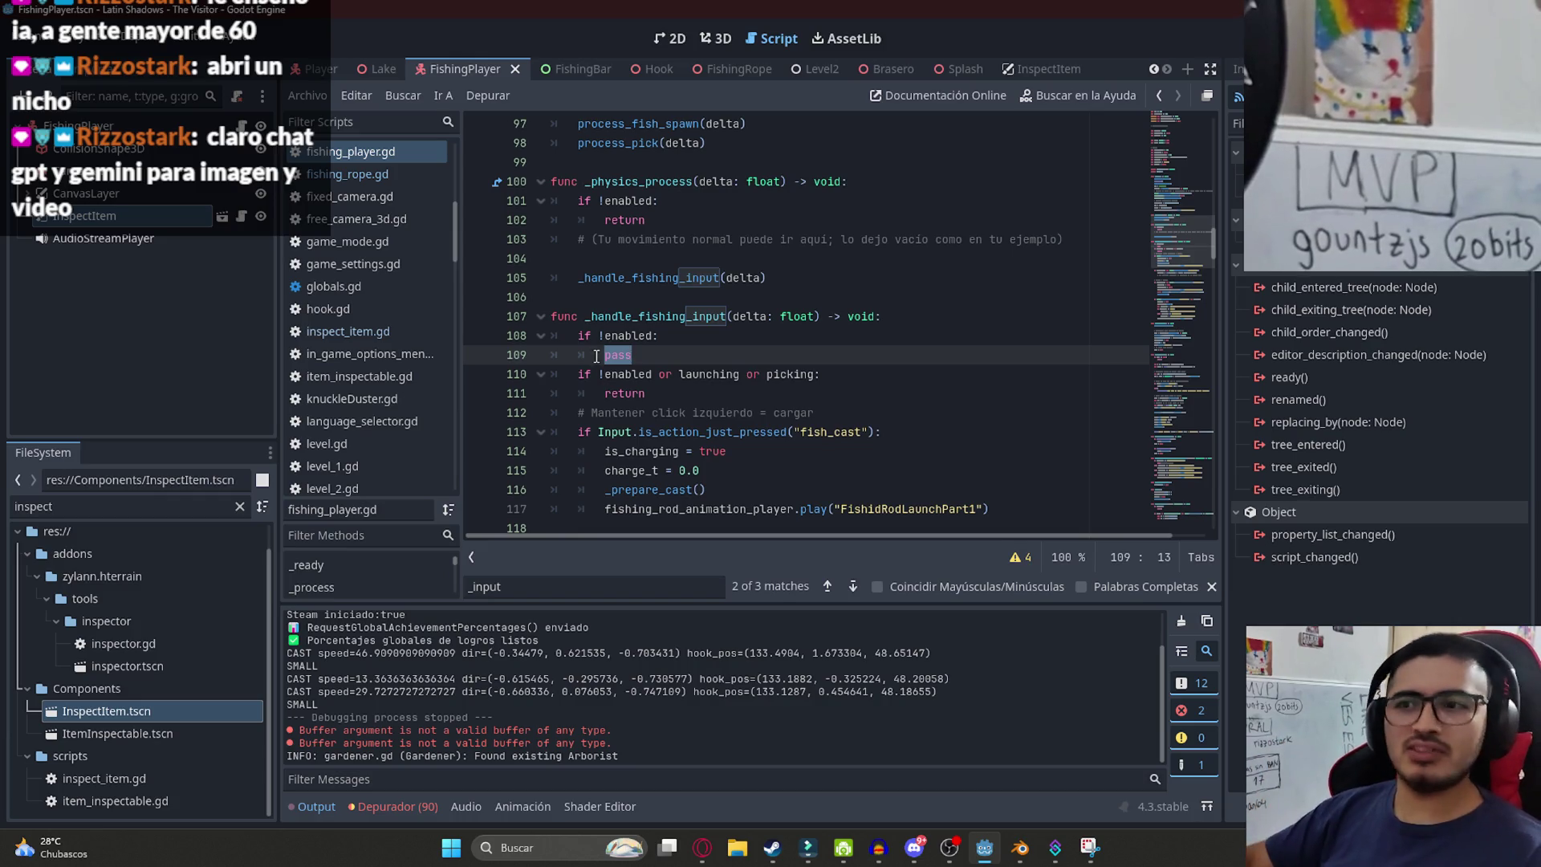
{"action": "left_click", "coordinate": [631, 374]}
{"action": "double_click", "coordinate": [625, 357]}
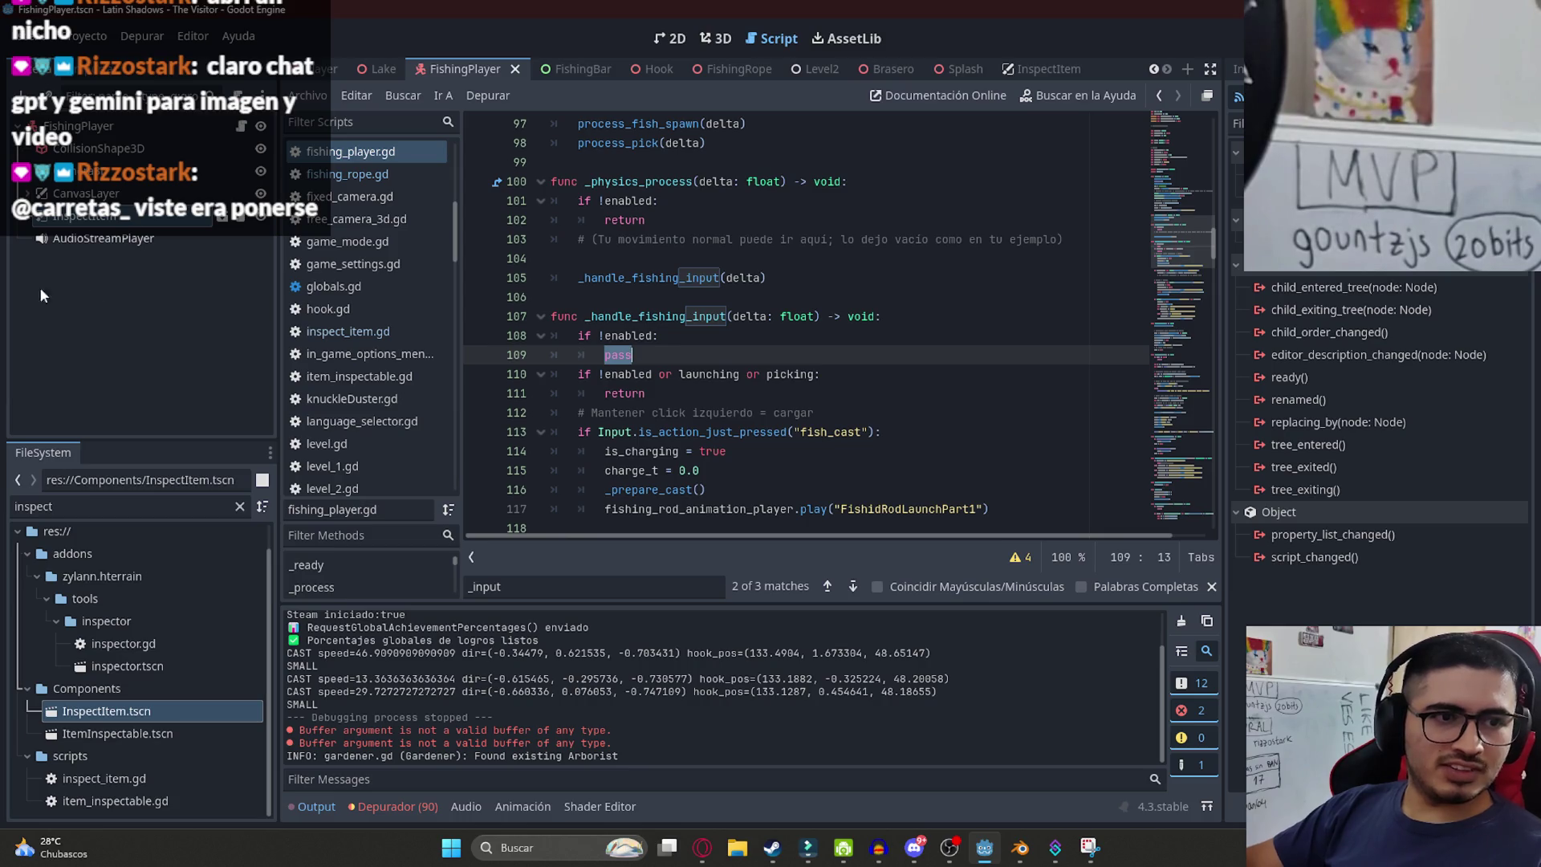
{"action": "left_click", "coordinate": [699, 361]}
{"action": "double_click", "coordinate": [617, 354]}
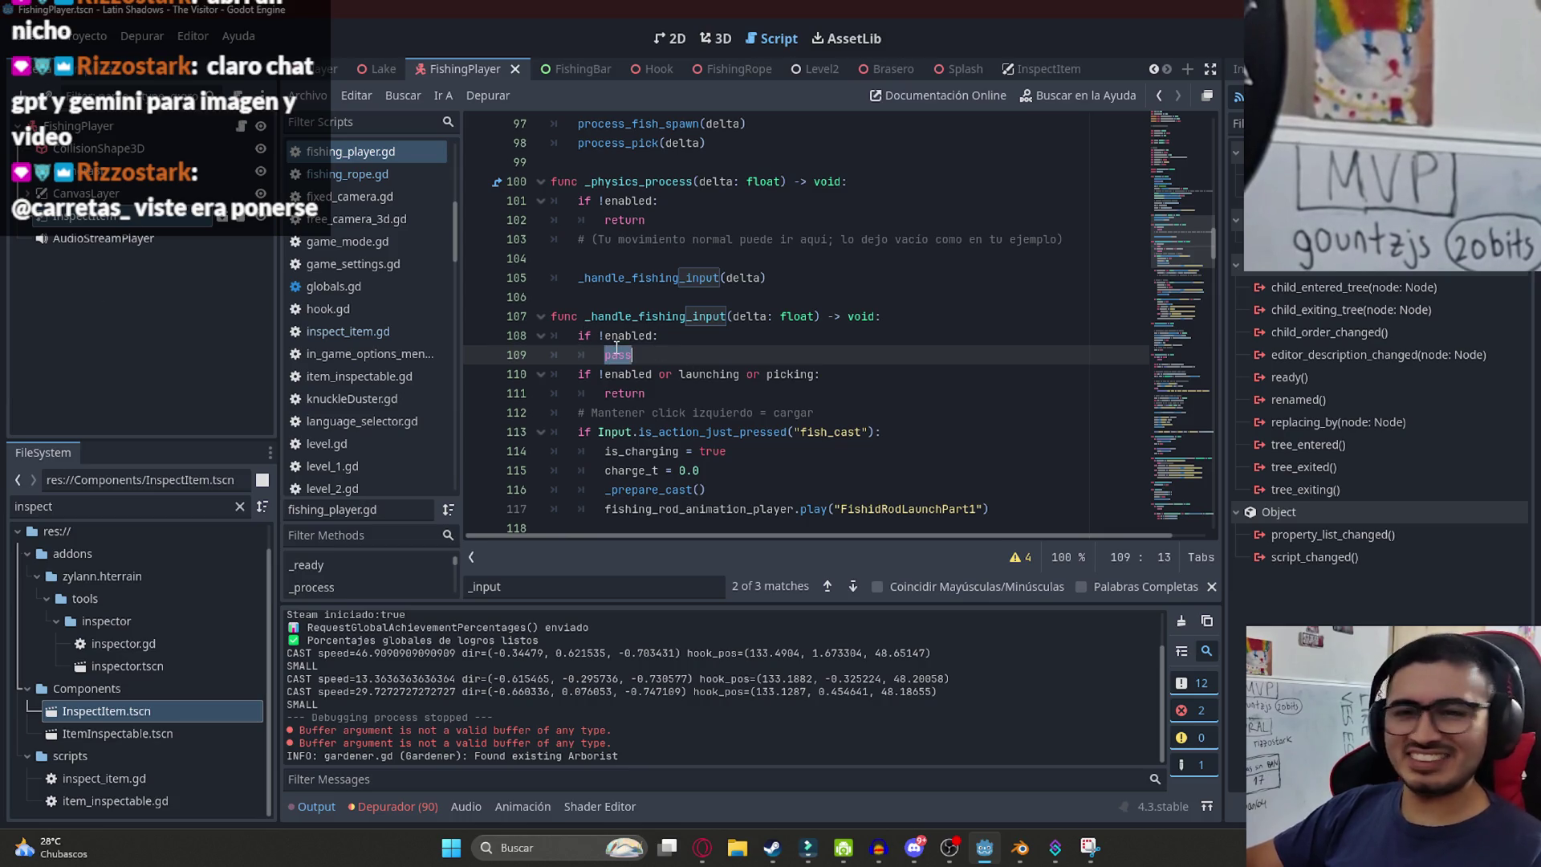
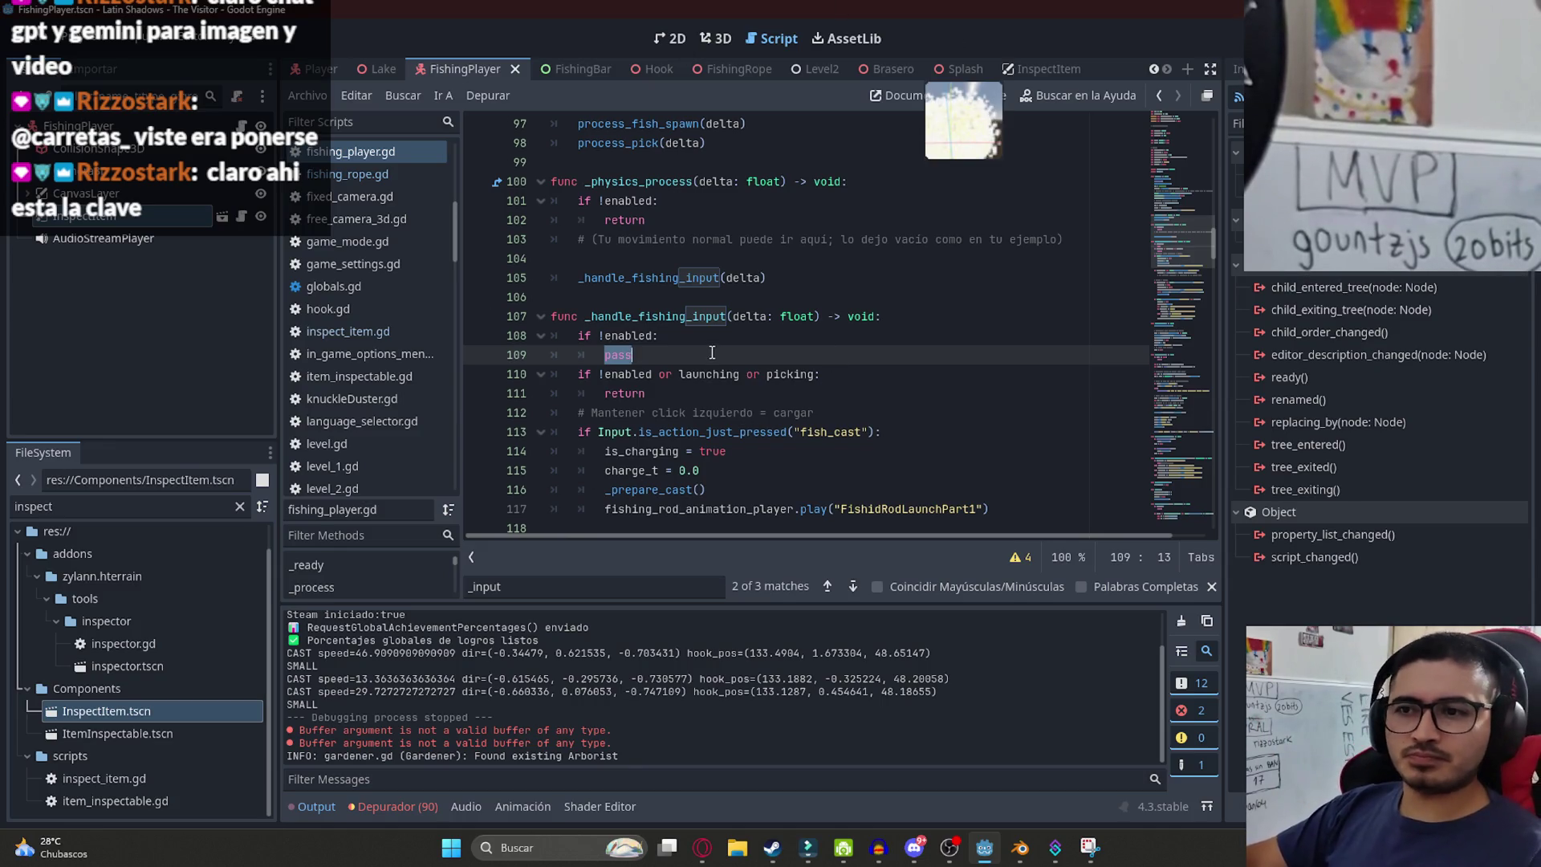
- Delete the placeholder pass on line 109 under if !enabled:
{"action": "key", "text": "Right"}
{"action": "double_click", "coordinate": [609, 357]}
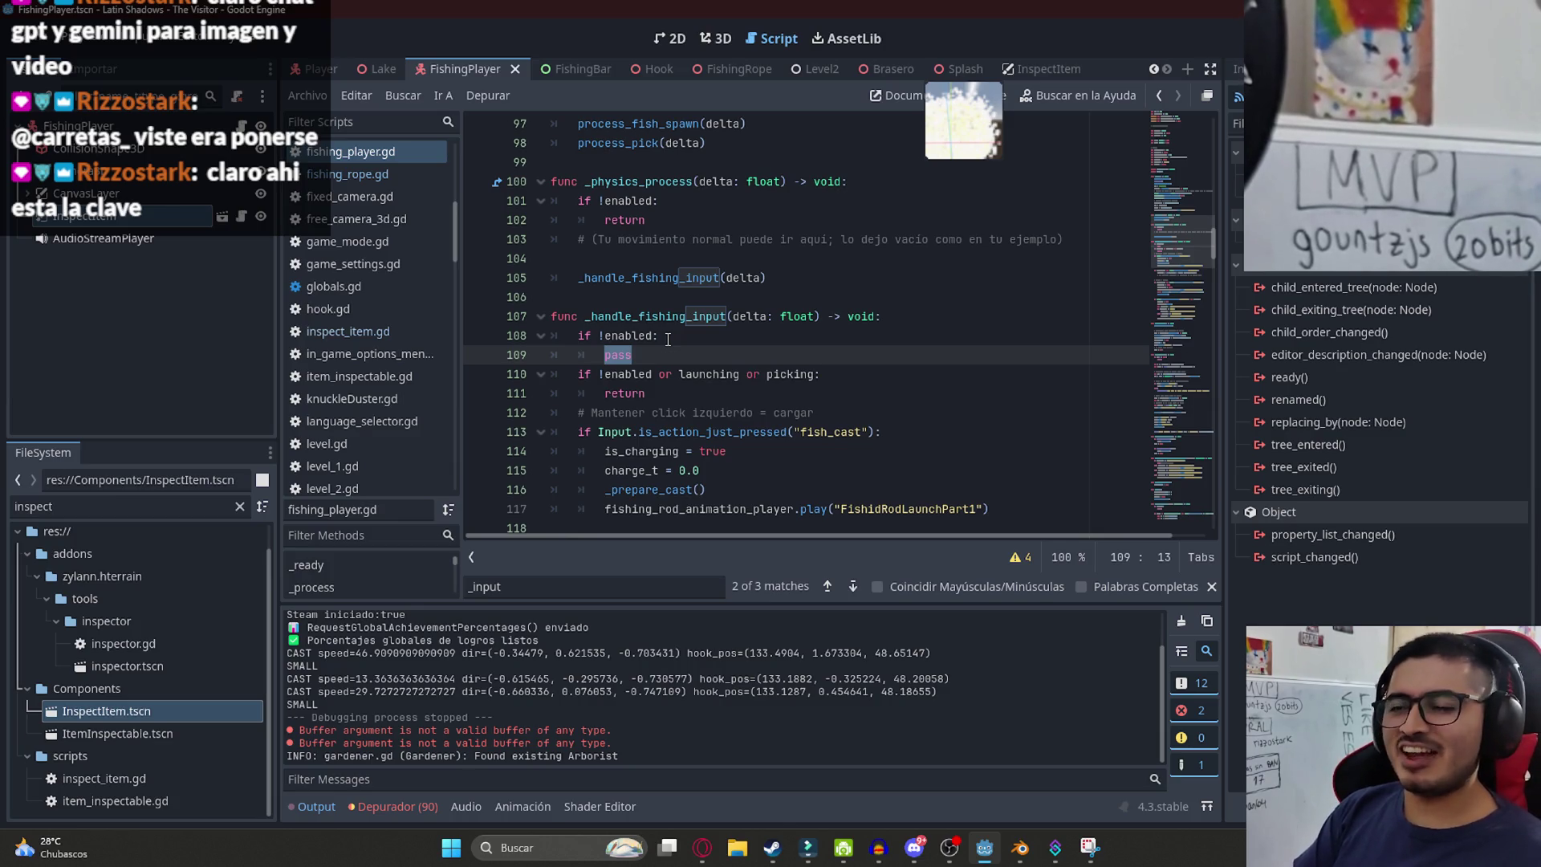
{"action": "key", "text": "BackSpace"}
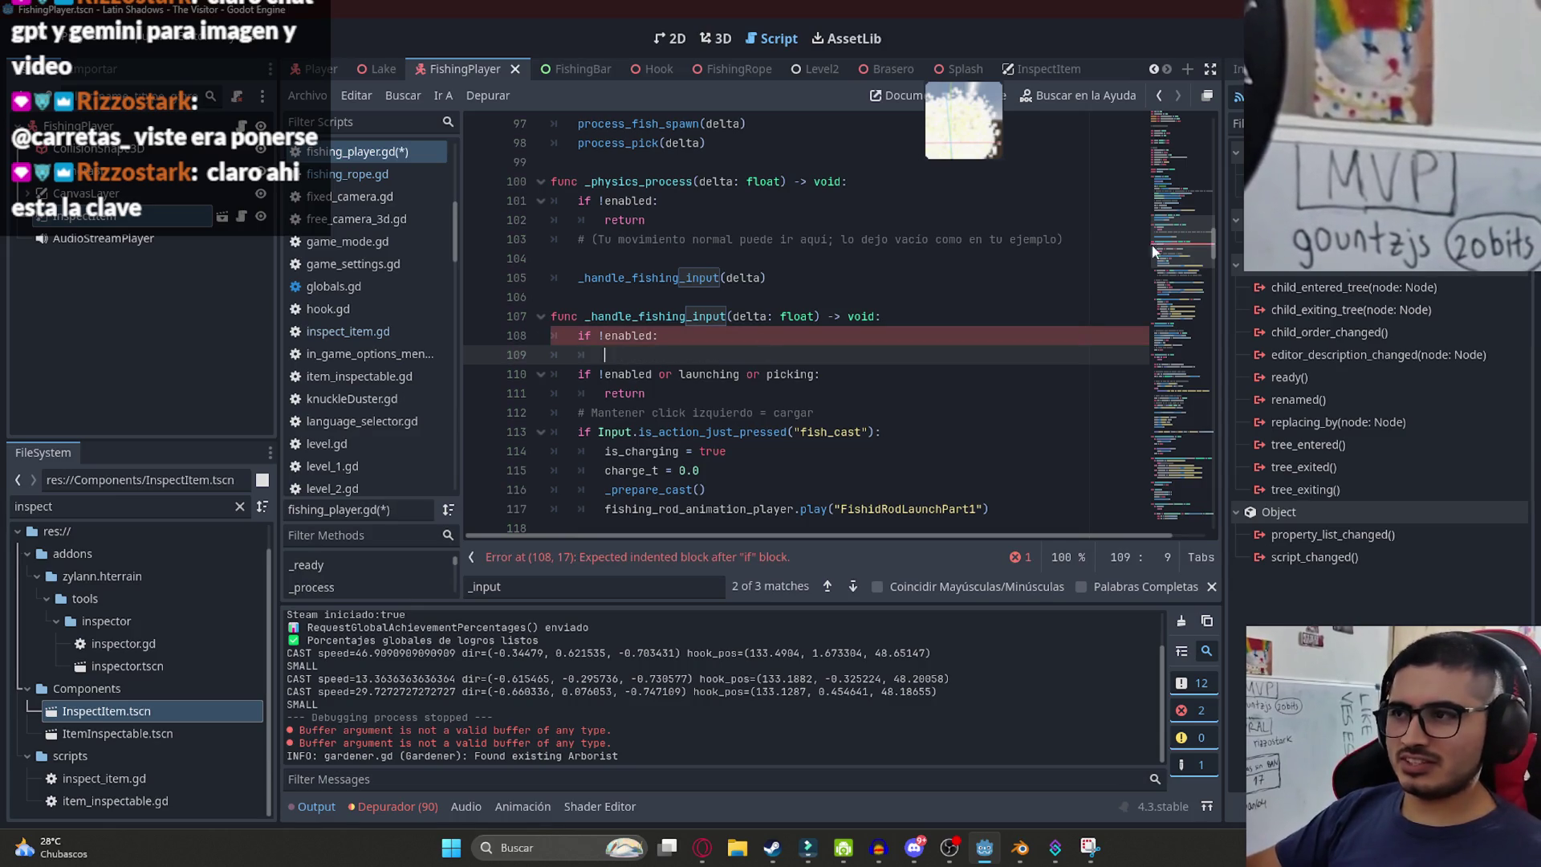
- Review hide_inspect_item at the end of the script, then jump back to line 109
{"action": "left_click", "coordinate": [1180, 497]}
{"action": "left_click", "coordinate": [858, 433]}
{"action": "left_click", "coordinate": [823, 492]}
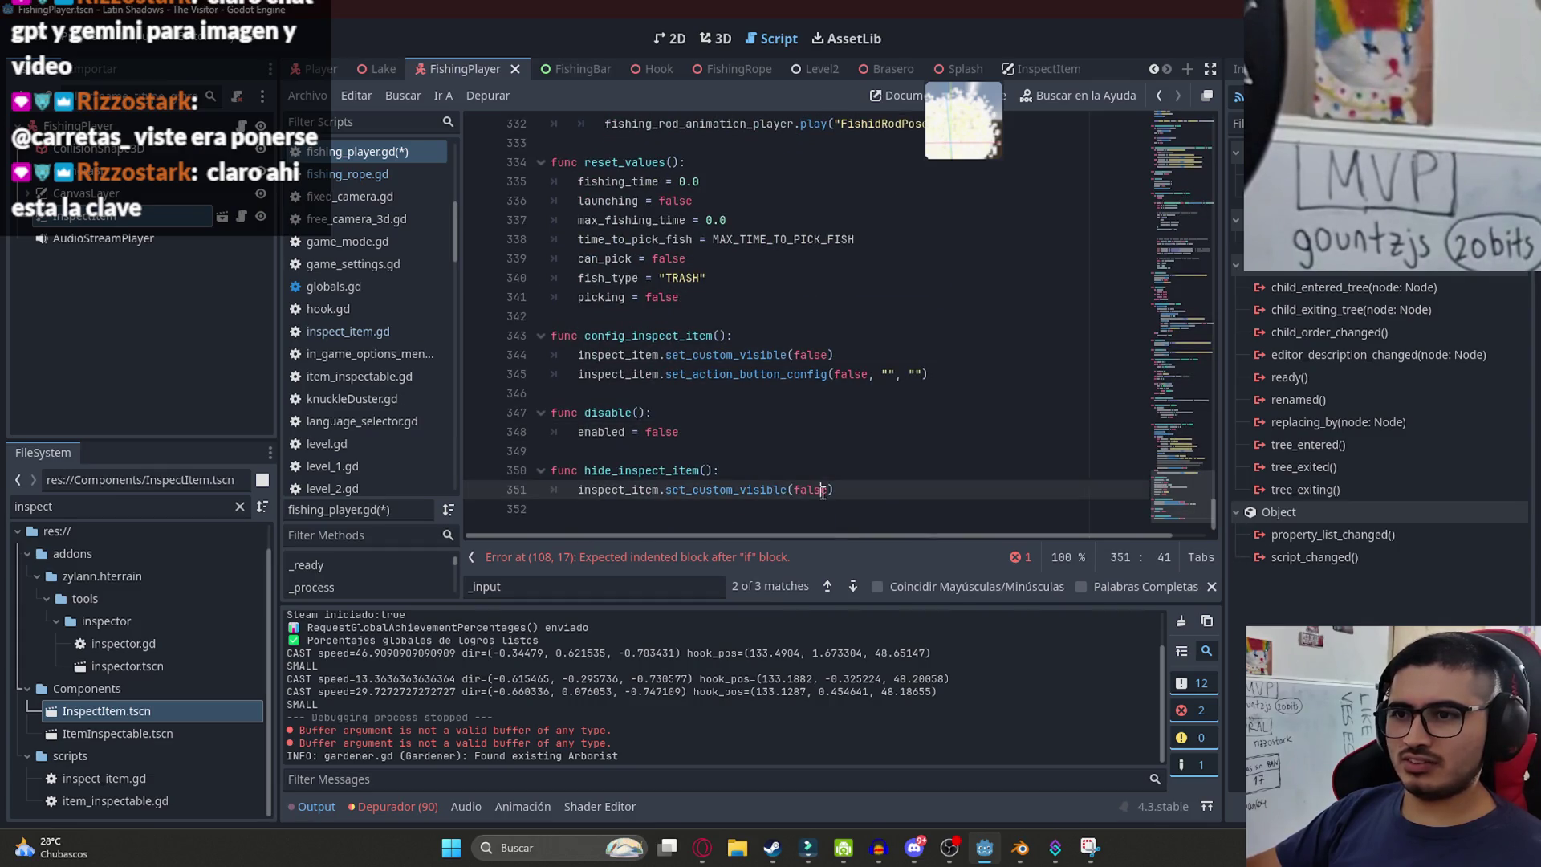
{"action": "double_click", "coordinate": [770, 490]}
{"action": "key", "text": "Up"}
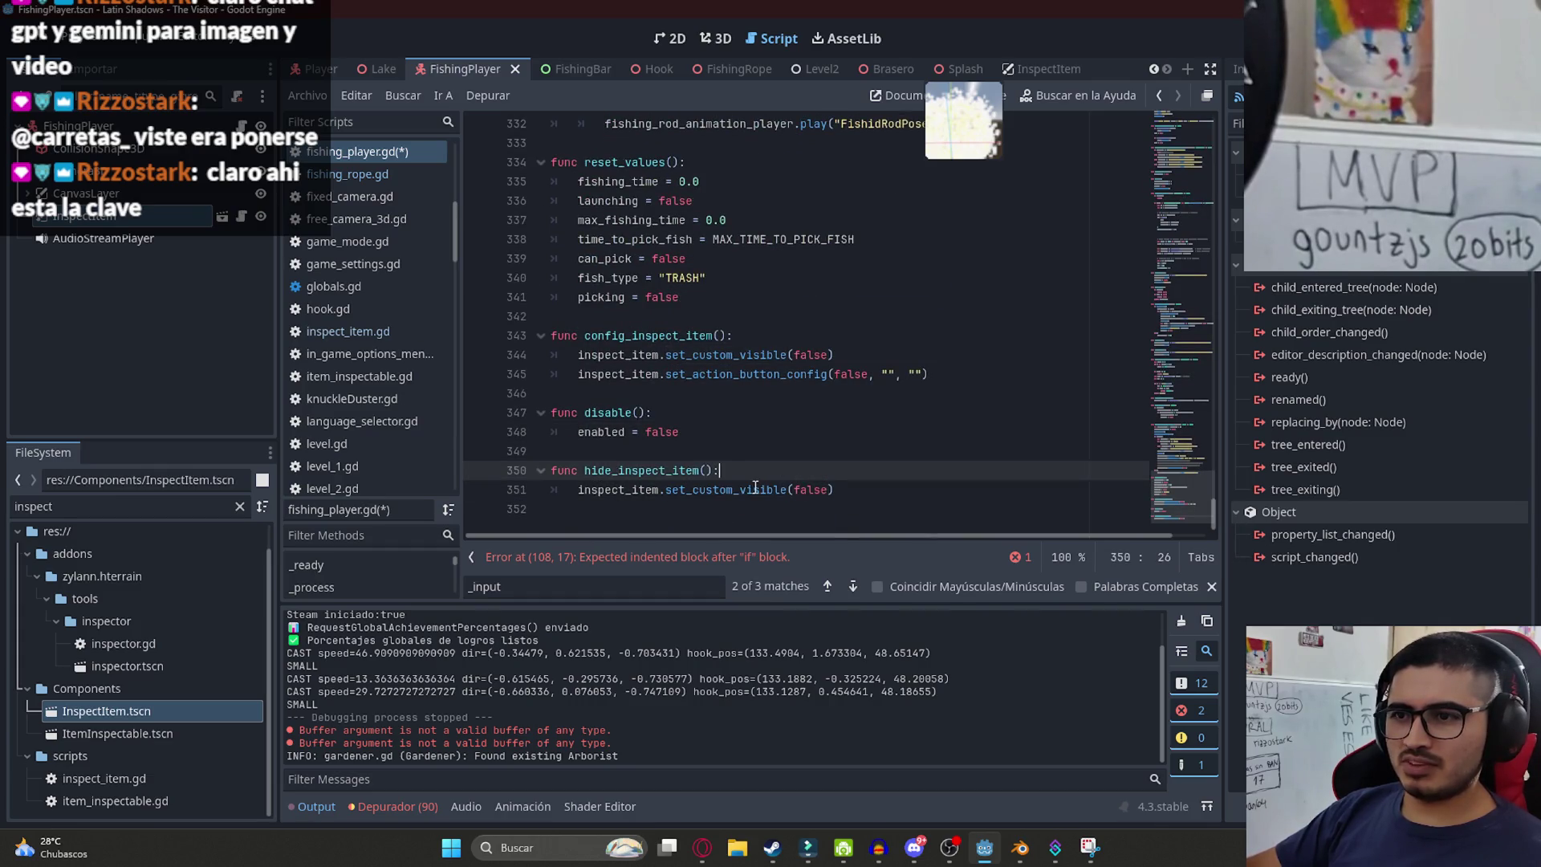
{"action": "left_click", "coordinate": [755, 488]}
{"action": "left_click", "coordinate": [790, 466]}
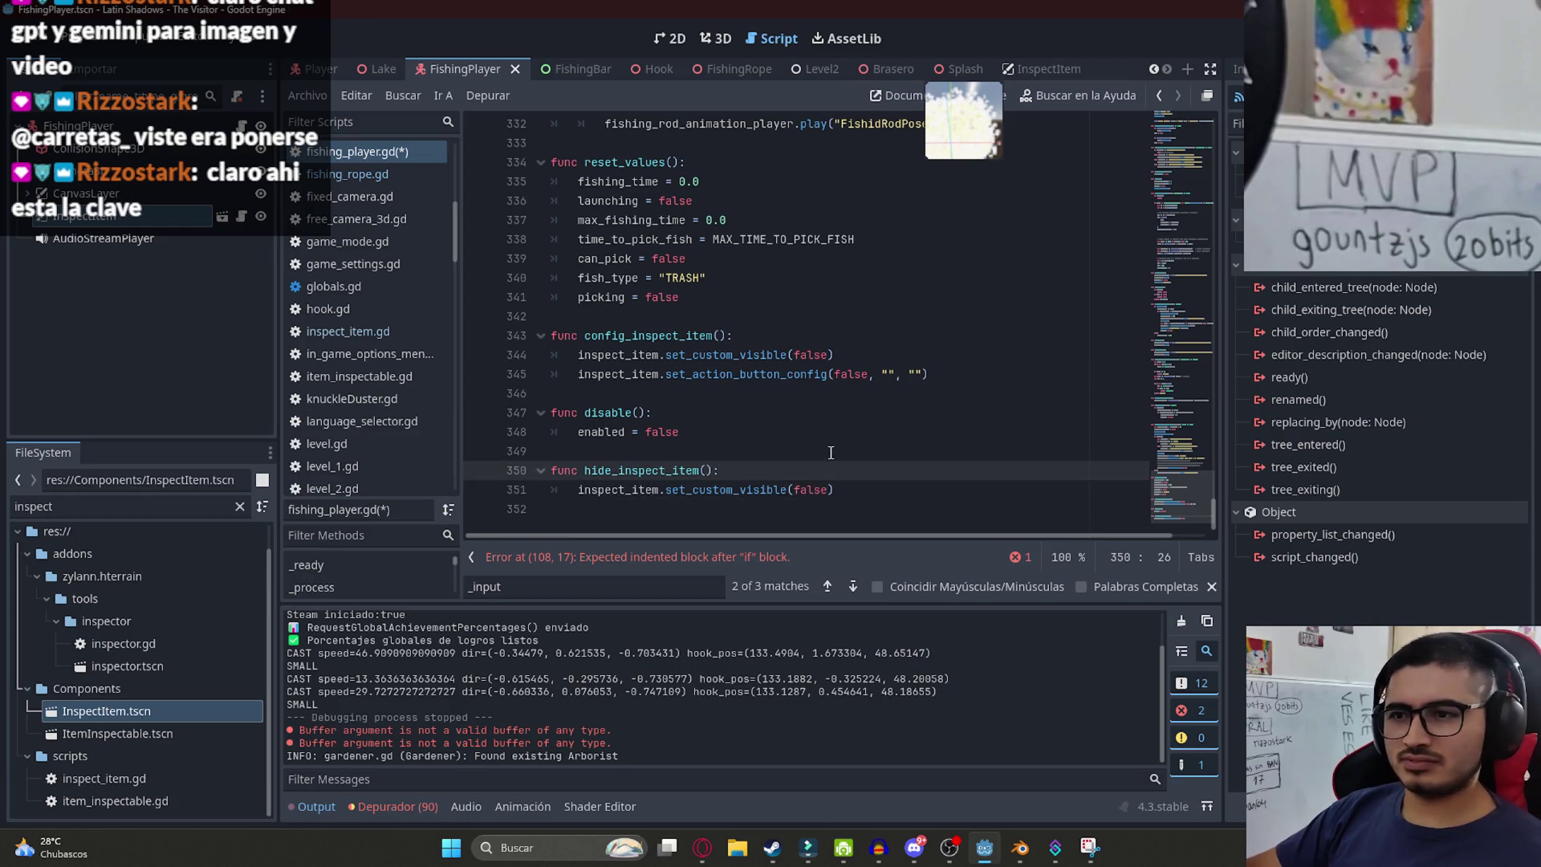
{"action": "key", "text": "alt+Left"}
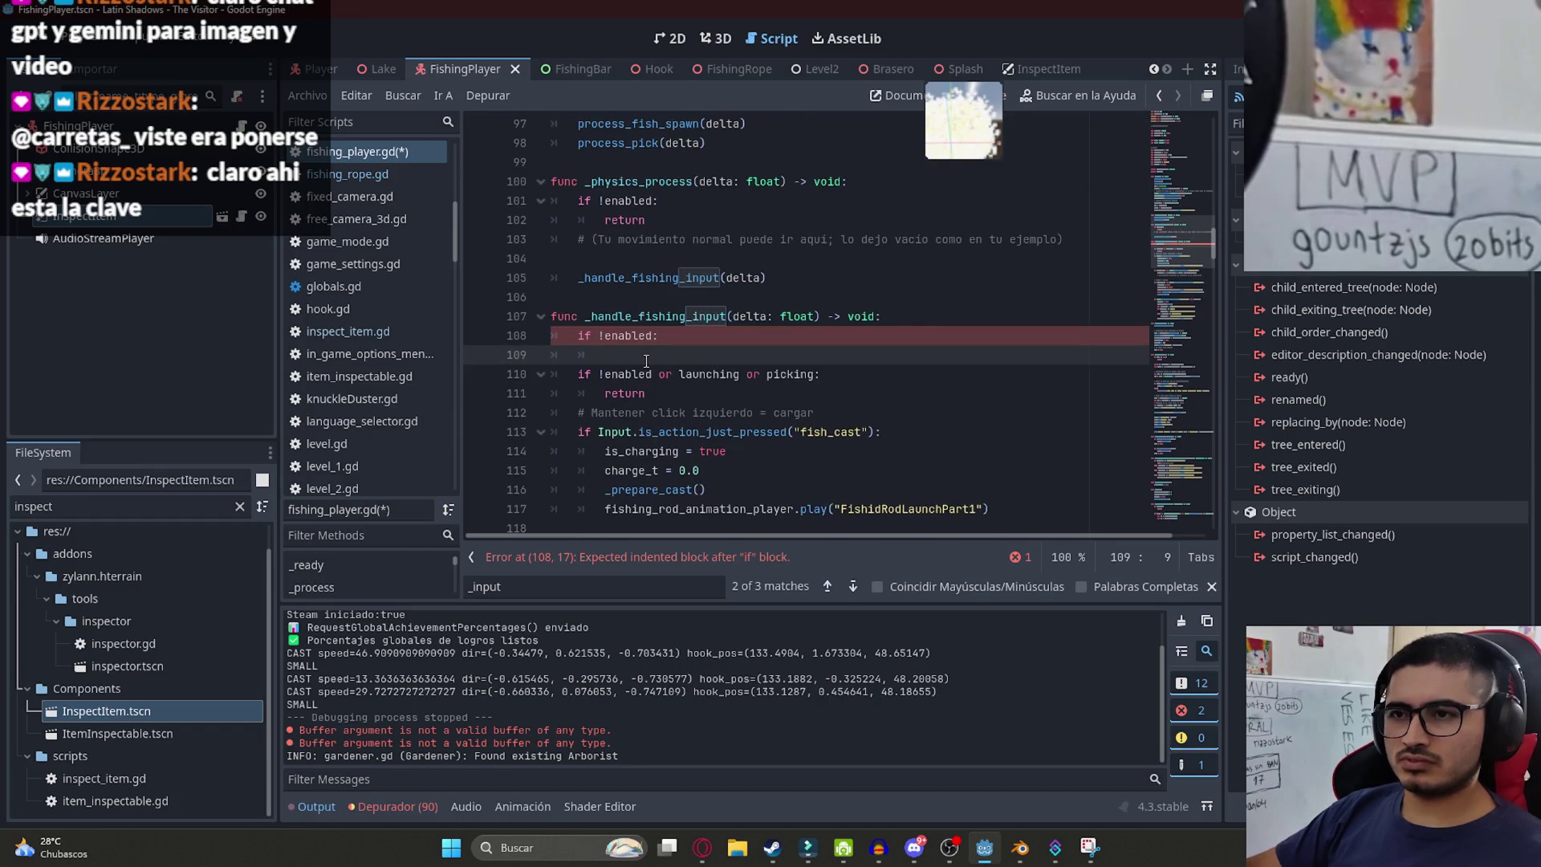
- Write if Input.is_action_pressed("ui_action"): on line 109 from a pasted action check
{"action": "type", "text": "h"}
{"action": "key", "text": "BackSpace"}
{"action": "type", "text": "if"}
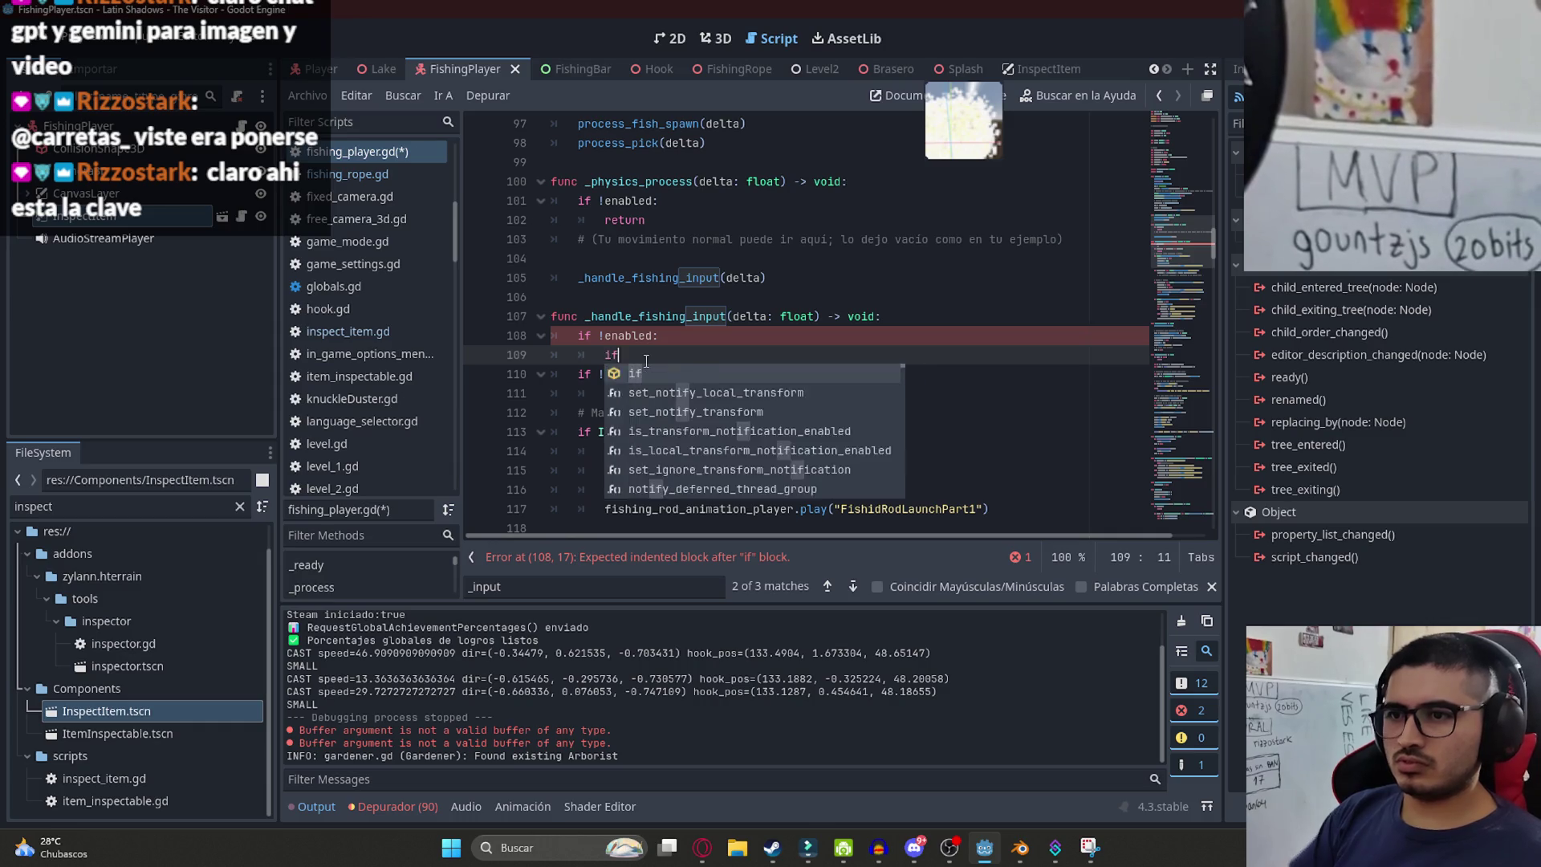
{"action": "scroll", "coordinate": [919, 351], "scroll_direction": "down", "scroll_amount": 6}
{"action": "left_click", "coordinate": [941, 395]}
{"action": "scroll", "coordinate": [710, 317], "scroll_direction": "up", "scroll_amount": 2}
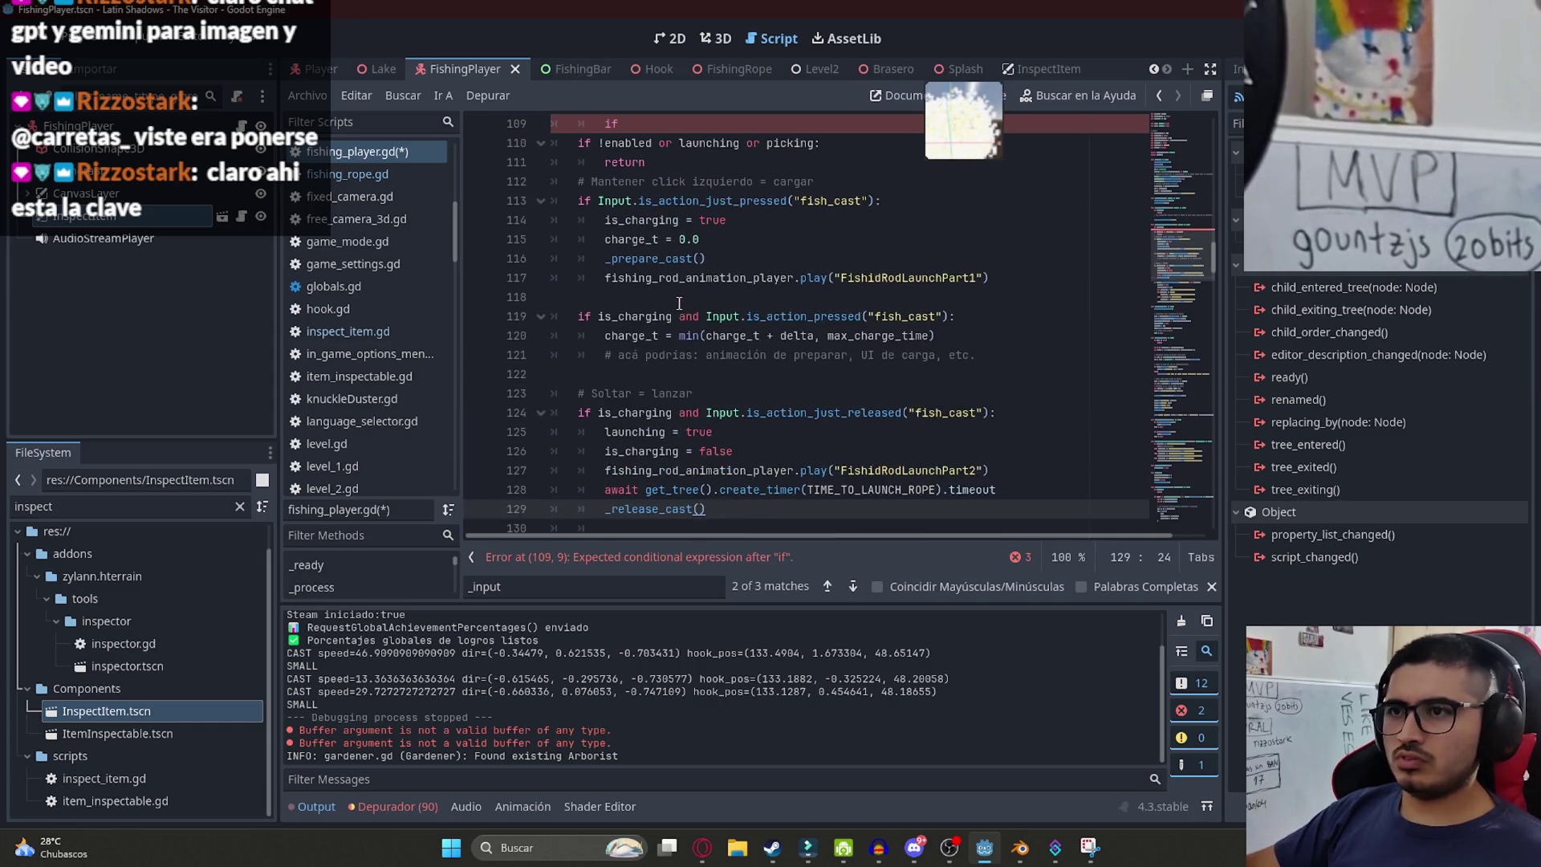
{"action": "left_click_drag", "start_coordinate": [709, 320], "coordinate": [945, 317]}
{"action": "key", "text": "ctrl+c"}
{"action": "scroll", "coordinate": [683, 340], "scroll_direction": "up", "scroll_amount": 4}
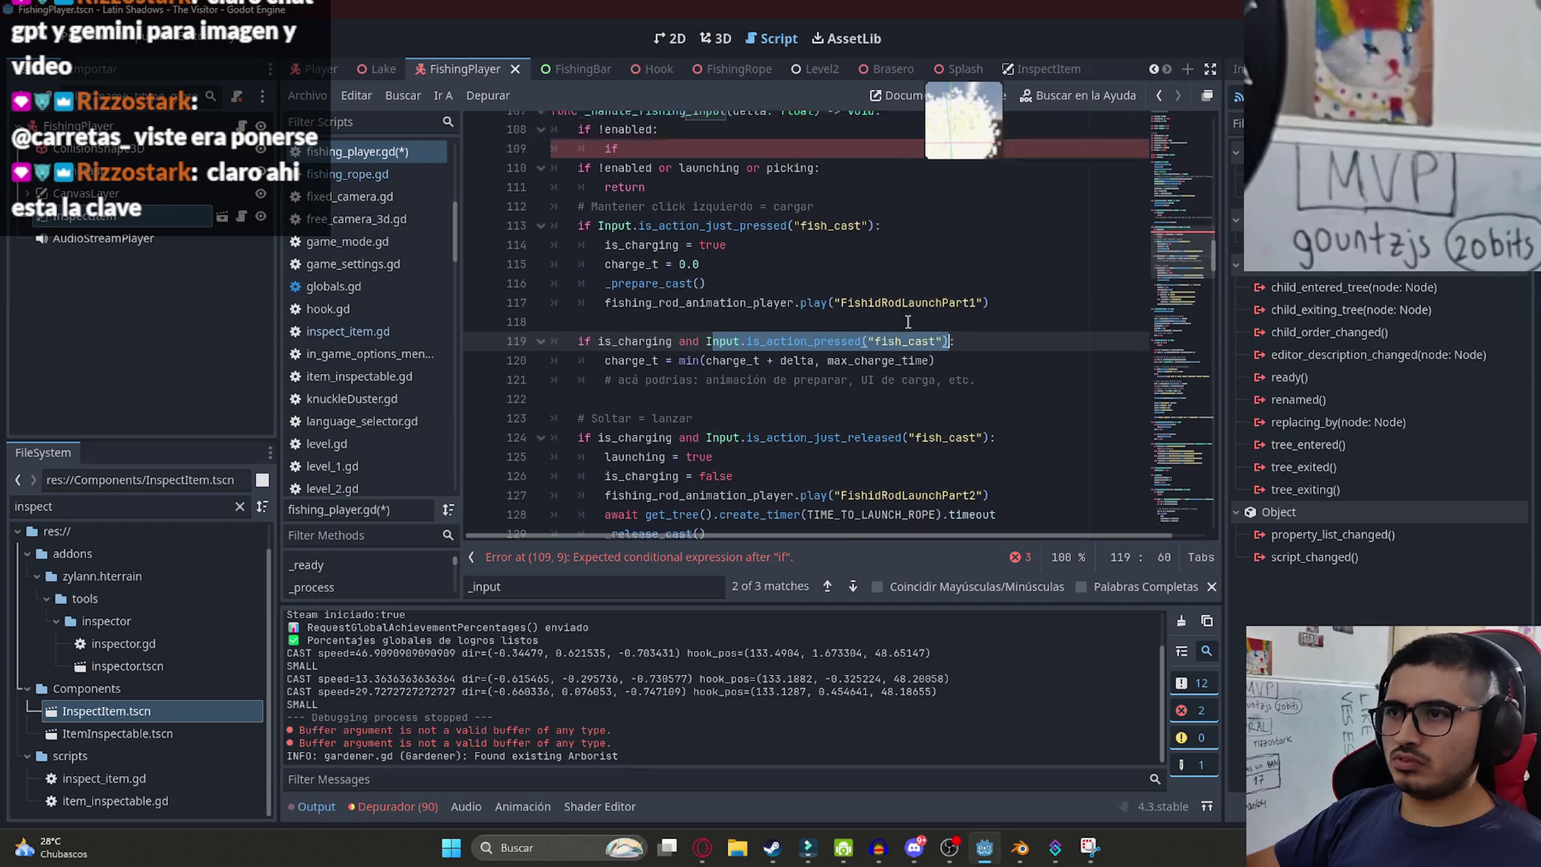
{"action": "left_click", "coordinate": [682, 355]}
{"action": "key", "text": "ctrl+v"}
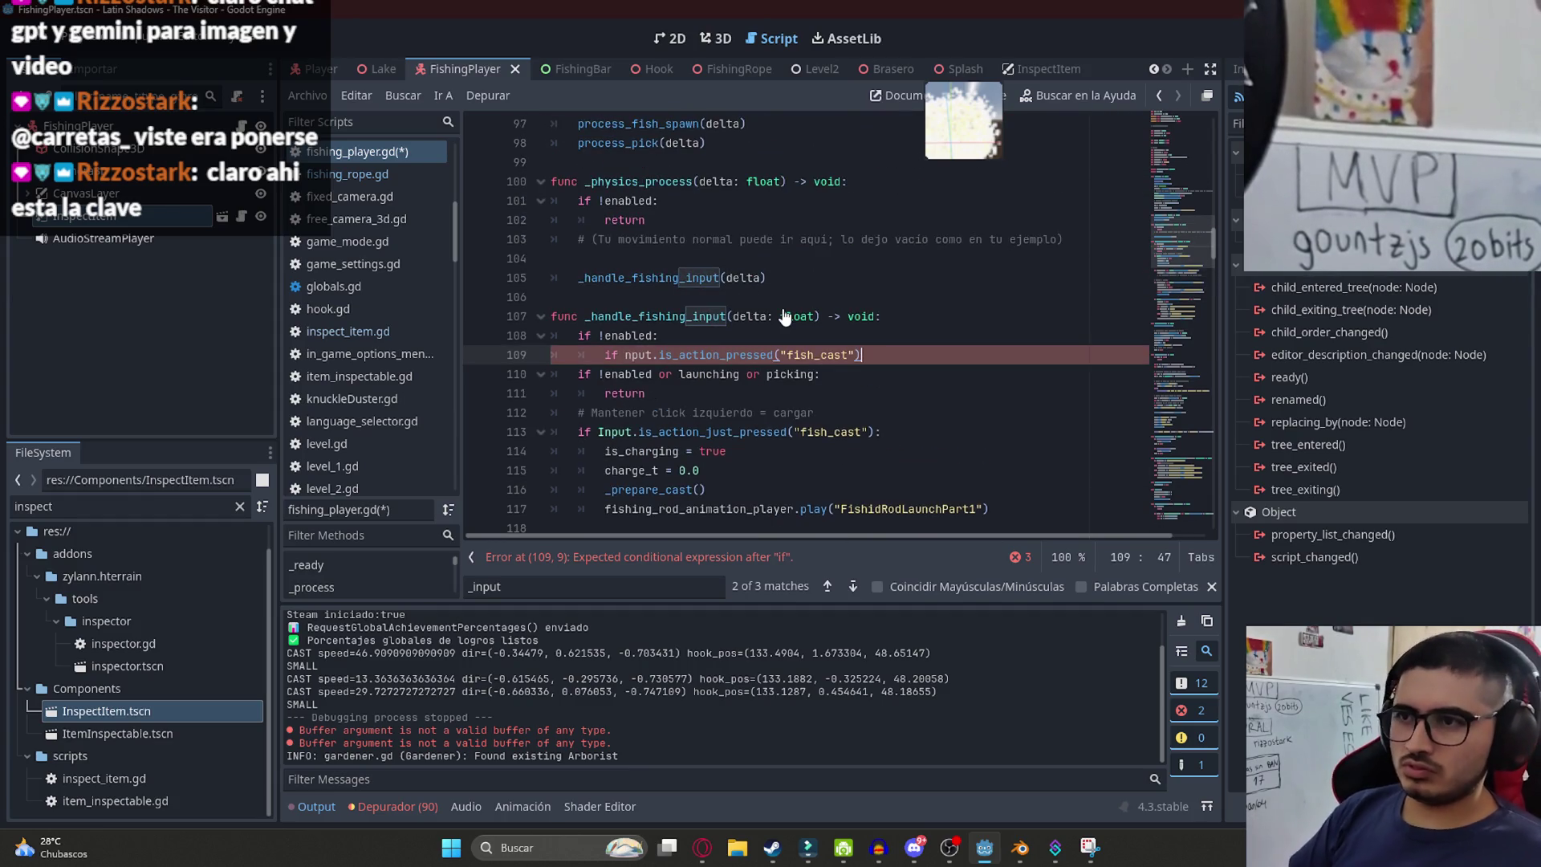
{"action": "key", "text": "BackSpace"}
{"action": "key", "text": "BackSpace"}
{"action": "key", "text": "BackSpace"}
{"action": "type", "text": "ui_action"}
{"action": "key", "text": "Down"}
{"action": "key", "text": "Down"}
{"action": "key", "text": "Up"}
{"action": "key", "text": "Up"}
{"action": "key", "text": "End"}
{"action": "type", "text": ":"}
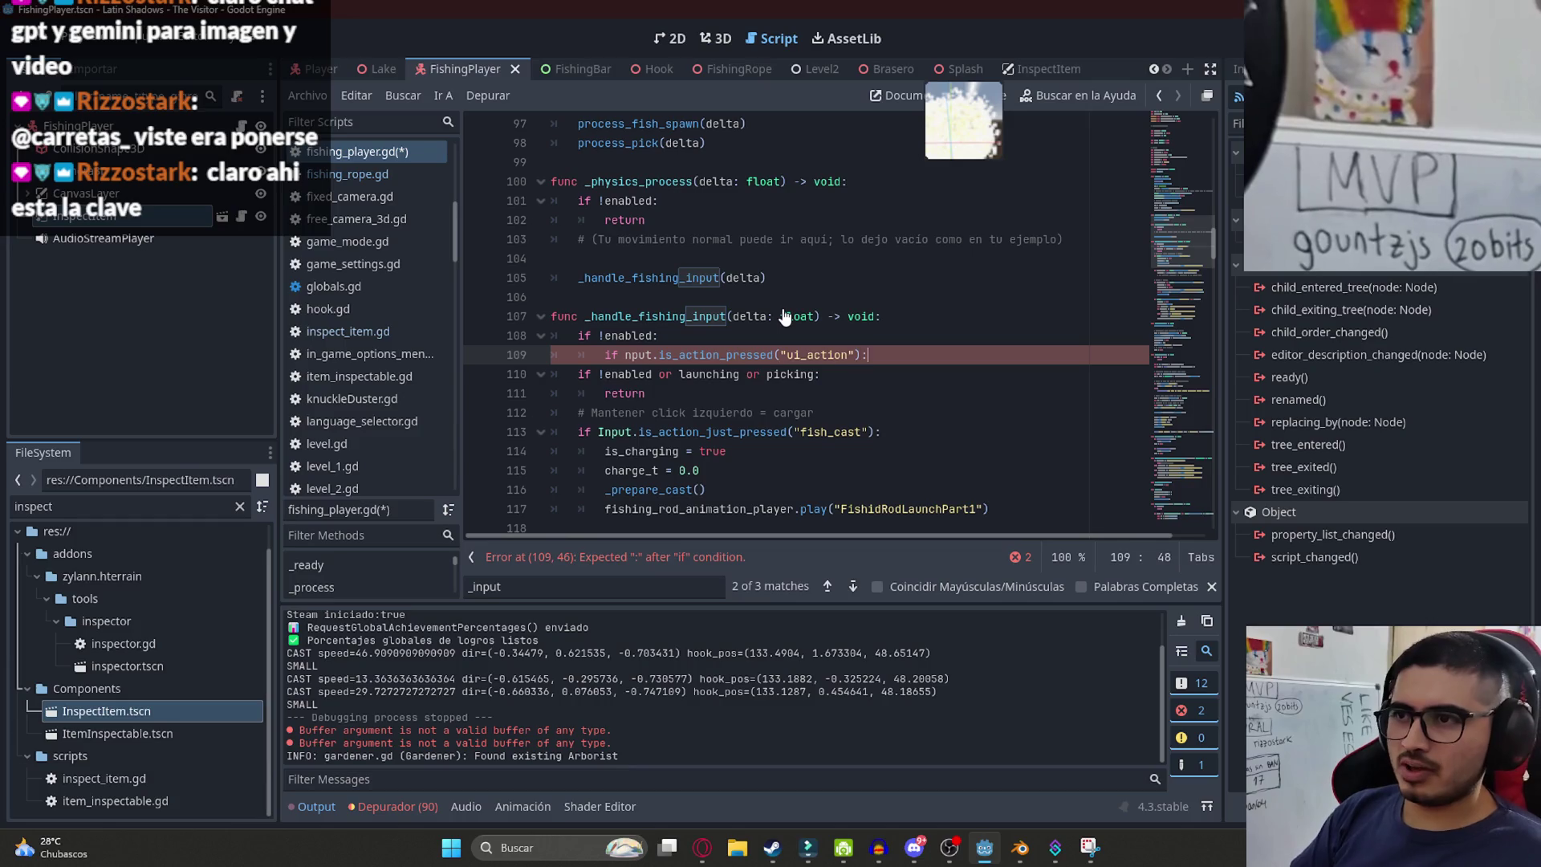
{"action": "key", "text": "Return"}
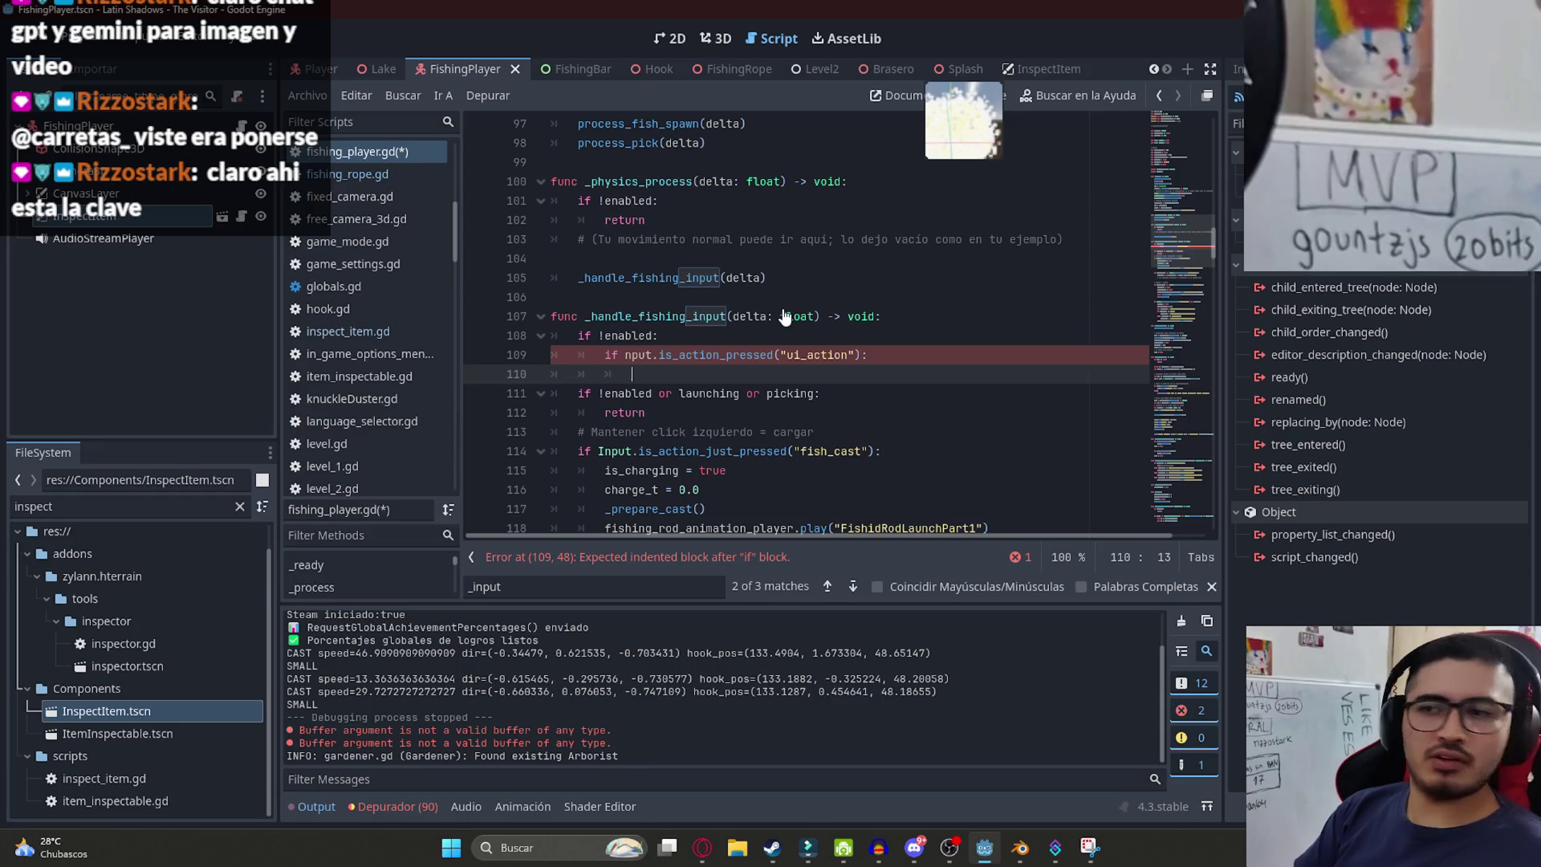
- Capitalize Input, add hide_inspect_item() inside the if, and save the script
{"action": "key", "text": "Up"}
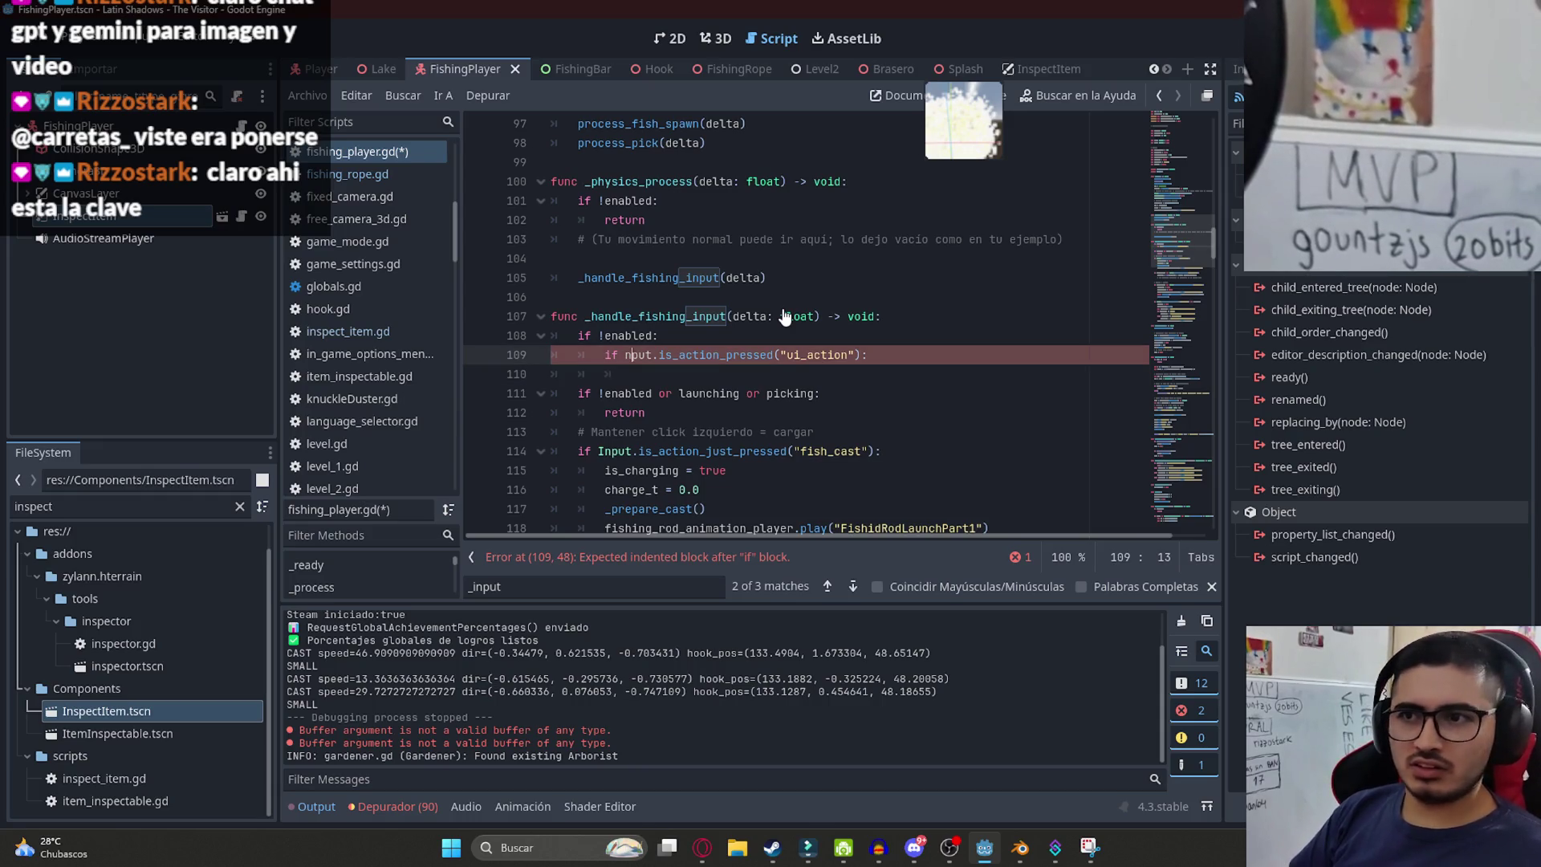
{"action": "type", "text": "I"}
{"action": "key", "text": "Down"}
{"action": "key", "text": "Down"}
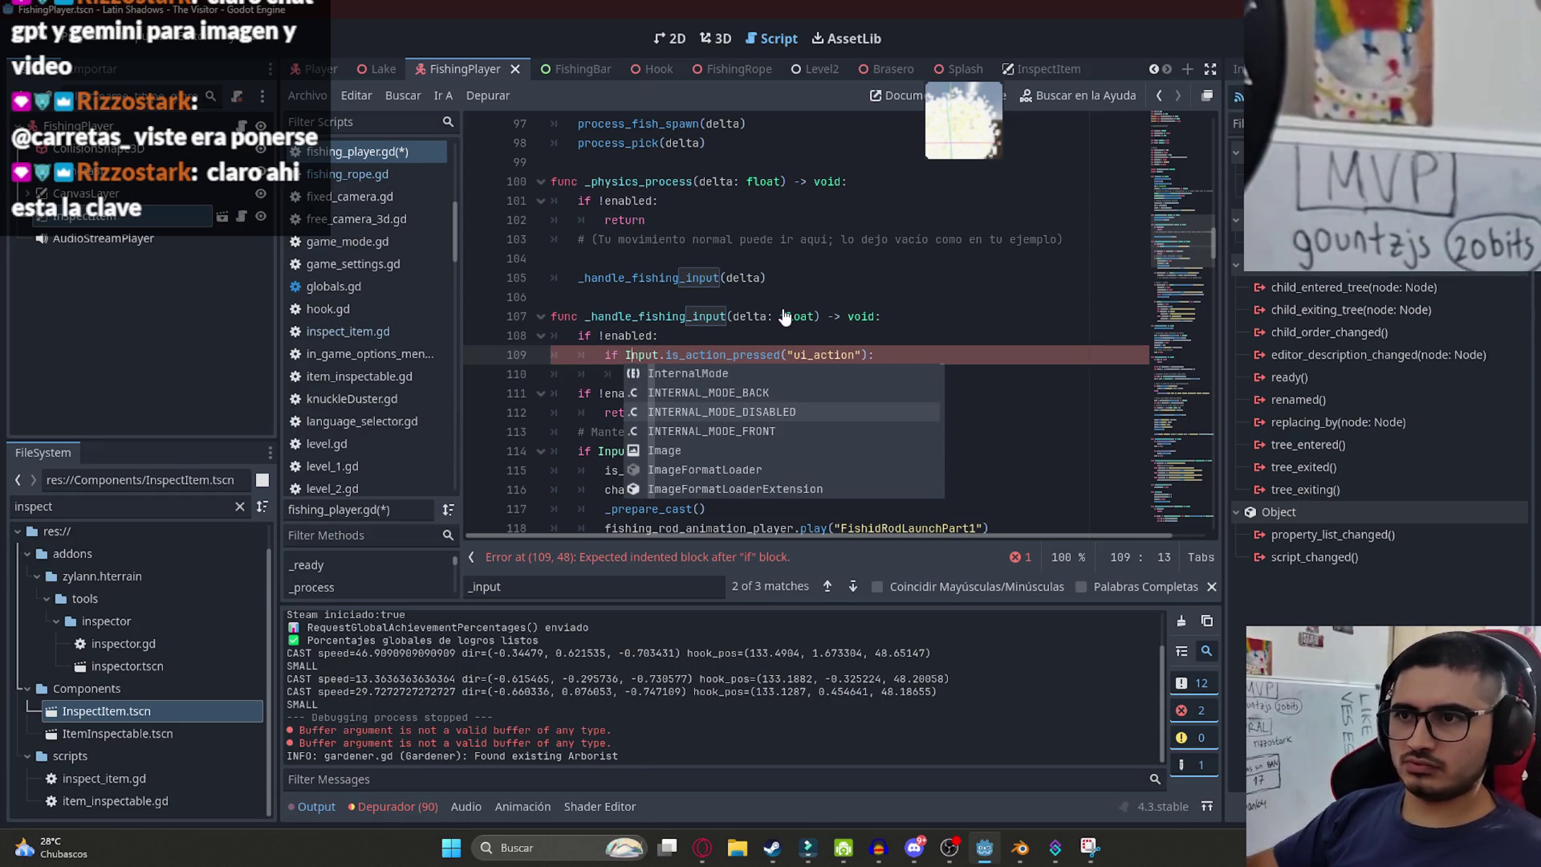
{"action": "key", "text": "Escape"}
{"action": "key", "text": "Down"}
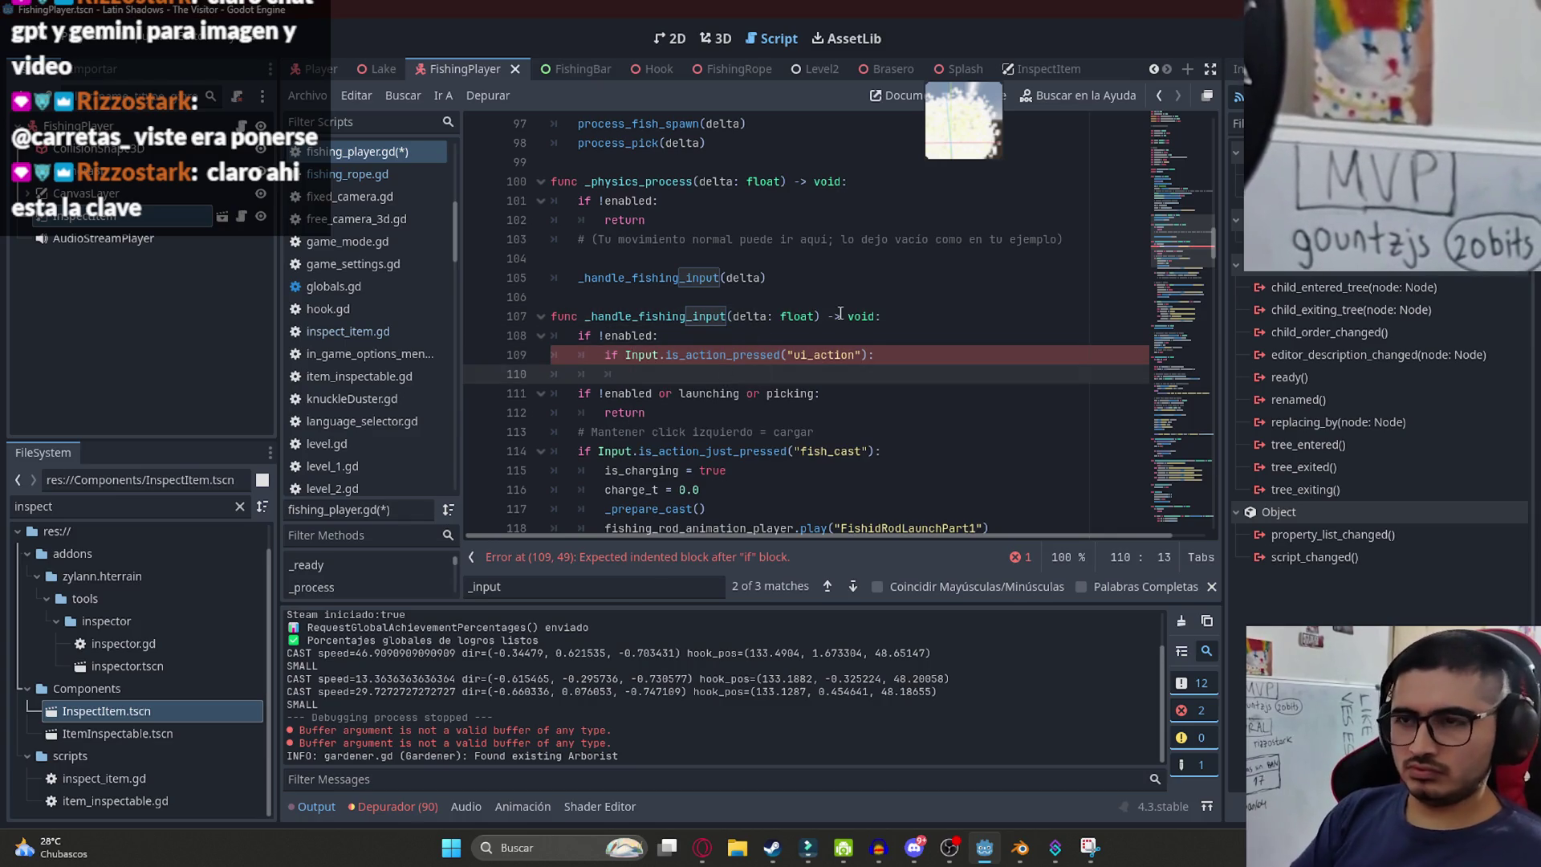
{"action": "type", "text": "hide"}
{"action": "key", "text": "Return"}
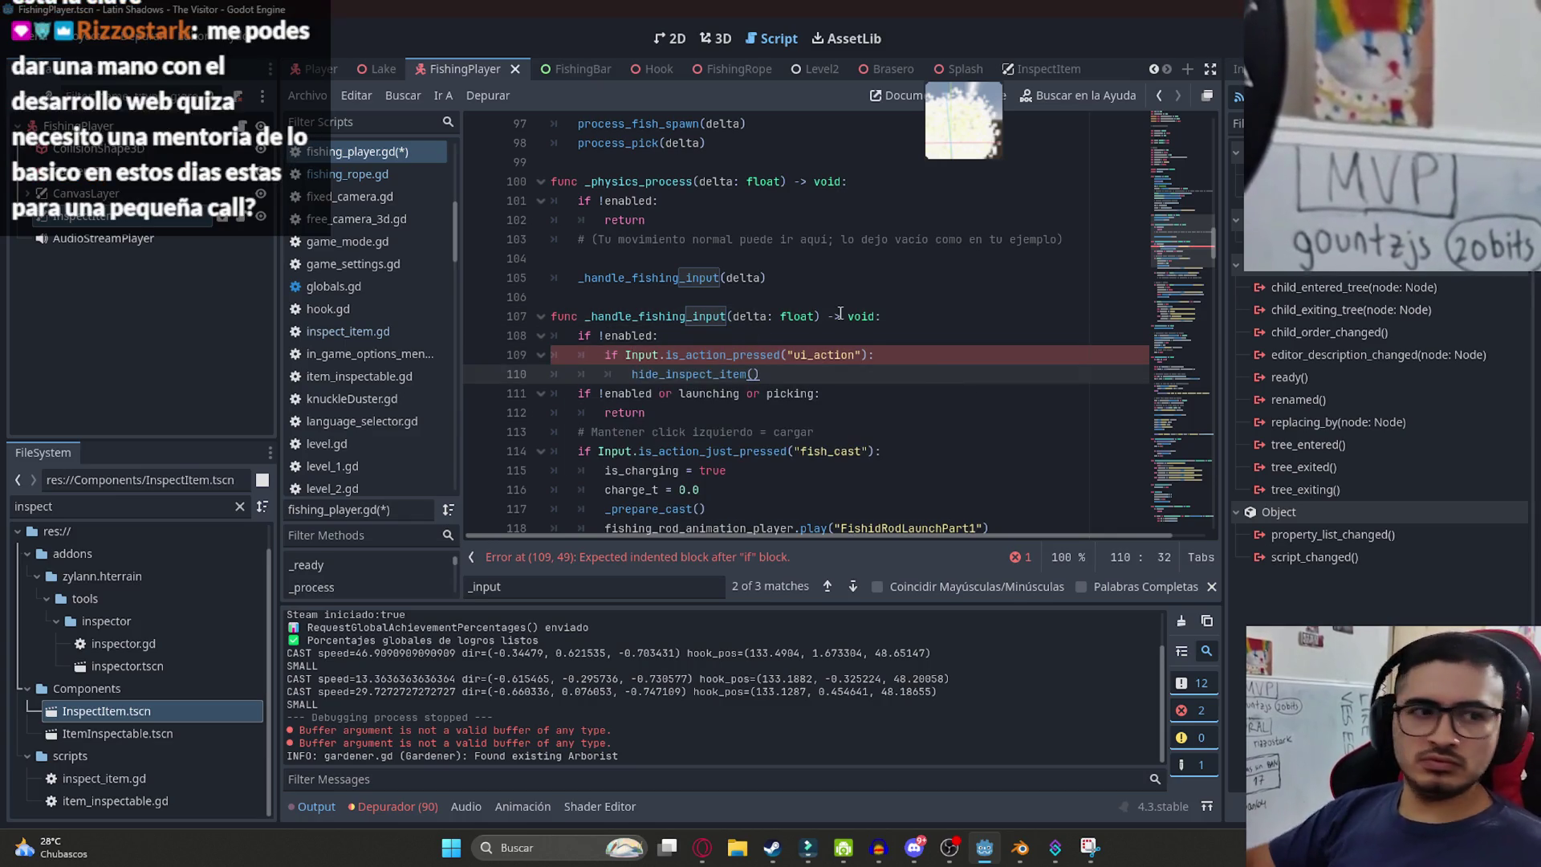
{"action": "key", "text": "ctrl+s"}
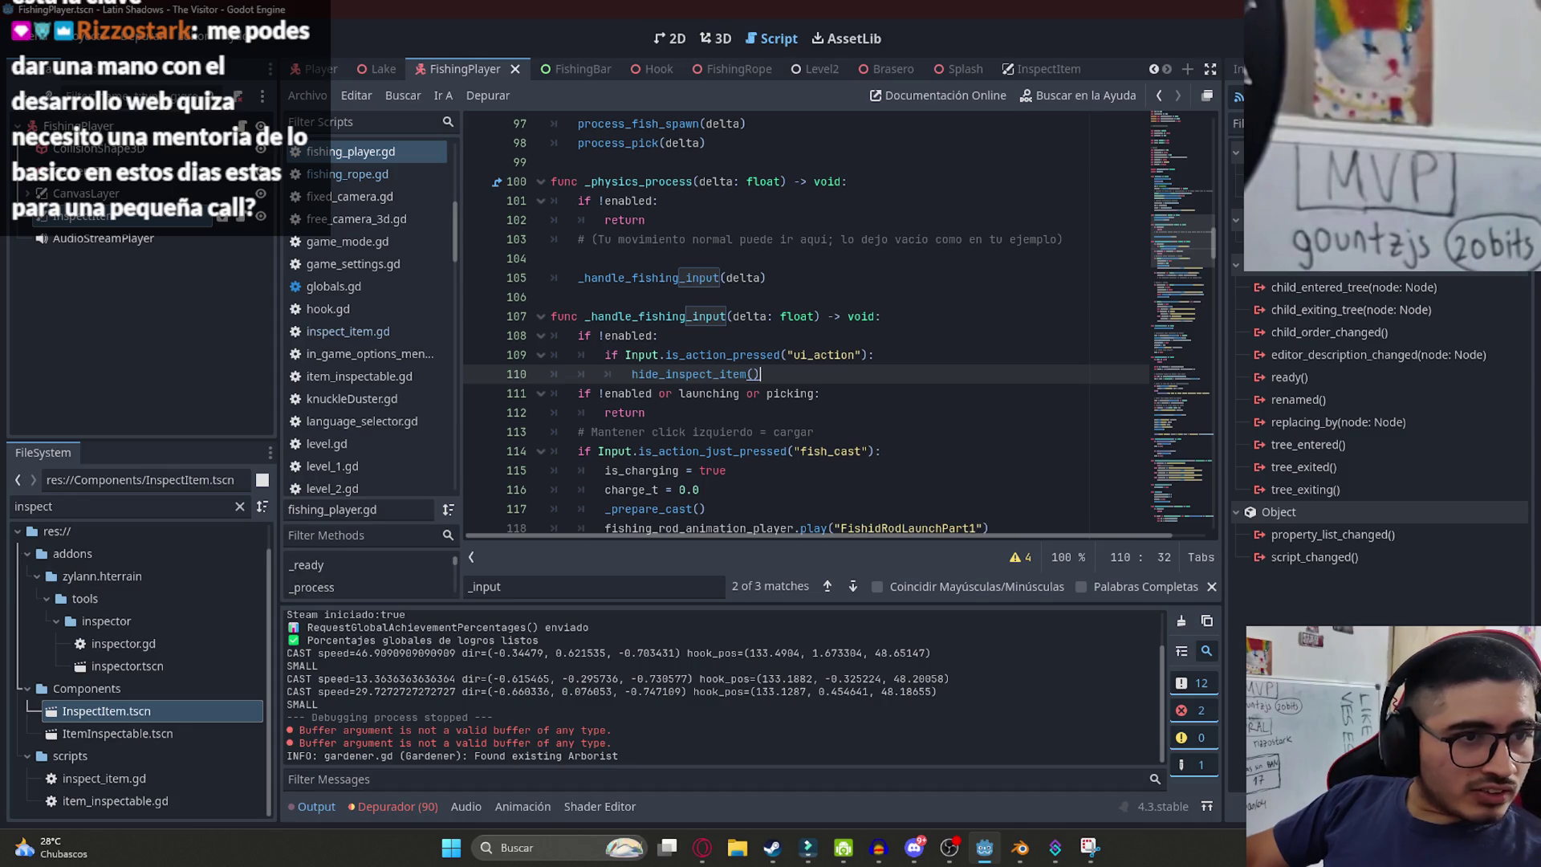
{"action": "key", "text": "alt+Tab"}
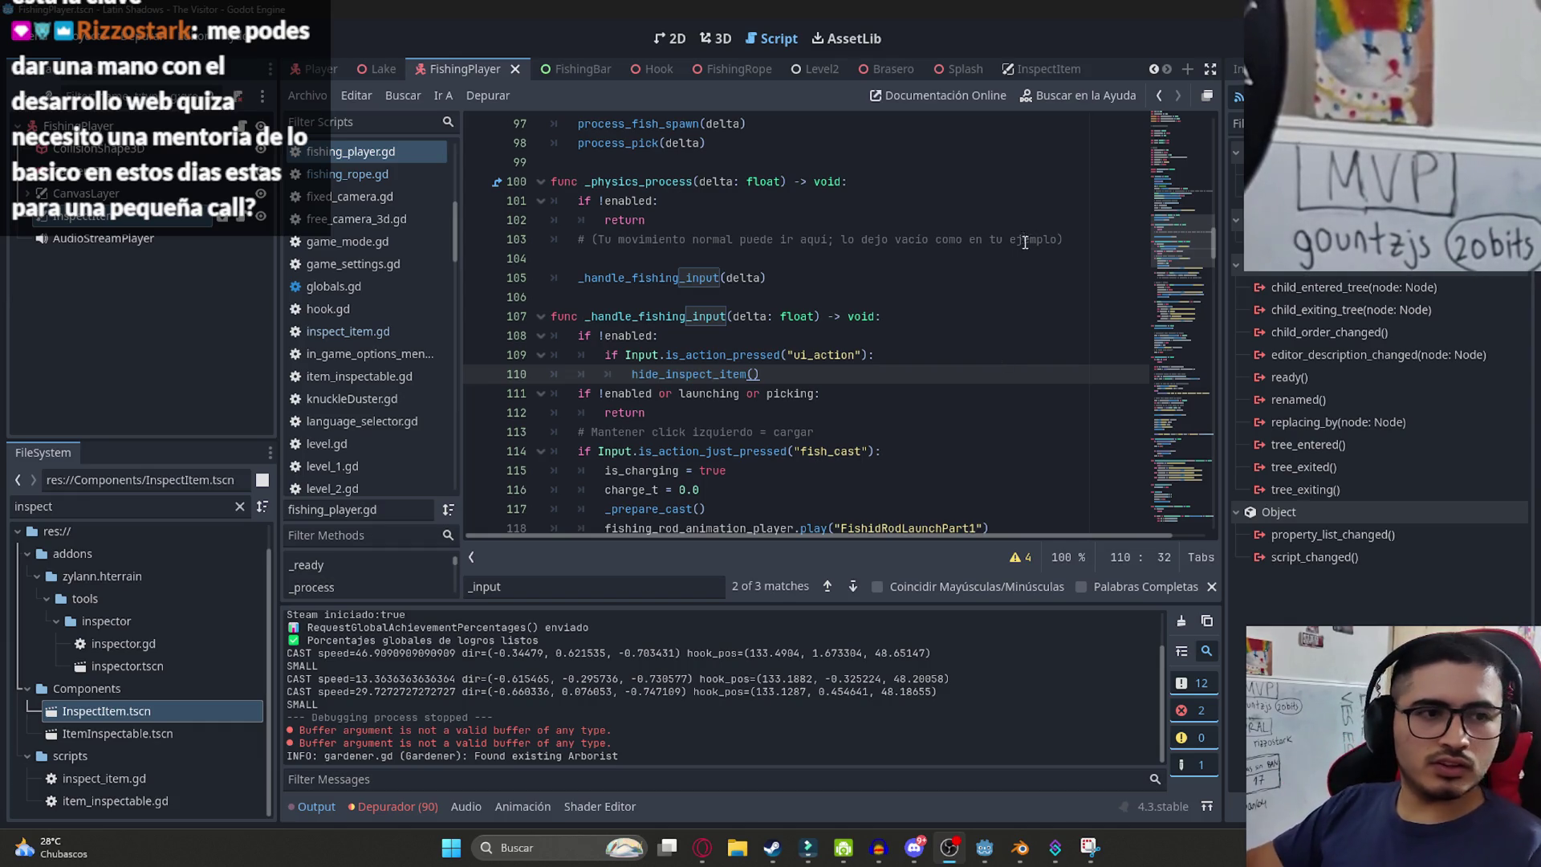
- Add an enable() call after hide_inspect_item() and save
{"action": "left_click", "coordinate": [785, 410]}
{"action": "left_click", "coordinate": [797, 370]}
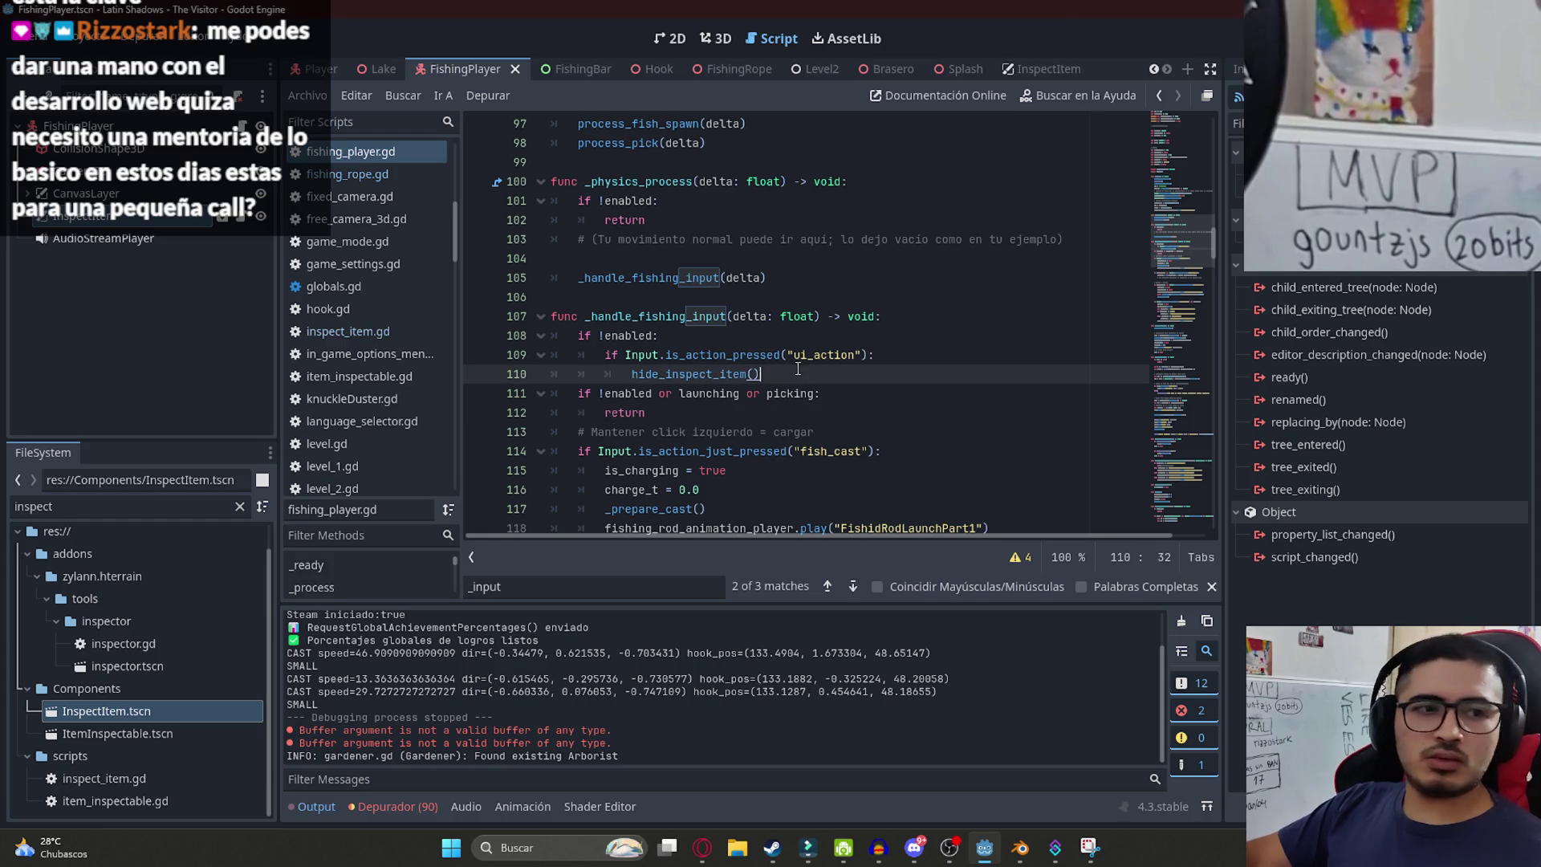
{"action": "left_click", "coordinate": [654, 355]}
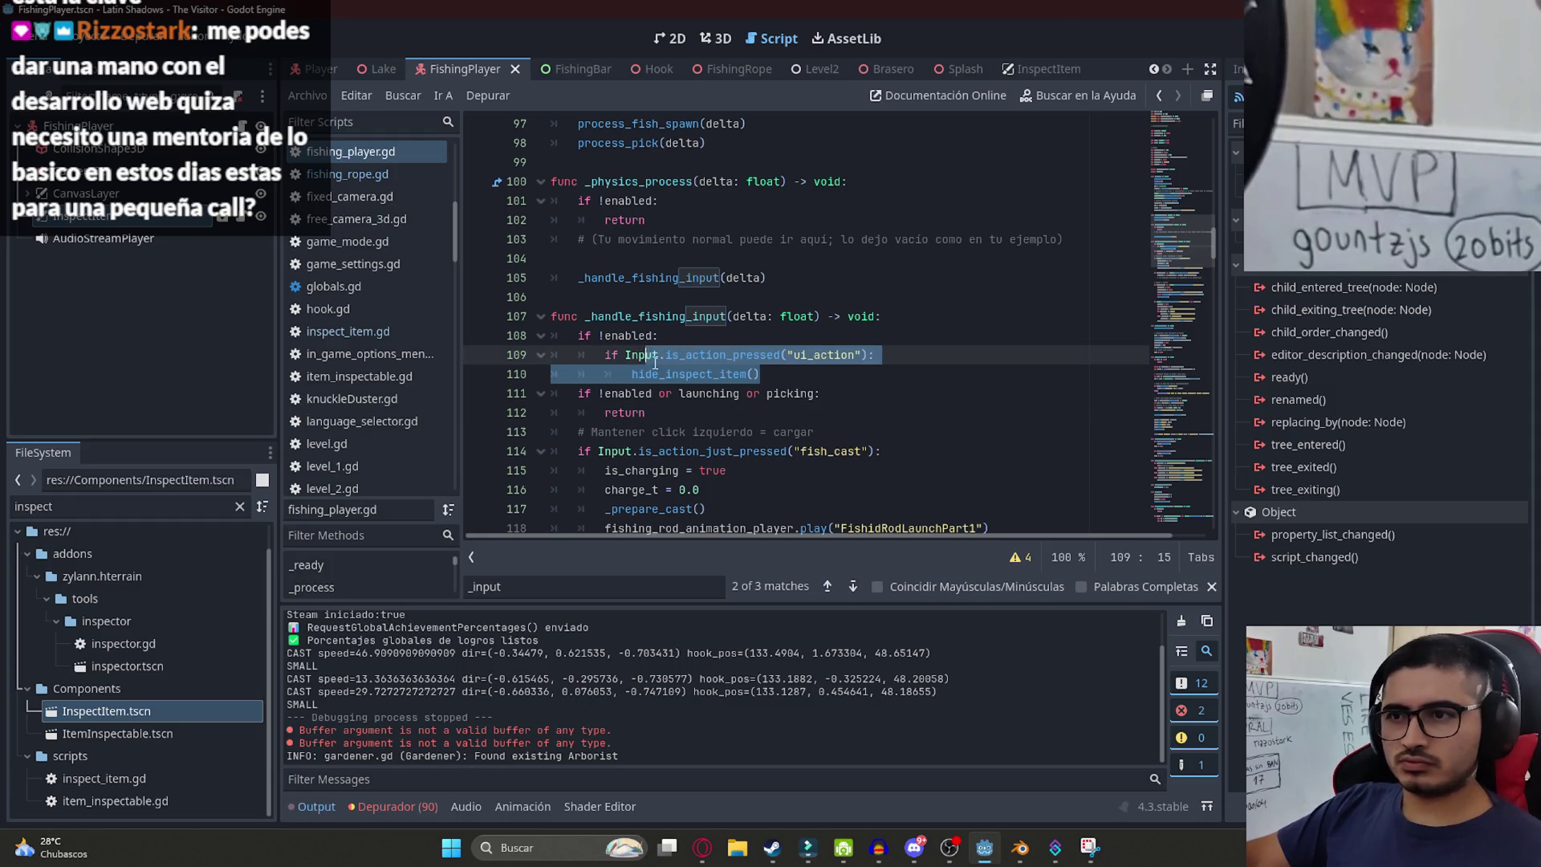
{"action": "left_click", "coordinate": [670, 375]}
{"action": "double_click", "coordinate": [614, 332]}
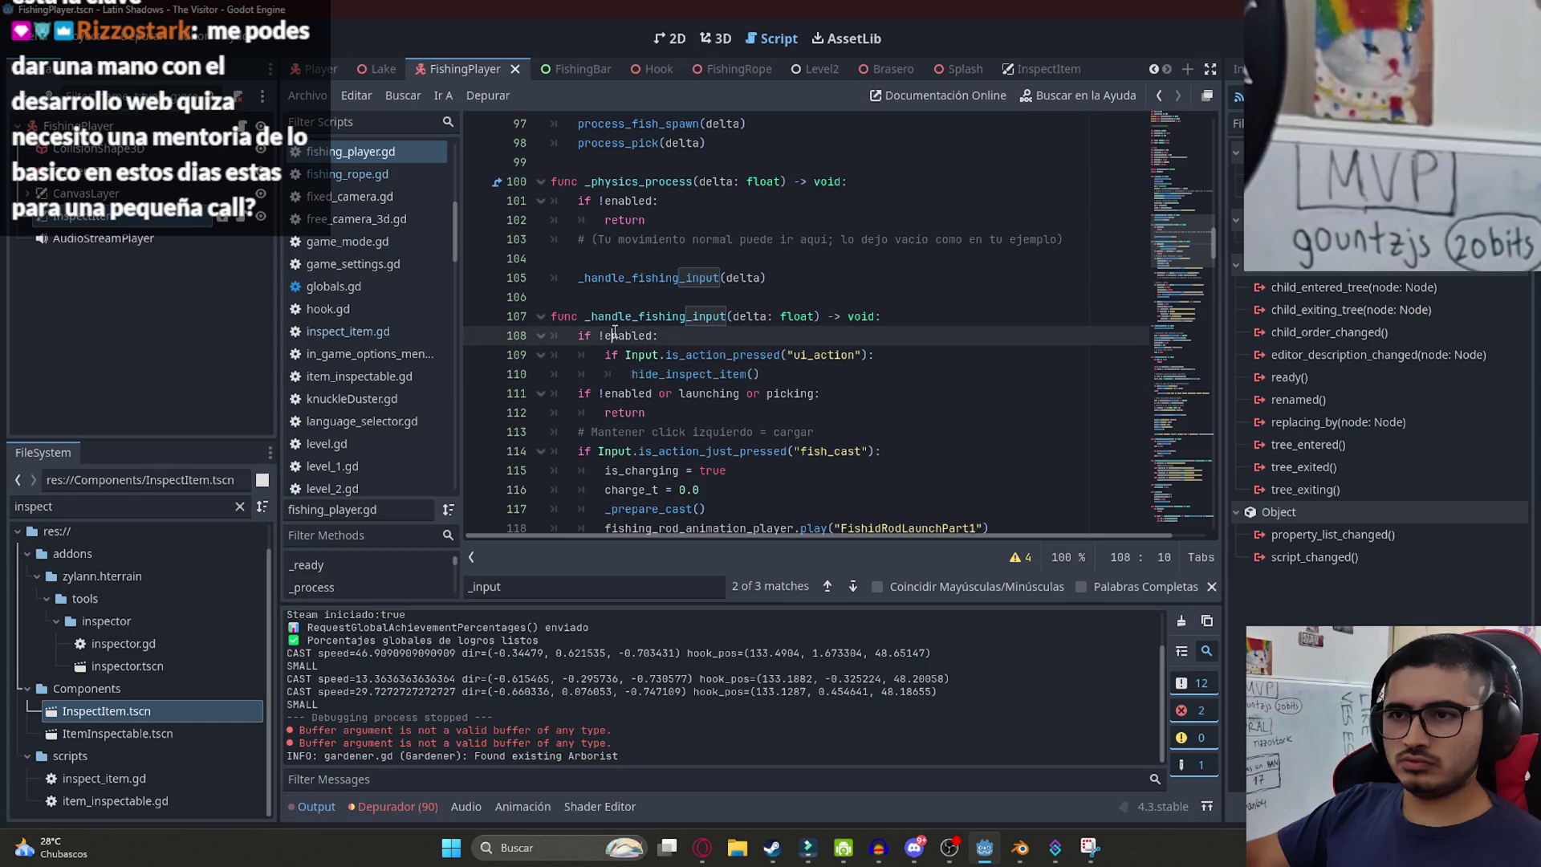
{"action": "left_click", "coordinate": [775, 374]}
{"action": "key", "text": "Return"}
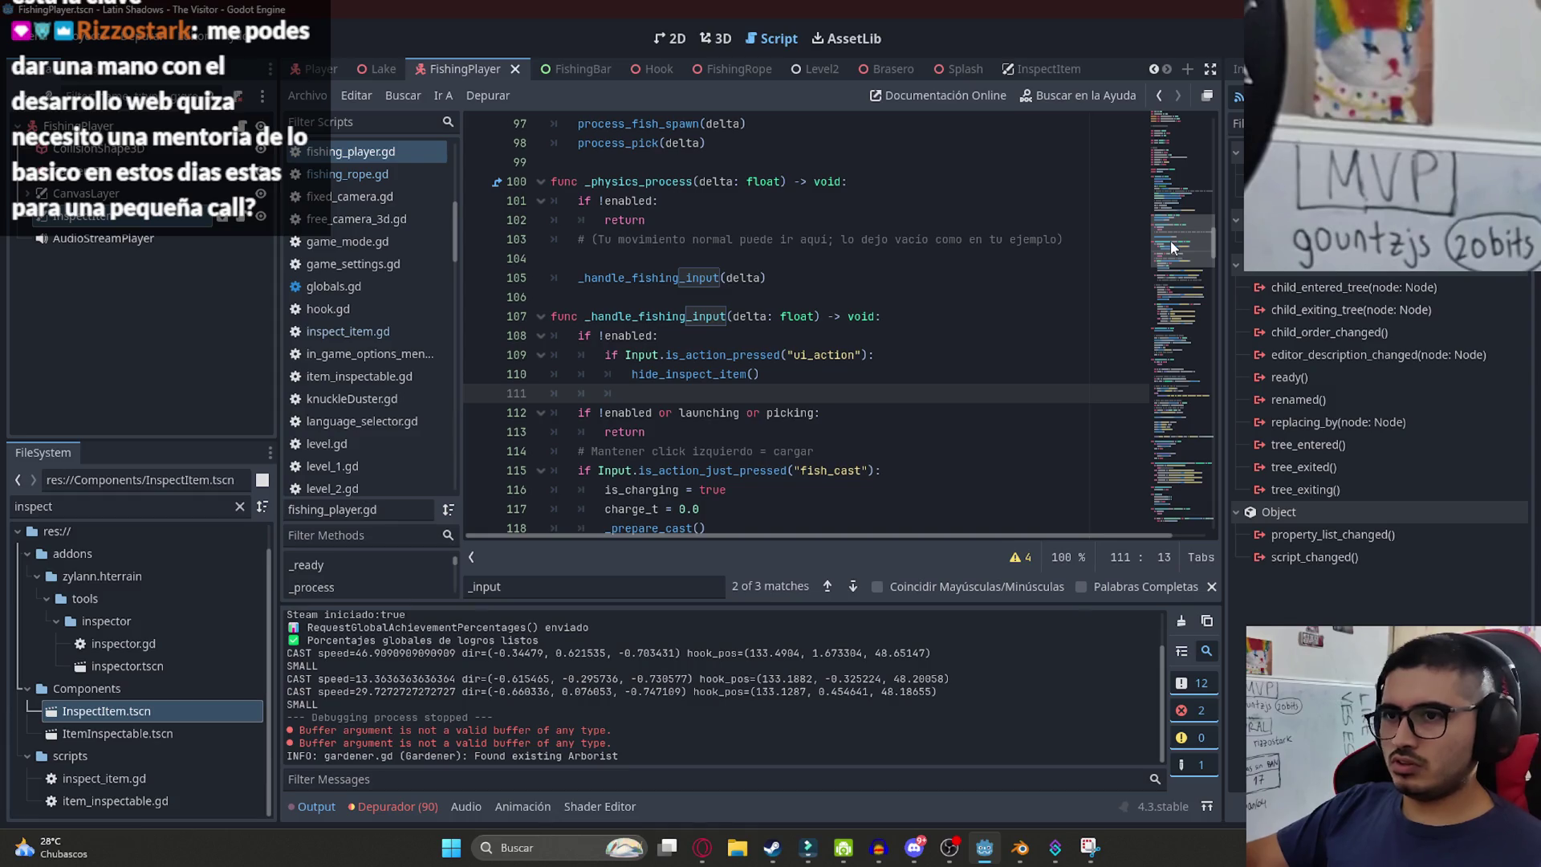
{"action": "type", "text": "enable()"}
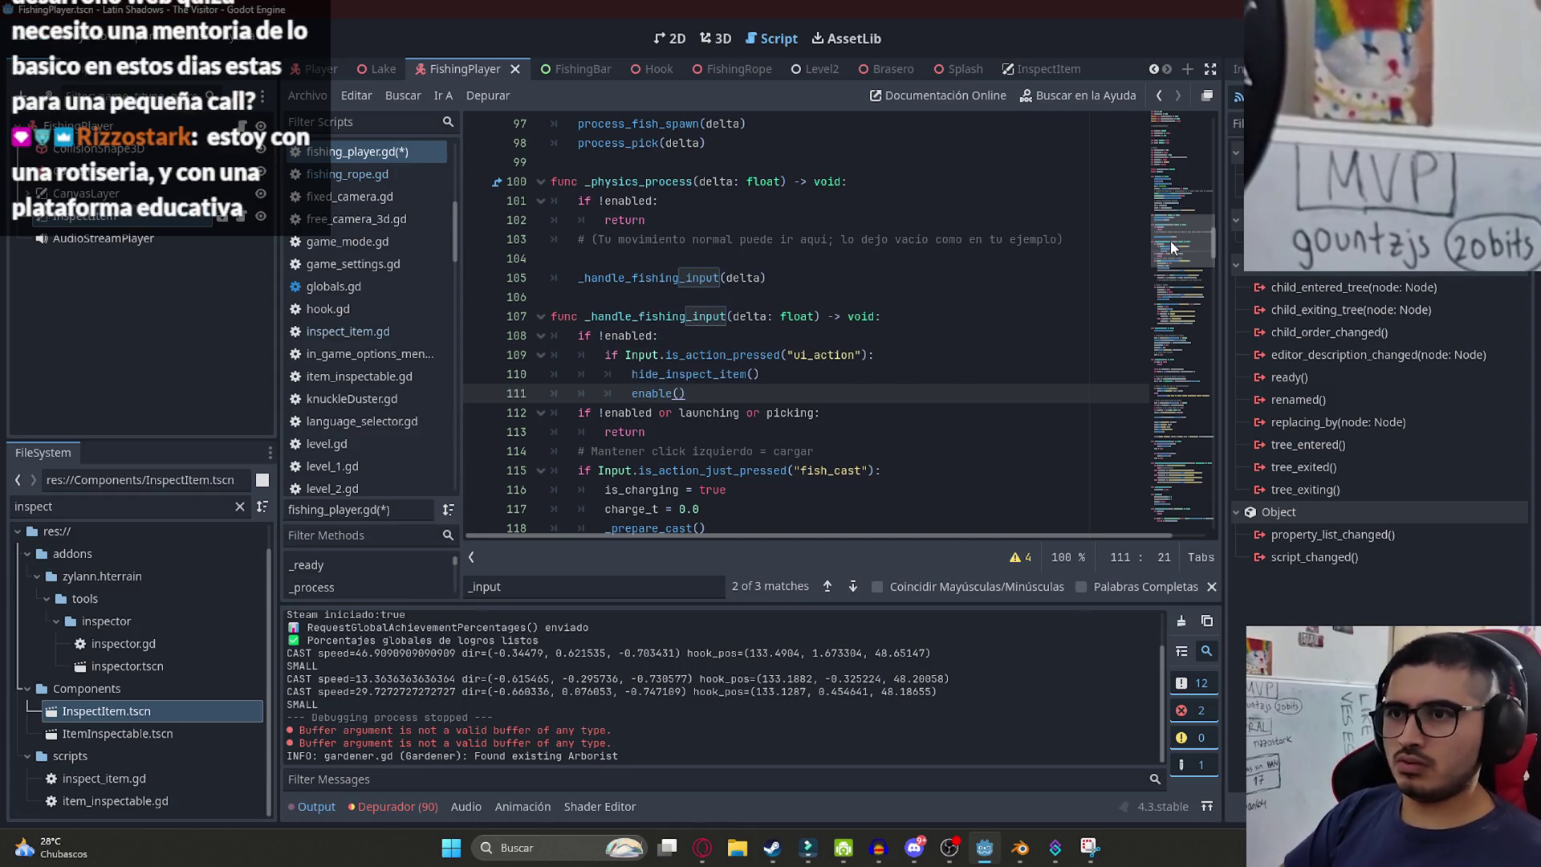
{"action": "key", "text": "ctrl+s"}
- Copy enabled = true from the enable() definition and replace the enable() call with it
{"action": "left_click", "coordinate": [658, 394], "text": "ctrl"}
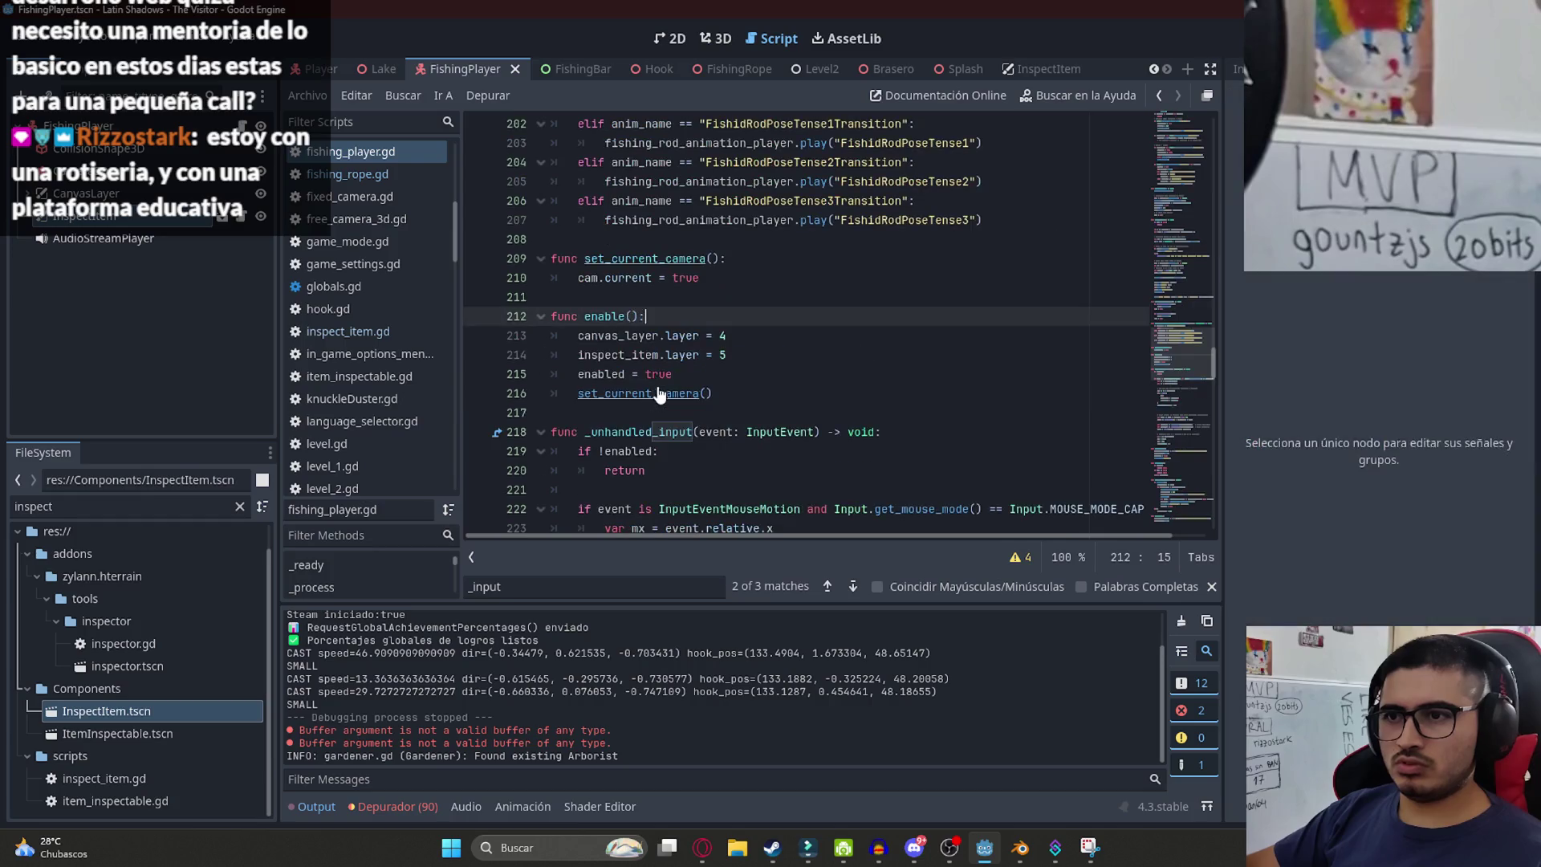
{"action": "left_click_drag", "start_coordinate": [728, 355], "coordinate": [504, 339]}
{"action": "left_click", "coordinate": [787, 405]}
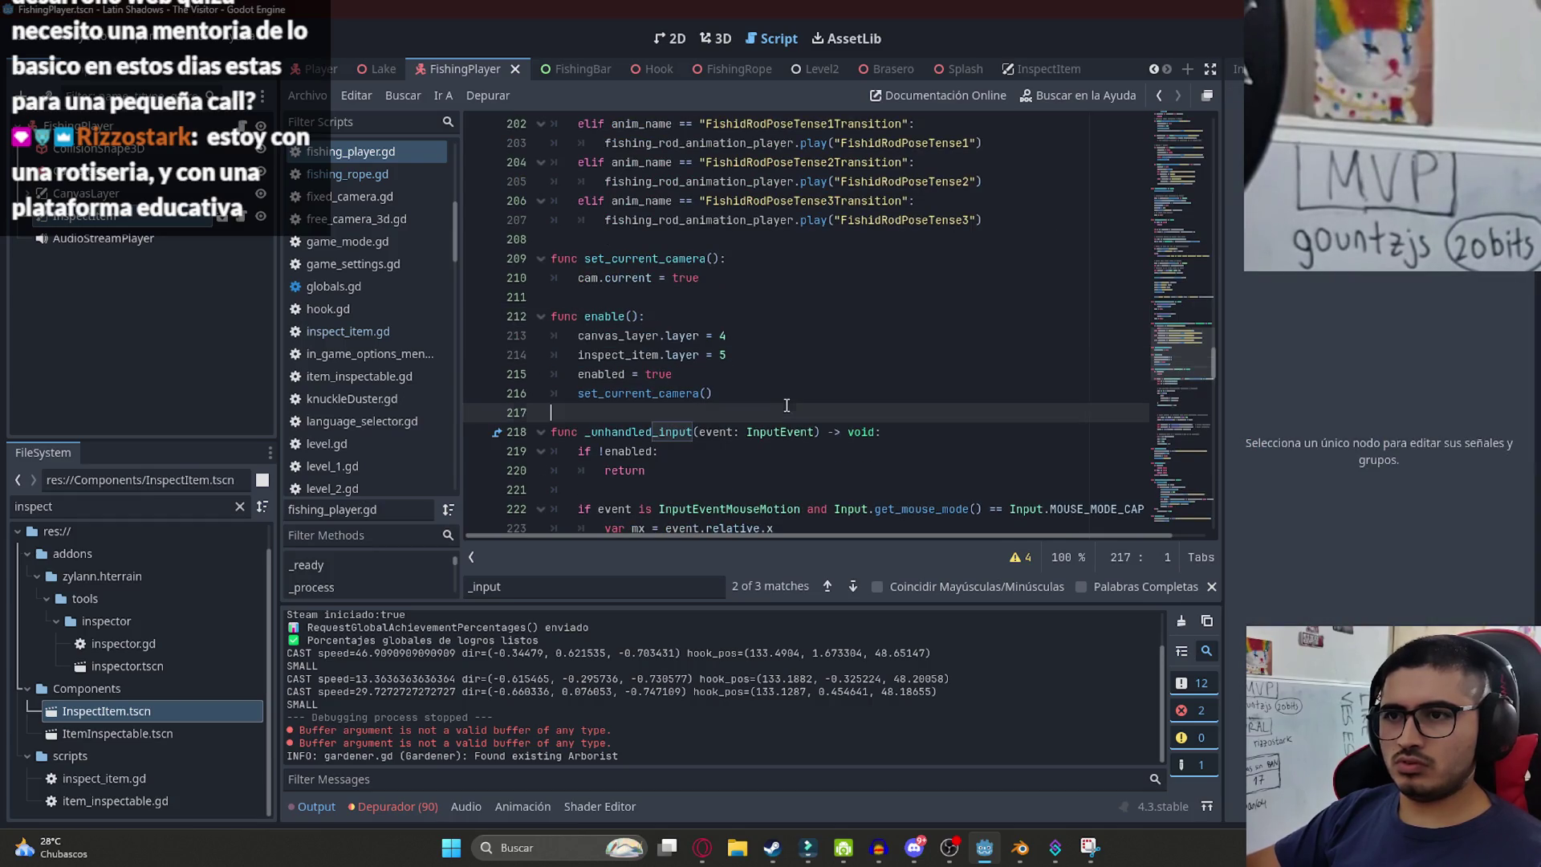
{"action": "left_click", "coordinate": [627, 374]}
{"action": "left_click_drag", "start_coordinate": [673, 374], "coordinate": [578, 375]}
{"action": "key", "text": "ctrl+c"}
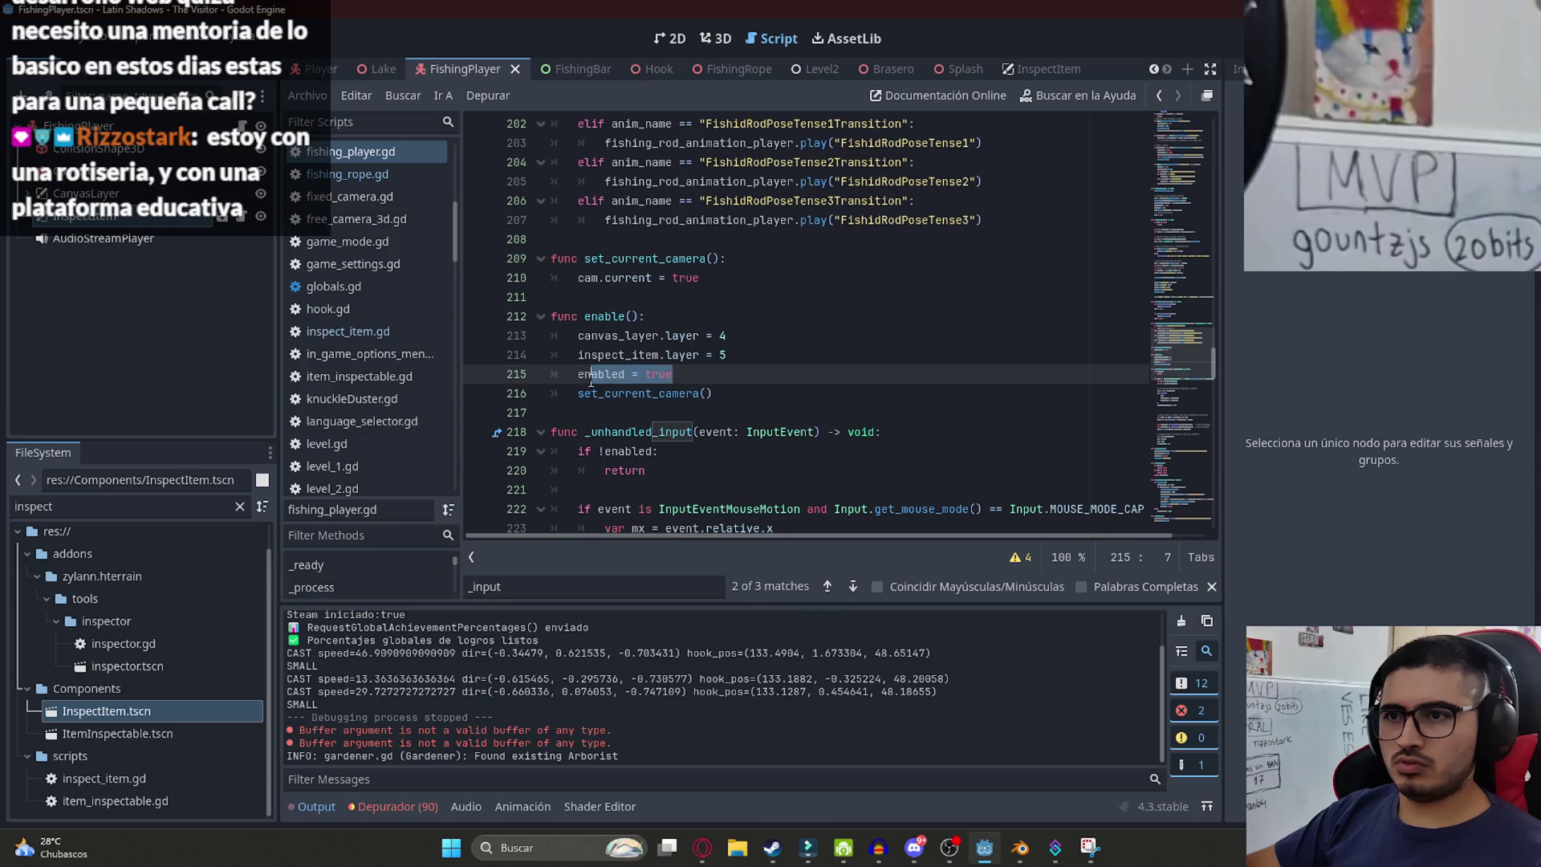
{"action": "scroll", "coordinate": [803, 337], "scroll_direction": "up", "scroll_amount": 20}
{"action": "left_click_drag", "start_coordinate": [686, 239], "coordinate": [638, 239]}
{"action": "key", "text": "ctrl+v"}
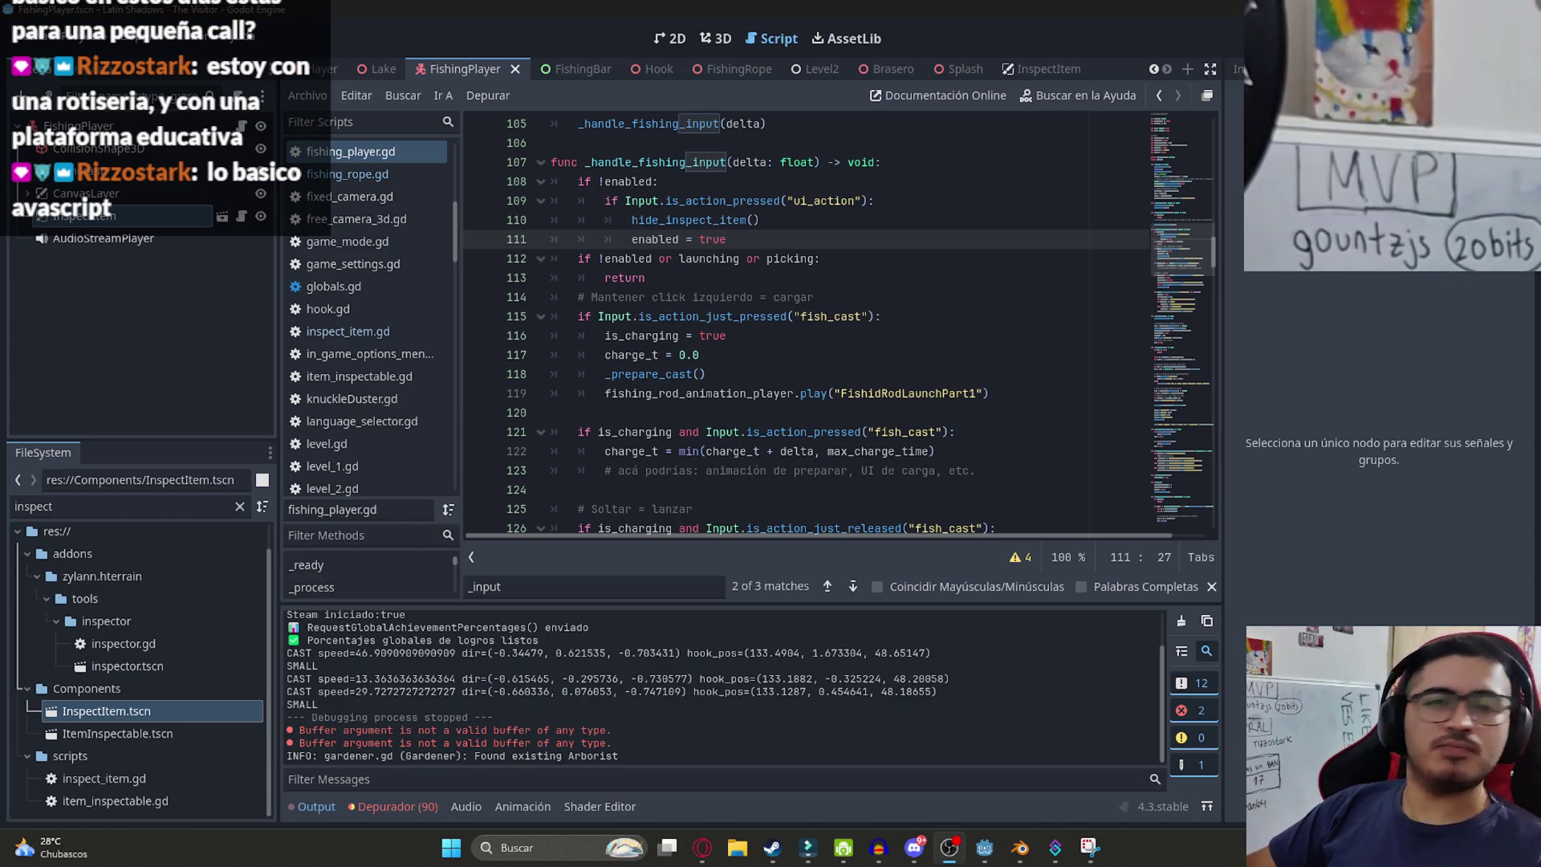
- Highlight is_charging to check where it is used in the script
{"action": "left_click", "coordinate": [720, 335]}
{"action": "scroll", "coordinate": [706, 321], "scroll_direction": "up", "scroll_amount": 1}
{"action": "left_click", "coordinate": [705, 302]}
{"action": "double_click", "coordinate": [667, 393]}
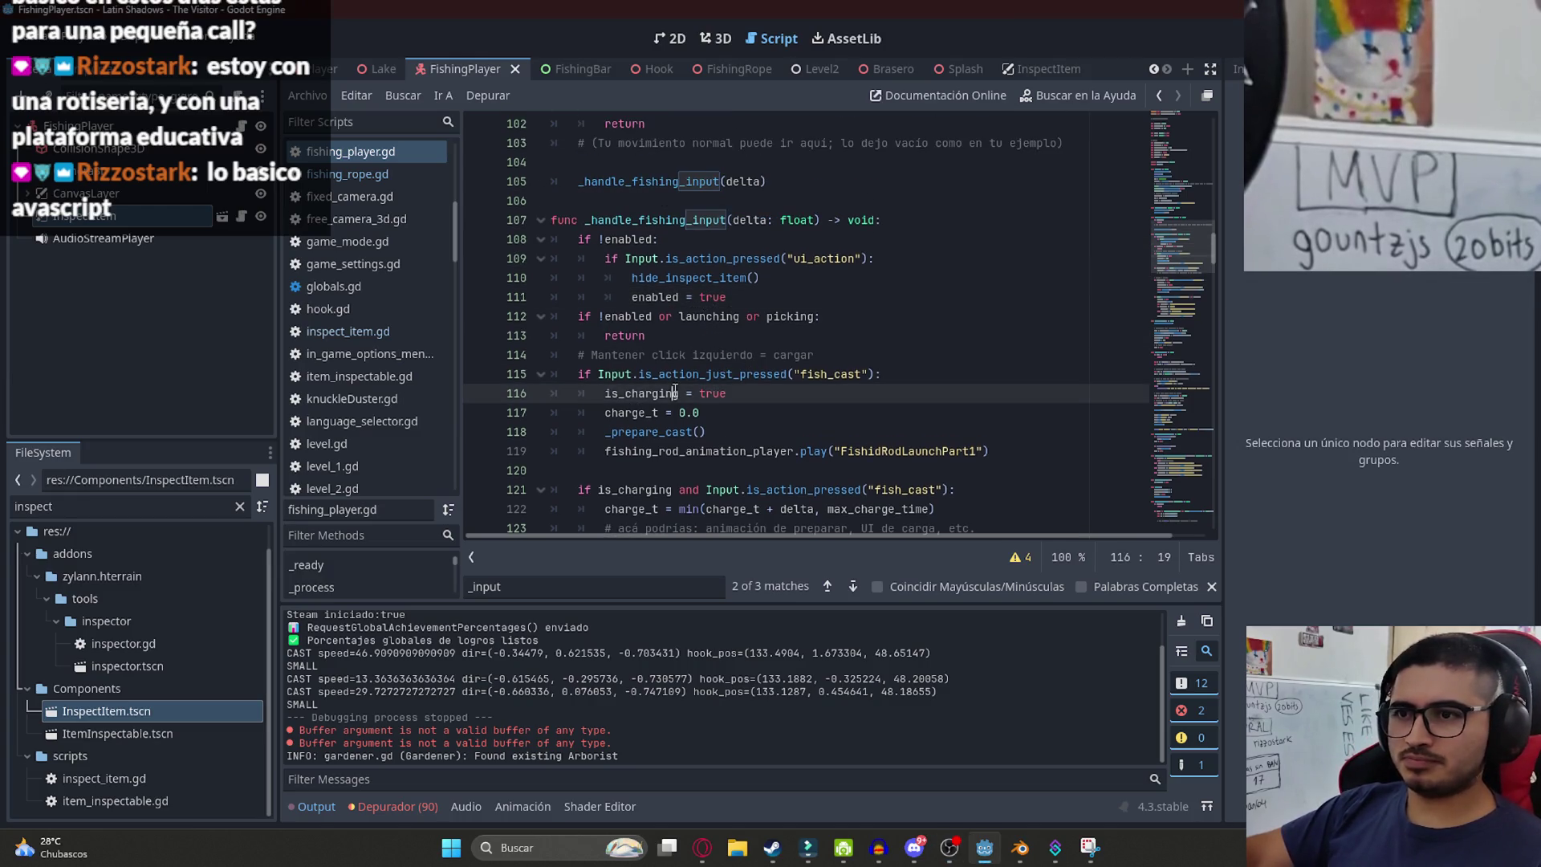
{"action": "left_click", "coordinate": [628, 377]}
{"action": "left_click", "coordinate": [642, 410]}
{"action": "double_click", "coordinate": [643, 395]}
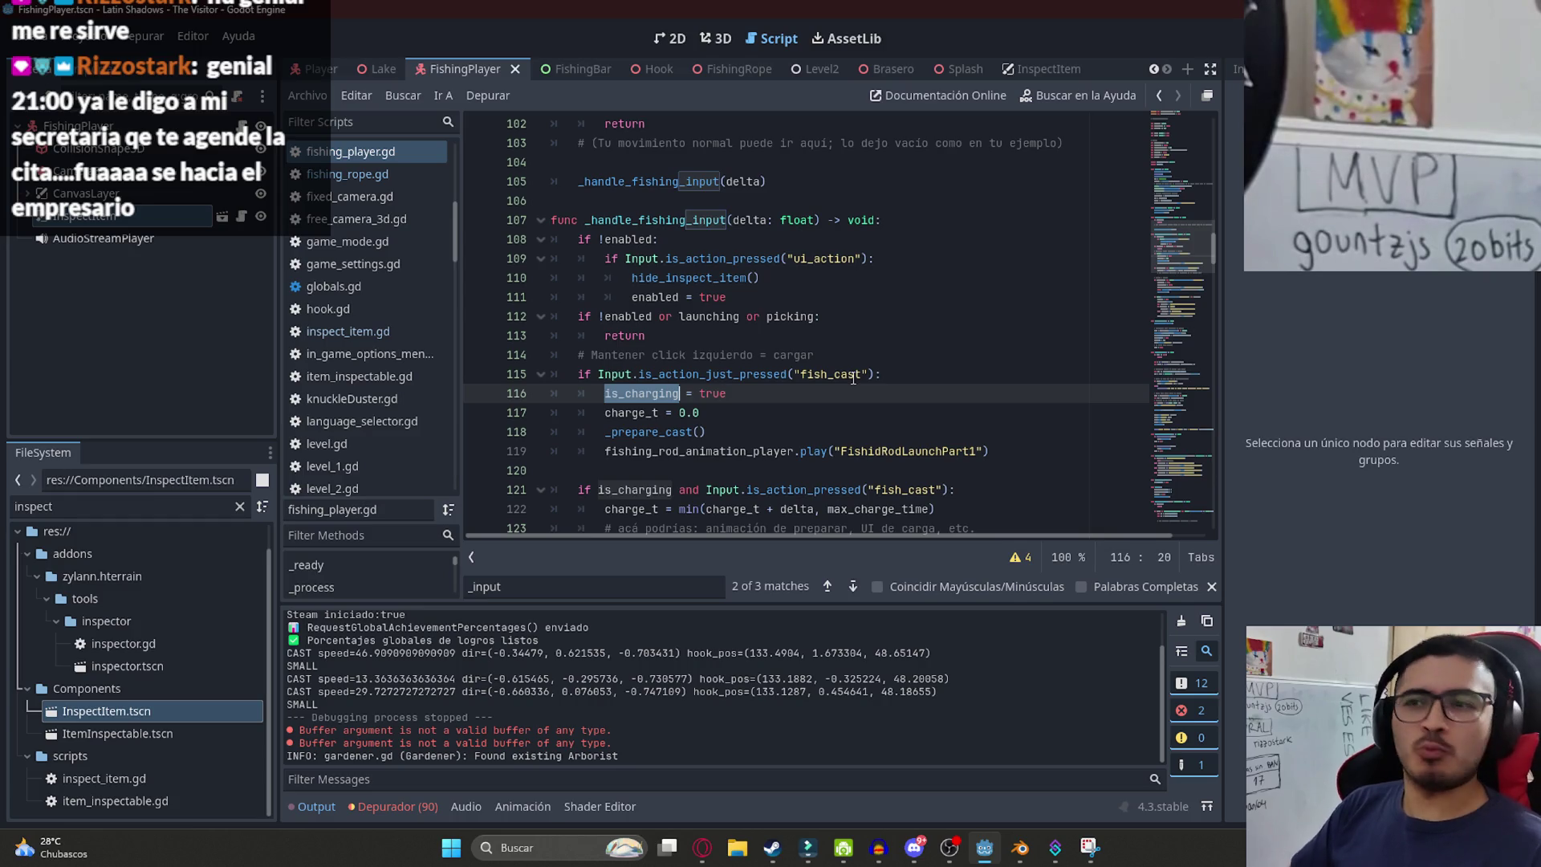
- Restore enabled = true and add a return line after it, then save
{"action": "key", "text": "ctrl+z"}
{"action": "type", "text": "enabled = true"}
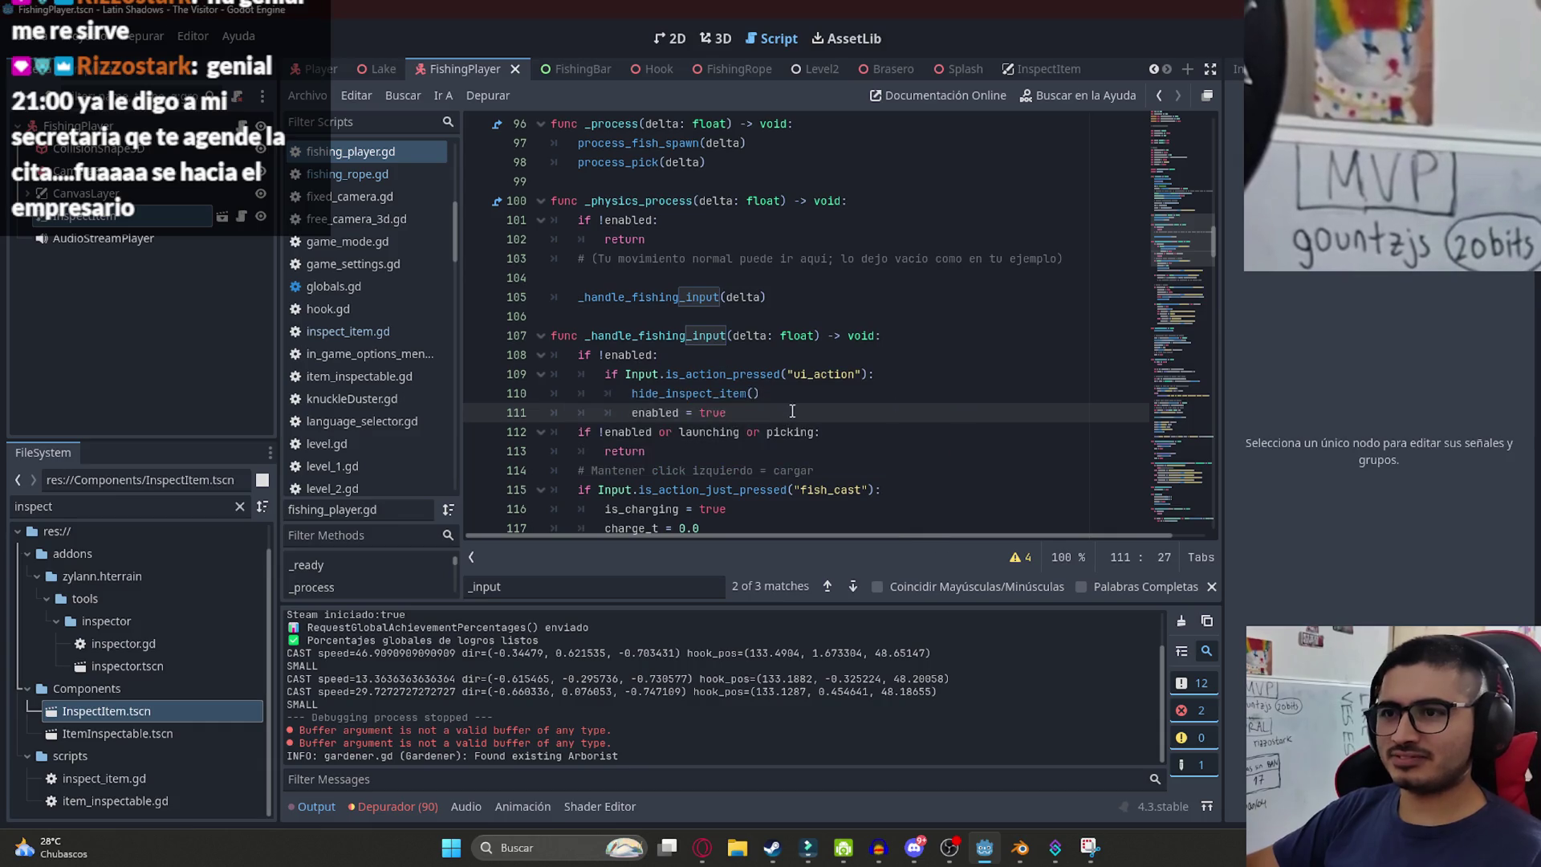
{"action": "left_click_drag", "start_coordinate": [747, 410], "coordinate": [578, 354]}
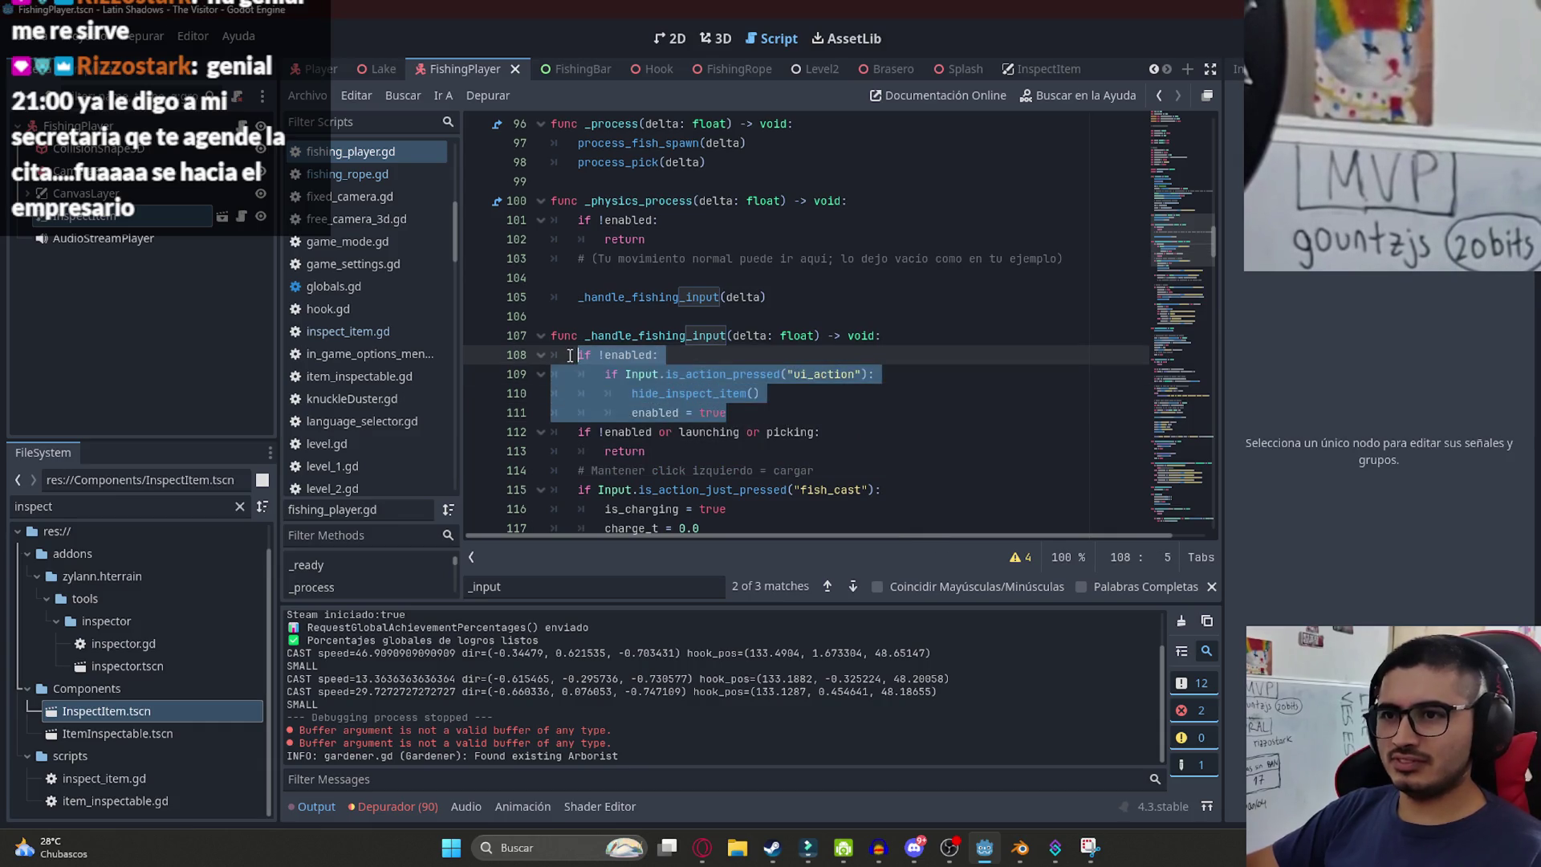
{"action": "key", "text": "BackSpace"}
{"action": "key", "text": "ctrl+z"}
{"action": "left_click", "coordinate": [668, 413]}
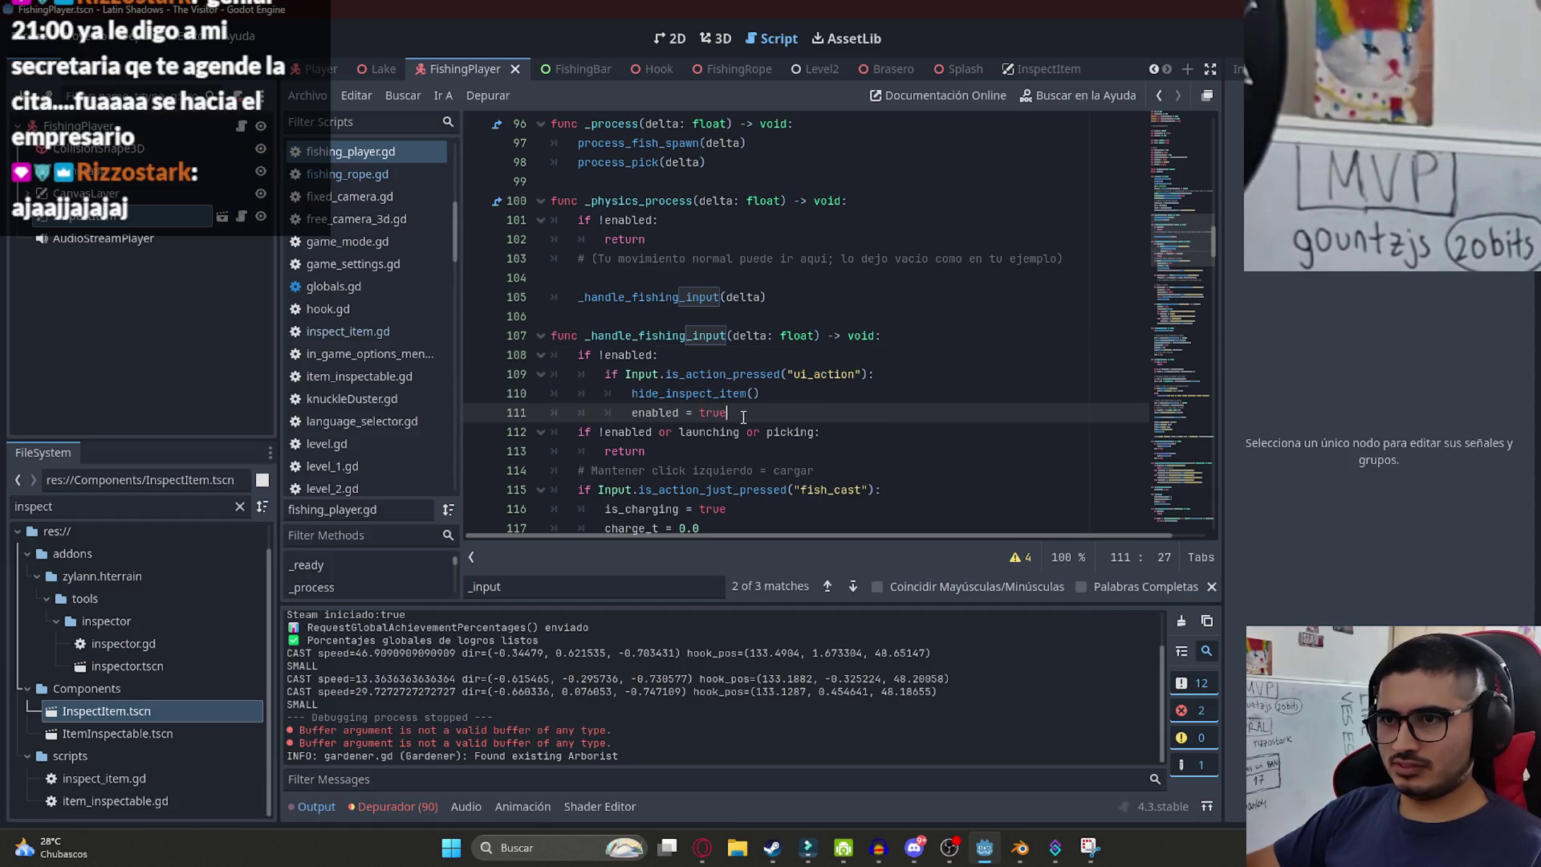
{"action": "key", "text": "Return"}
{"action": "type", "text": "return"}
{"action": "key", "text": "ctrl+s"}
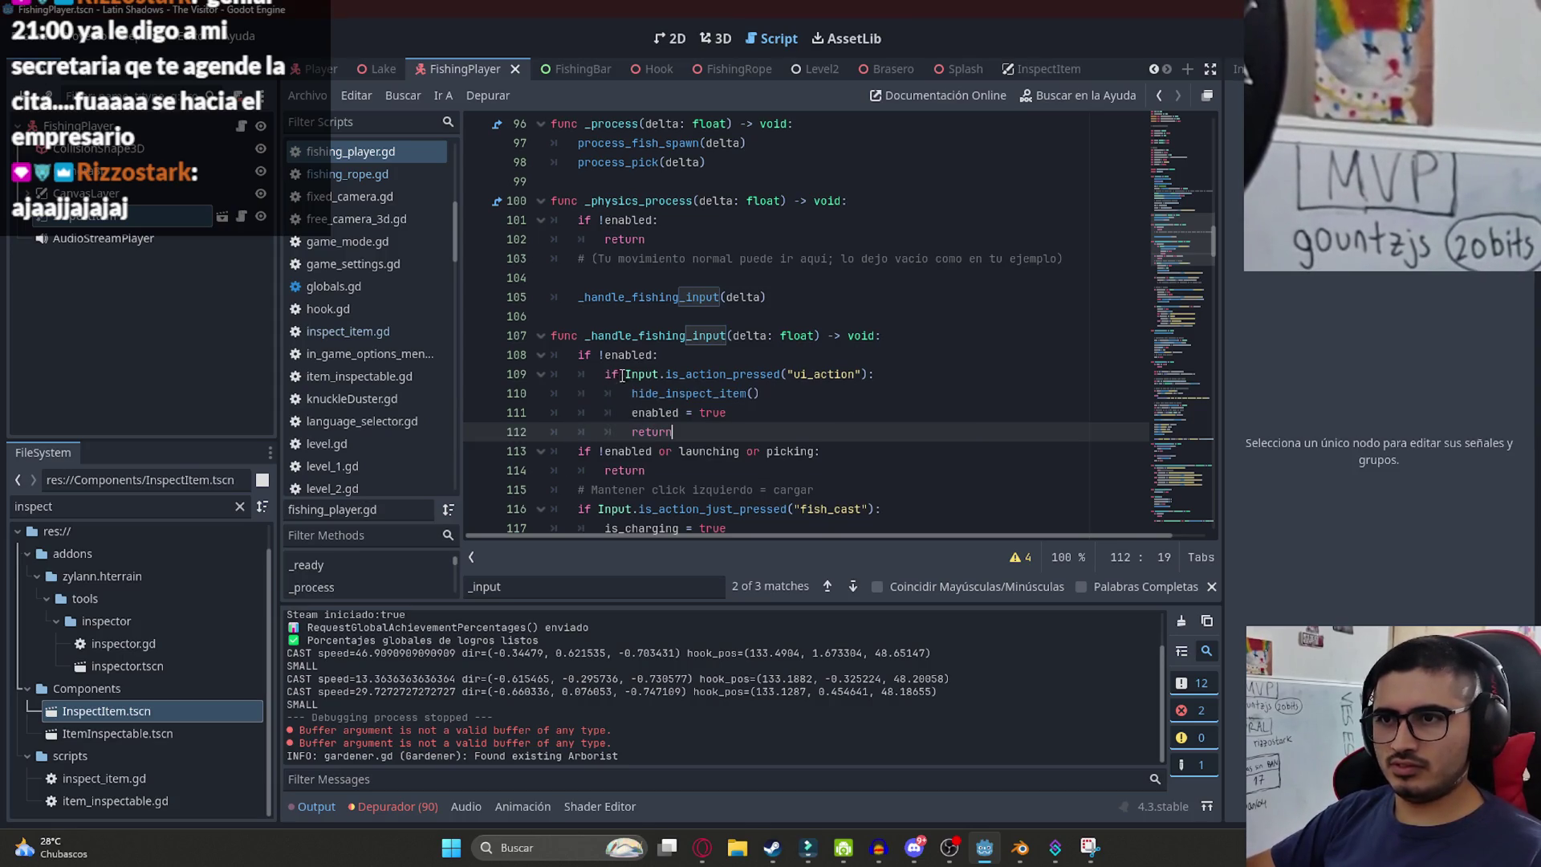
- Join the two if conditions with 'and', unindent the body one level, and save
{"action": "left_click_drag", "start_coordinate": [627, 375], "coordinate": [660, 354]}
{"action": "type", "text": "and"}
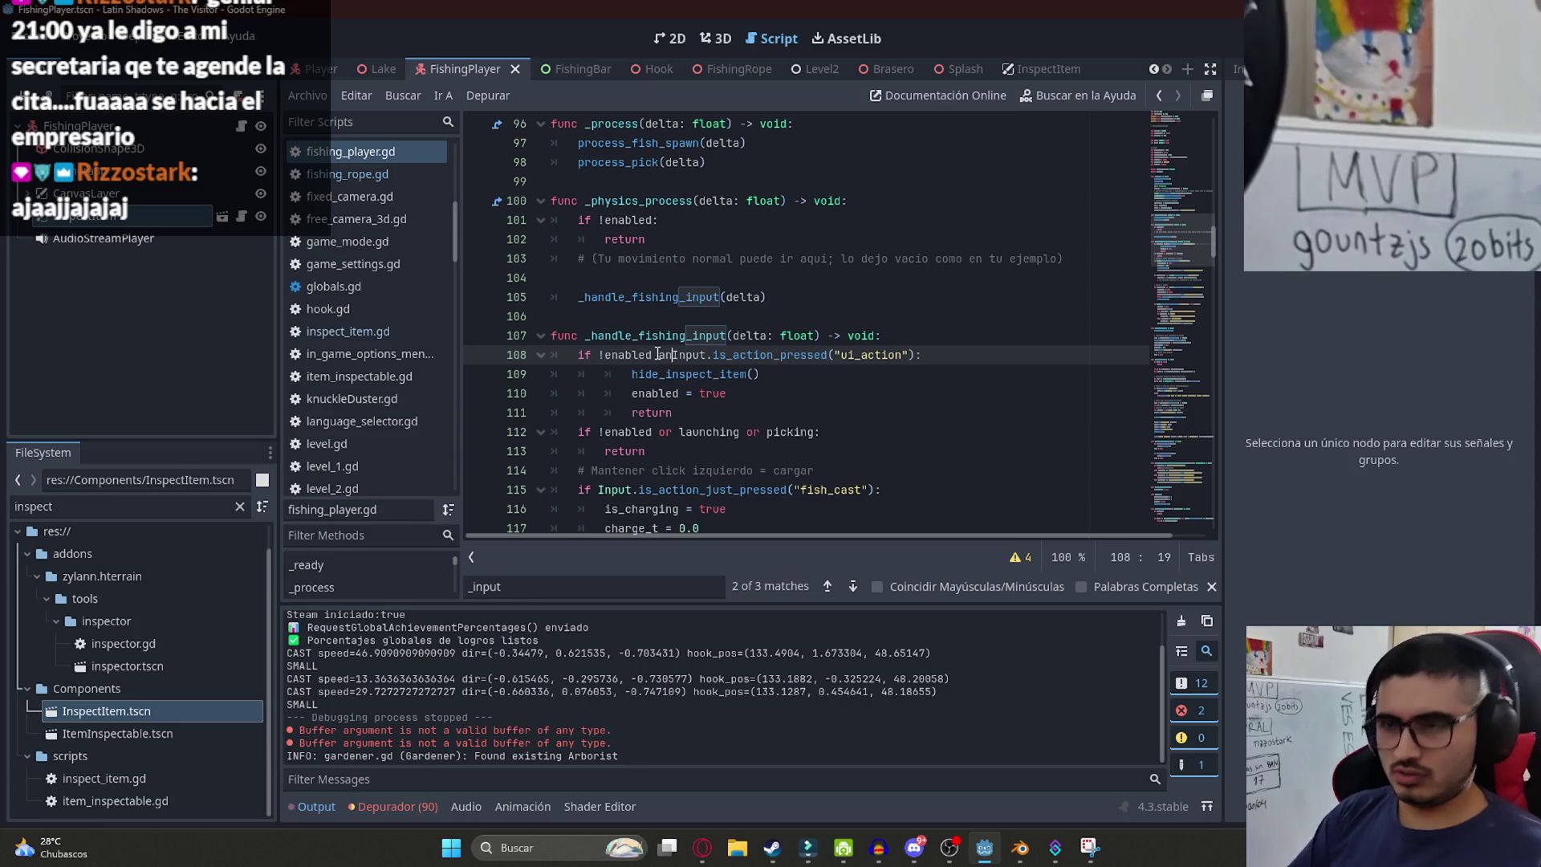
{"action": "key", "text": "ctrl+s"}
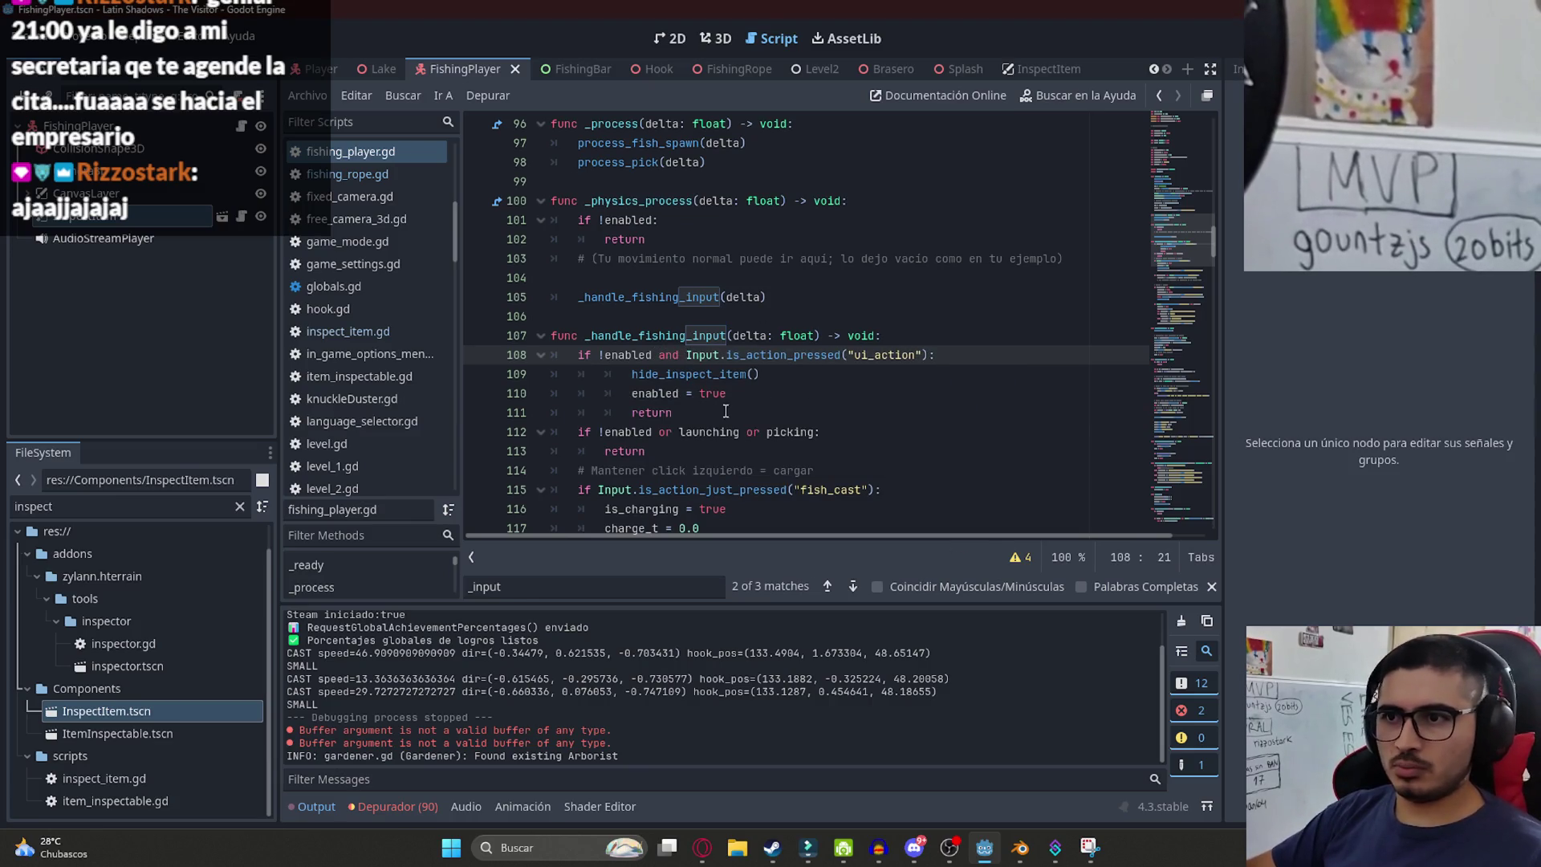
{"action": "left_click_drag", "start_coordinate": [820, 384], "coordinate": [763, 404]}
{"action": "key", "text": "shift+Tab"}
{"action": "key", "text": "ctrl+s"}
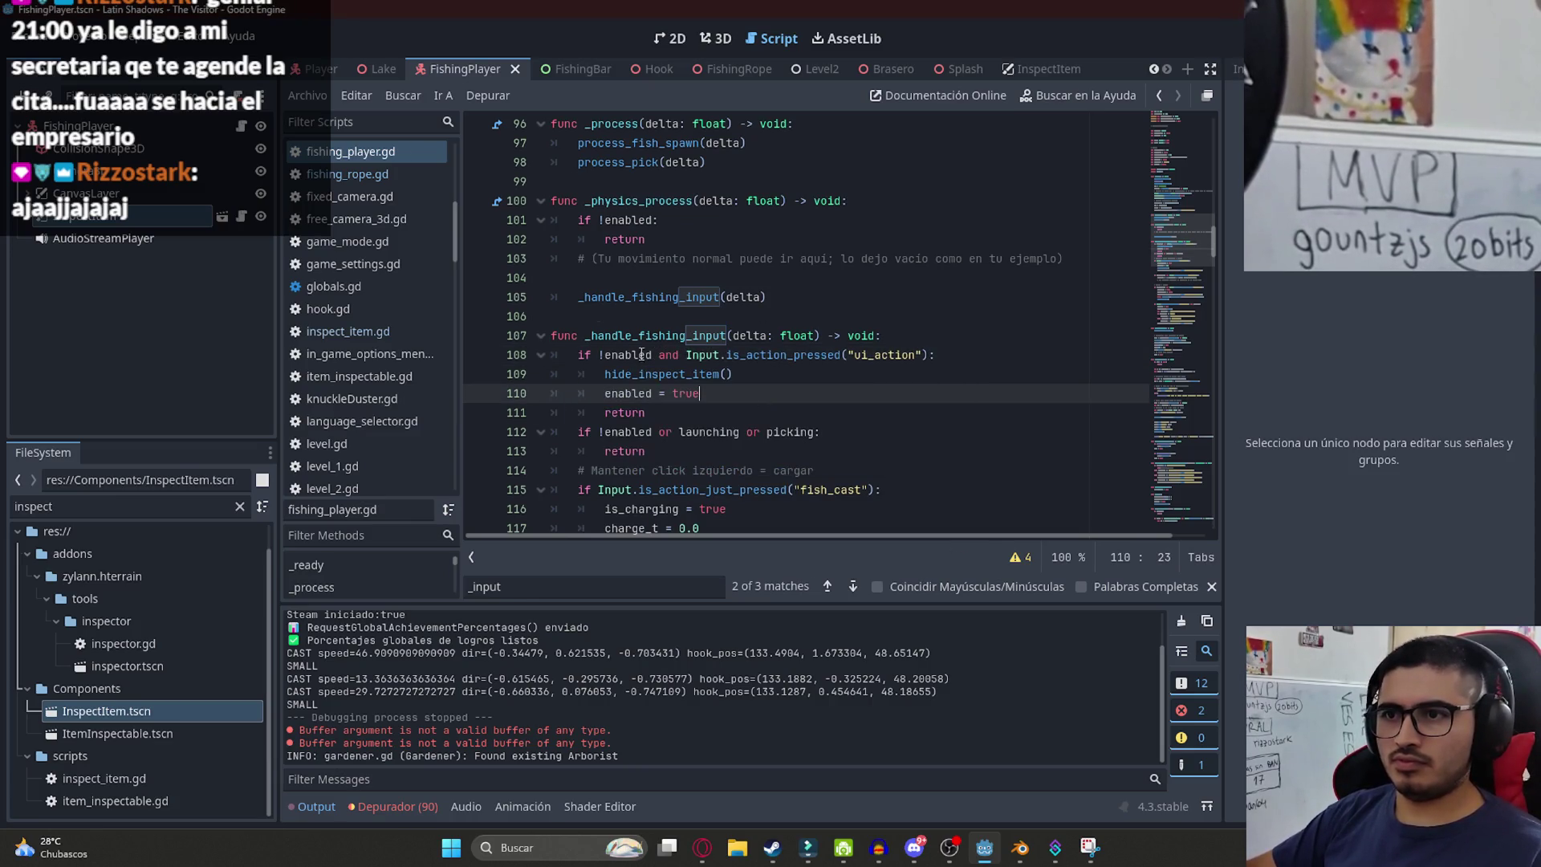
{"action": "left_click", "coordinate": [329, 72]}
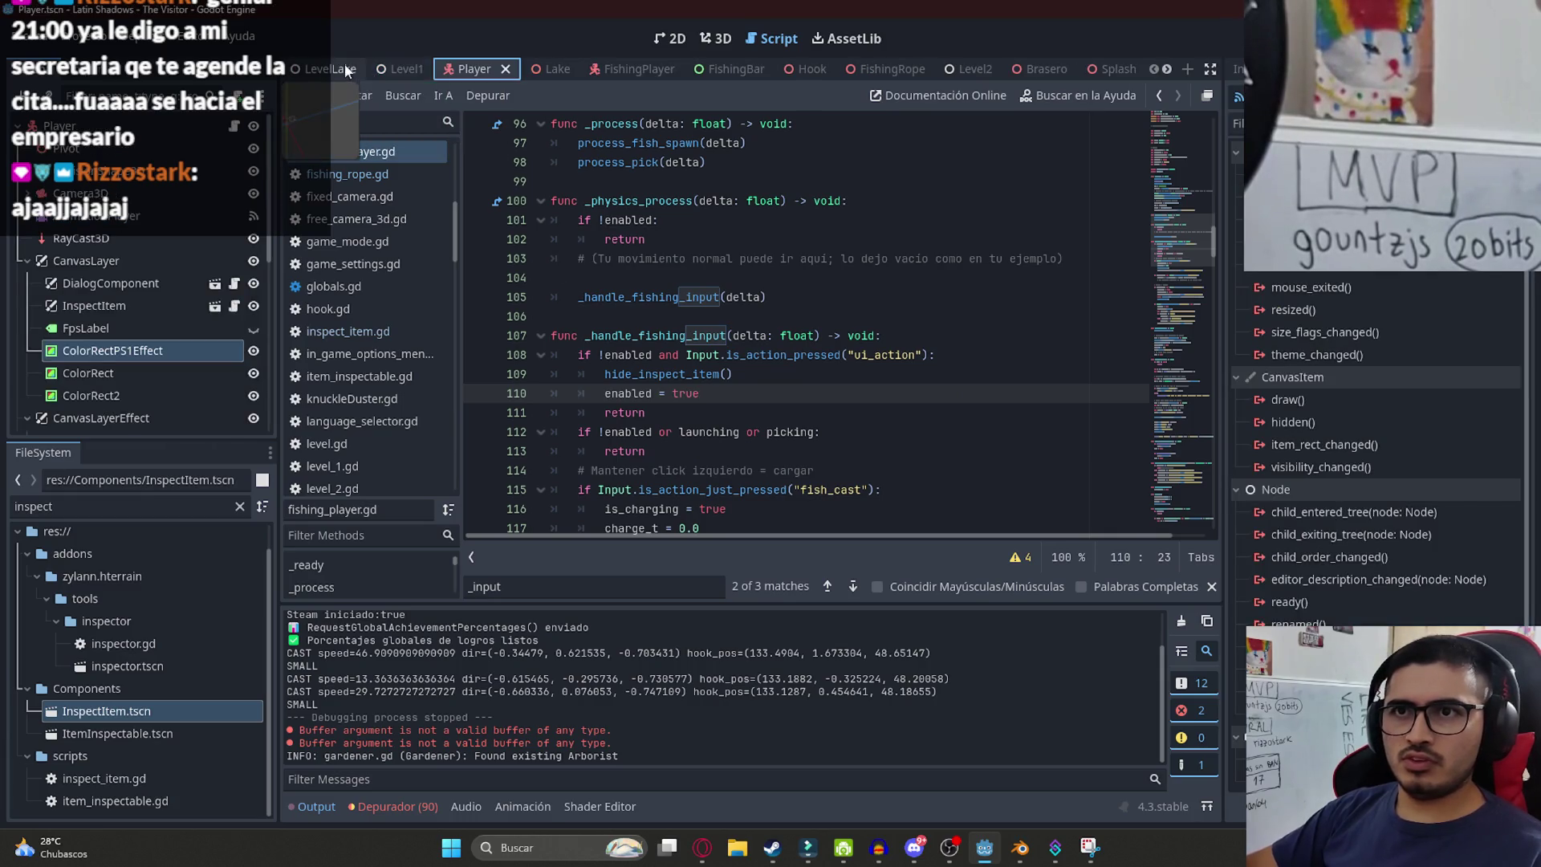
- Run the LevelLake scene from its tab's context menu to playtest
{"action": "right_click", "coordinate": [330, 68]}
{"action": "left_click", "coordinate": [401, 200]}
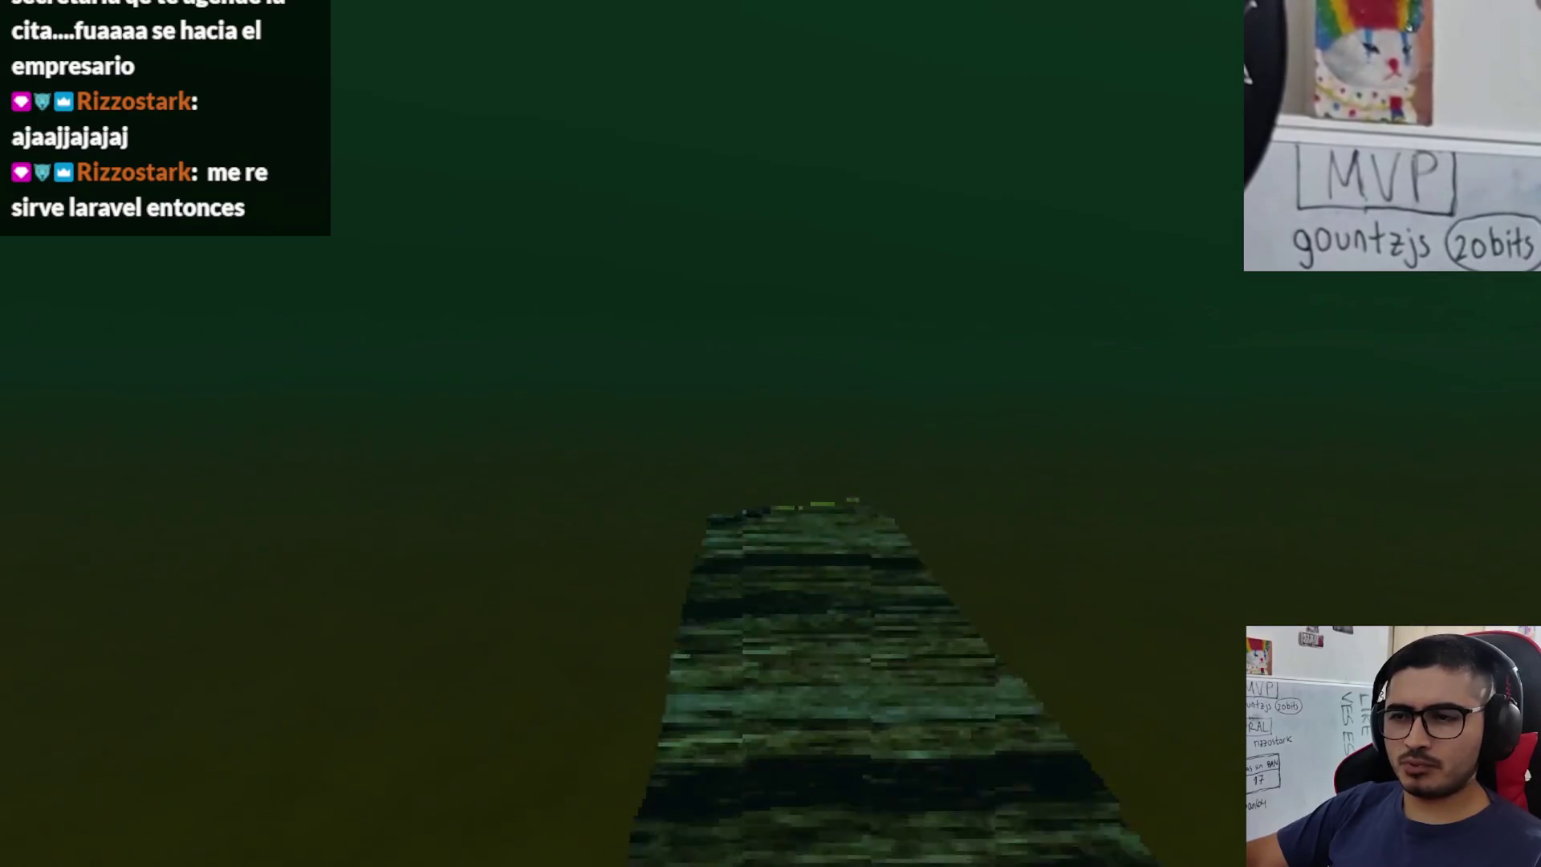
- Pause the game with Esc and bring the browser to the front
{"action": "key", "text": "Escape"}
{"action": "key", "text": "super"}
{"action": "left_click", "coordinate": [686, 850]}
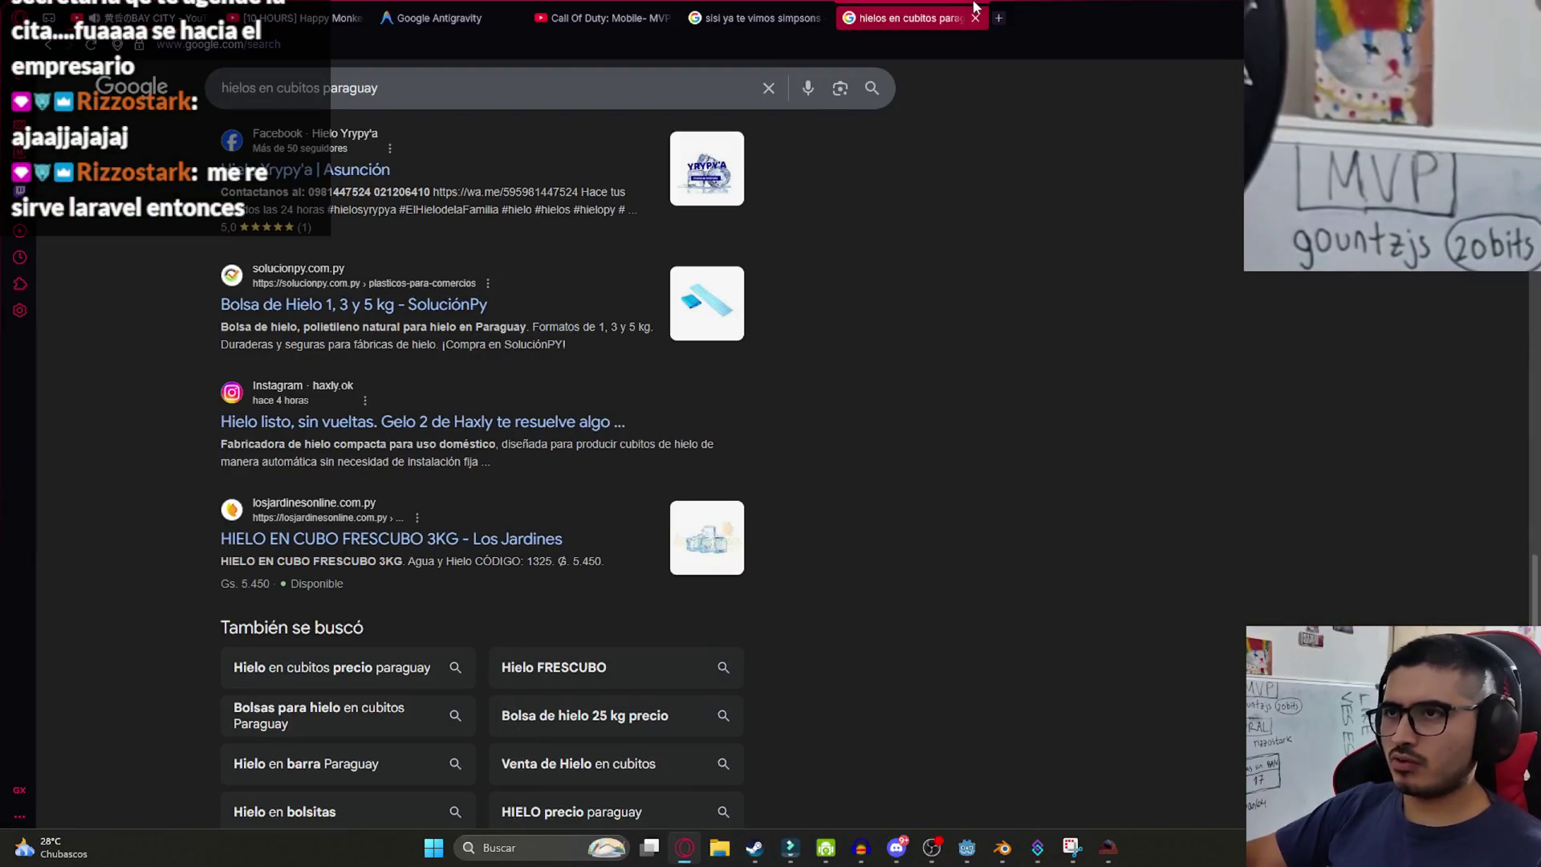
- Search Google for 'donde subir mi api hecha en laravel'
{"action": "left_click", "coordinate": [978, 43]}
{"action": "type", "text": "donde subir "}
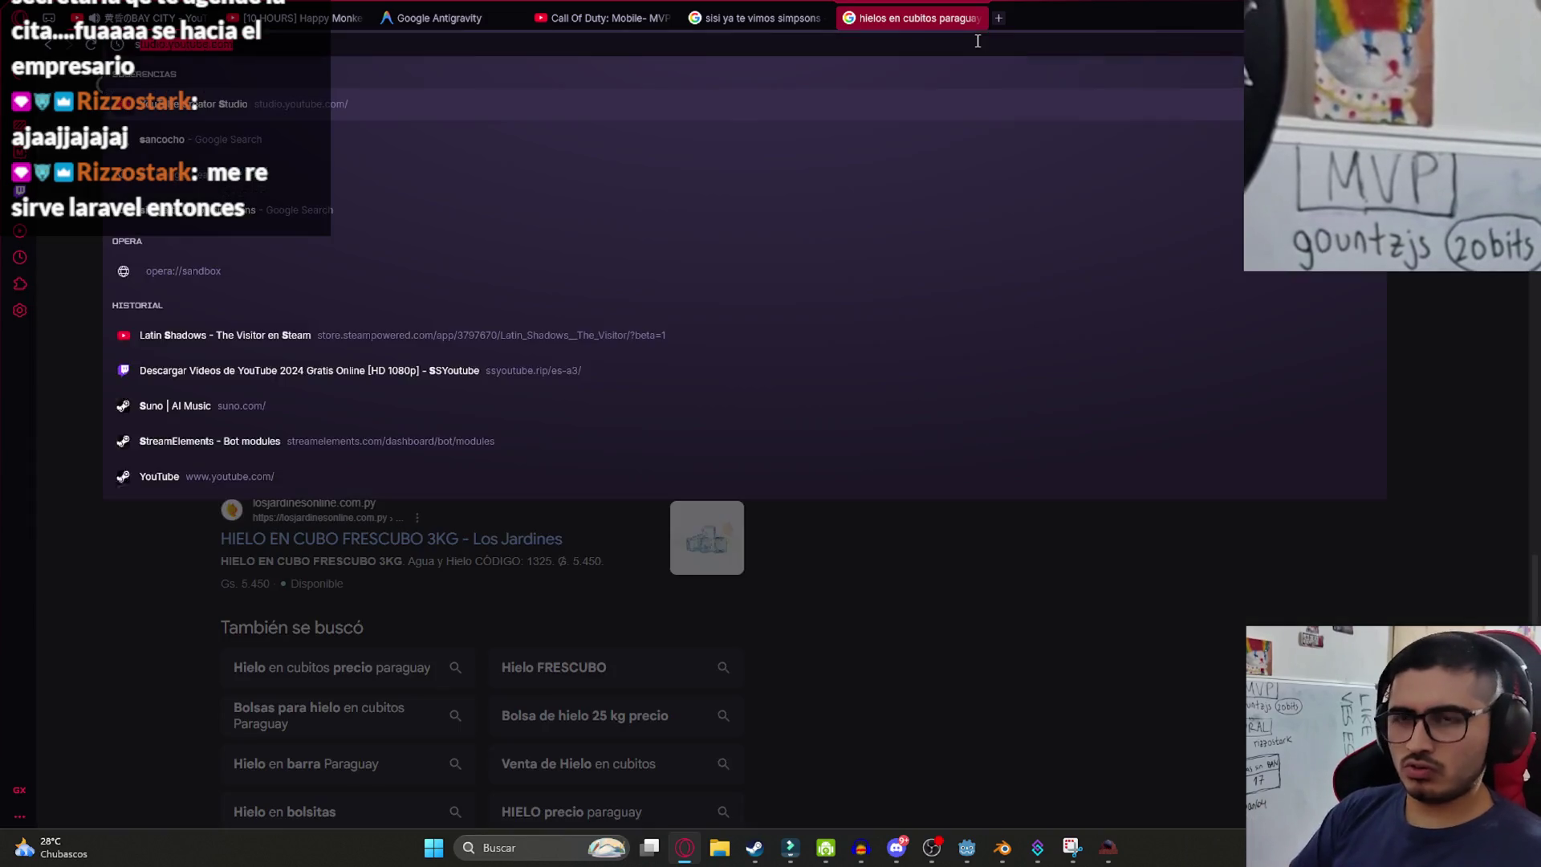
{"action": "type", "text": "mi "}
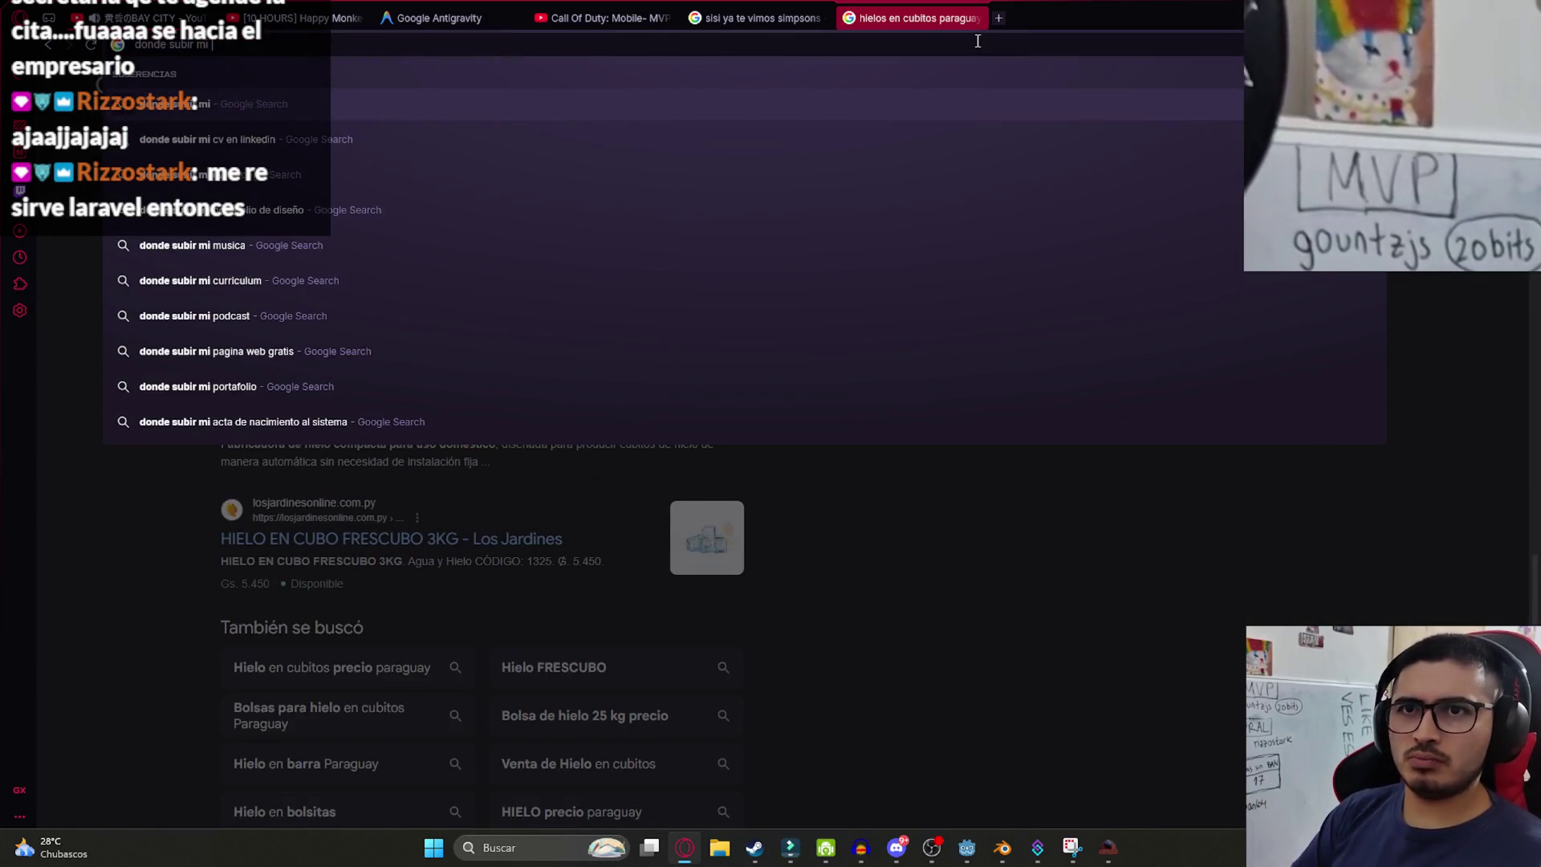
{"action": "type", "text": "api hecha en laravel"}
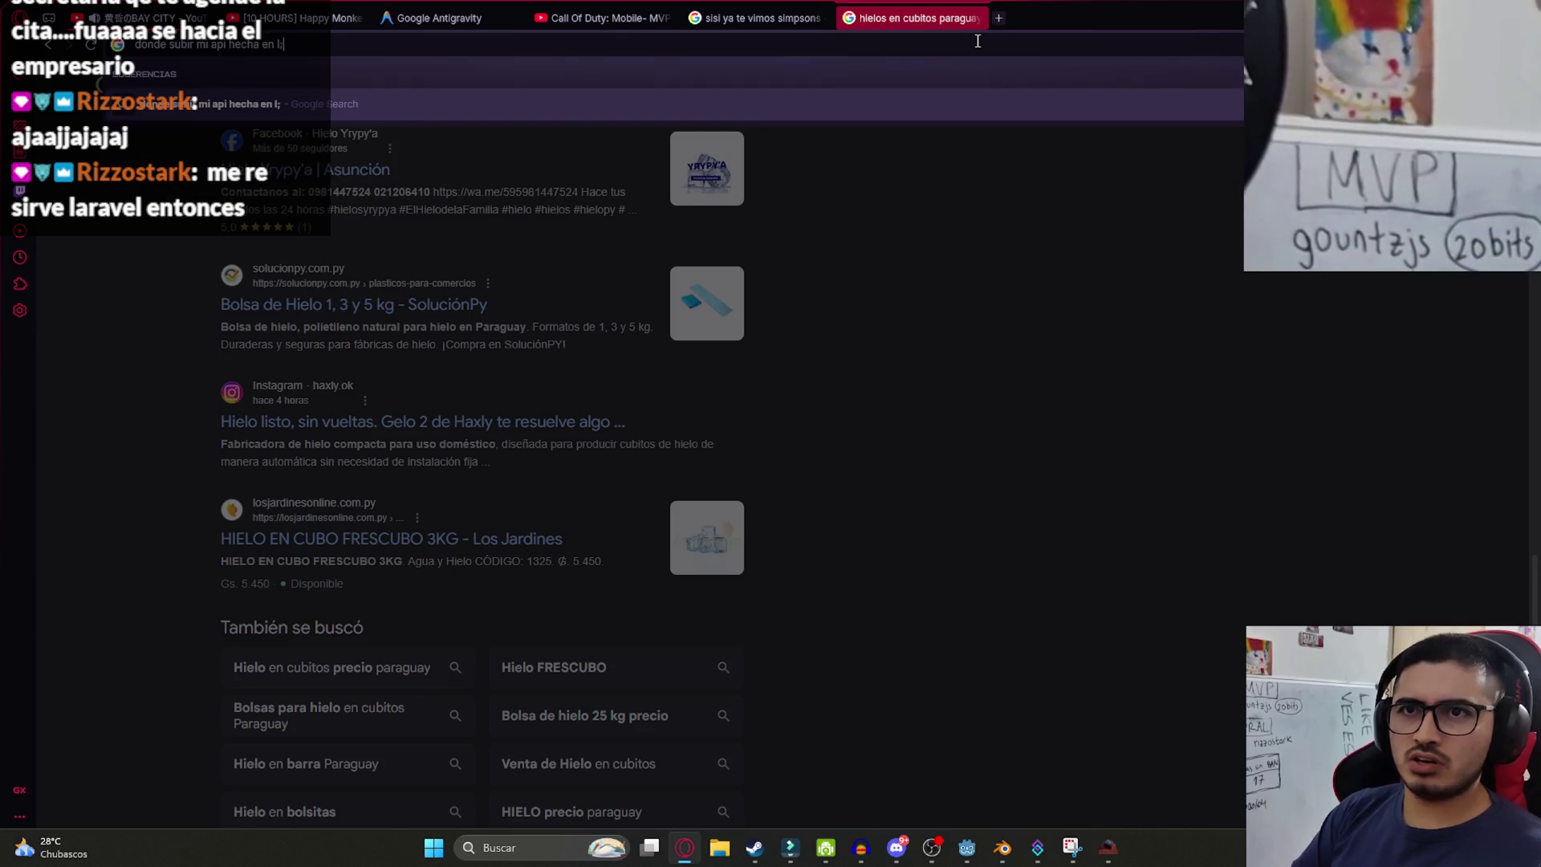
{"action": "key", "text": "Return"}
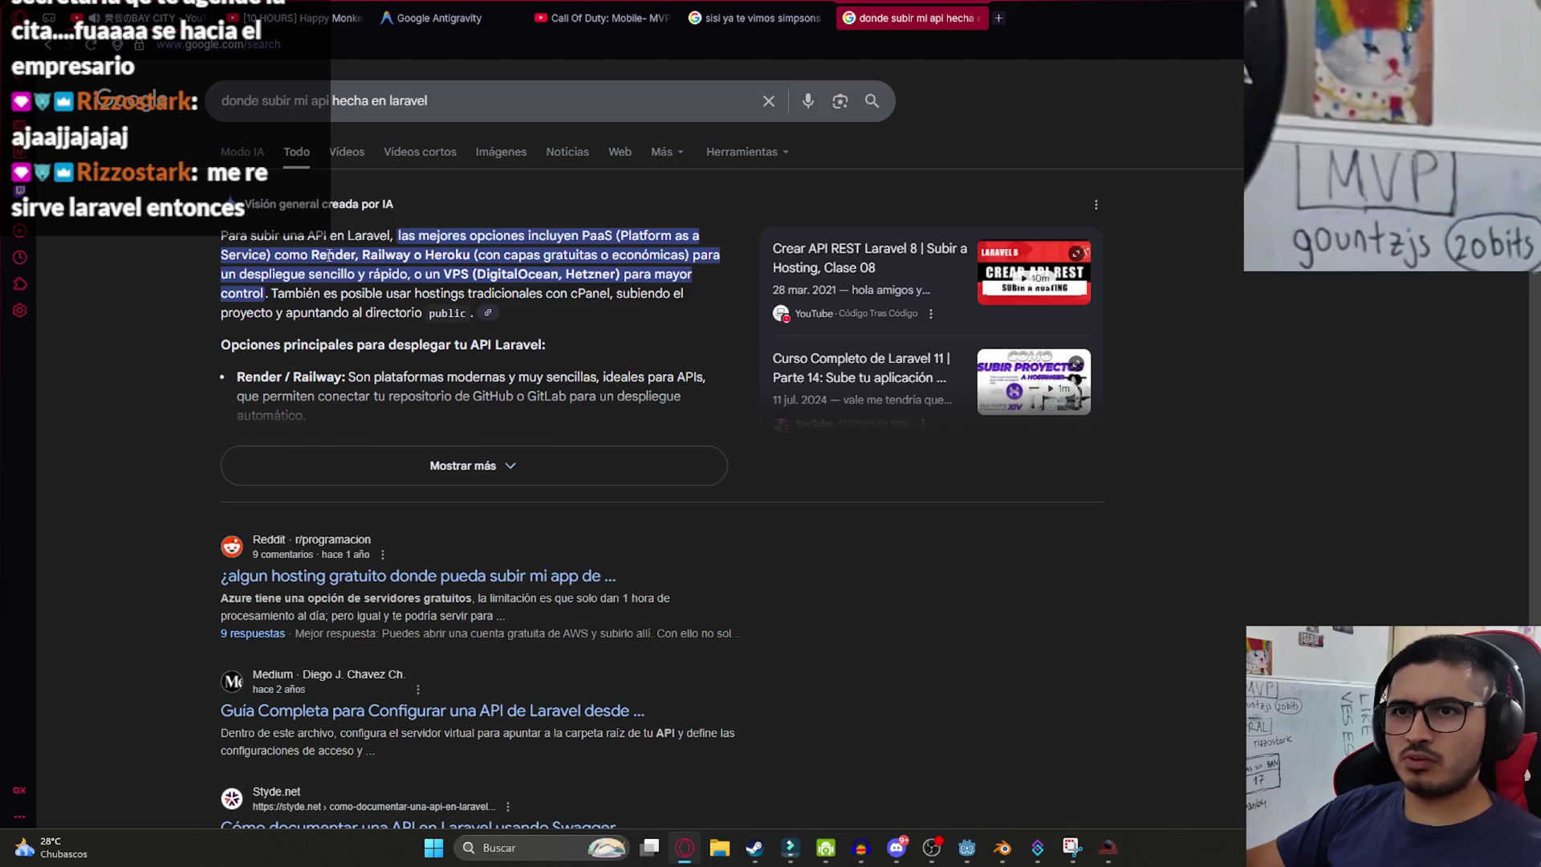
- Highlight the Heroku free-tier note, then open the Reddit r/programacion free-hosting thread
{"action": "double_click", "coordinate": [464, 256]}
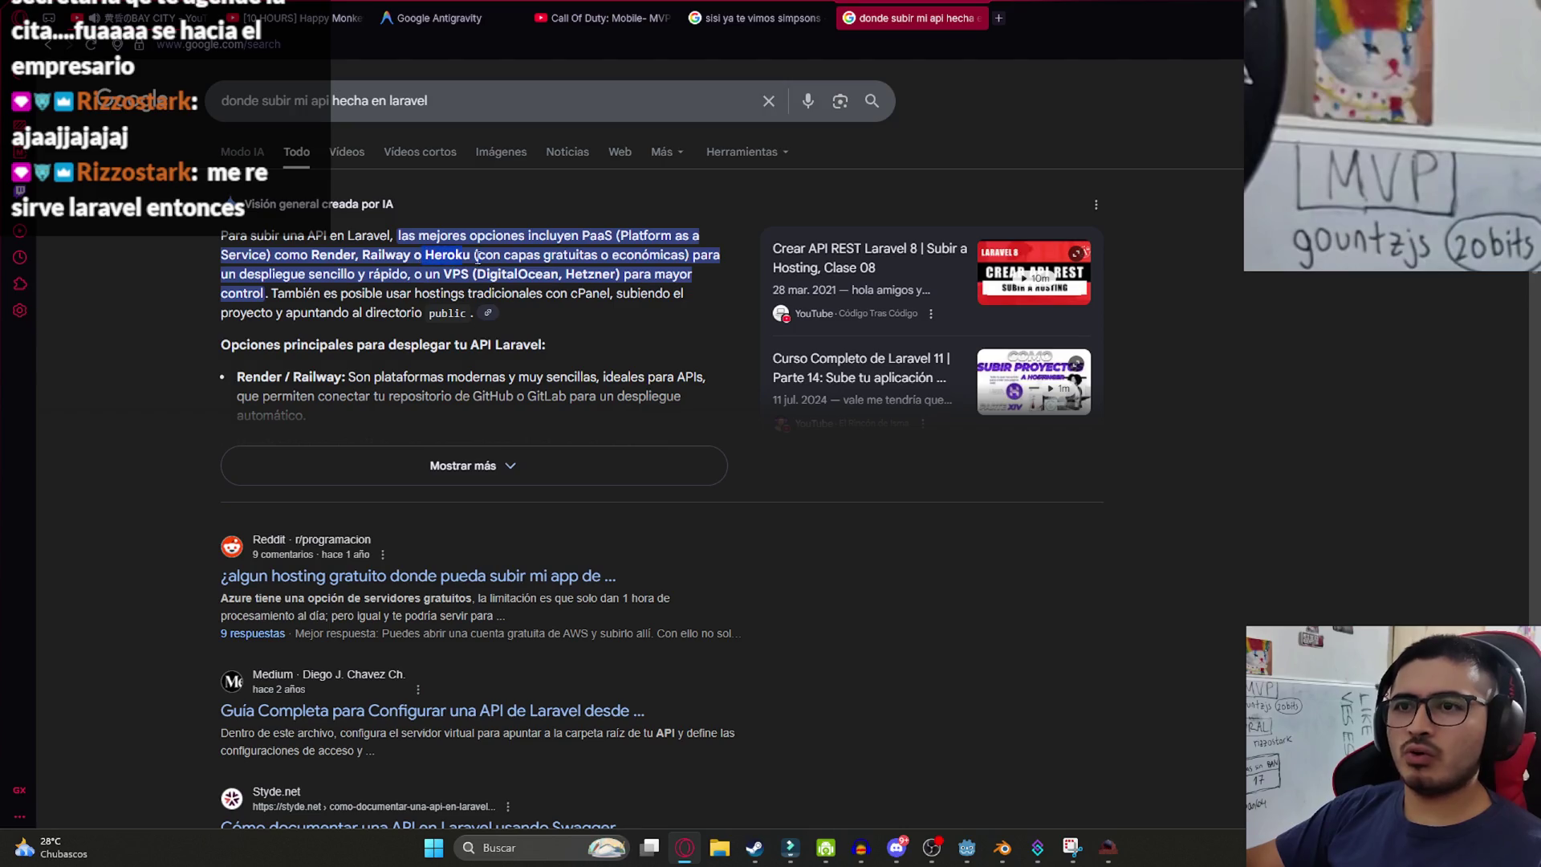
{"action": "left_click_drag", "start_coordinate": [477, 257], "coordinate": [692, 255]}
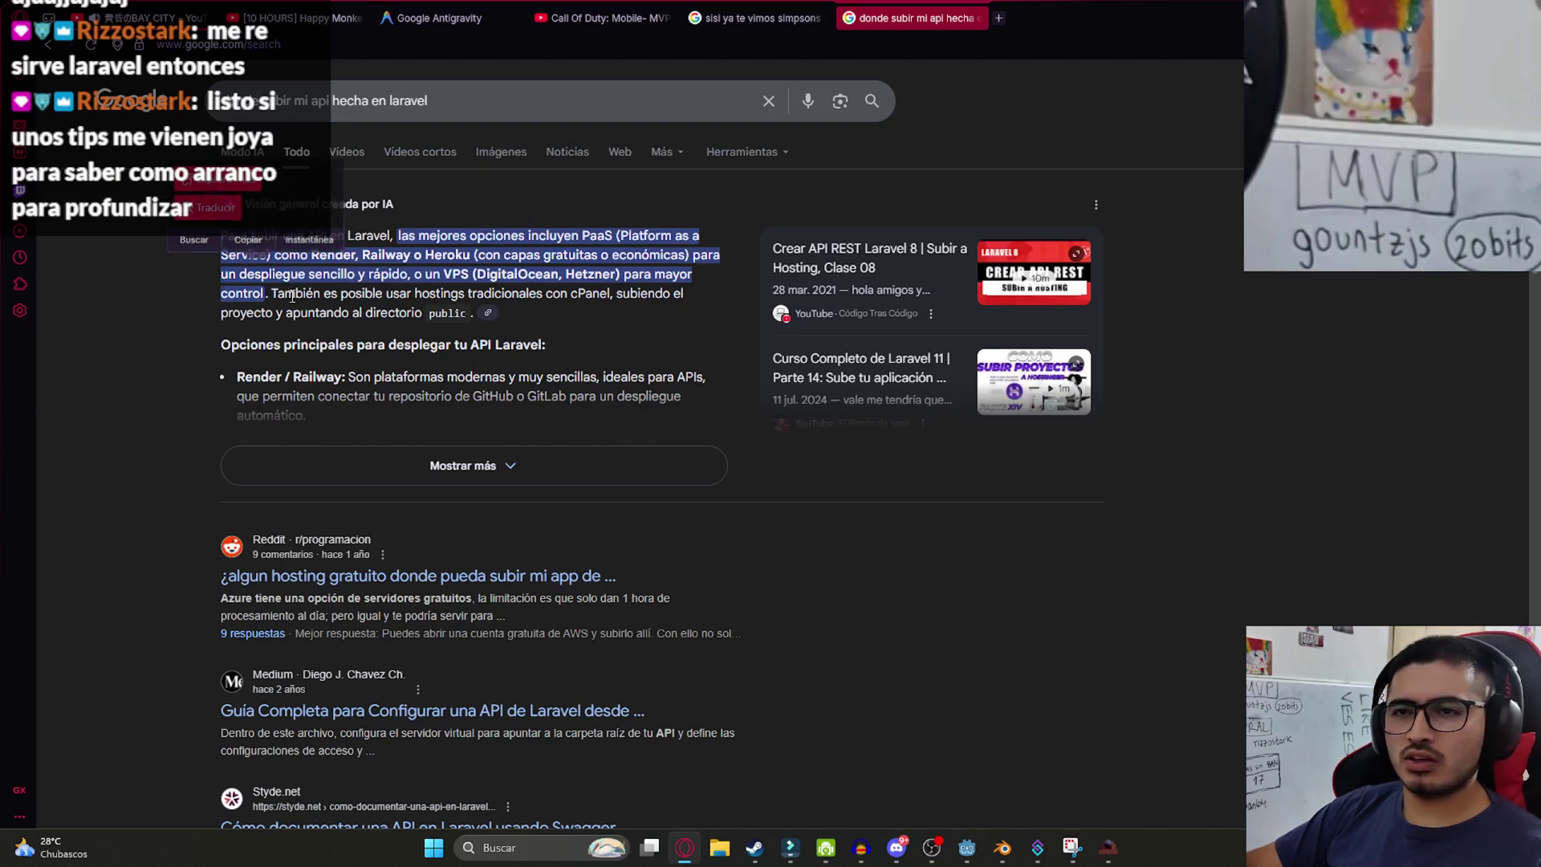
{"action": "triple_click", "coordinate": [275, 276]}
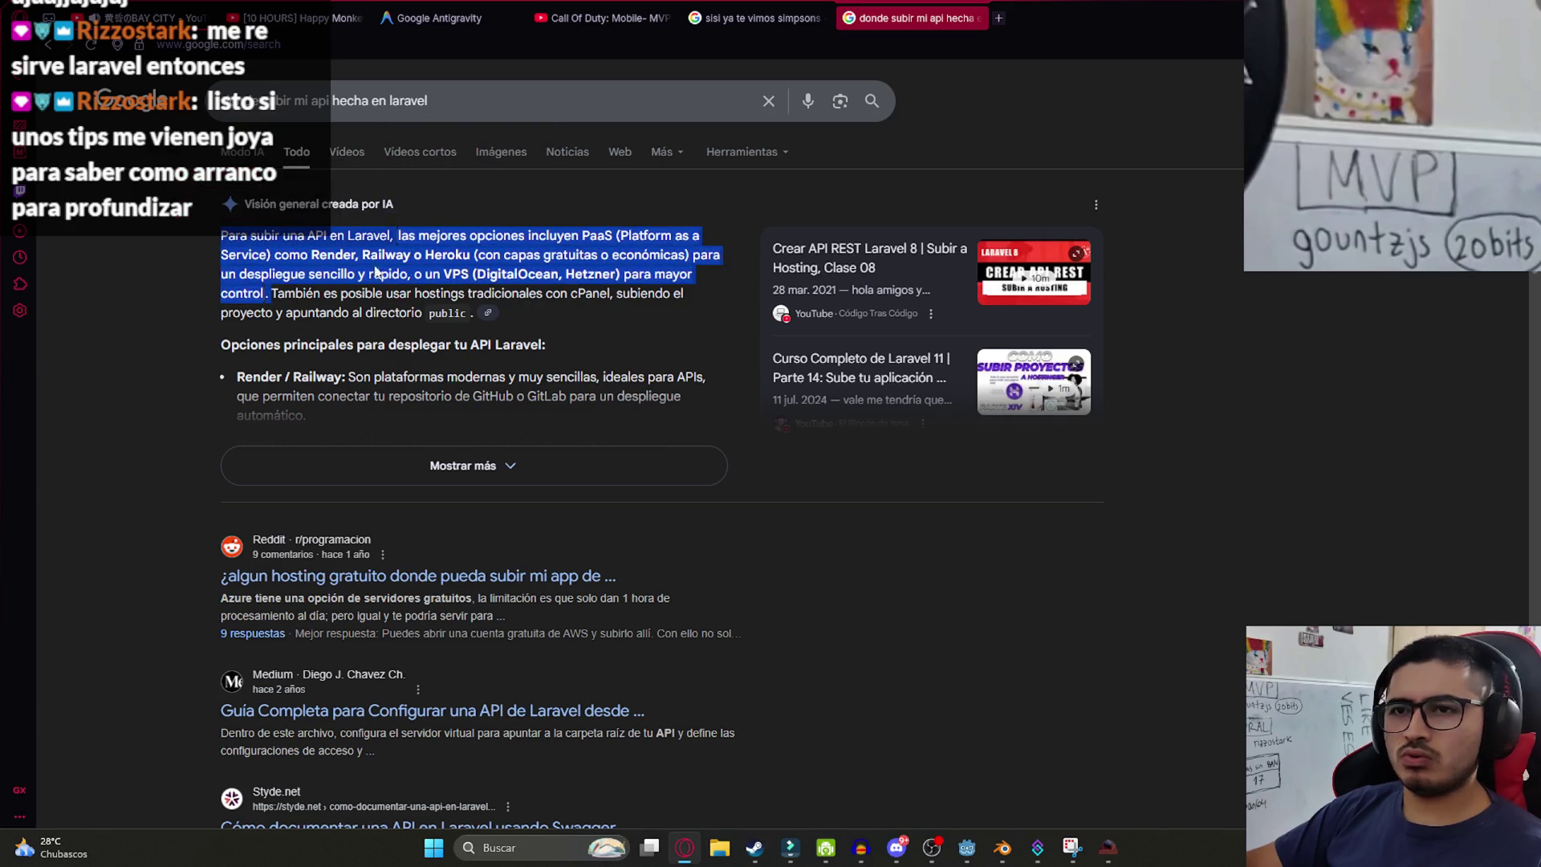
{"action": "double_click", "coordinate": [459, 252]}
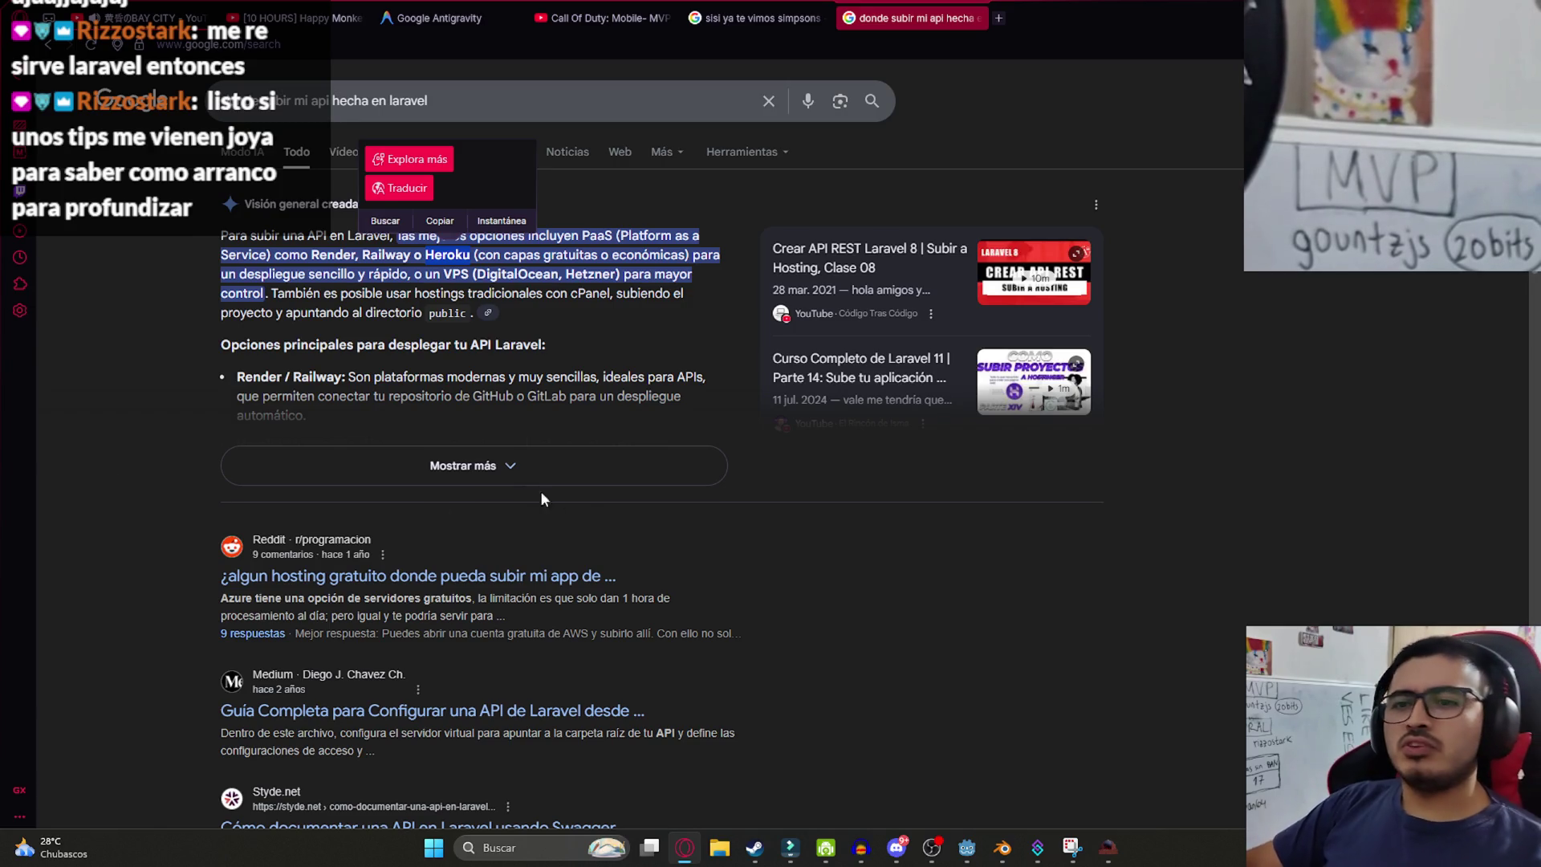
{"action": "left_click", "coordinate": [471, 584]}
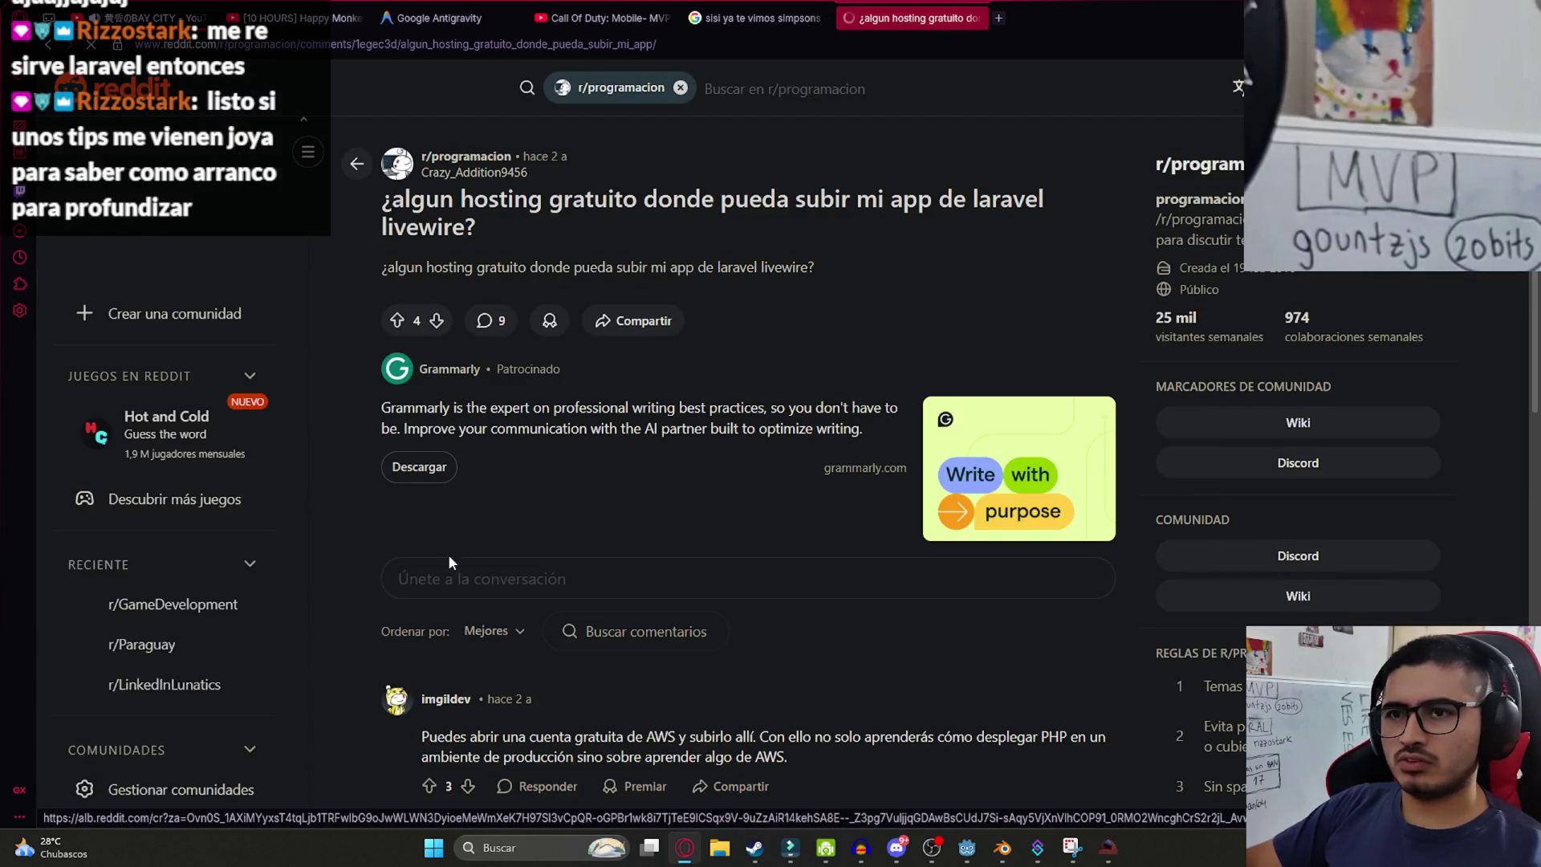
- Skim the thread's hosting suggestions, then resume the game with 'Volver al juego'
{"action": "scroll", "coordinate": [571, 356], "scroll_direction": "down", "scroll_amount": 5}
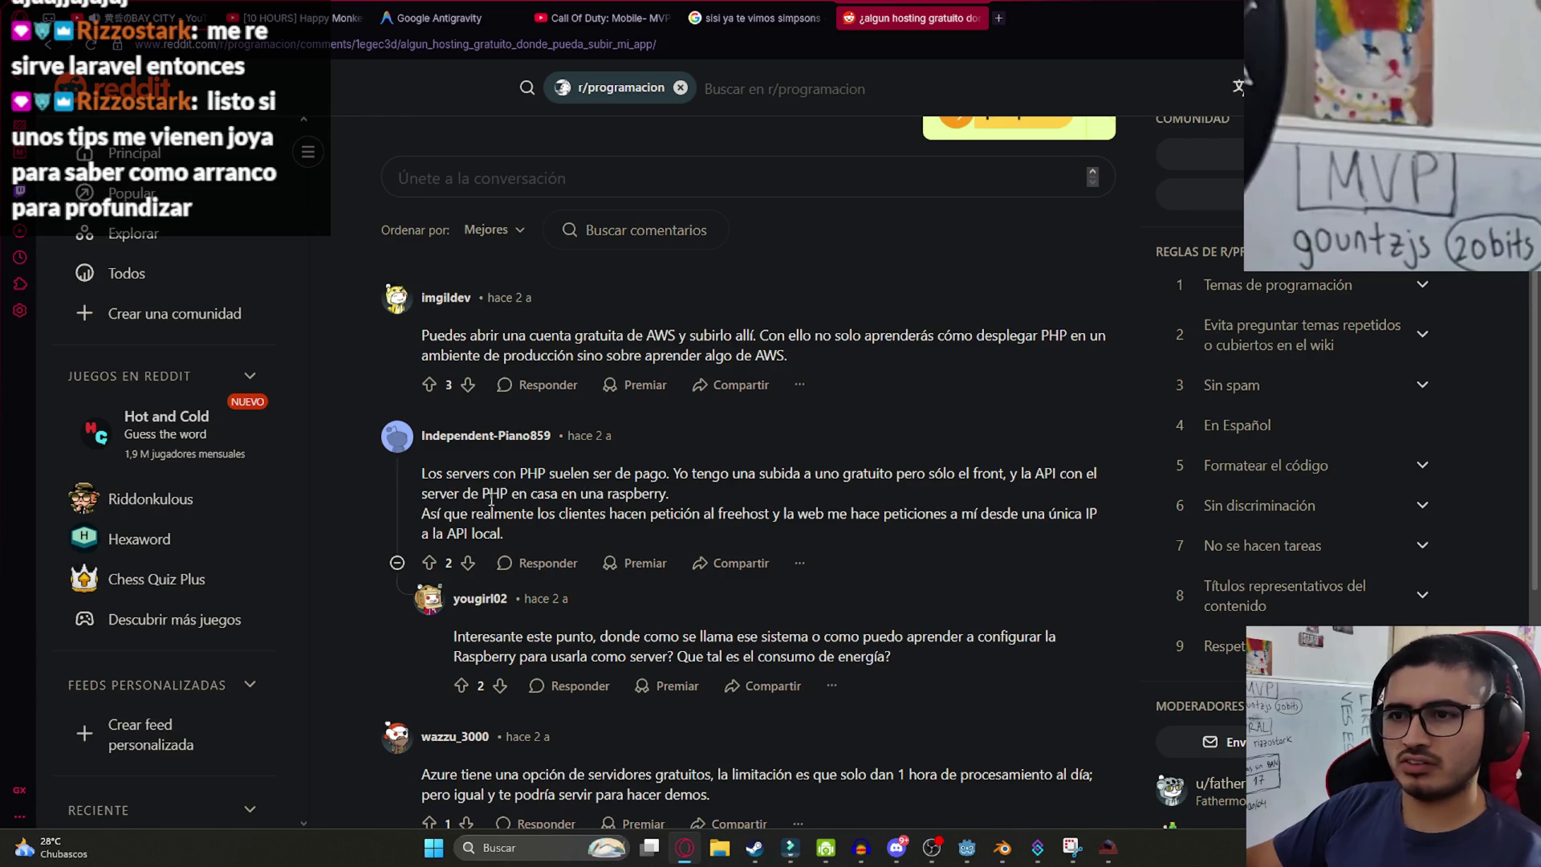
{"action": "left_click_drag", "start_coordinate": [519, 491], "coordinate": [668, 493]}
{"action": "left_click", "coordinate": [533, 520]}
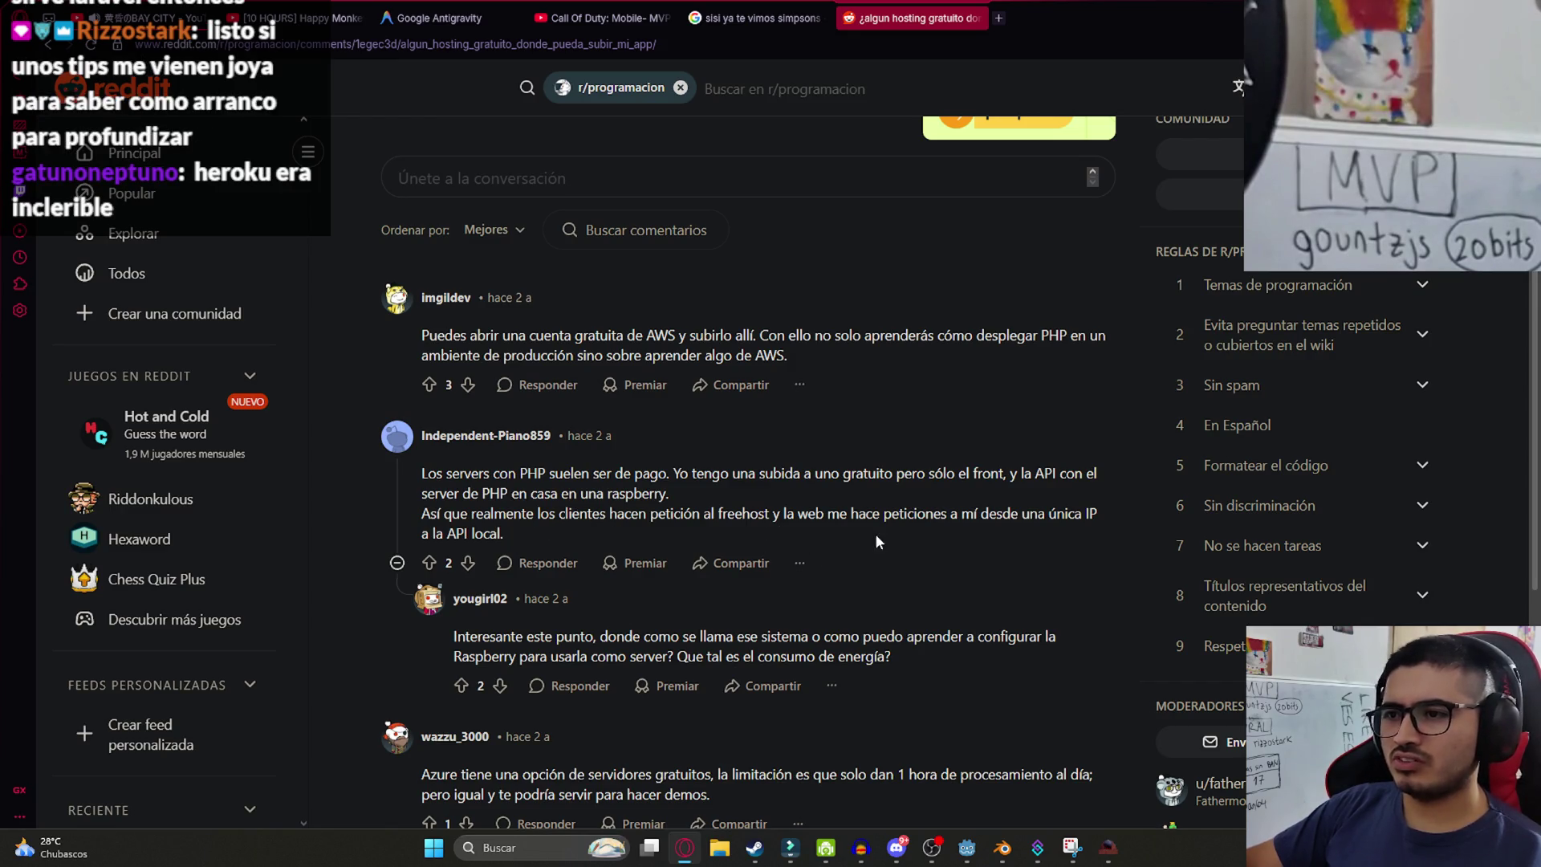
{"action": "scroll", "coordinate": [473, 549], "scroll_direction": "down", "scroll_amount": 3}
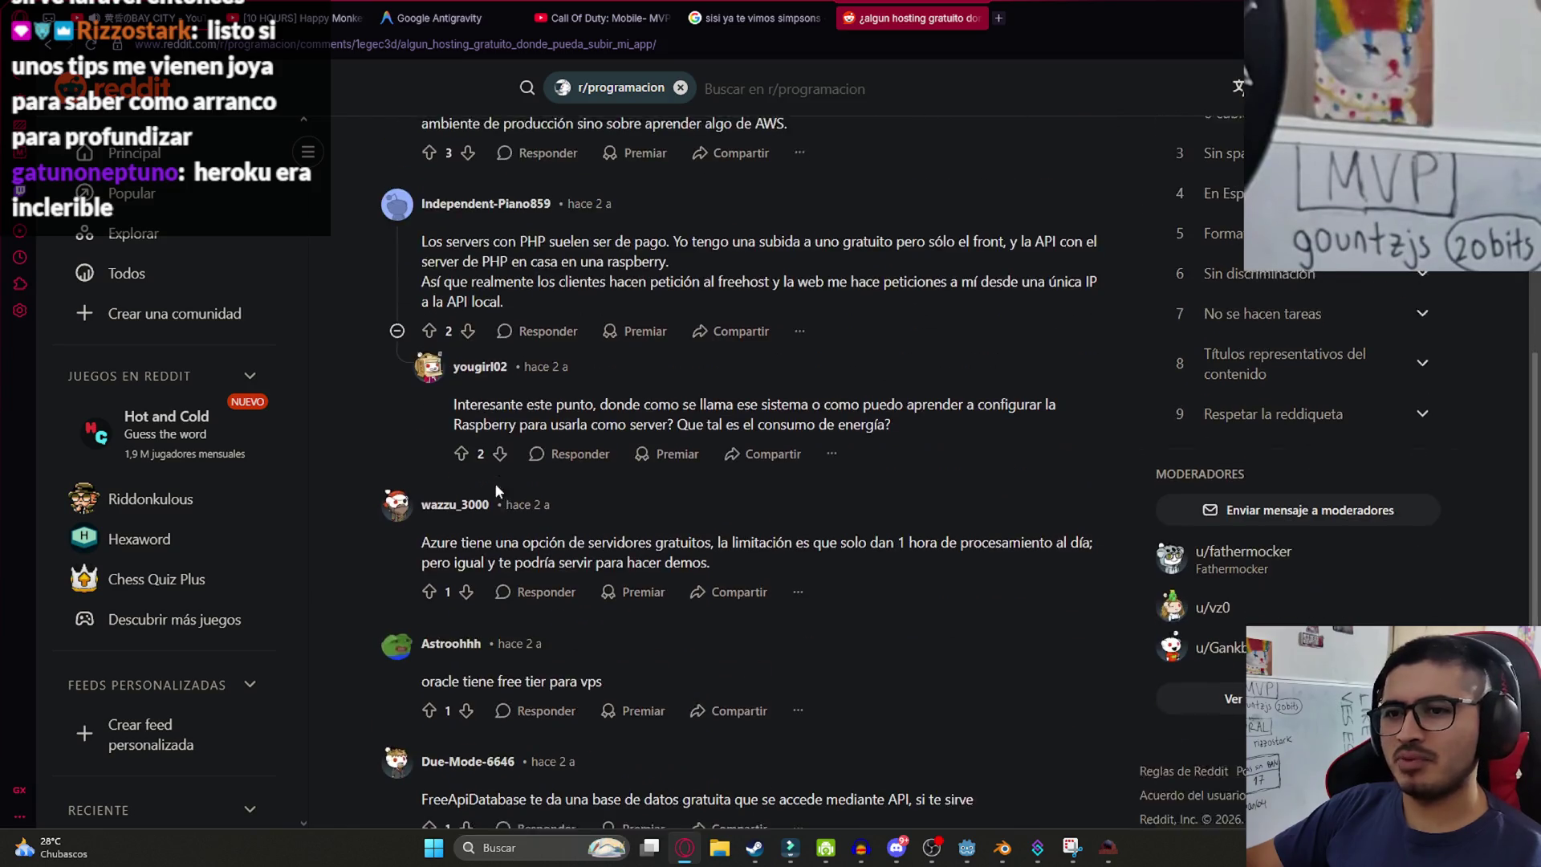
{"action": "left_click", "coordinate": [1106, 855]}
{"action": "left_click", "coordinate": [799, 229]}
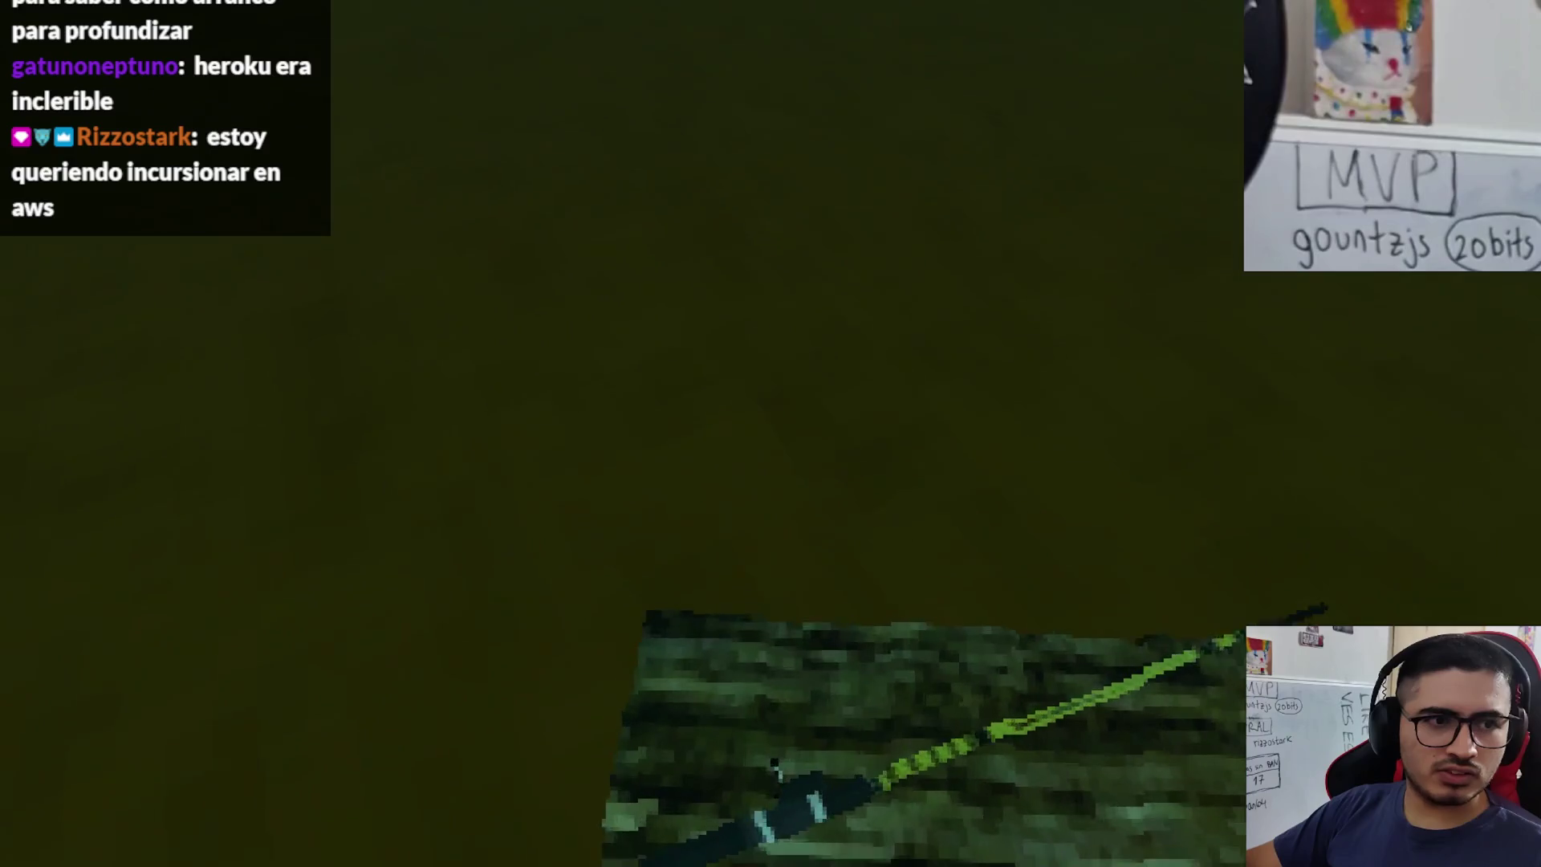
- Pick up the rod, choose Pescar, catch a Pez Surubi, then quit back to Godot
{"action": "key", "text": "e"}
{"action": "left_click", "coordinate": [570, 687]}
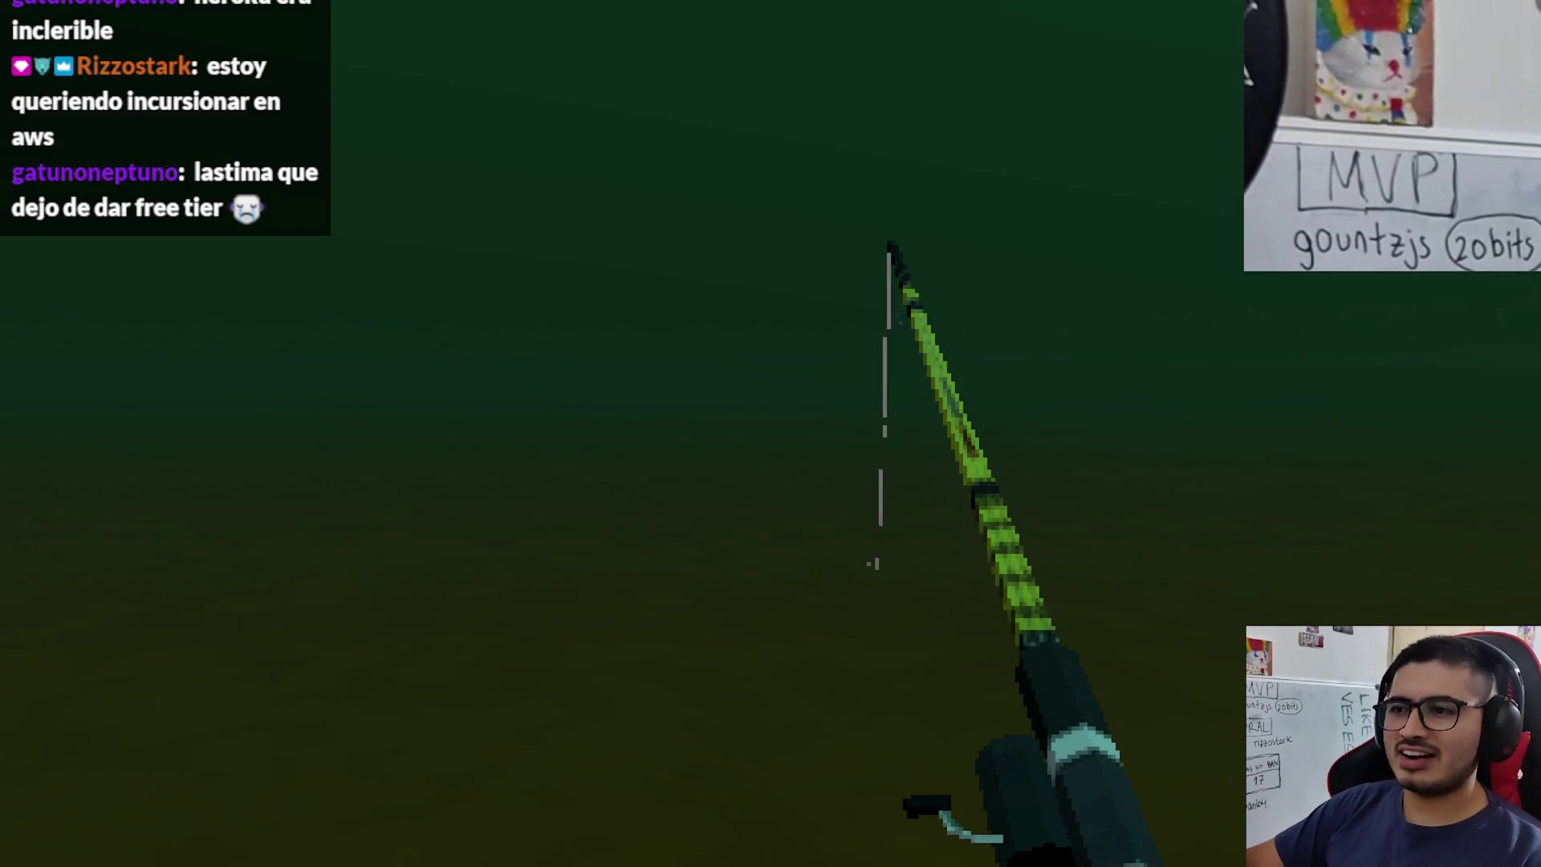
{"action": "right_click", "coordinate": [770, 433]}
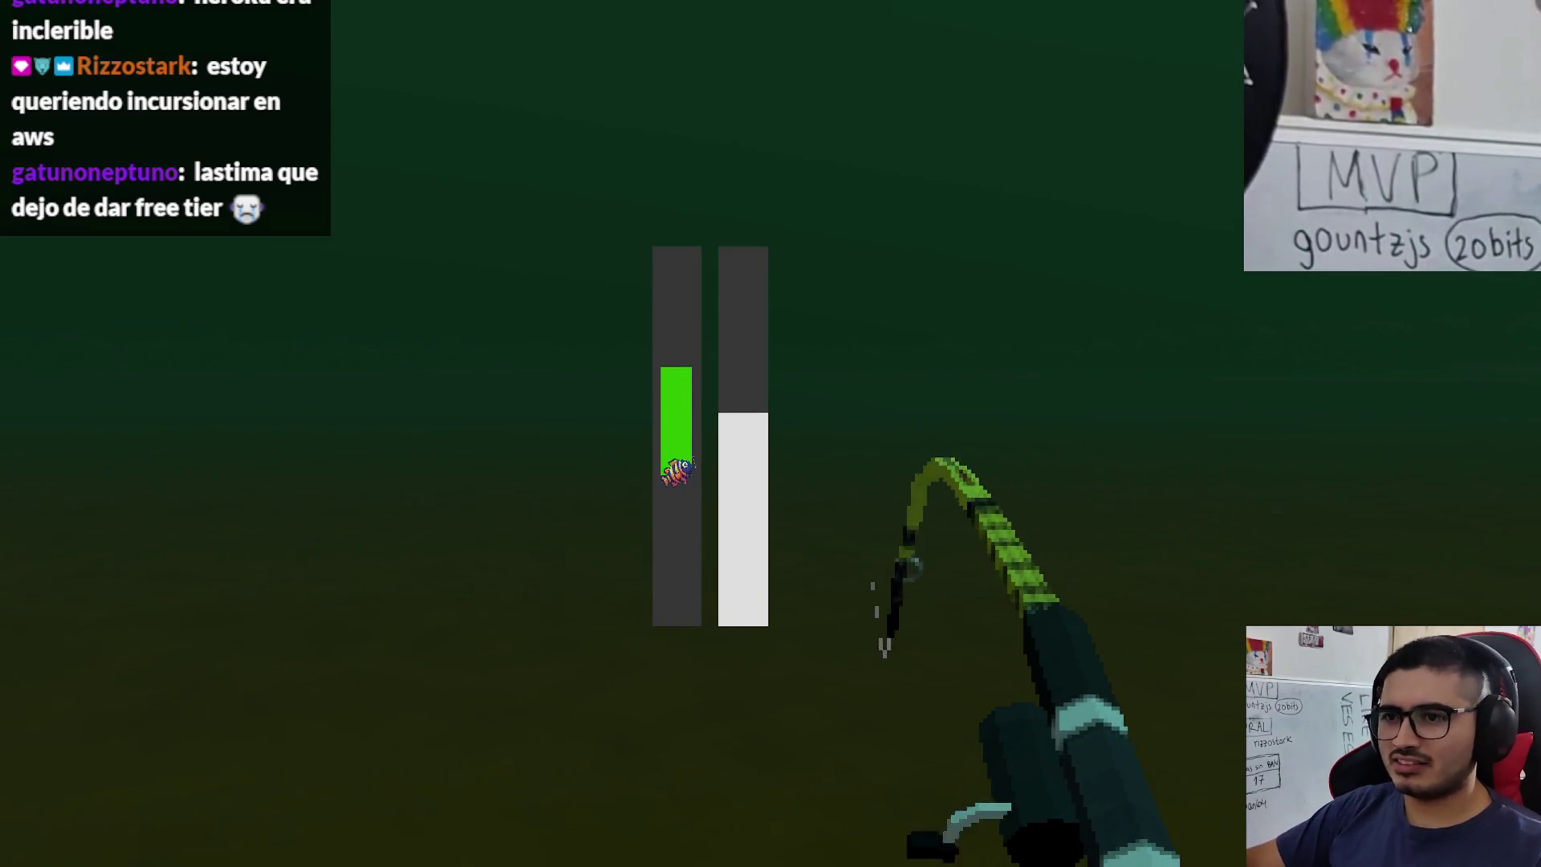
{"action": "right_click", "coordinate": [771, 433]}
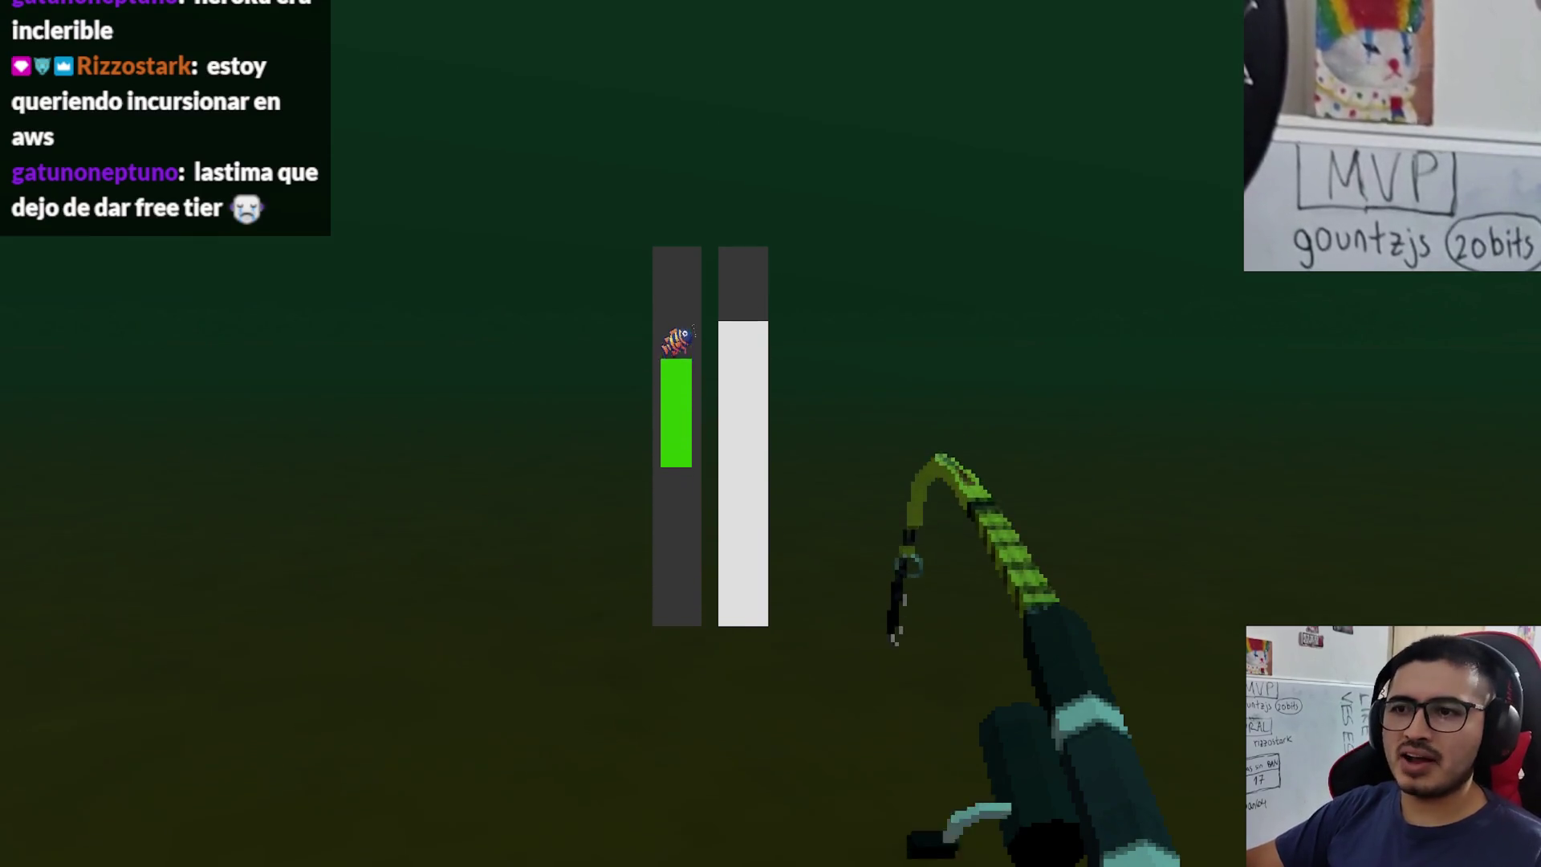
{"action": "right_click", "coordinate": [771, 434]}
{"action": "right_click", "coordinate": [771, 434]}
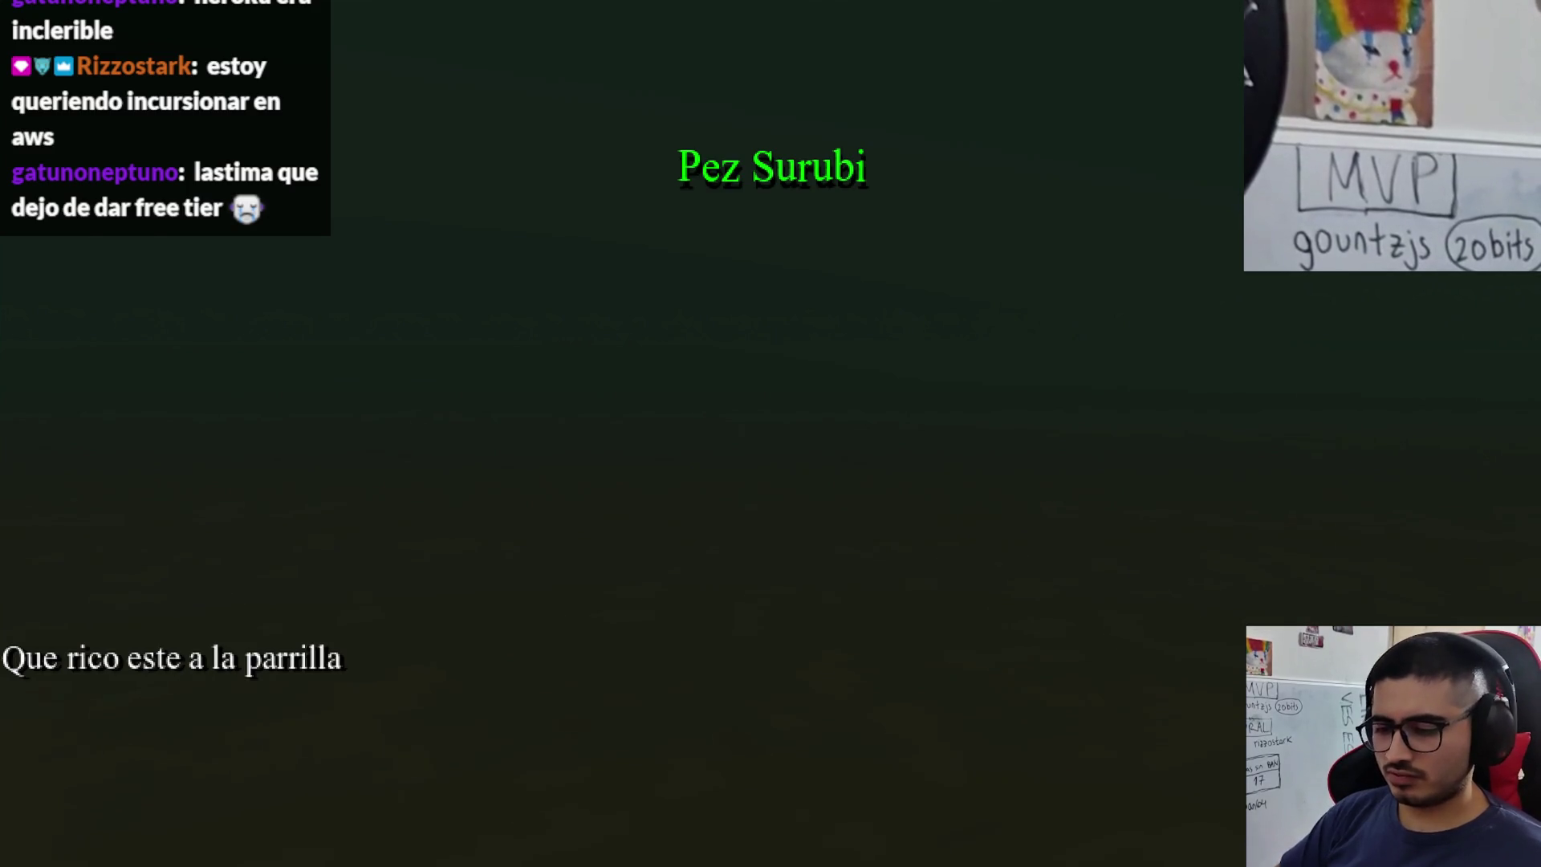
{"action": "key", "text": "alt+F4"}
{"action": "left_click", "coordinate": [984, 847]}
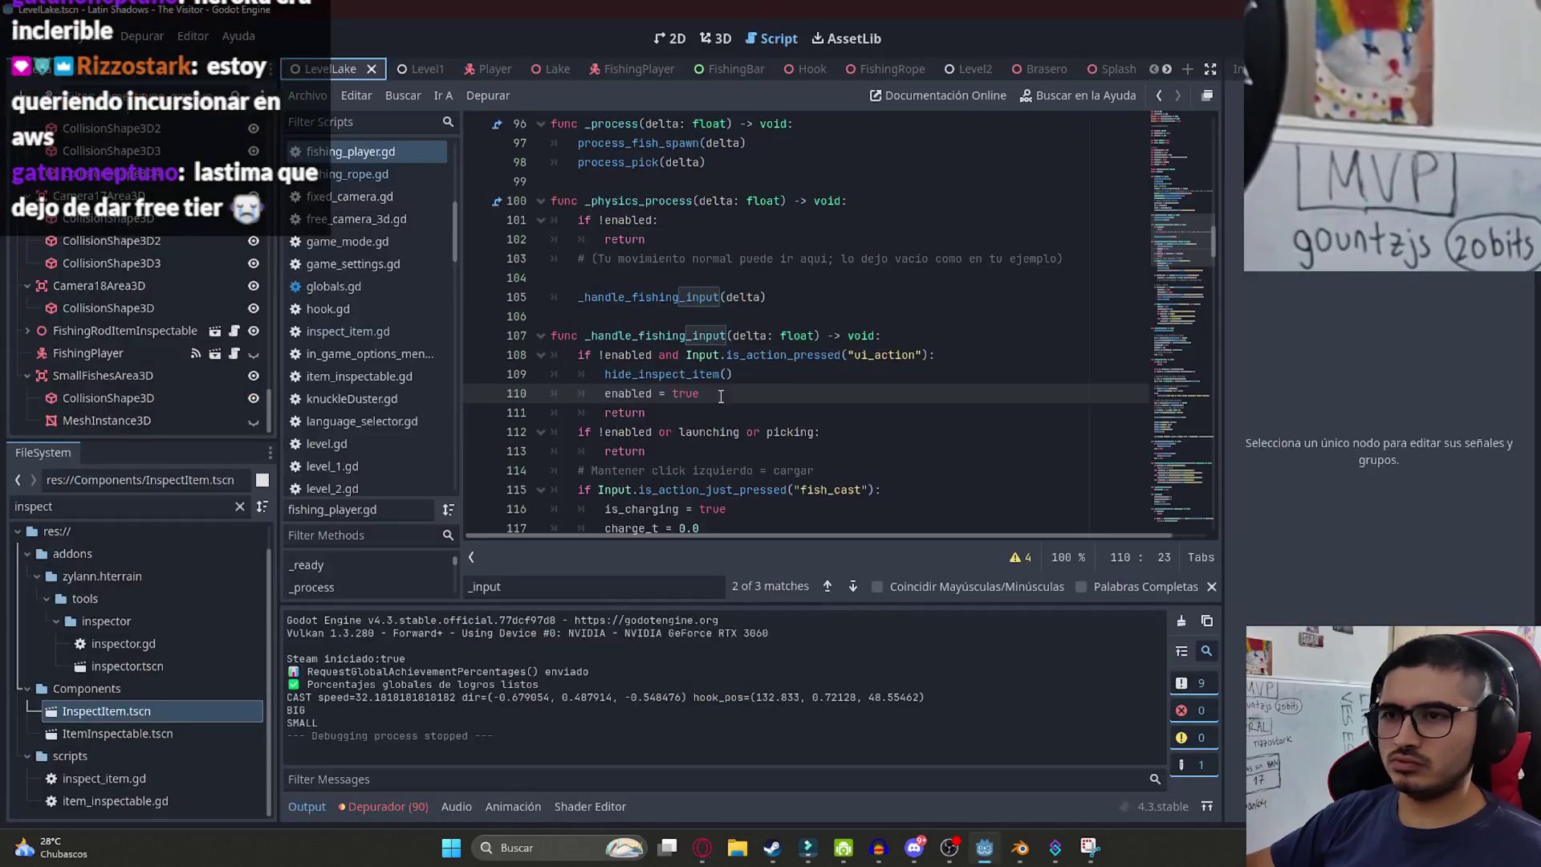
- Delete the if !enabled and ui_action block on lines 108–111
{"action": "key", "text": "Up"}
{"action": "key", "text": "Up"}
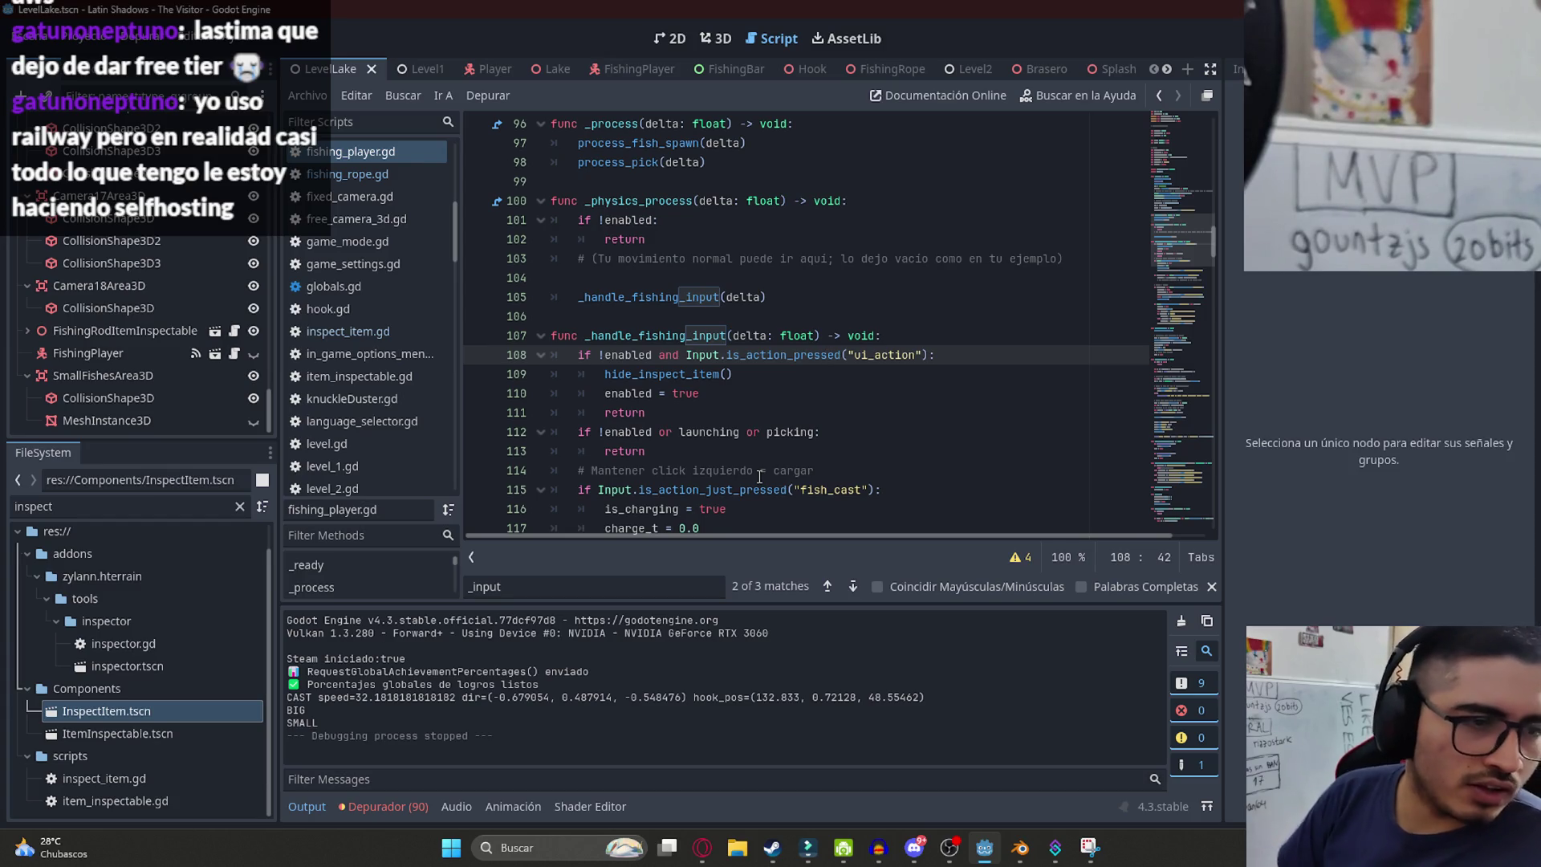
{"action": "left_click", "coordinate": [755, 355]}
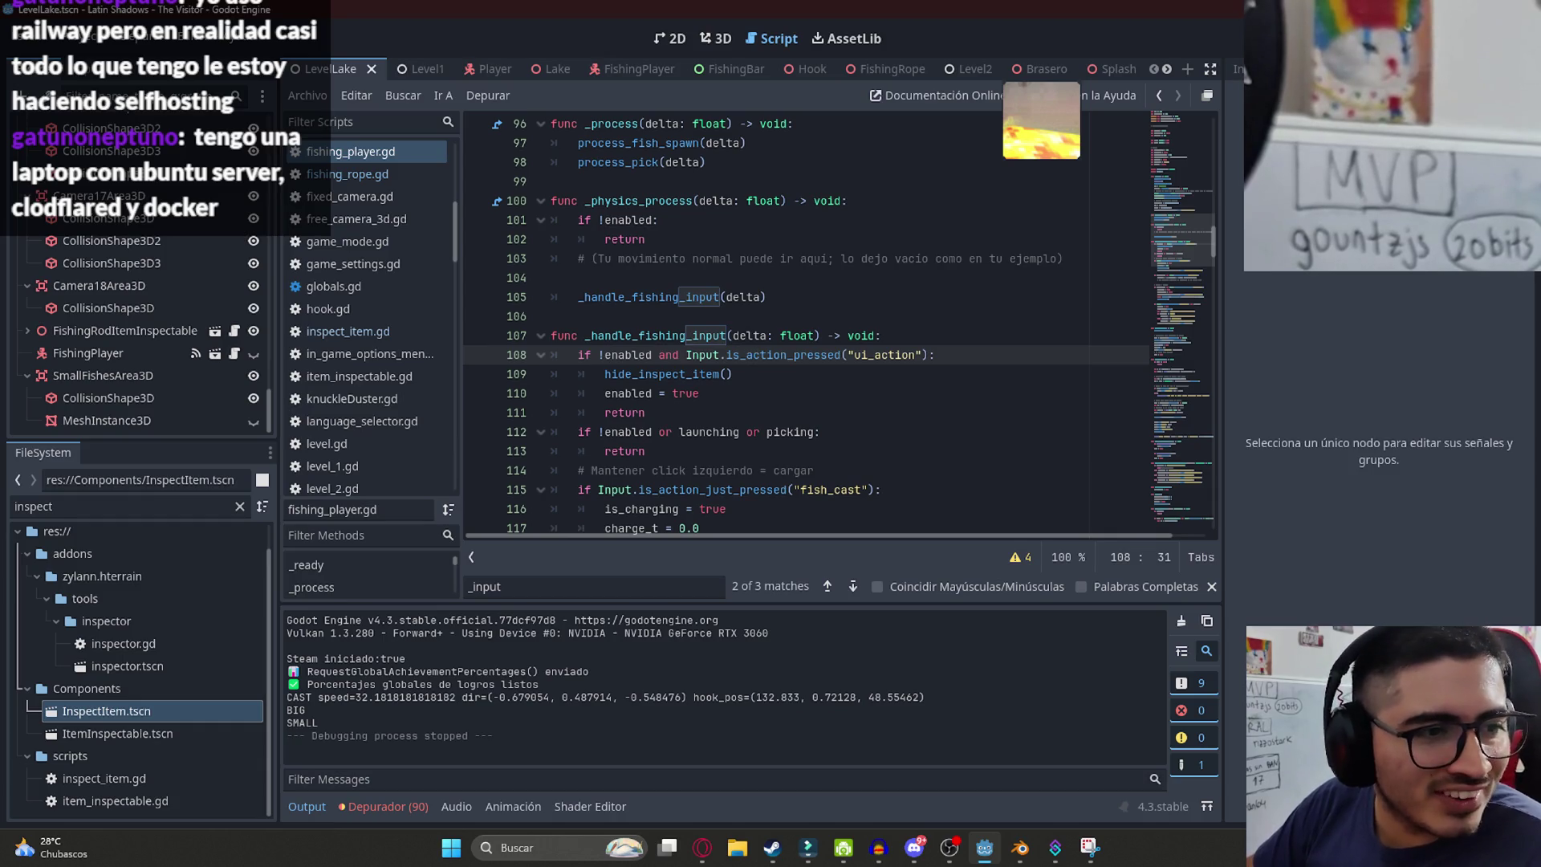
{"action": "key", "text": "alt+Tab"}
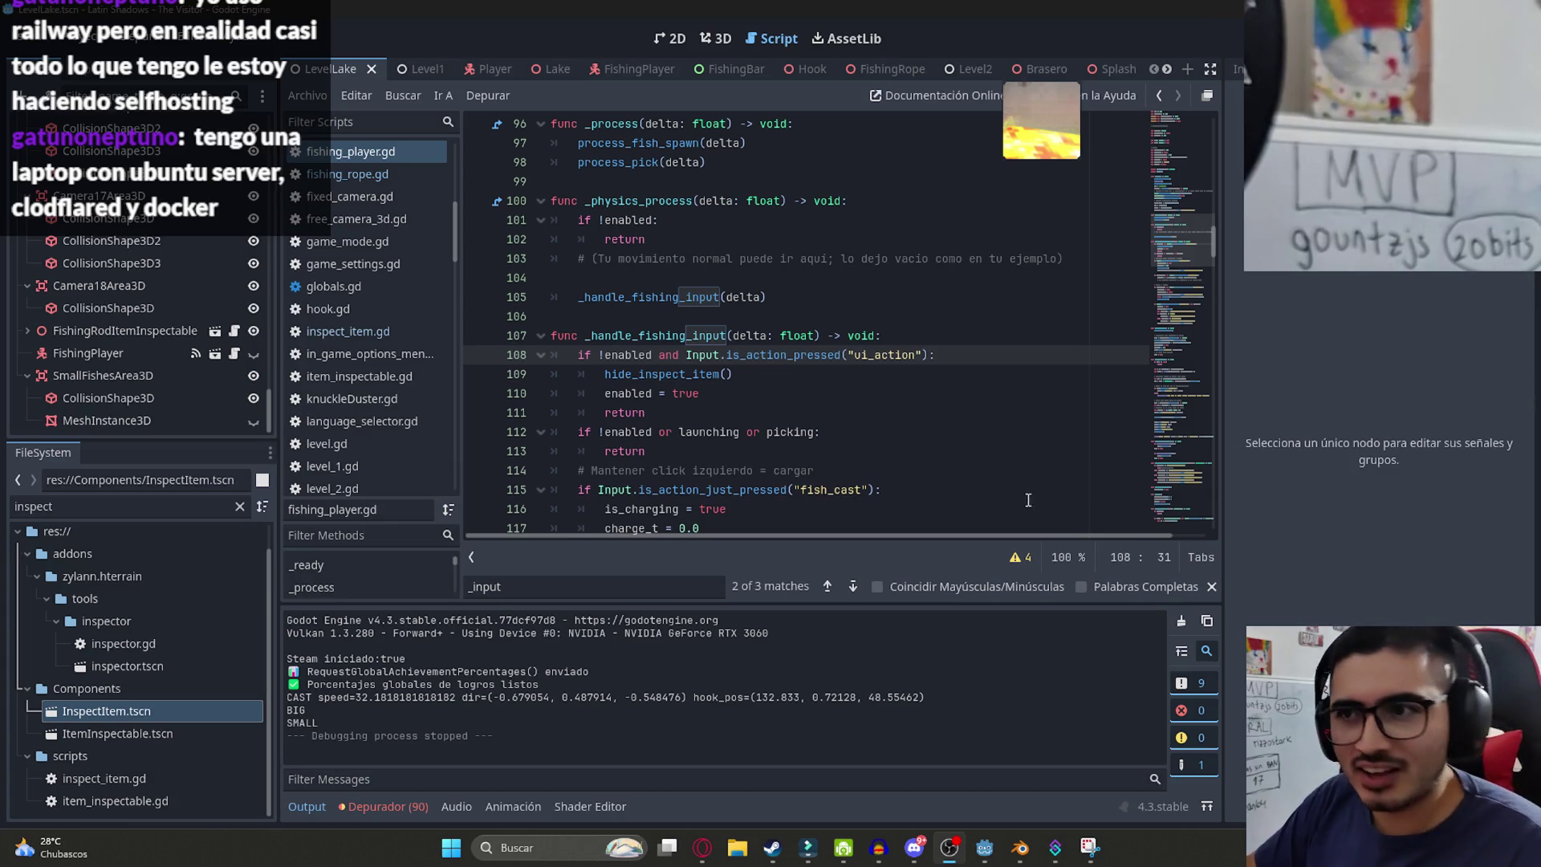
{"action": "left_click", "coordinate": [690, 412]}
{"action": "scroll", "coordinate": [689, 255], "scroll_direction": "down", "scroll_amount": 2}
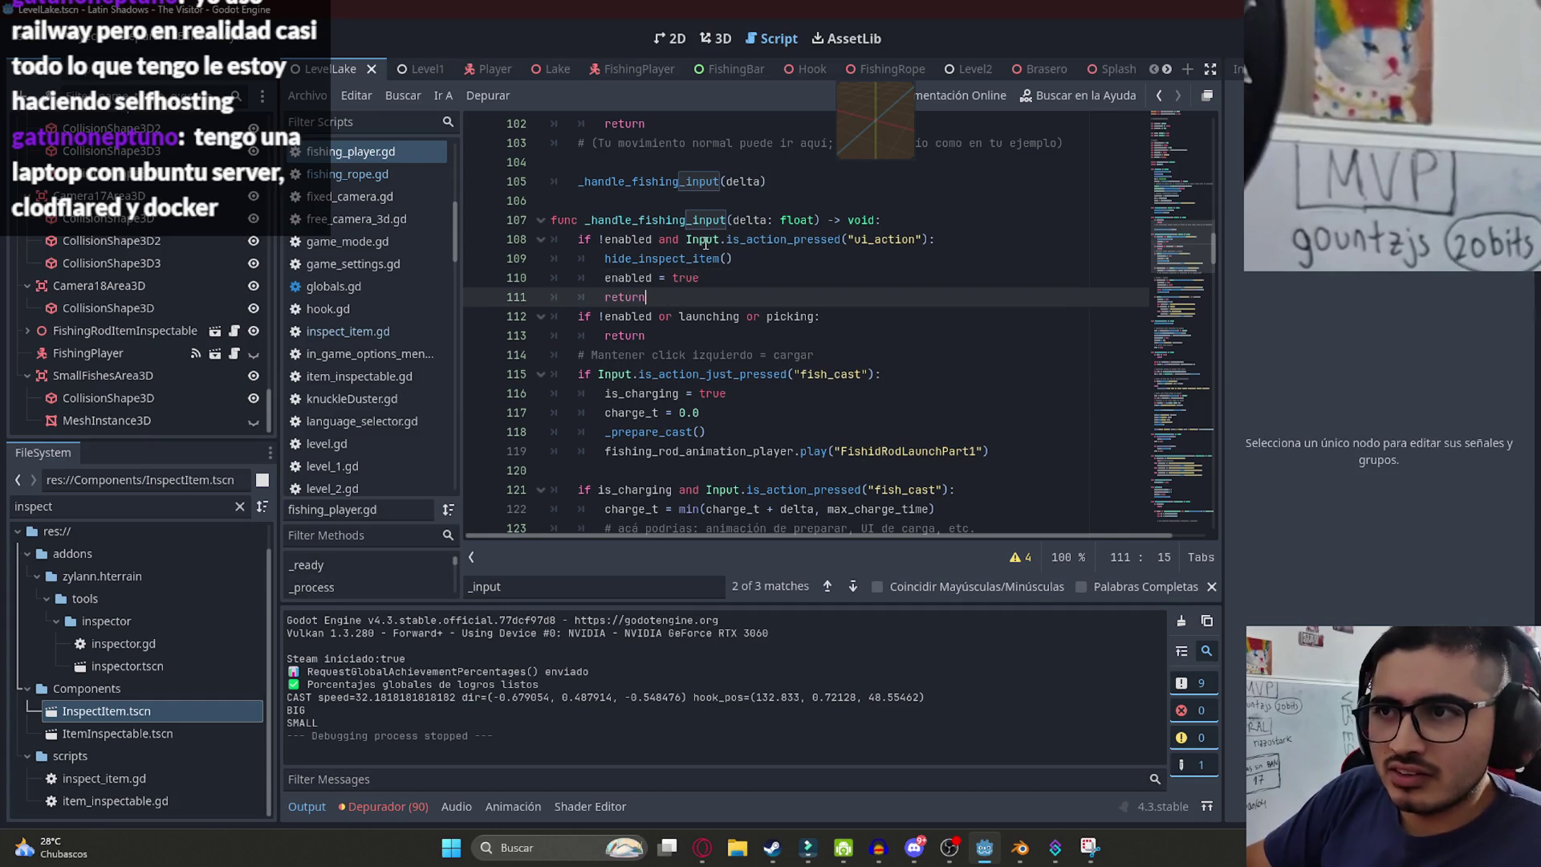
{"action": "left_click", "coordinate": [697, 239]}
{"action": "left_click_drag", "start_coordinate": [578, 240], "coordinate": [646, 297]}
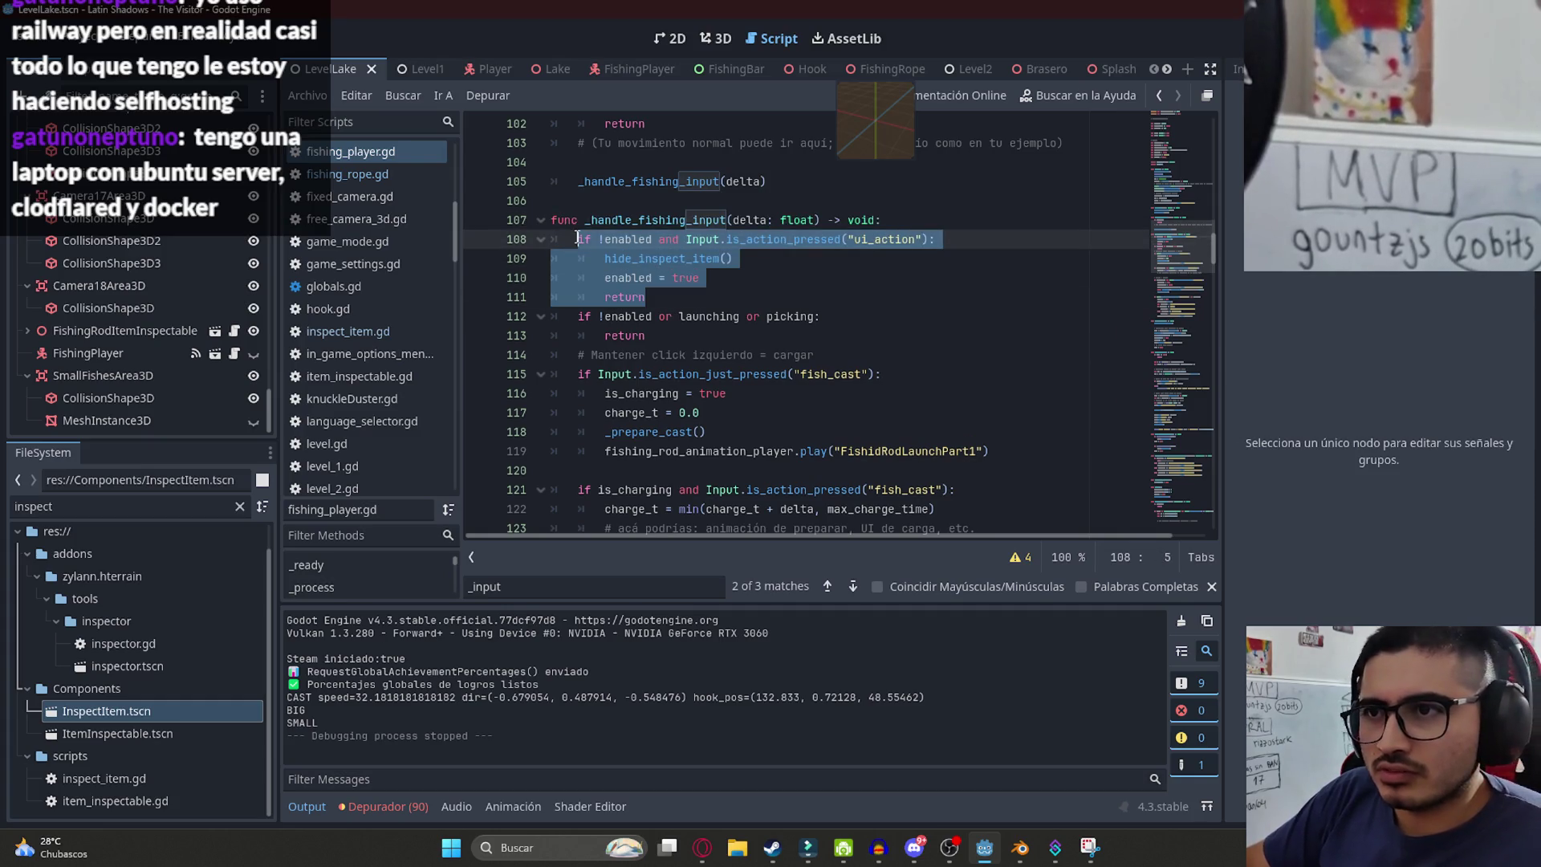
{"action": "key", "text": "BackSpace"}
{"action": "key", "text": "BackSpace"}
{"action": "key", "text": "BackSpace"}
- Search for _handle_fishing_input to locate its call on line 105
{"action": "double_click", "coordinate": [662, 220]}
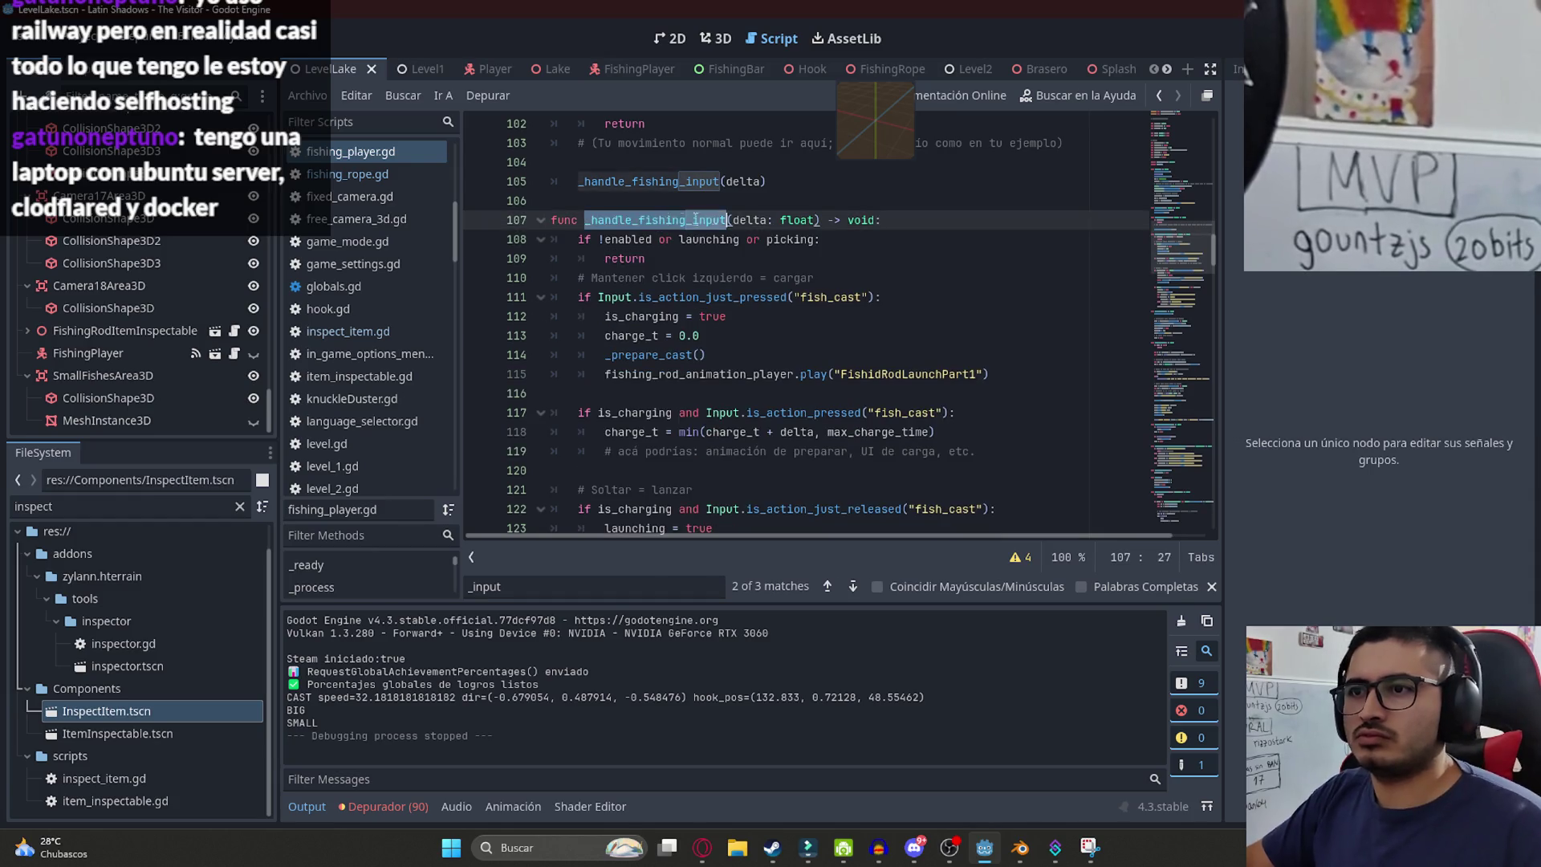
{"action": "key", "text": "ctrl+f"}
{"action": "key", "text": "Return"}
{"action": "scroll", "coordinate": [684, 305], "scroll_direction": "up", "scroll_amount": 1}
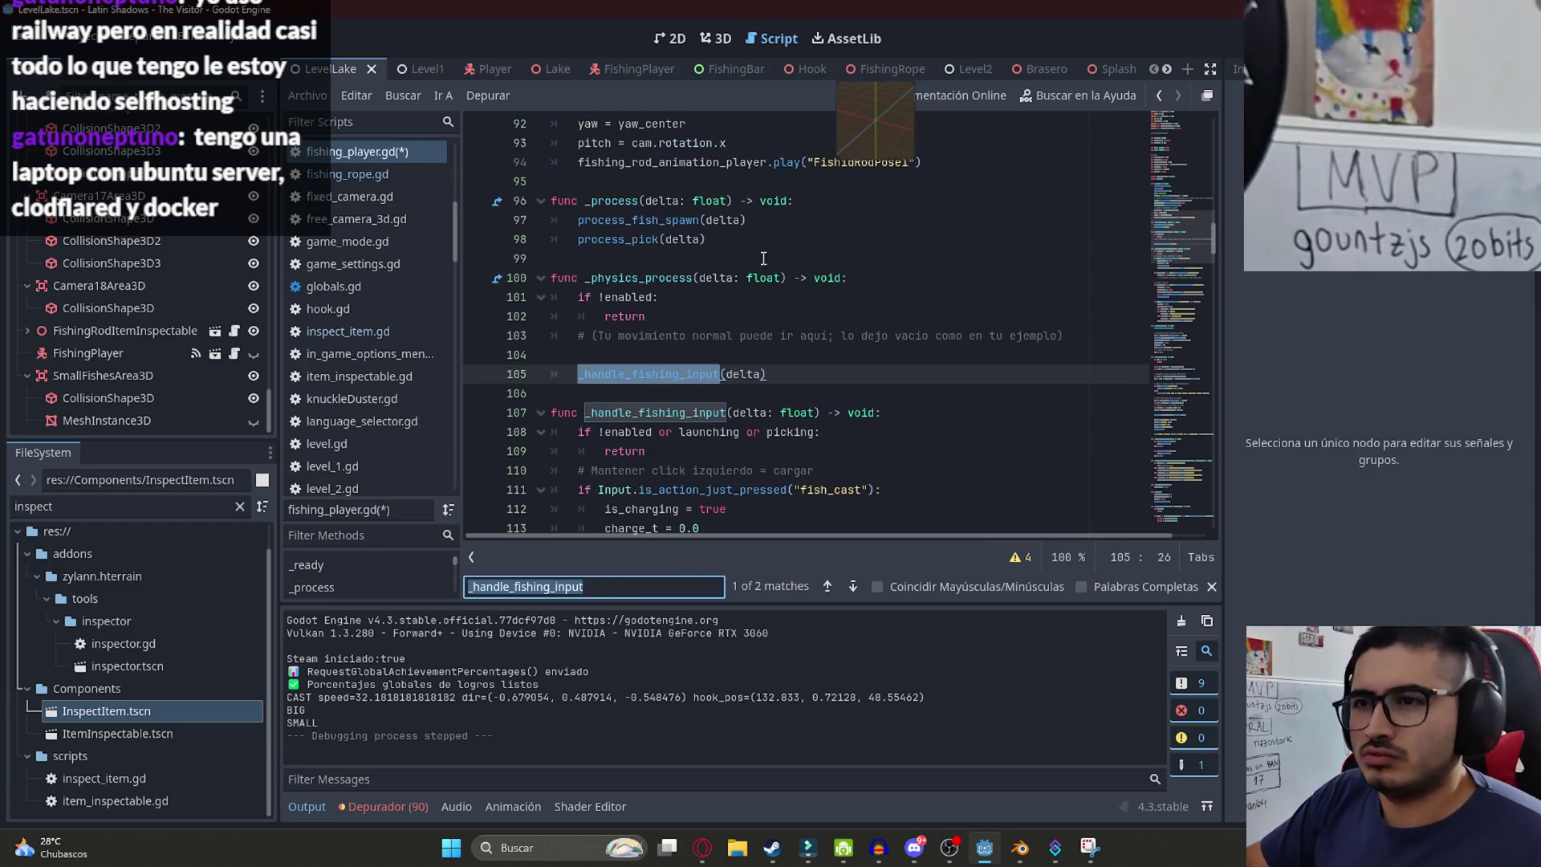
{"action": "left_click", "coordinate": [675, 334]}
{"action": "scroll", "coordinate": [700, 301], "scroll_direction": "up", "scroll_amount": 3}
{"action": "scroll", "coordinate": [700, 302], "scroll_direction": "up", "scroll_amount": 4}
- Save fishing_player.gd and look up the _input function definition in player.gd
{"action": "key", "text": "ctrl+s"}
{"action": "left_click", "coordinate": [475, 67]}
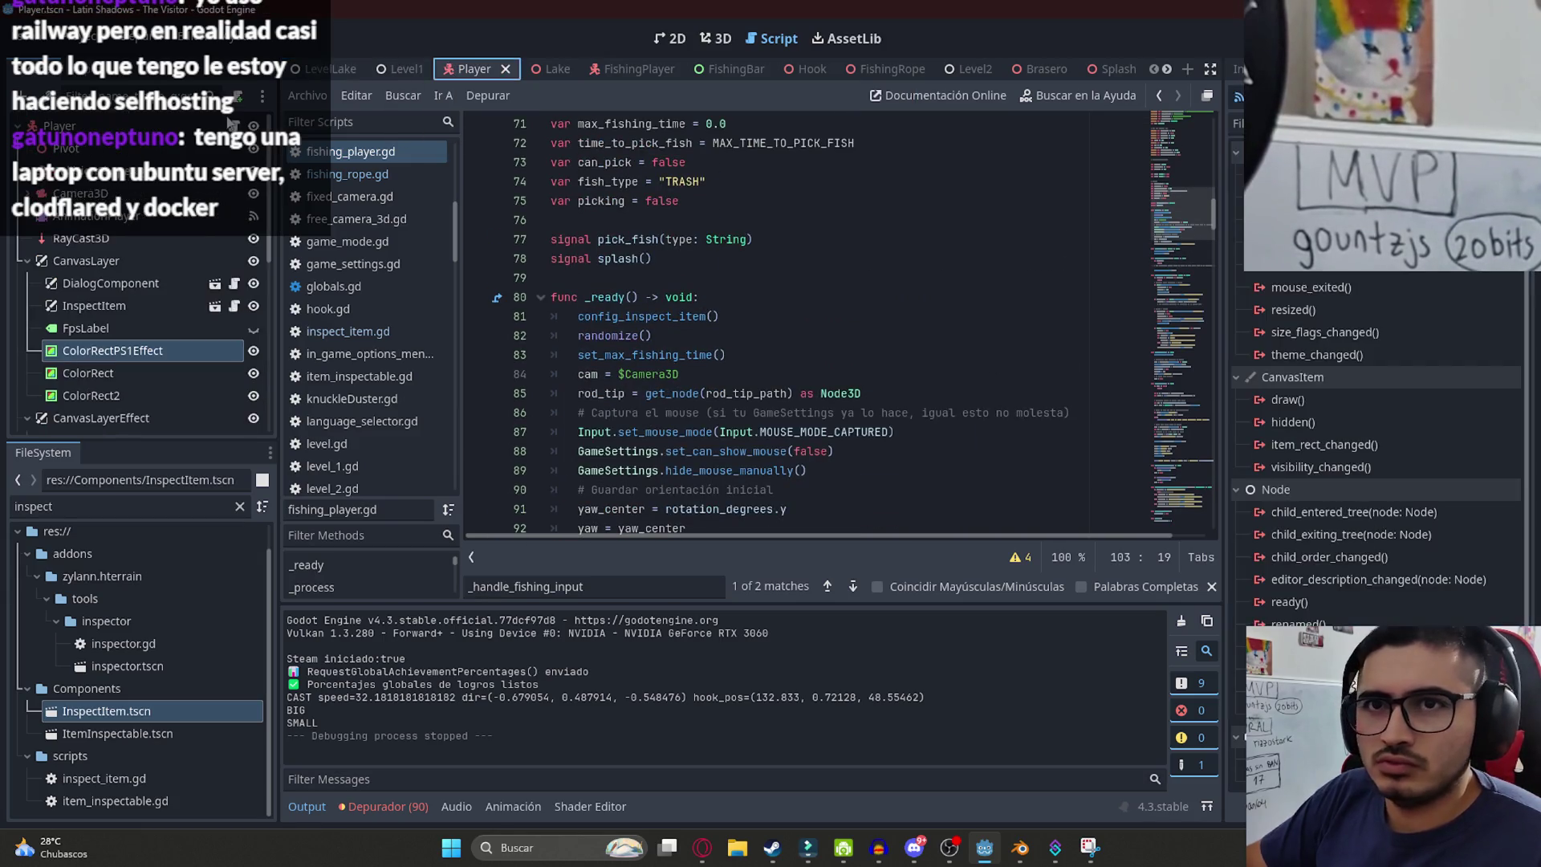
{"action": "key", "text": "ctrl+f"}
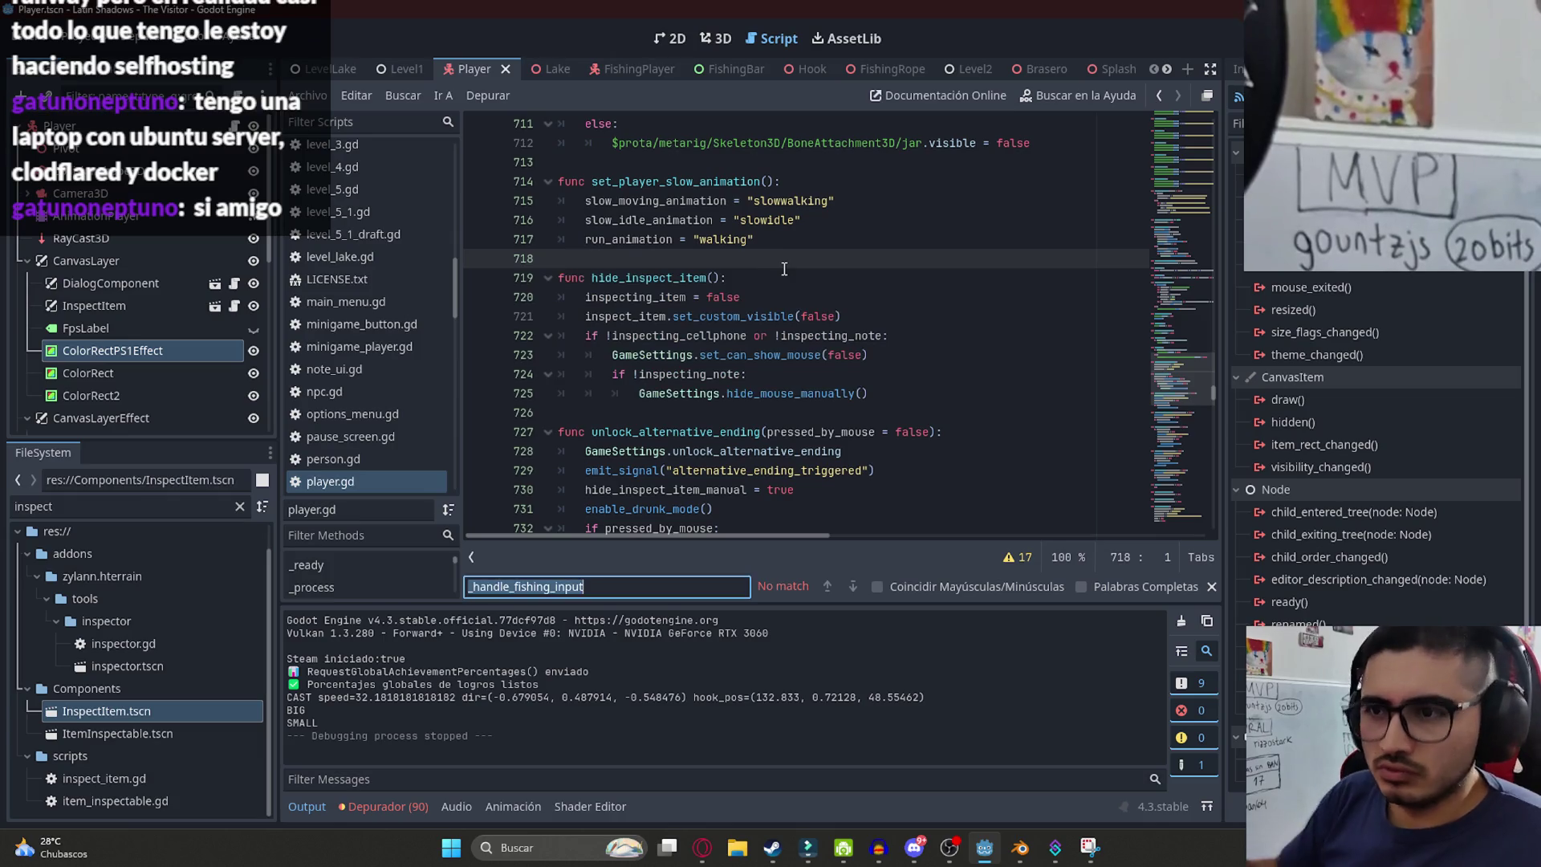
{"action": "type", "text": "_input"}
{"action": "key", "text": "Return"}
{"action": "key", "text": "Return"}
{"action": "key", "text": "Return"}
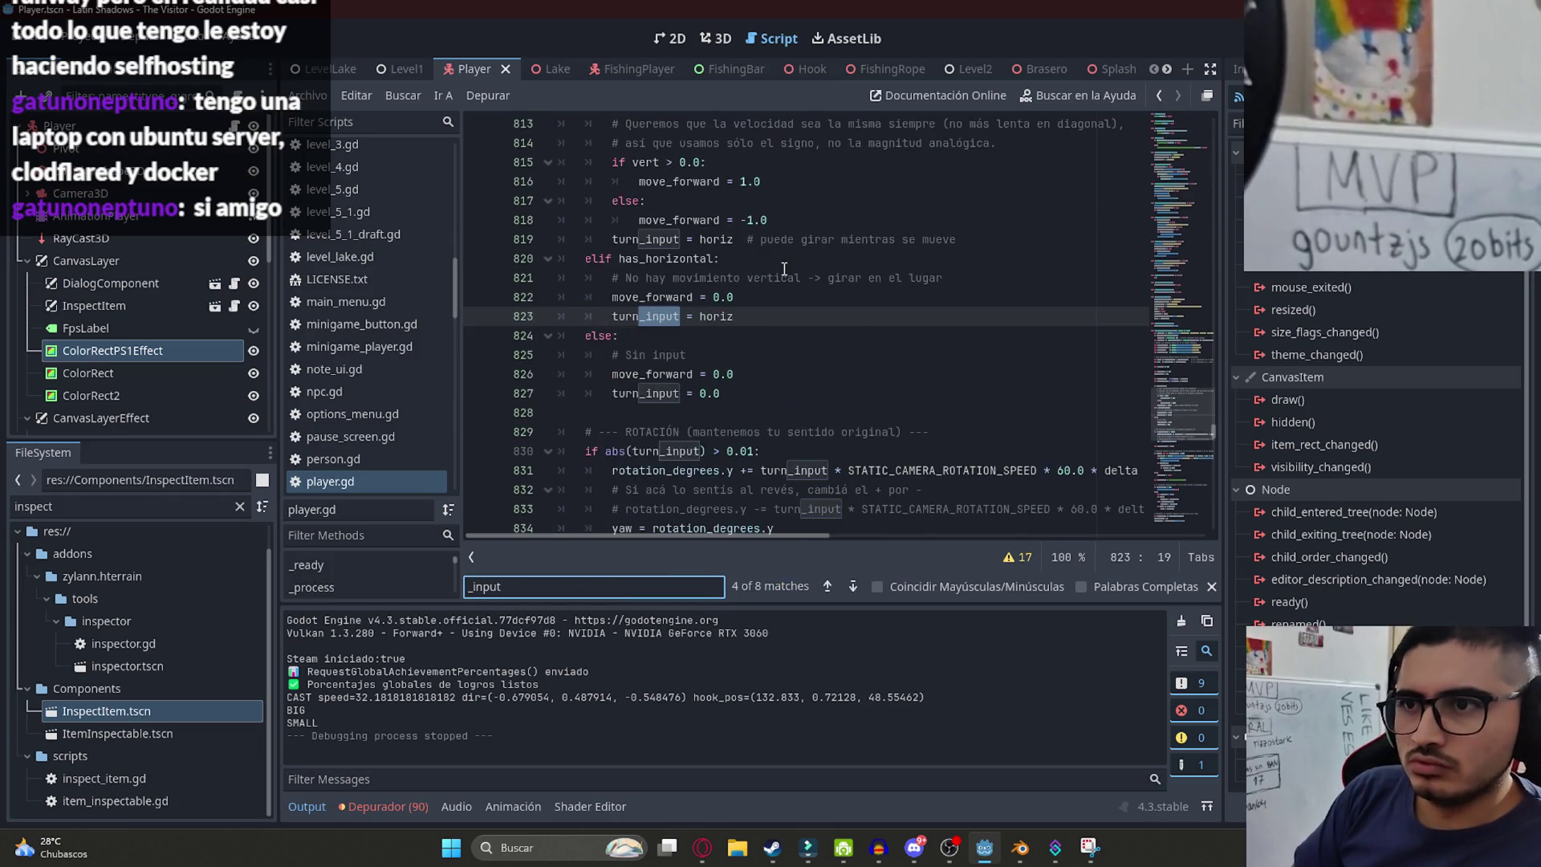
{"action": "key", "text": "Return"}
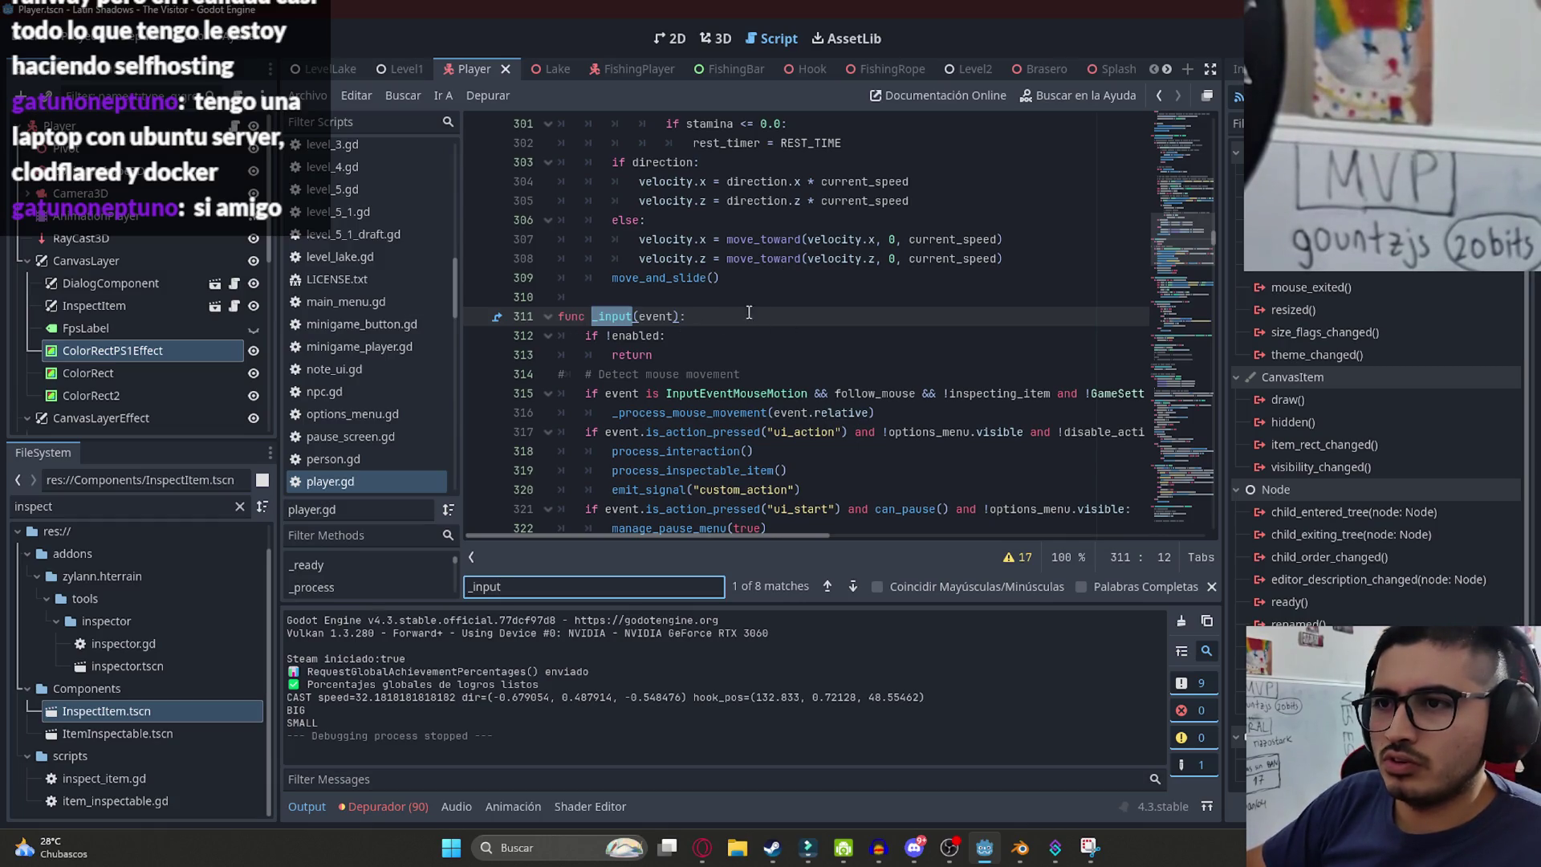
- Append func _input(event) to fishing_player.gd, paste the ui_action block into it, and save
{"action": "left_click", "coordinate": [335, 70]}
{"action": "left_click", "coordinate": [638, 71]}
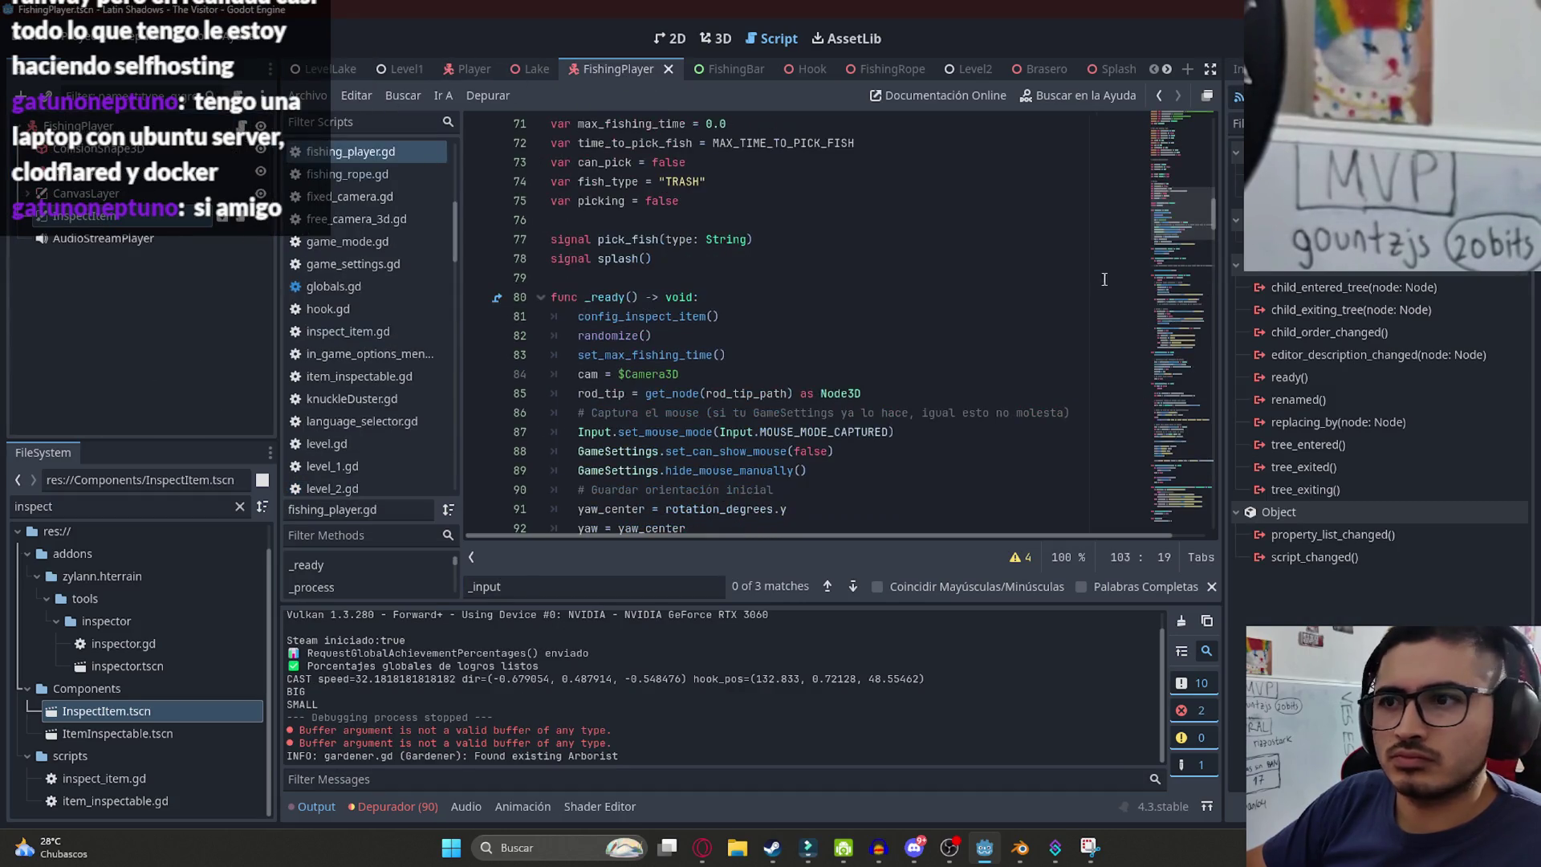
{"action": "scroll", "coordinate": [1183, 299], "scroll_direction": "down", "scroll_amount": 15}
{"action": "left_click", "coordinate": [803, 507]}
{"action": "key", "text": "Return"}
{"action": "type", "text": "func _inpo"}
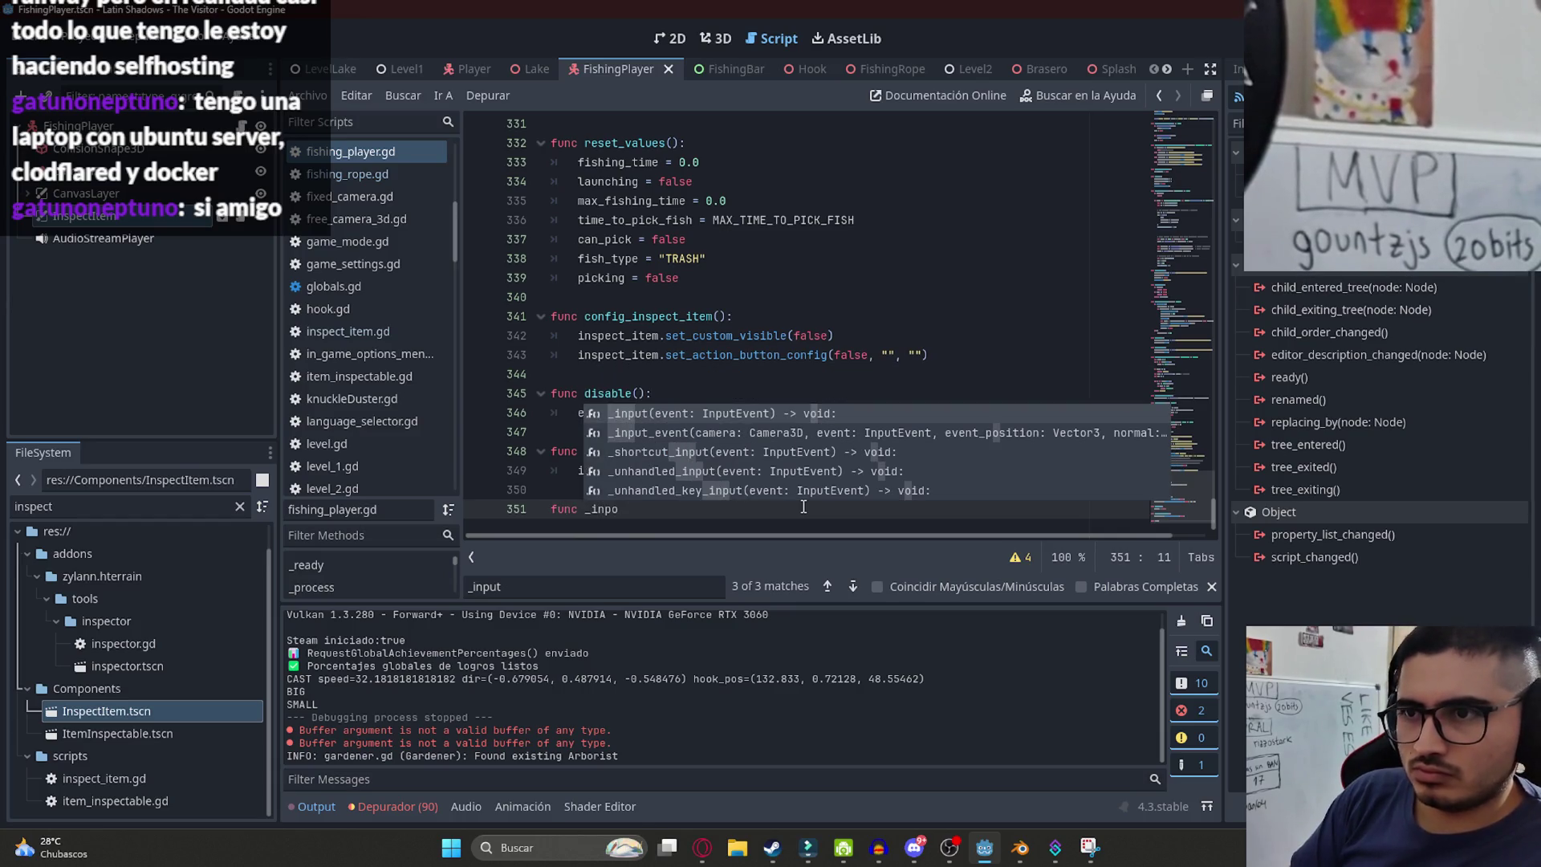
{"action": "key", "text": "Return"}
{"action": "type", "text": "if !enabled and Input.is_action_pressed(\"ui_action\"): \t\thide_inspect_item() \t\tenabled = true \t\treturn"}
{"action": "key", "text": "ctrl+s"}
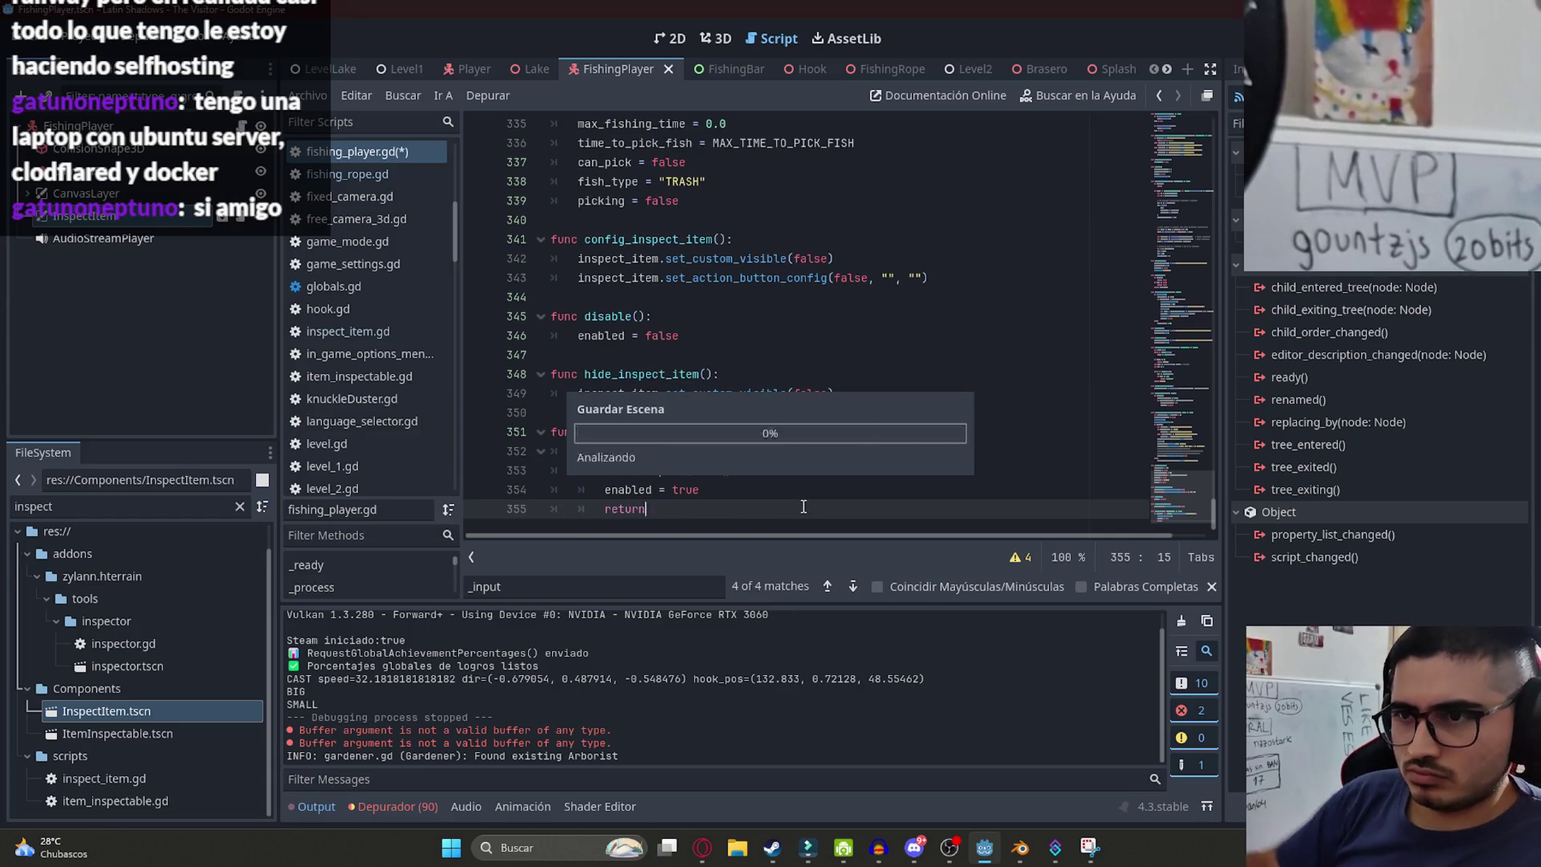
- Return to the LevelLake scene and run it with F6 to playtest
{"action": "scroll", "coordinate": [687, 431], "scroll_direction": "down", "scroll_amount": 1}
{"action": "left_click", "coordinate": [686, 432]}
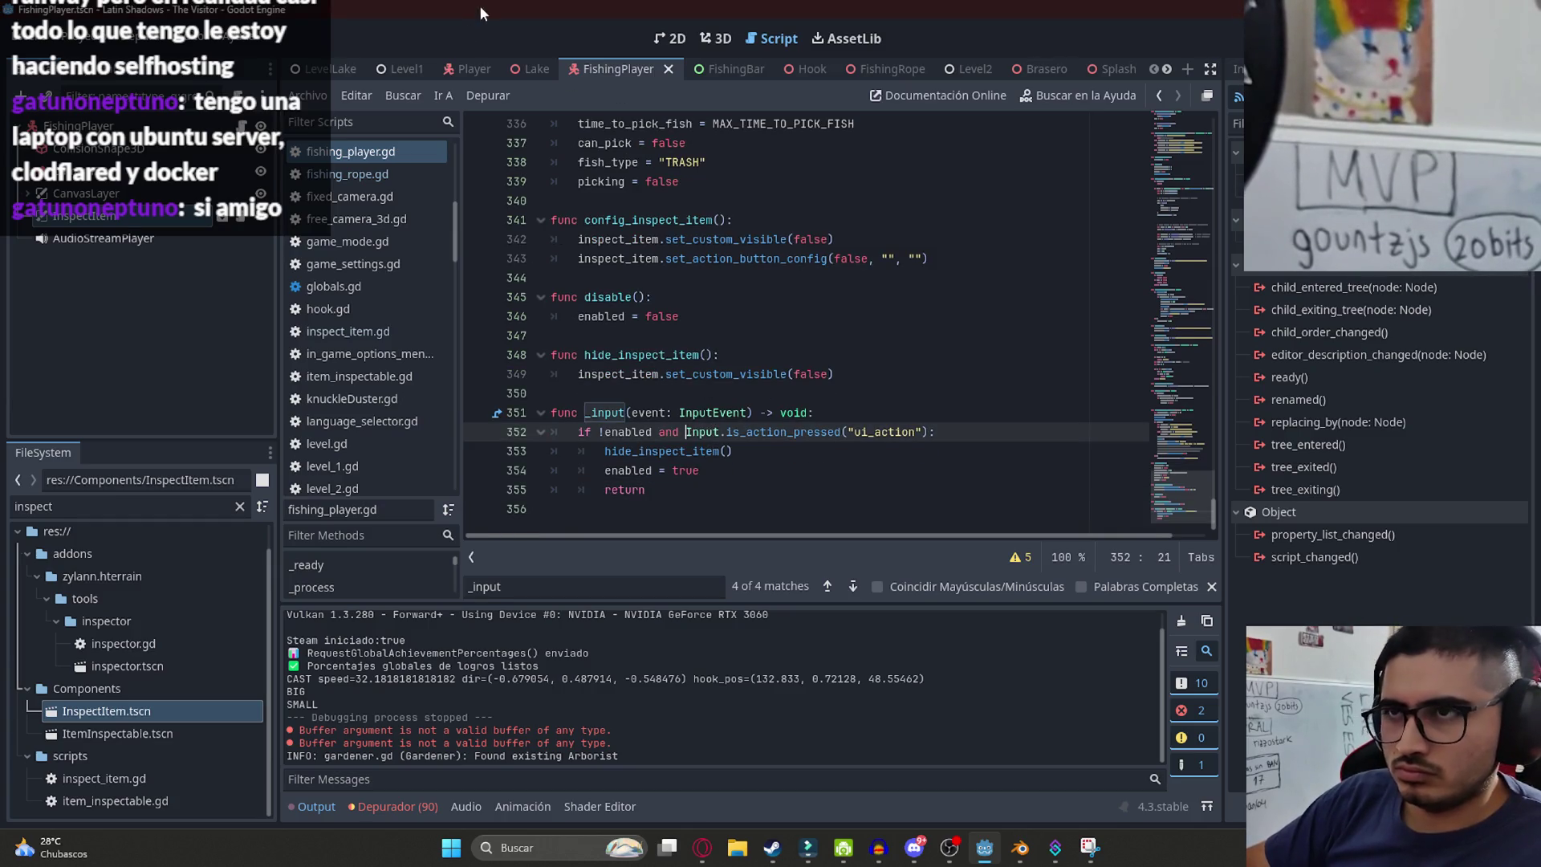
{"action": "left_click", "coordinate": [326, 69]}
{"action": "right_click", "coordinate": [326, 68]}
{"action": "left_click", "coordinate": [424, 172]}
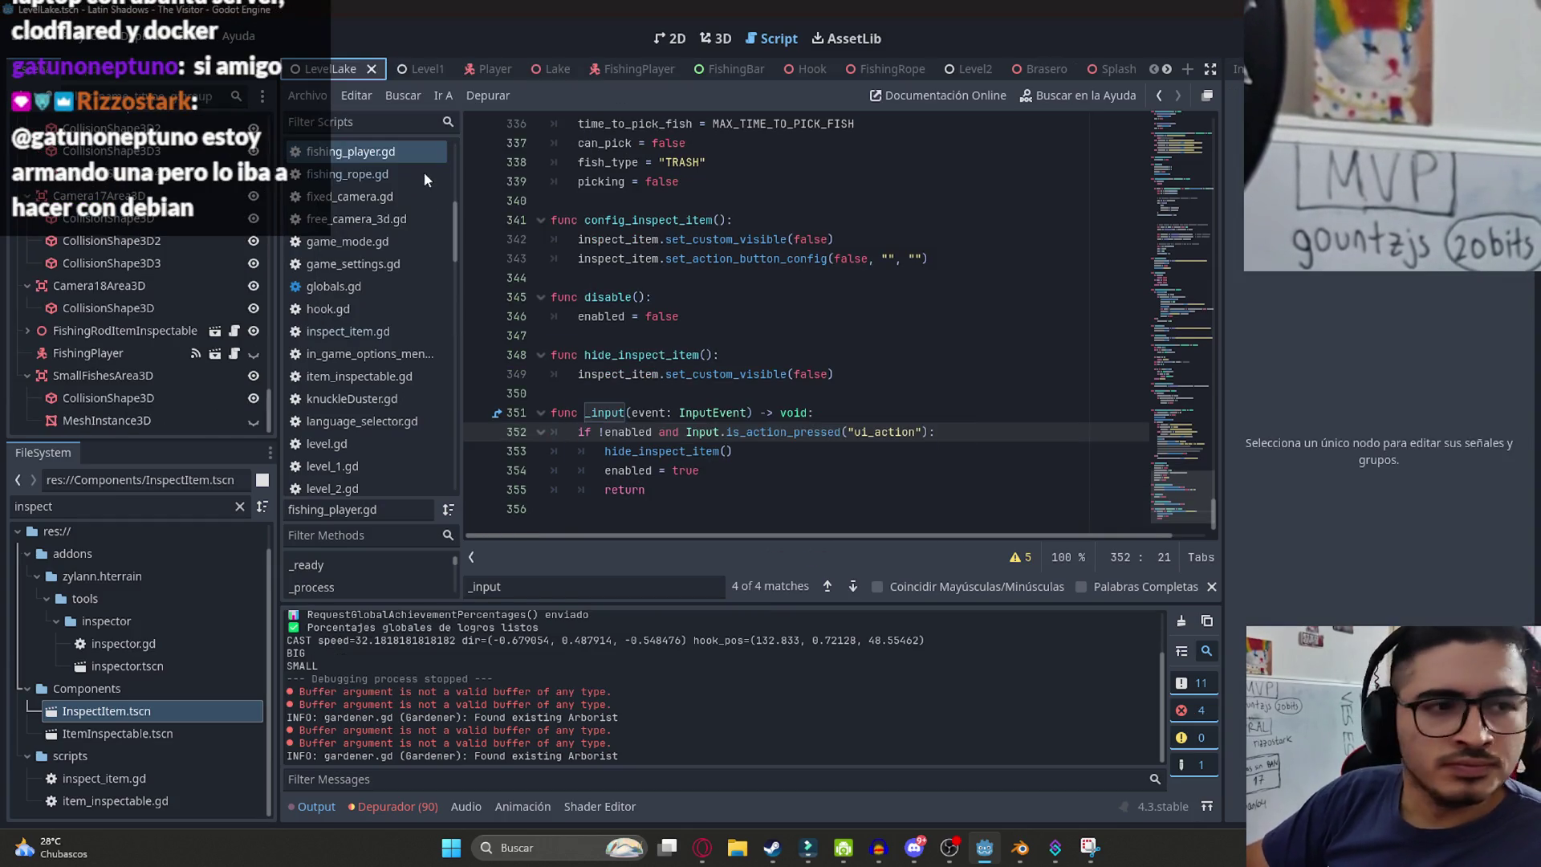
{"action": "key", "text": "F6"}
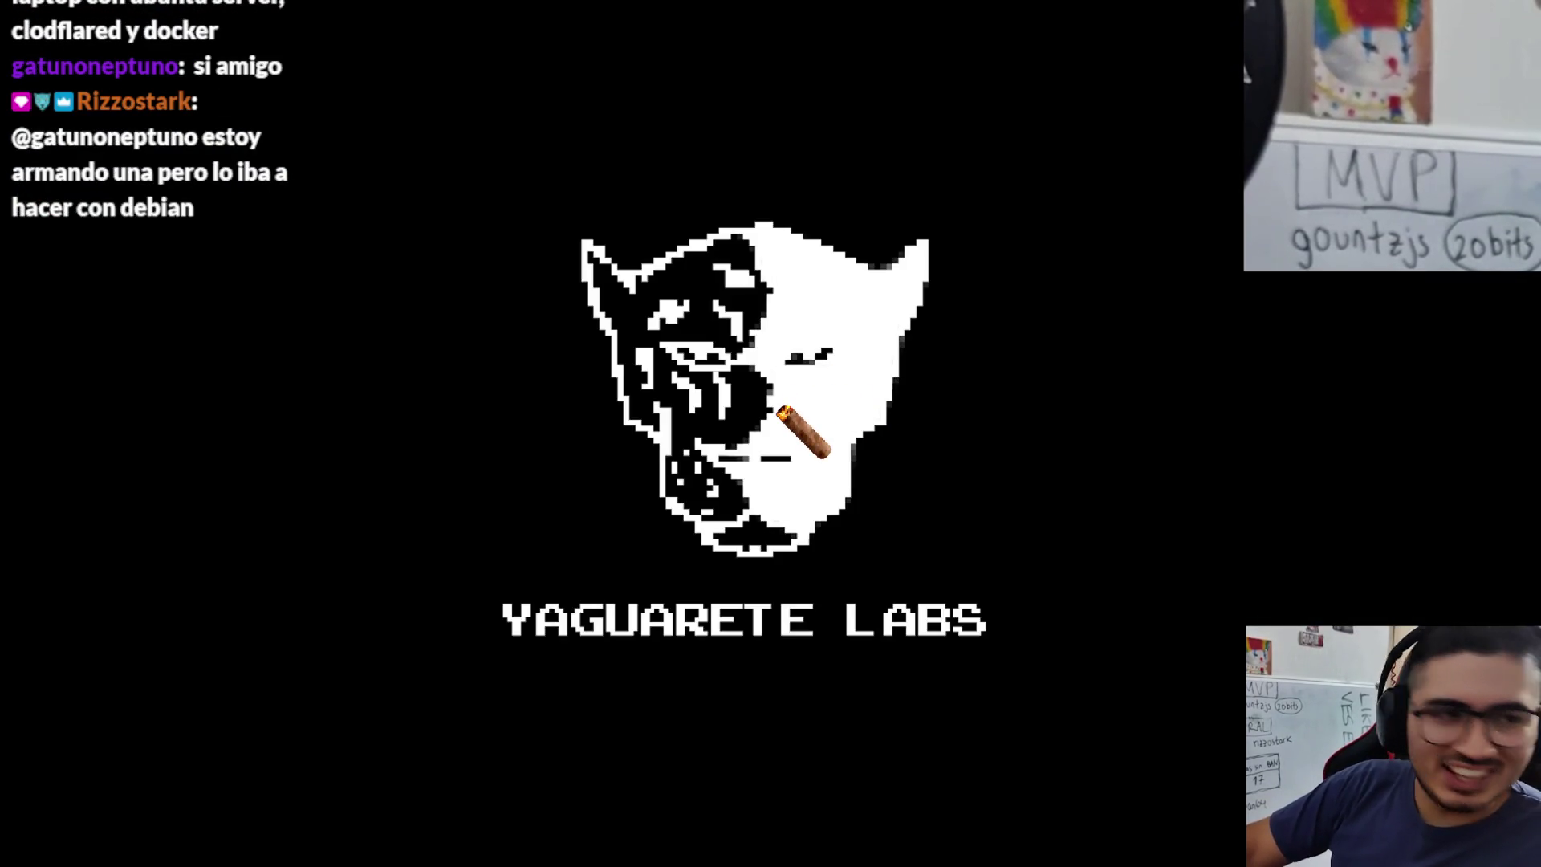
- Pause and quit the running game, then bring the browser forward
{"action": "key", "text": "Escape"}
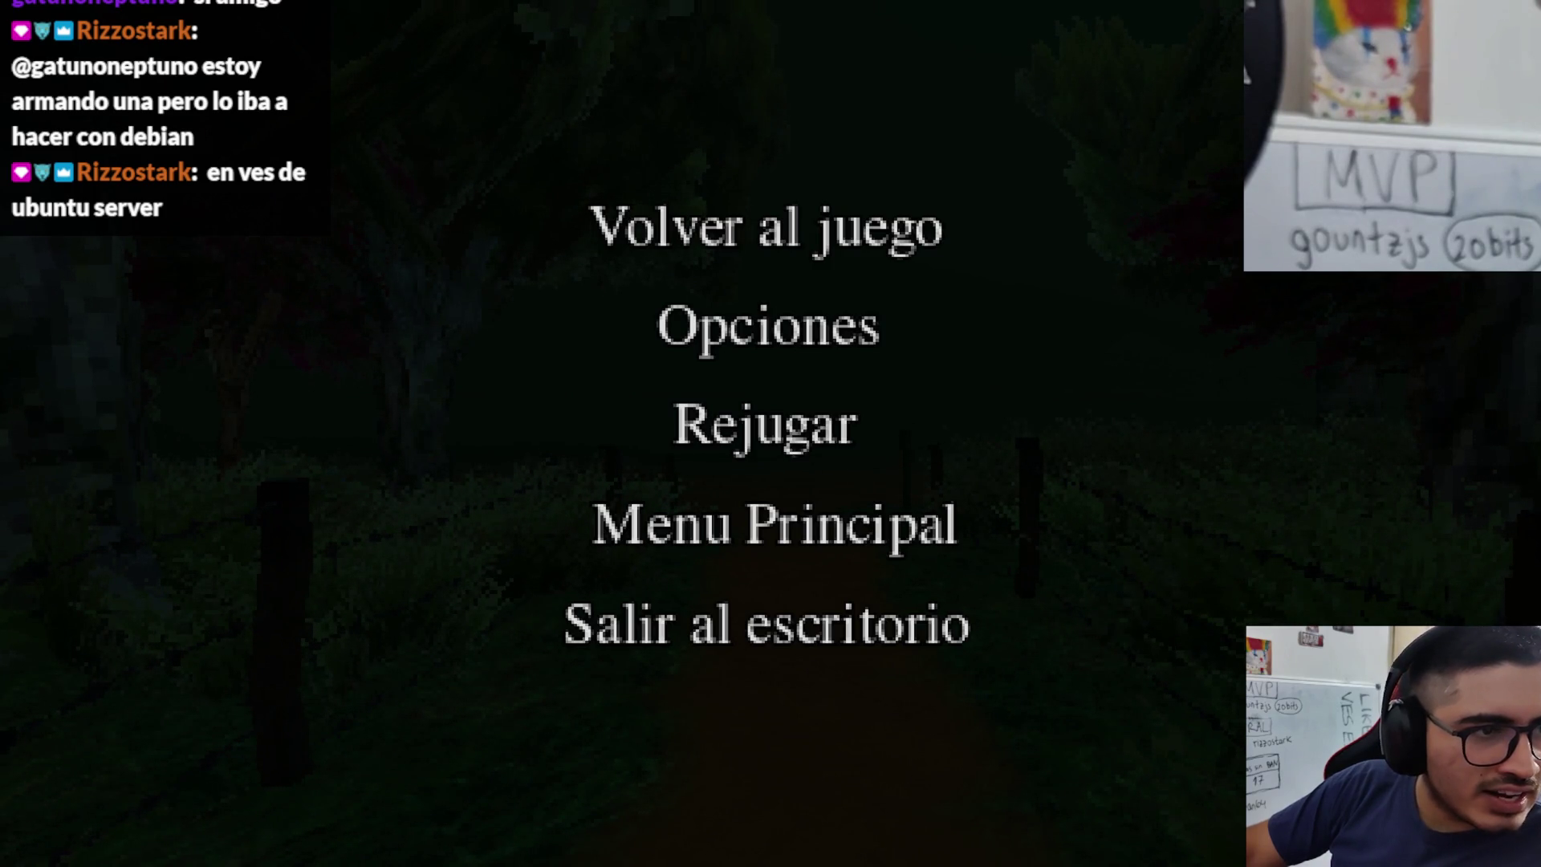
{"action": "left_click", "coordinate": [843, 622]}
{"action": "left_click", "coordinate": [703, 847]}
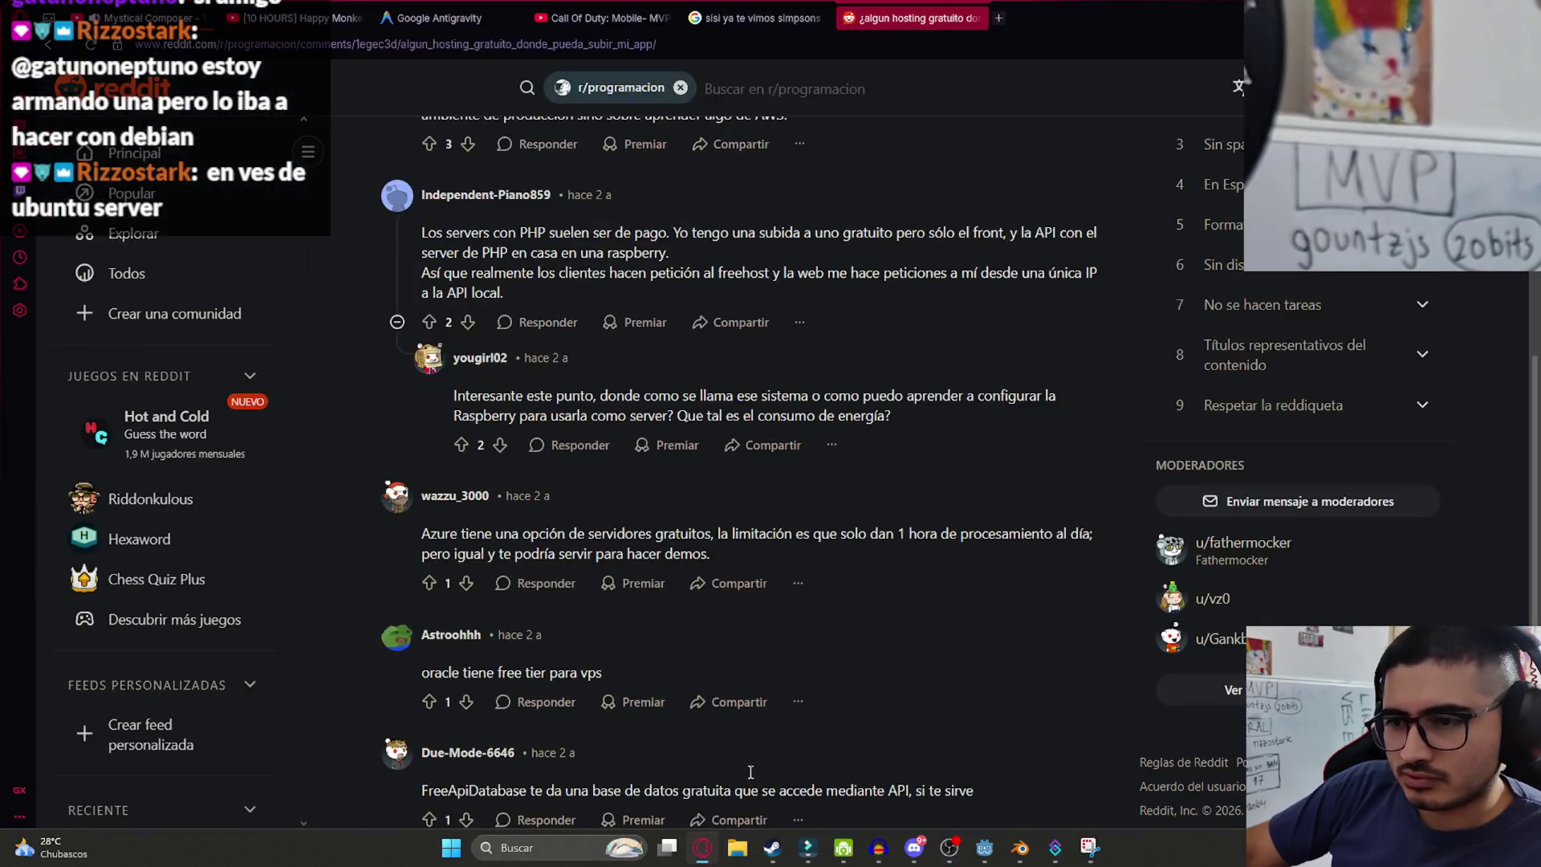
- Load gitea.gabilandia.com in a new browser tab
{"action": "left_click", "coordinate": [999, 18]}
{"action": "type", "text": "gitea.gabilandia.com"}
{"action": "key", "text": "Return"}
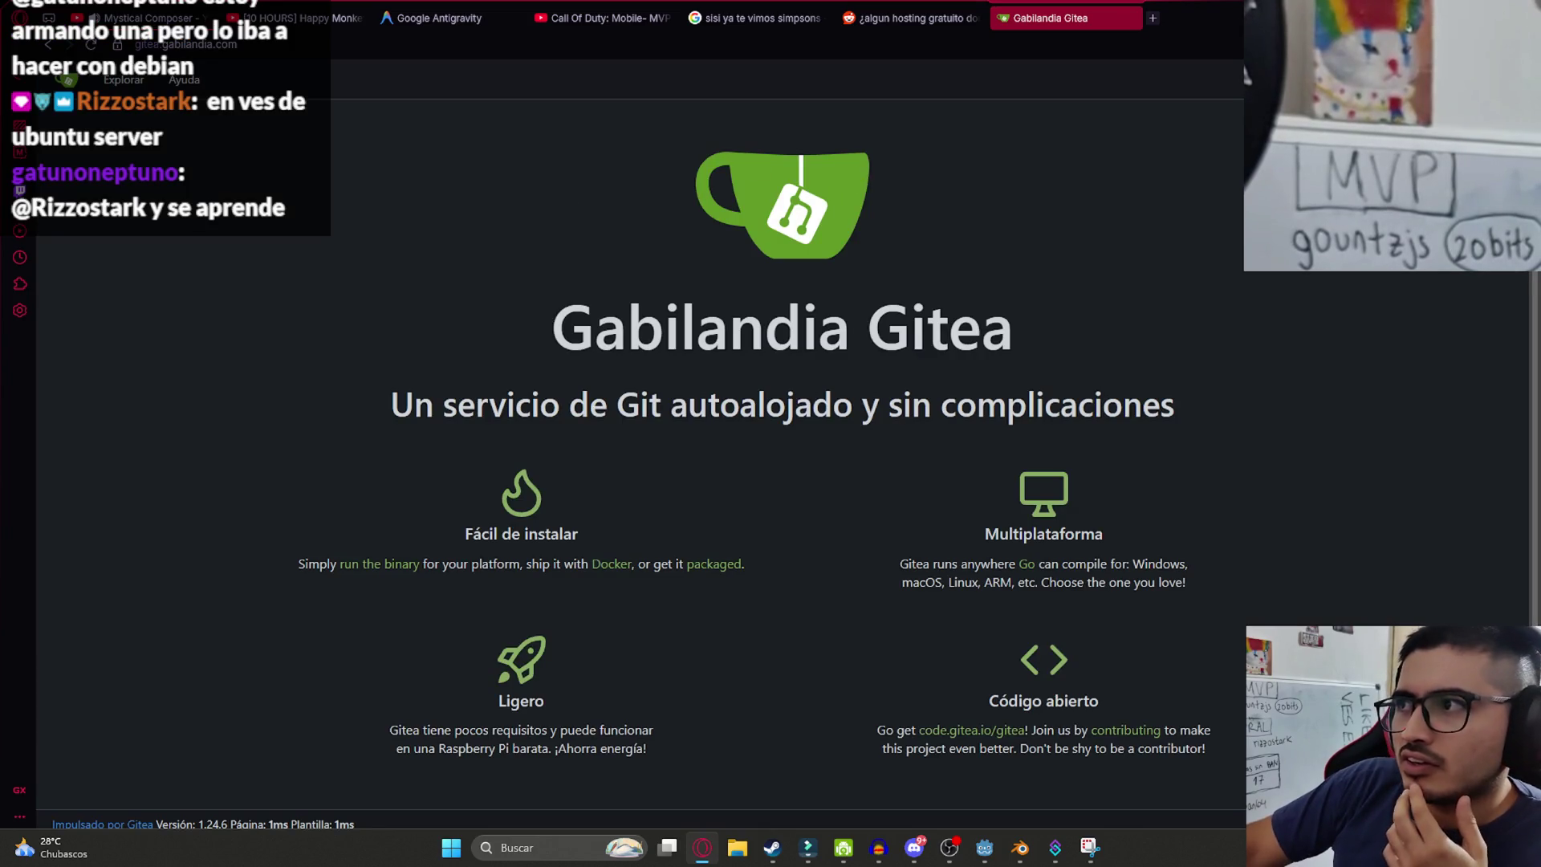
{"action": "left_click", "coordinate": [1397, 44]}
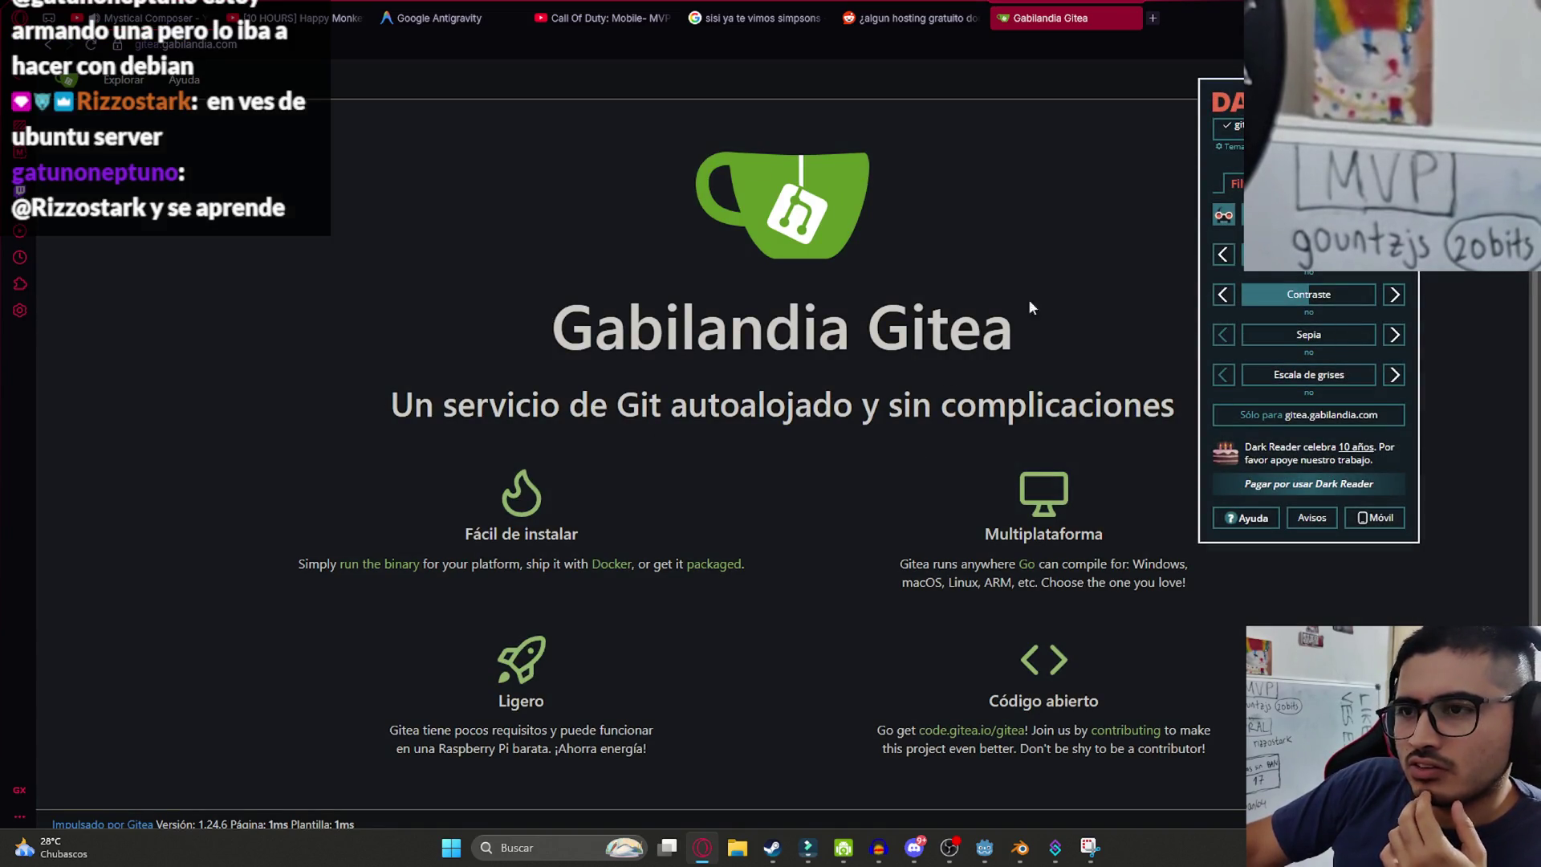
{"action": "left_click", "coordinate": [713, 366]}
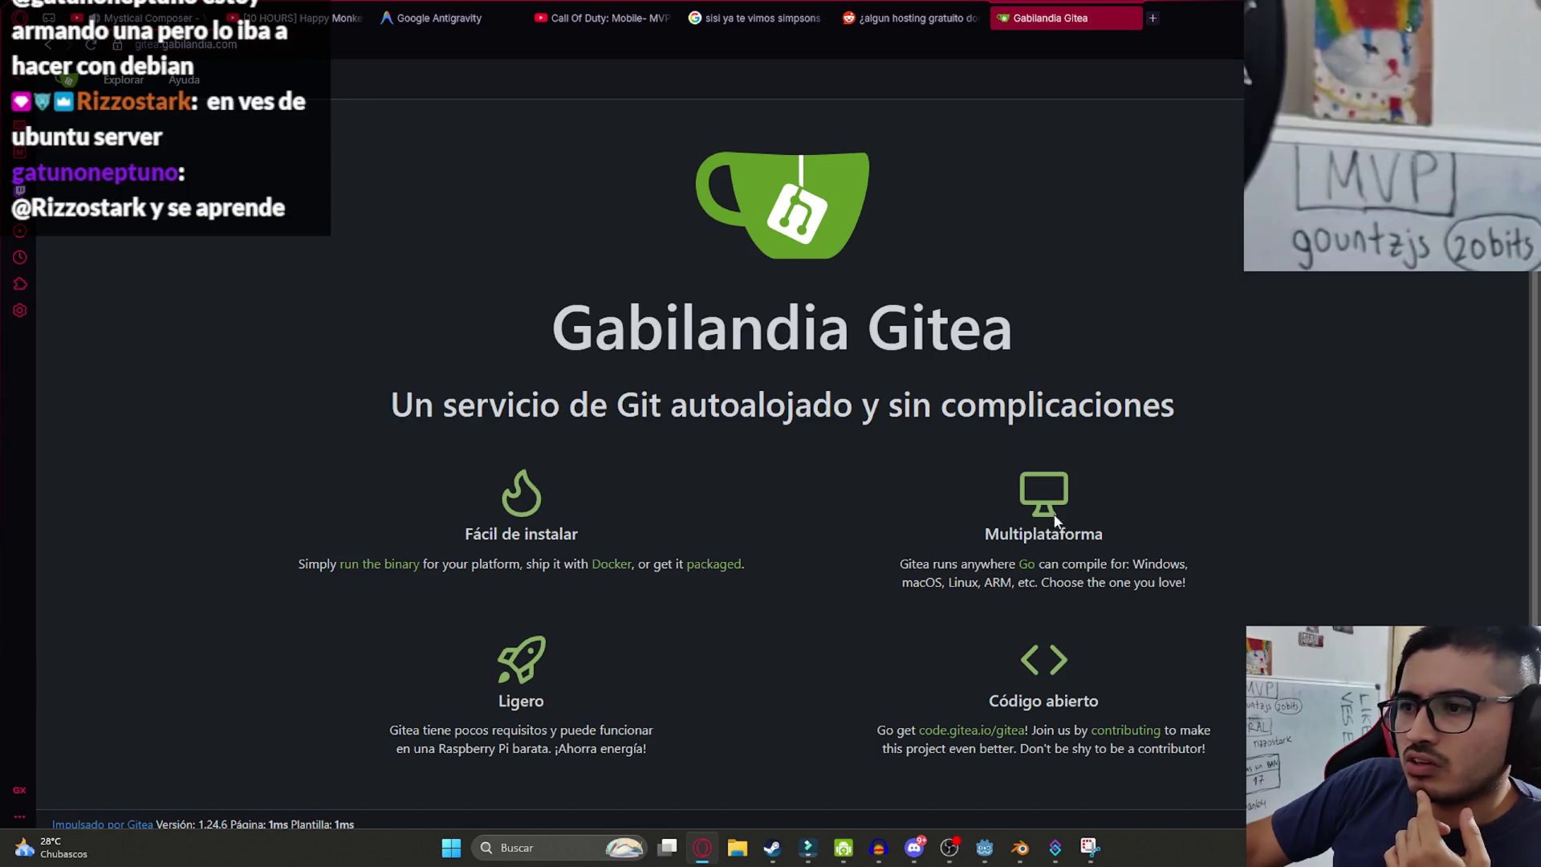
{"action": "scroll", "coordinate": [937, 503], "scroll_direction": "down", "scroll_amount": 1}
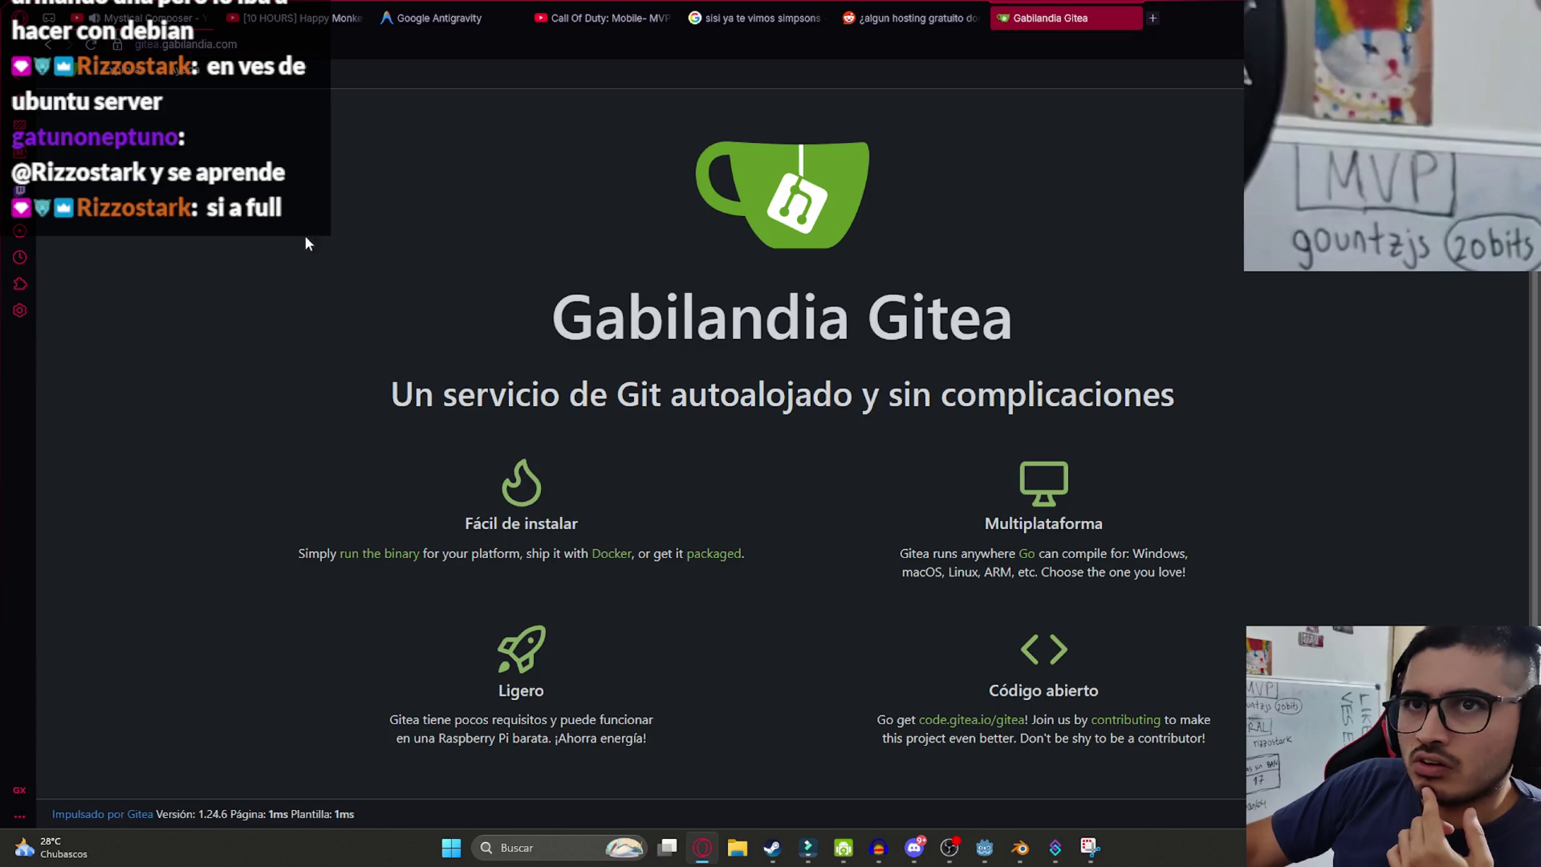
{"action": "scroll", "coordinate": [385, 329], "scroll_direction": "up", "scroll_amount": 1}
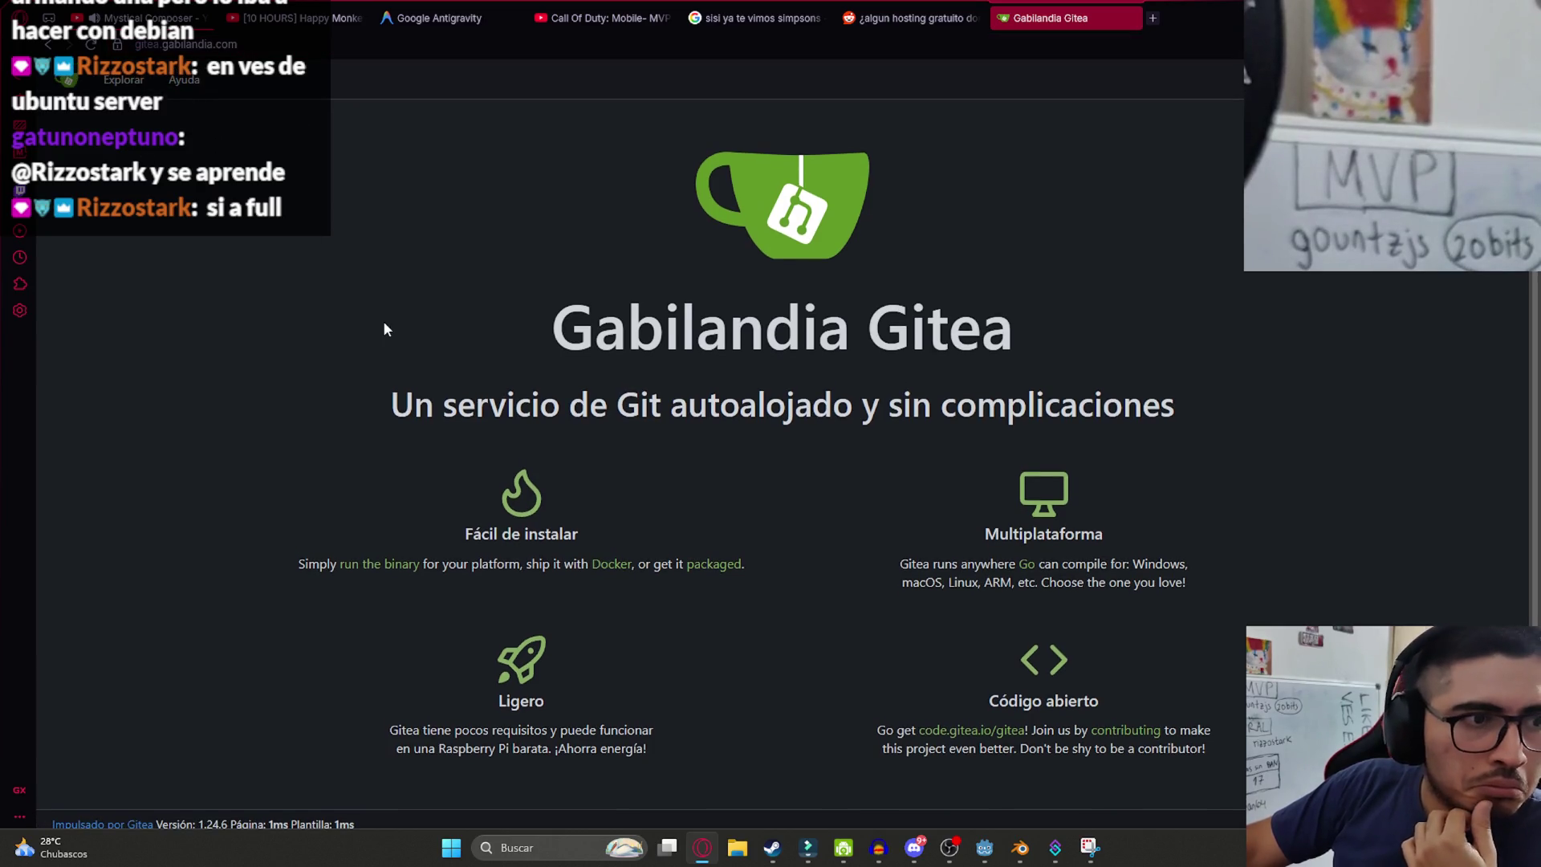
{"action": "key", "text": "alt+Tab"}
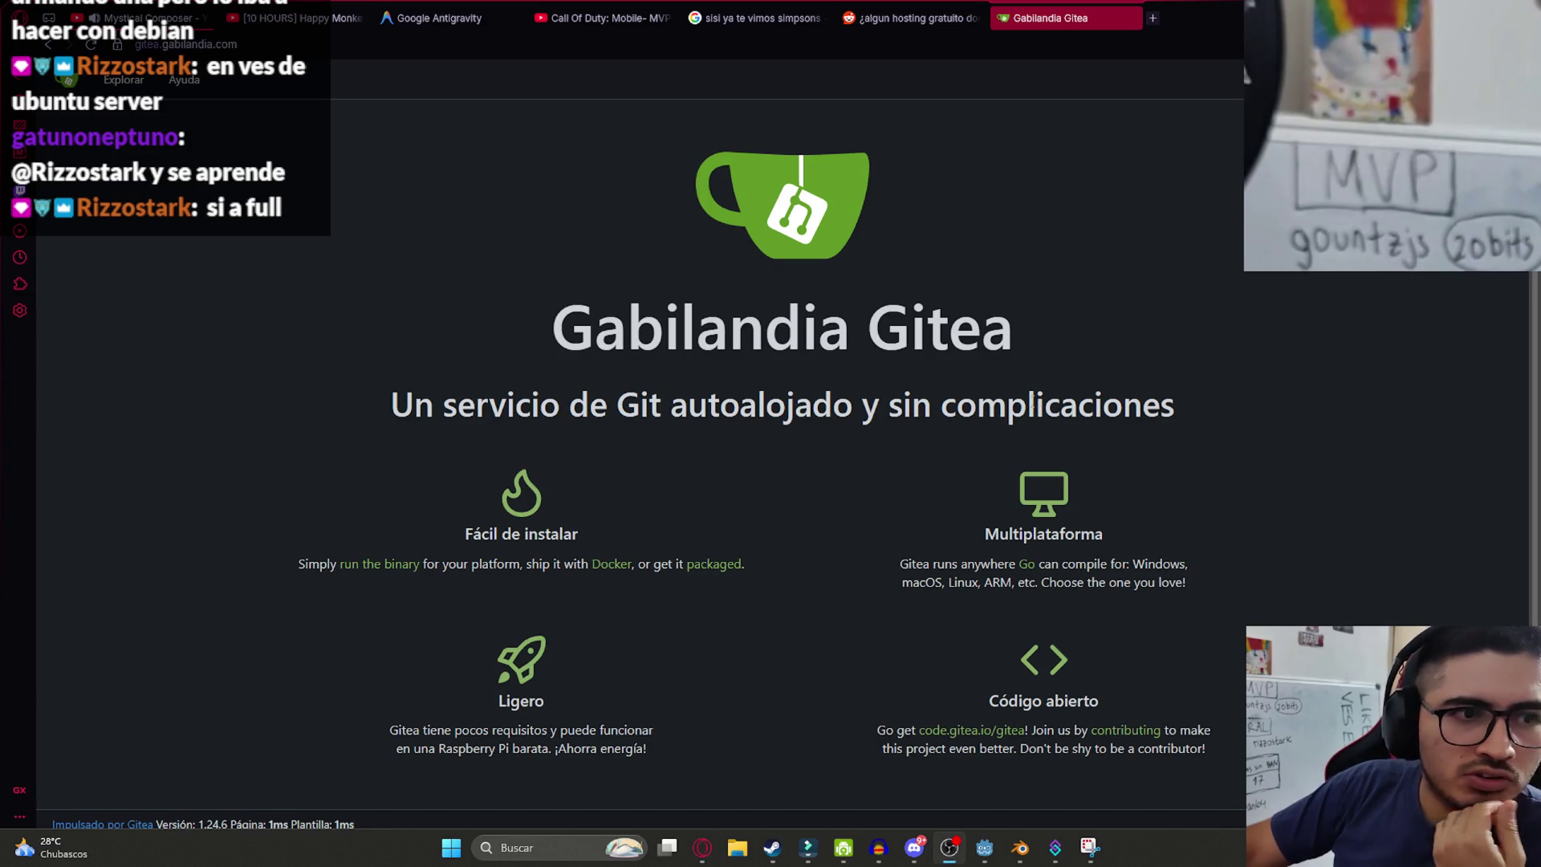
{"action": "scroll", "coordinate": [653, 673], "scroll_direction": "down", "scroll_amount": 1}
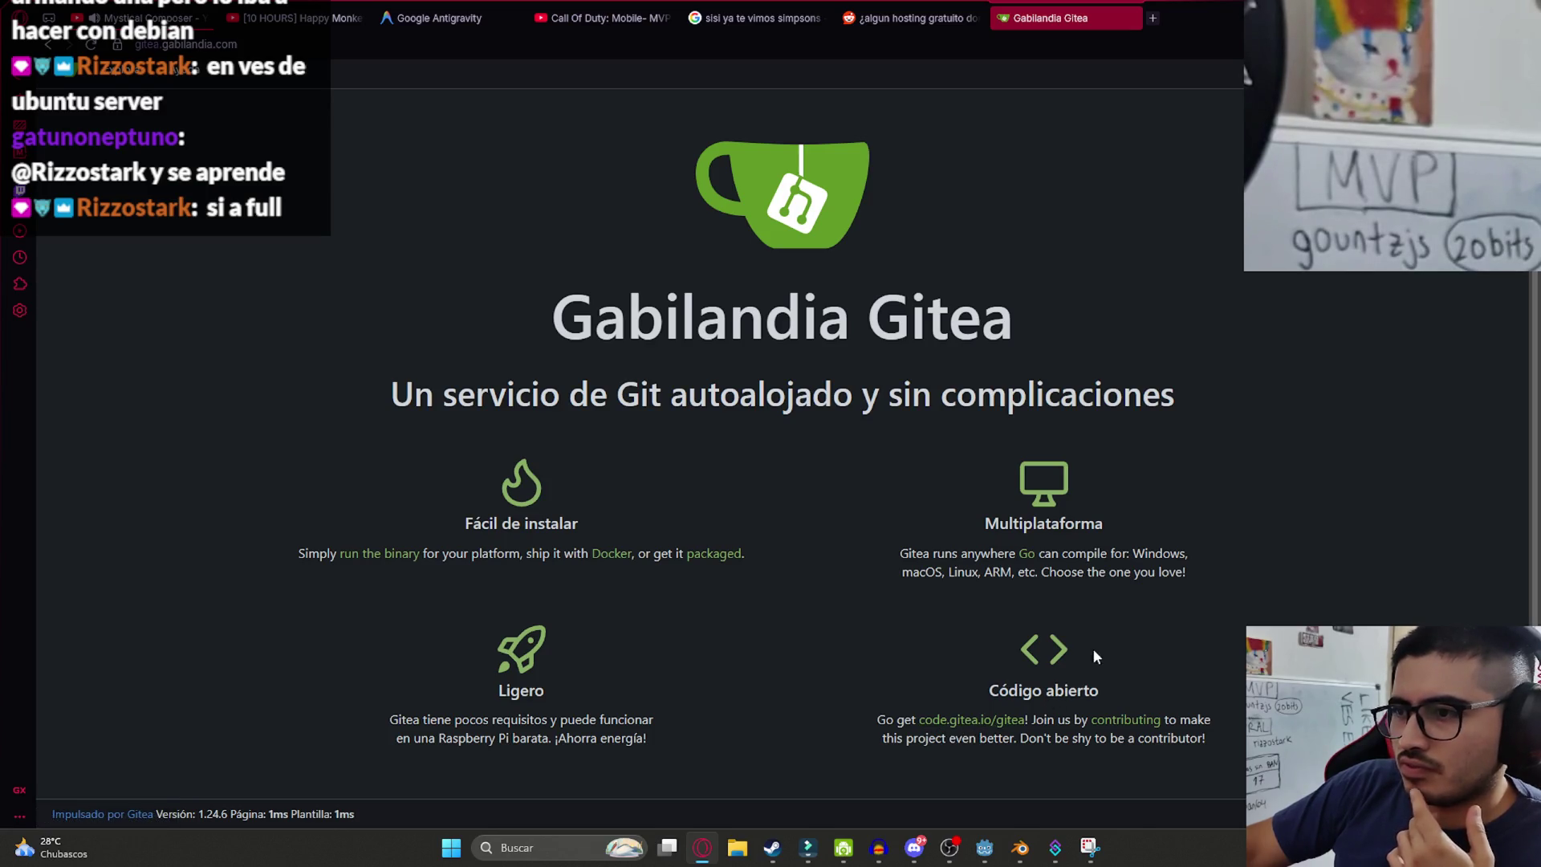
{"action": "scroll", "coordinate": [971, 408], "scroll_direction": "up", "scroll_amount": 1}
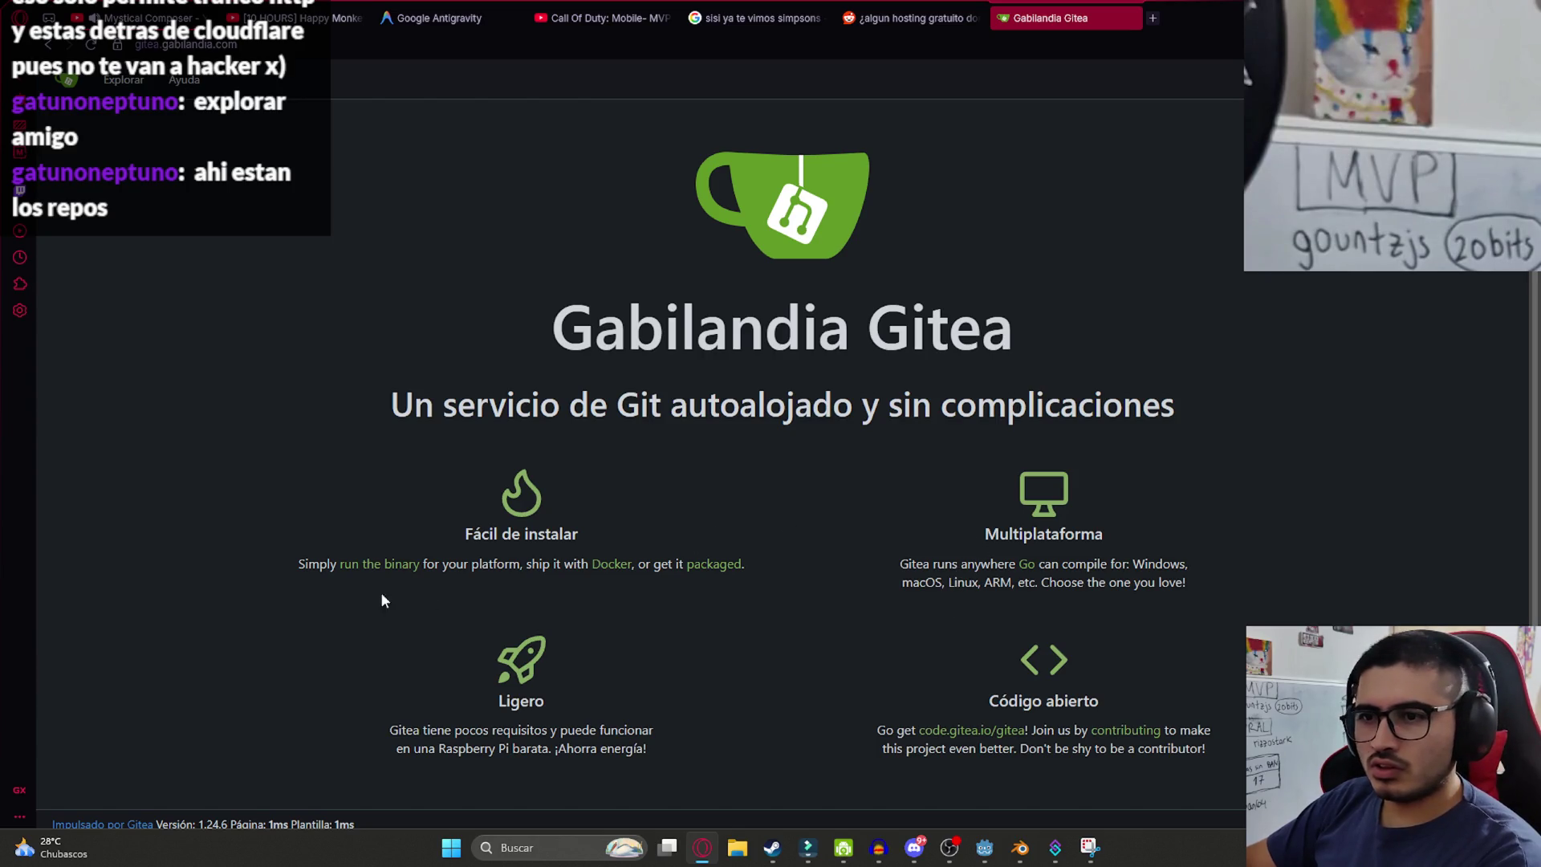
{"action": "left_click", "coordinate": [123, 79]}
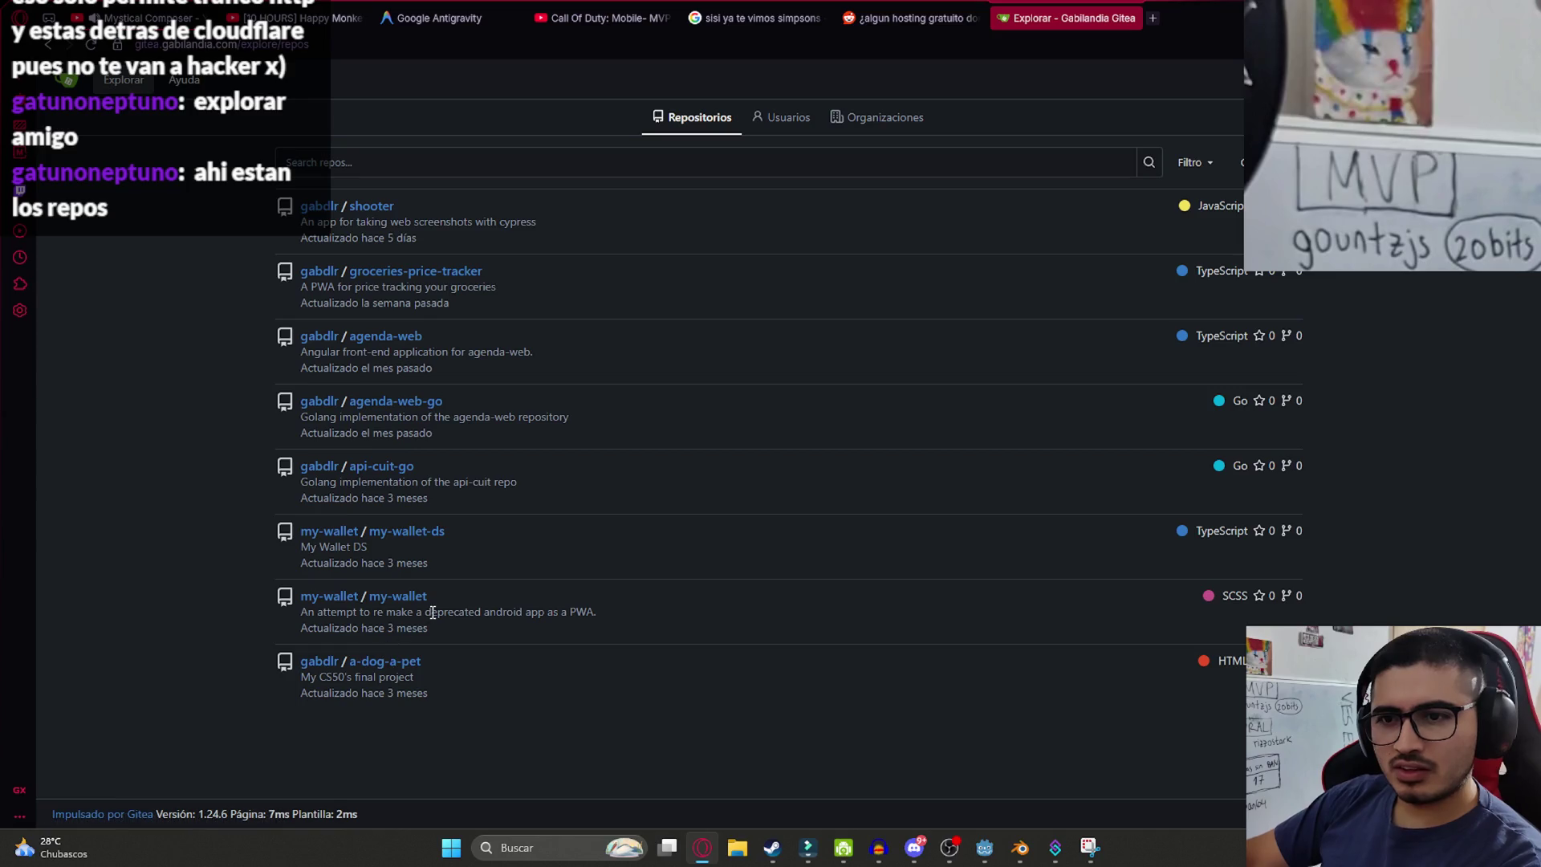
{"action": "left_click_drag", "start_coordinate": [459, 614], "coordinate": [359, 628]}
{"action": "left_click", "coordinate": [712, 712]}
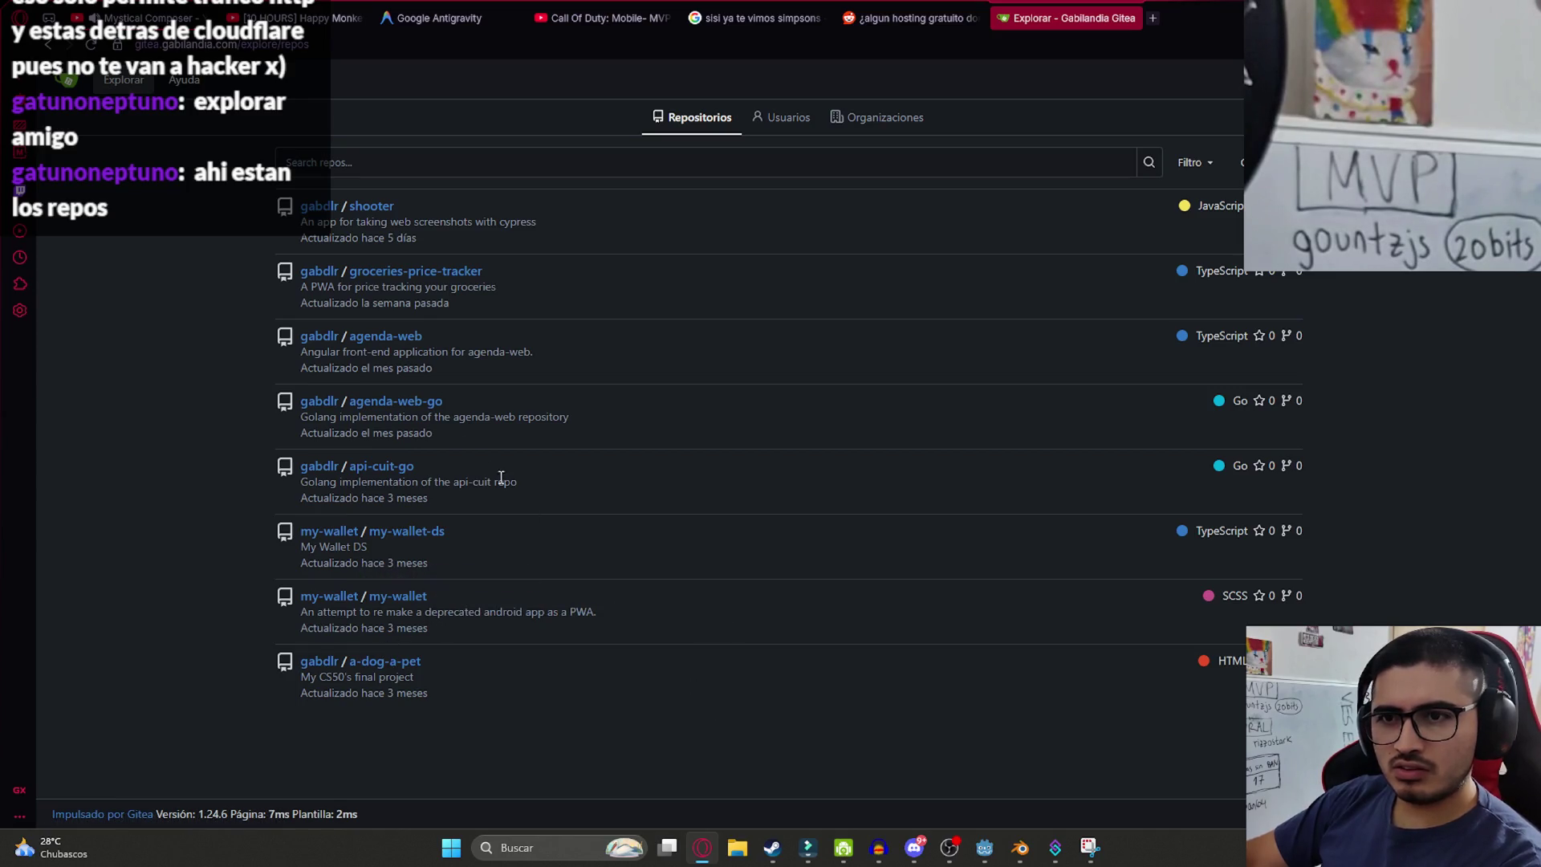
{"action": "left_click_drag", "start_coordinate": [358, 433], "coordinate": [331, 400]}
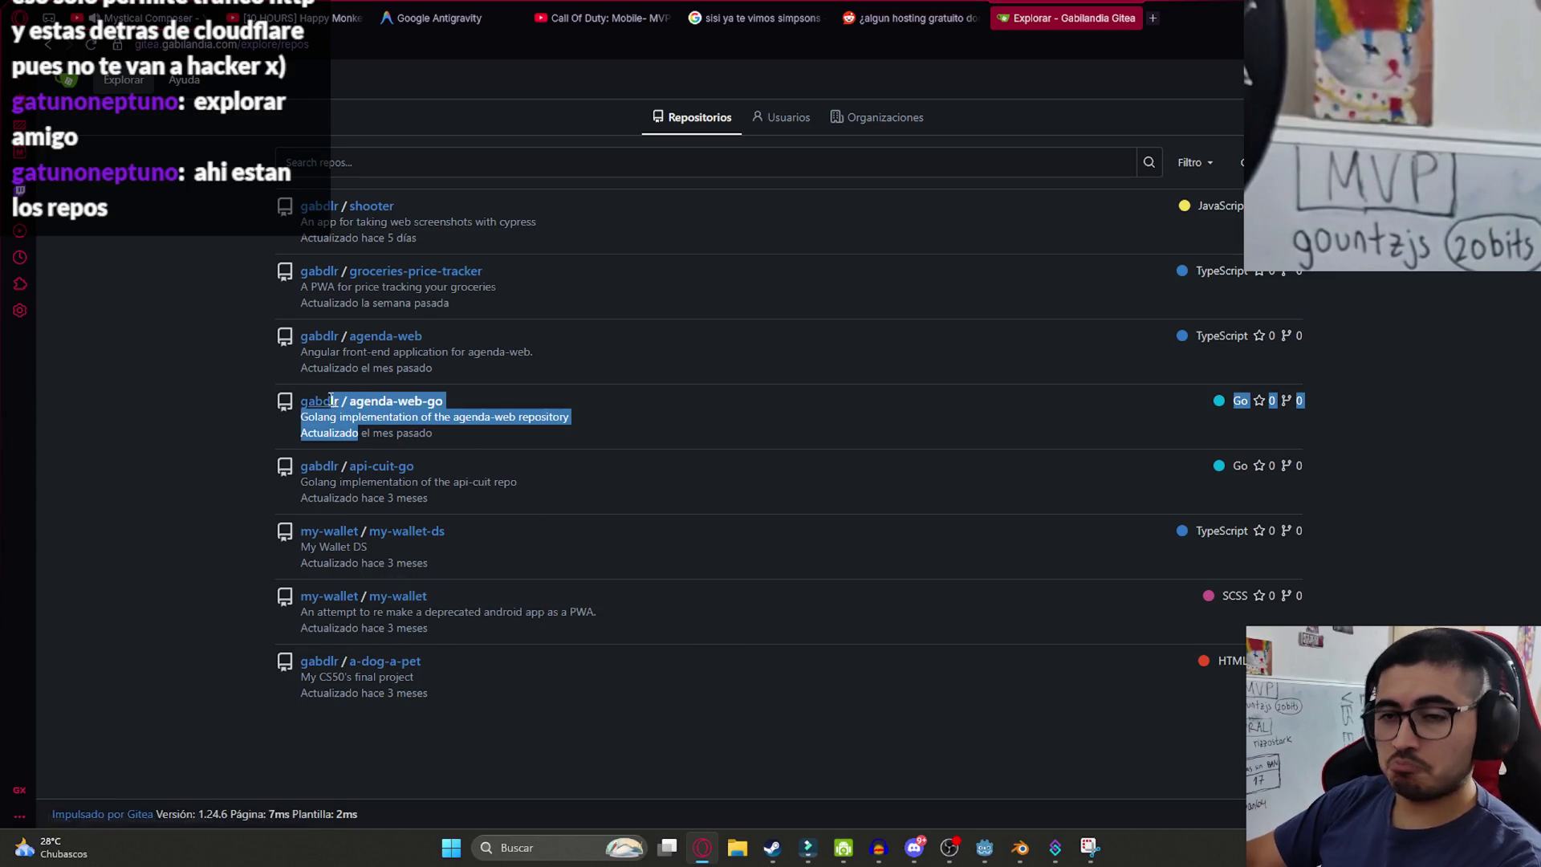
{"action": "left_click", "coordinate": [554, 430]}
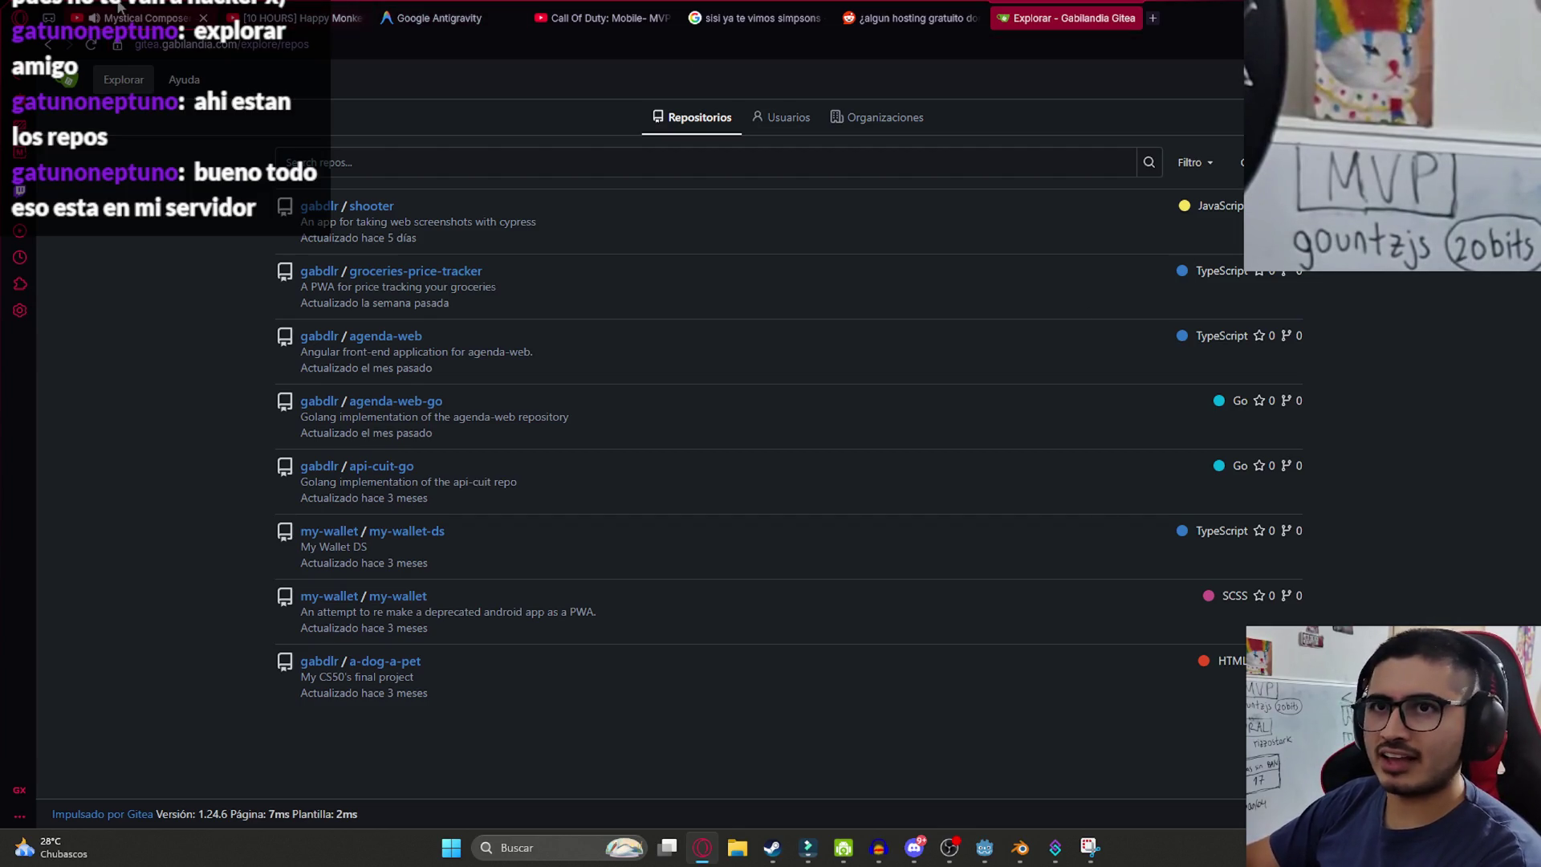
{"action": "left_click", "coordinate": [149, 18]}
- Run the LevelLake scene from its tab menu, try fishing, then close the game with Alt+F4
{"action": "left_click", "coordinate": [1020, 848]}
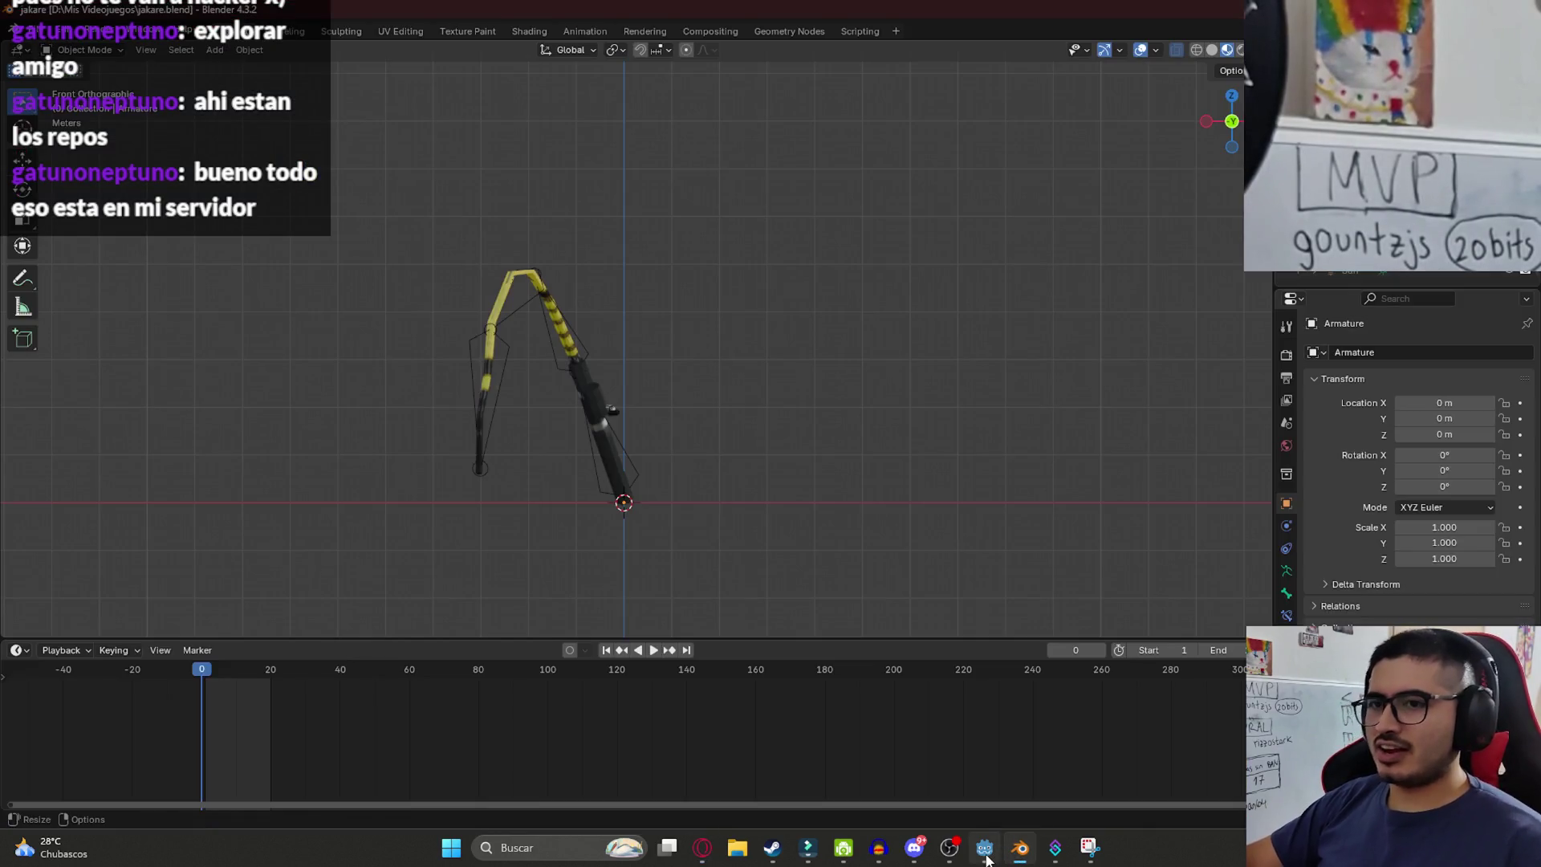
{"action": "left_click", "coordinate": [985, 851]}
{"action": "left_click", "coordinate": [760, 412]}
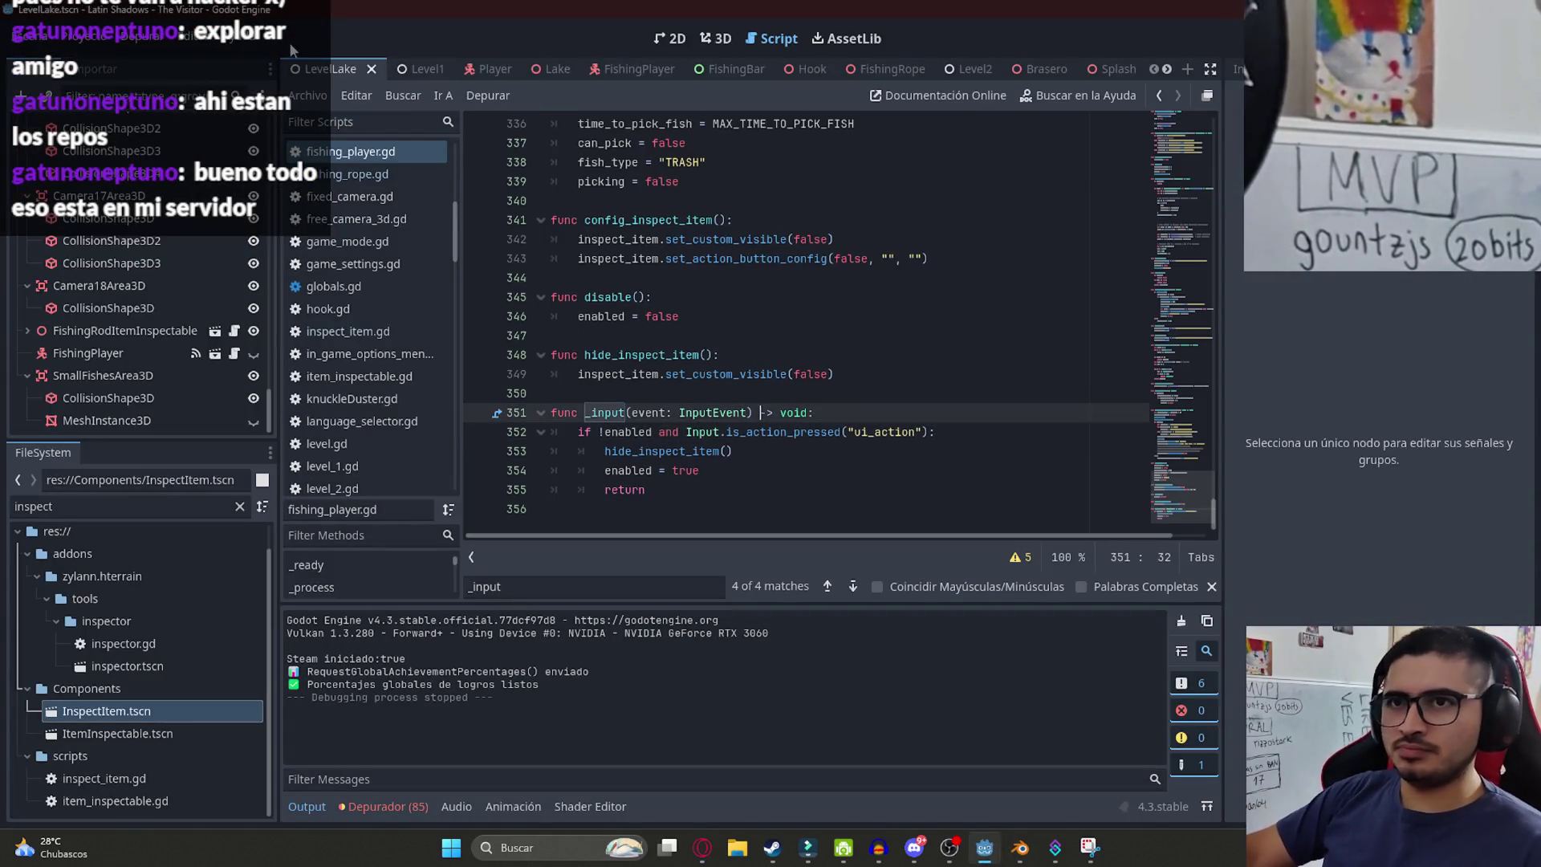
{"action": "right_click", "coordinate": [335, 70]}
{"action": "left_click", "coordinate": [423, 202]}
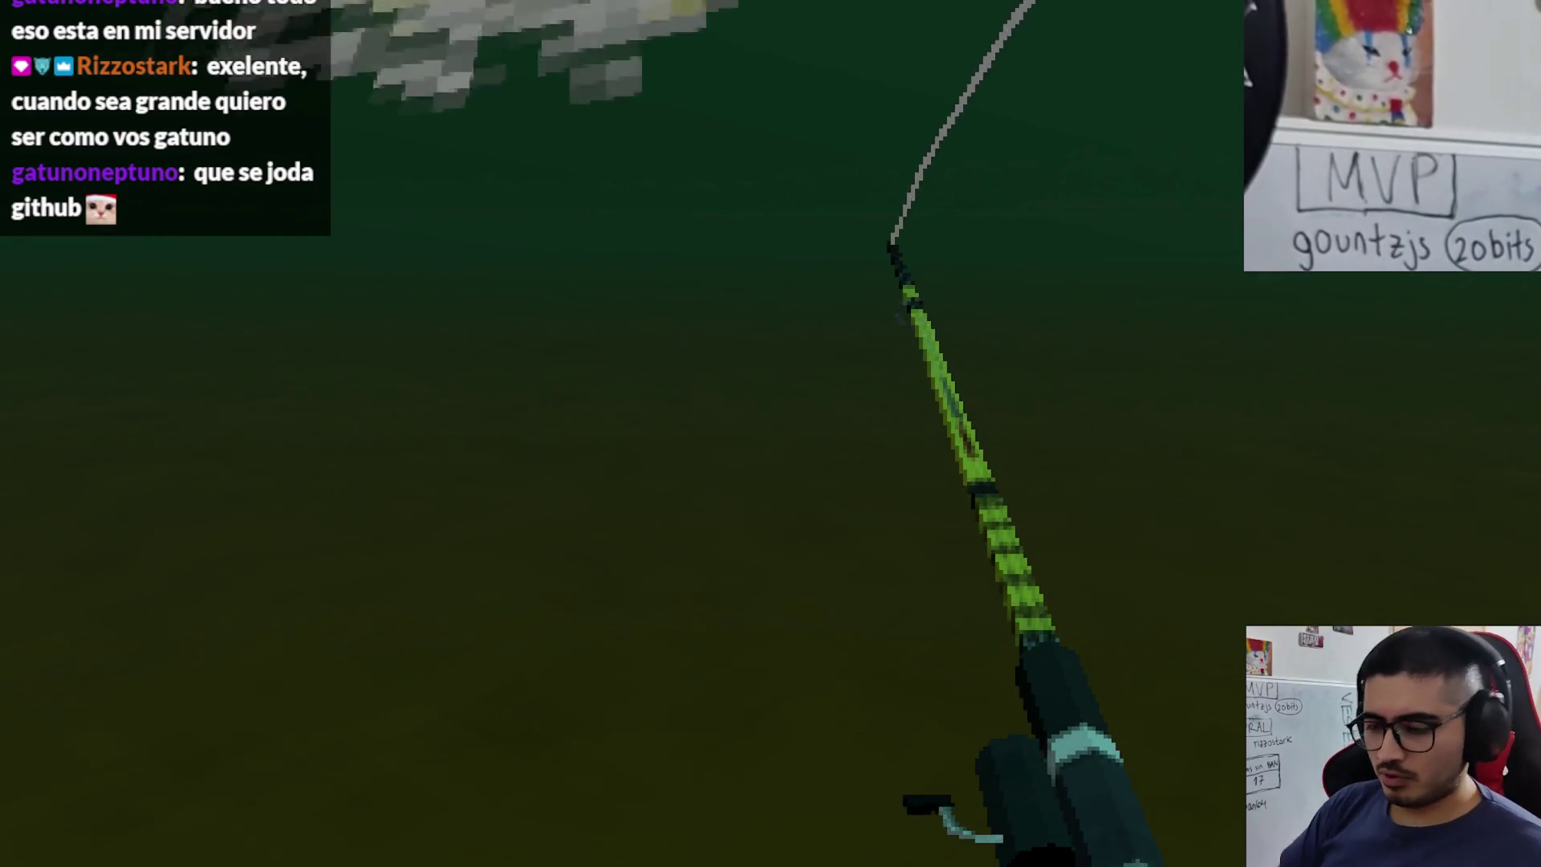
{"action": "key", "text": "alt+F4"}
{"action": "key", "text": "Down"}
{"action": "key", "text": "Down"}
{"action": "key", "text": "Down"}
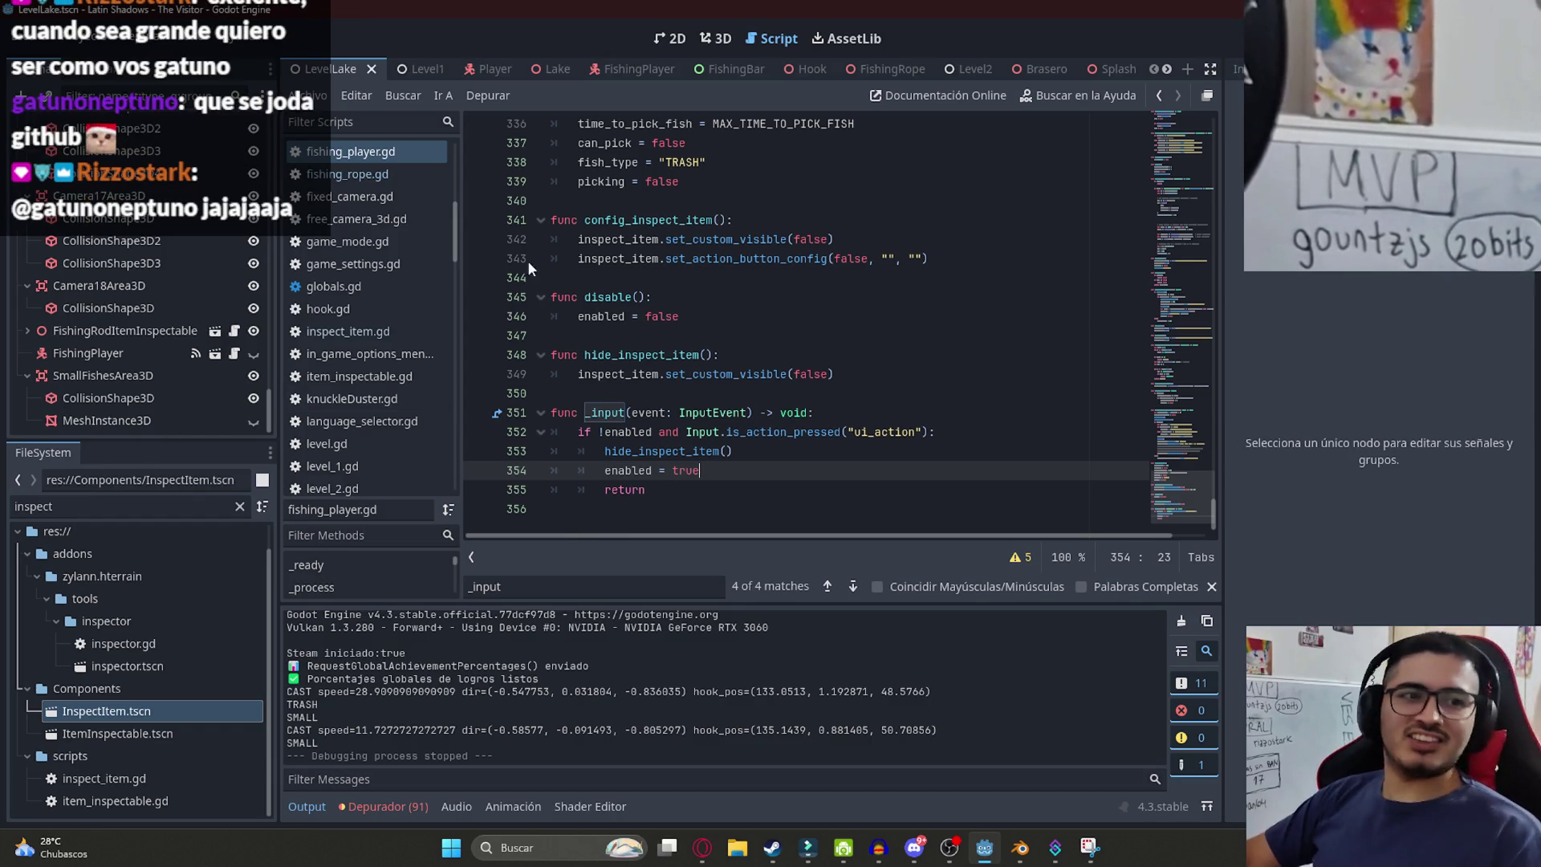
- Close the find bar, delete the trailing blank line of fishing_player.gd, and save
{"action": "left_click", "coordinate": [715, 394]}
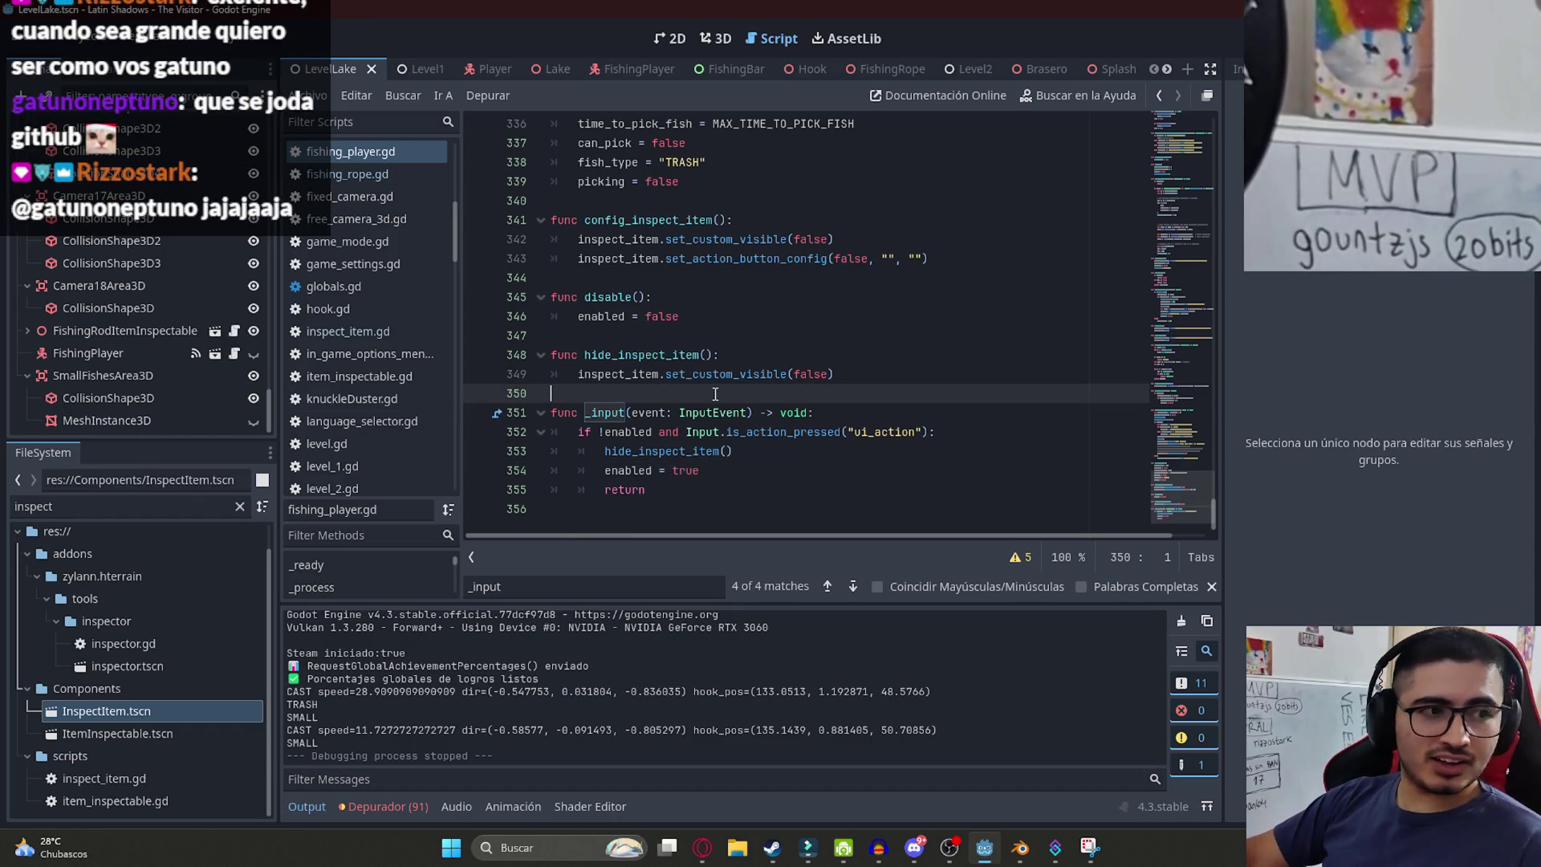
{"action": "left_click", "coordinate": [739, 451]}
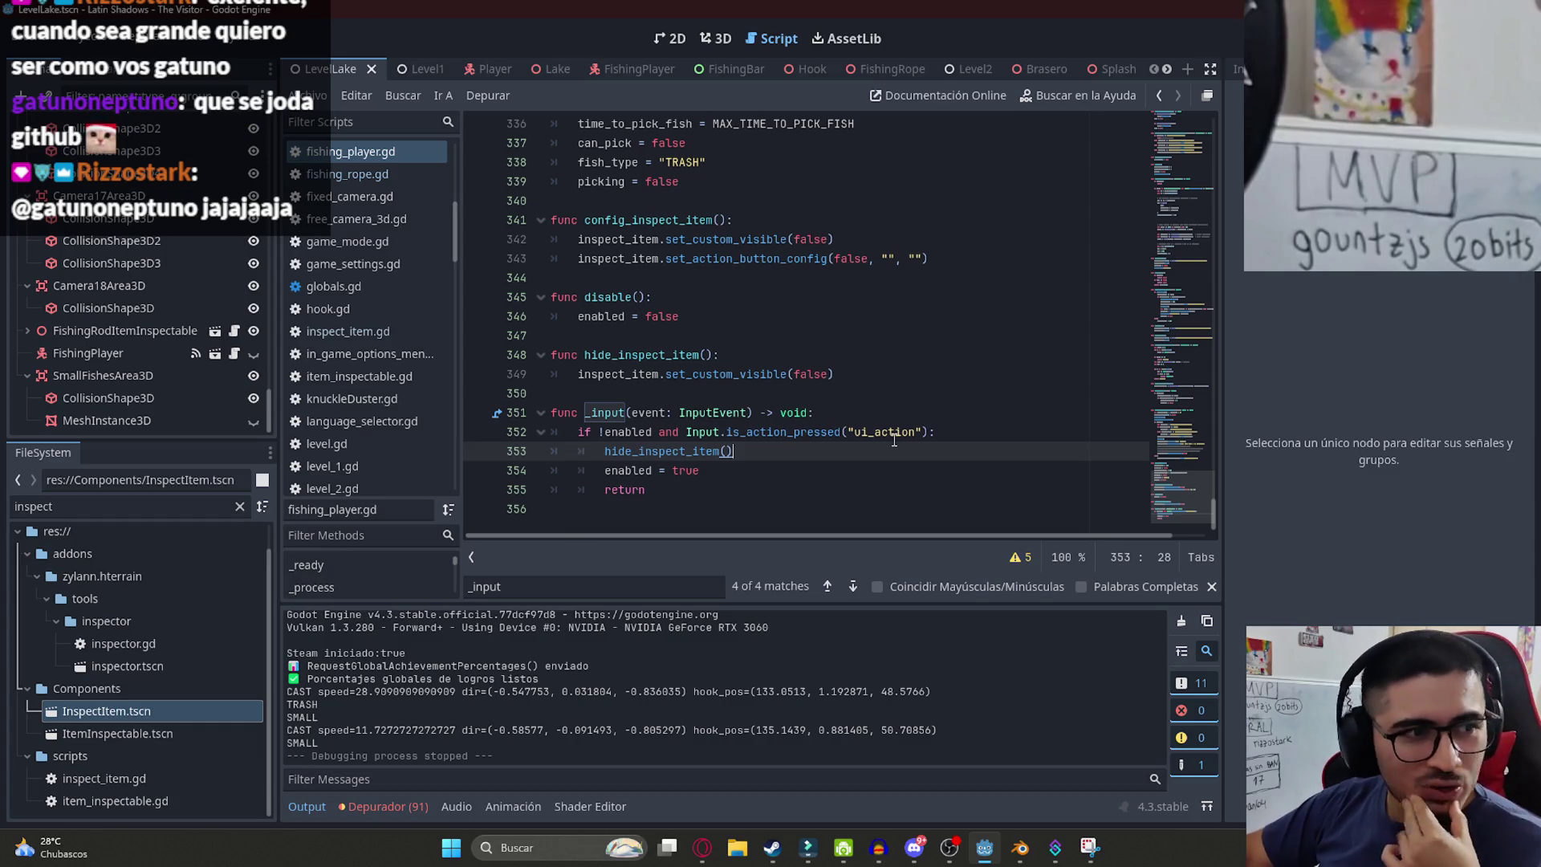
{"action": "left_click", "coordinate": [802, 501]}
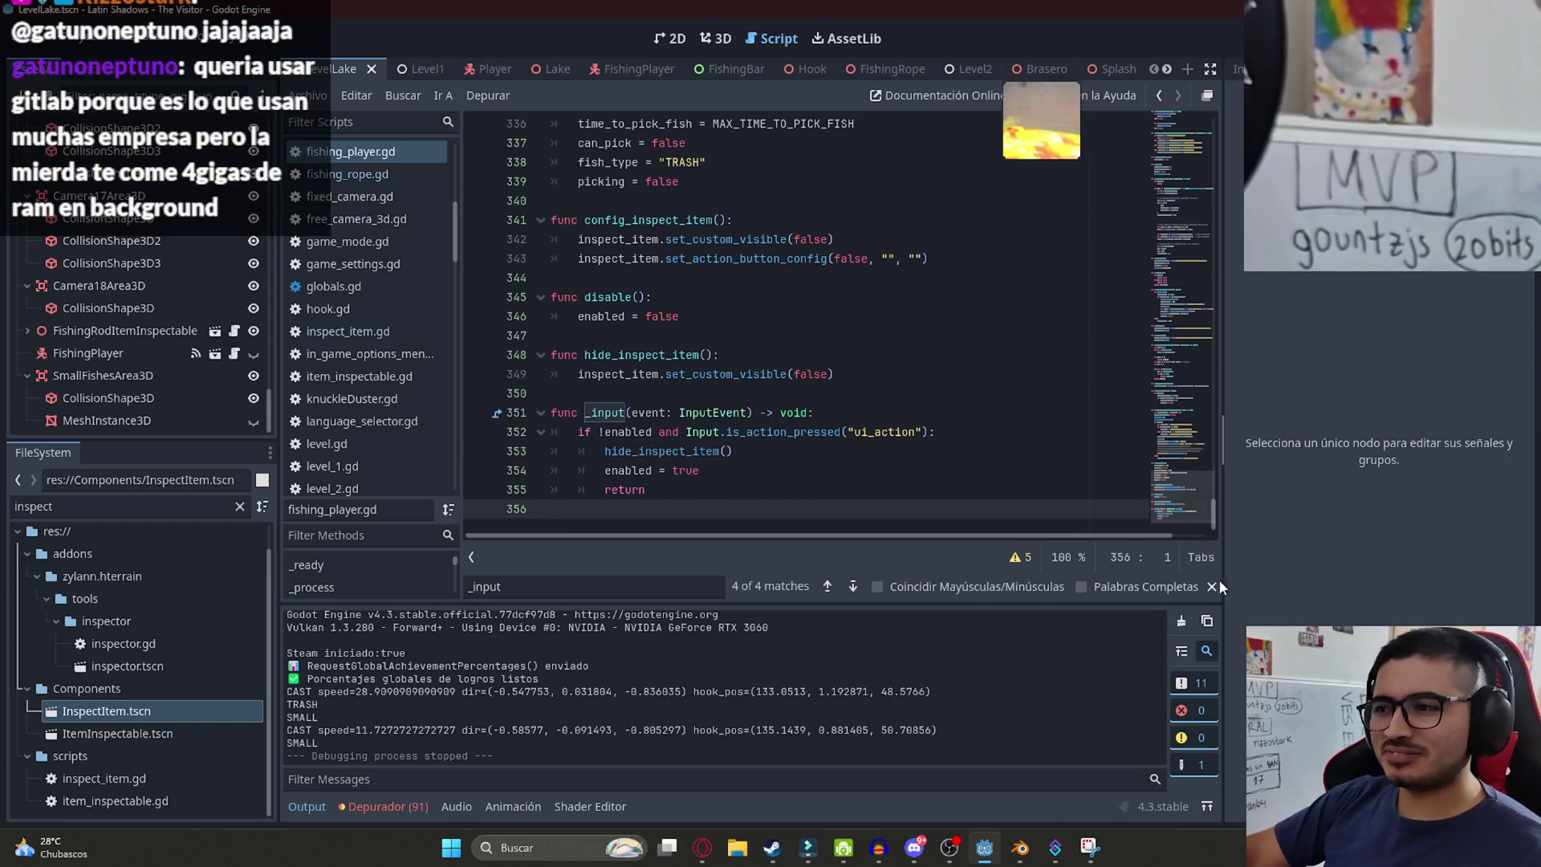
{"action": "key", "text": "Escape"}
{"action": "left_click", "coordinate": [771, 432]}
{"action": "left_click", "coordinate": [795, 526]}
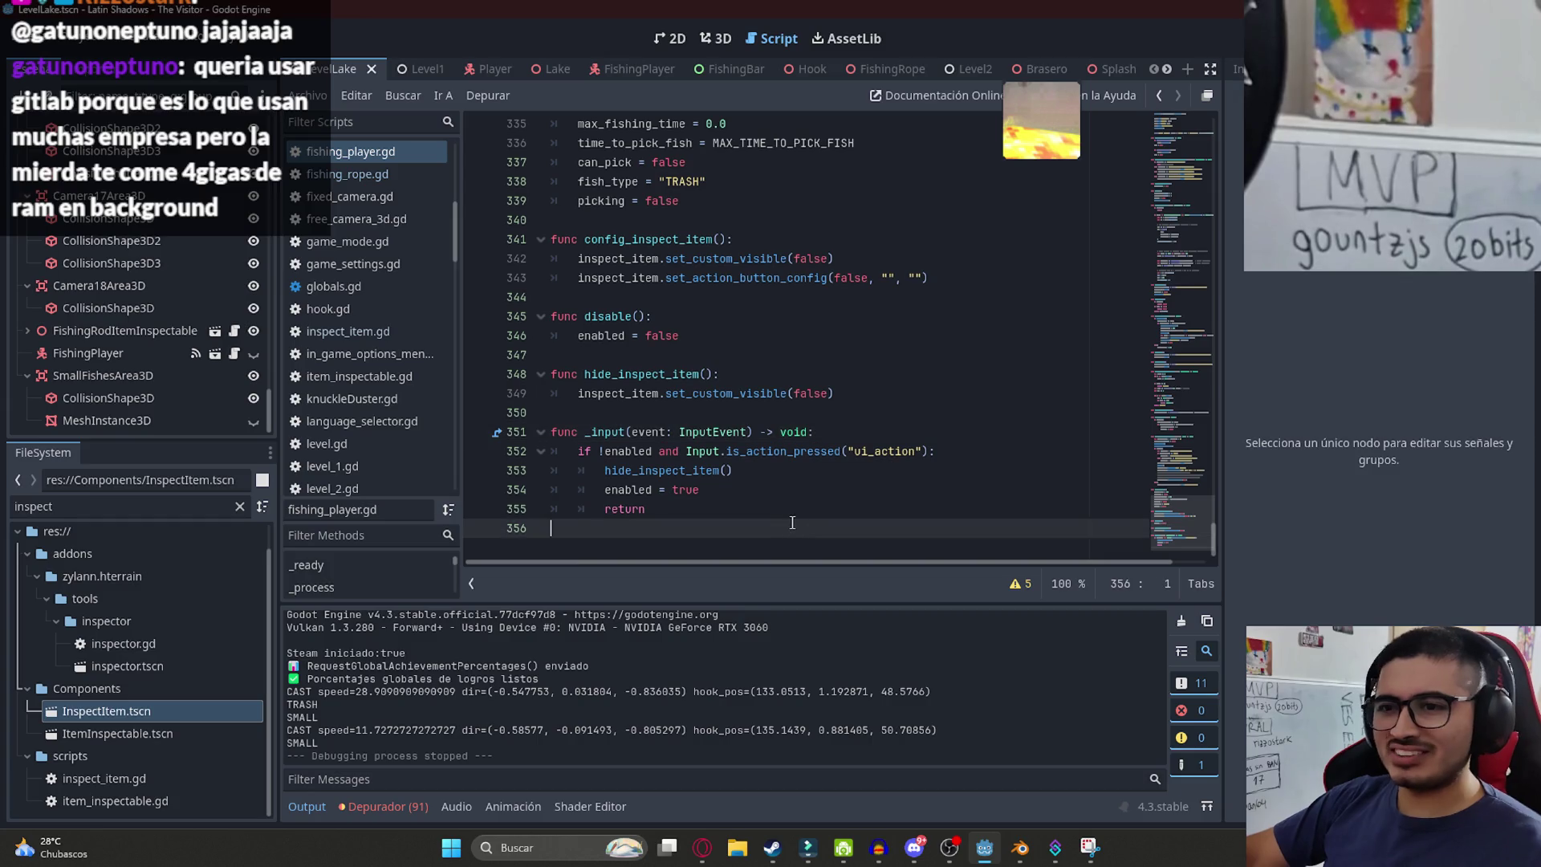
{"action": "key", "text": "BackSpace"}
{"action": "key", "text": "ctrl+s"}
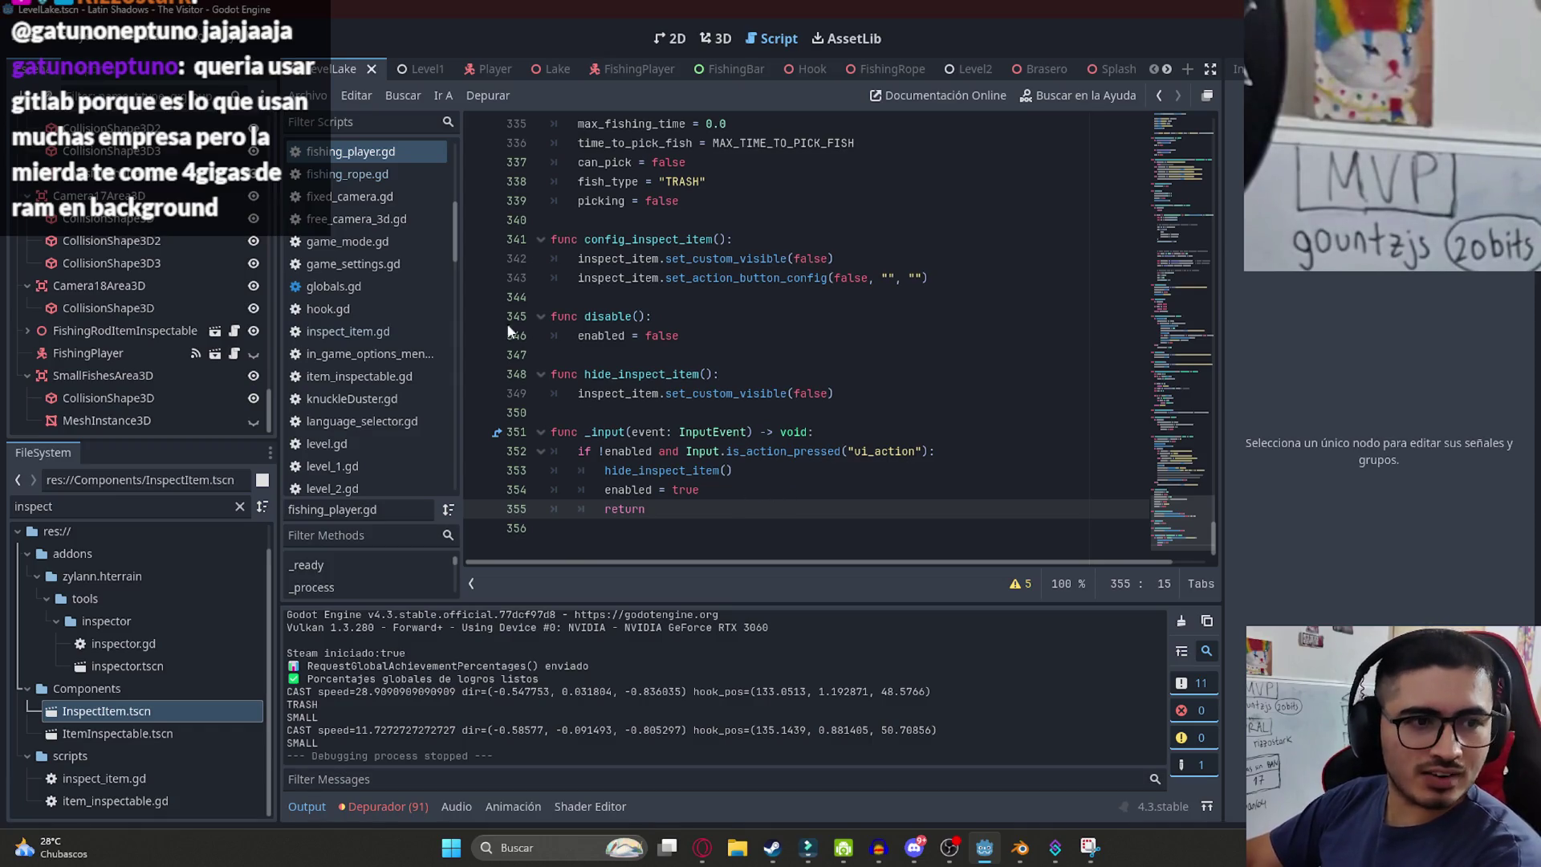
- Review the new _input function by selecting its body and the _input name
{"action": "left_click_drag", "start_coordinate": [767, 517], "coordinate": [552, 434]}
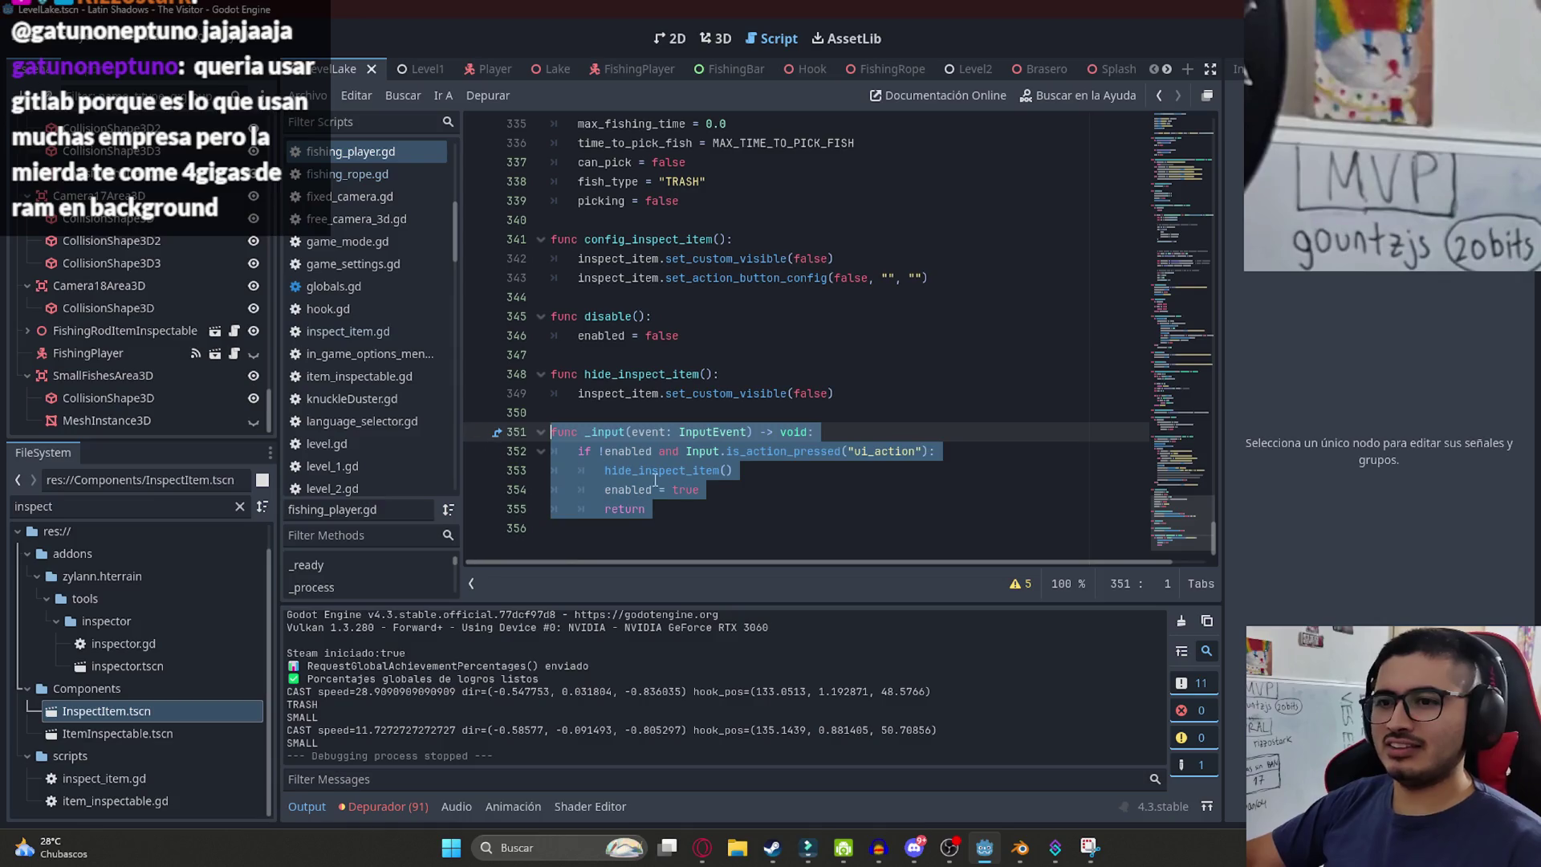
{"action": "left_click", "coordinate": [703, 499]}
{"action": "left_click_drag", "start_coordinate": [660, 520], "coordinate": [522, 446]}
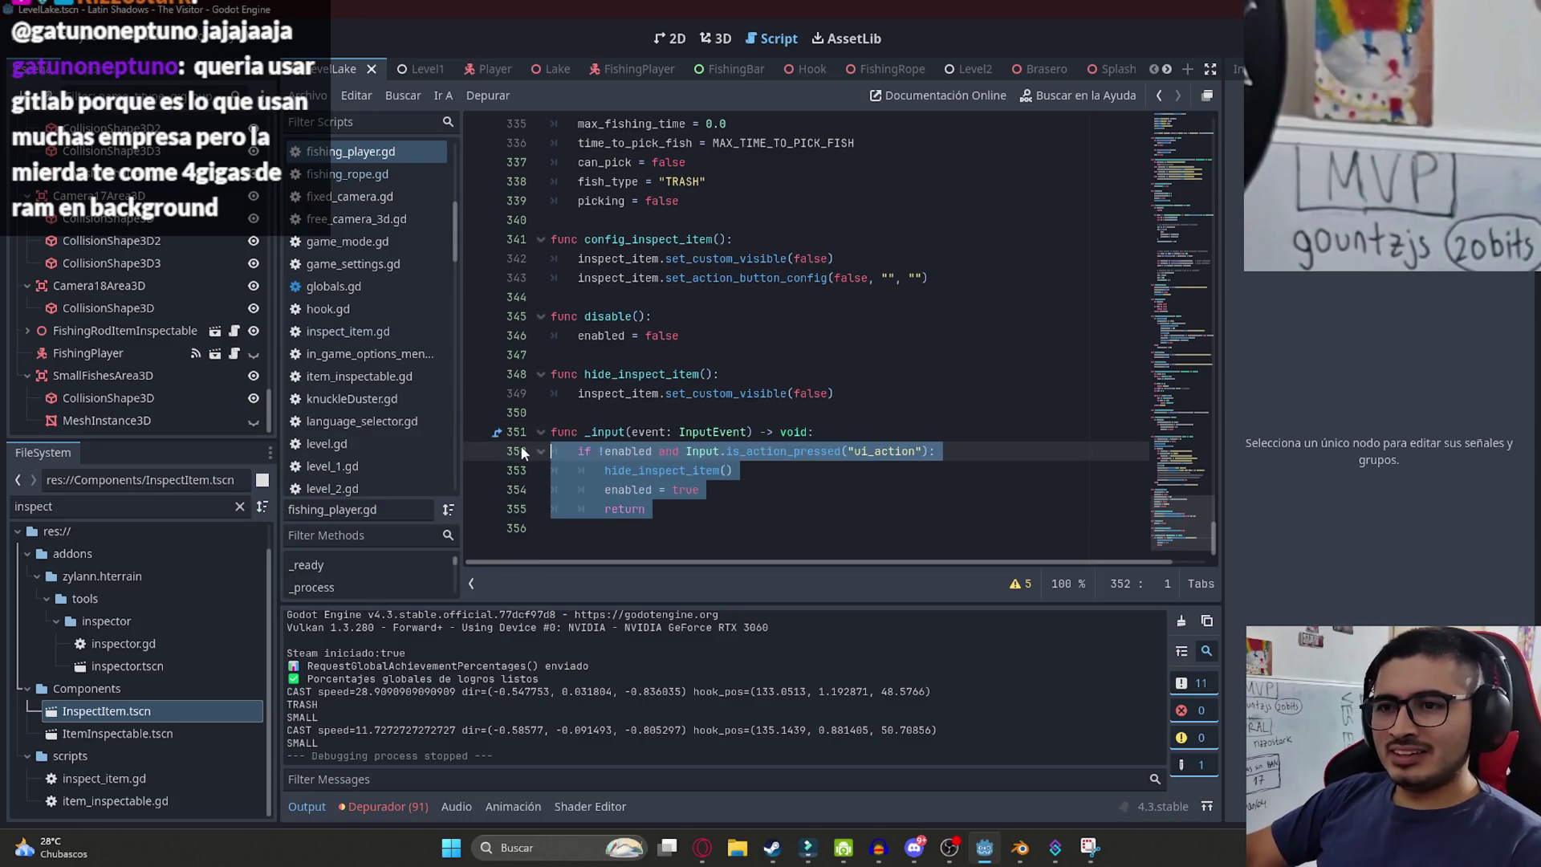
{"action": "left_click", "coordinate": [998, 432]}
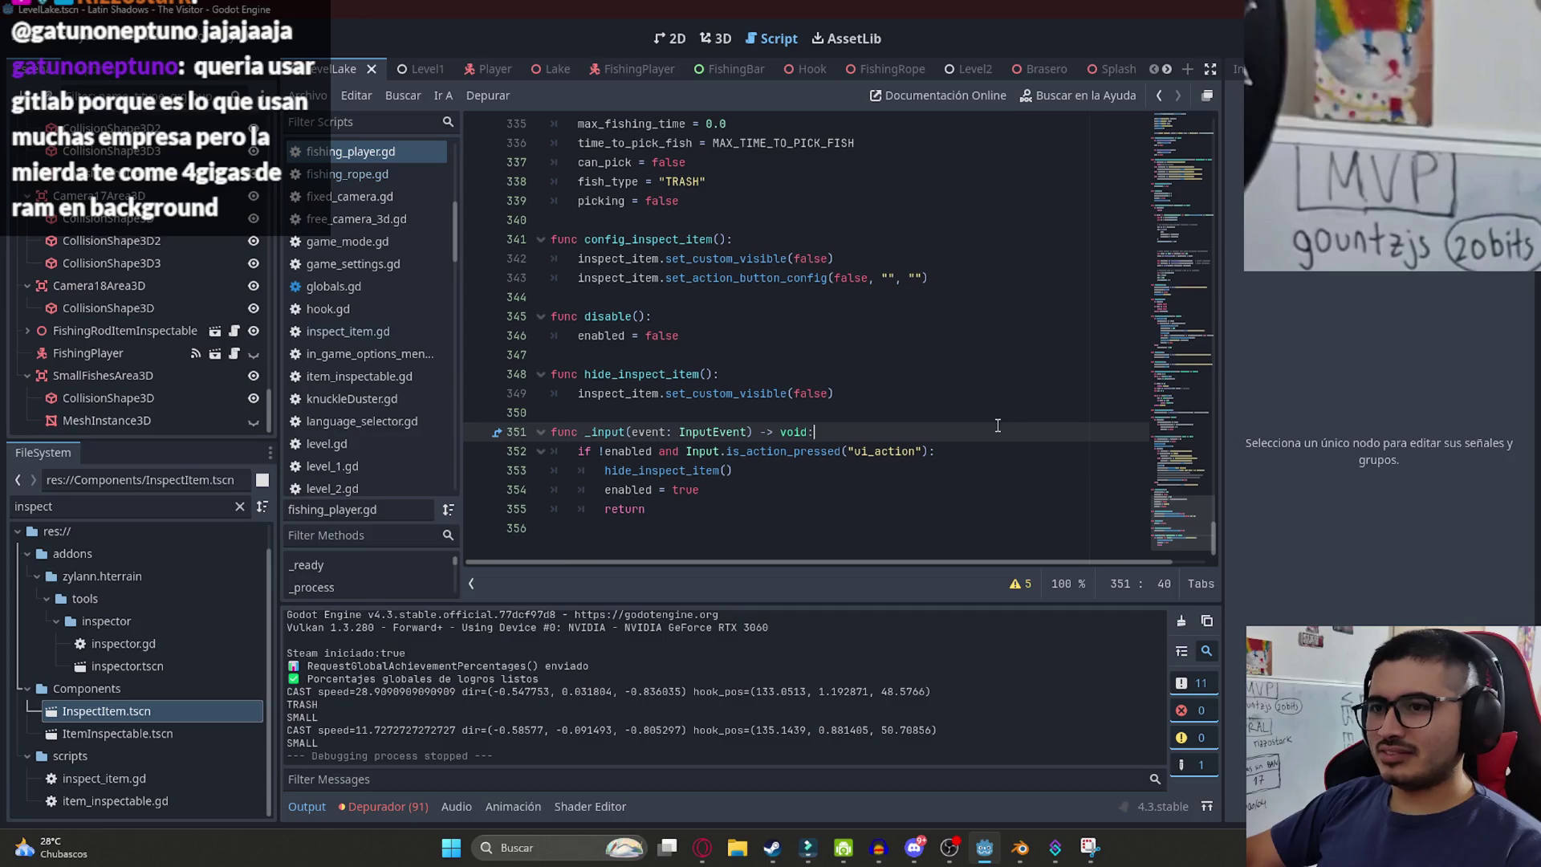
{"action": "left_click", "coordinate": [1180, 502]}
{"action": "scroll", "coordinate": [1173, 514], "scroll_direction": "down", "scroll_amount": 5}
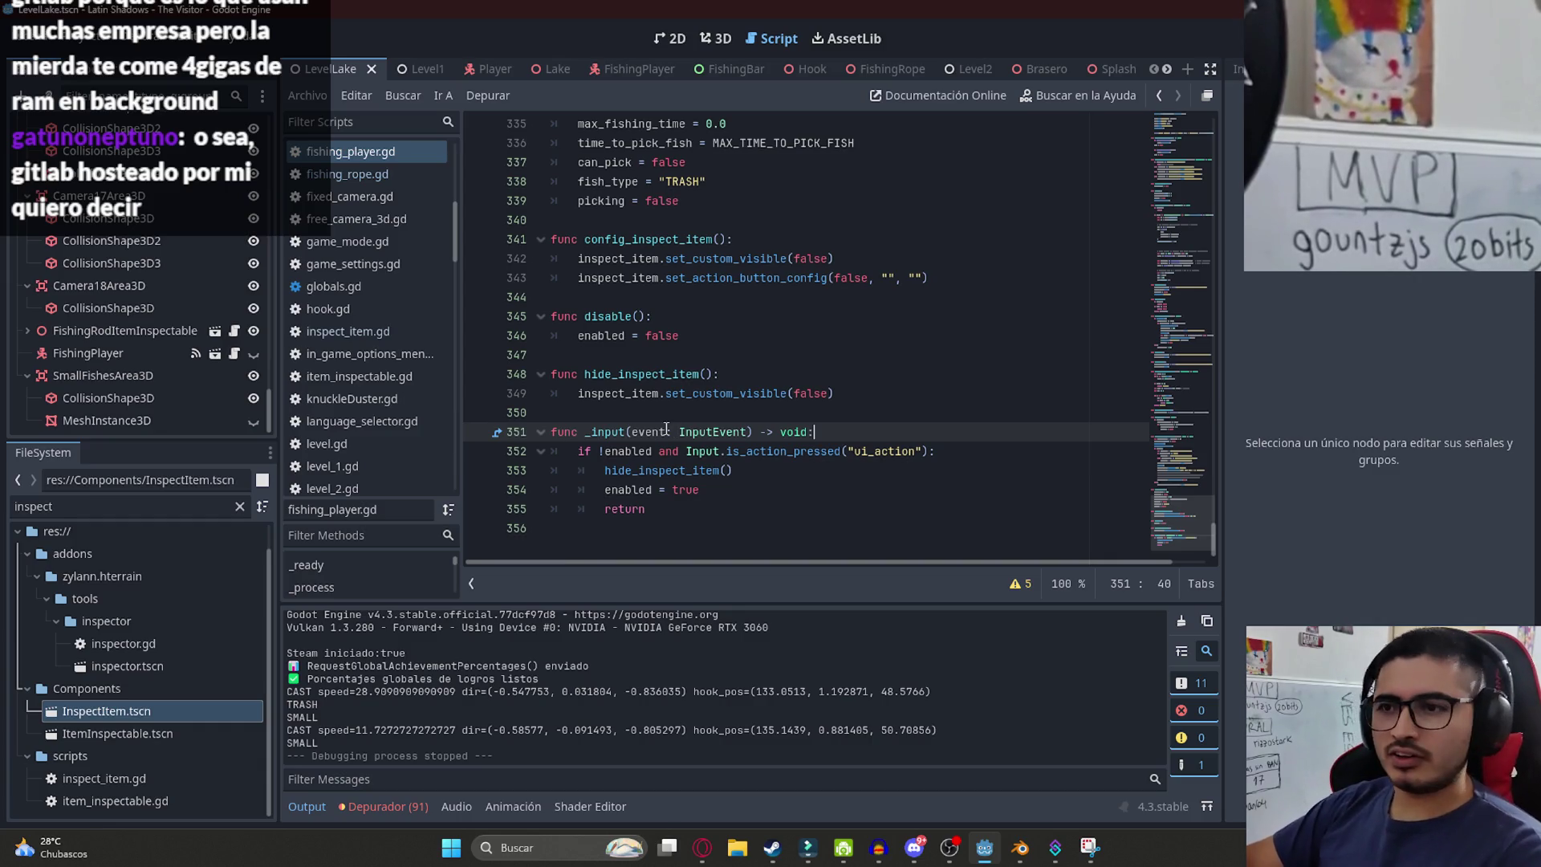
{"action": "double_click", "coordinate": [607, 432]}
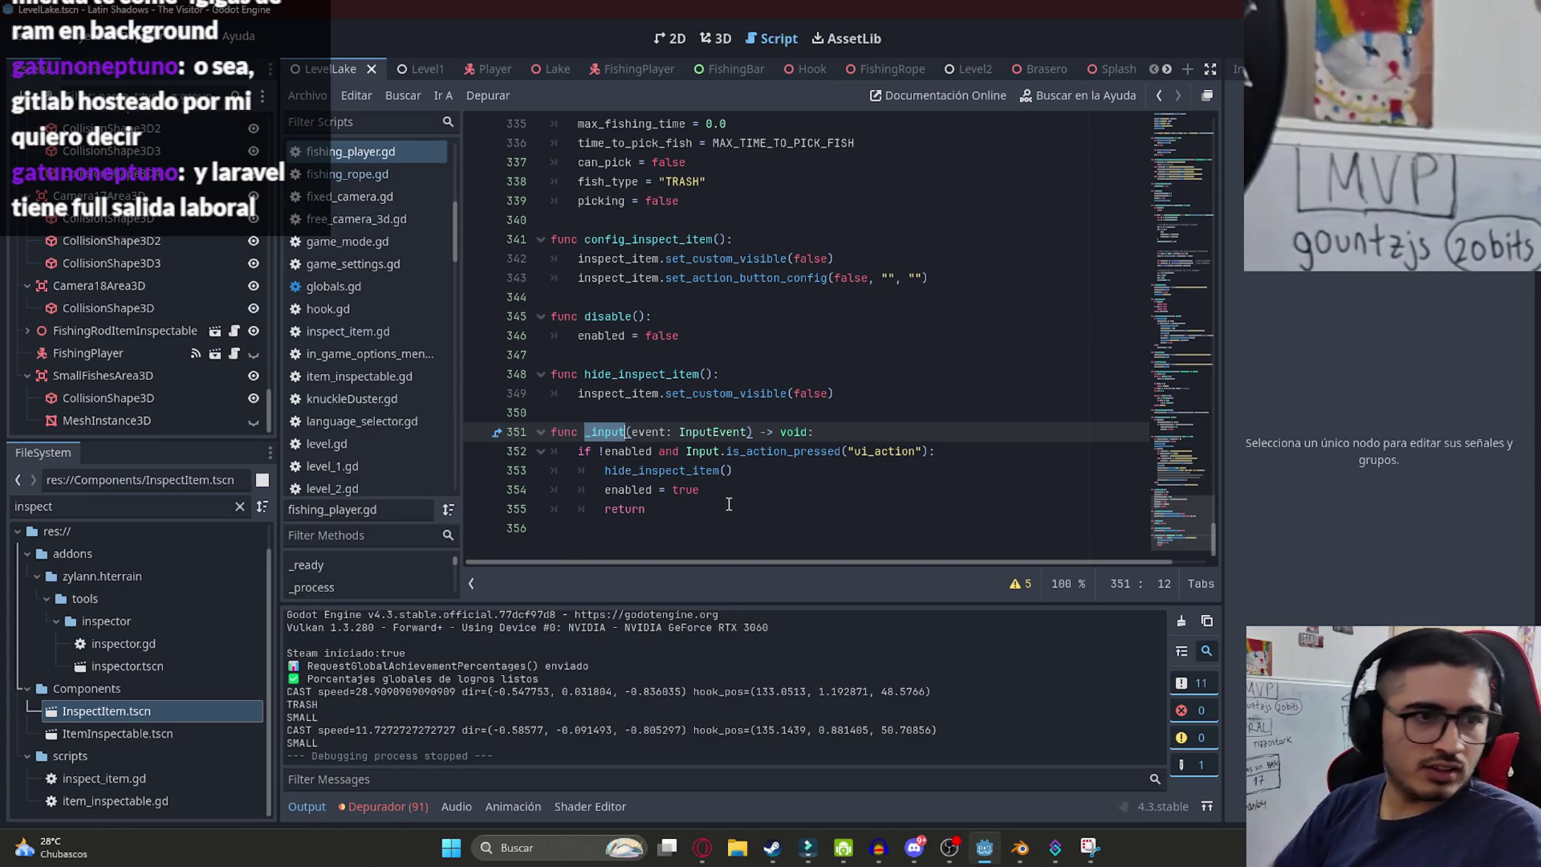
{"action": "key", "text": "alt+Left"}
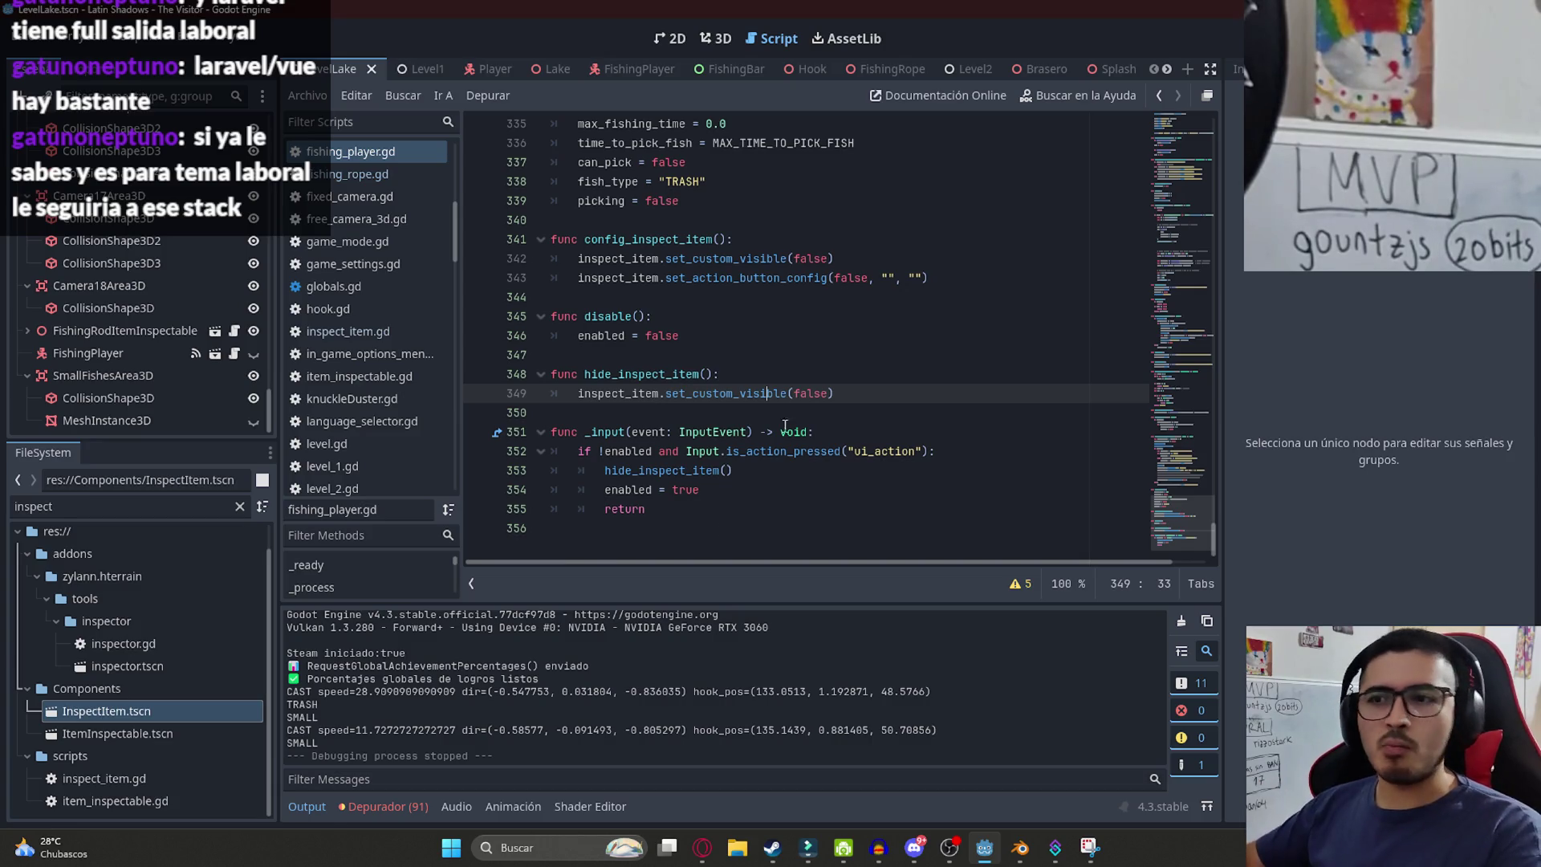
- Highlight uses of set_custom_visible and hide_inspect_item, then return to line 323 in _on_fishing_bar_finished
{"action": "left_click", "coordinate": [840, 411]}
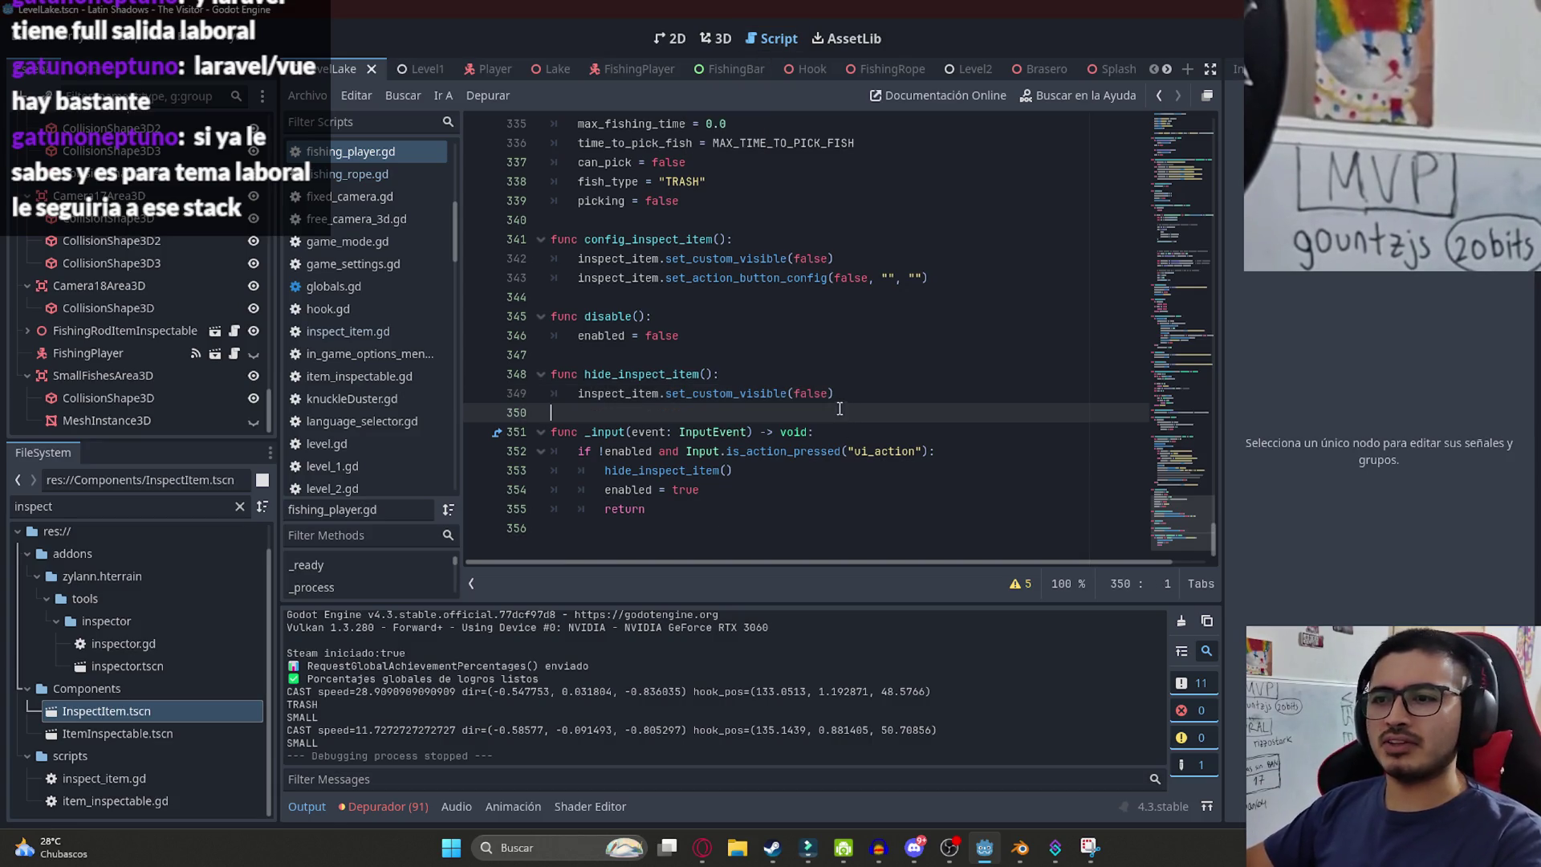
{"action": "double_click", "coordinate": [725, 389]}
{"action": "left_click", "coordinate": [749, 380]}
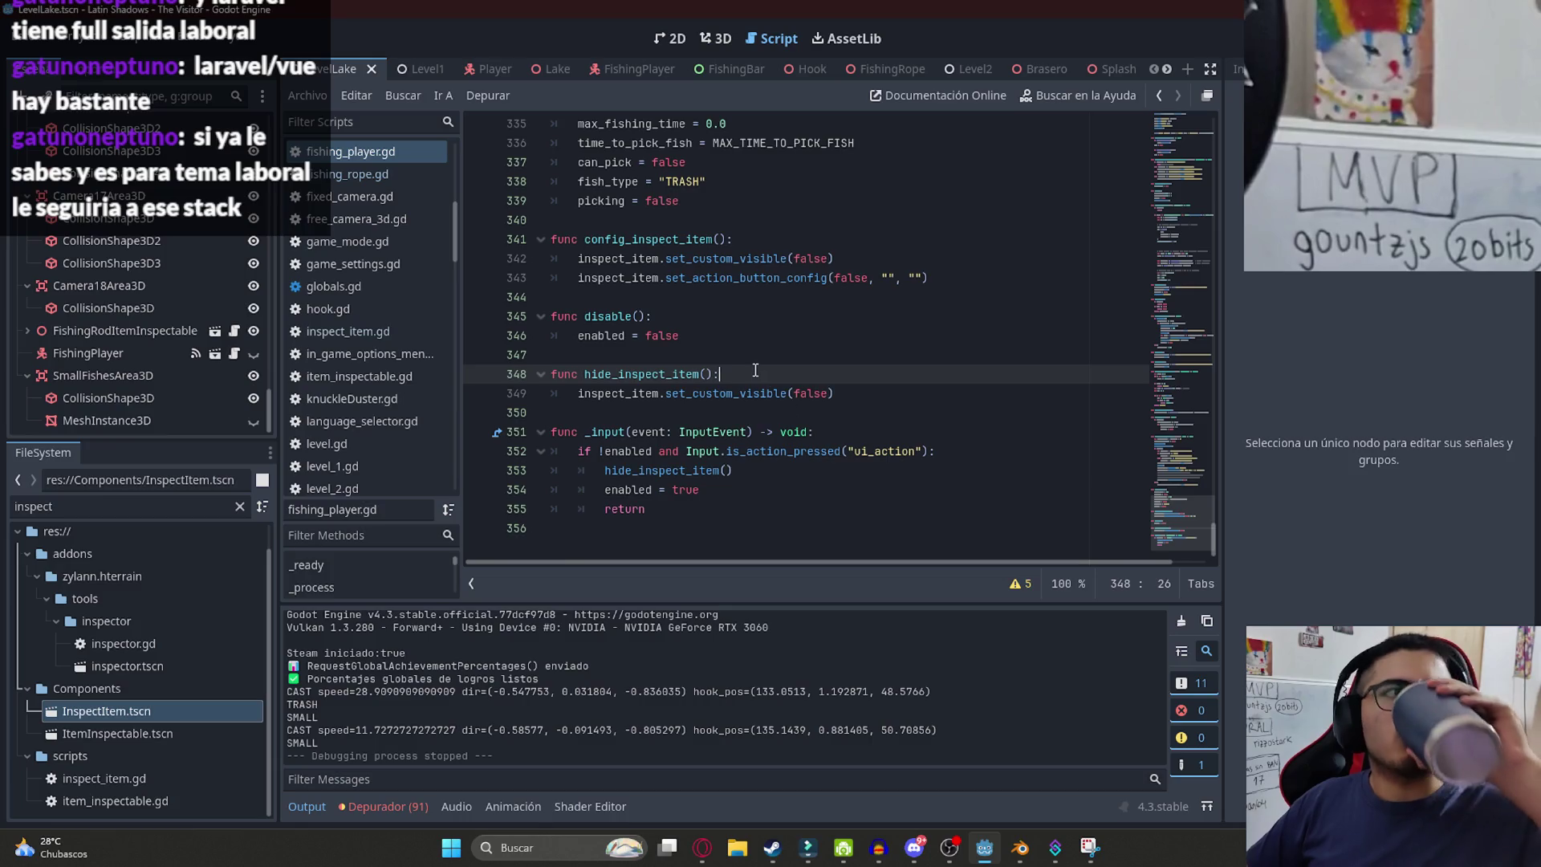
{"action": "left_click", "coordinate": [807, 413]}
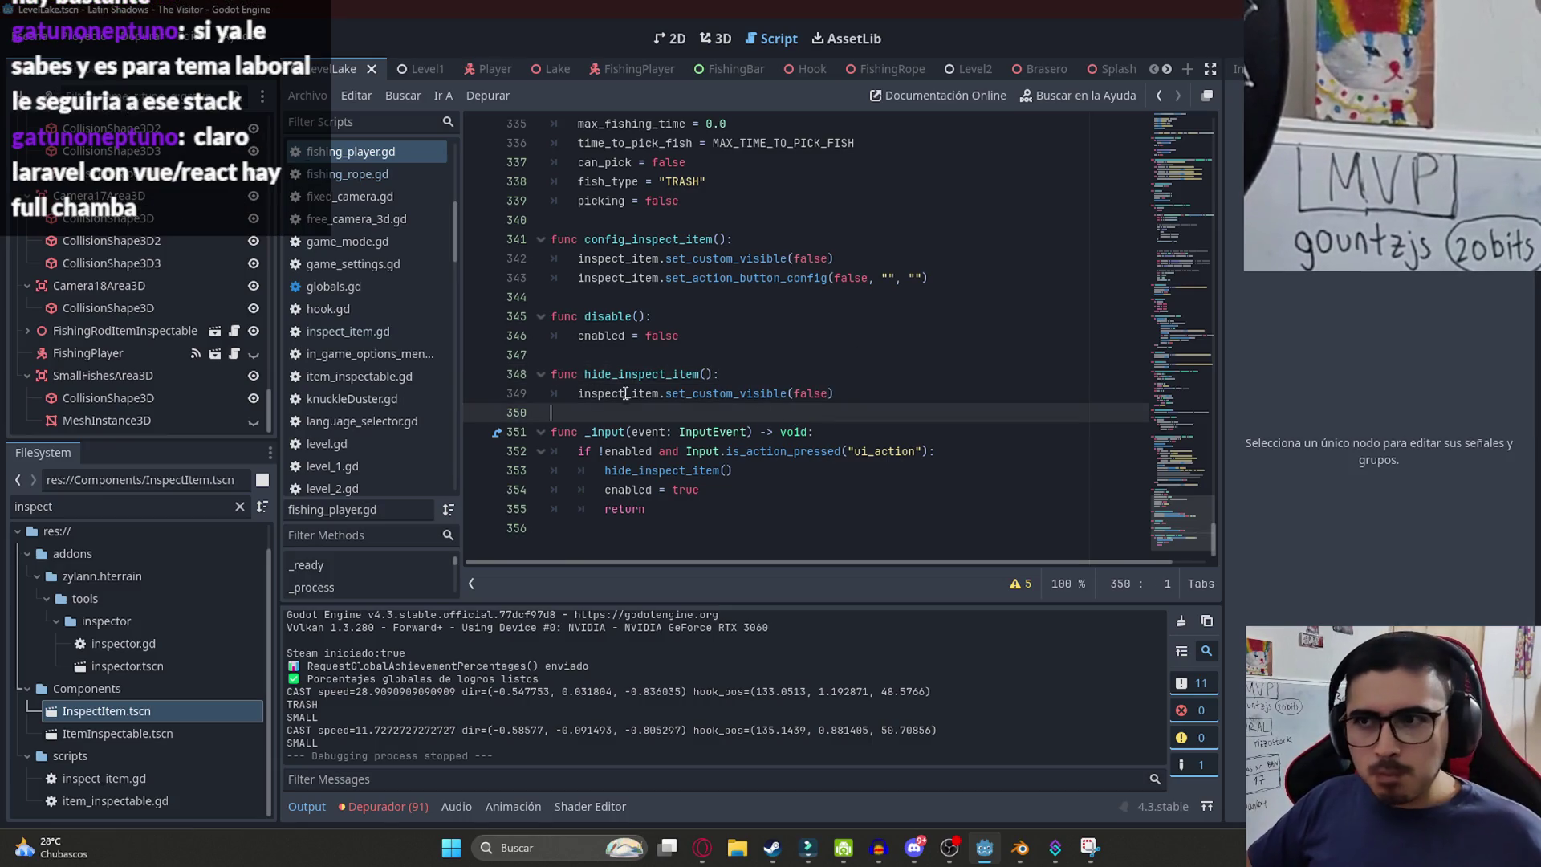
{"action": "left_click", "coordinate": [631, 374]}
{"action": "double_click", "coordinate": [632, 374]}
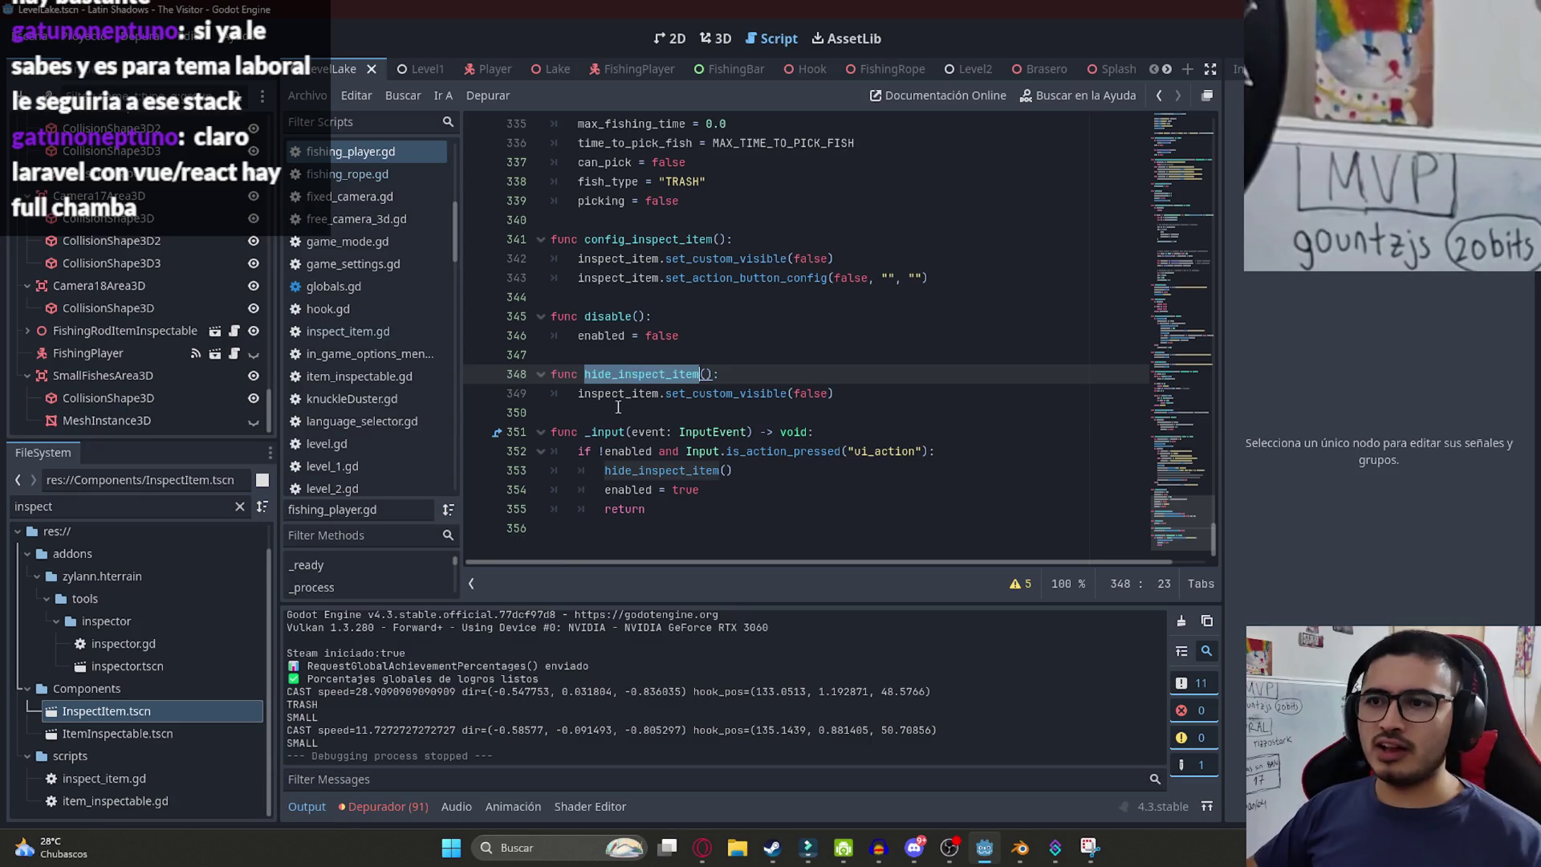
{"action": "left_click", "coordinate": [642, 413]}
{"action": "double_click", "coordinate": [658, 470]}
{"action": "key", "text": "ctrl+z"}
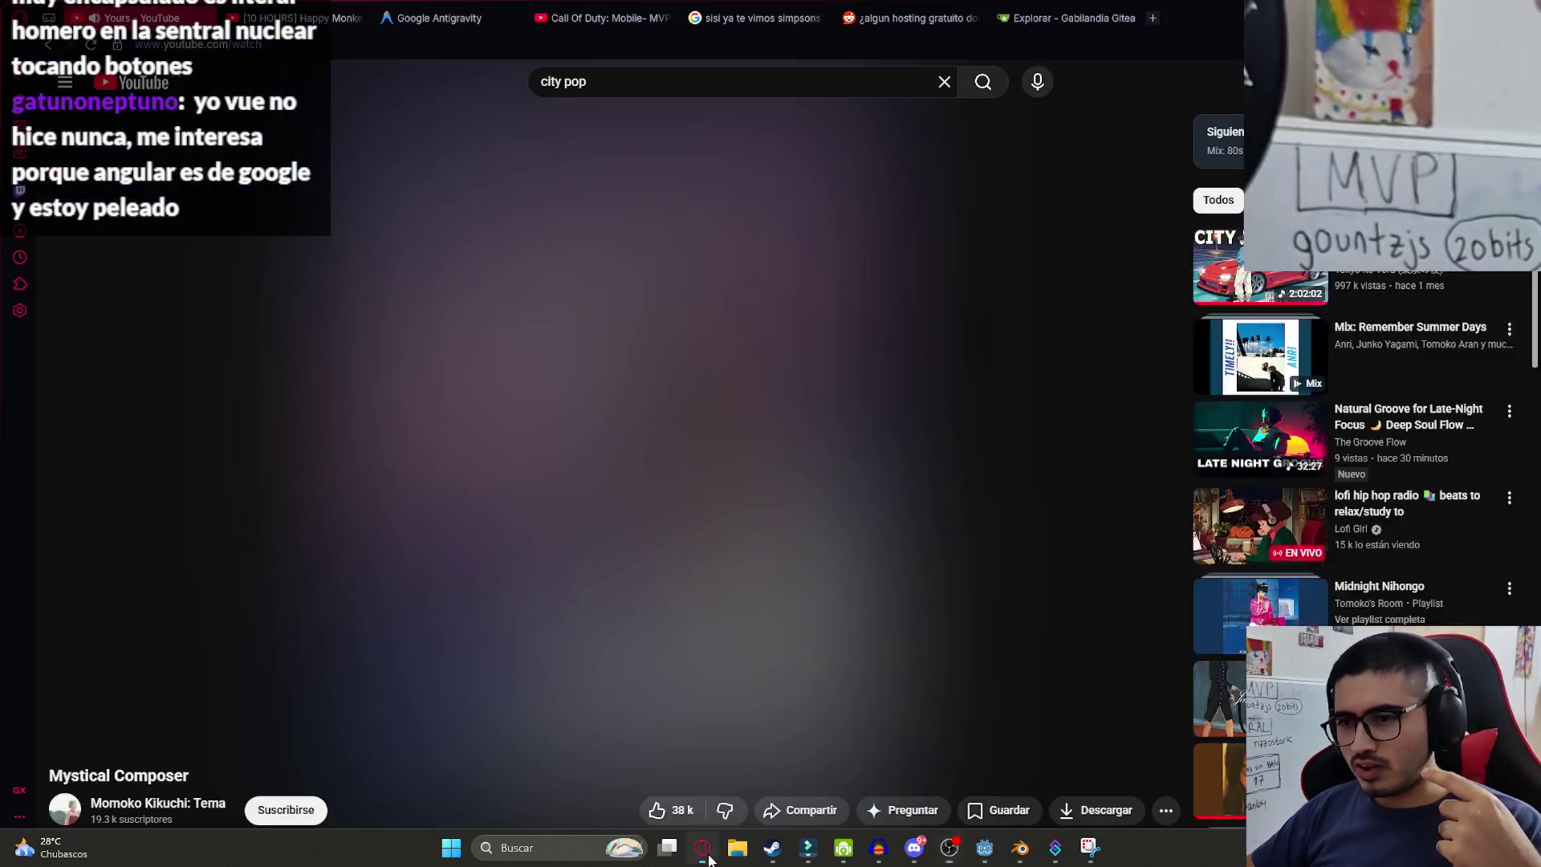
{"action": "left_click", "coordinate": [702, 848]}
- Search 'laravel para' in a new tab and briefly open the Eloquent ORM result
{"action": "left_click", "coordinate": [1151, 17]}
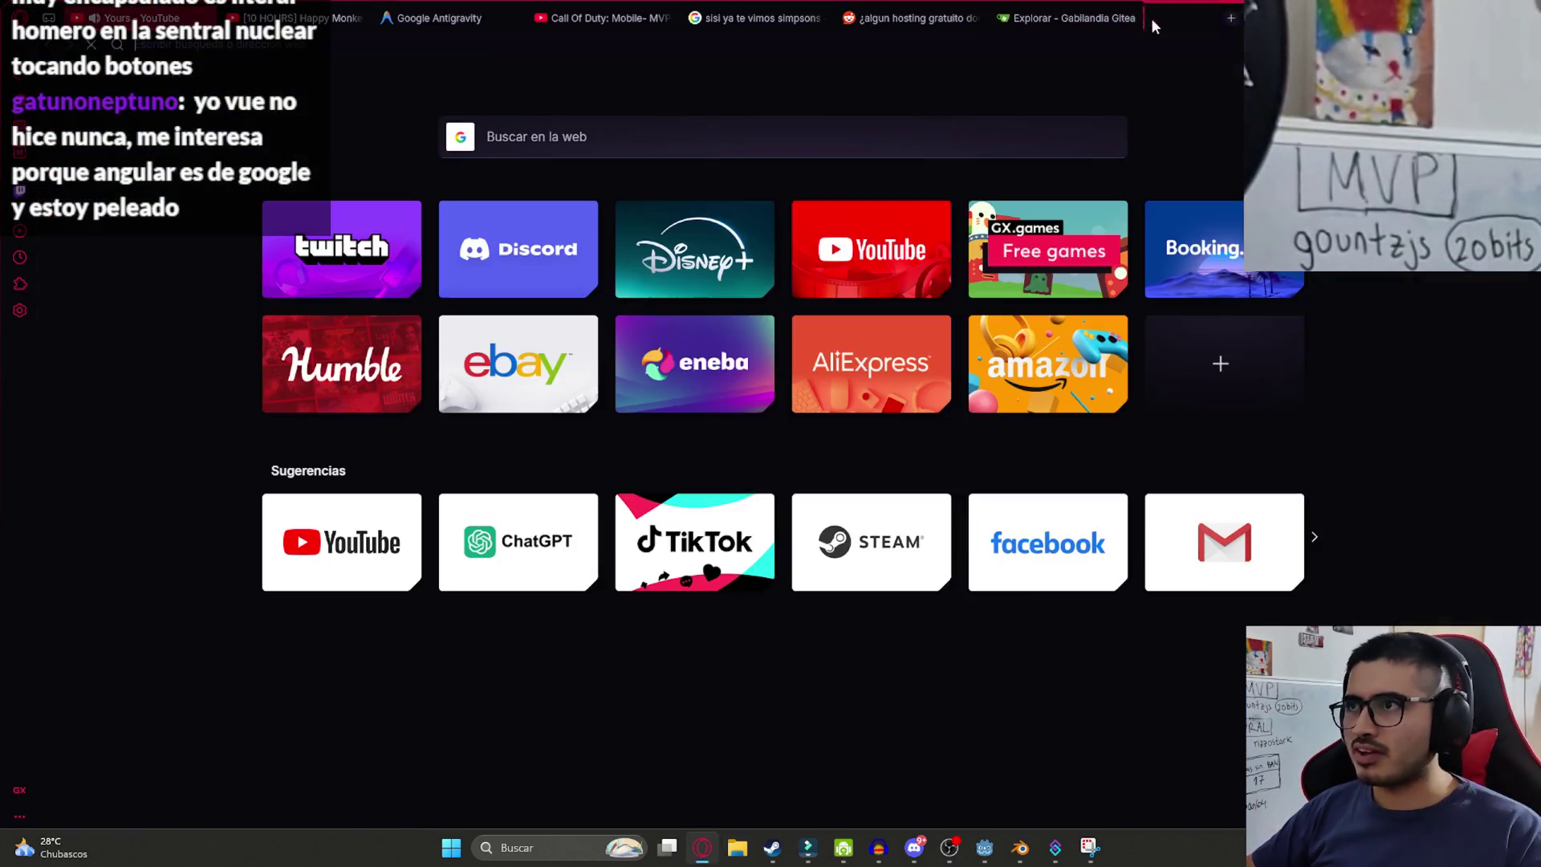
{"action": "type", "text": "laravel para"}
{"action": "key", "text": "Return"}
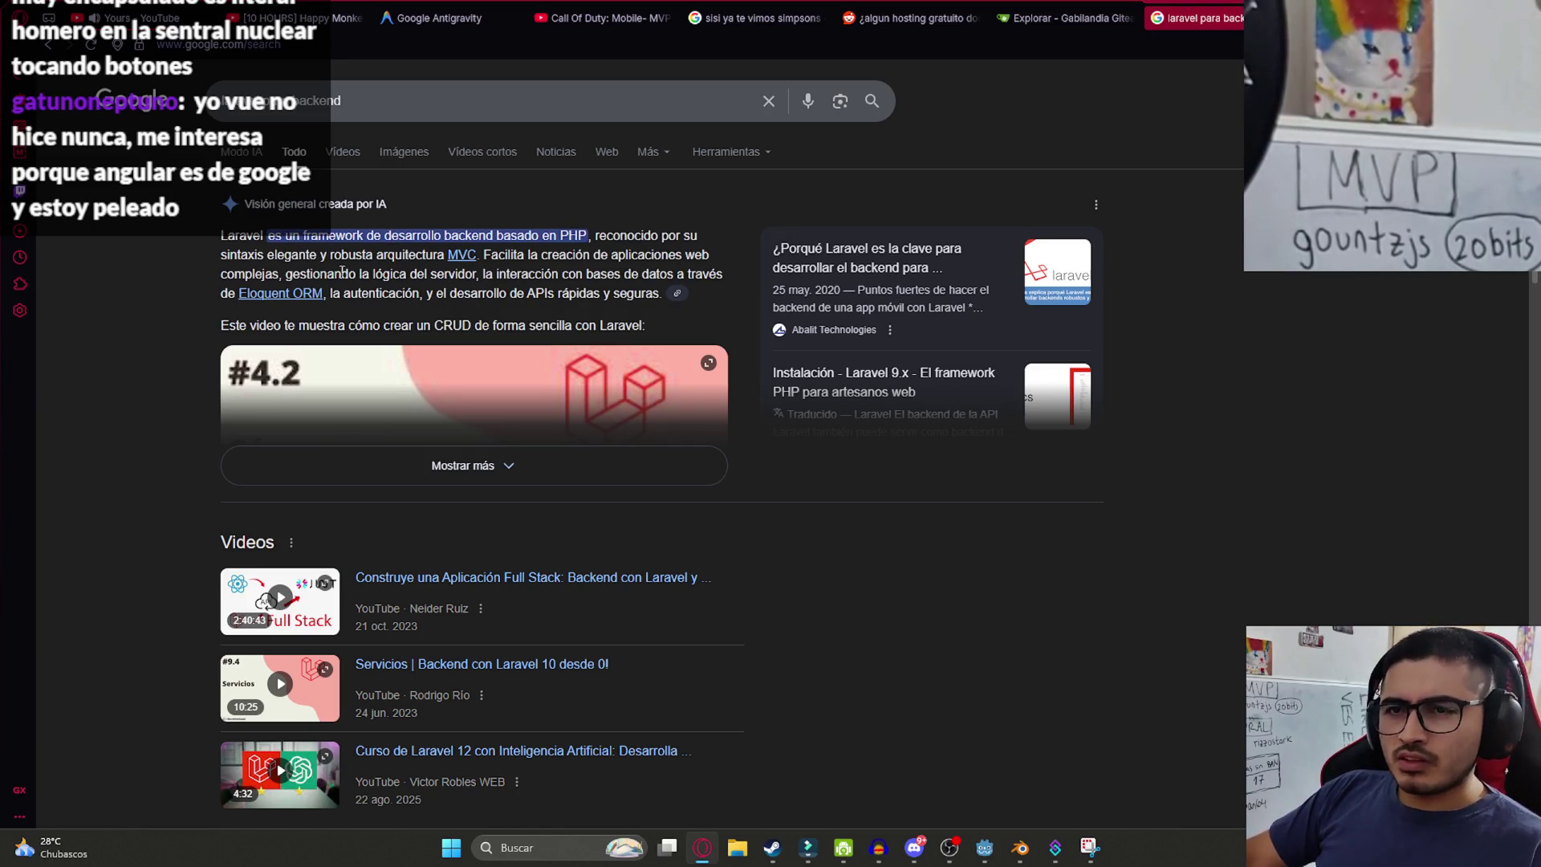
{"action": "left_click", "coordinate": [312, 294]}
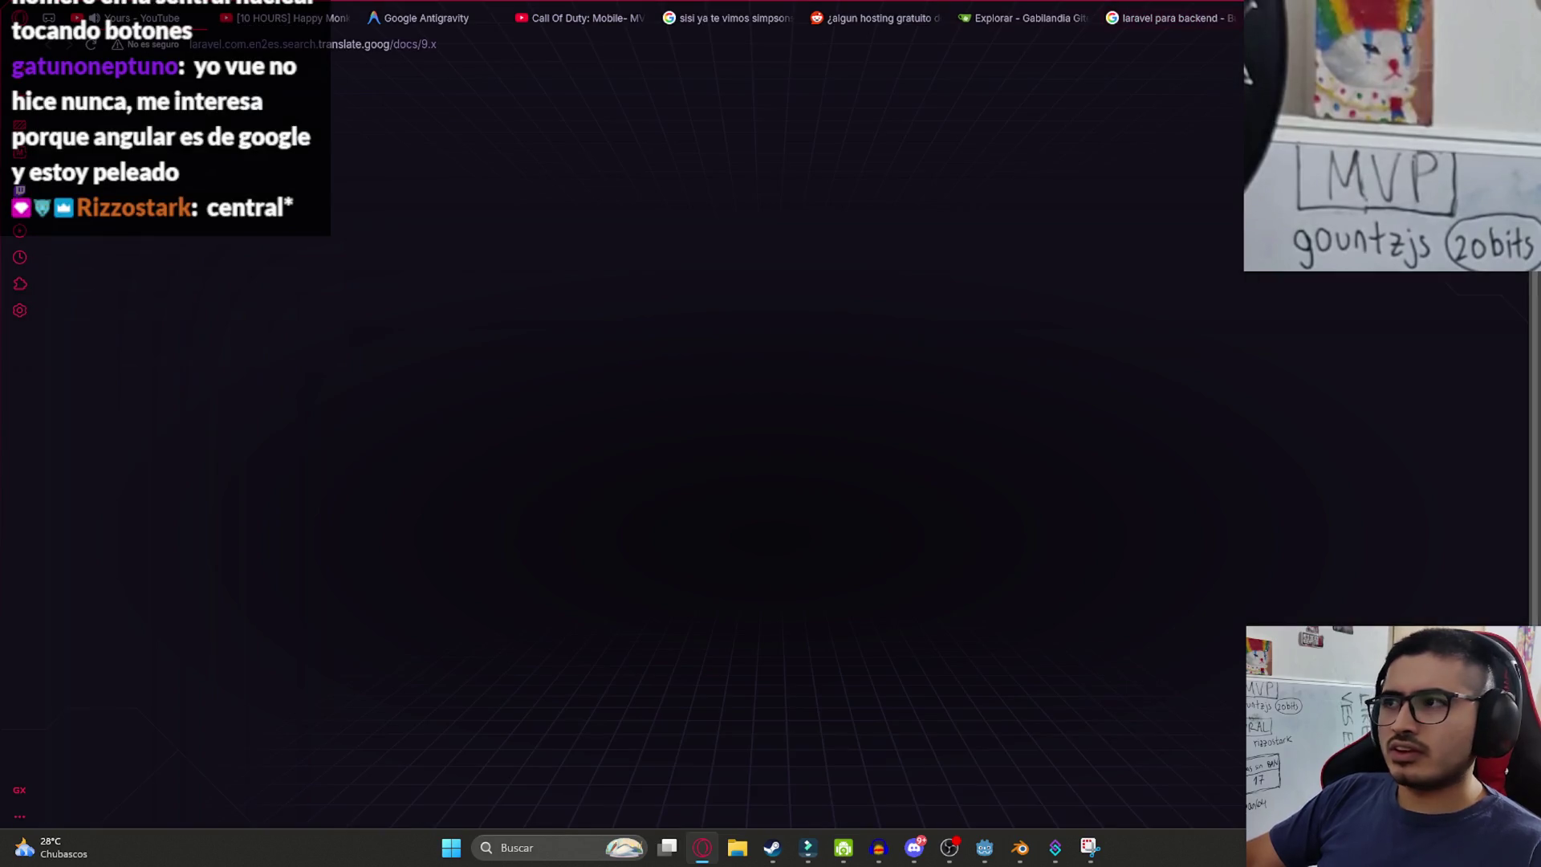
{"action": "key", "text": "alt+Left"}
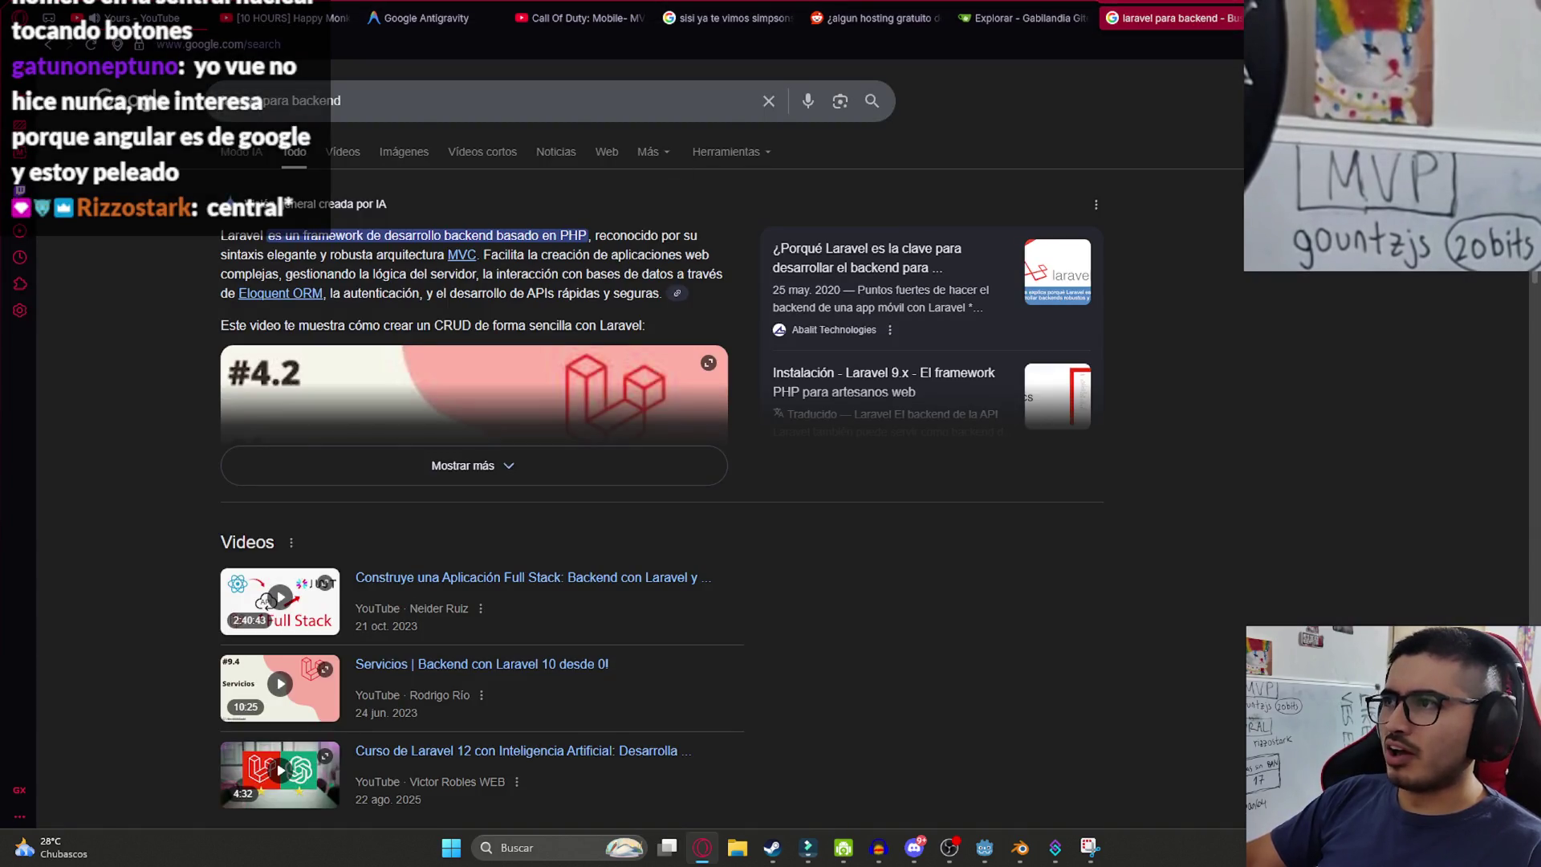
- Scroll the results, then replace the query with 'laravel solo para apis'
{"action": "scroll", "coordinate": [323, 395], "scroll_direction": "down", "scroll_amount": 6}
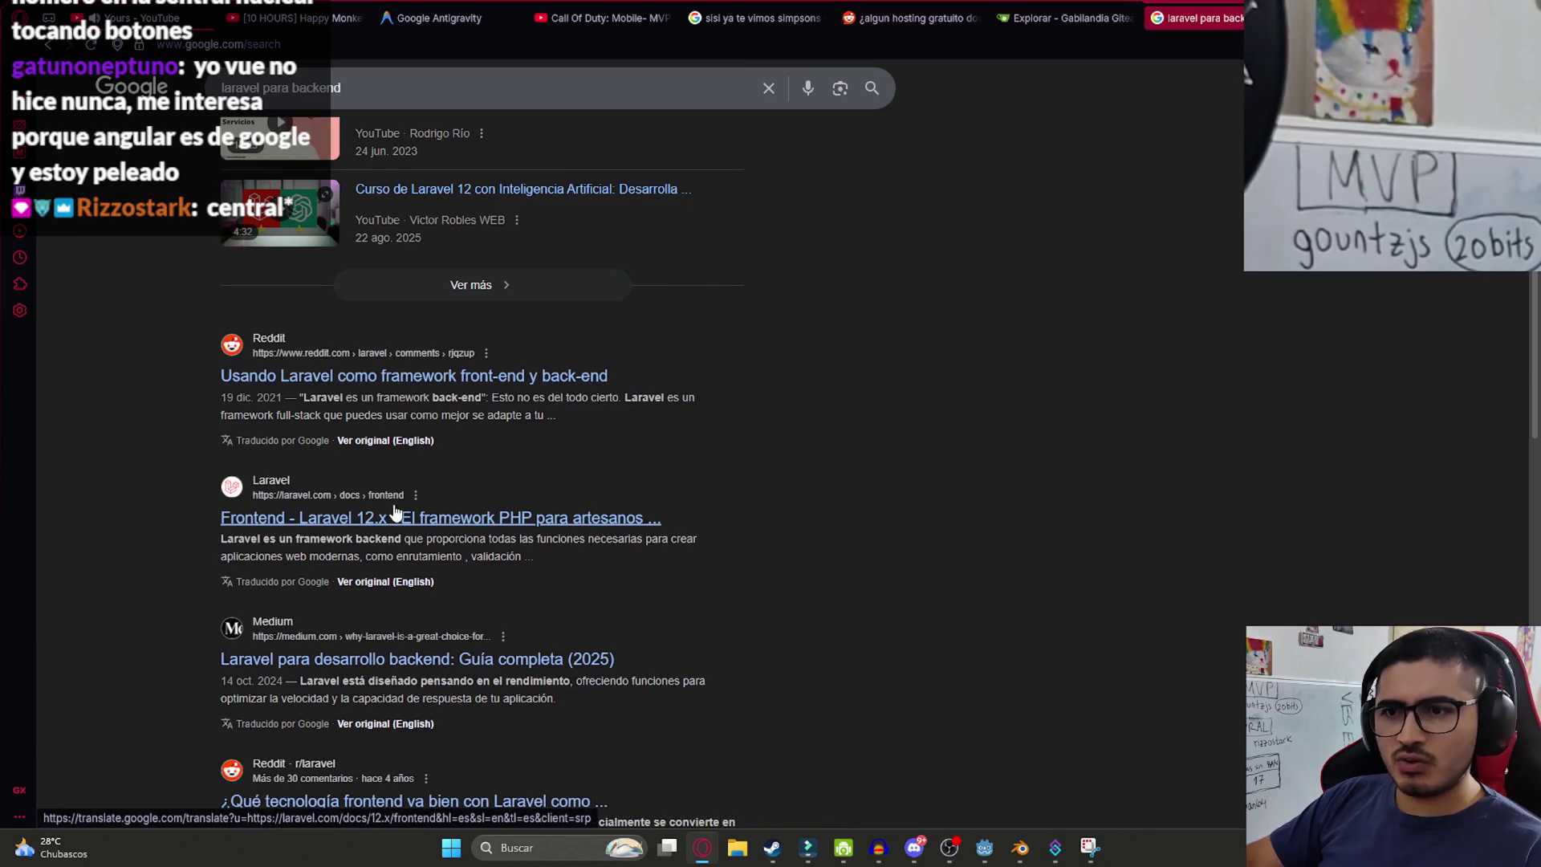
{"action": "scroll", "coordinate": [394, 510], "scroll_direction": "down", "scroll_amount": 3}
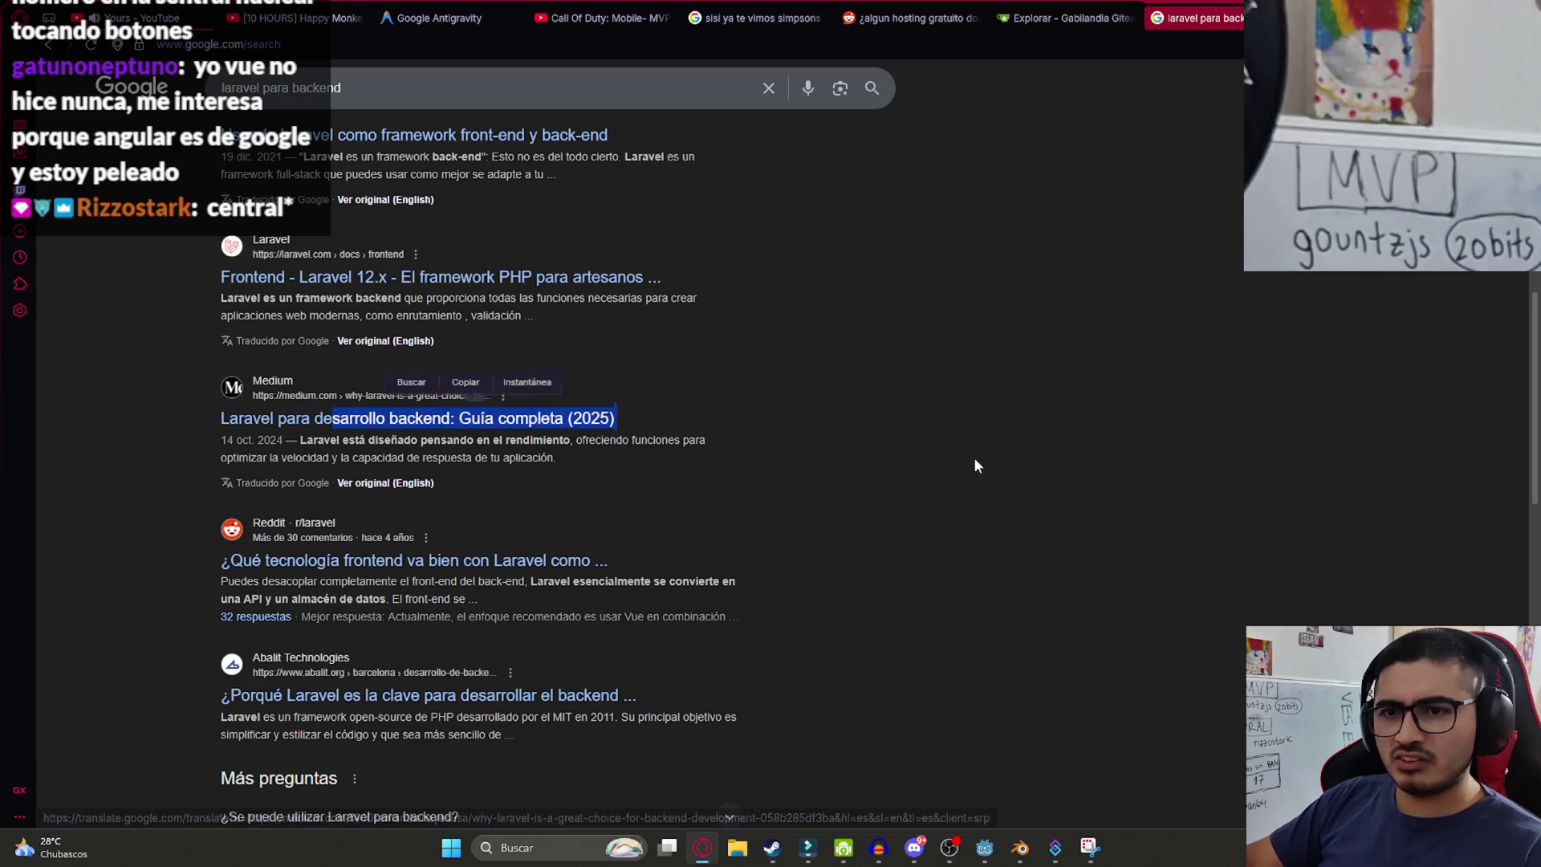
{"action": "scroll", "coordinate": [487, 443], "scroll_direction": "down", "scroll_amount": 3}
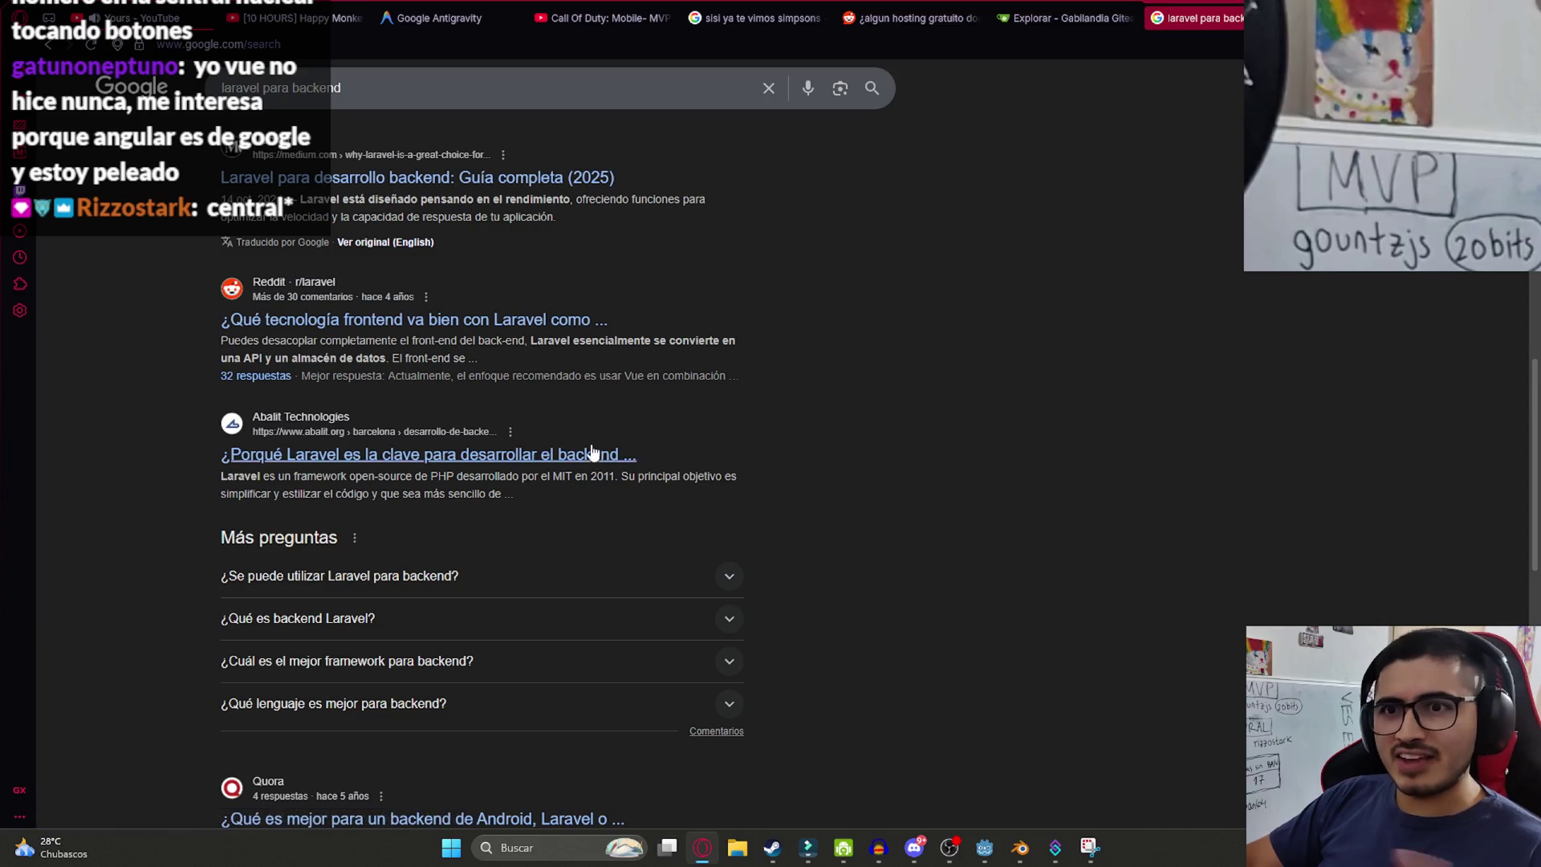
{"action": "scroll", "coordinate": [522, 408], "scroll_direction": "down", "scroll_amount": 4}
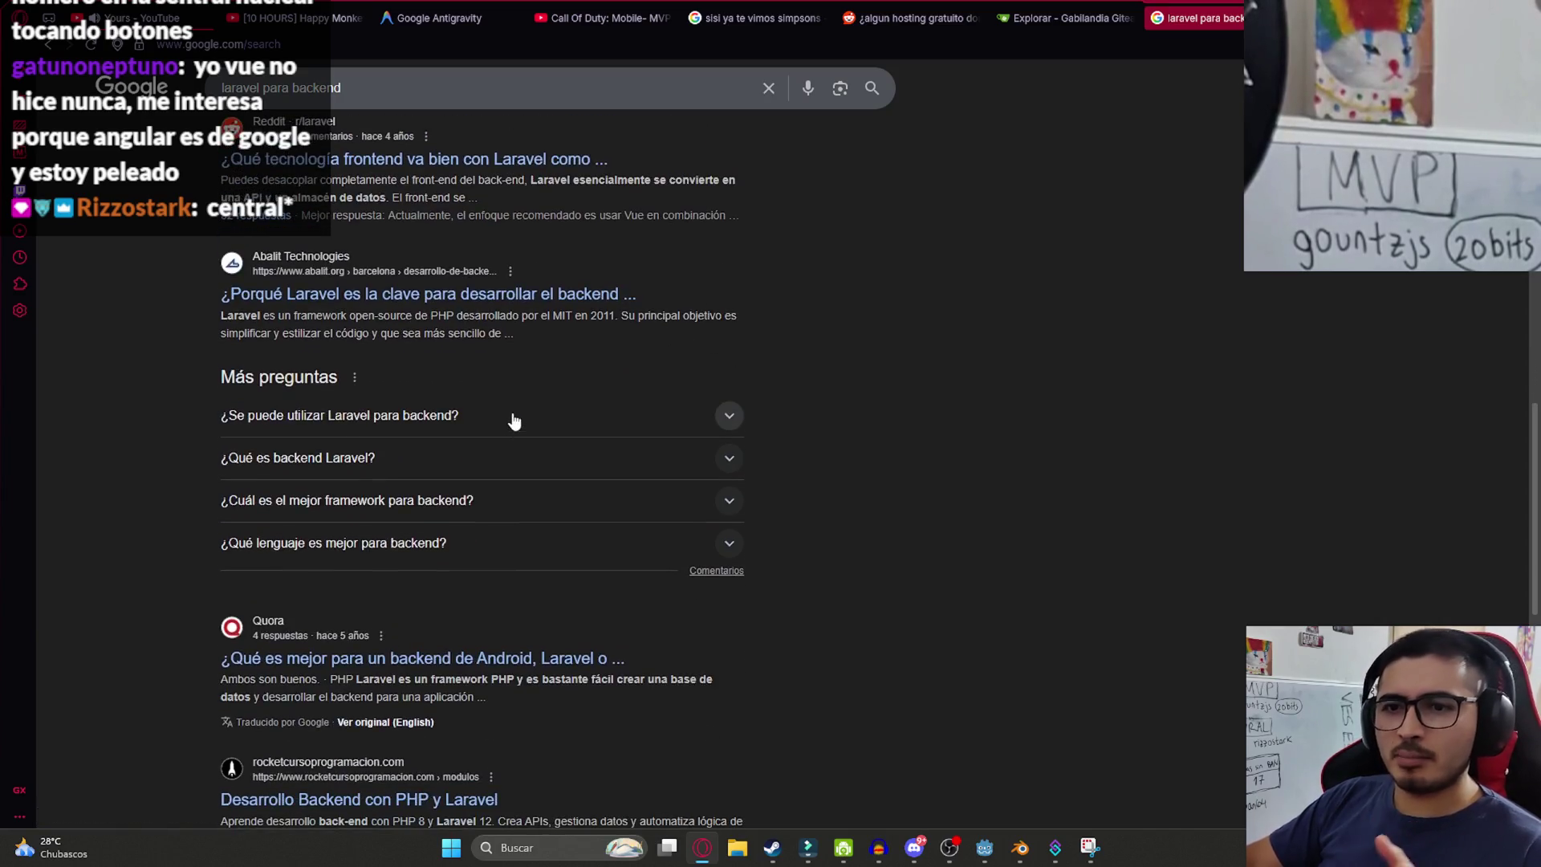
{"action": "left_click", "coordinate": [364, 114]}
{"action": "key", "text": "ctrl+BackSpace"}
{"action": "key", "text": "ctrl+BackSpace"}
{"action": "key", "text": "ctrl+BackSpace"}
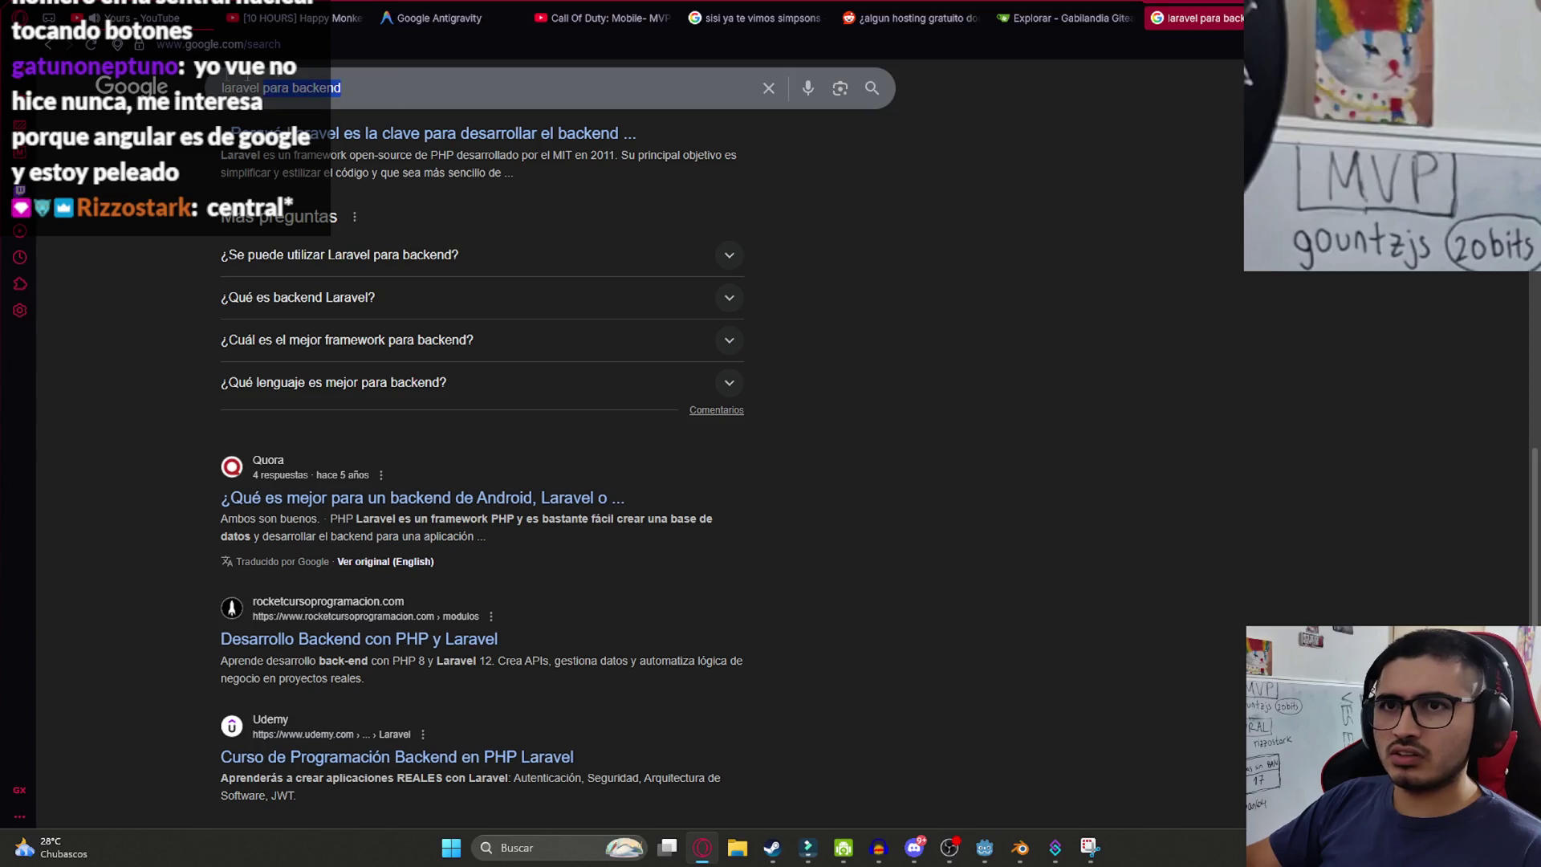
{"action": "type", "text": "lar"}
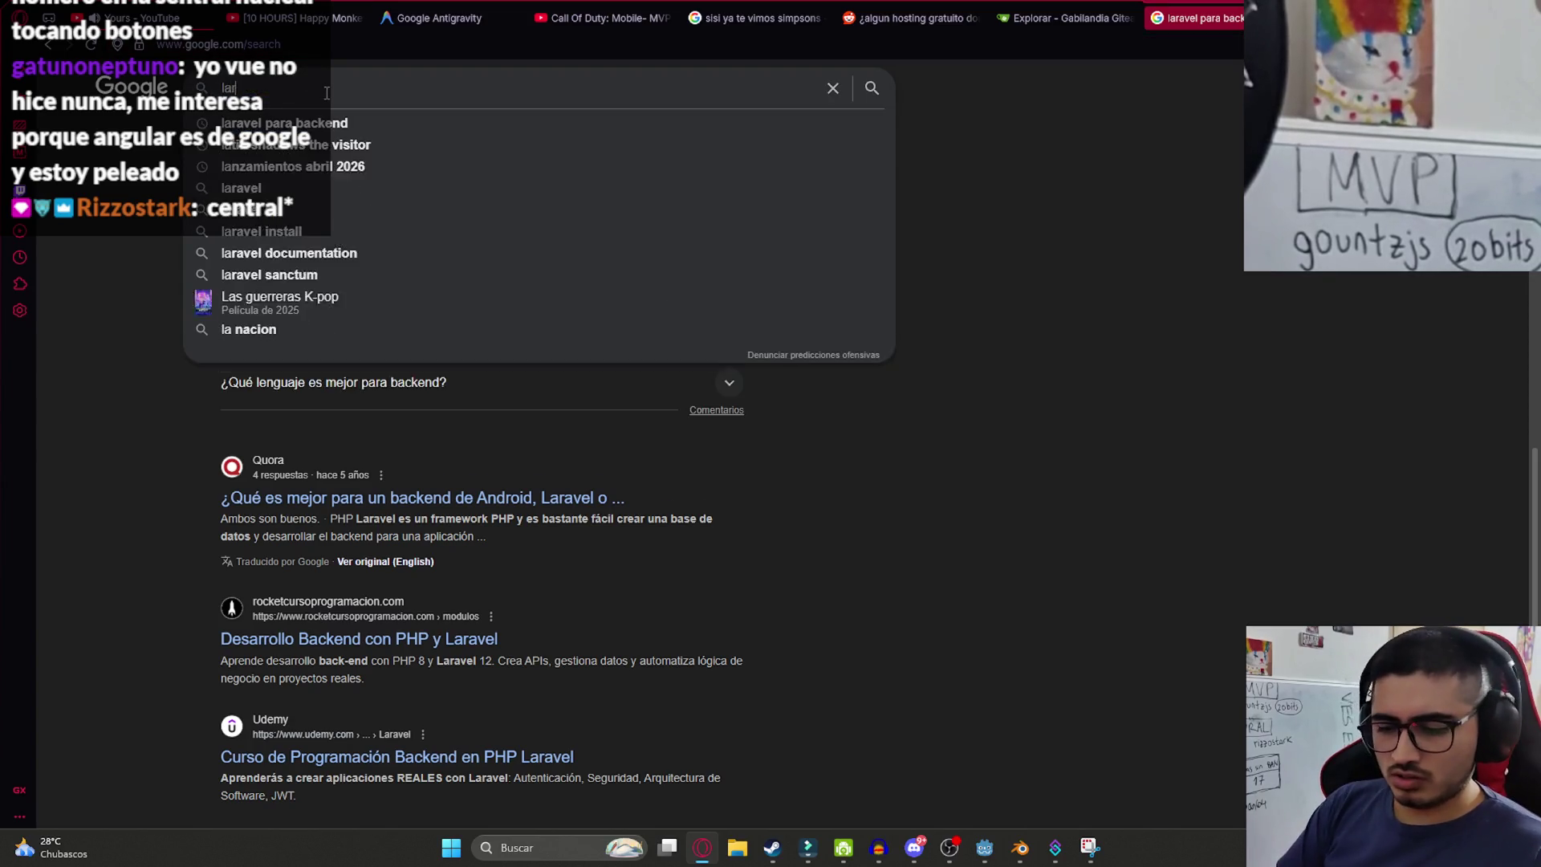
{"action": "type", "text": "avel solo para apis"}
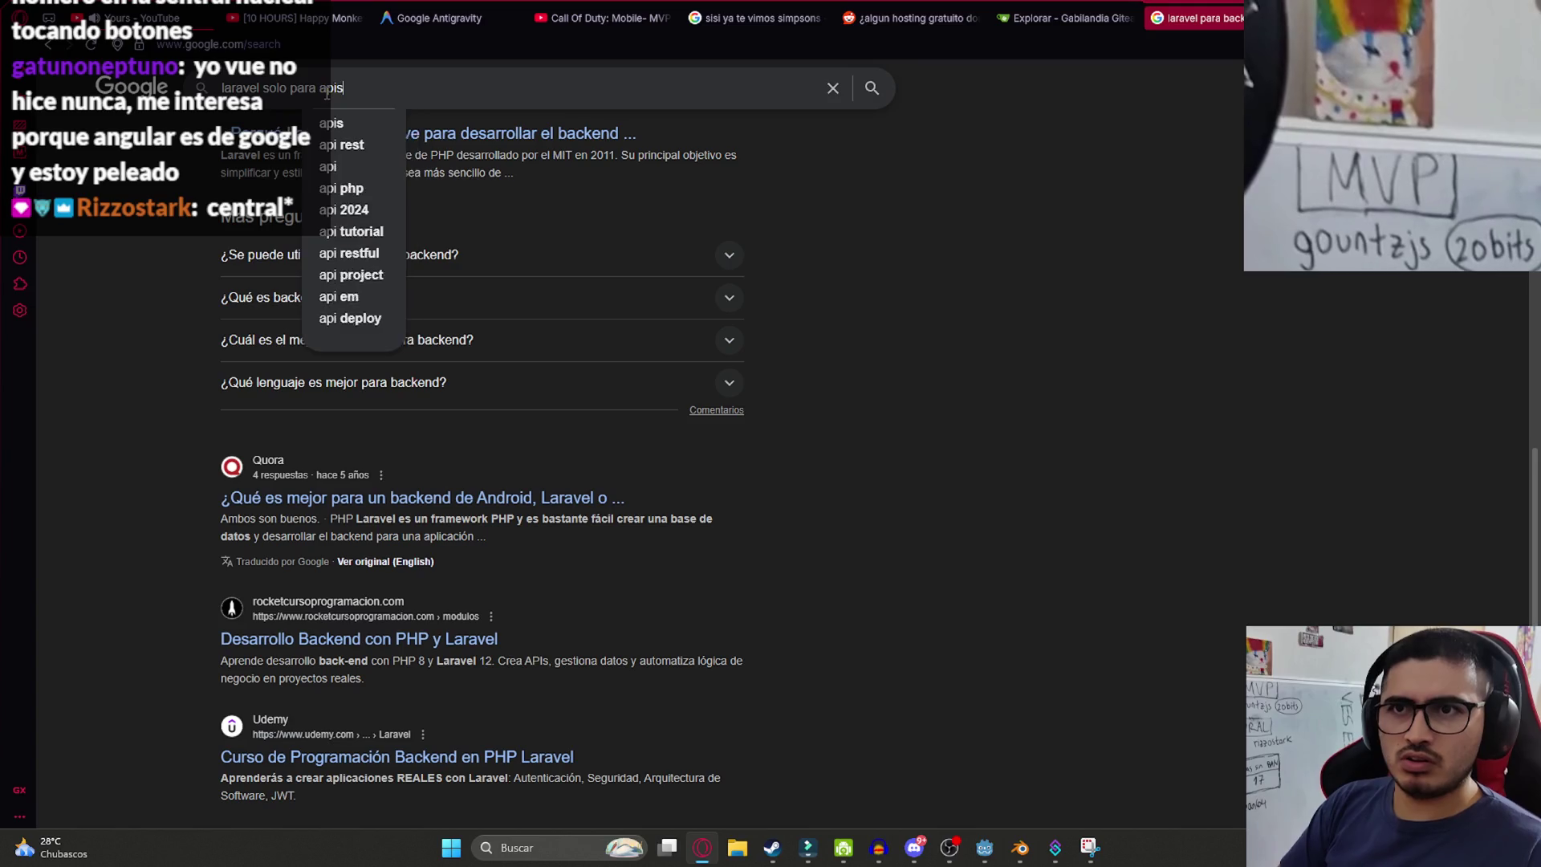
- Submit 'laravel solo para apis' and read through the expanded AI overview
{"action": "key", "text": "Return"}
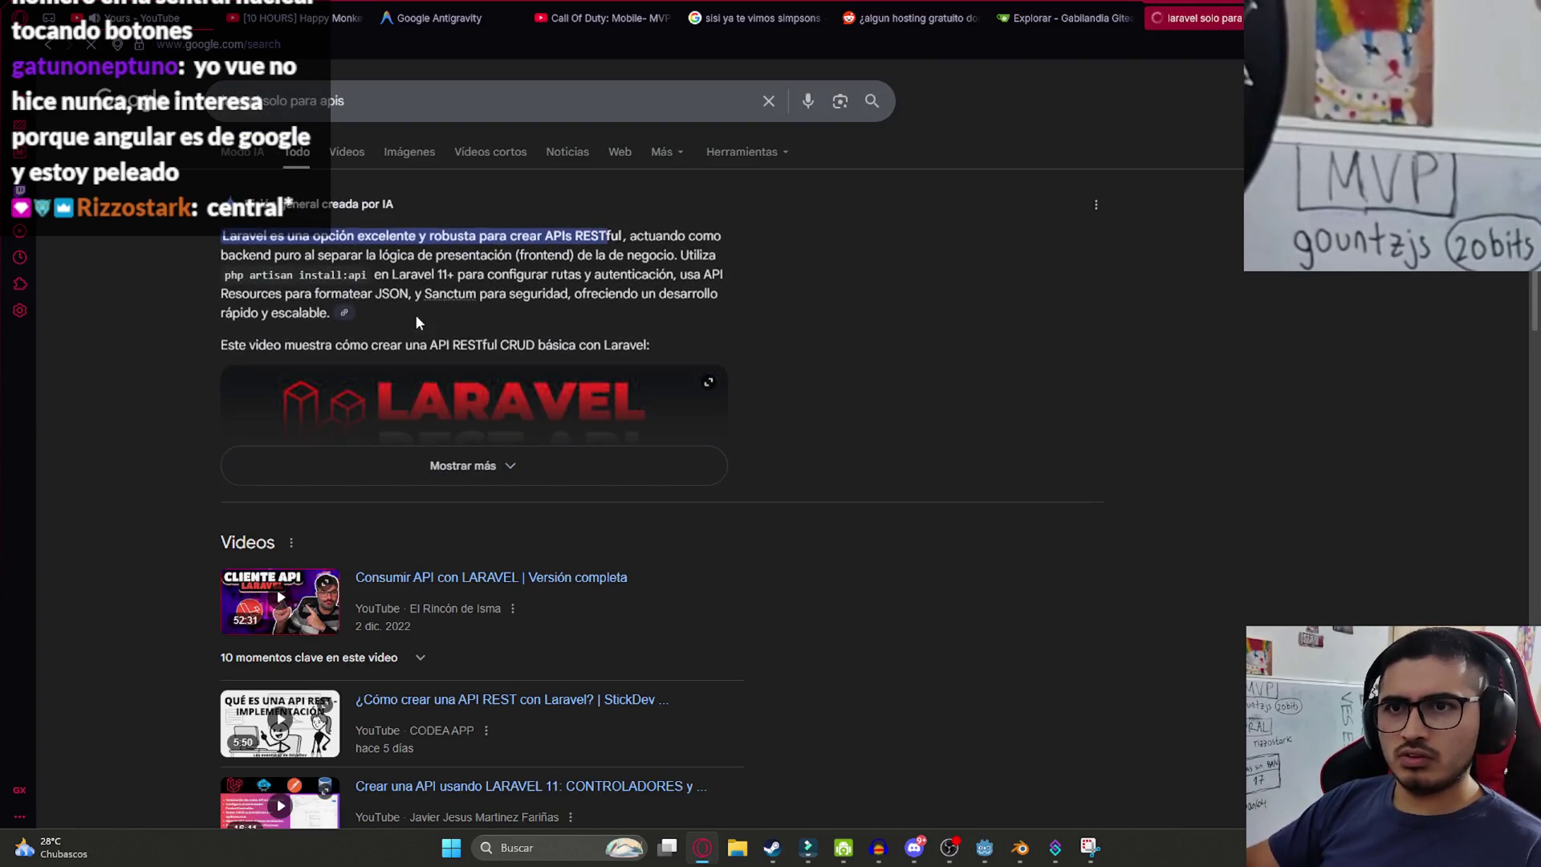
{"action": "left_click", "coordinate": [472, 464]}
{"action": "scroll", "coordinate": [723, 514], "scroll_direction": "down", "scroll_amount": 1}
{"action": "scroll", "coordinate": [722, 510], "scroll_direction": "down", "scroll_amount": 5}
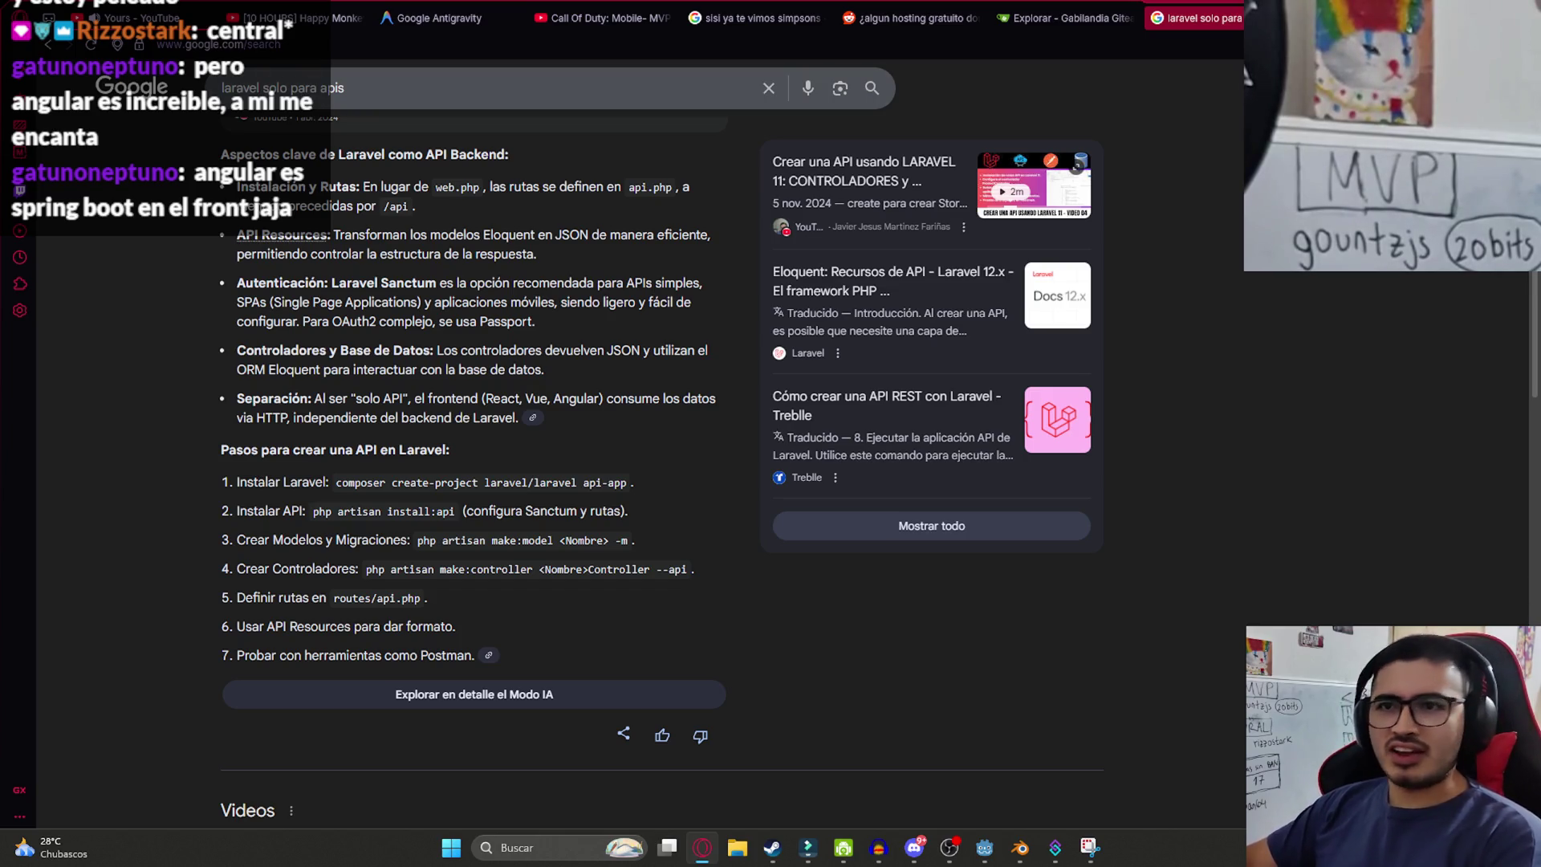
{"action": "left_click", "coordinate": [1020, 848]}
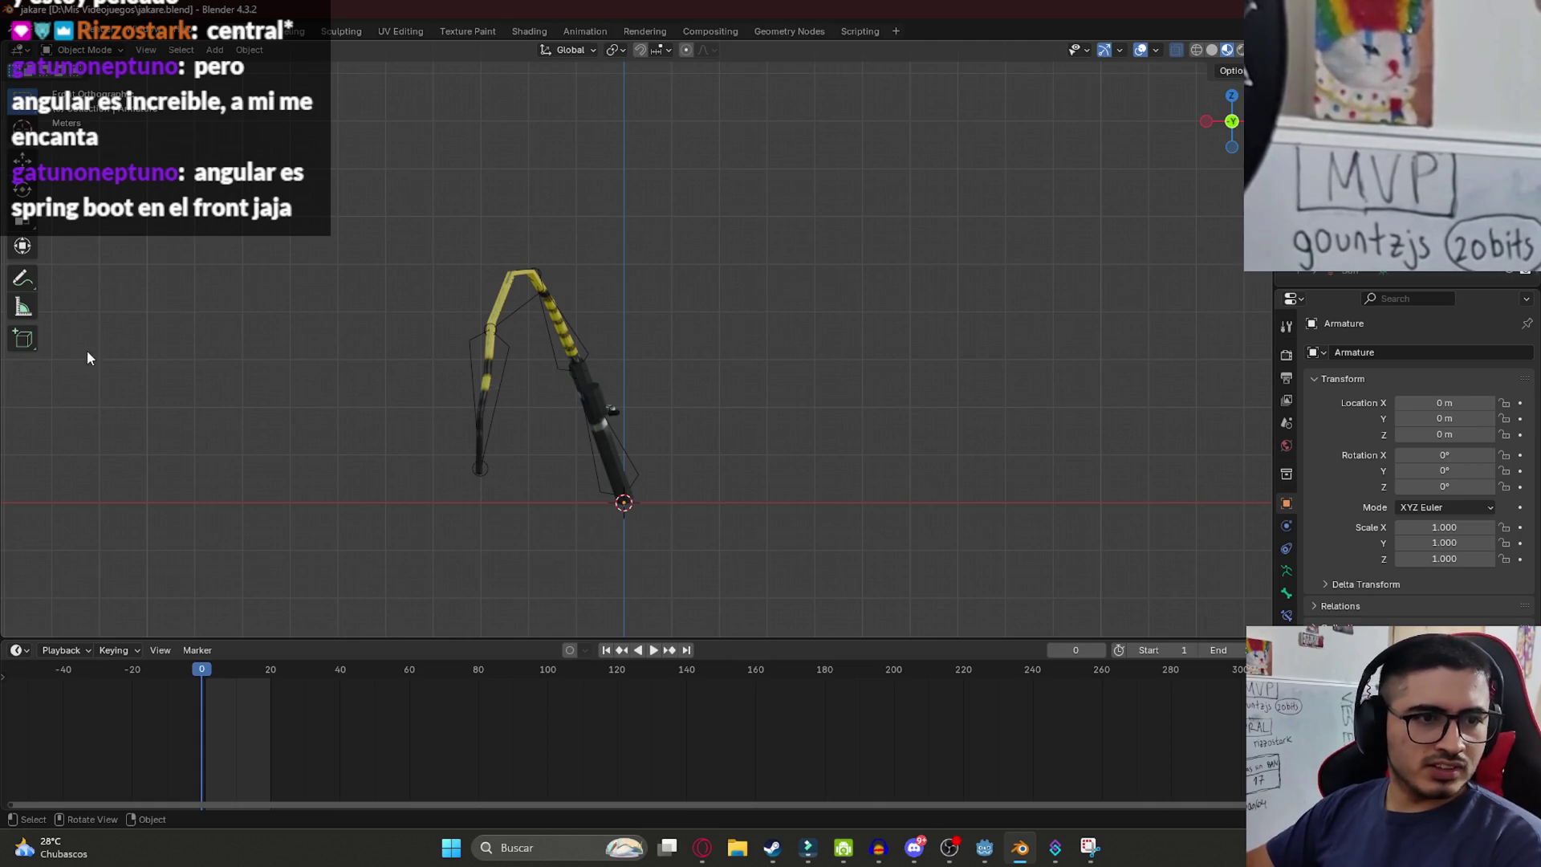
- Look over the rod armature in Blender, then return to Godot's script editor
{"action": "key", "text": "alt+Tab"}
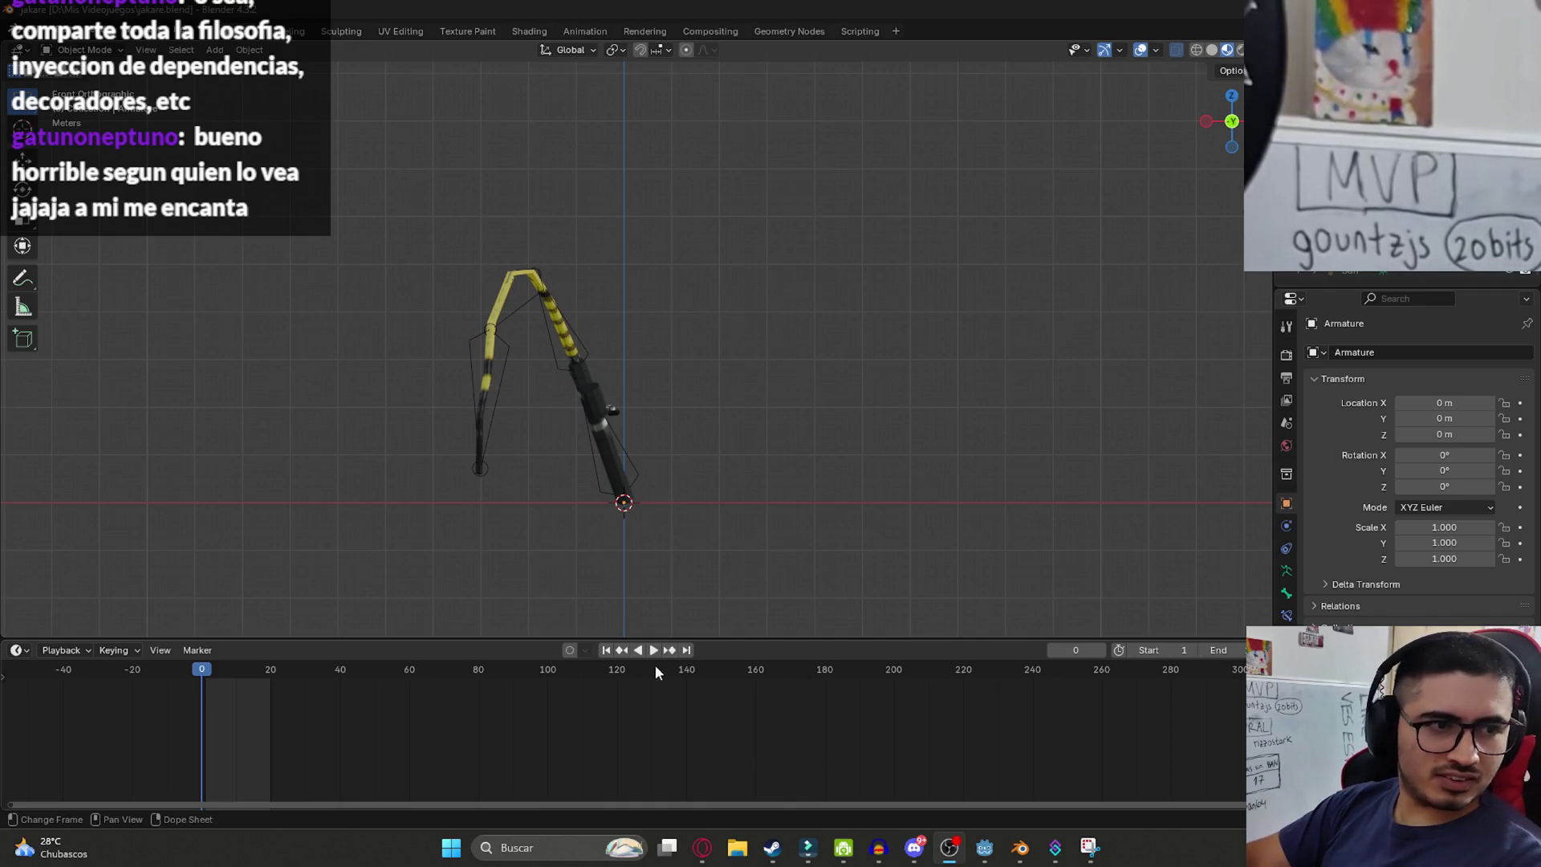
{"action": "left_click", "coordinate": [984, 848]}
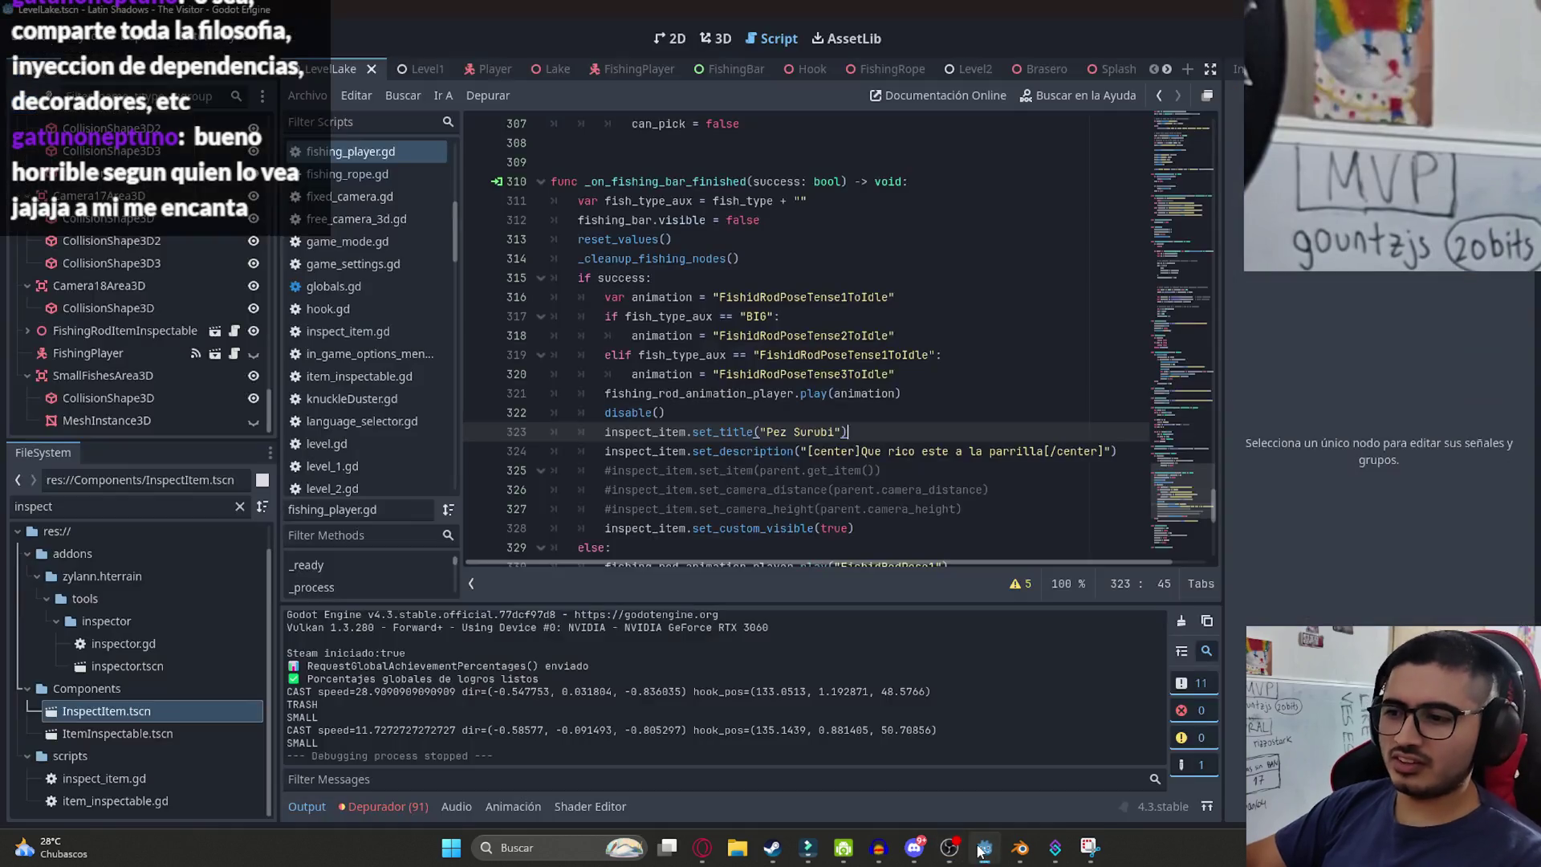
- Run the project with F5 to test the fishing changes, dismissing the LevelLake tab menu
{"action": "scroll", "coordinate": [859, 449], "scroll_direction": "down", "scroll_amount": 1}
{"action": "key", "text": "Left"}
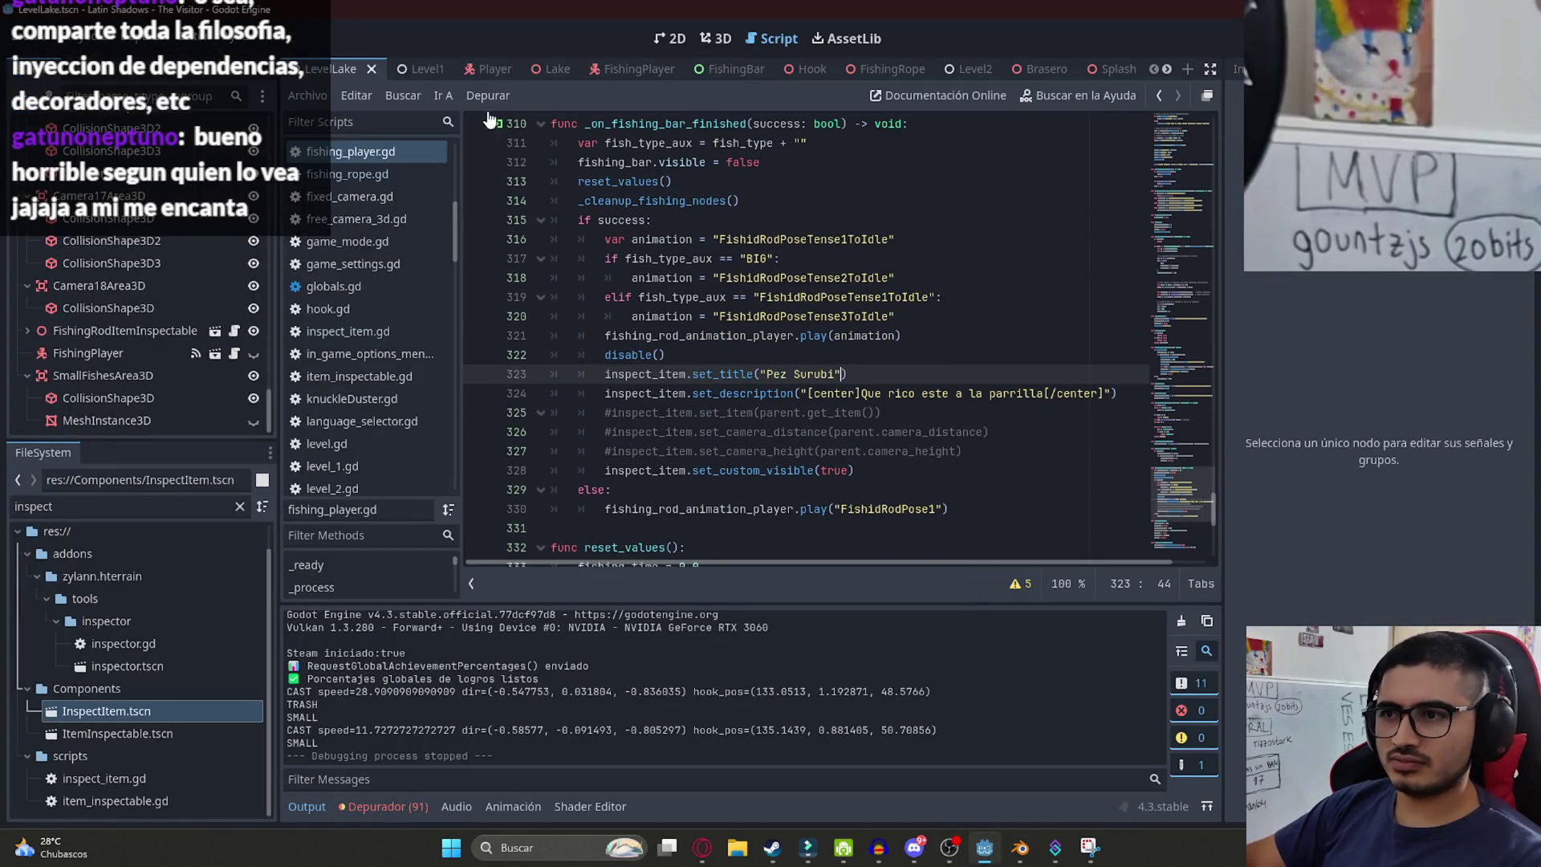
{"action": "scroll", "coordinate": [766, 325], "scroll_direction": "down", "scroll_amount": 2}
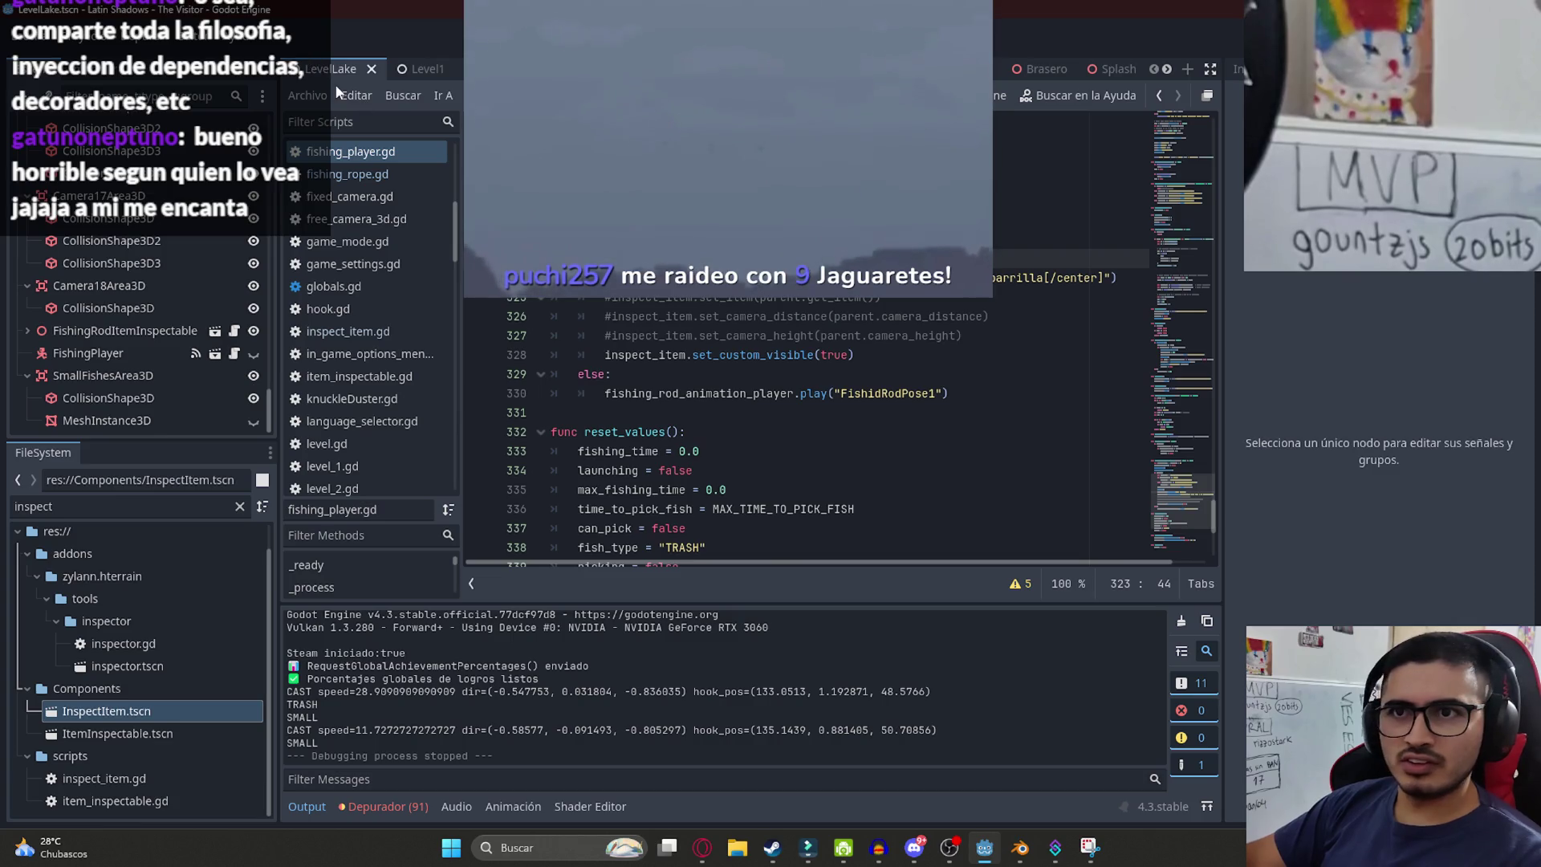
{"action": "right_click", "coordinate": [333, 69]}
{"action": "key", "text": "Escape"}
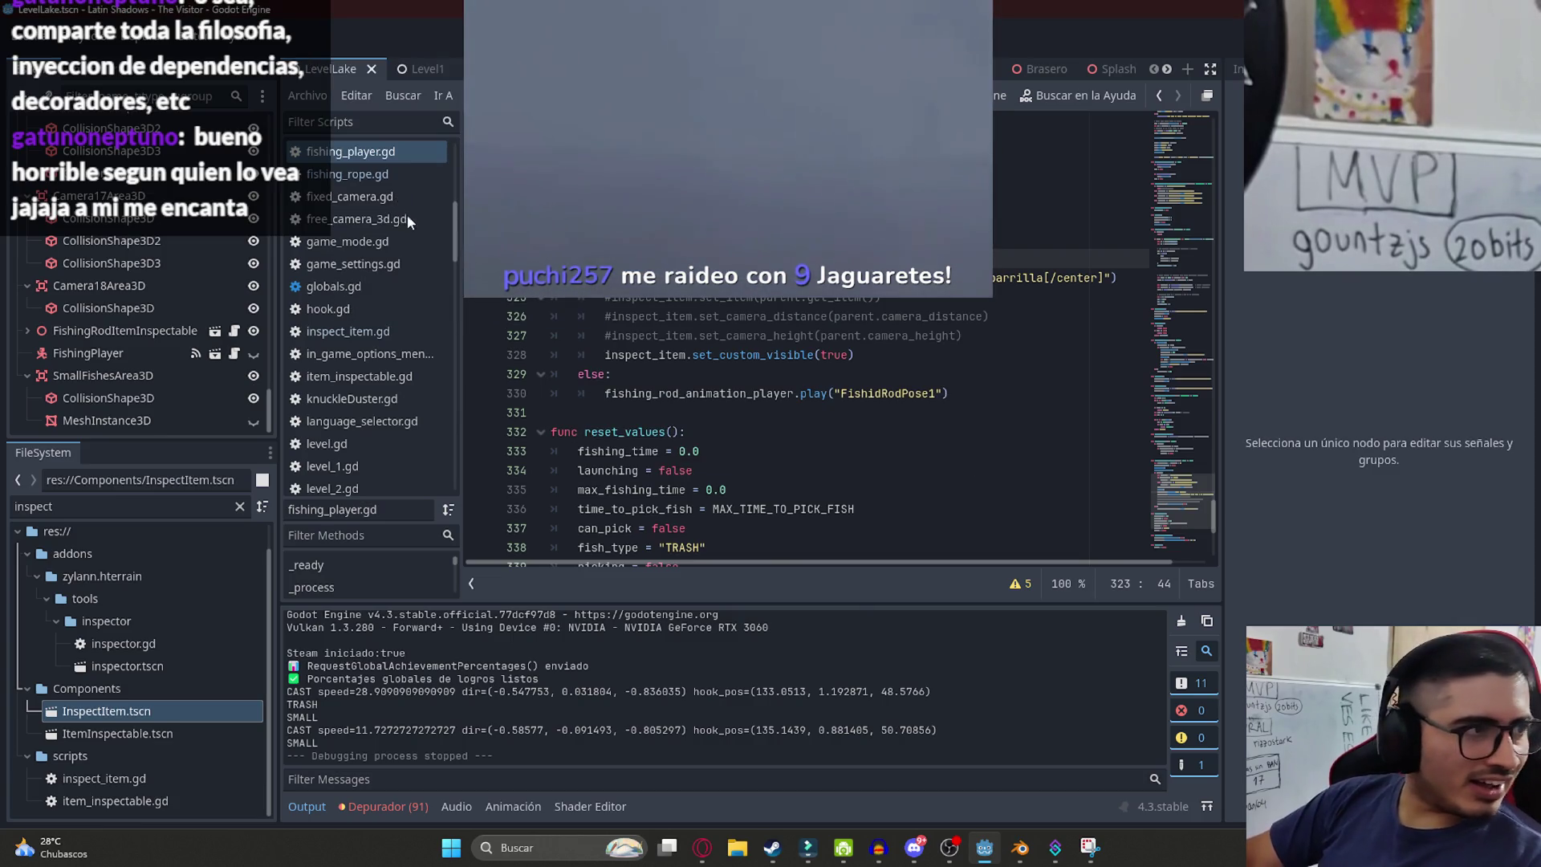
{"action": "key", "text": "F5"}
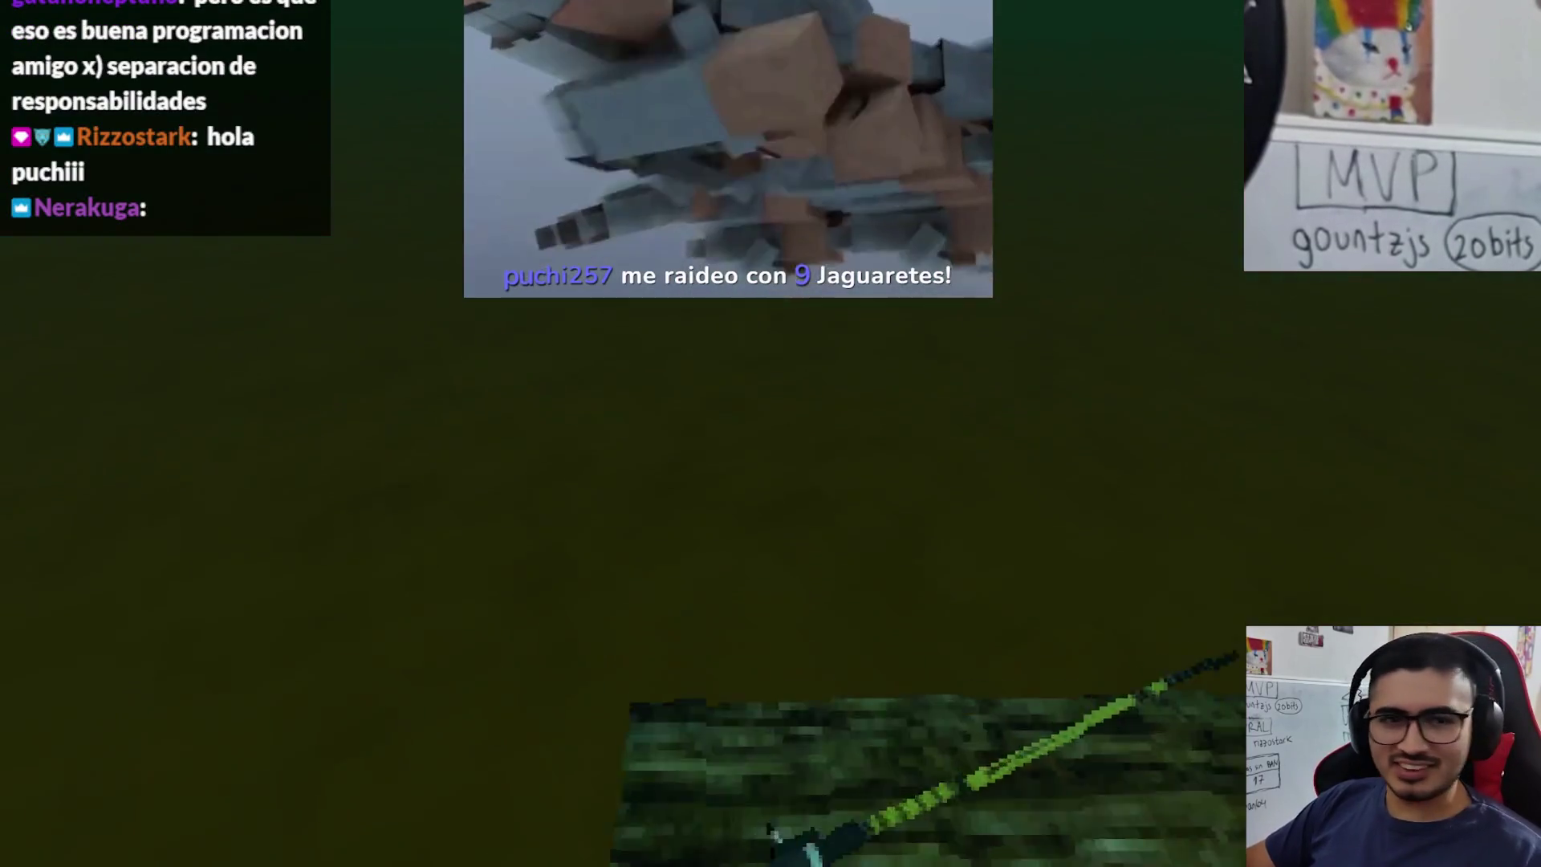
- Choose 'Pescar', fish until a Pez Surubi is caught, then close the game
{"action": "left_click", "coordinate": [554, 750]}
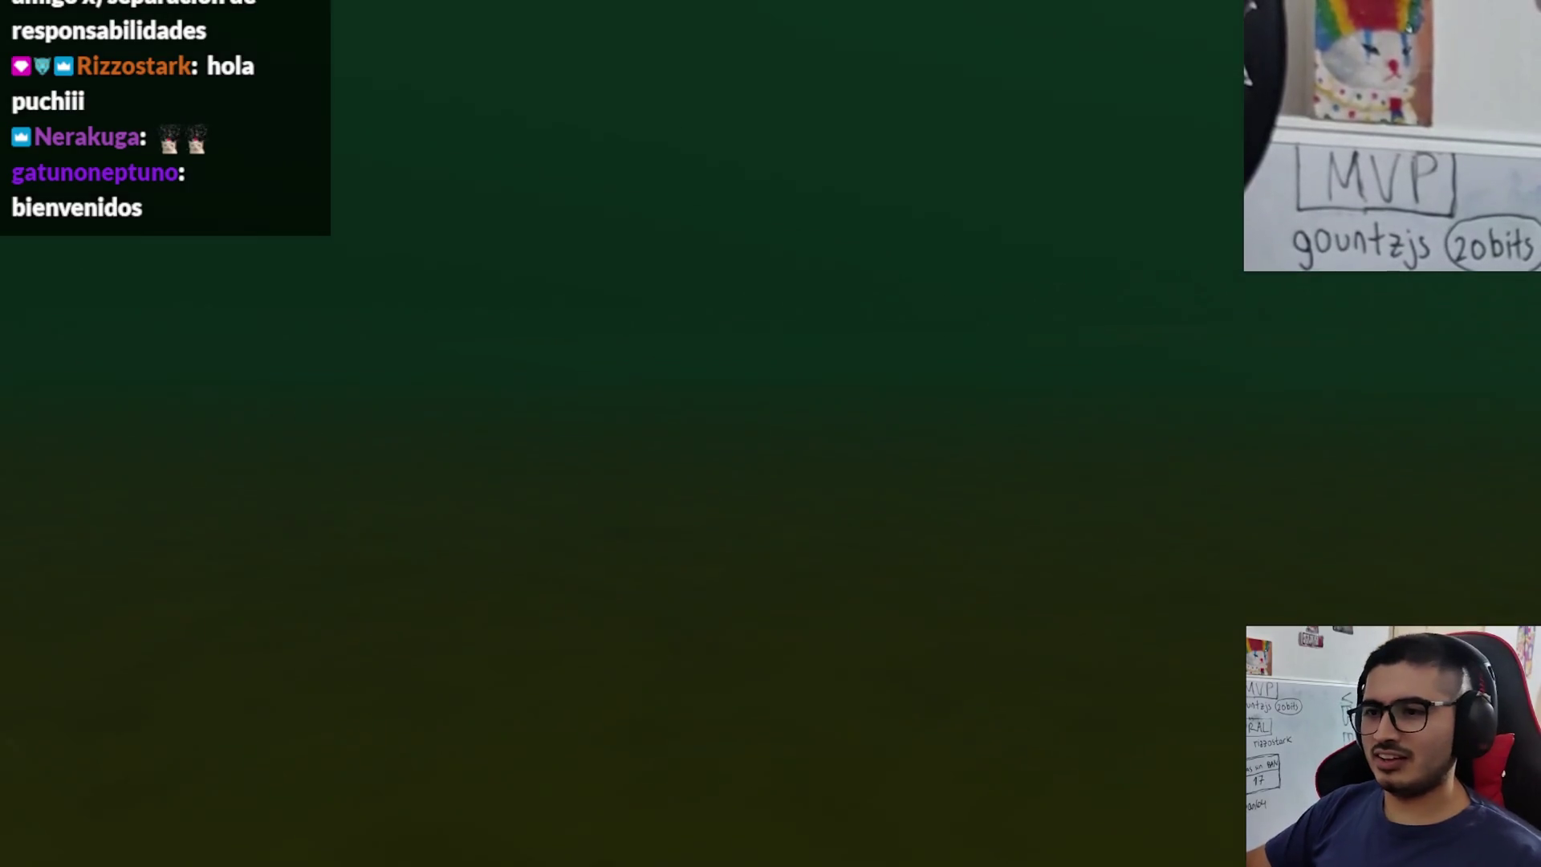
{"action": "key", "text": "alt+F4"}
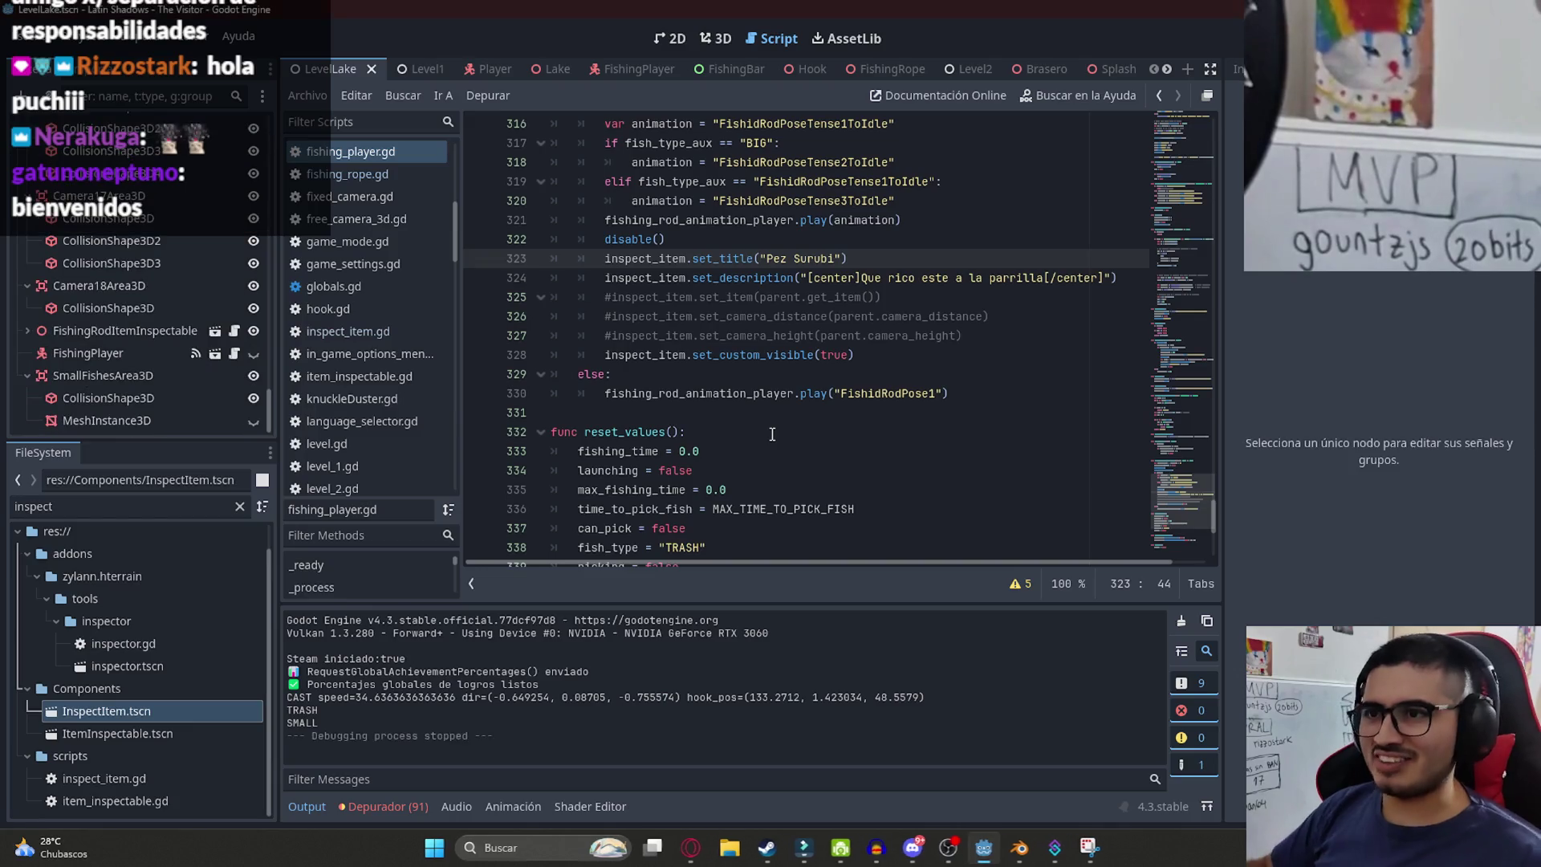
{"action": "key", "text": "ctrl+f"}
{"action": "type", "text": "hide_"}
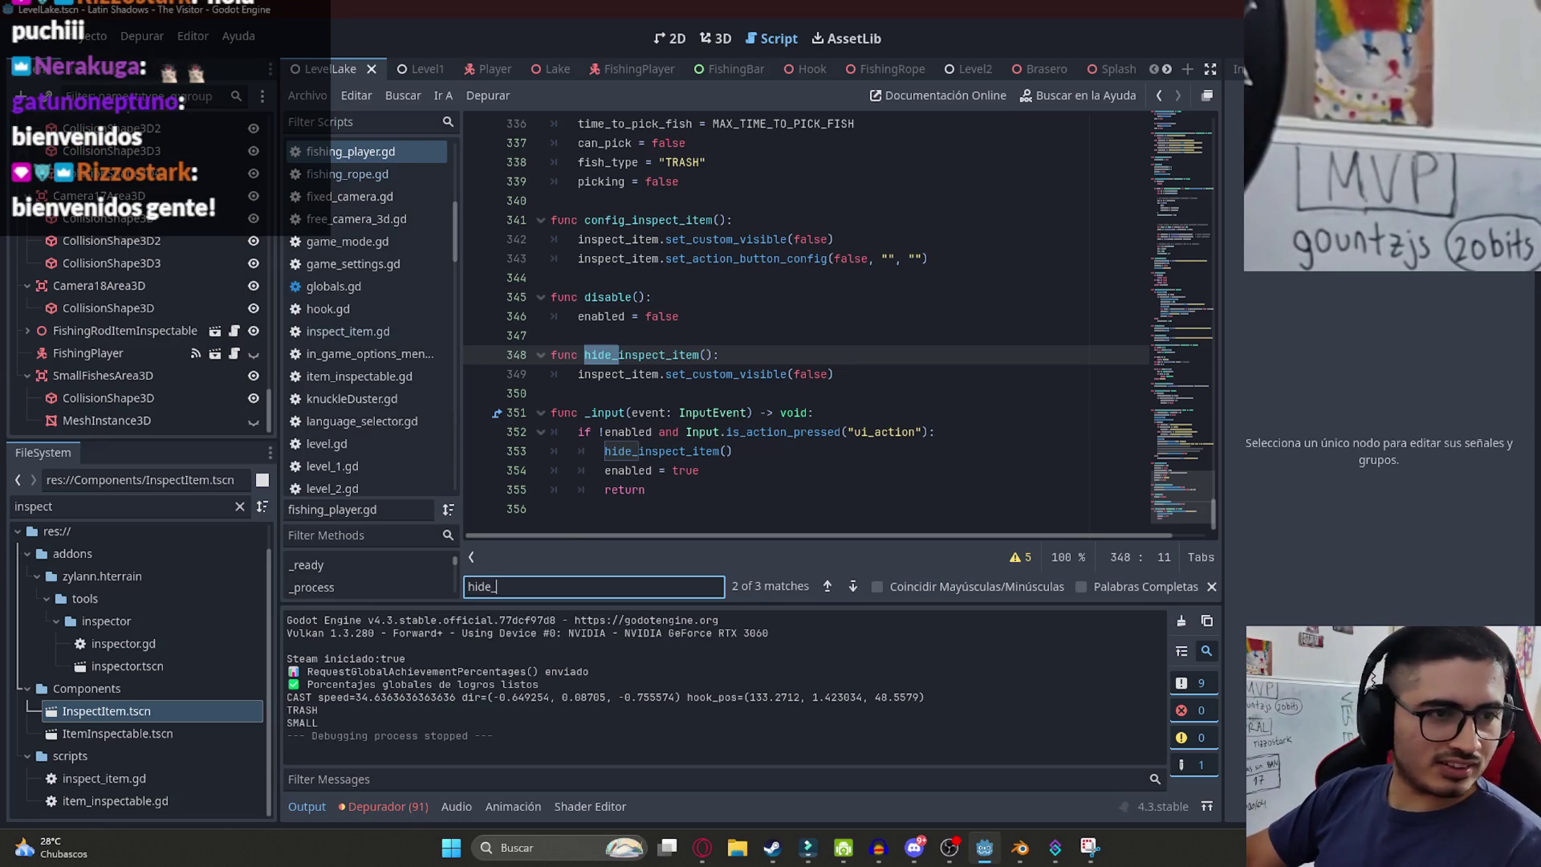
{"action": "key", "text": "alt+Tab"}
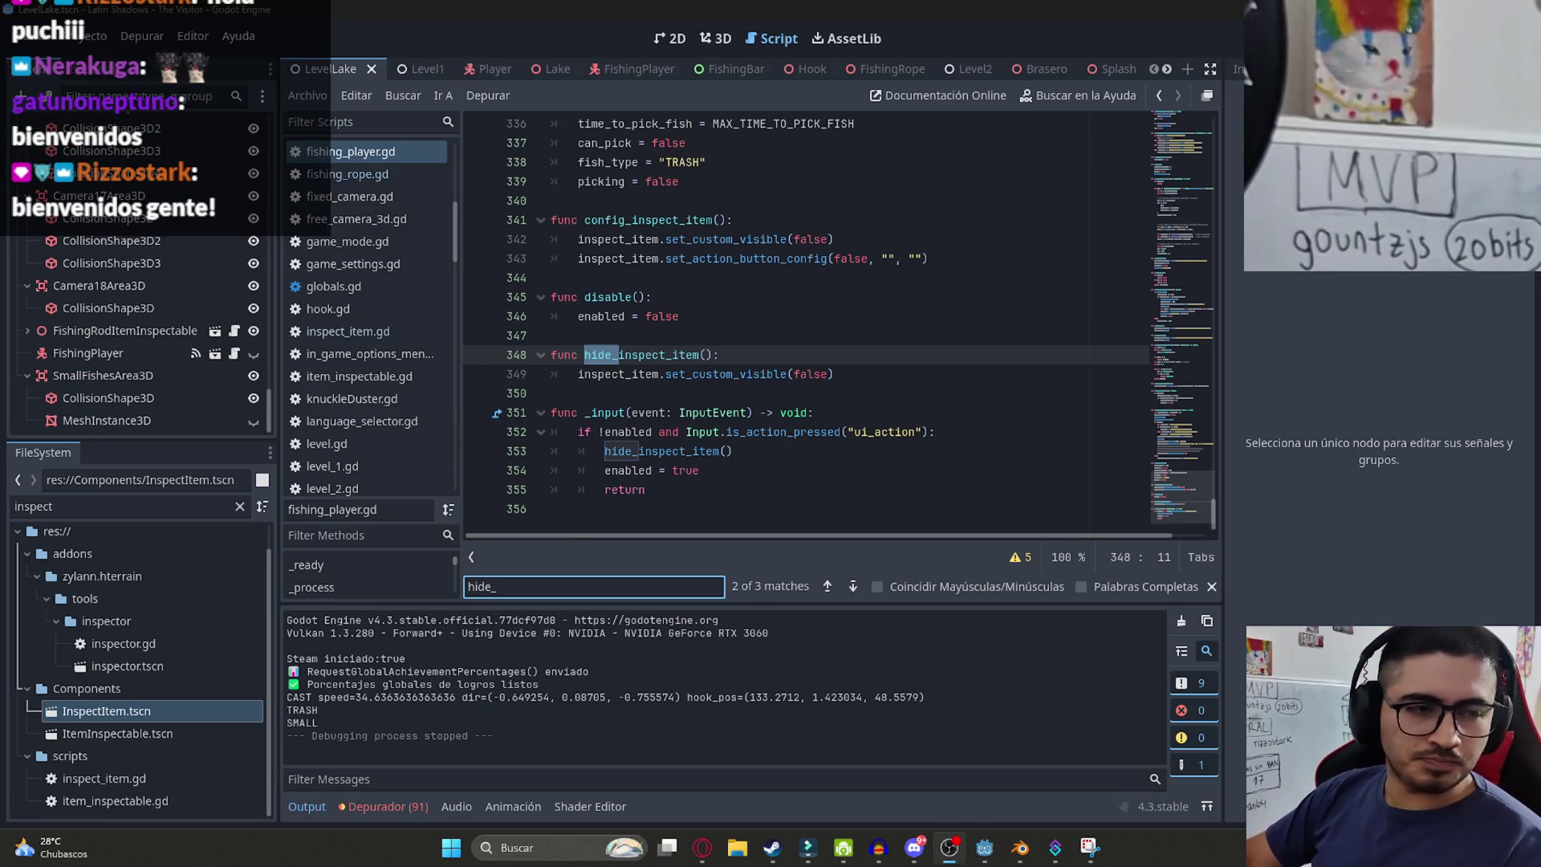
{"action": "left_click", "coordinate": [865, 316]}
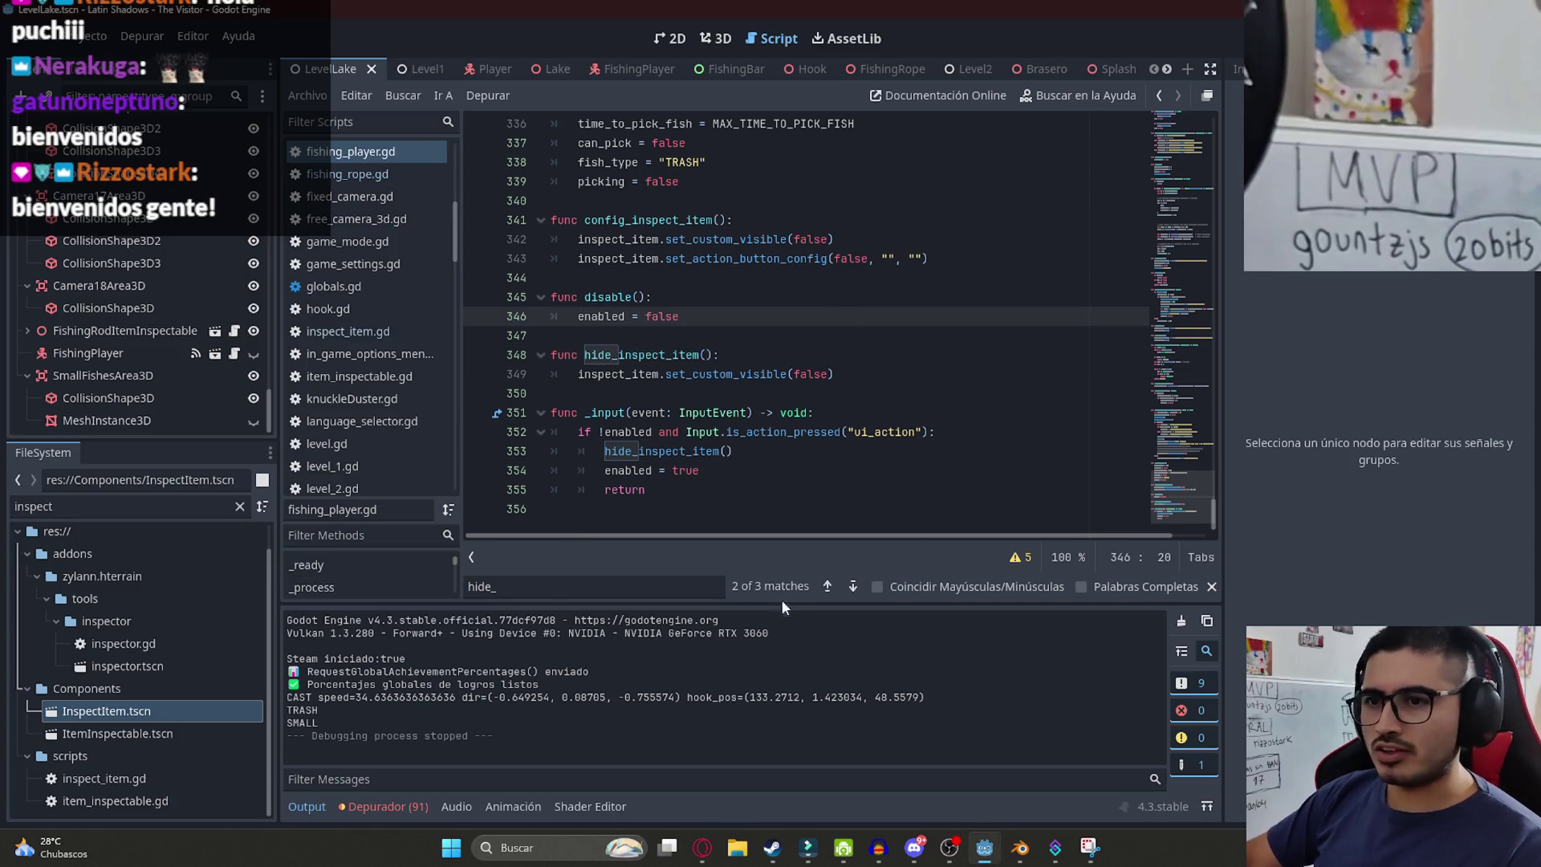
{"action": "key", "text": "ctrl+f"}
{"action": "key", "text": "BackSpace"}
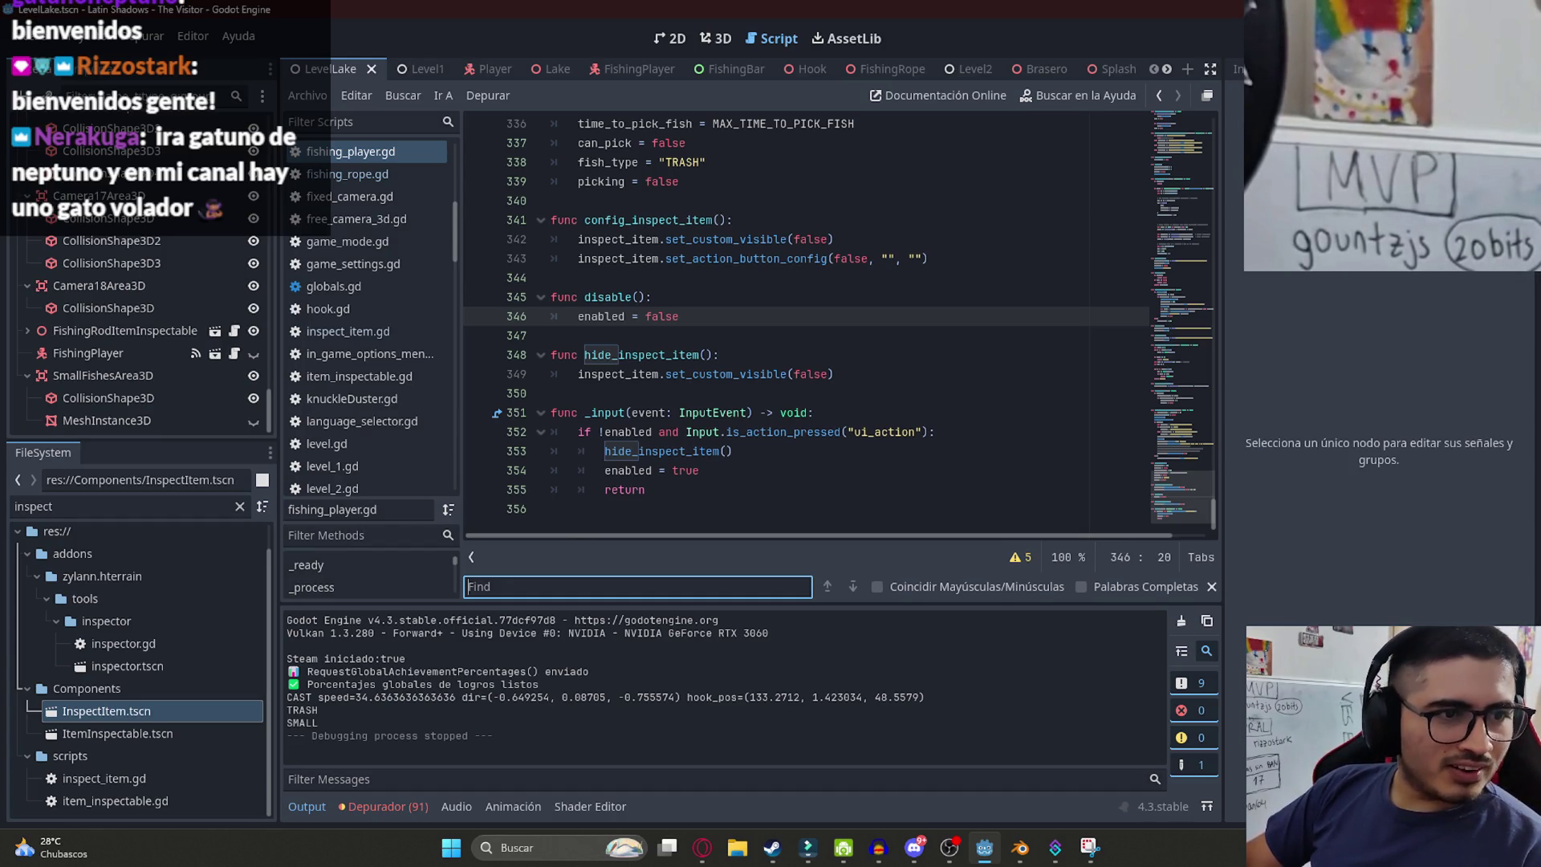
{"action": "left_click", "coordinate": [823, 455]}
{"action": "scroll", "coordinate": [1095, 511], "scroll_direction": "up", "scroll_amount": 20}
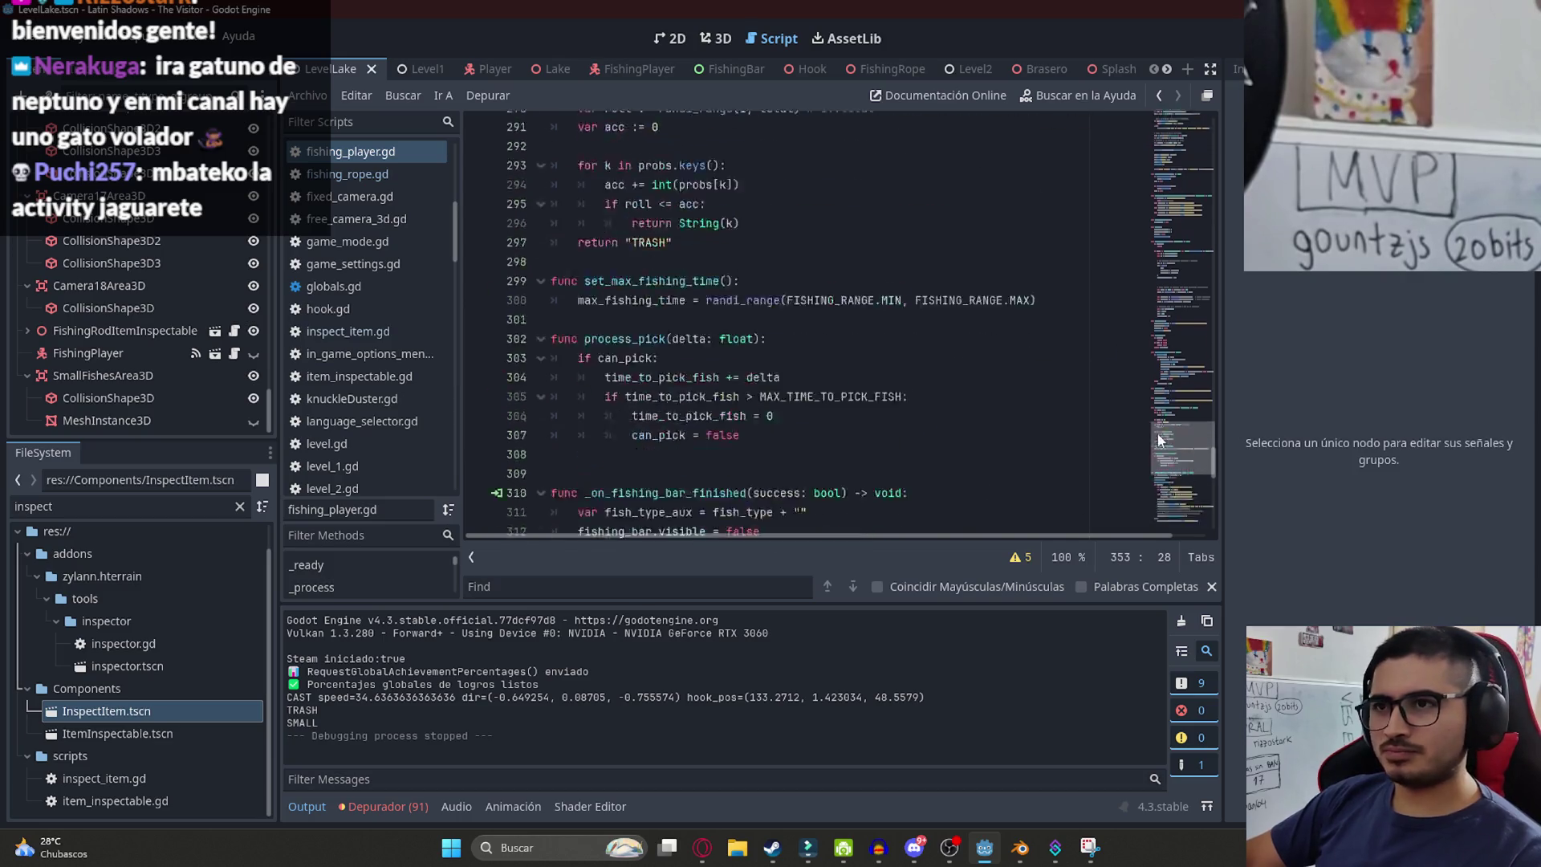
{"action": "left_click_drag", "start_coordinate": [1170, 138], "coordinate": [1177, 204]}
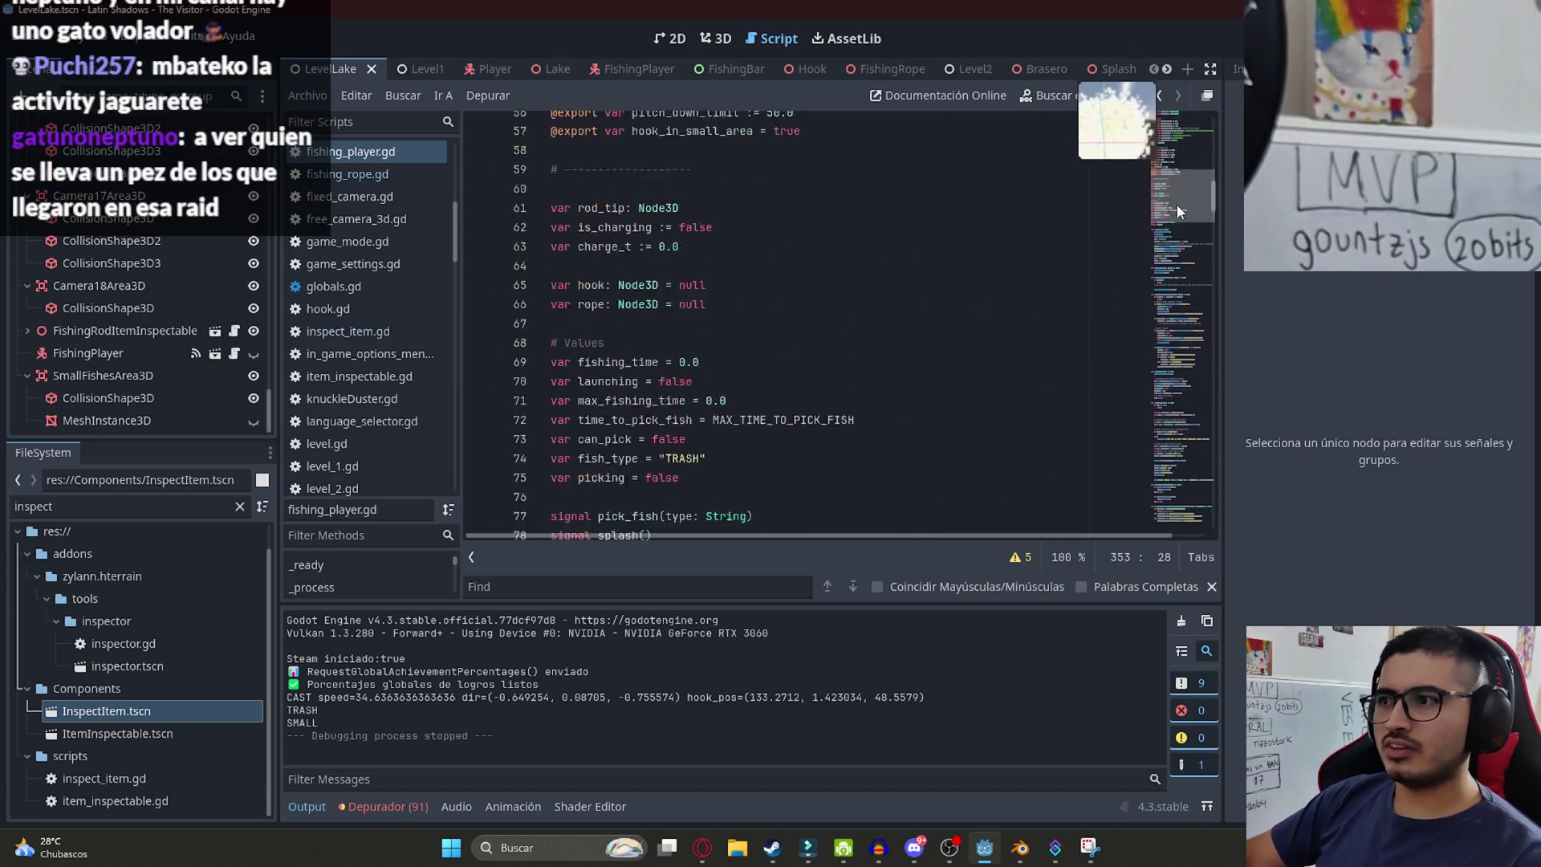
{"action": "left_click", "coordinate": [941, 397]}
{"action": "scroll", "coordinate": [888, 420], "scroll_direction": "down", "scroll_amount": 5}
{"action": "key", "text": "ctrl+f"}
{"action": "type", "text": "hide_"}
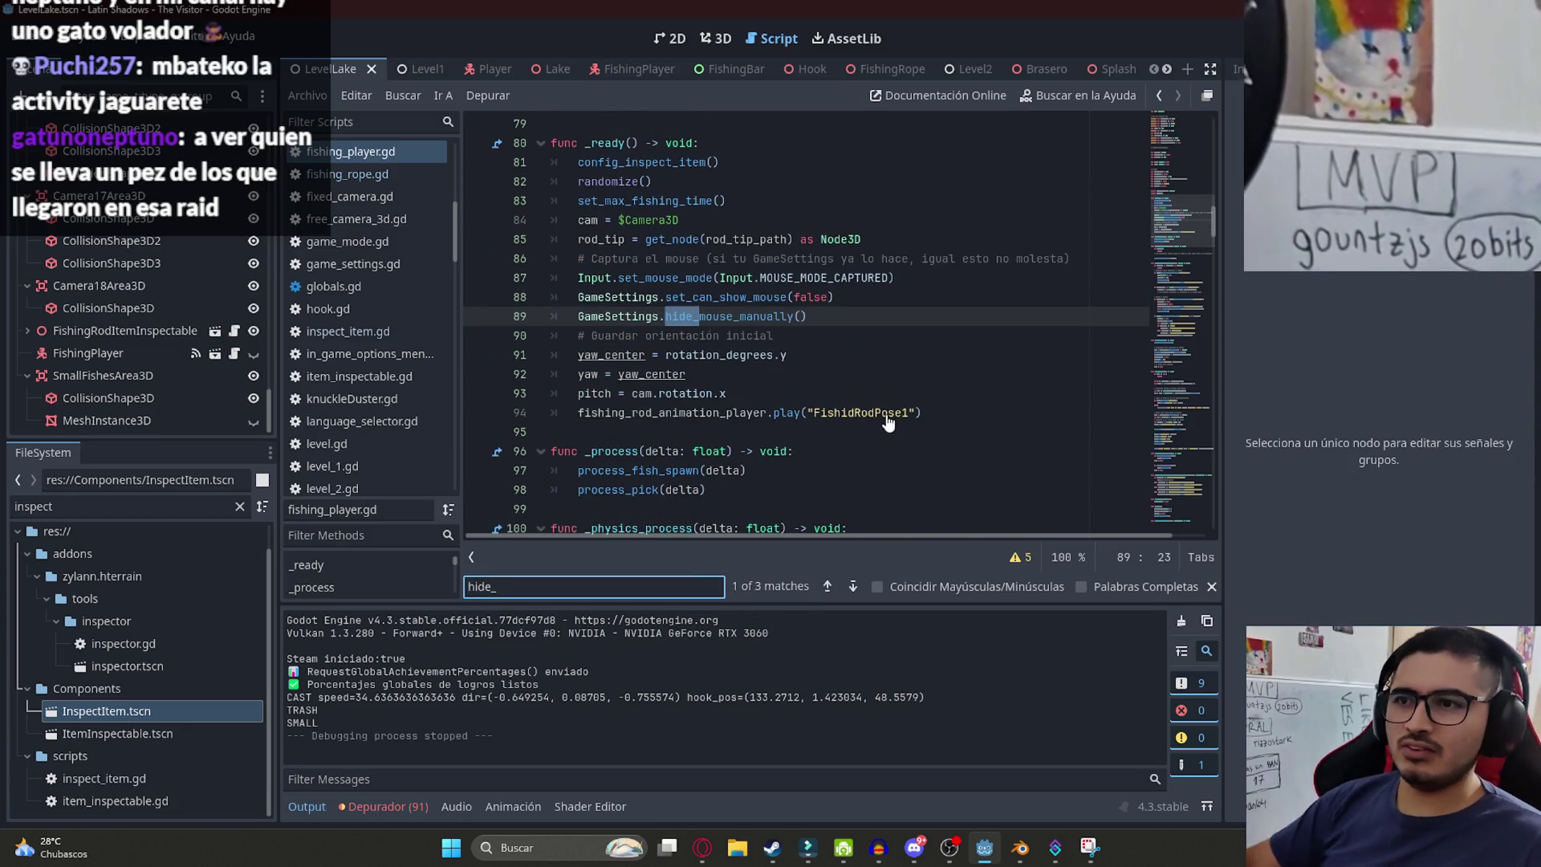
{"action": "key", "text": "Return"}
{"action": "double_click", "coordinate": [688, 354]}
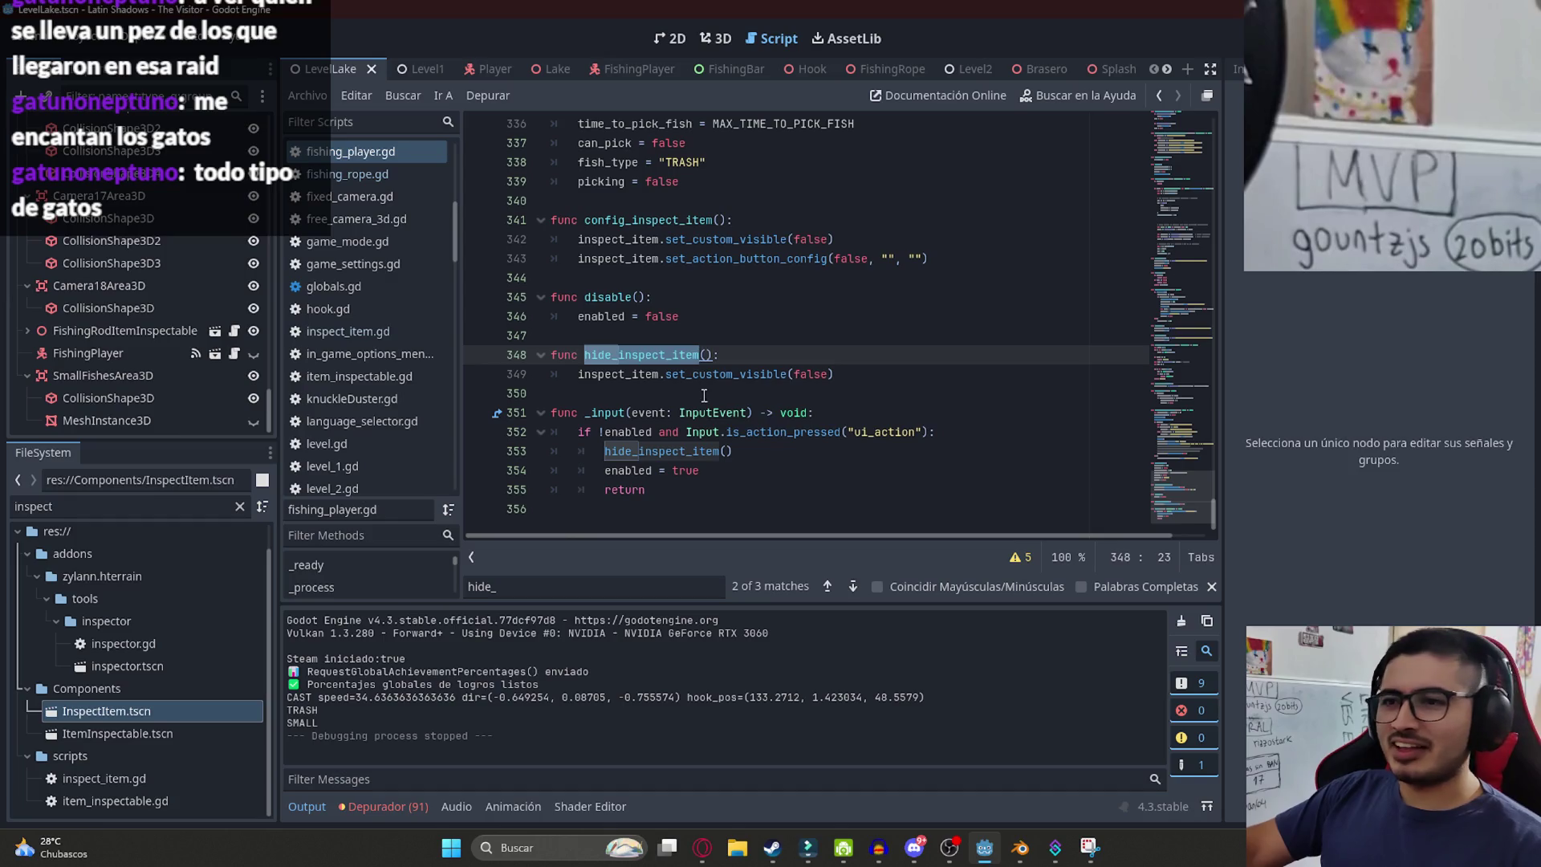
{"action": "key", "text": "ctrl+f"}
{"action": "key", "text": "Return"}
{"action": "key", "text": "Return"}
{"action": "key", "text": "Return"}
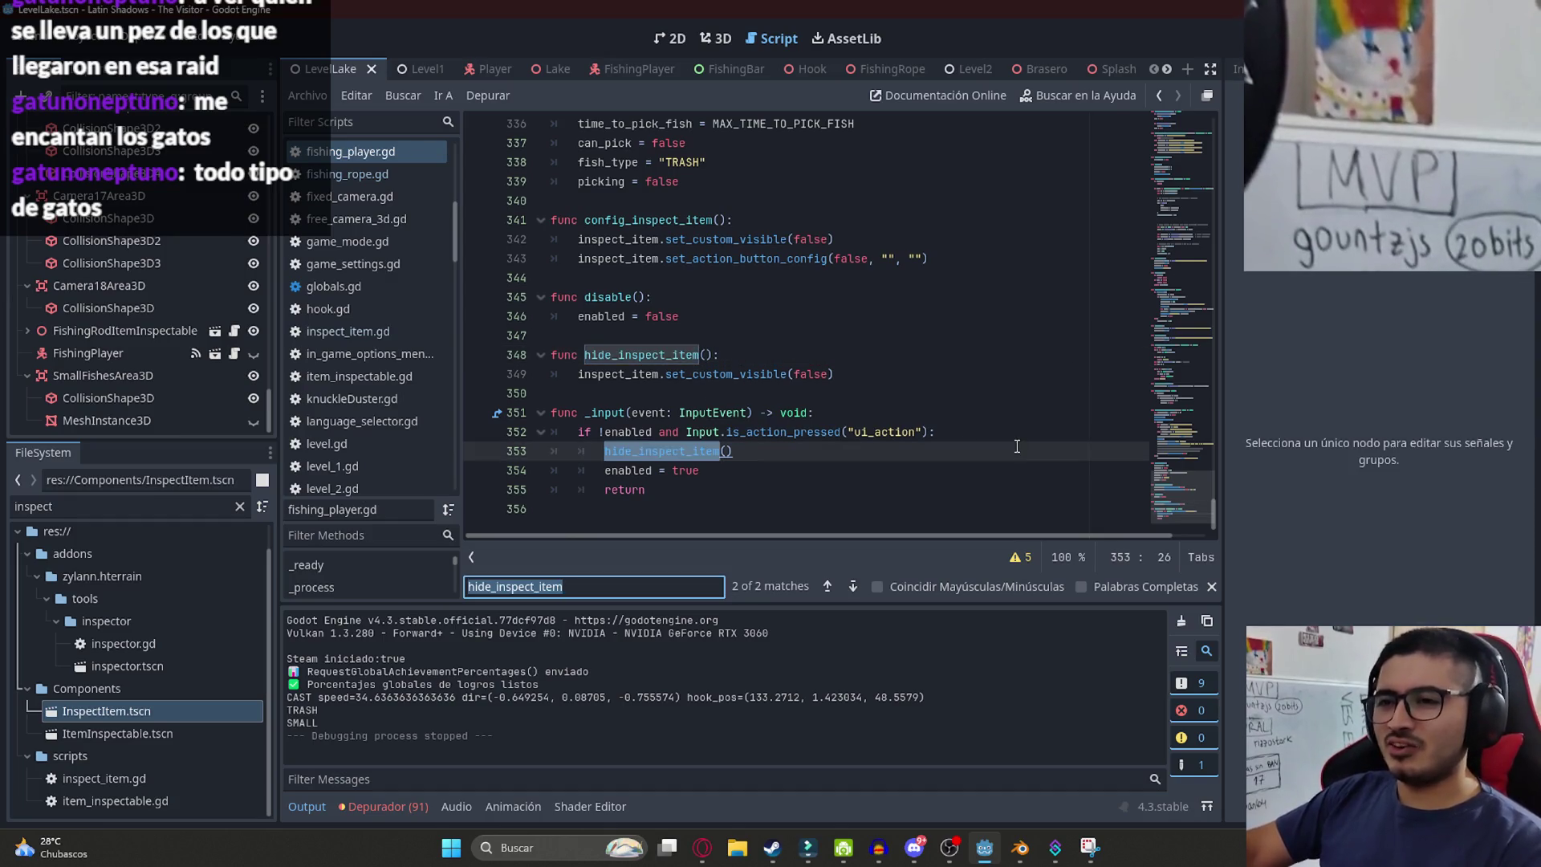
{"action": "left_click", "coordinate": [1016, 414]}
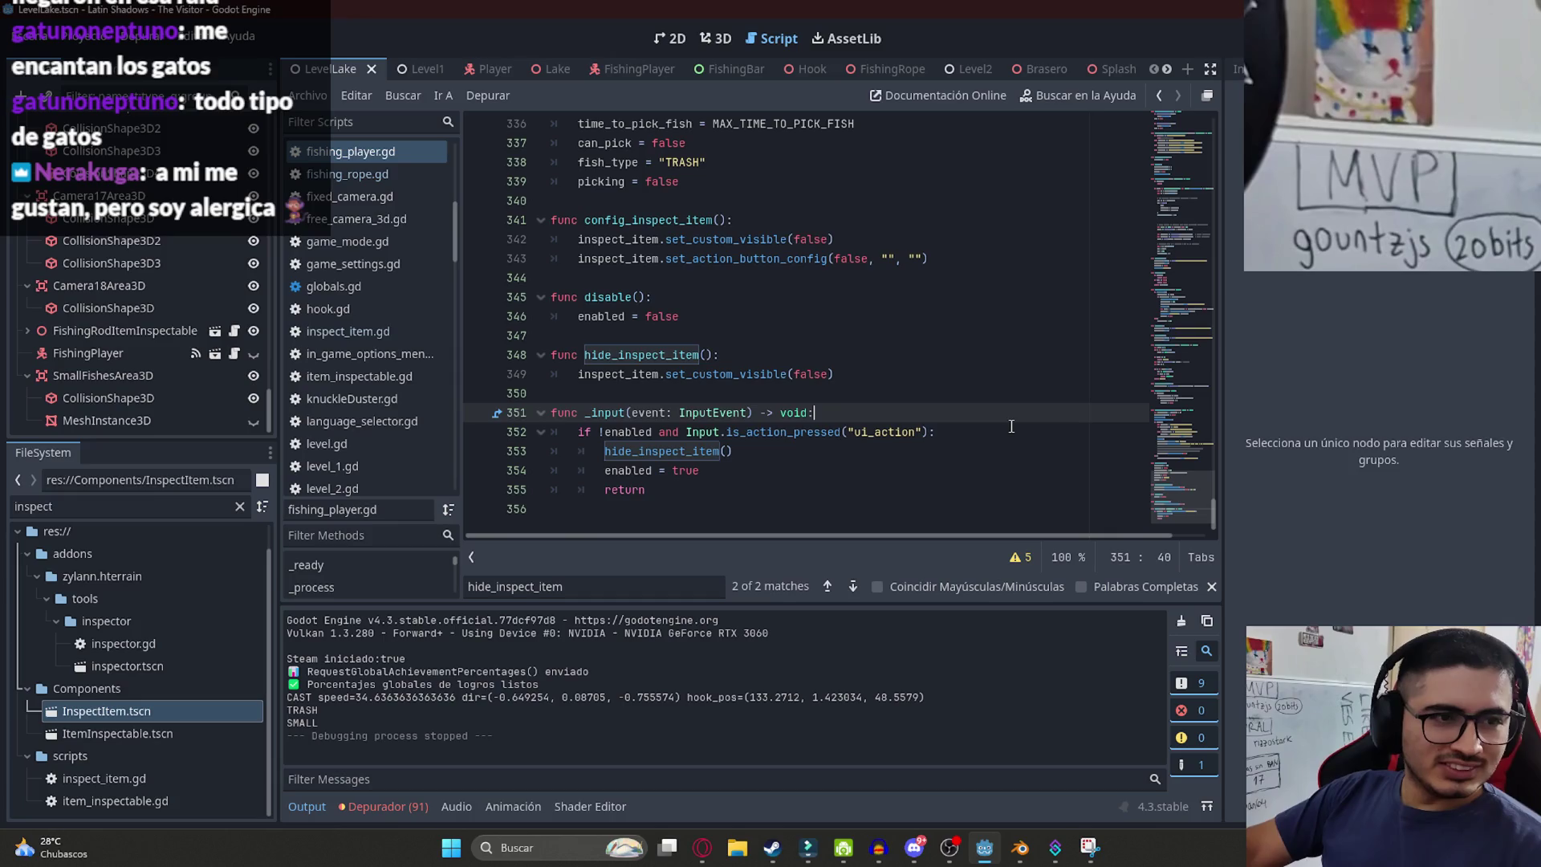
{"action": "left_click", "coordinate": [832, 447]}
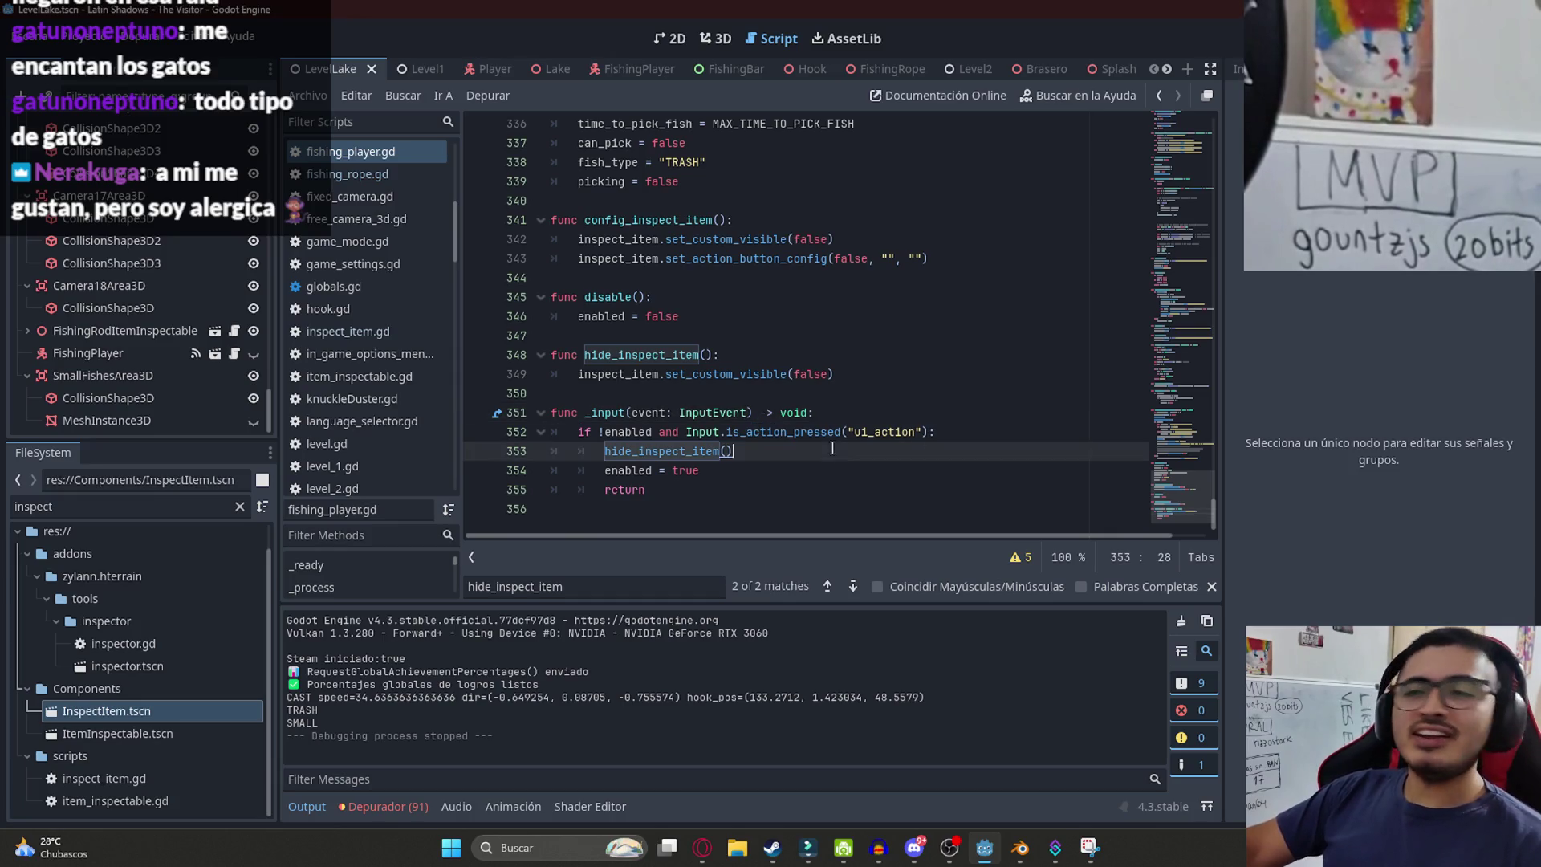
{"action": "left_click", "coordinate": [1210, 586]}
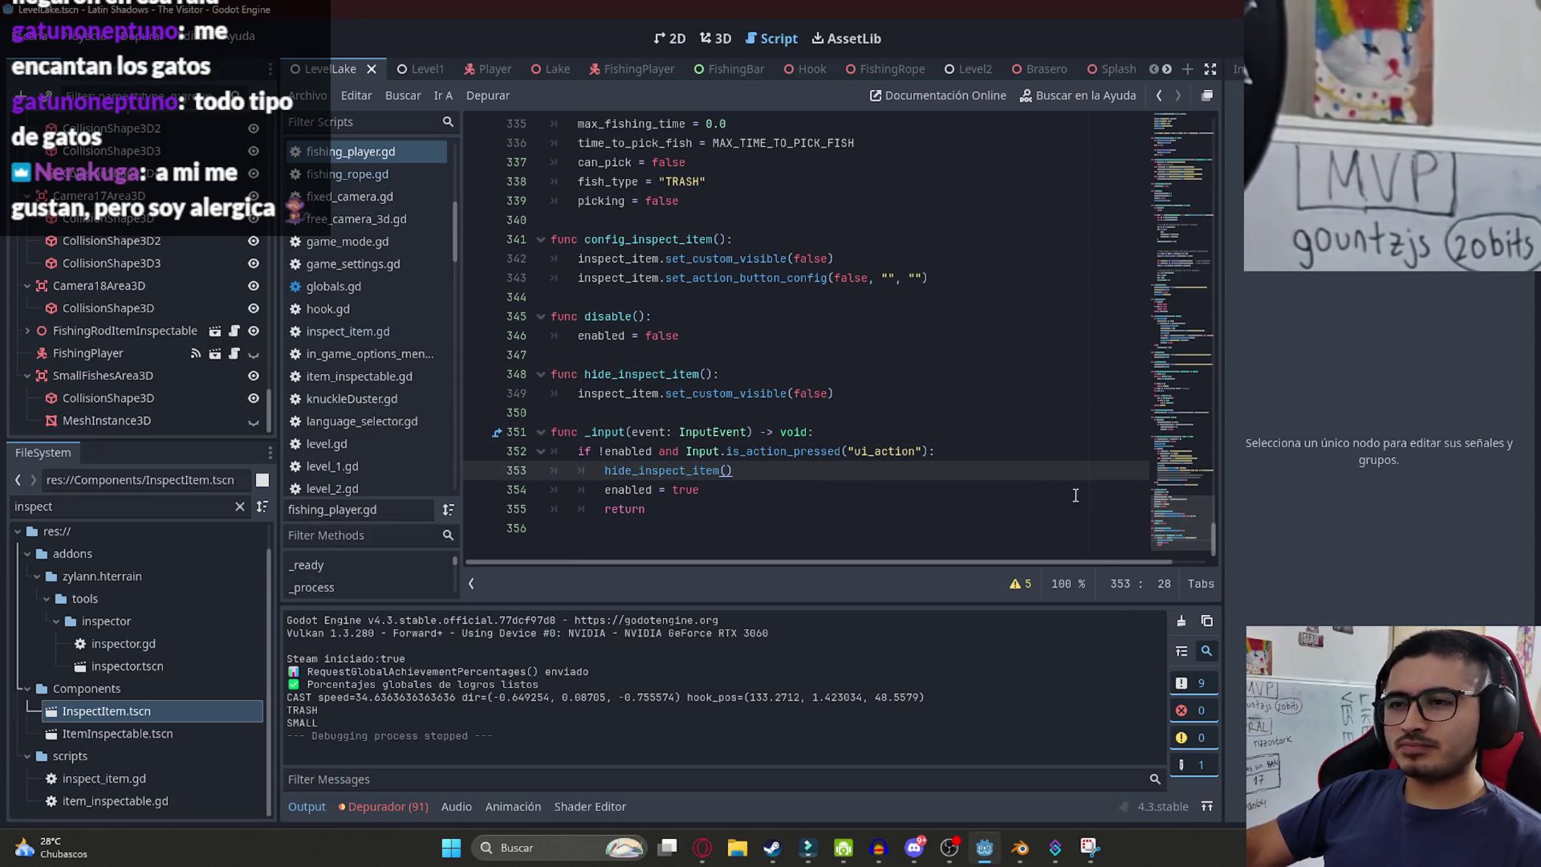
{"action": "left_click", "coordinate": [990, 508]}
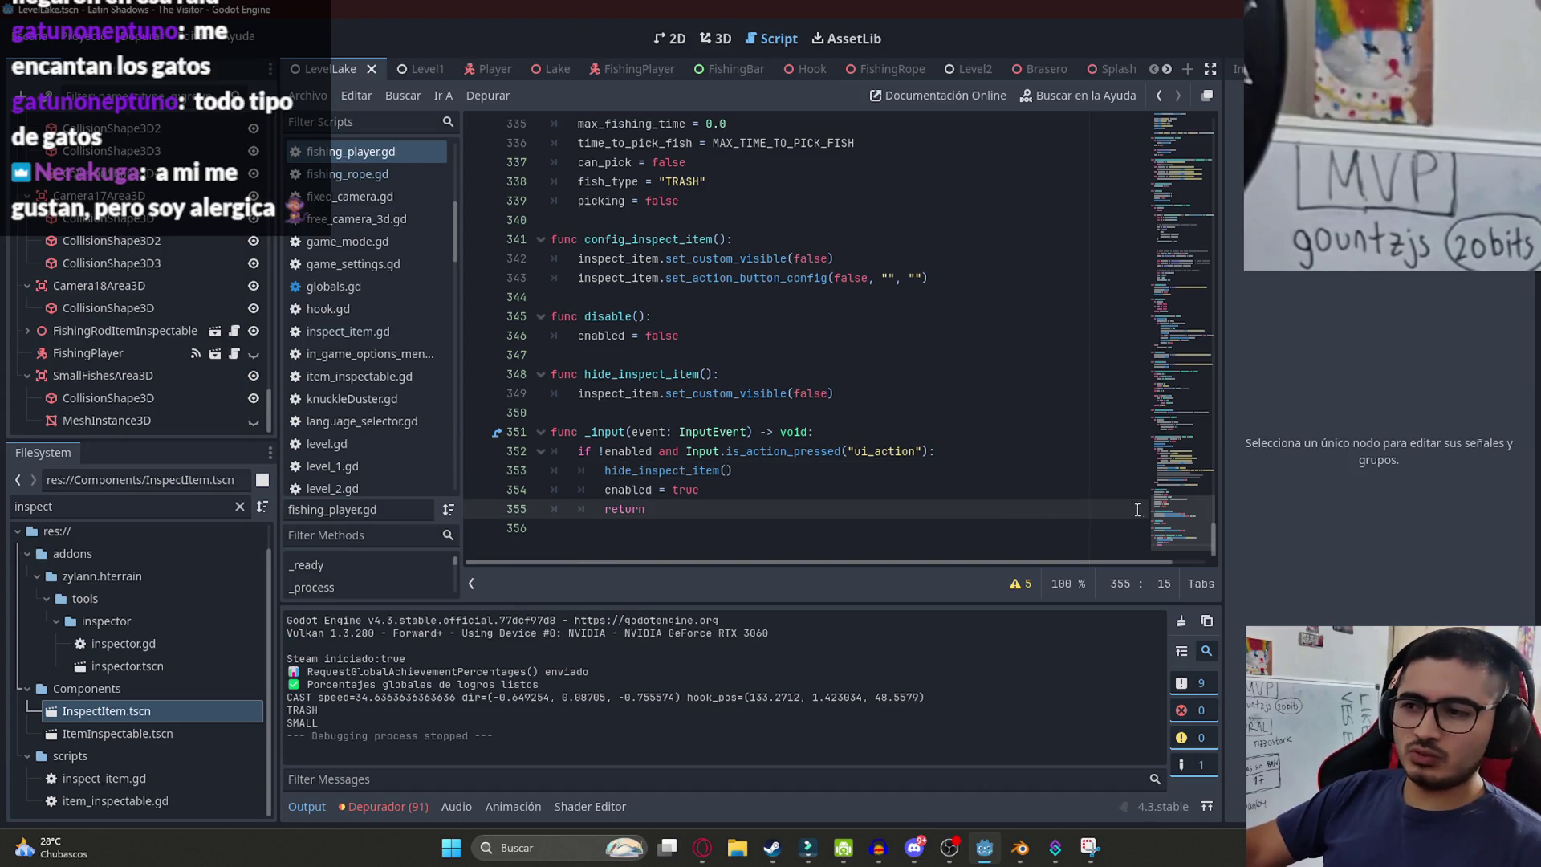
{"action": "mouse_move", "coordinate": [1193, 519]}
{"action": "left_mouse_down"}
{"action": "mouse_move", "coordinate": [1208, 353]}
{"action": "mouse_move", "coordinate": [1237, 307]}
{"action": "mouse_move", "coordinate": [1213, 575]}
{"action": "left_mouse_up"}
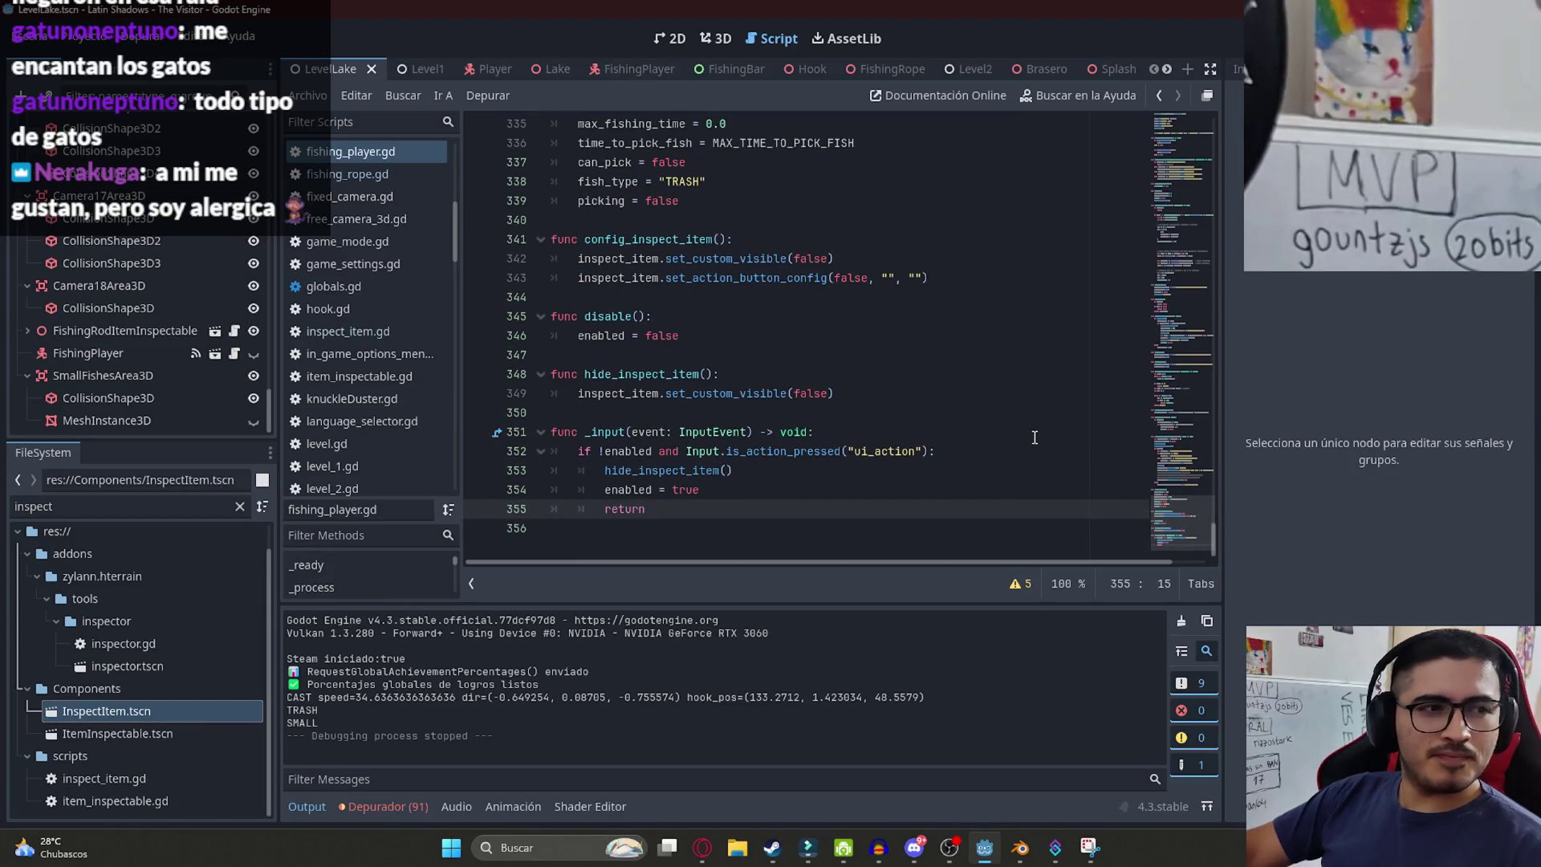
{"action": "left_click", "coordinate": [927, 382]}
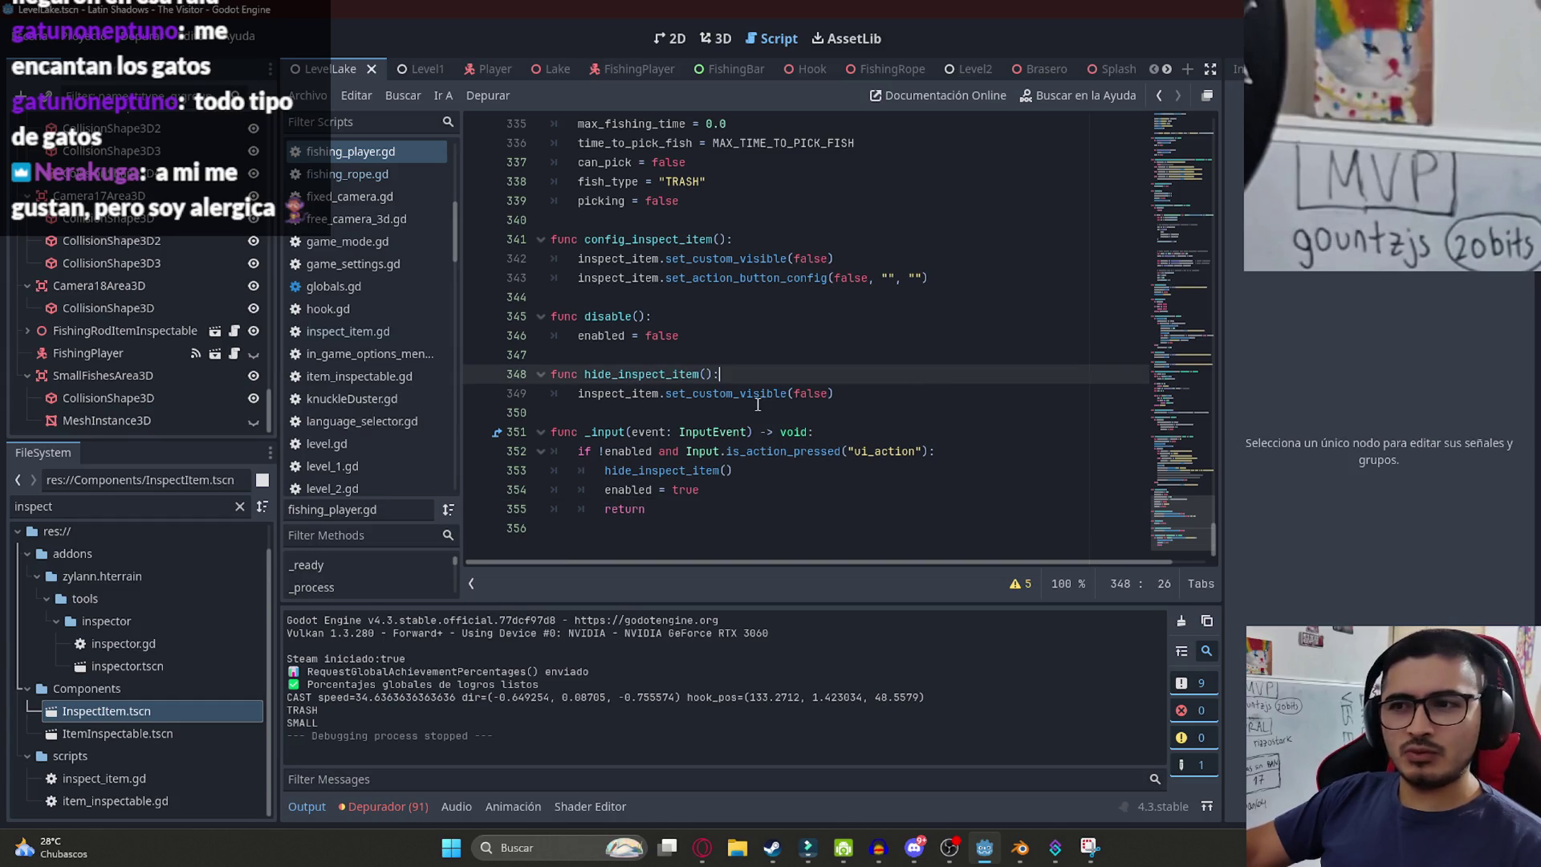
{"action": "left_click", "coordinate": [703, 412]}
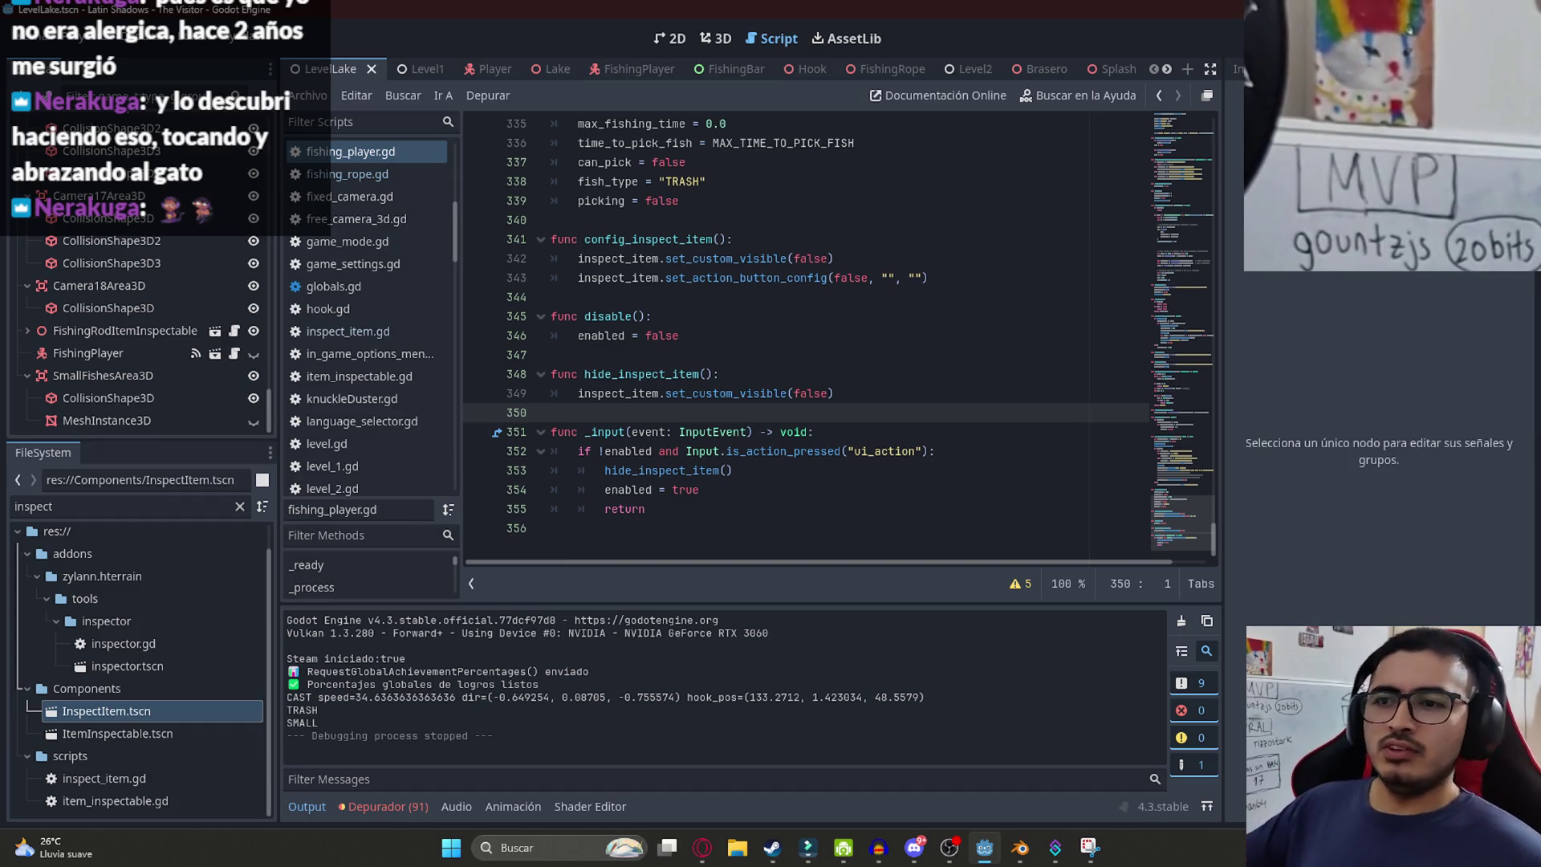
- Select hide_inspect_item on line 348 and search the script for its matches
{"action": "left_click", "coordinate": [705, 375]}
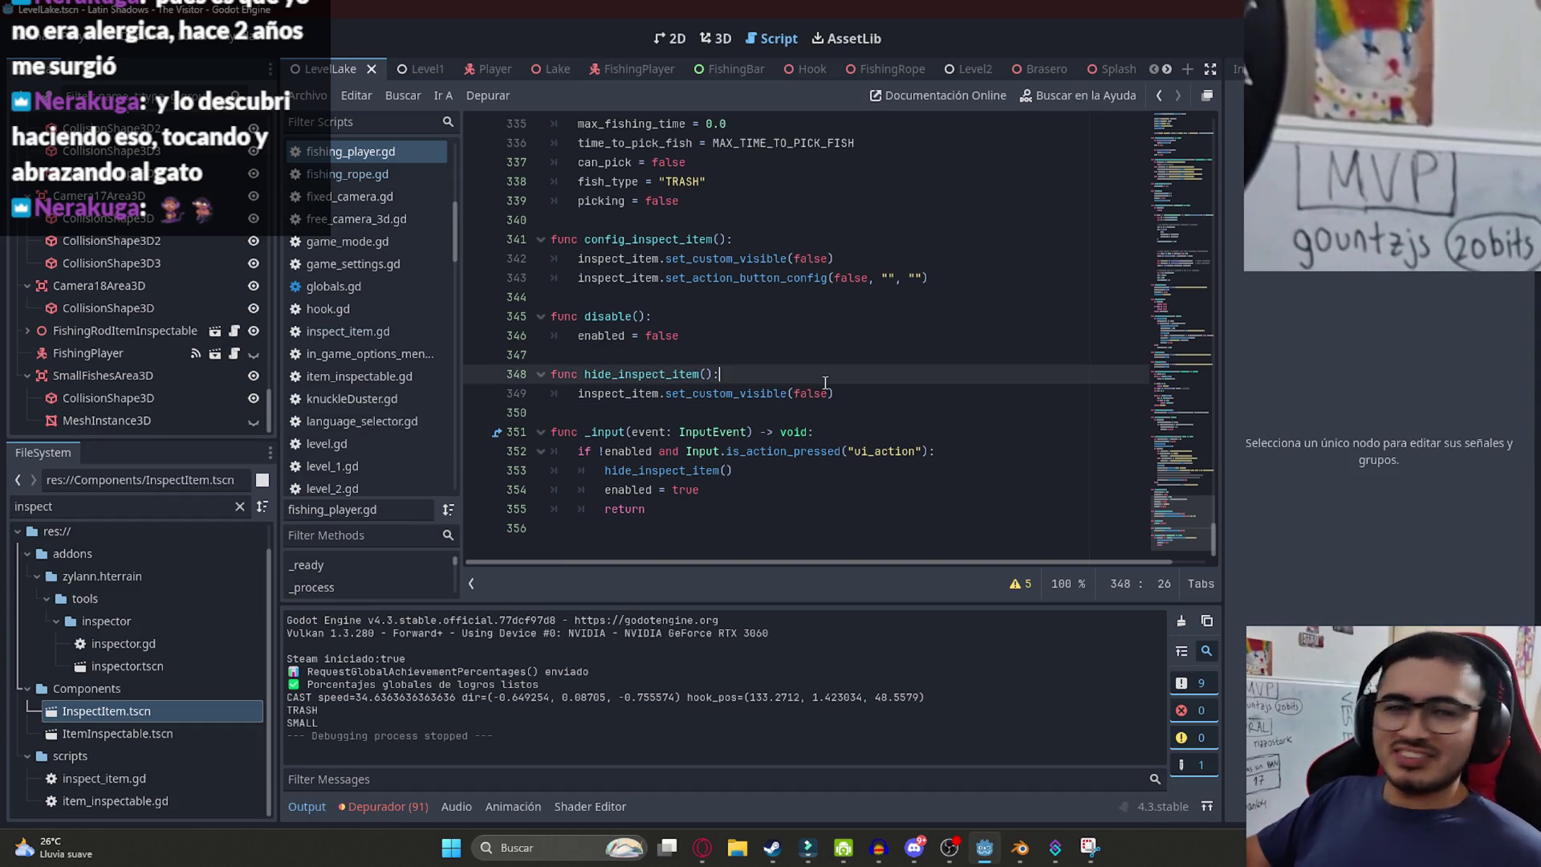
{"action": "double_click", "coordinate": [705, 375]}
{"action": "key", "text": "ctrl+f"}
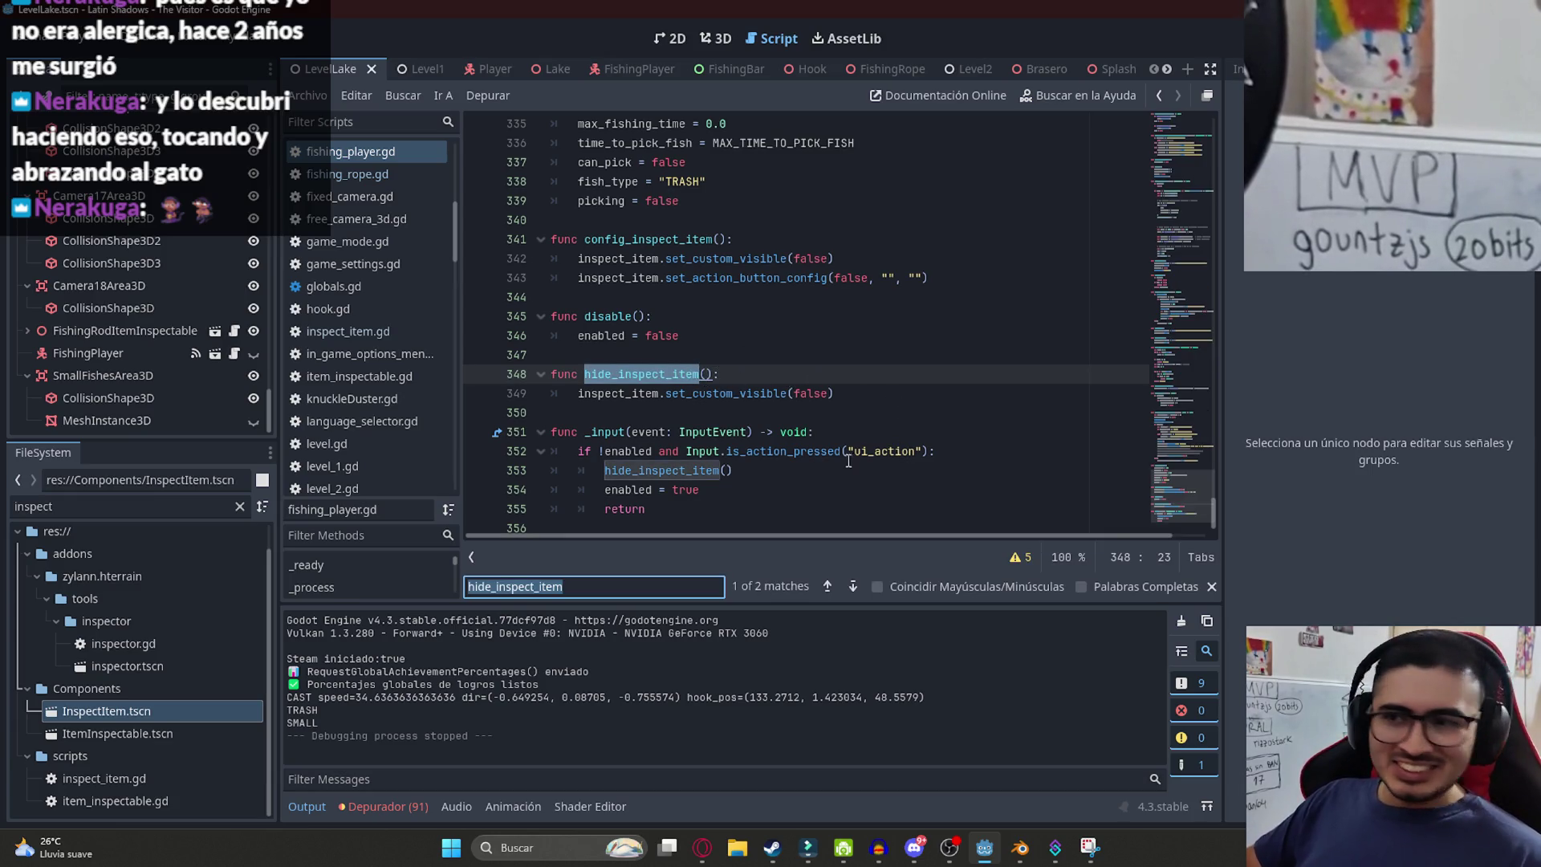
{"action": "left_click", "coordinate": [824, 413]}
{"action": "scroll", "coordinate": [911, 369], "scroll_direction": "up", "scroll_amount": 5}
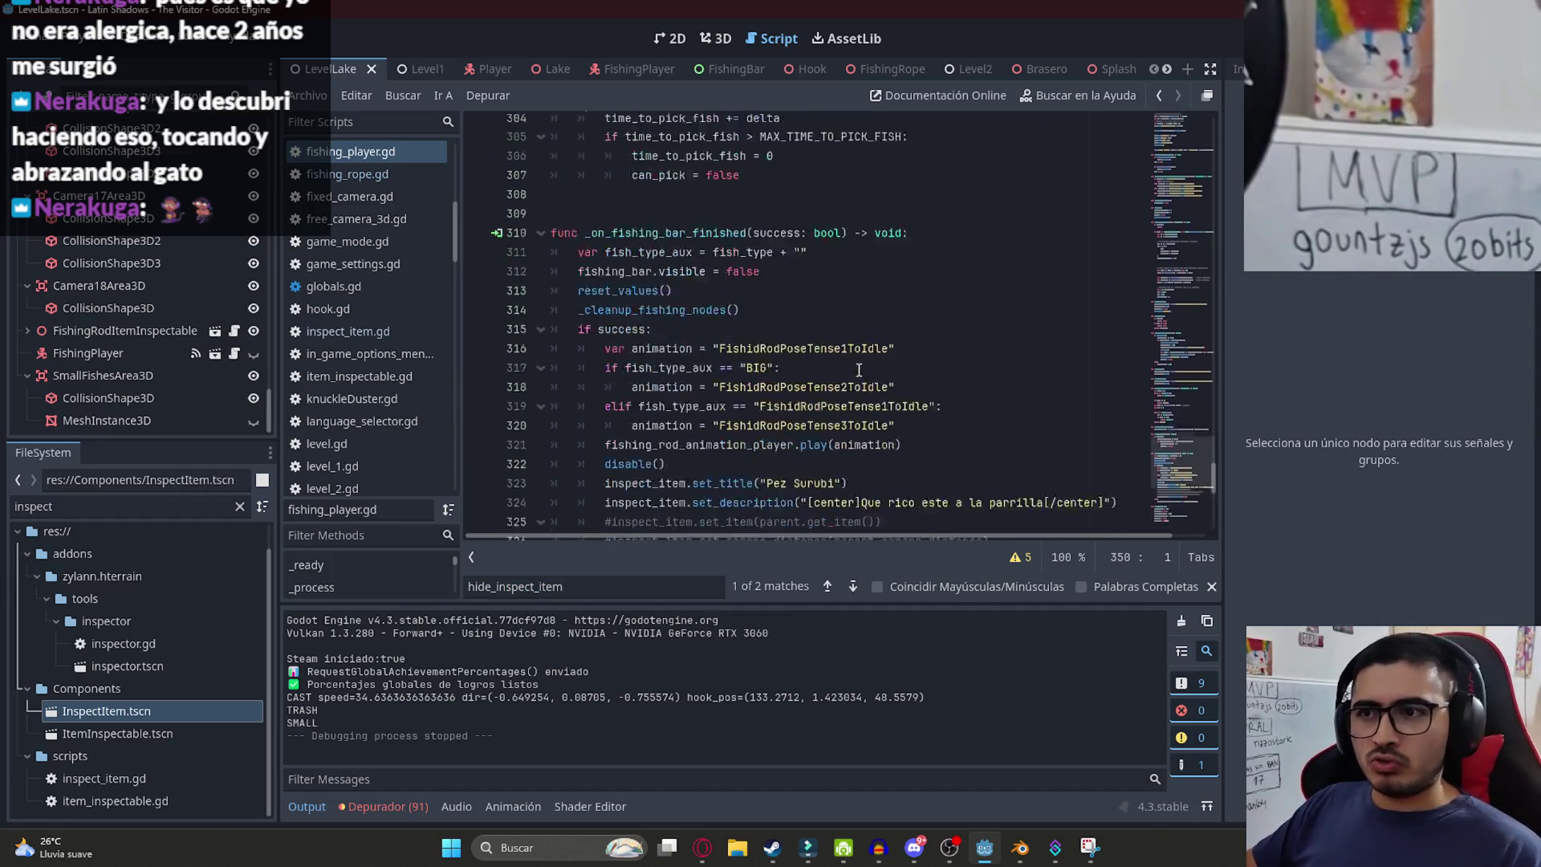
{"action": "scroll", "coordinate": [911, 368], "scroll_direction": "down", "scroll_amount": 4}
{"action": "scroll", "coordinate": [914, 294], "scroll_direction": "up", "scroll_amount": 2}
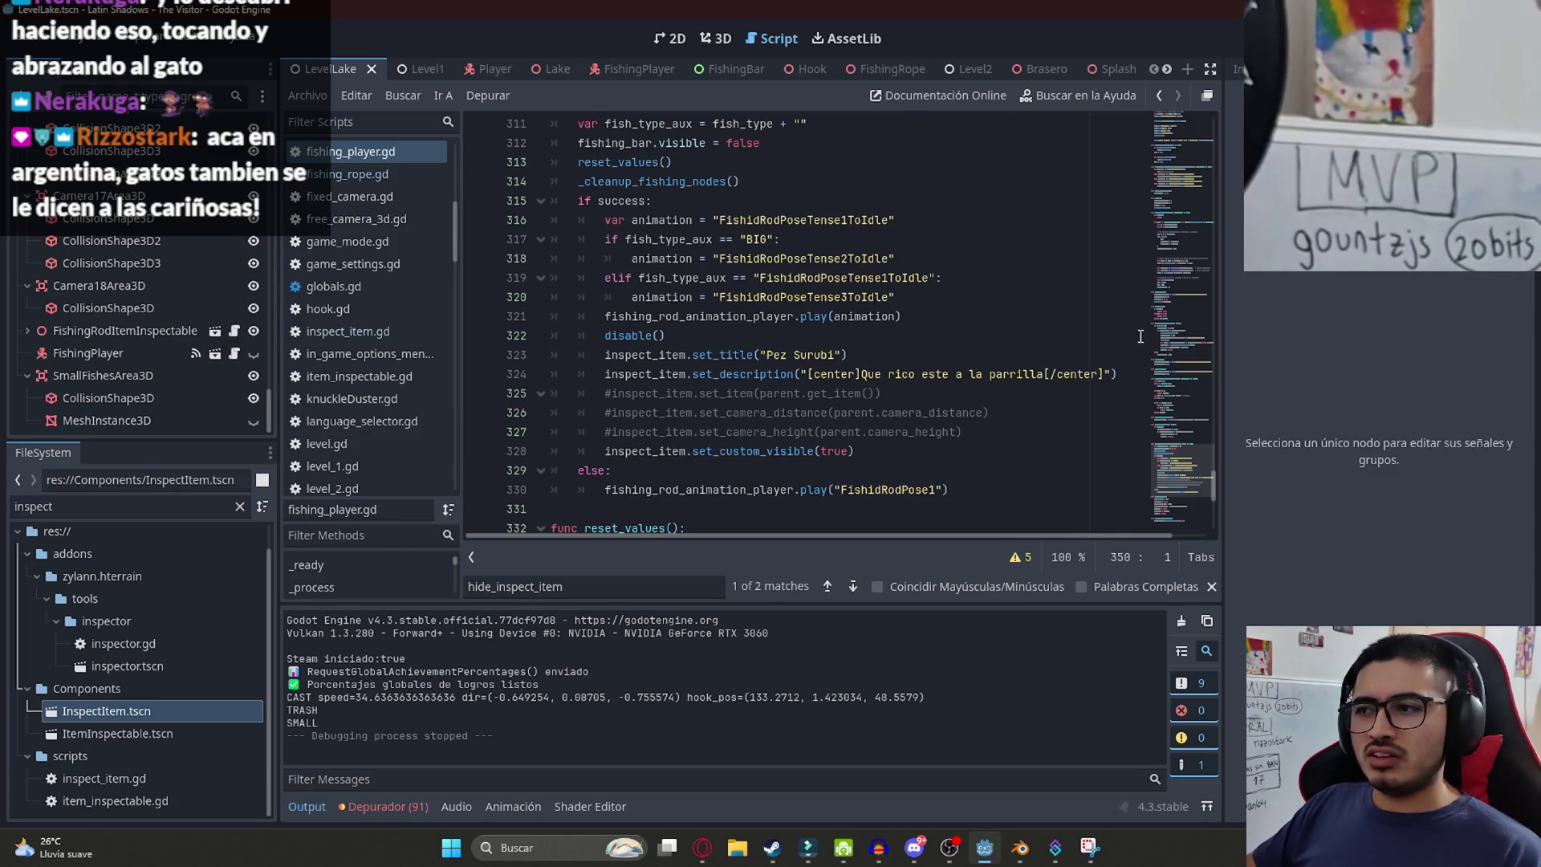
- Review the upper script around line 188 and the picking declaration near line 78
{"action": "left_click", "coordinate": [1191, 211]}
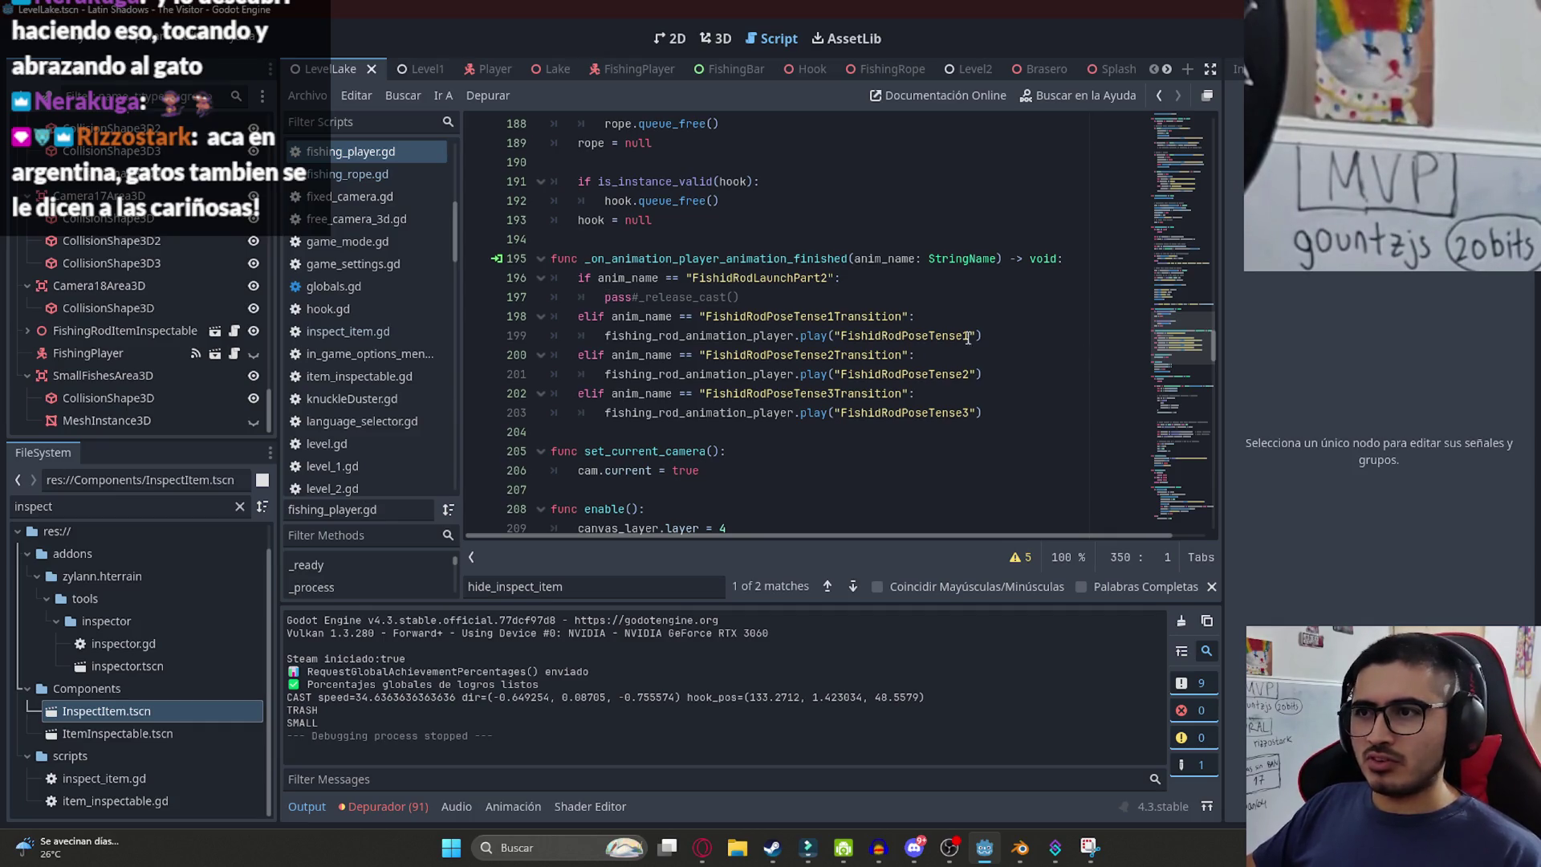
{"action": "mouse_move", "coordinate": [1172, 338]}
{"action": "left_mouse_down"}
{"action": "mouse_move", "coordinate": [1167, 234]}
{"action": "mouse_move", "coordinate": [1183, 202]}
{"action": "left_mouse_up"}
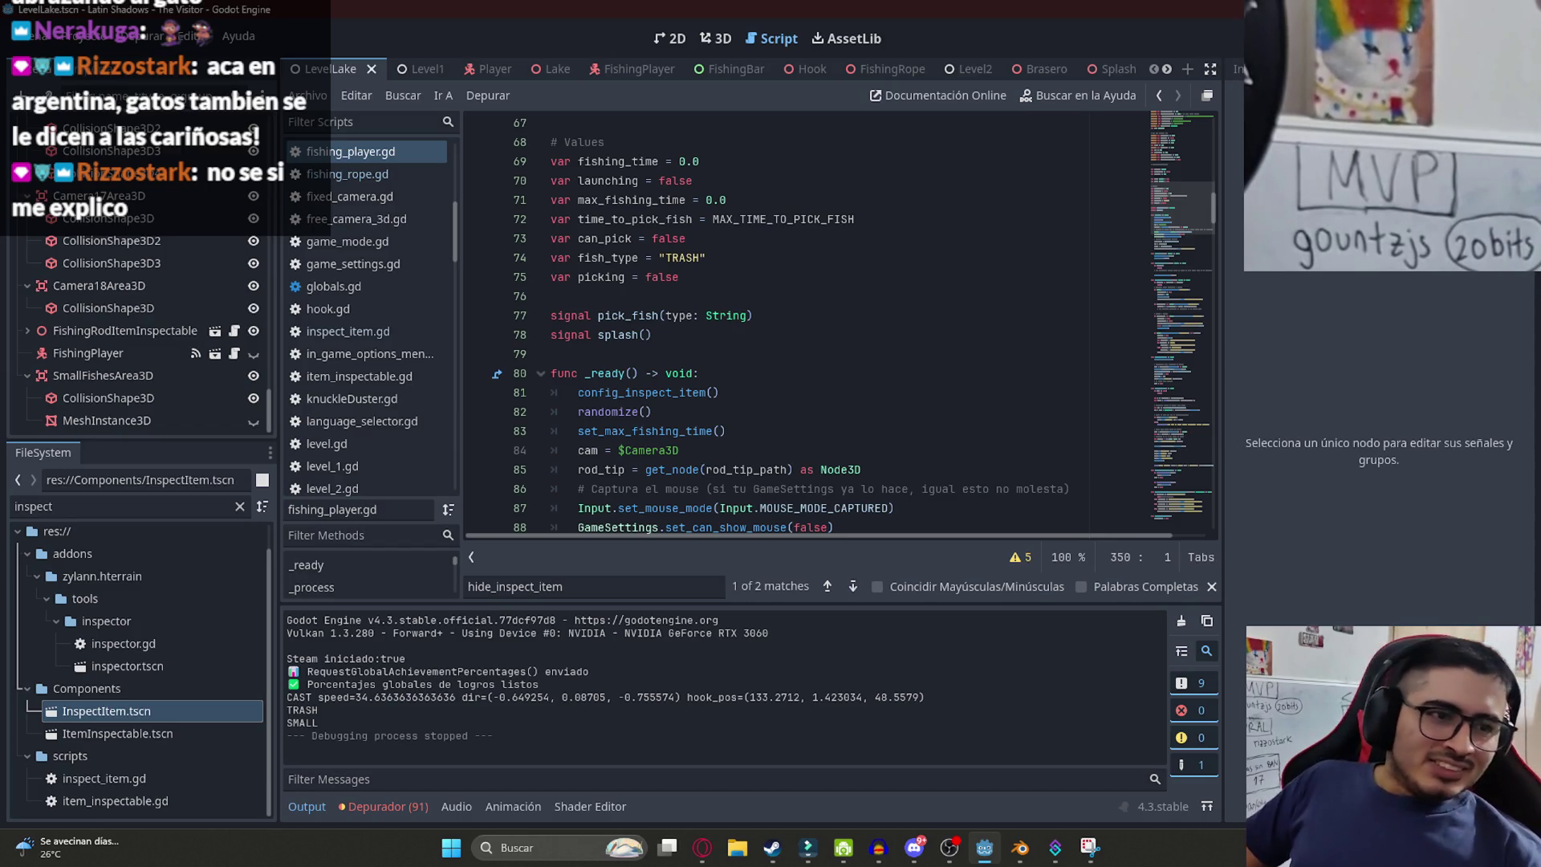
{"action": "key", "text": "alt+Tab"}
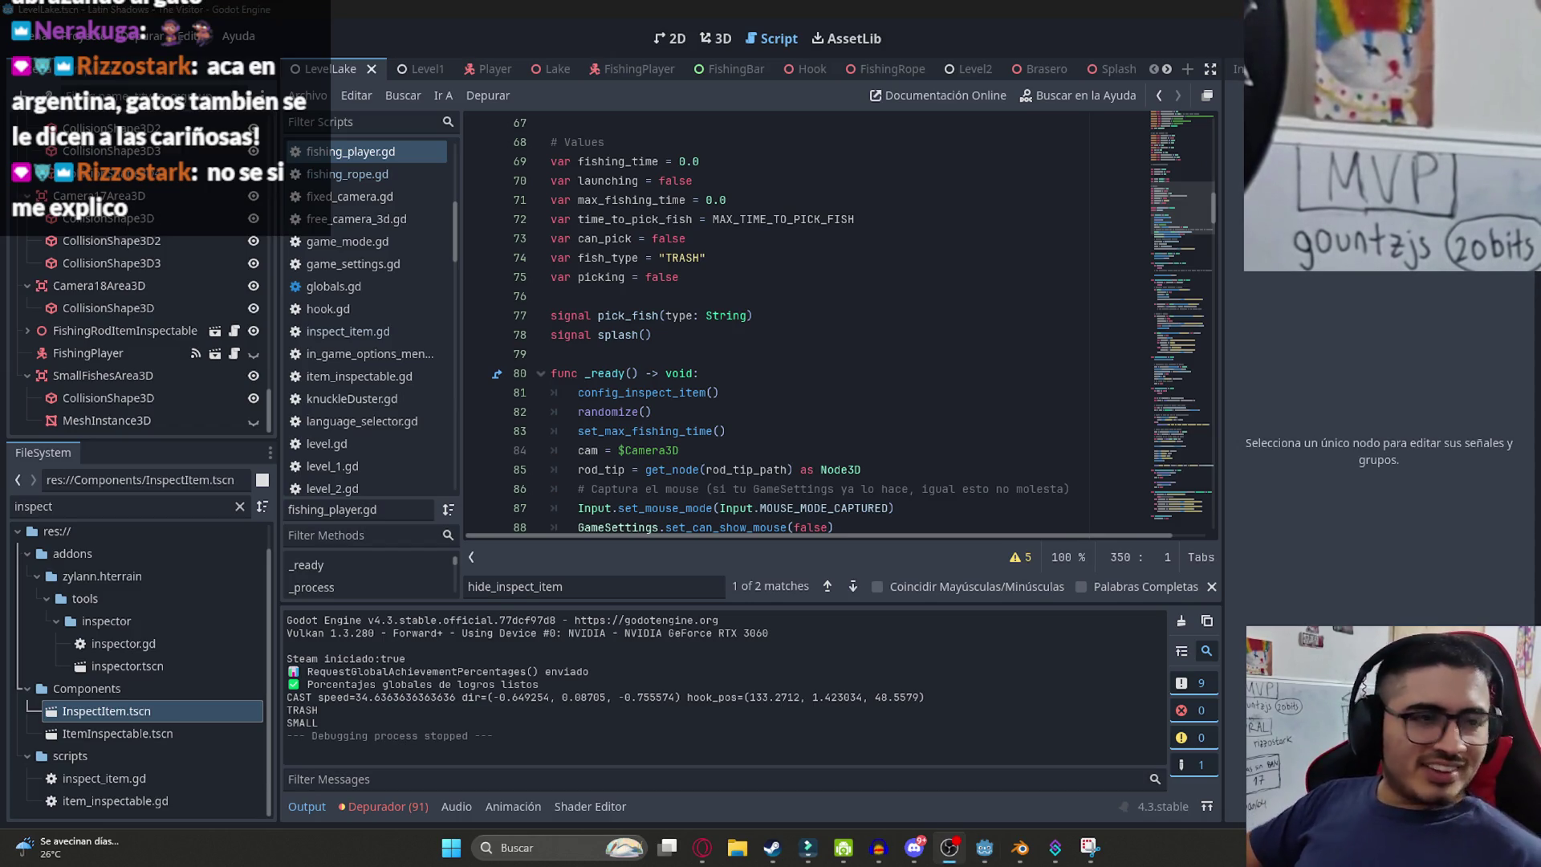
{"action": "left_click", "coordinate": [793, 338]}
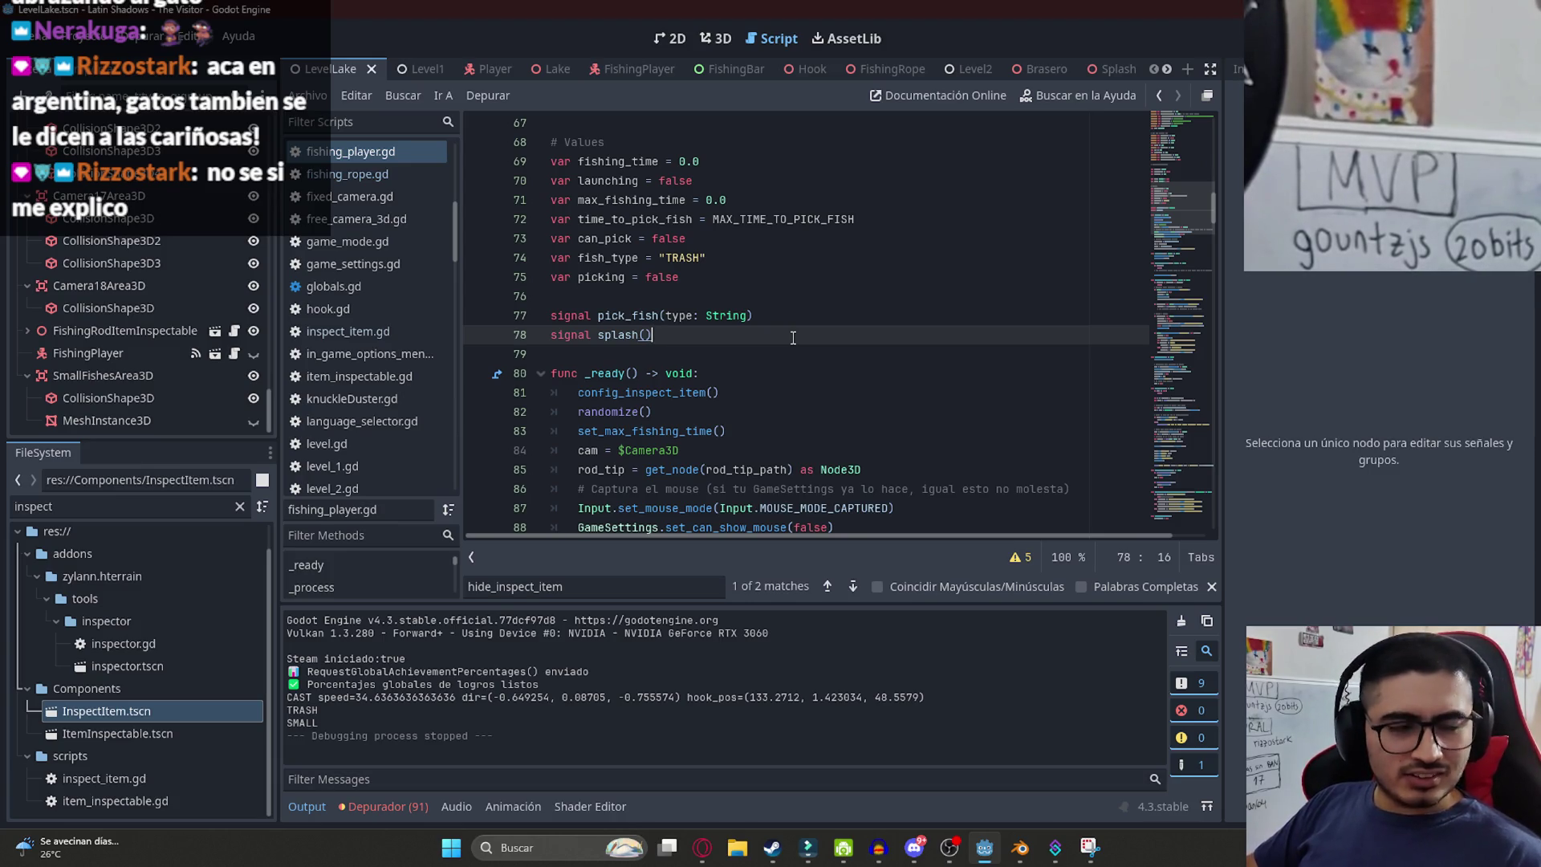
{"action": "left_click", "coordinate": [793, 284]}
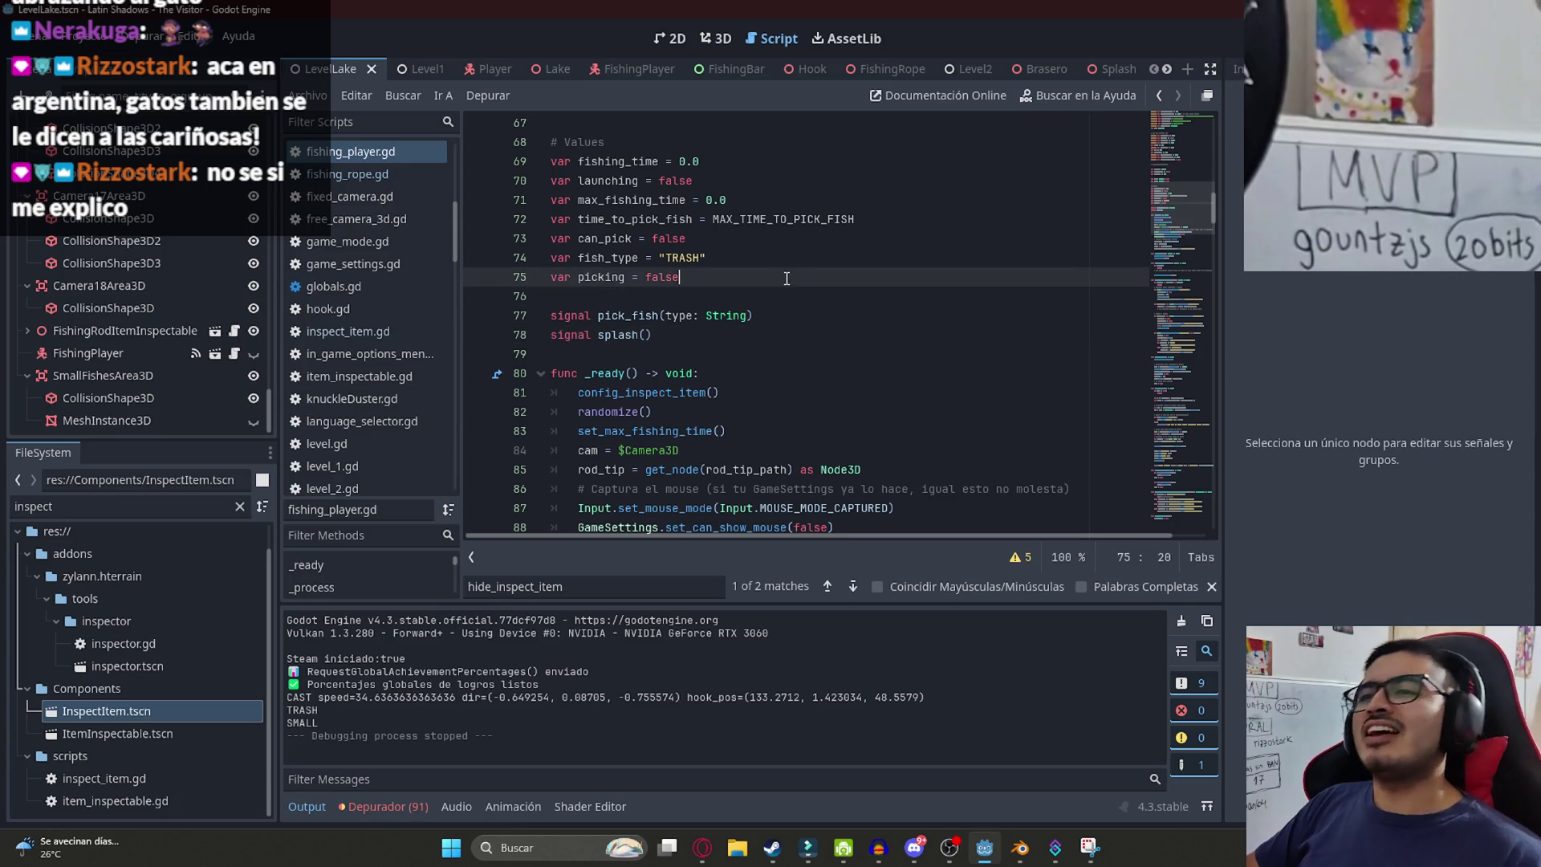
{"action": "scroll", "coordinate": [755, 337], "scroll_direction": "up", "scroll_amount": 2}
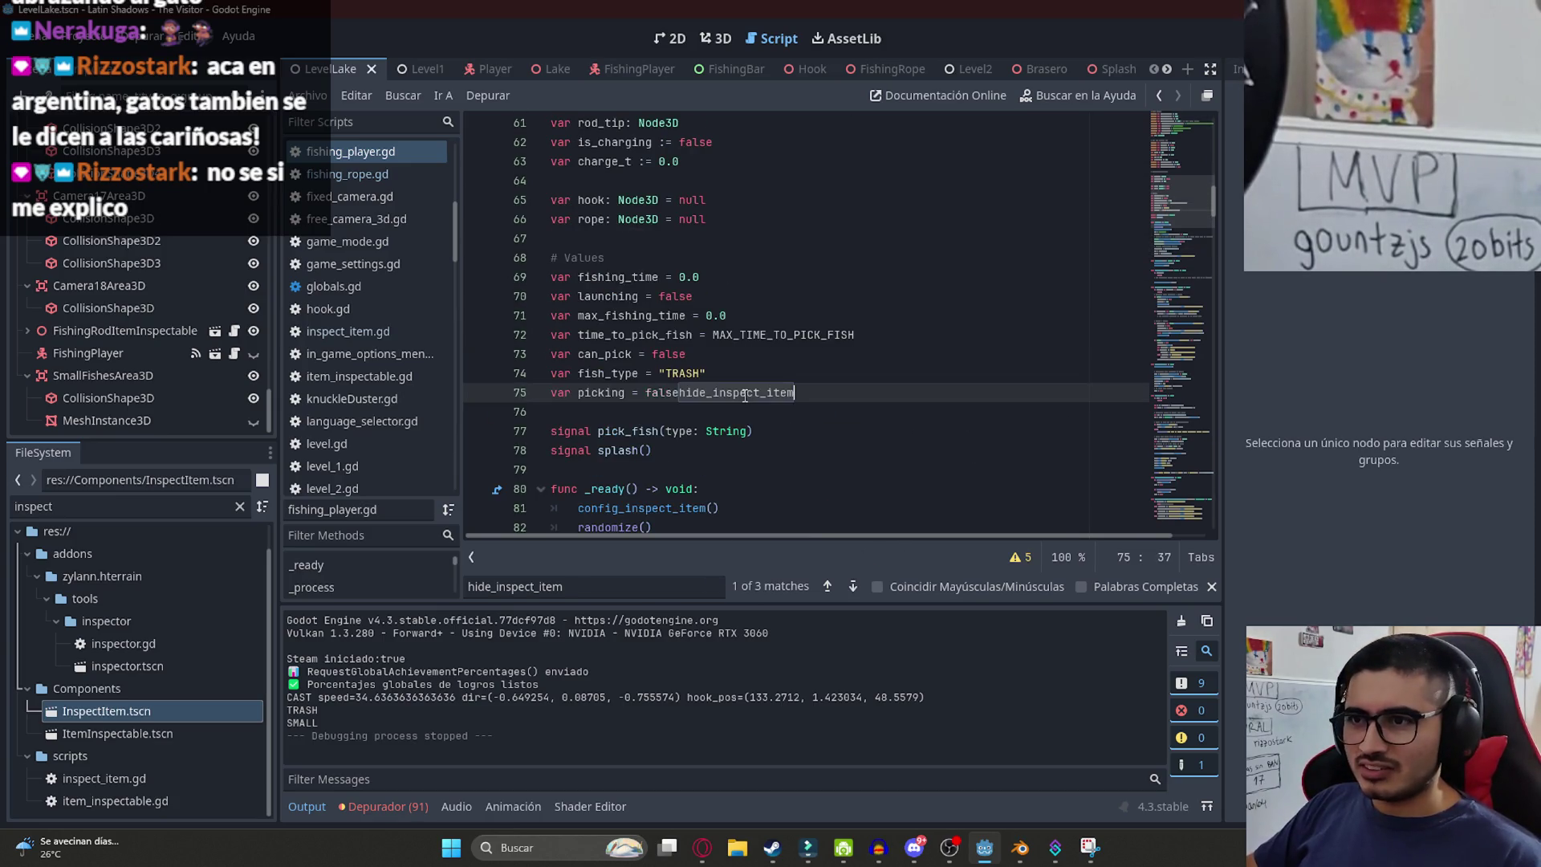
{"action": "scroll", "coordinate": [783, 321], "scroll_direction": "down", "scroll_amount": 9}
{"action": "scroll", "coordinate": [793, 299], "scroll_direction": "down", "scroll_amount": 5}
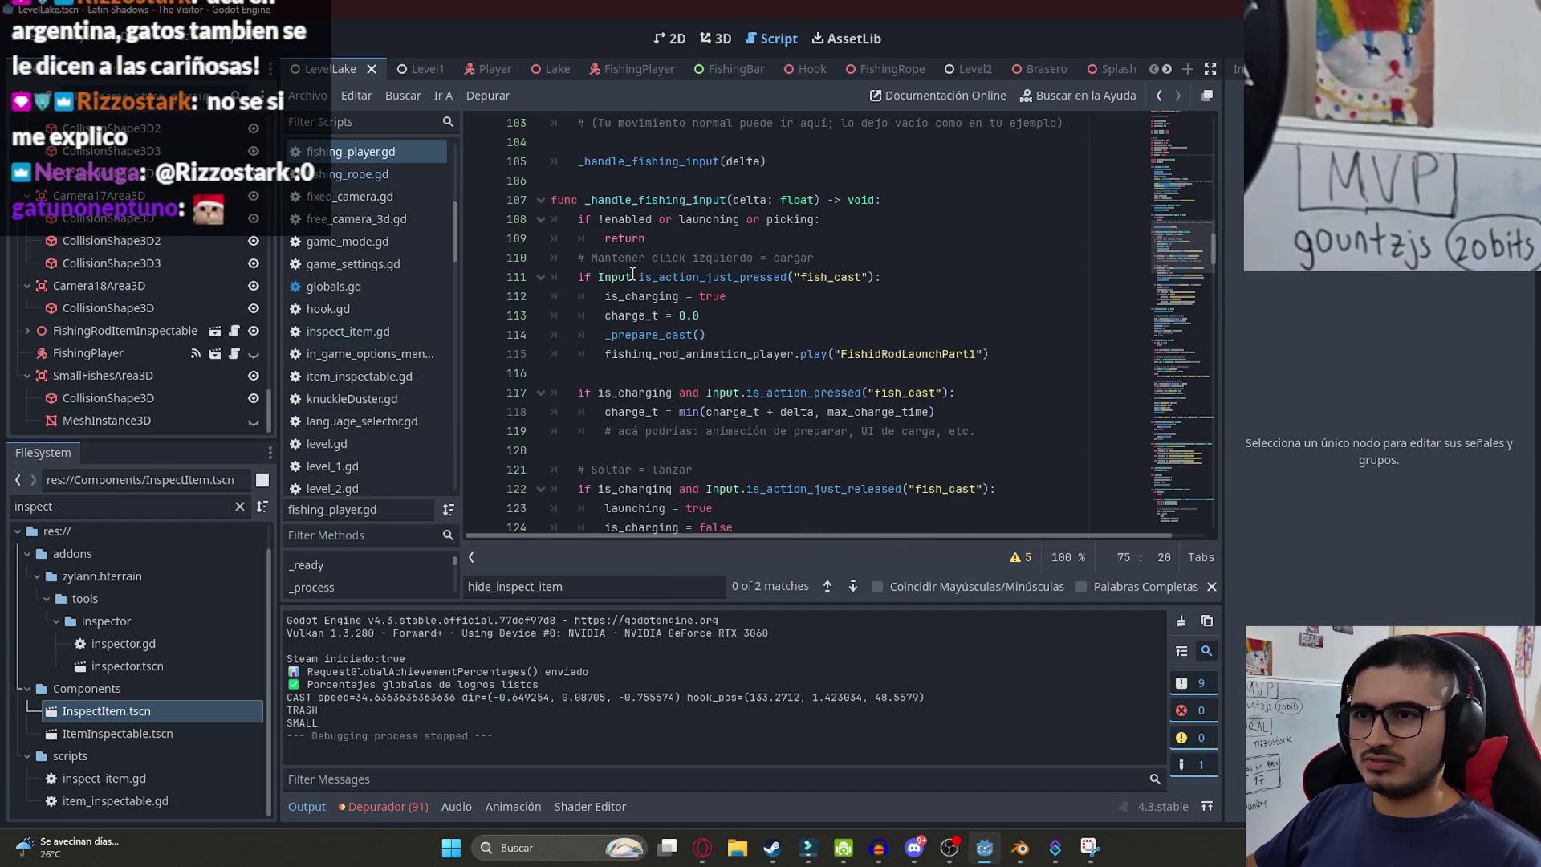
- Add a new empty line after enabled = true in _input
{"action": "left_click", "coordinate": [657, 259]}
{"action": "left_click", "coordinate": [700, 200]}
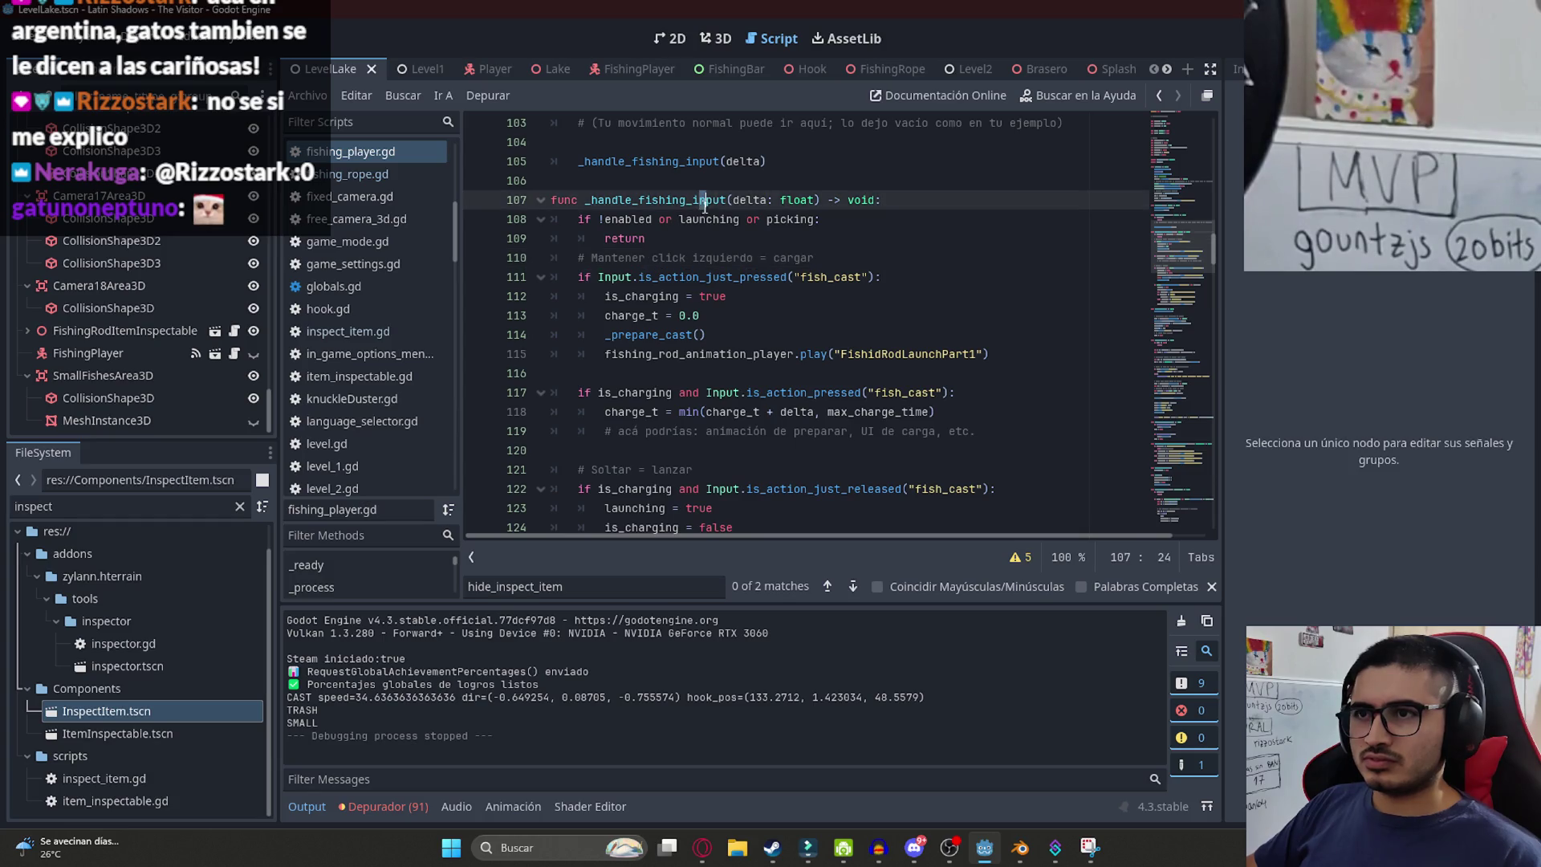
{"action": "scroll", "coordinate": [720, 245], "scroll_direction": "up", "scroll_amount": 4}
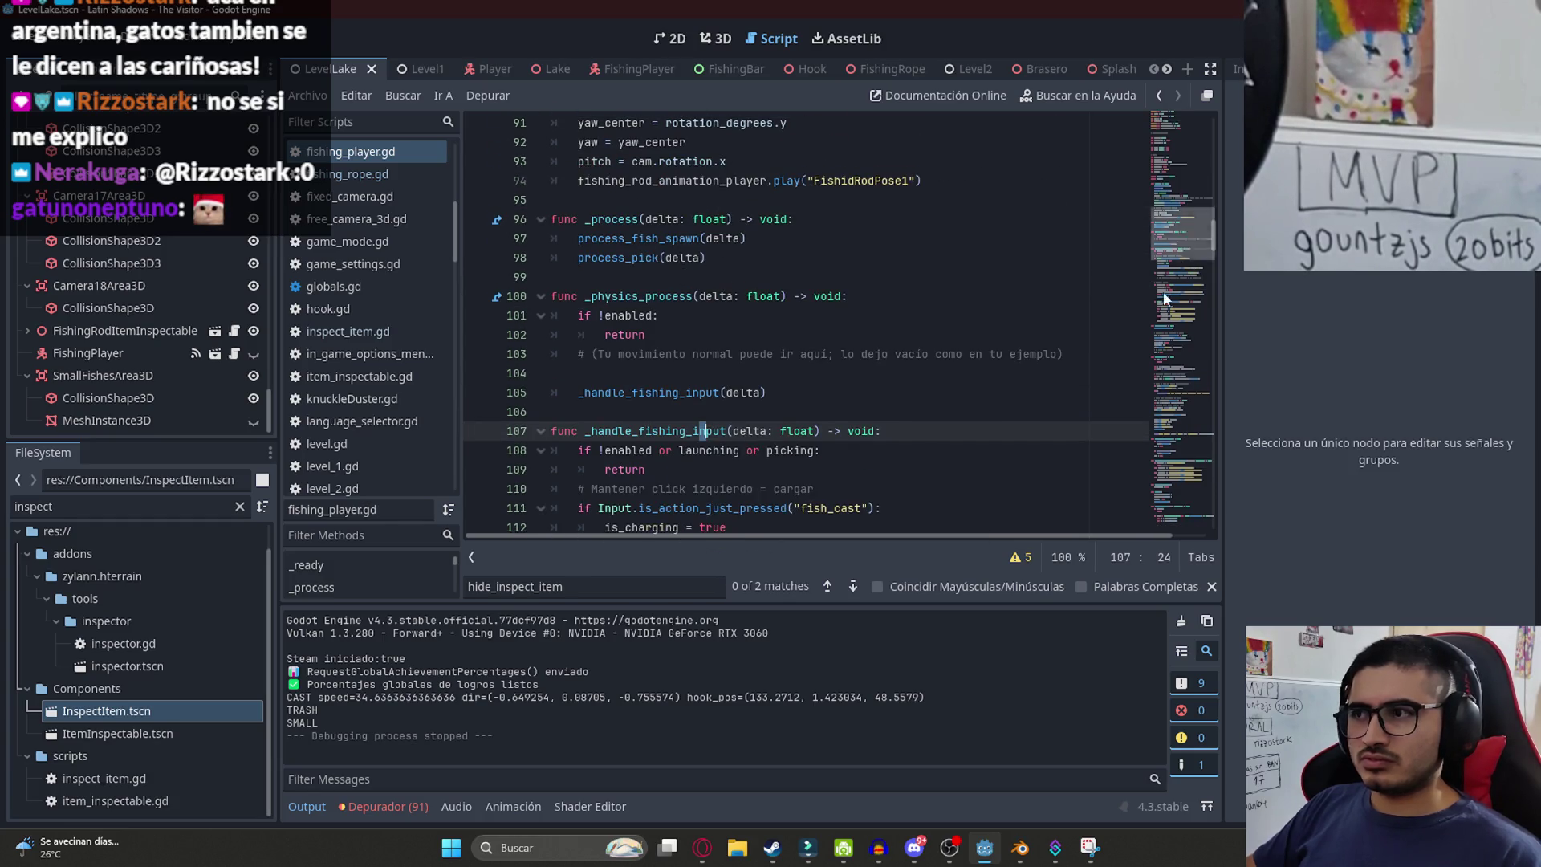
{"action": "scroll", "coordinate": [693, 415], "scroll_direction": "down", "scroll_amount": 20}
{"action": "left_click", "coordinate": [755, 470]}
{"action": "key", "text": "Return"}
- Open a fresh line directly below the hide_inspect_item() call in _input
{"action": "type", "text": "hide_inspect_item"}
{"action": "key", "text": "ctrl+BackSpace"}
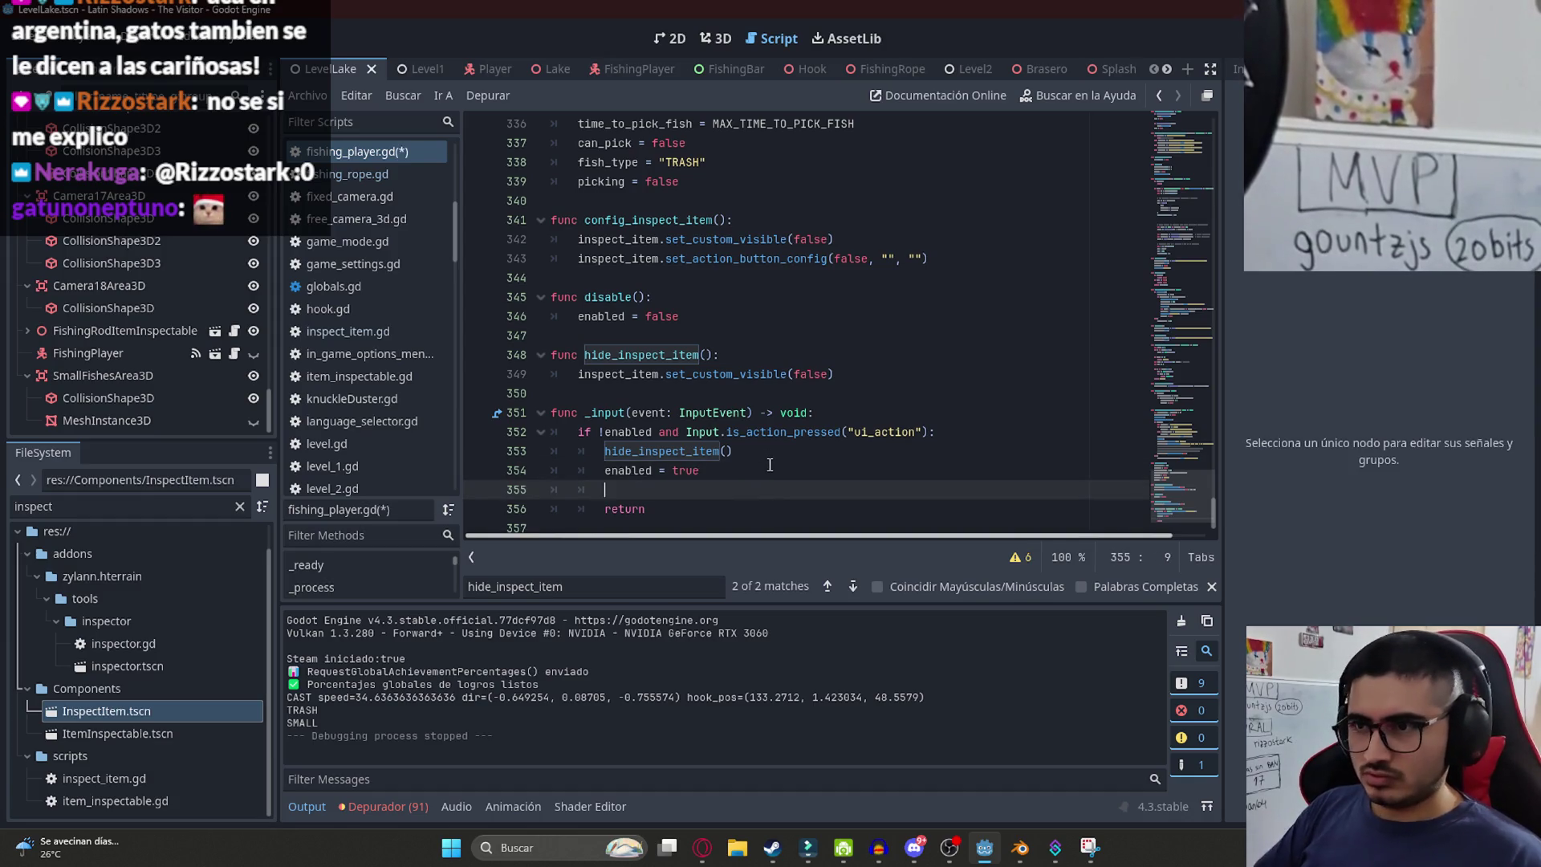
{"action": "key", "text": "BackSpace"}
{"action": "left_click", "coordinate": [774, 447]}
{"action": "key", "text": "Return"}
- Add fishing_rod_animation_player.play("FishidRodPose1") on that line using autocomplete suggestions
{"action": "type", "text": "p"}
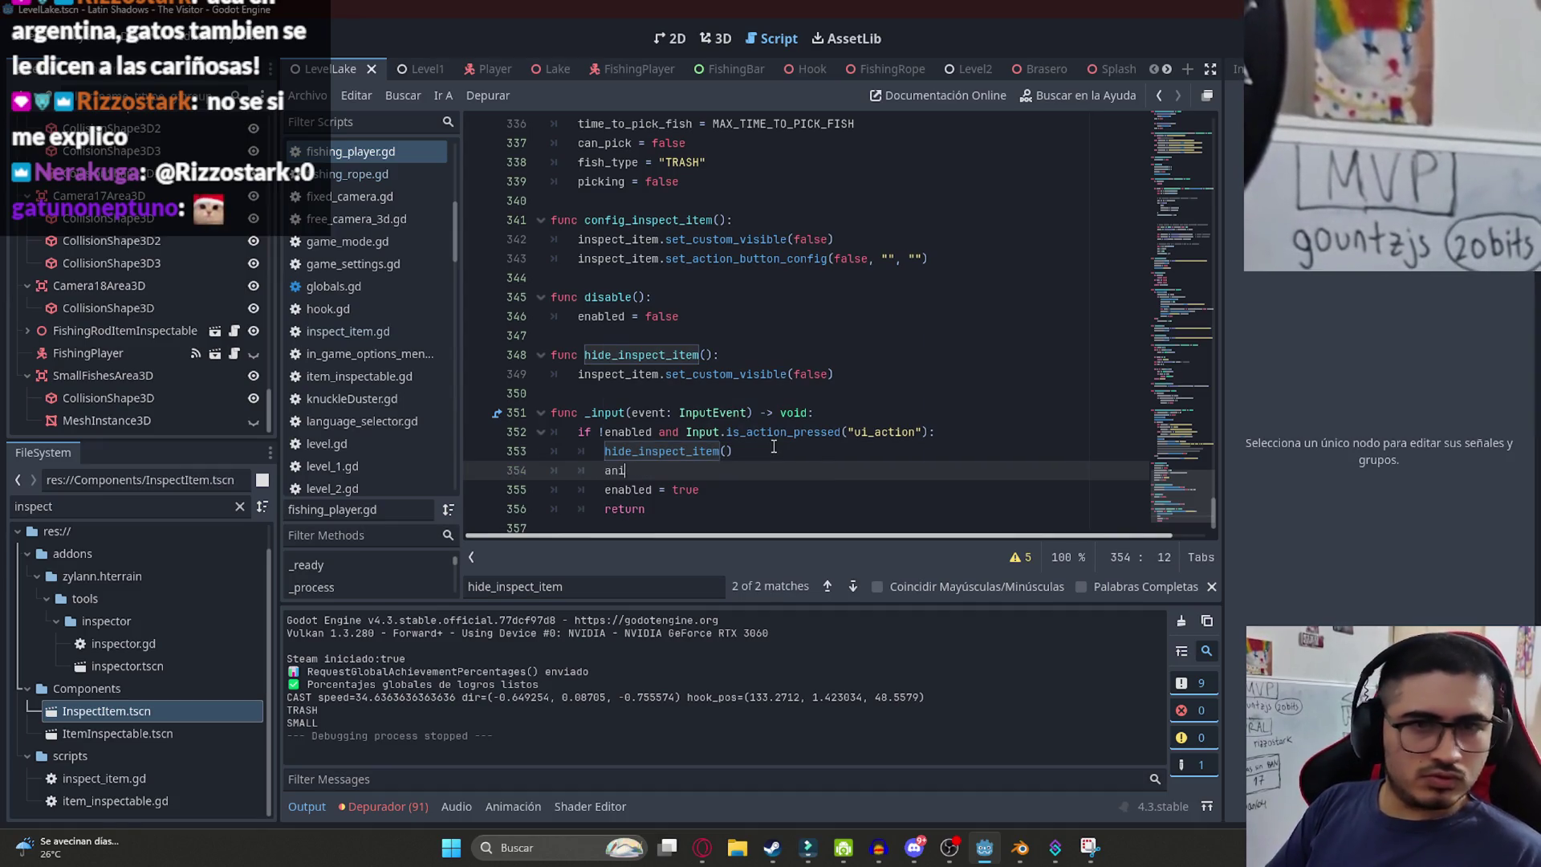
{"action": "key", "text": "BackSpace"}
{"action": "type", "text": "animation_pl"}
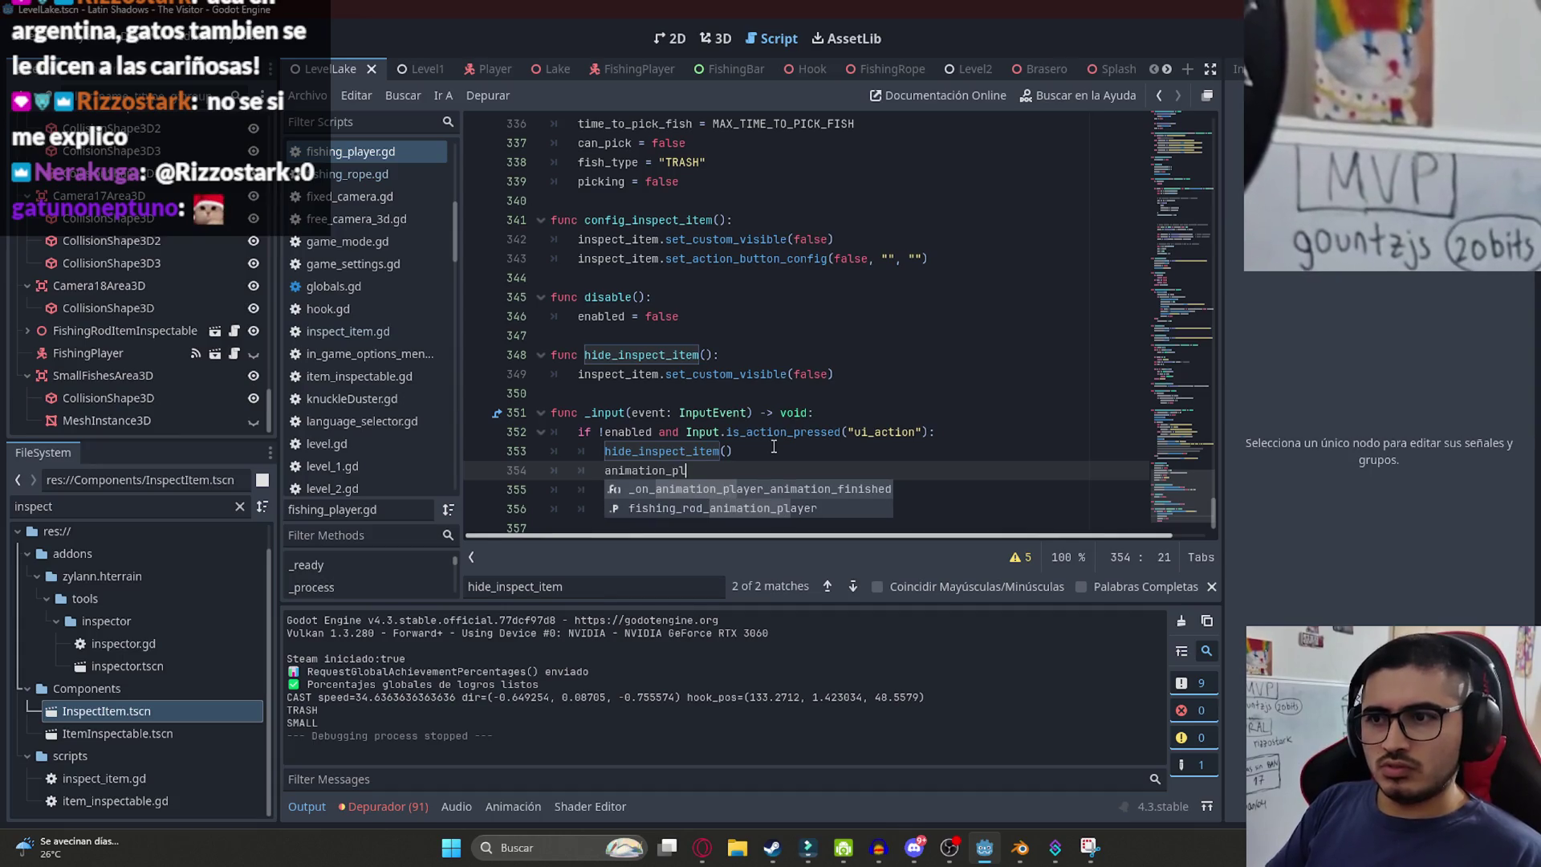
{"action": "key", "text": "Return"}
{"action": "type", "text": ".play("}
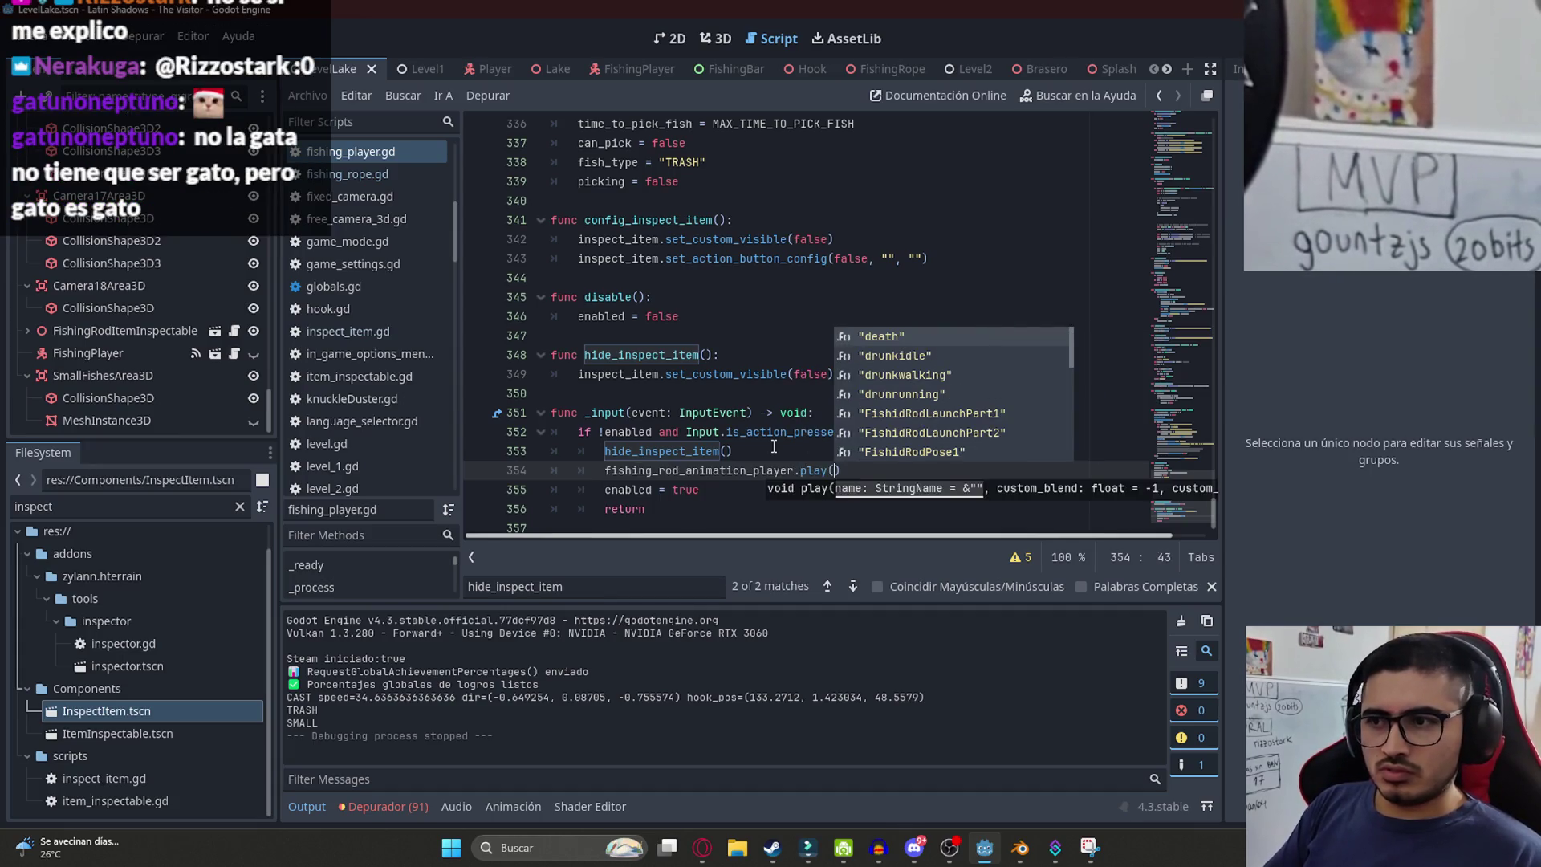
{"action": "type", "text": "pose1"}
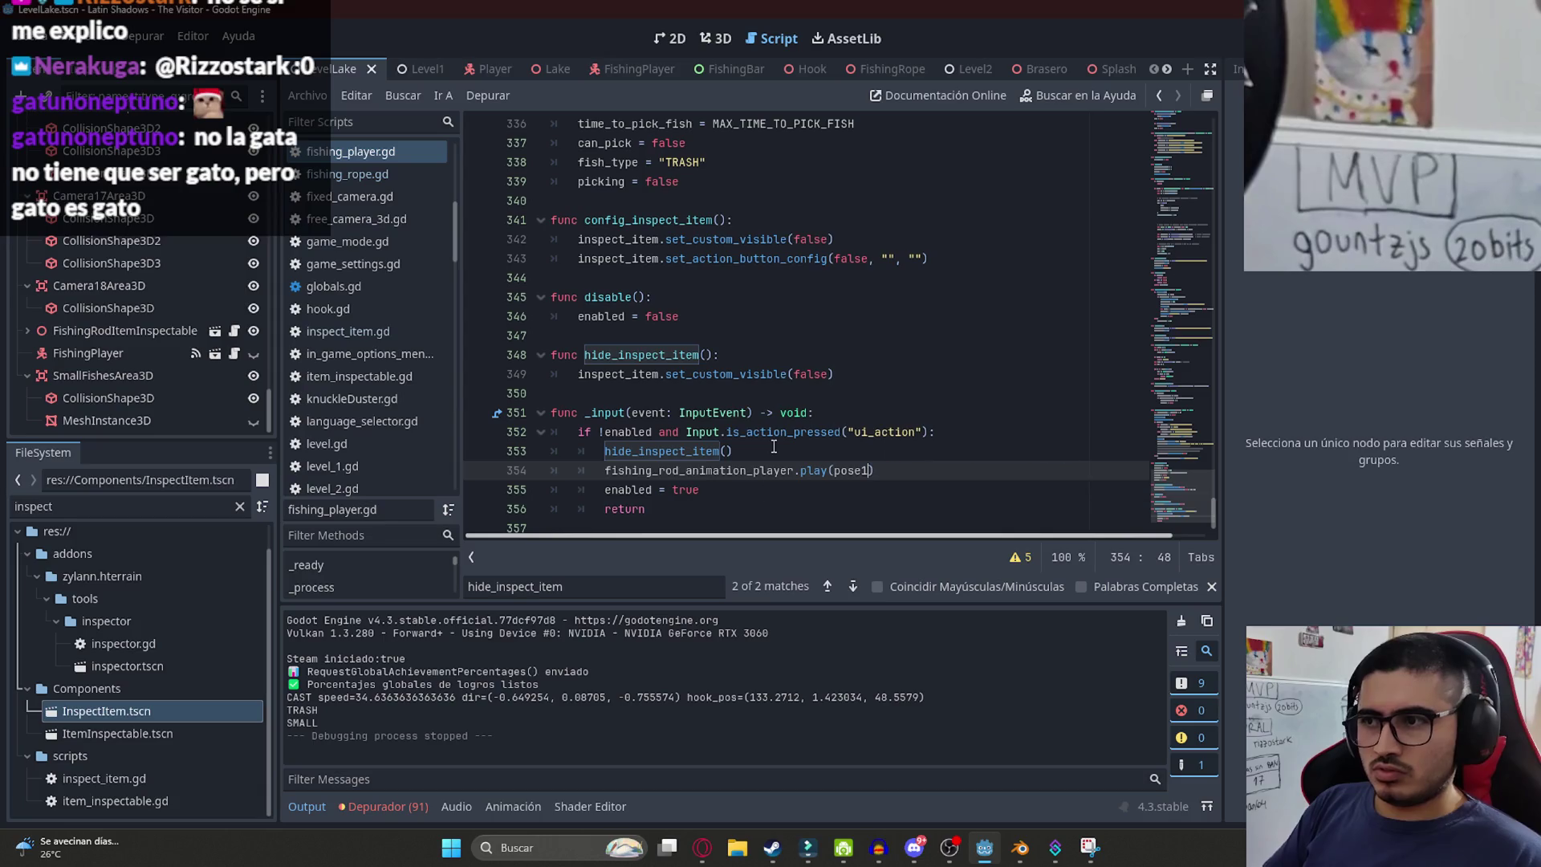
{"action": "key", "text": "BackSpace"}
{"action": "key", "text": "BackSpace"}
{"action": "key", "text": "BackSpace"}
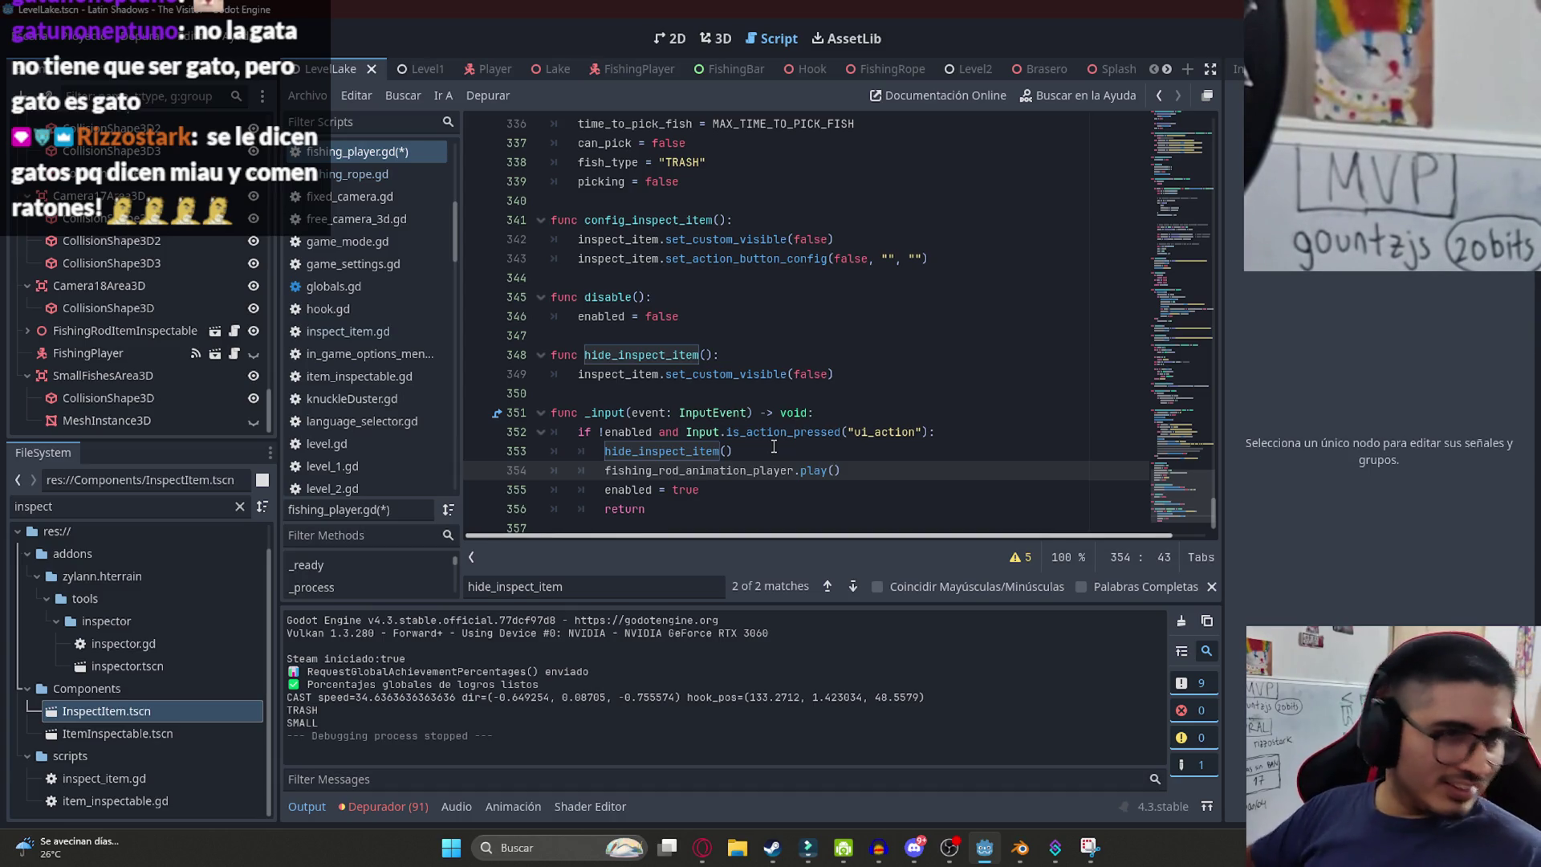
{"action": "key", "text": "Up"}
{"action": "key", "text": "Up"}
{"action": "key", "text": "Up"}
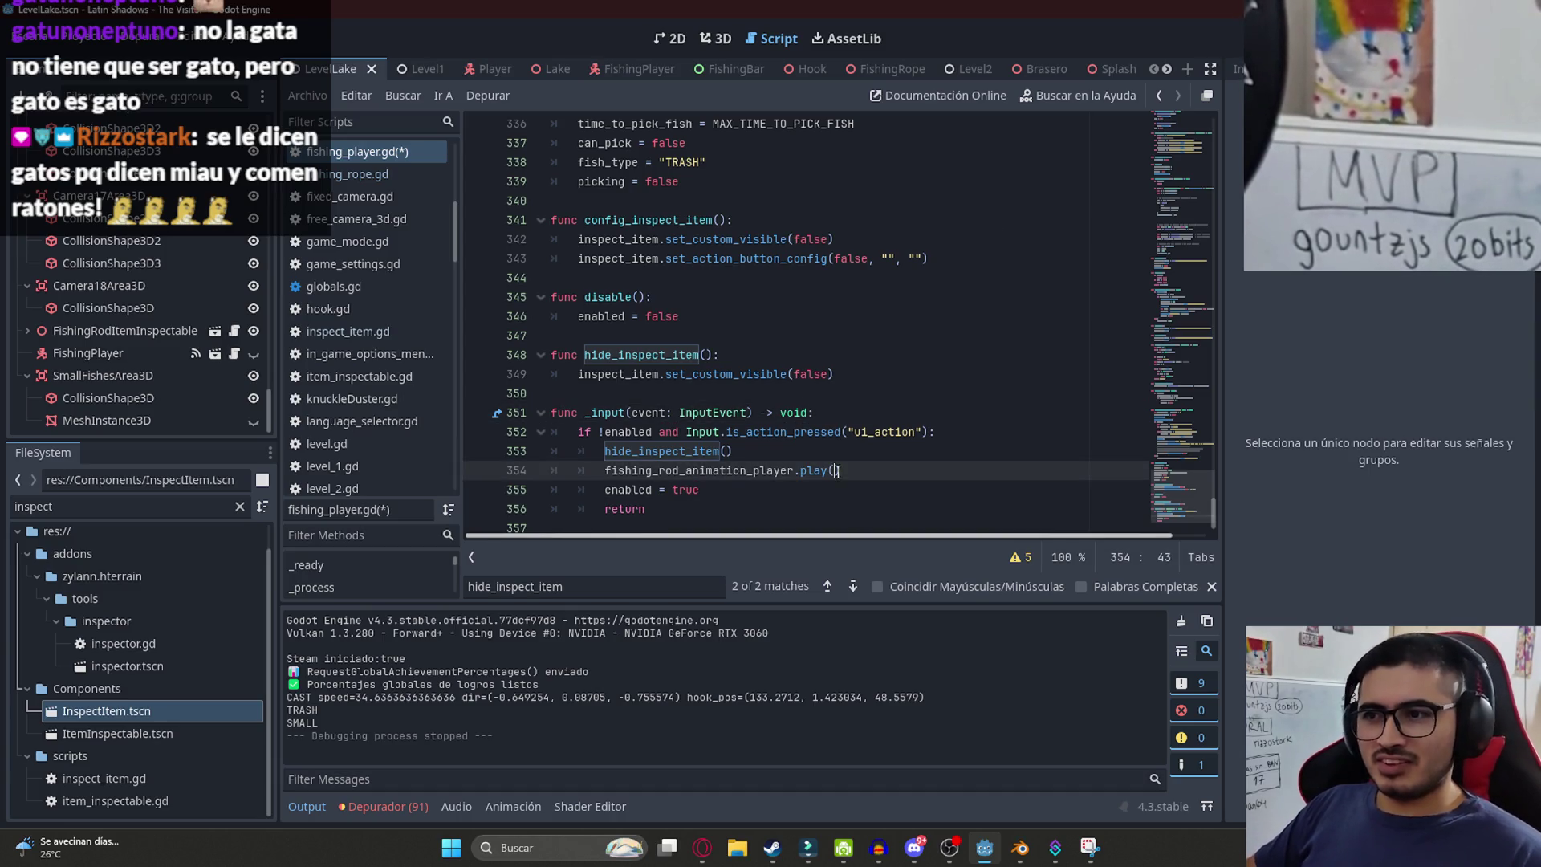
{"action": "key", "text": "Down"}
{"action": "key", "text": "Down"}
{"action": "key", "text": "Down"}
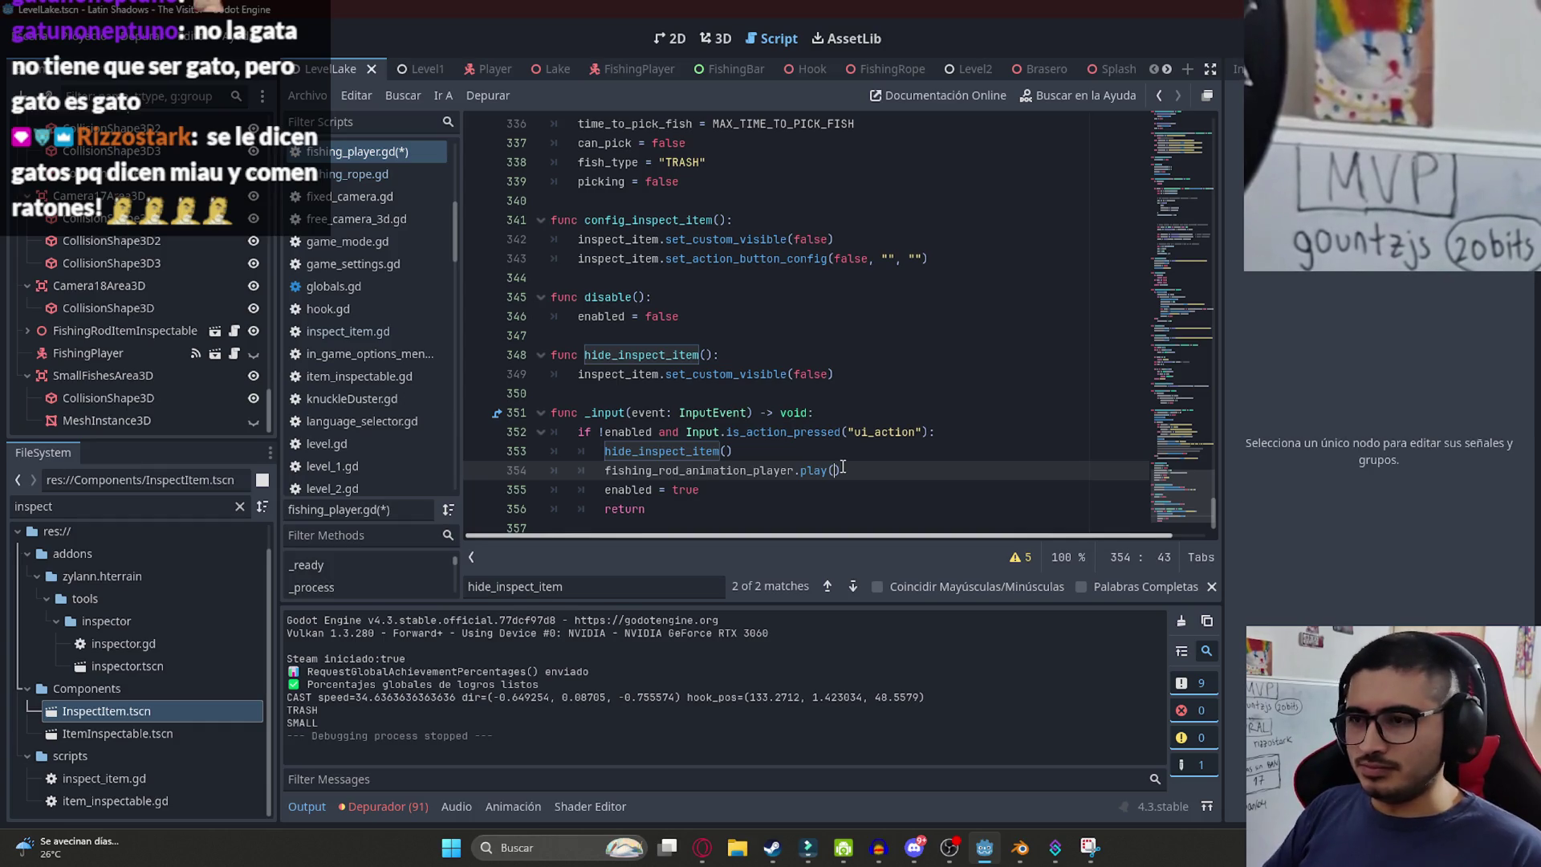
{"action": "type", "text": "\"pose1"}
{"action": "key", "text": "Down"}
{"action": "key", "text": "Return"}
- Save fishing_player.gd and run the game with F5
{"action": "key", "text": "ctrl+s"}
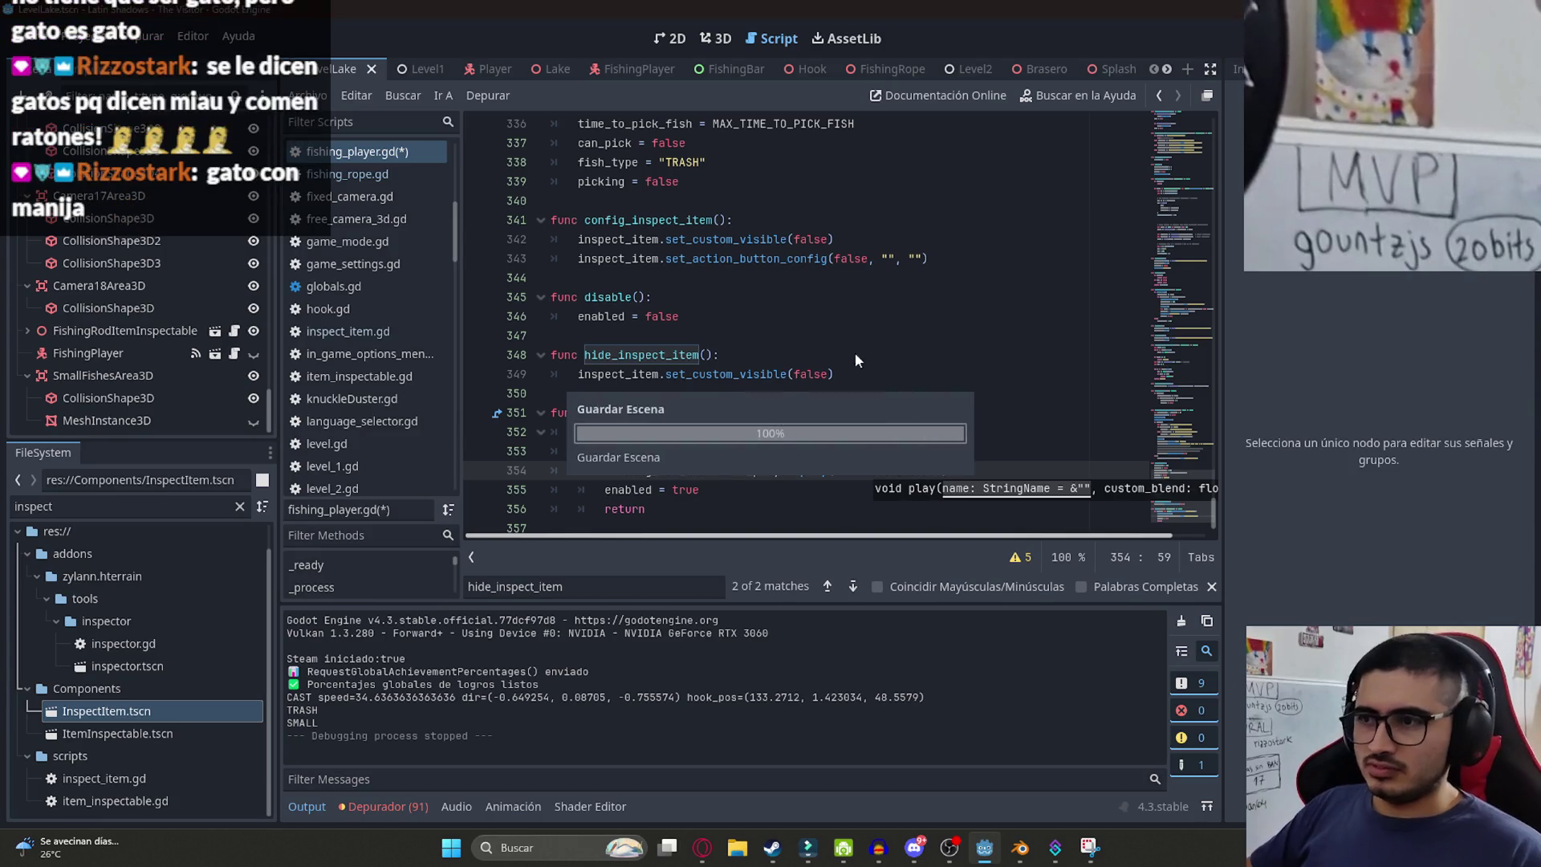
{"action": "right_click", "coordinate": [332, 66]}
{"action": "key", "text": "Escape"}
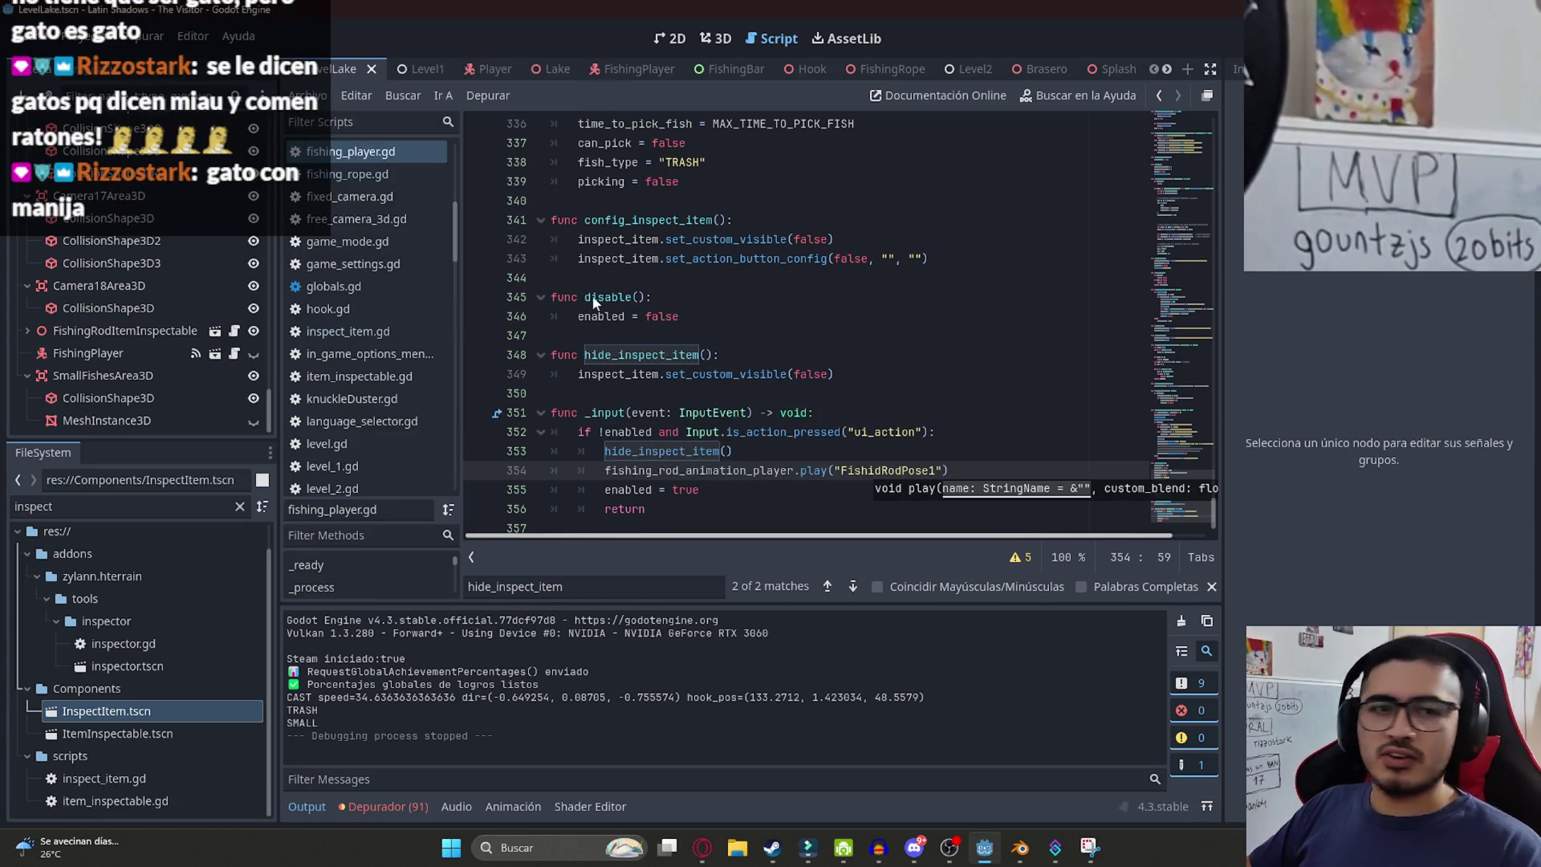
{"action": "key", "text": "F5"}
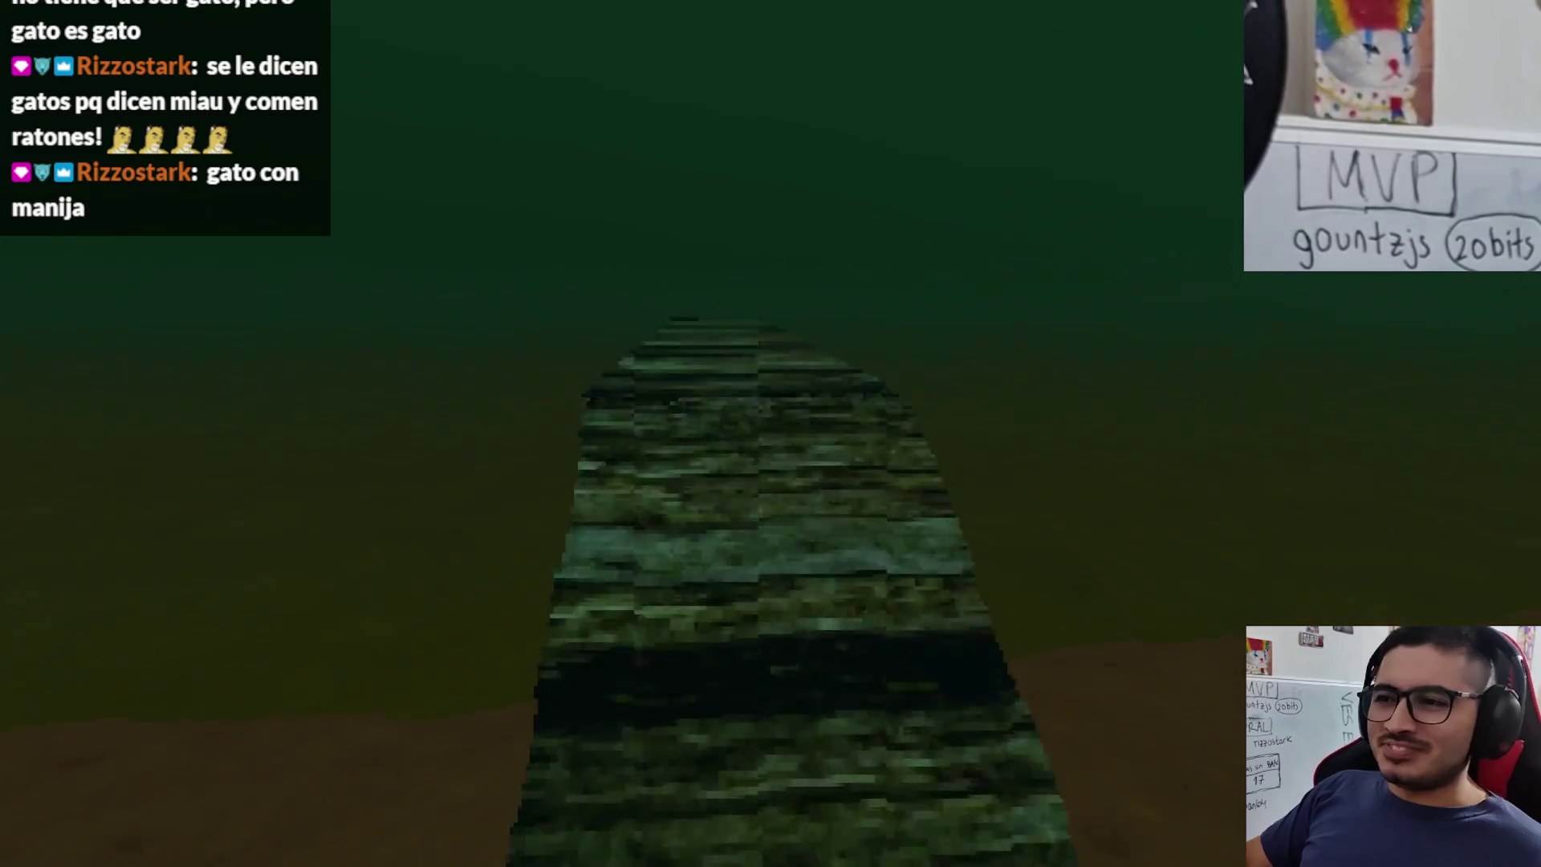
- Choose Pescar, reel in the hooked Pez Surubi, then stop the game with F8
{"action": "left_click", "coordinate": [578, 757]}
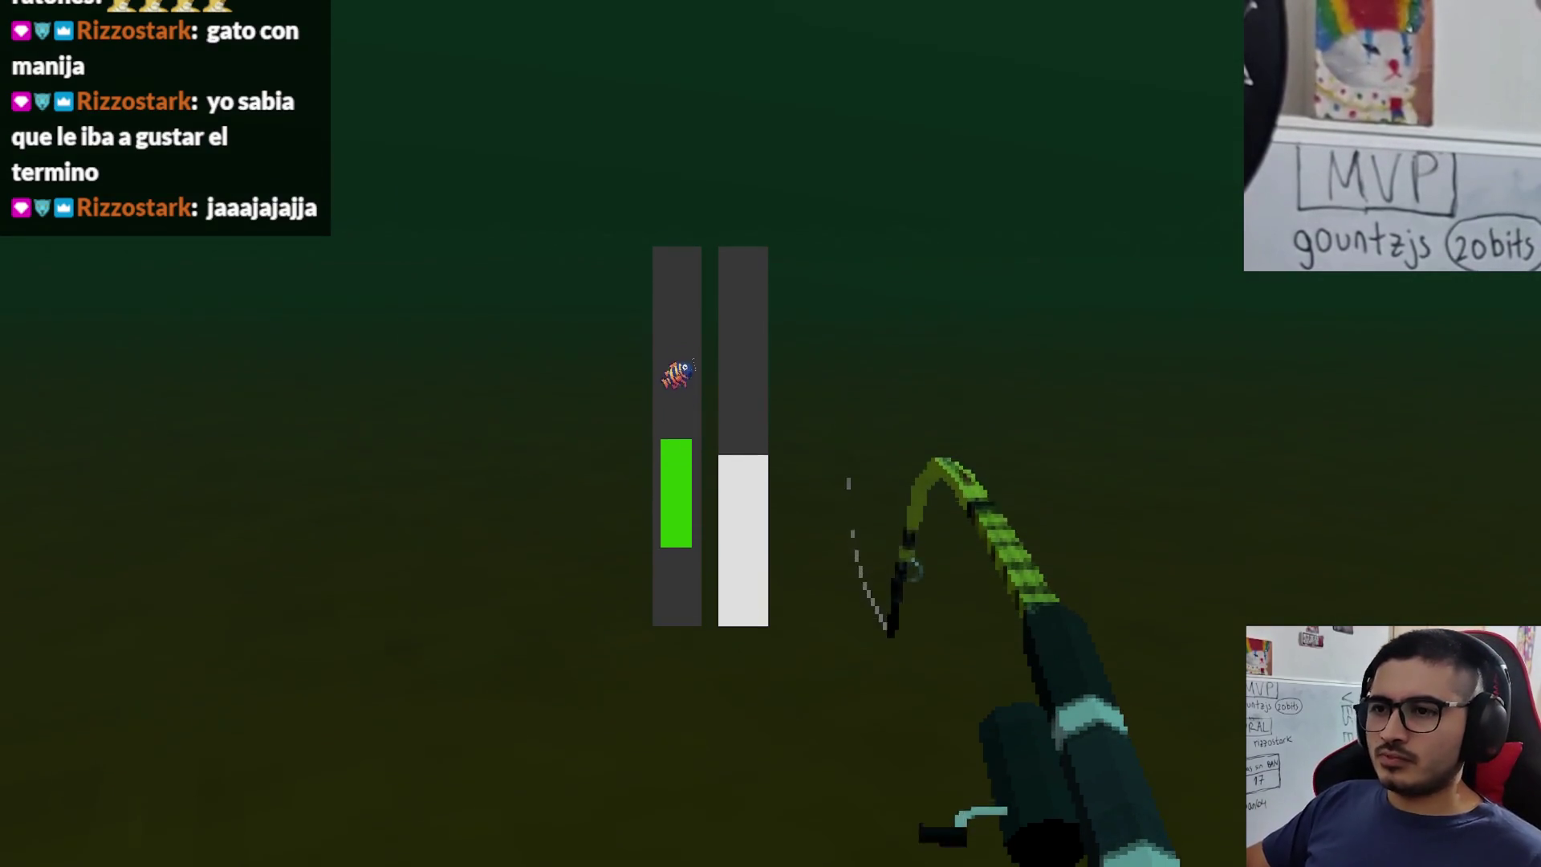
{"action": "left_click", "coordinate": [771, 434]}
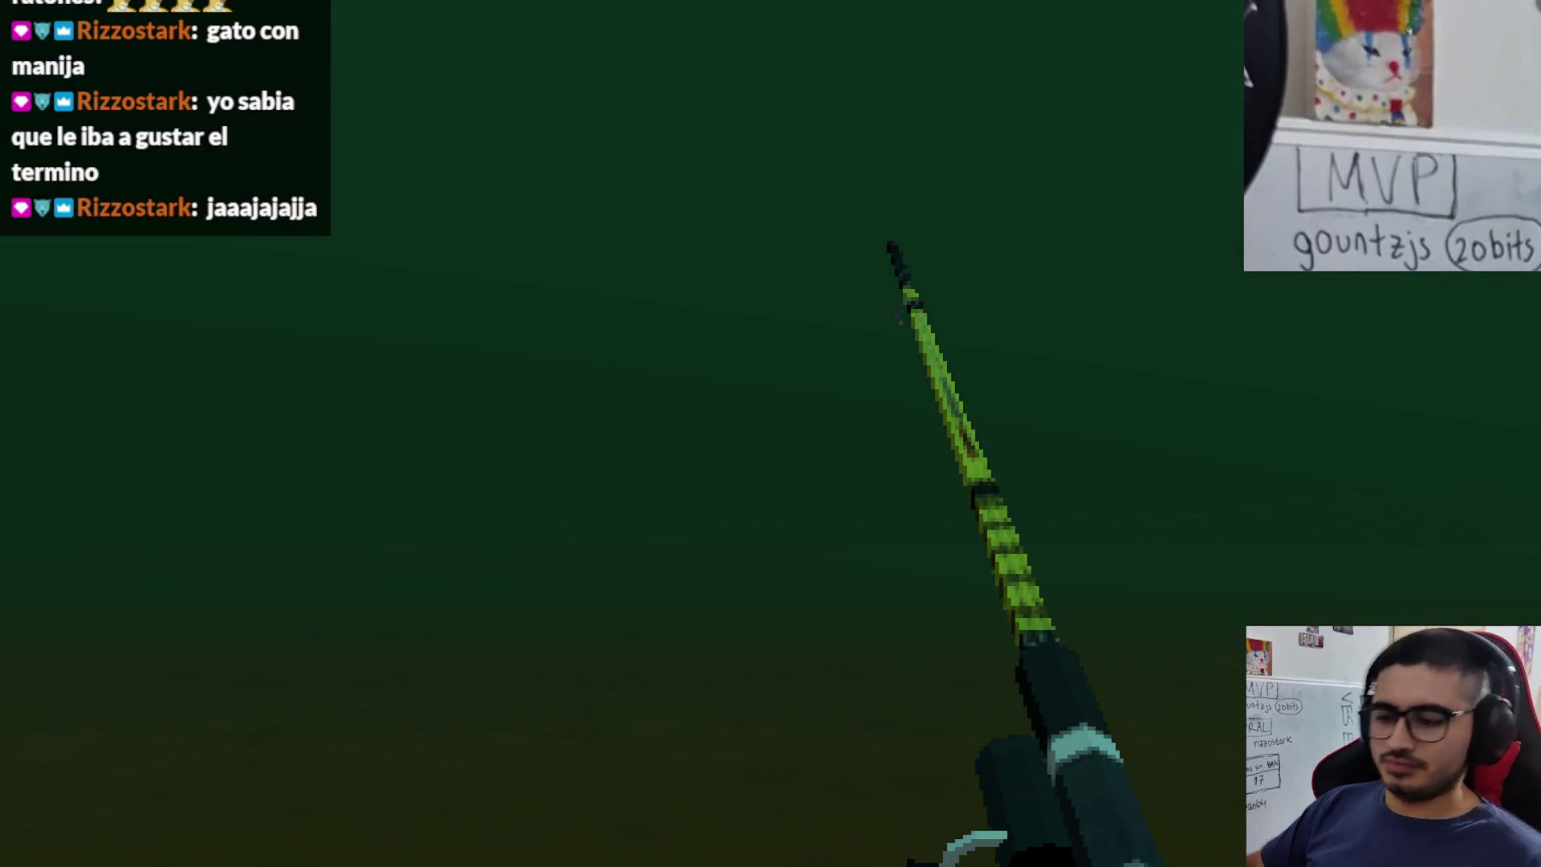
{"action": "key", "text": "F8"}
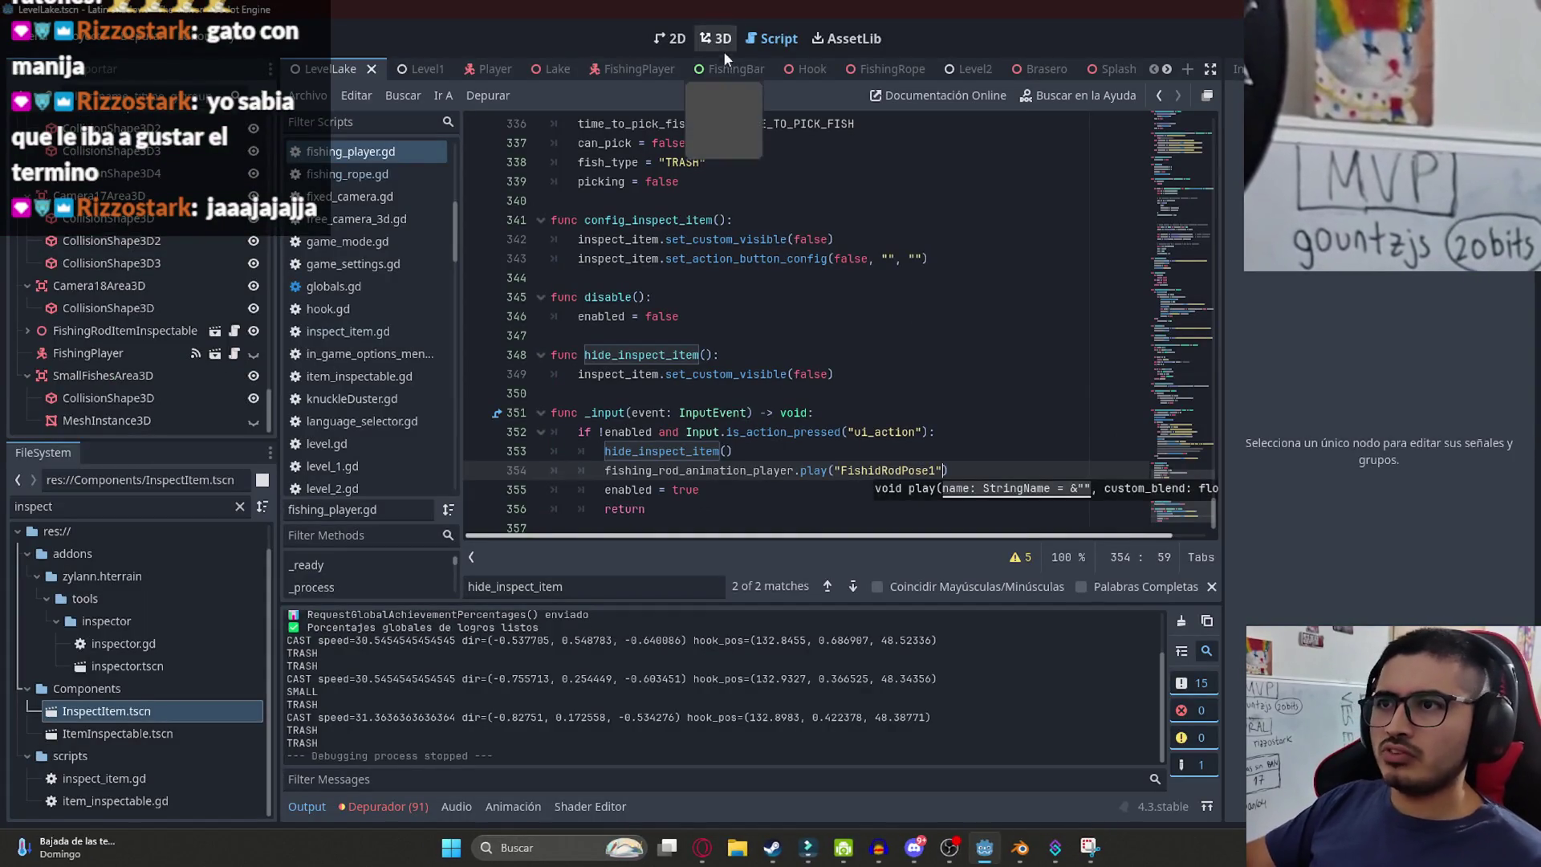
- Open the FishingBar scene and read the bar node's Size of 41 × 315 px
{"action": "left_click", "coordinate": [716, 69]}
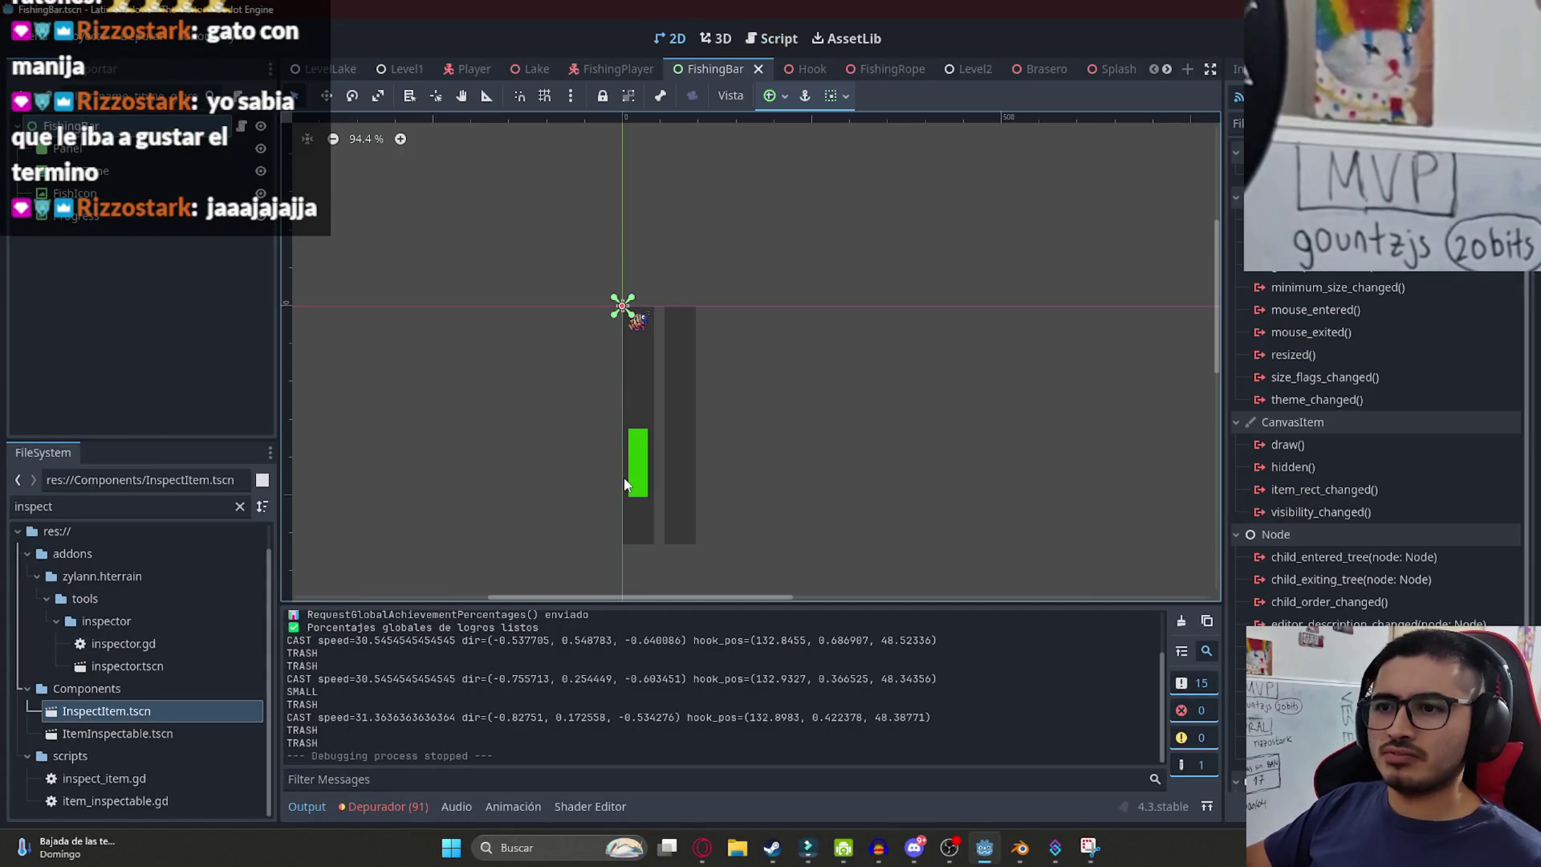
{"action": "left_click_drag", "start_coordinate": [625, 484], "coordinate": [632, 367]}
{"action": "left_click", "coordinate": [633, 407]}
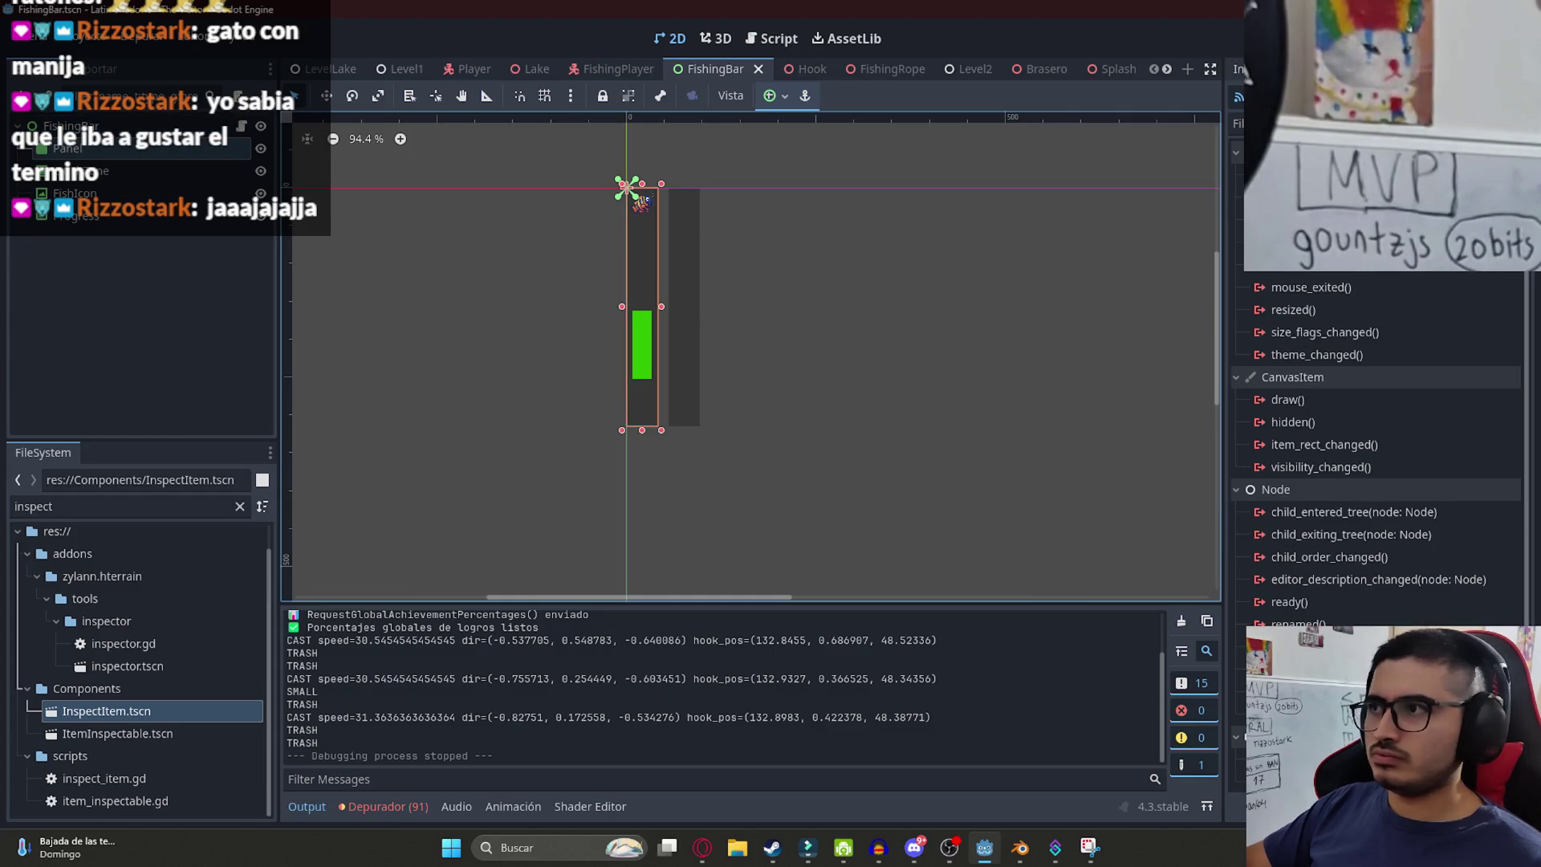
{"action": "left_click", "coordinate": [1239, 69]}
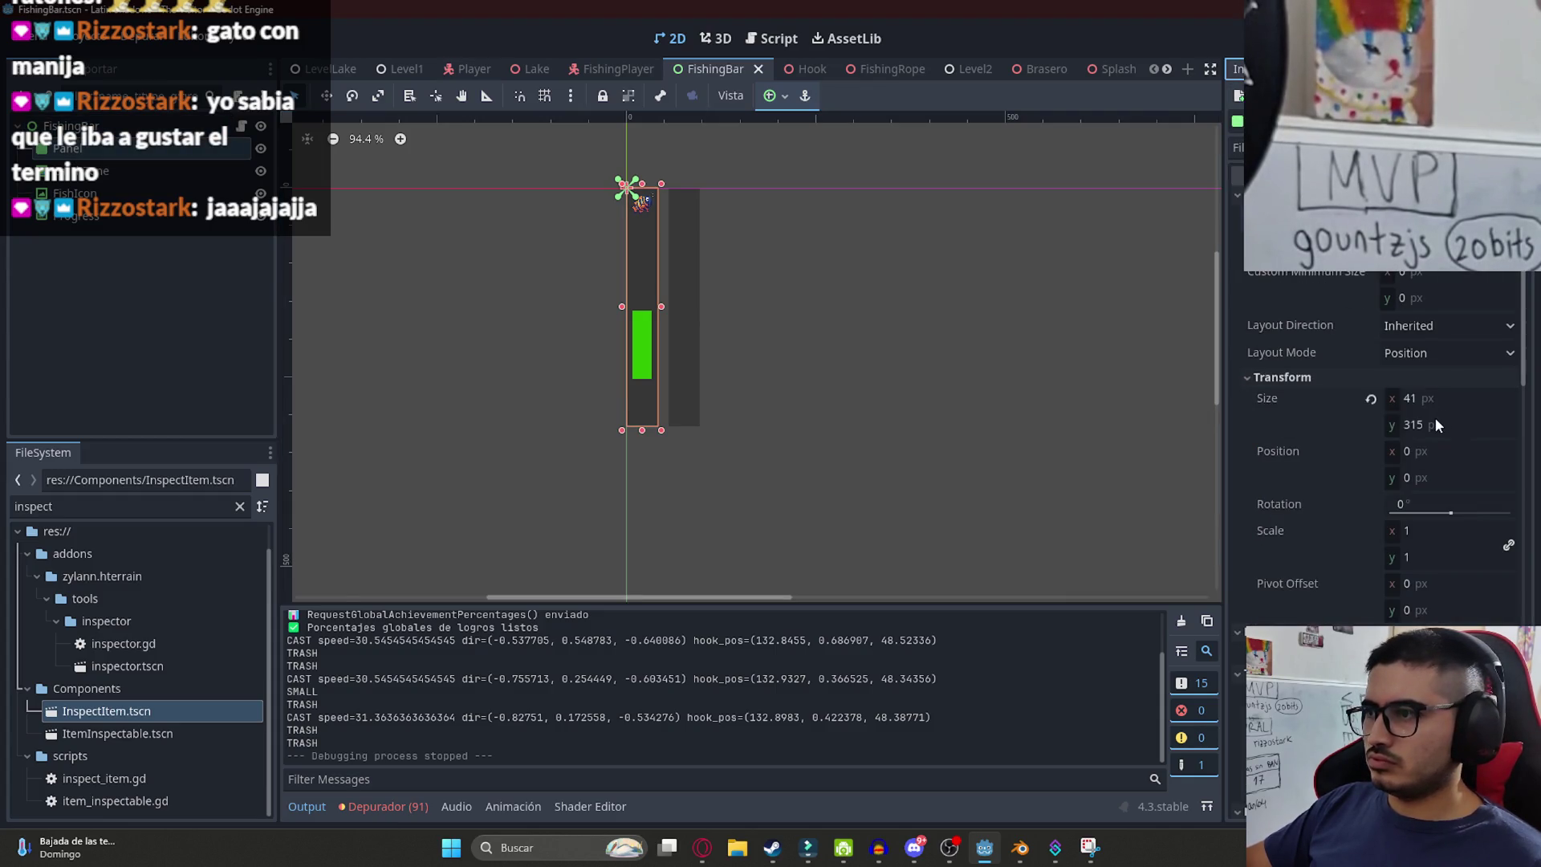
{"action": "left_click", "coordinate": [855, 390]}
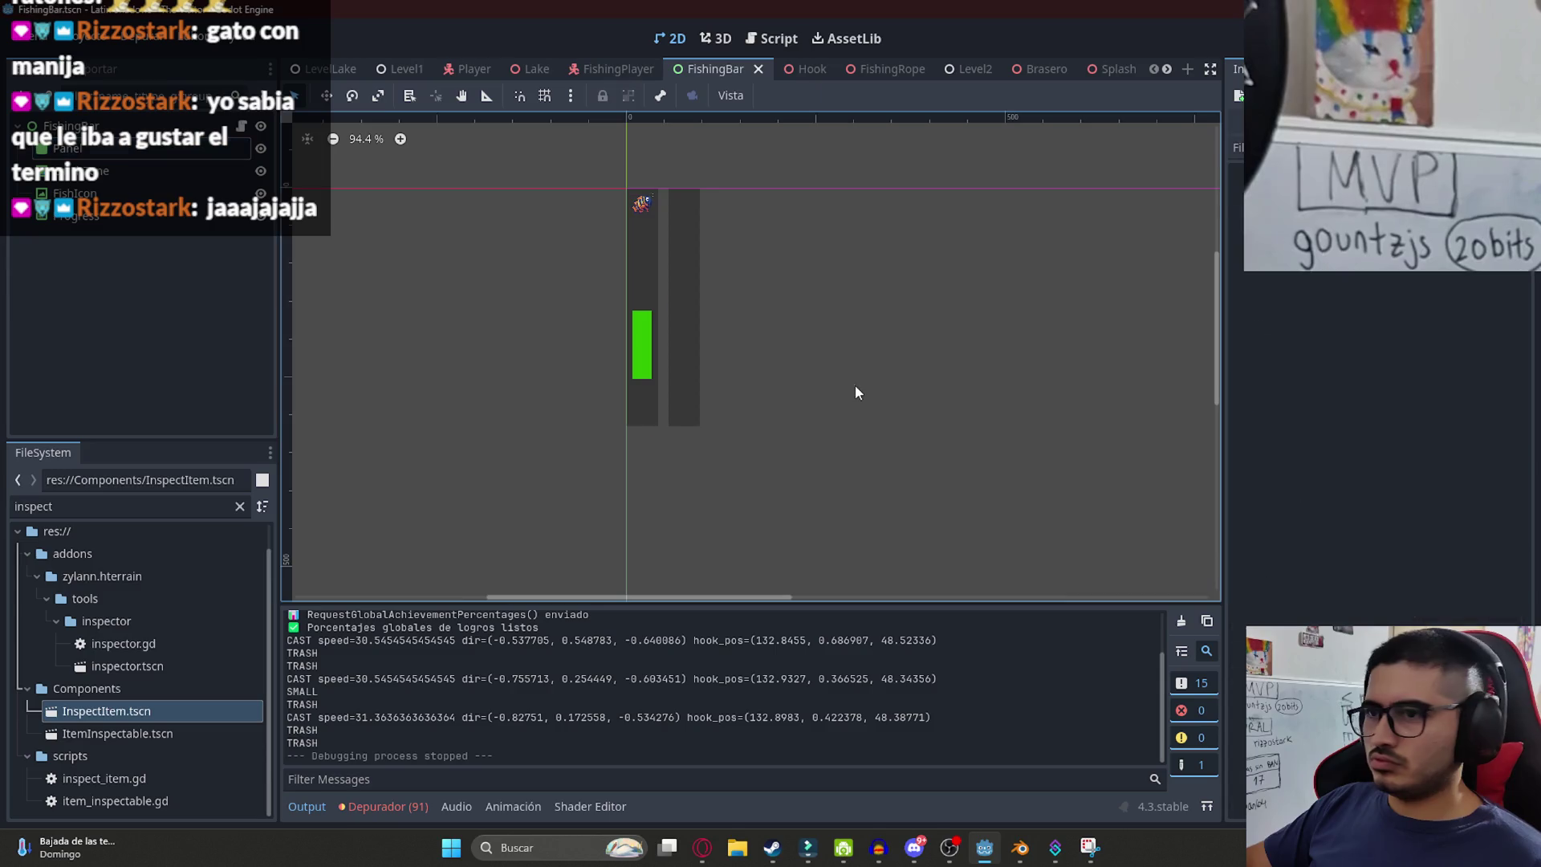
- Open fishing_bar.gd and save the FishingBar scene
{"action": "left_click", "coordinate": [243, 127]}
{"action": "left_click", "coordinate": [851, 265]}
{"action": "key", "text": "ctrl+s"}
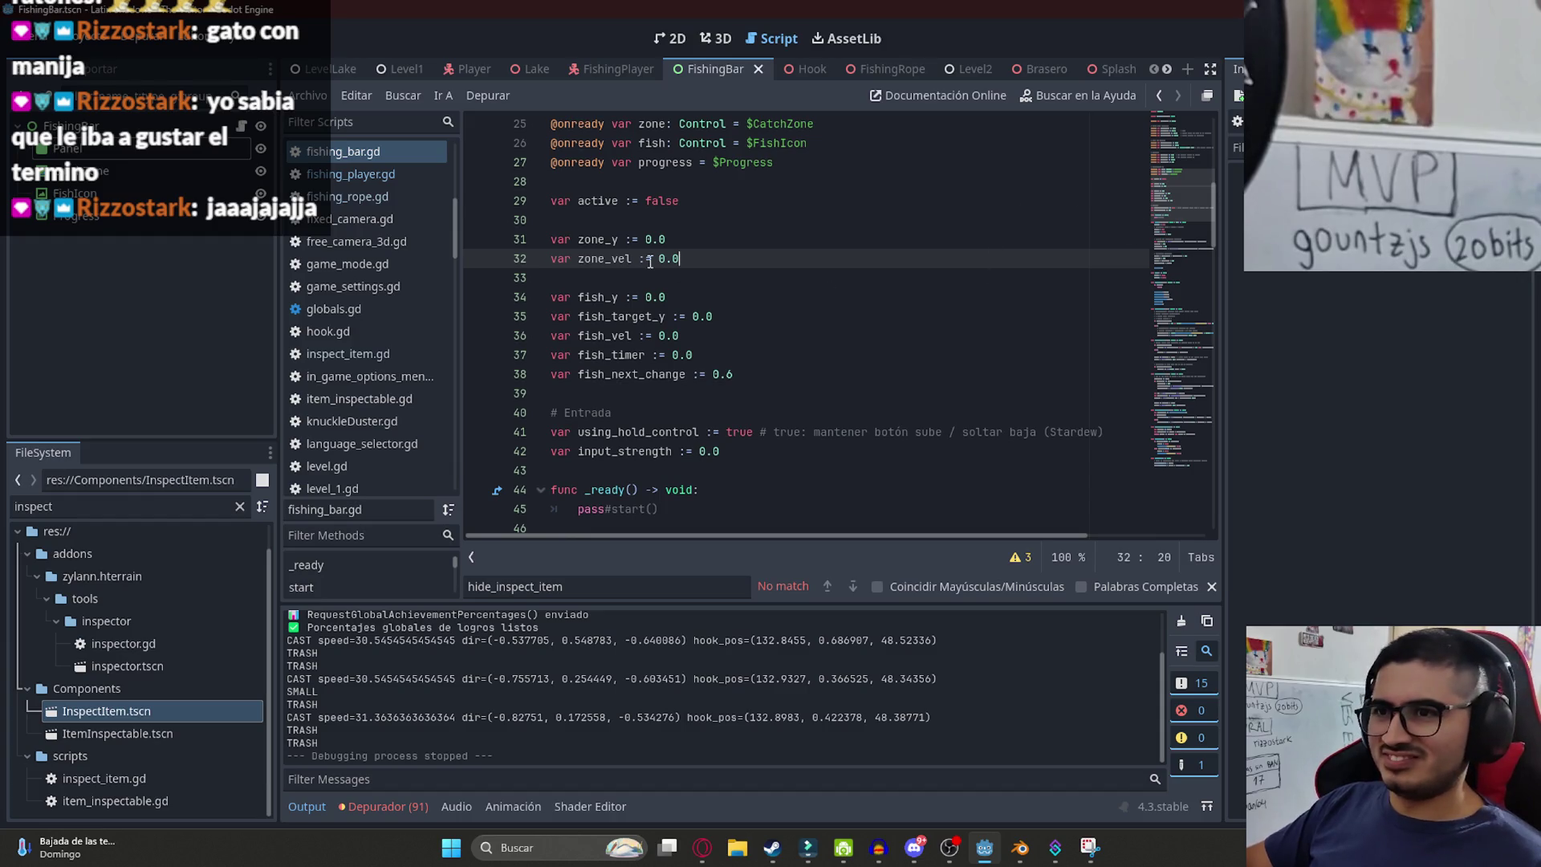
- Find bar_height via a 'heigh' search, make it 315.0, and save the LevelLake scene
{"action": "left_click", "coordinate": [1168, 159]}
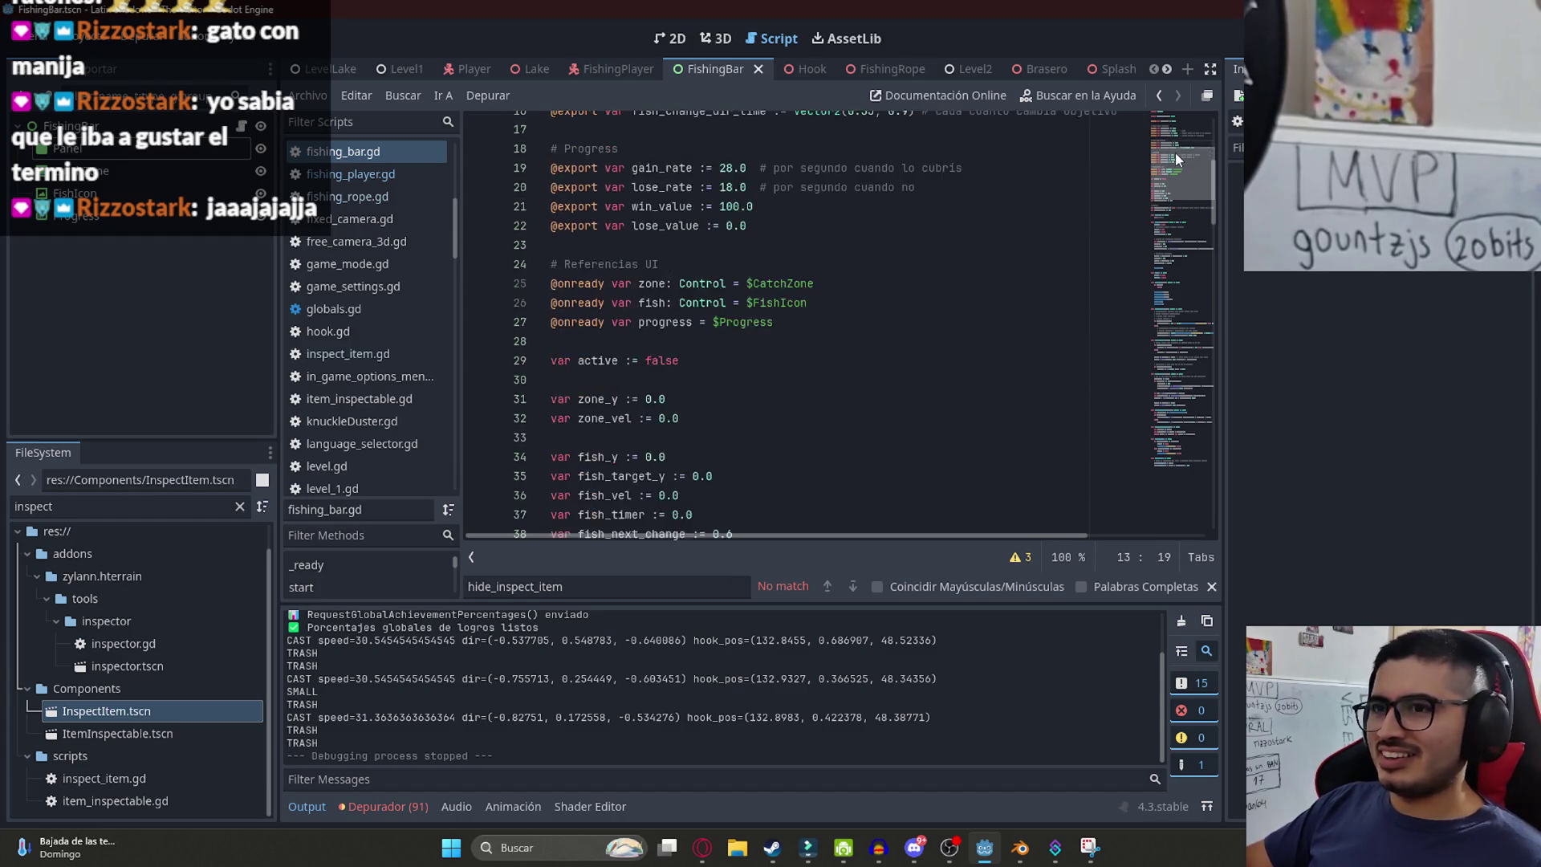
{"action": "key", "text": "ctrl+f"}
{"action": "type", "text": "hieghtheigh"}
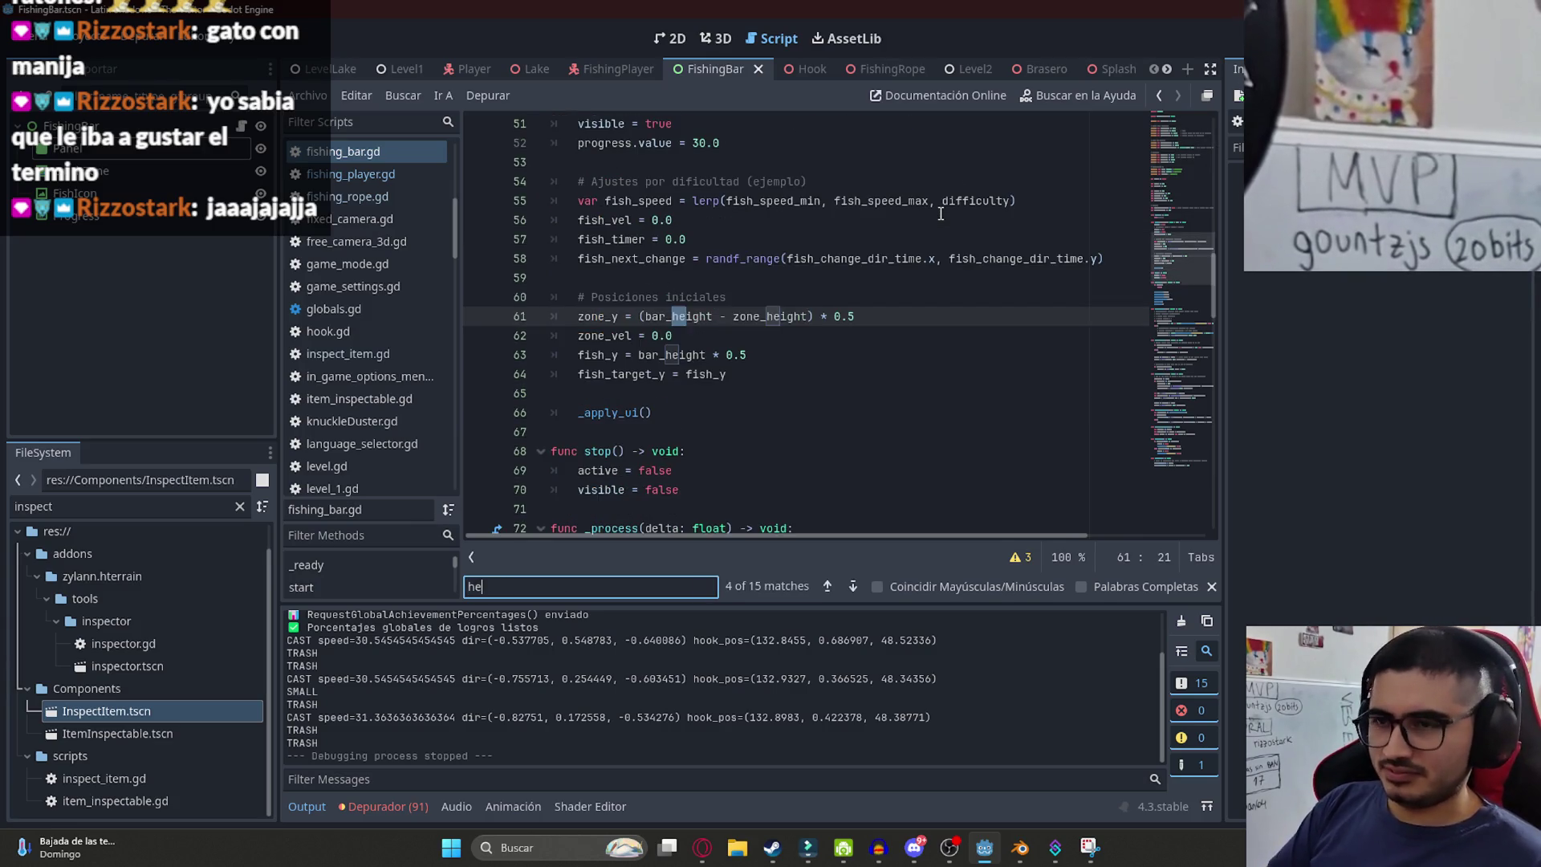
{"action": "key", "text": "Return"}
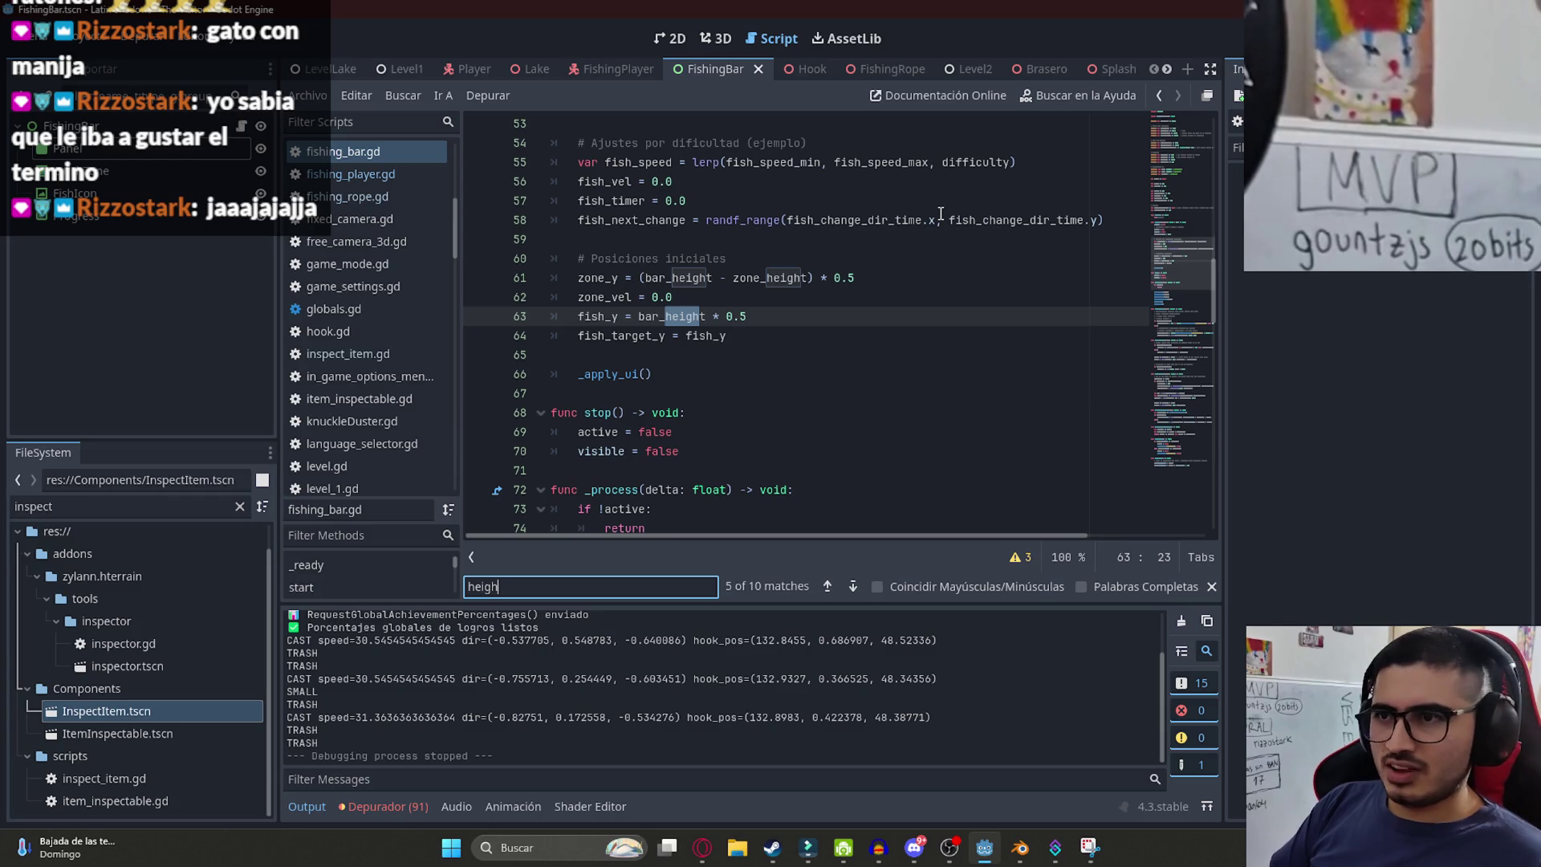
{"action": "left_click", "coordinate": [688, 278], "text": "ctrl"}
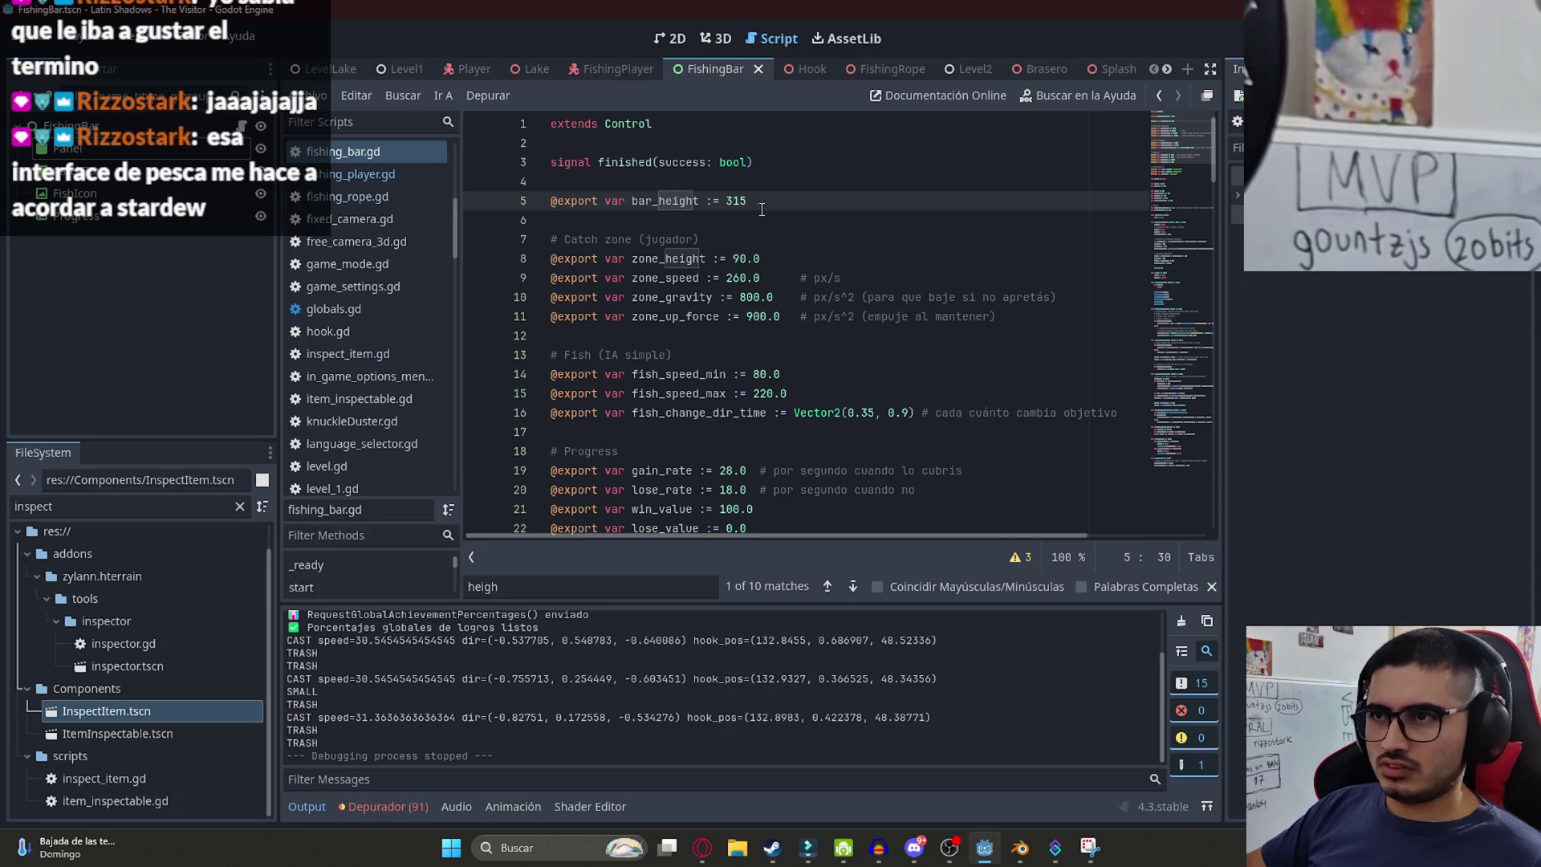
{"action": "type", "text": ".0"}
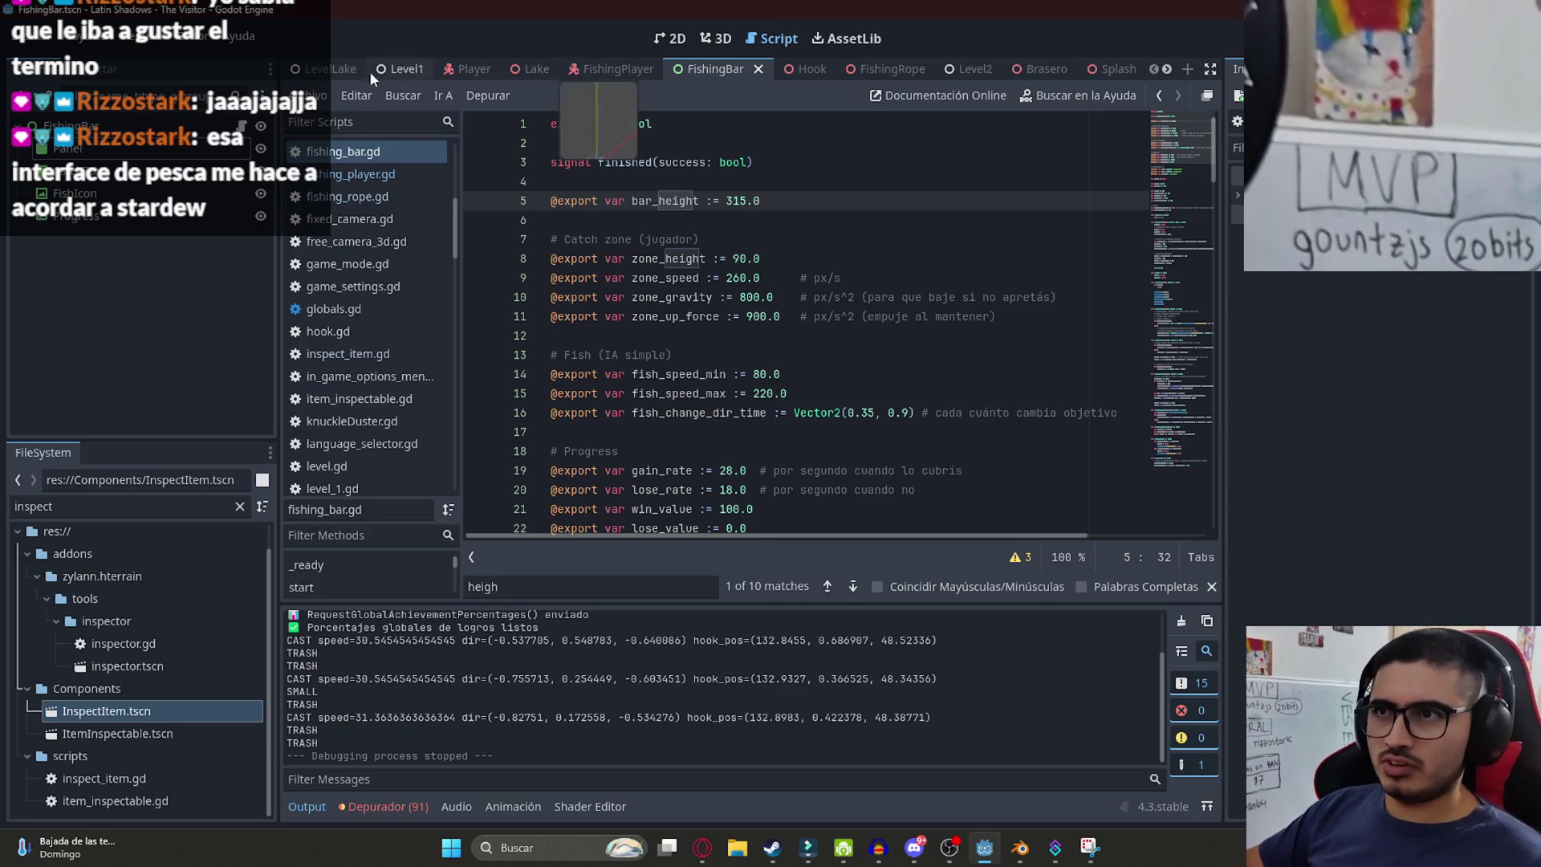
{"action": "right_click", "coordinate": [313, 70]}
{"action": "left_click", "coordinate": [388, 195]}
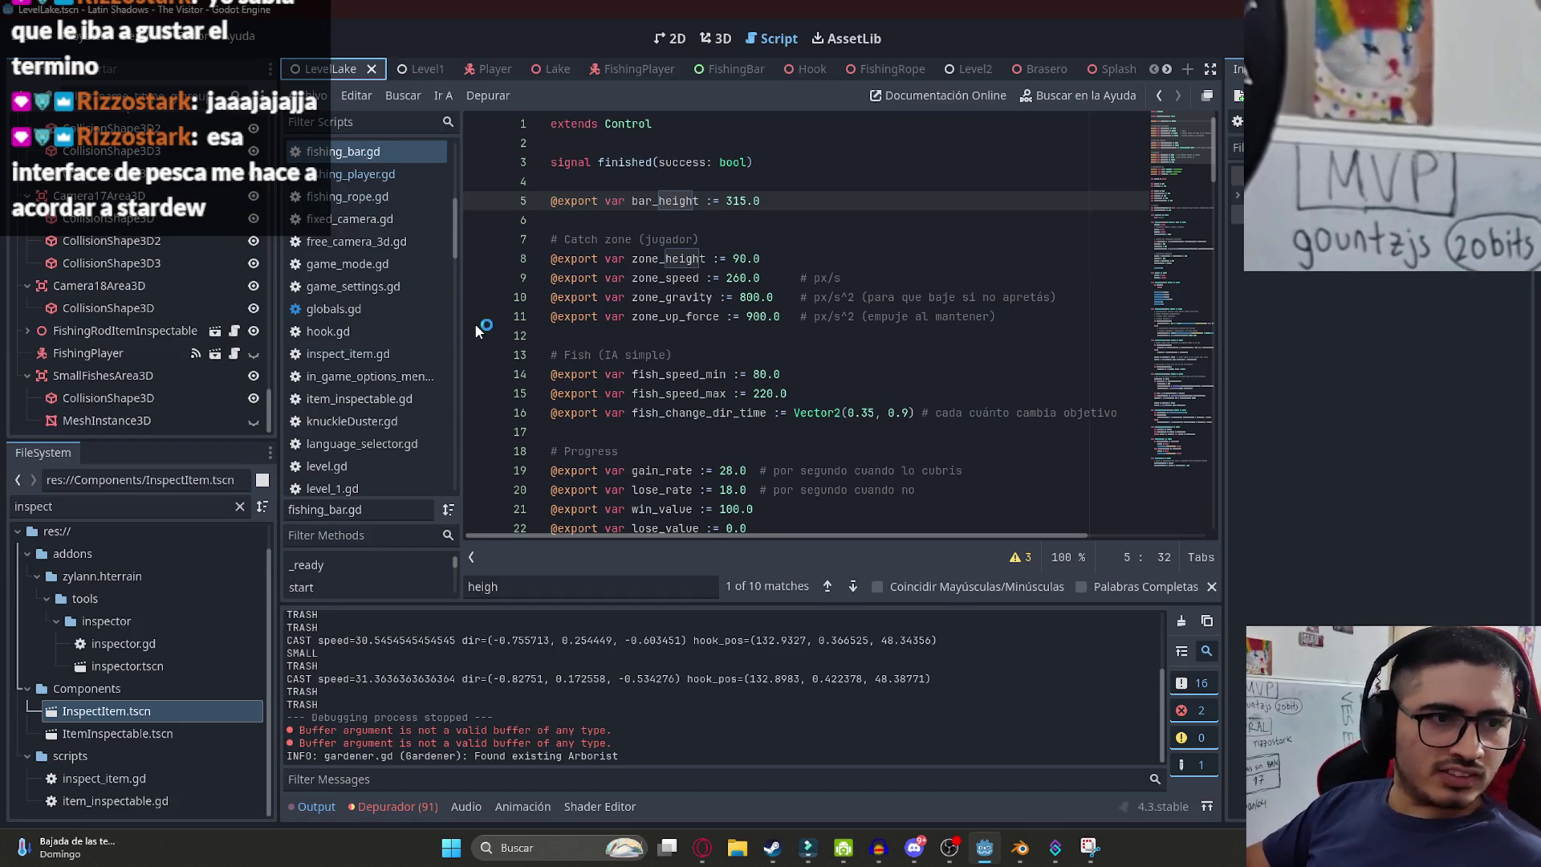
- Run the game, pick up the rod with Pescar, and win the first catch minigame
{"action": "key", "text": "F5"}
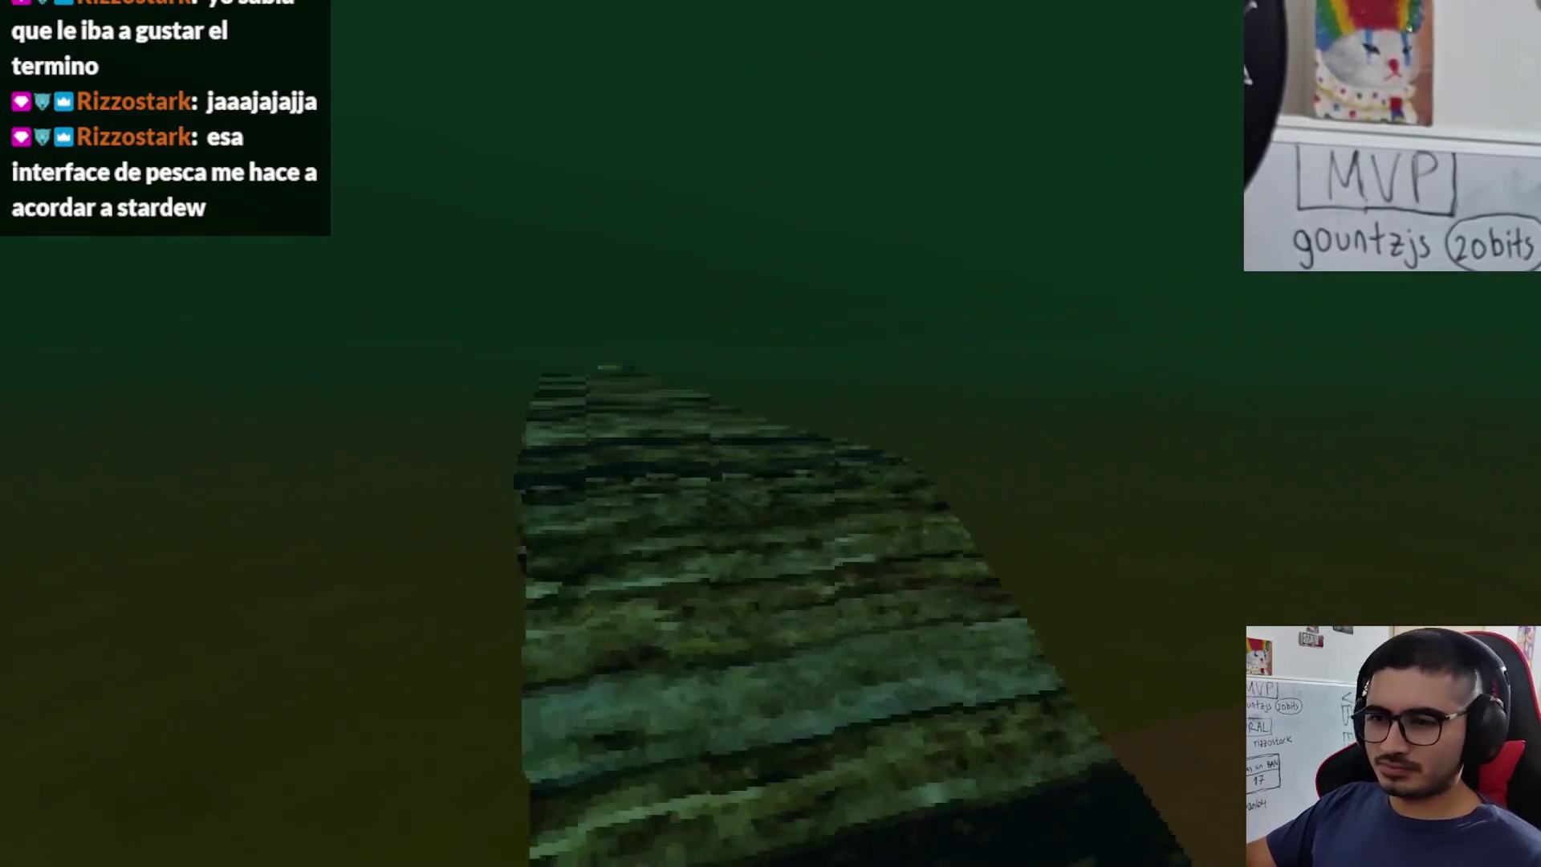
{"action": "key", "text": "e"}
{"action": "left_click", "coordinate": [484, 757]}
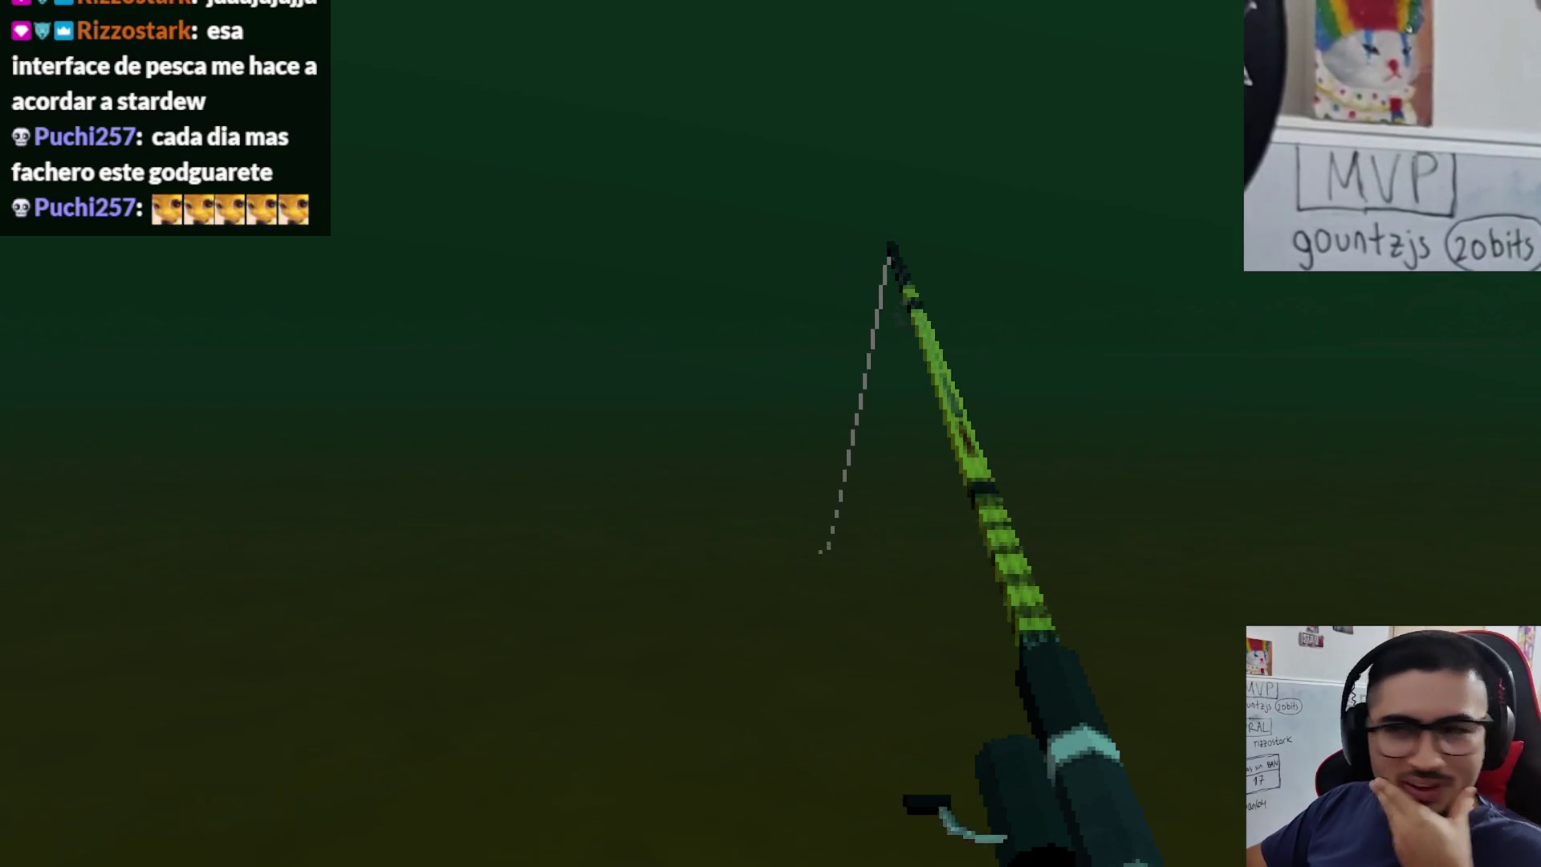
{"action": "left_click", "coordinate": [770, 434]}
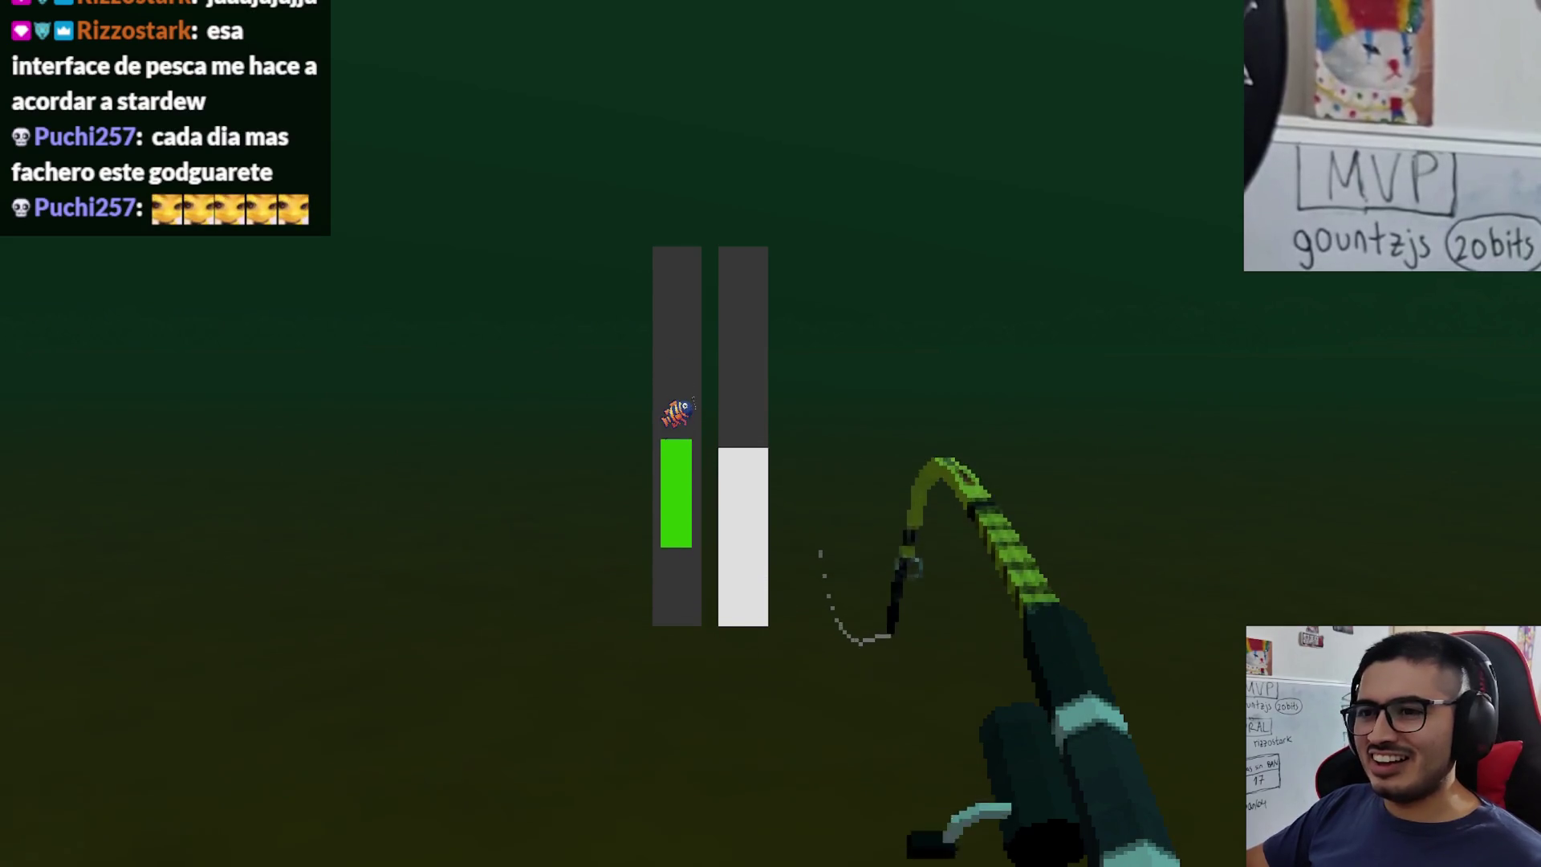
{"action": "left_click", "coordinate": [770, 433]}
{"action": "left_click", "coordinate": [770, 434]}
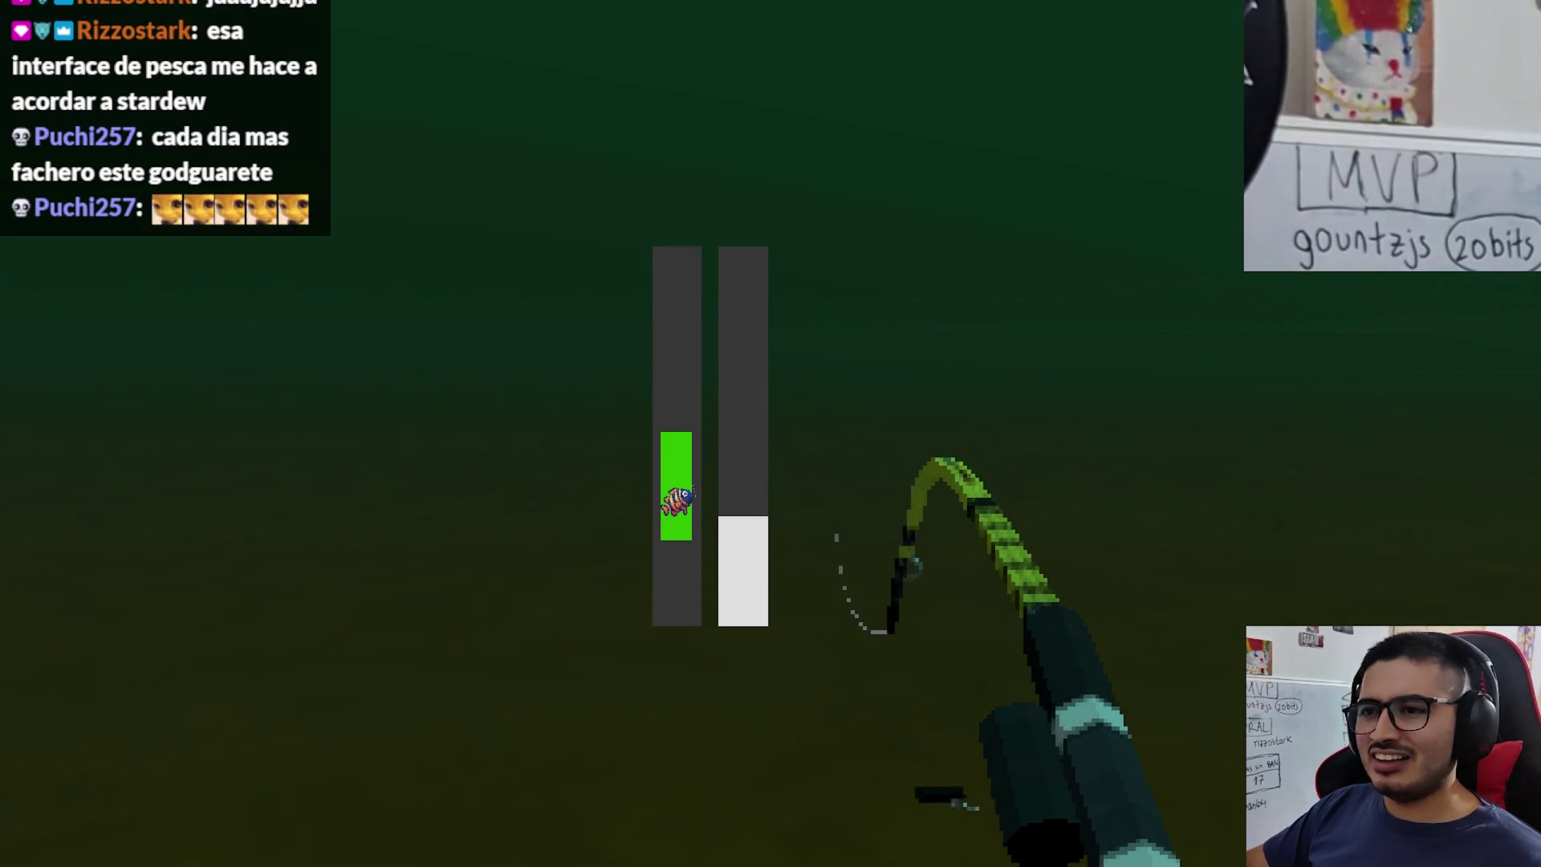
{"action": "left_click", "coordinate": [770, 434]}
{"action": "left_click", "coordinate": [770, 433]}
{"action": "left_click", "coordinate": [771, 434]}
{"action": "left_click", "coordinate": [771, 434]}
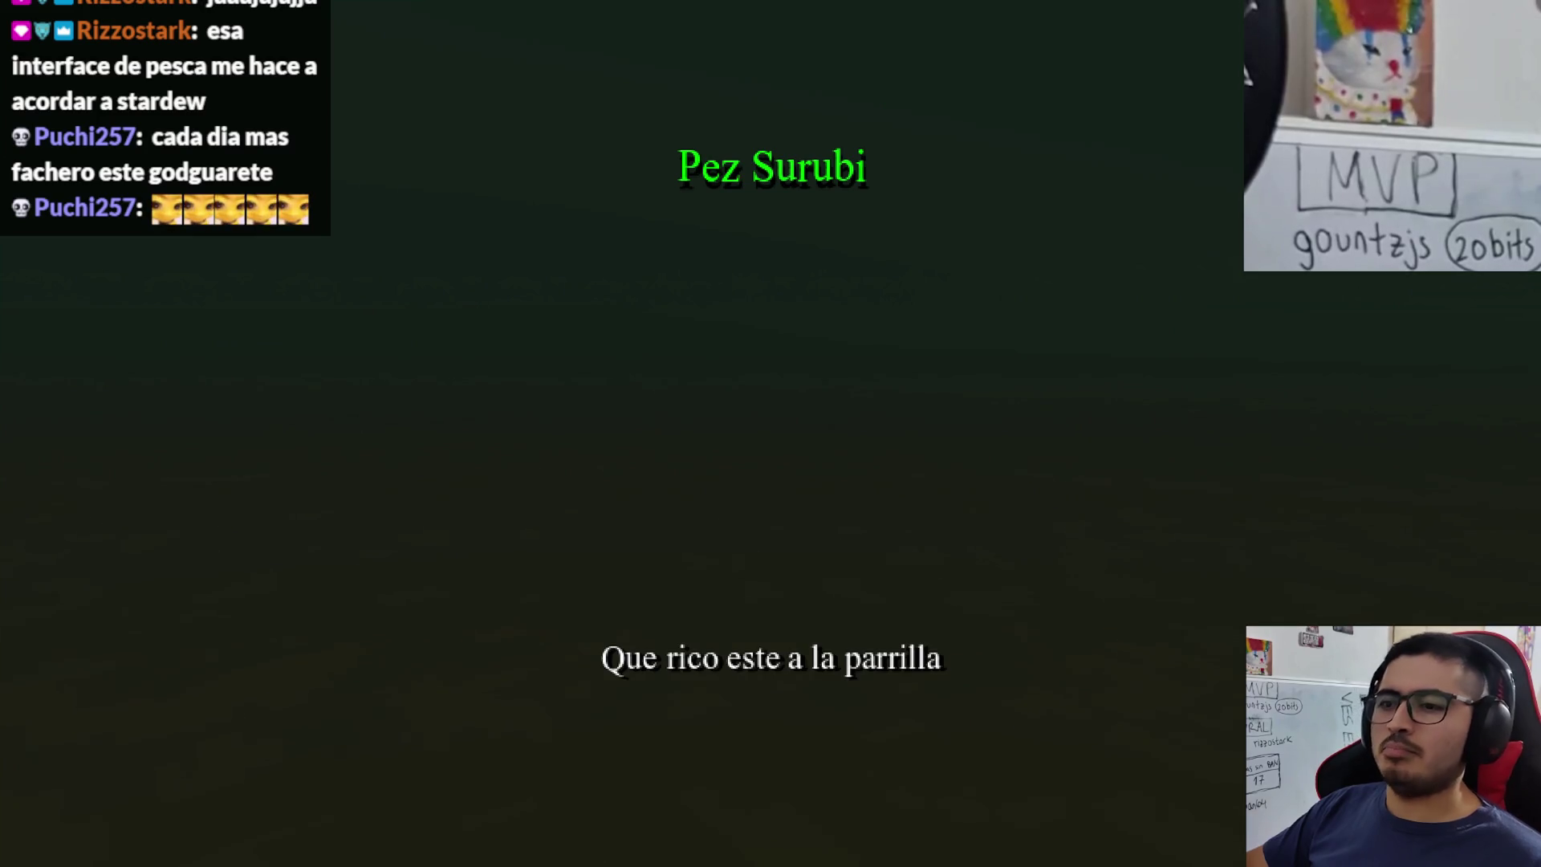
- Recast, hook and land a second Pez Surubi, then stop the game
{"action": "right_click", "coordinate": [770, 433]}
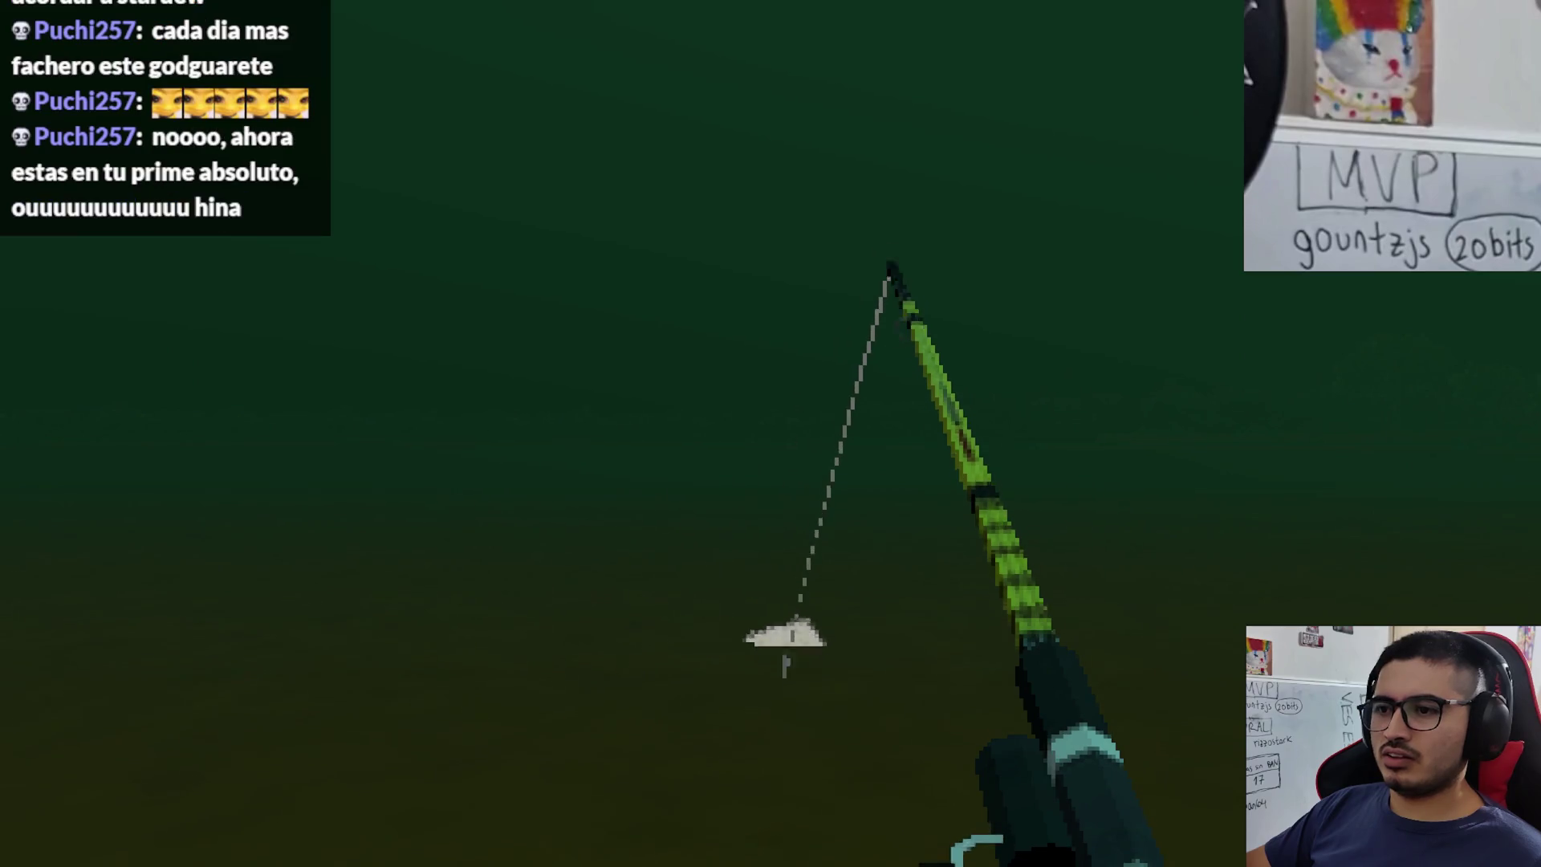
{"action": "right_click", "coordinate": [771, 433]}
{"action": "right_click", "coordinate": [771, 433]}
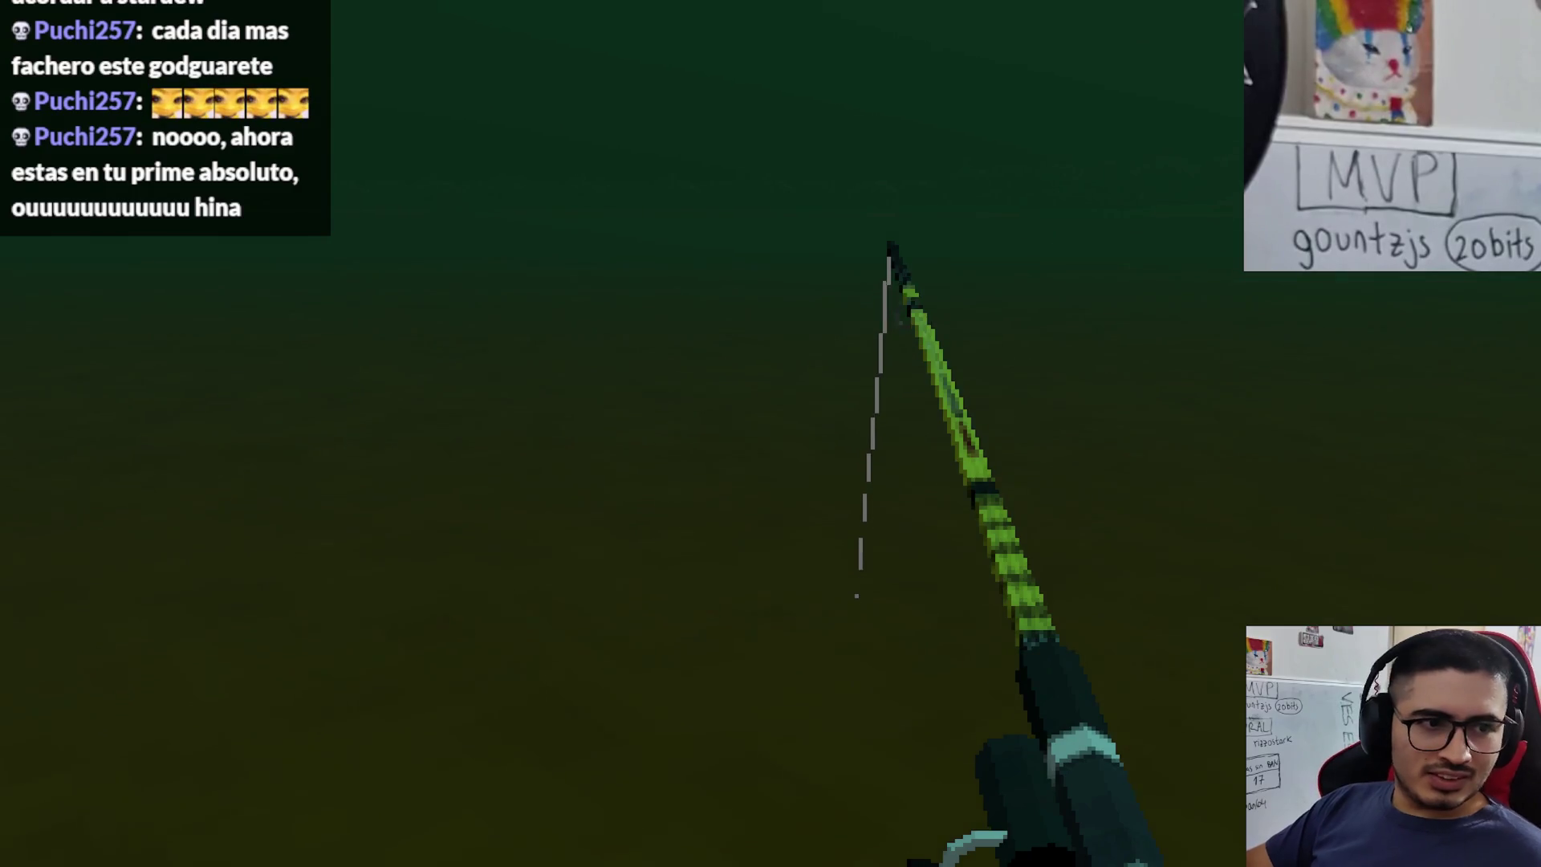
{"action": "right_click", "coordinate": [770, 434]}
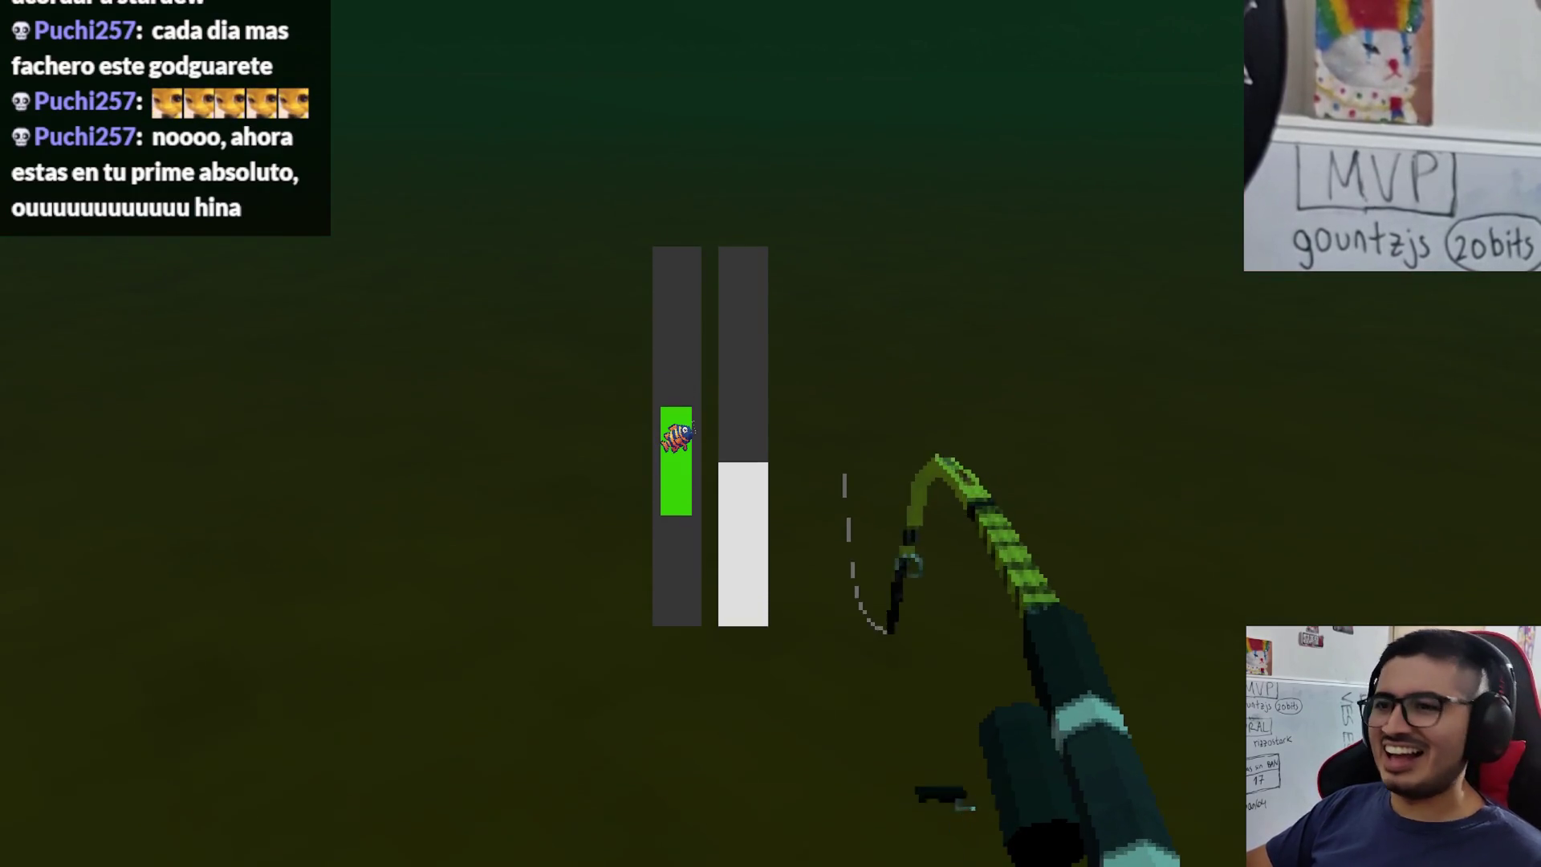
{"action": "left_click", "coordinate": [771, 434]}
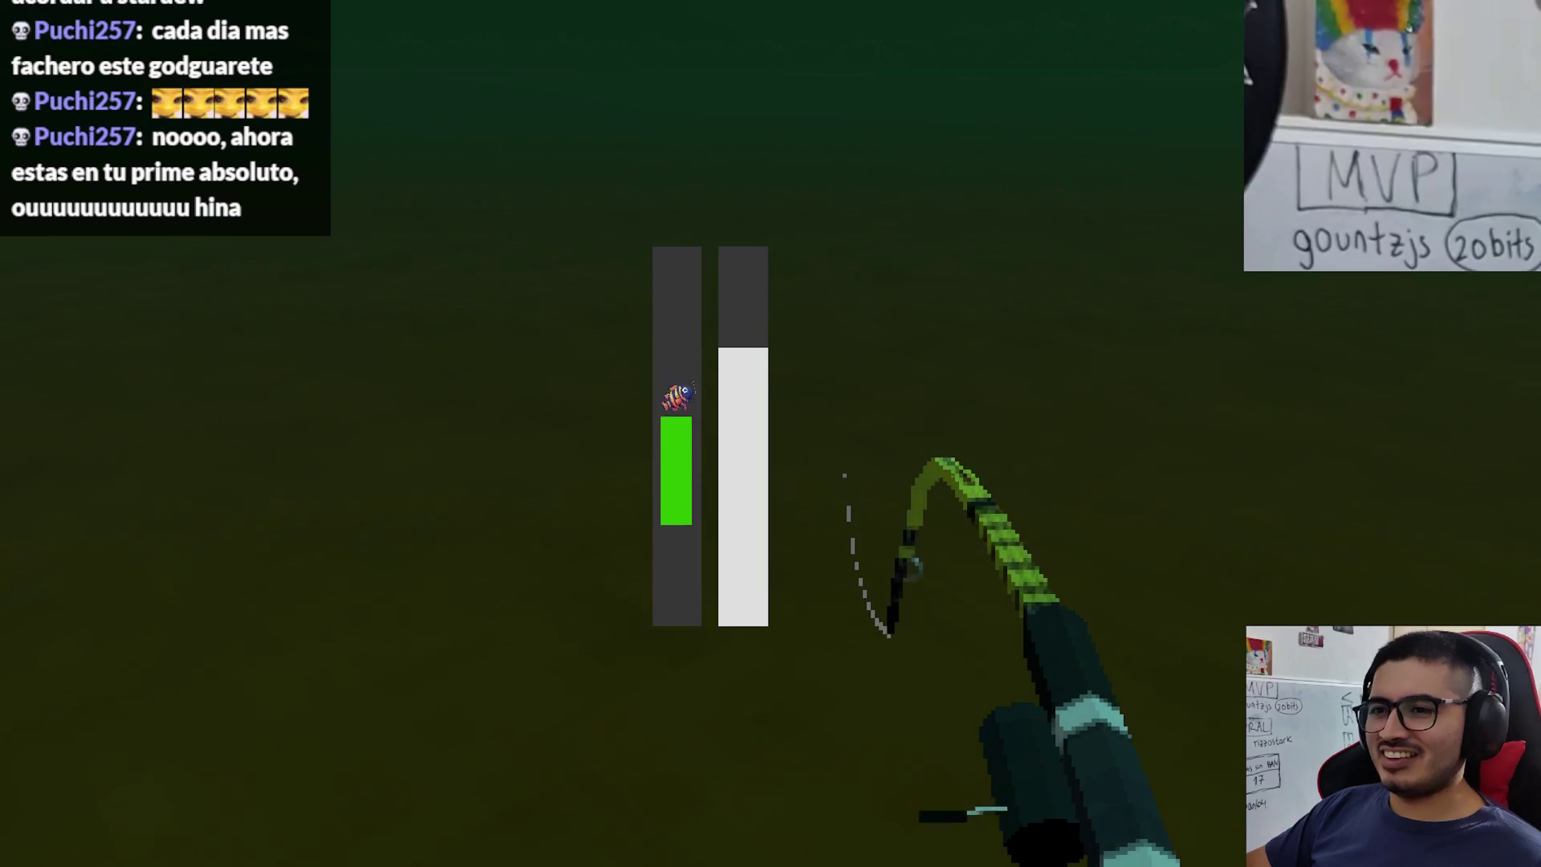
{"action": "left_click", "coordinate": [771, 433]}
{"action": "left_click", "coordinate": [771, 434]}
{"action": "left_click", "coordinate": [771, 434]}
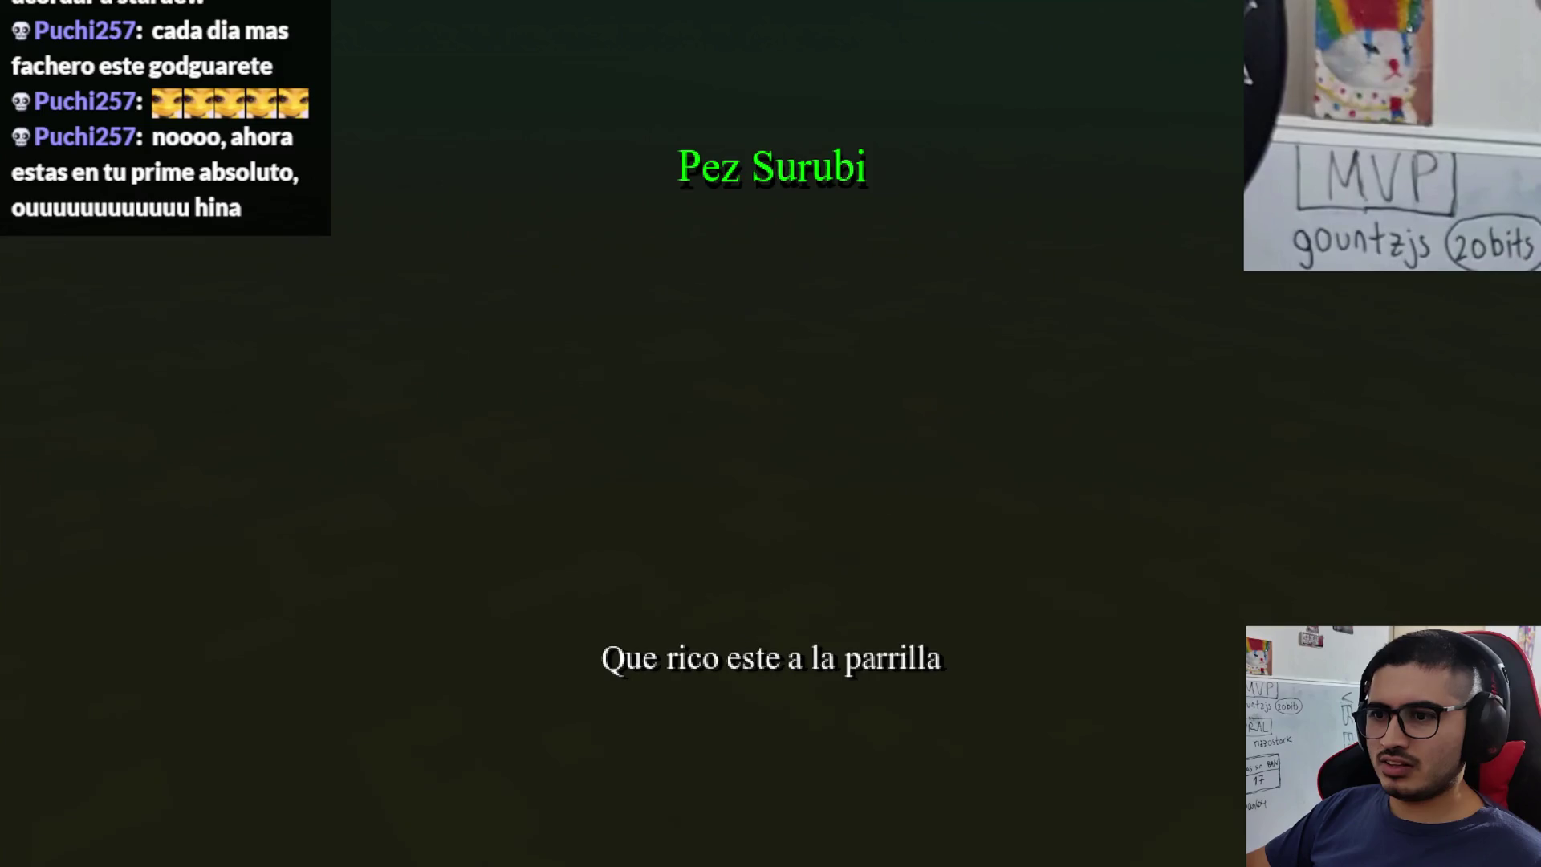
{"action": "left_click", "coordinate": [771, 433]}
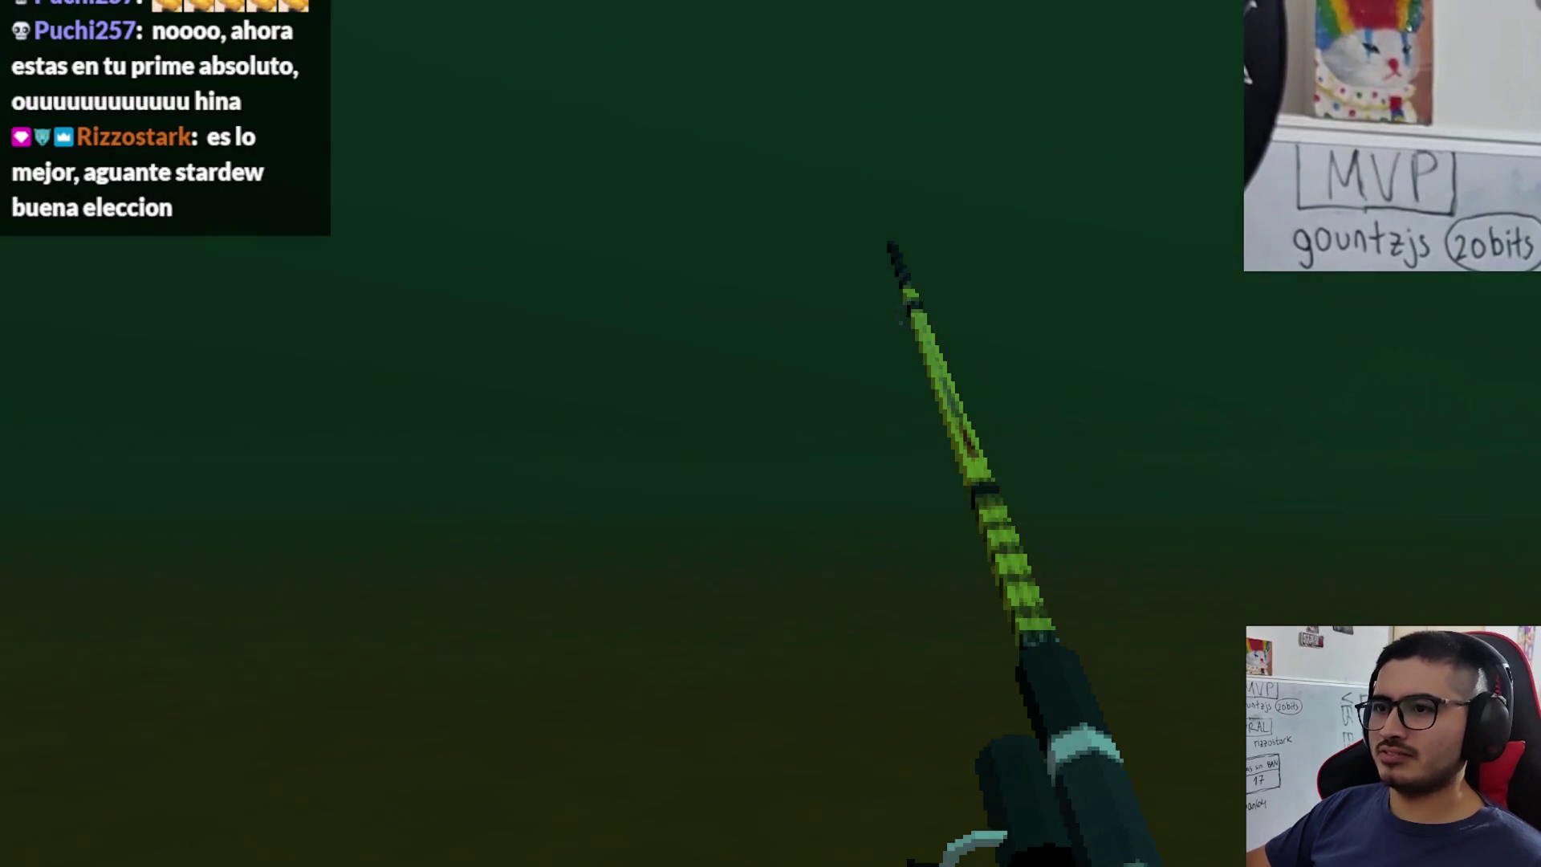
{"action": "left_click", "coordinate": [771, 434]}
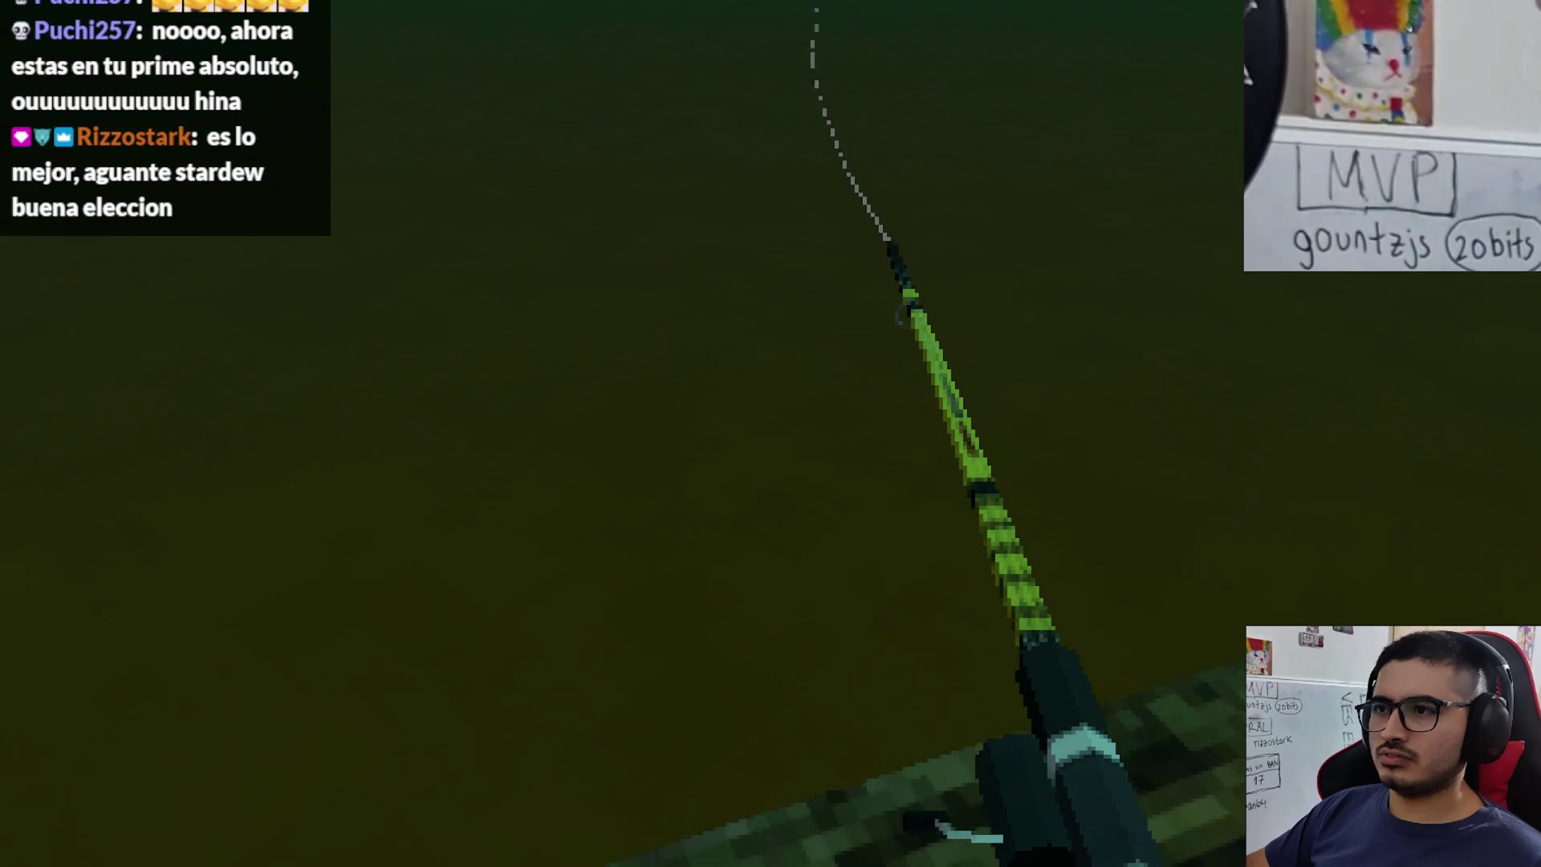
{"action": "left_click", "coordinate": [770, 433]}
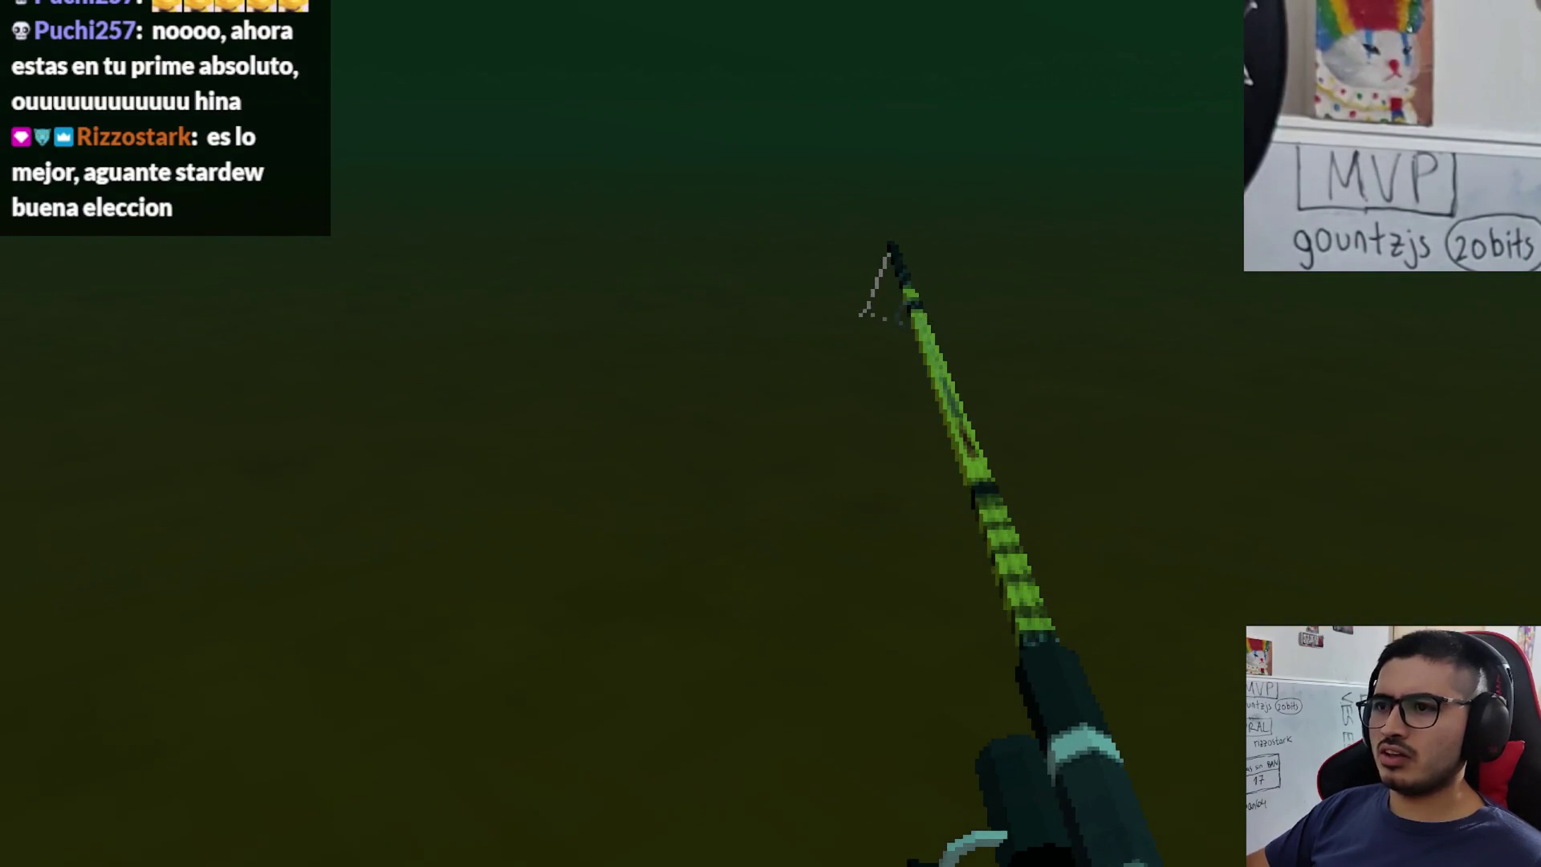
{"action": "key", "text": "F8"}
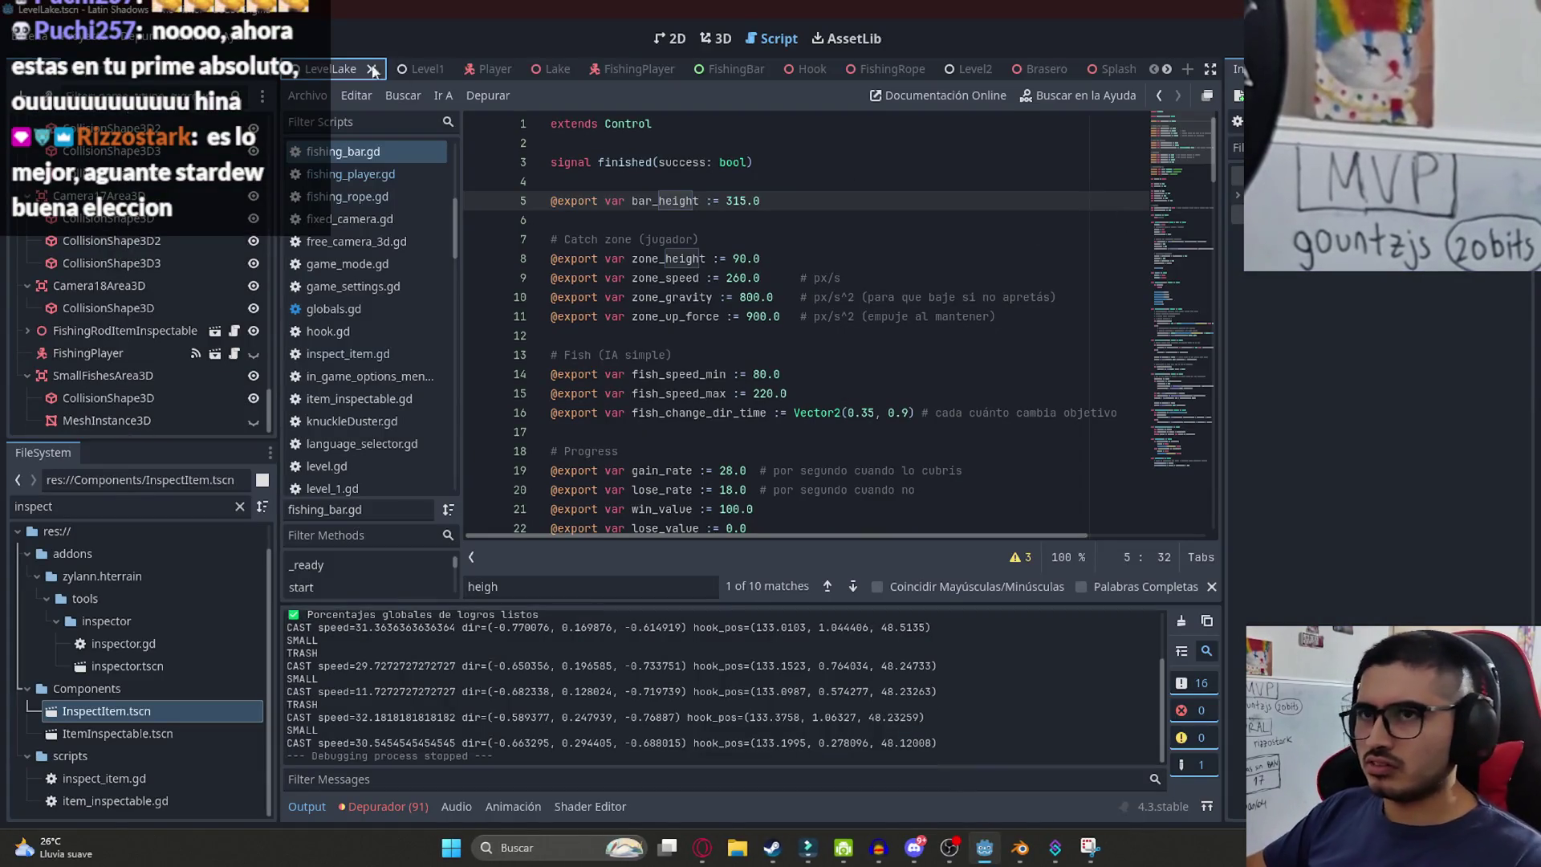
{"action": "left_click", "coordinate": [634, 71]}
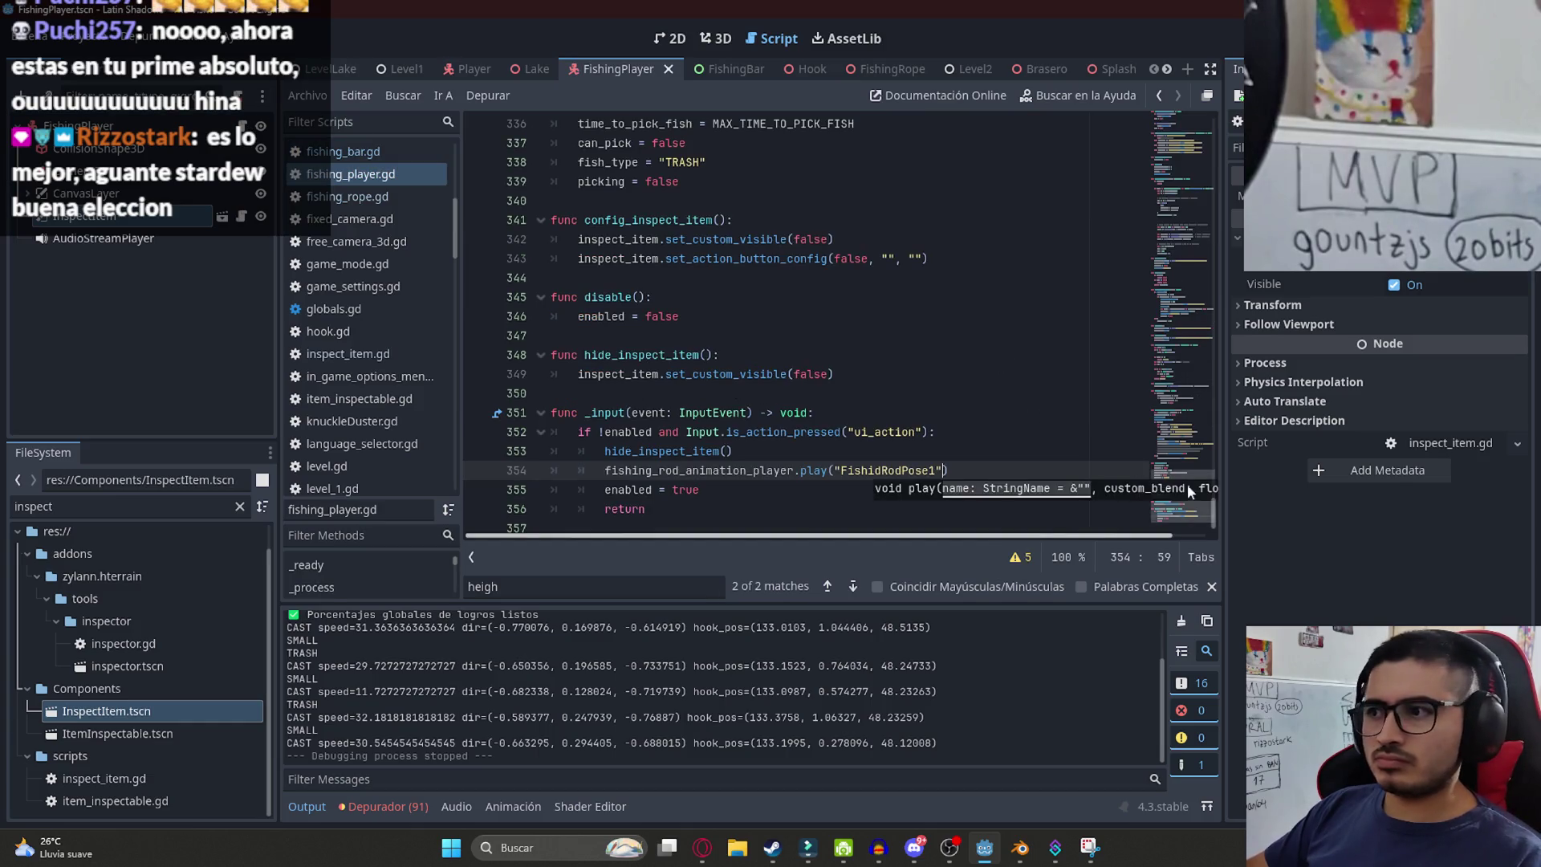
{"action": "key", "text": "Up"}
{"action": "key", "text": "Up"}
{"action": "key", "text": "Up"}
{"action": "scroll", "coordinate": [1165, 489], "scroll_direction": "down", "scroll_amount": 1}
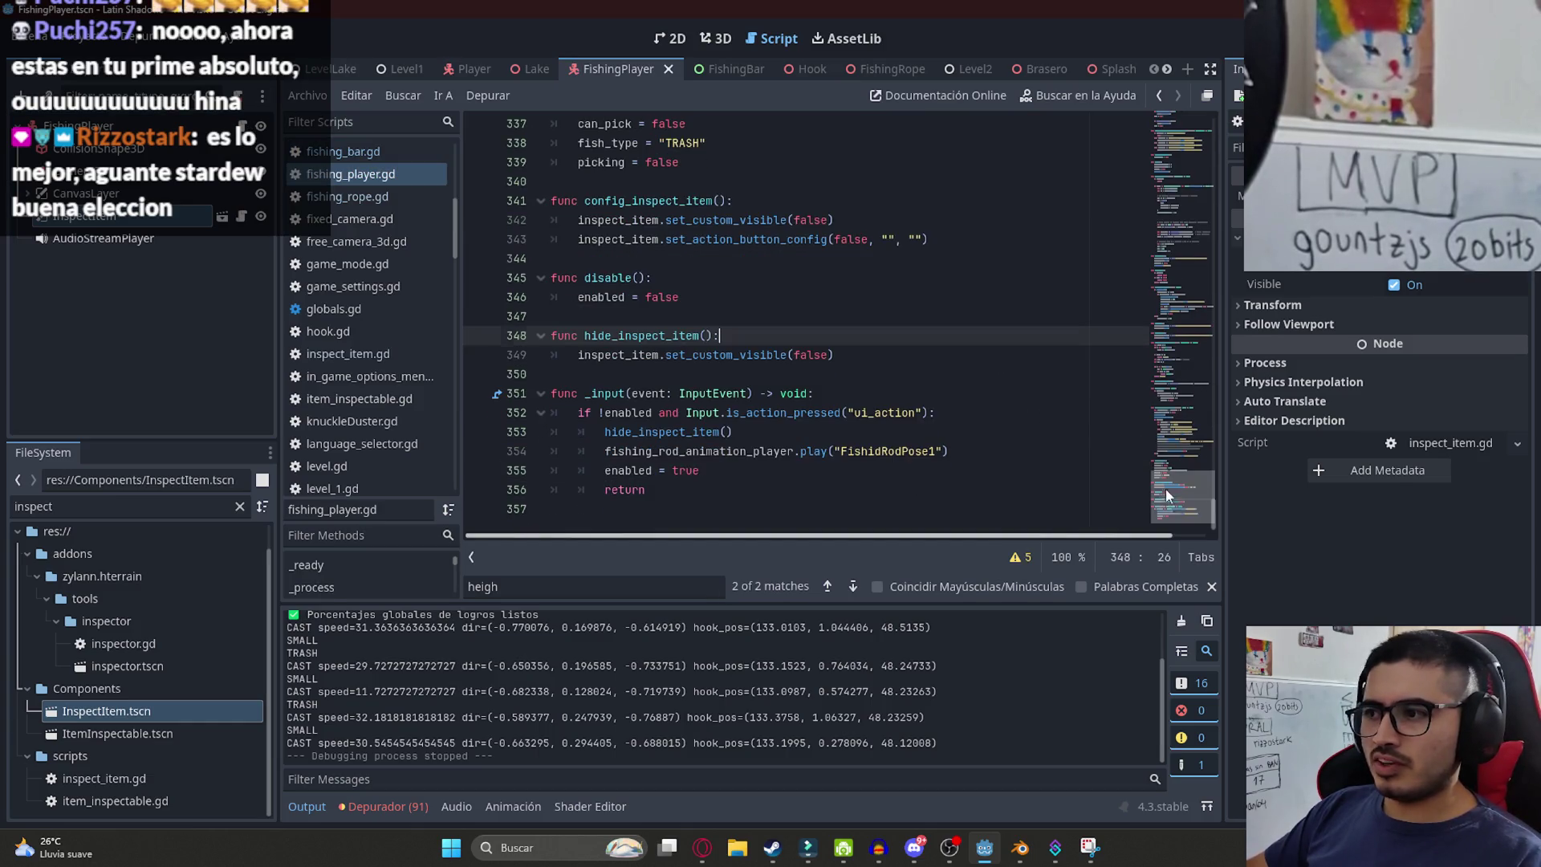
{"action": "left_click", "coordinate": [870, 490]}
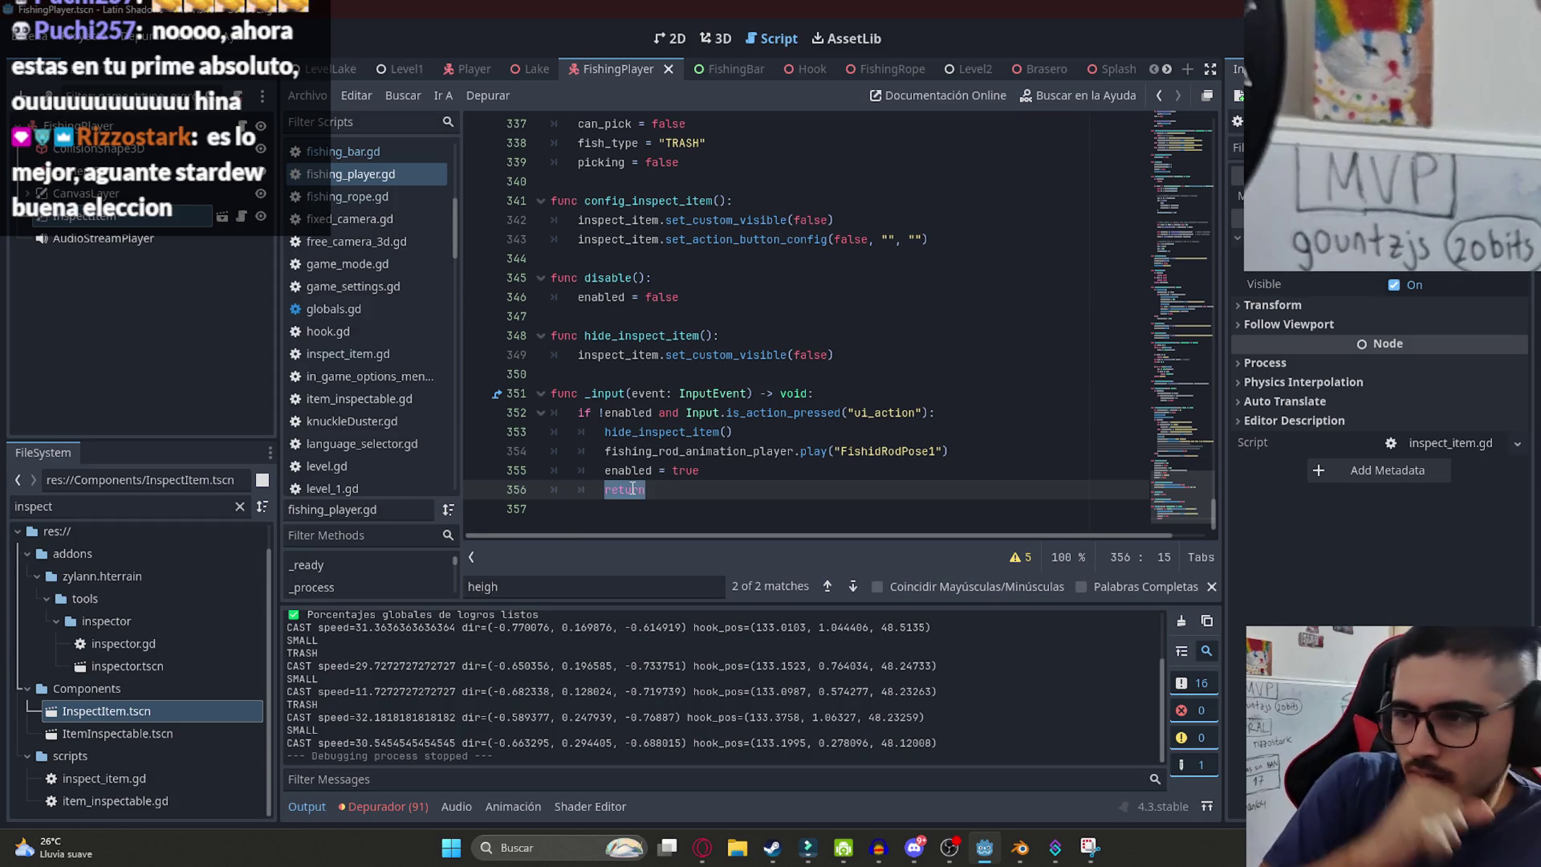
{"action": "left_click", "coordinate": [778, 429]}
{"action": "double_click", "coordinate": [647, 434]}
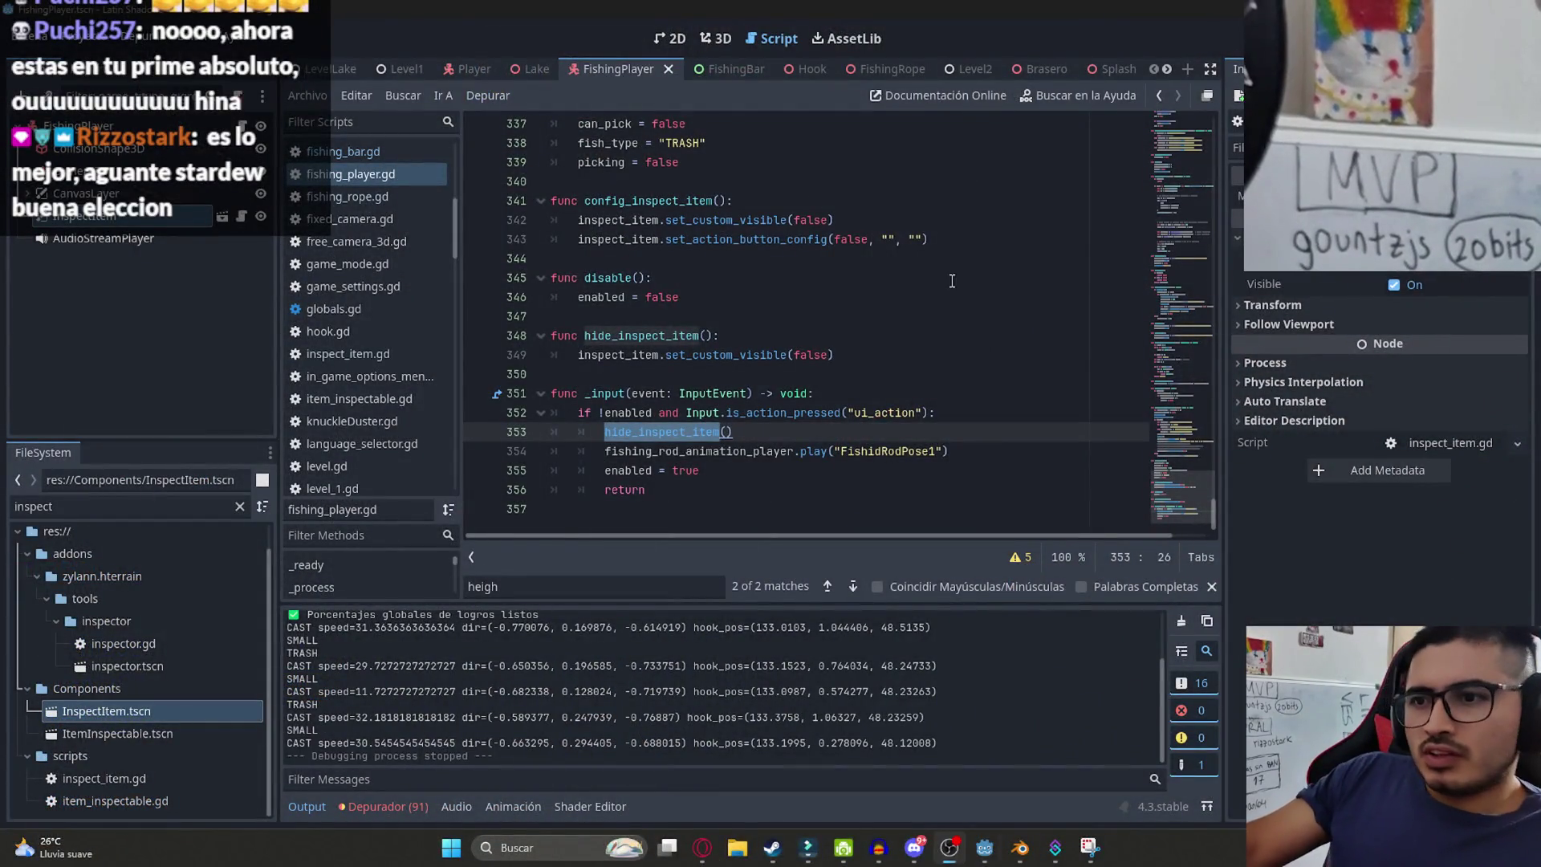
{"action": "left_click", "coordinate": [964, 277]}
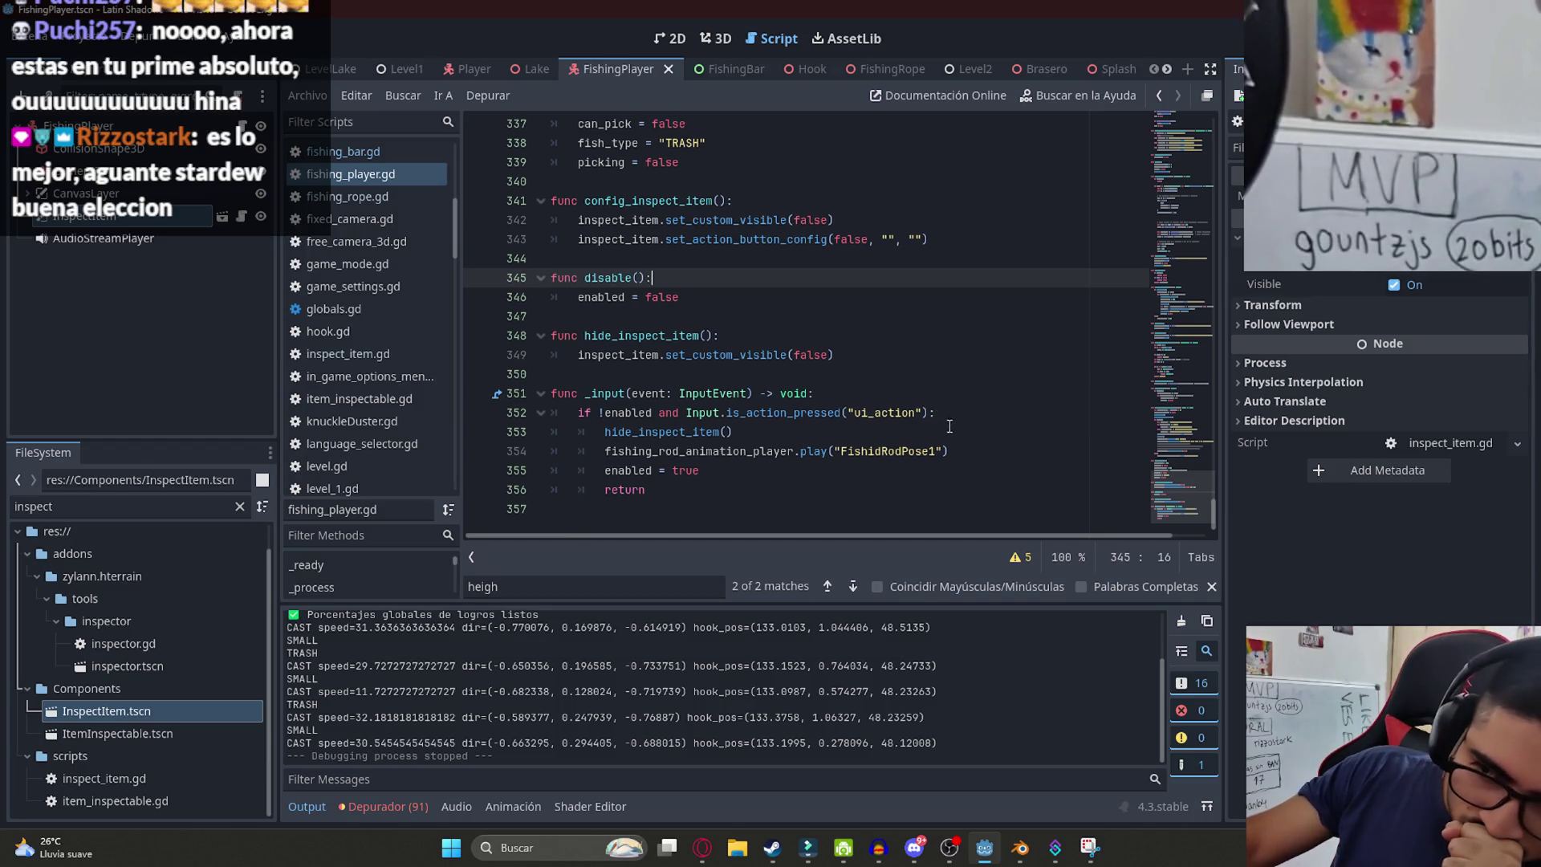
{"action": "scroll", "coordinate": [692, 321], "scroll_direction": "up", "scroll_amount": 3}
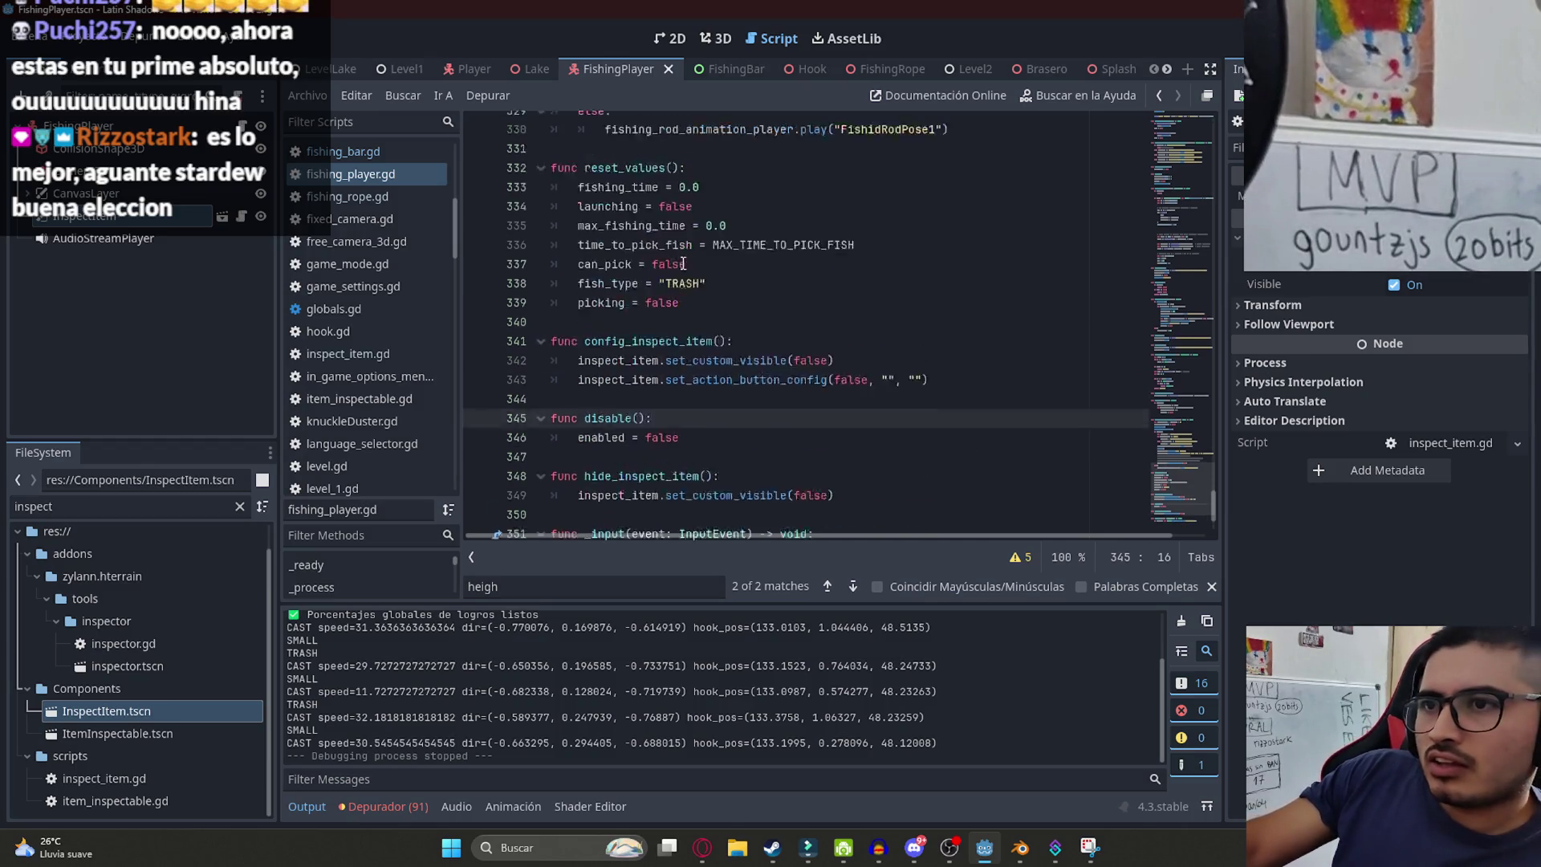
- Search max_fishing_time and select the set_max_fishing_time() call in _ready
{"action": "double_click", "coordinate": [604, 215]}
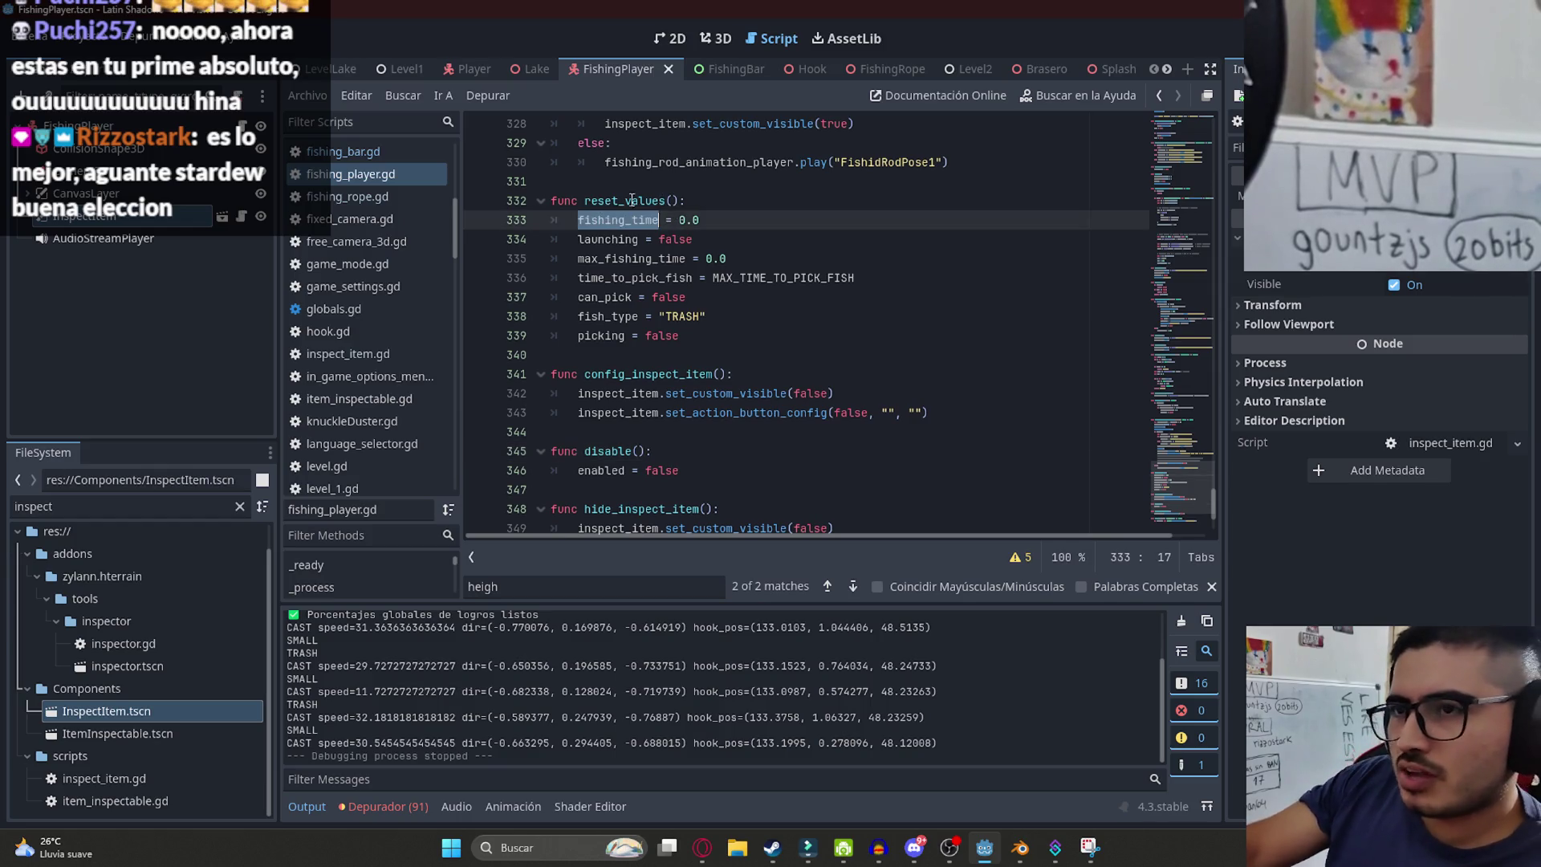
{"action": "double_click", "coordinate": [648, 258]}
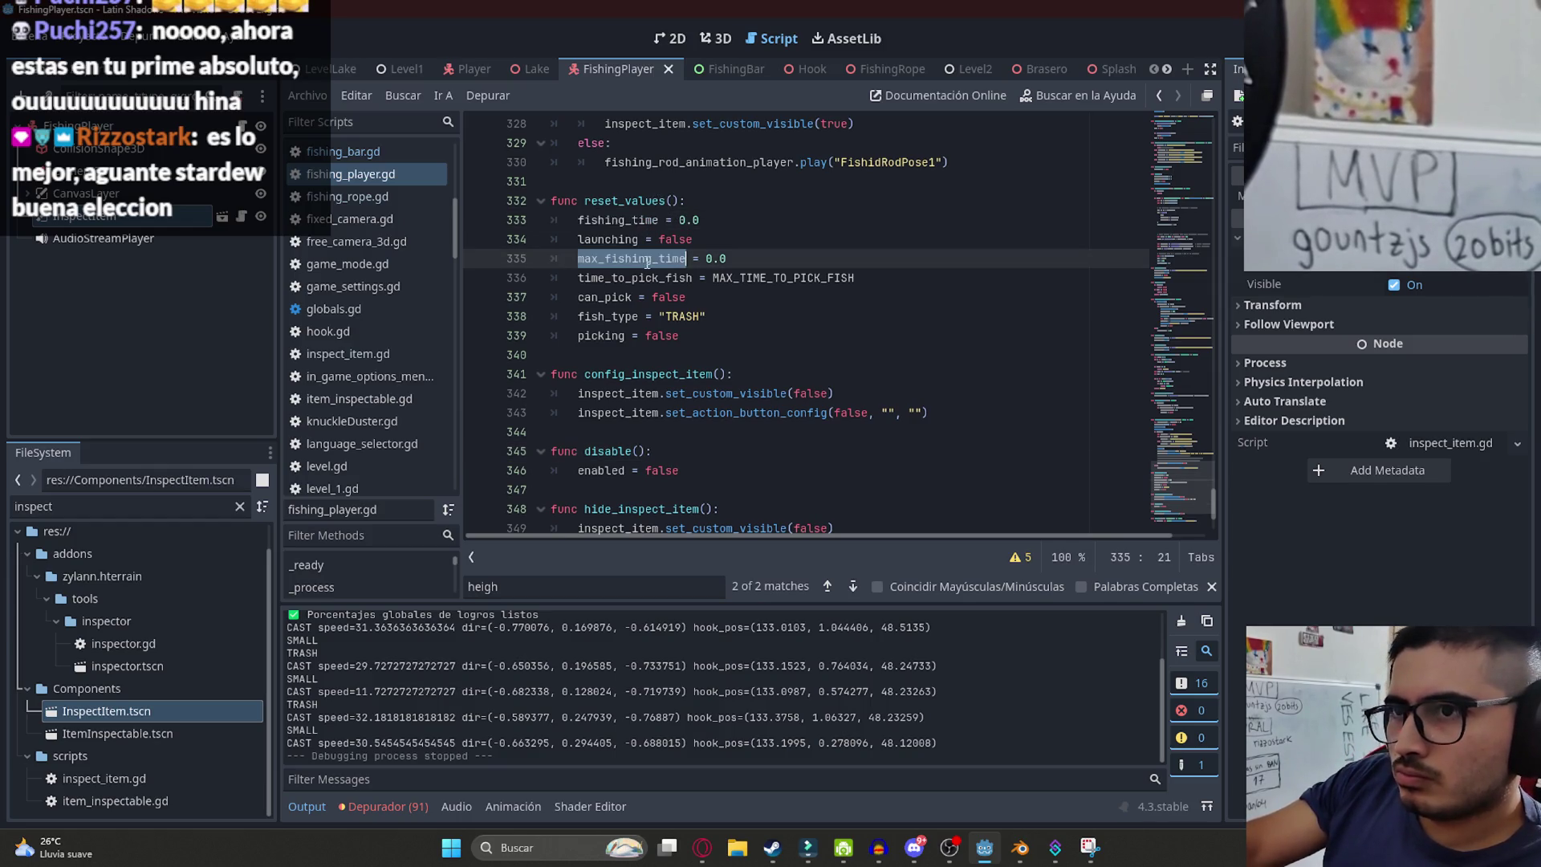
{"action": "left_click_drag", "start_coordinate": [706, 259], "coordinate": [745, 257]}
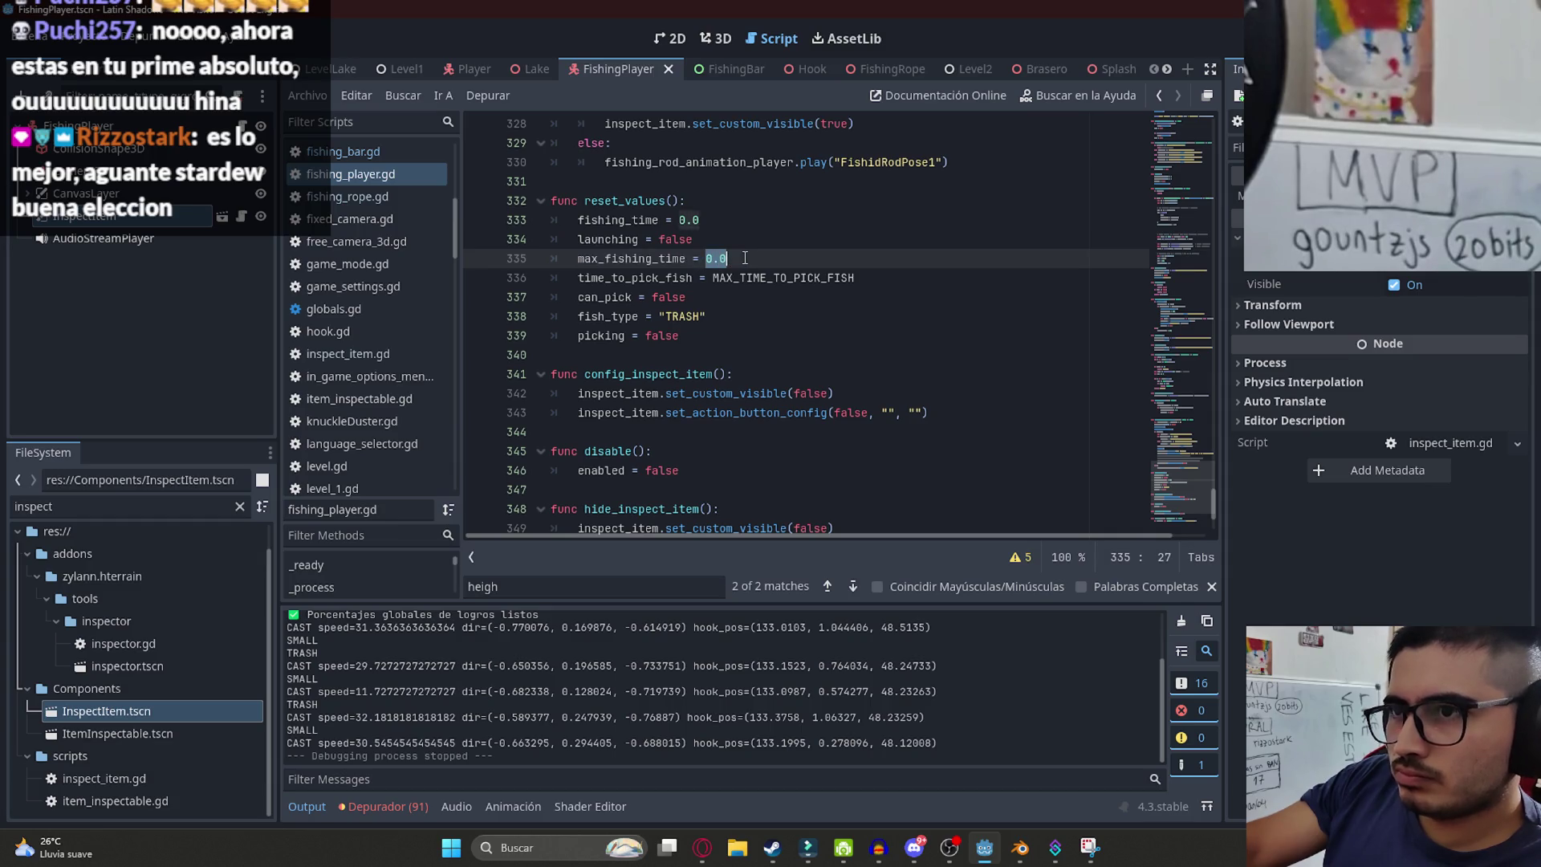
{"action": "double_click", "coordinate": [618, 258]}
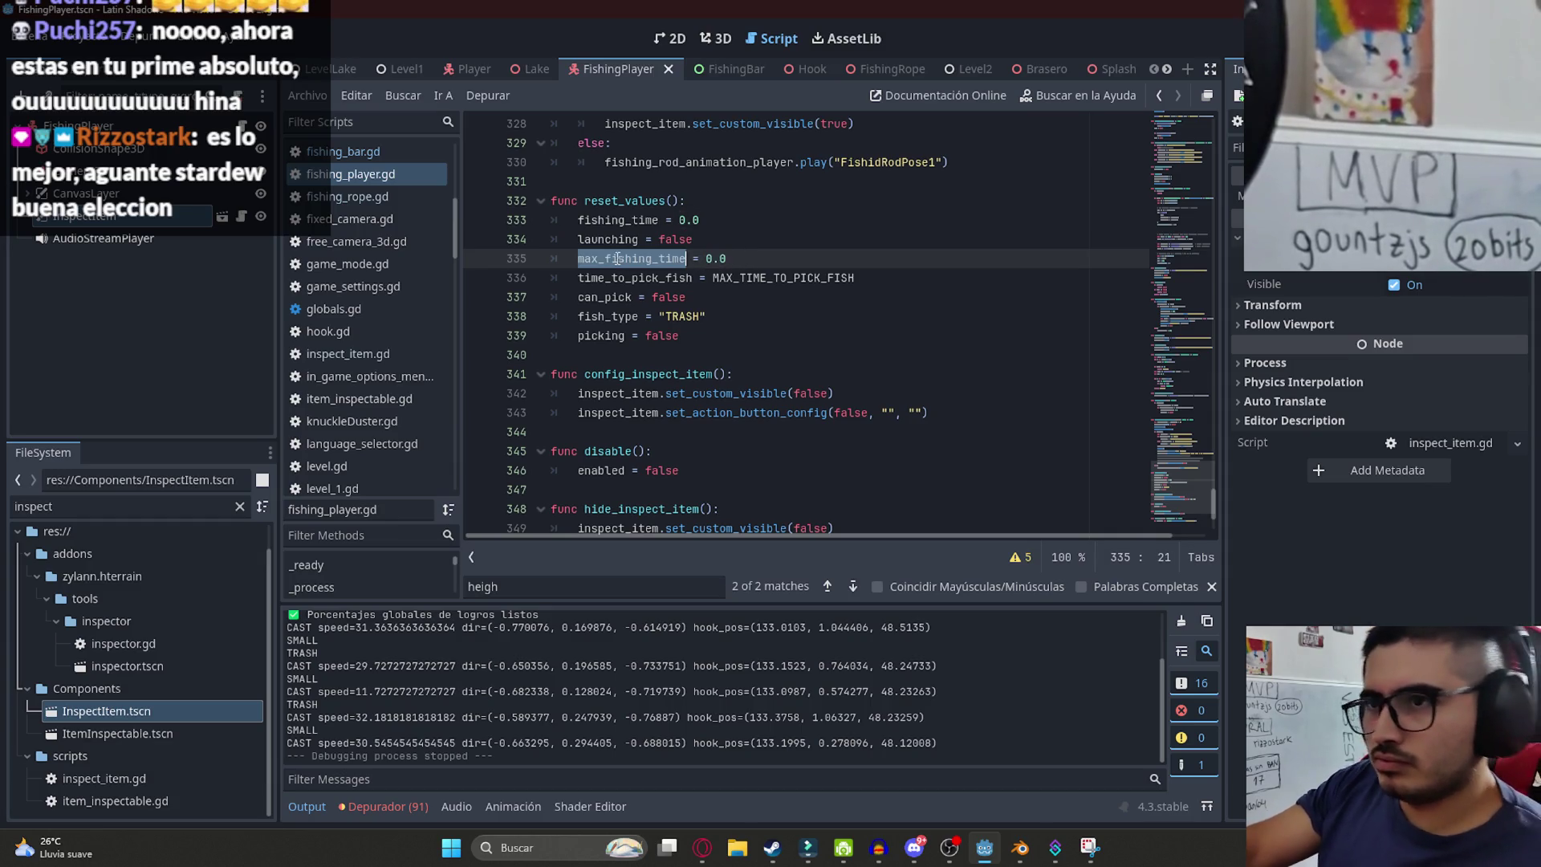
{"action": "key", "text": "ctrl+f"}
{"action": "key", "text": "Return"}
{"action": "key", "text": "Return"}
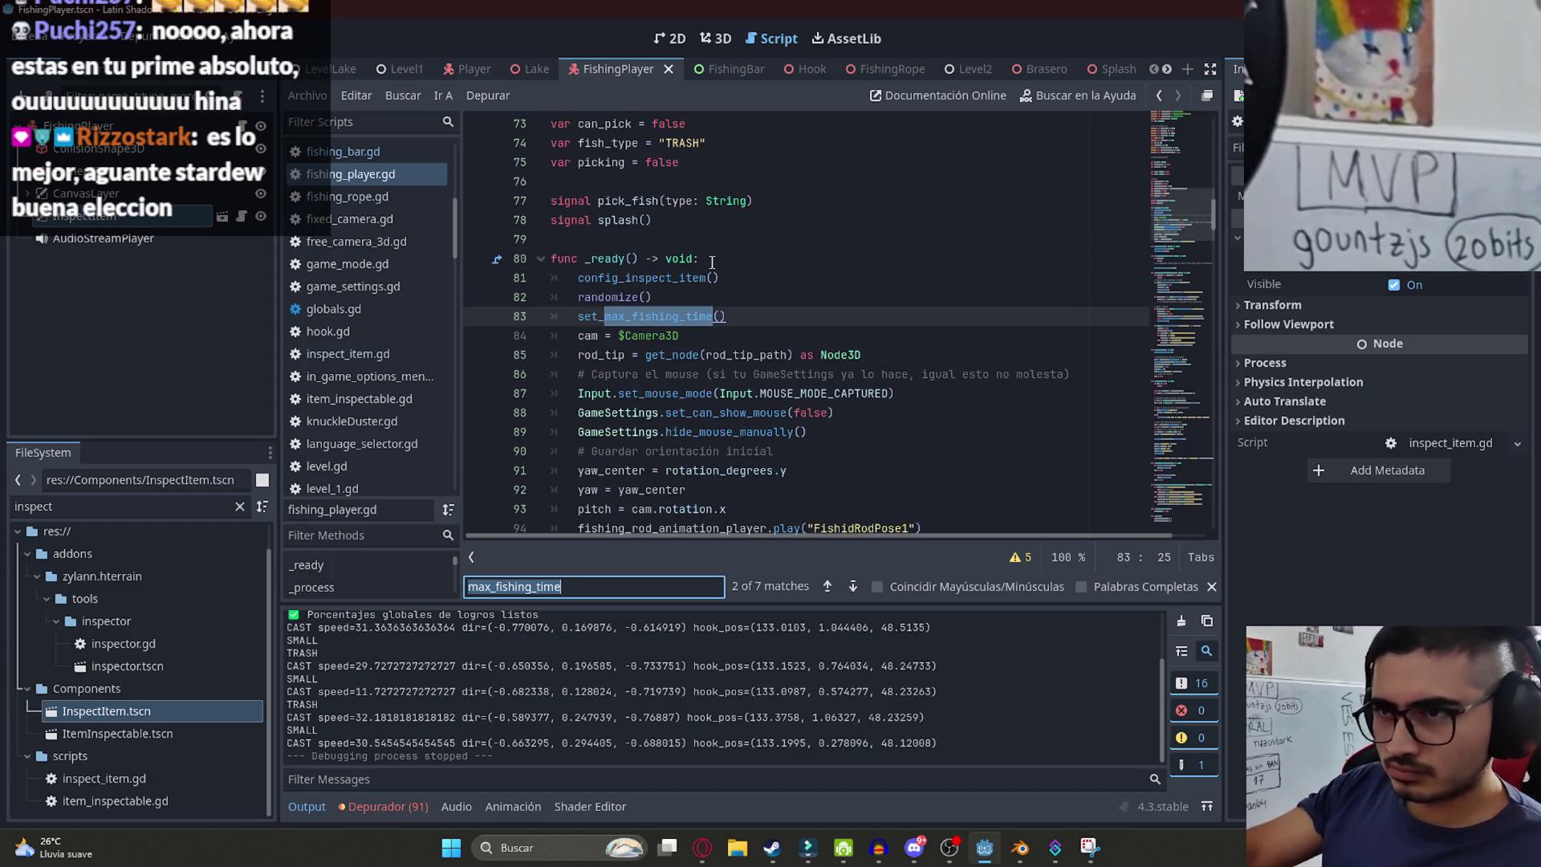
{"action": "left_click", "coordinate": [777, 309]}
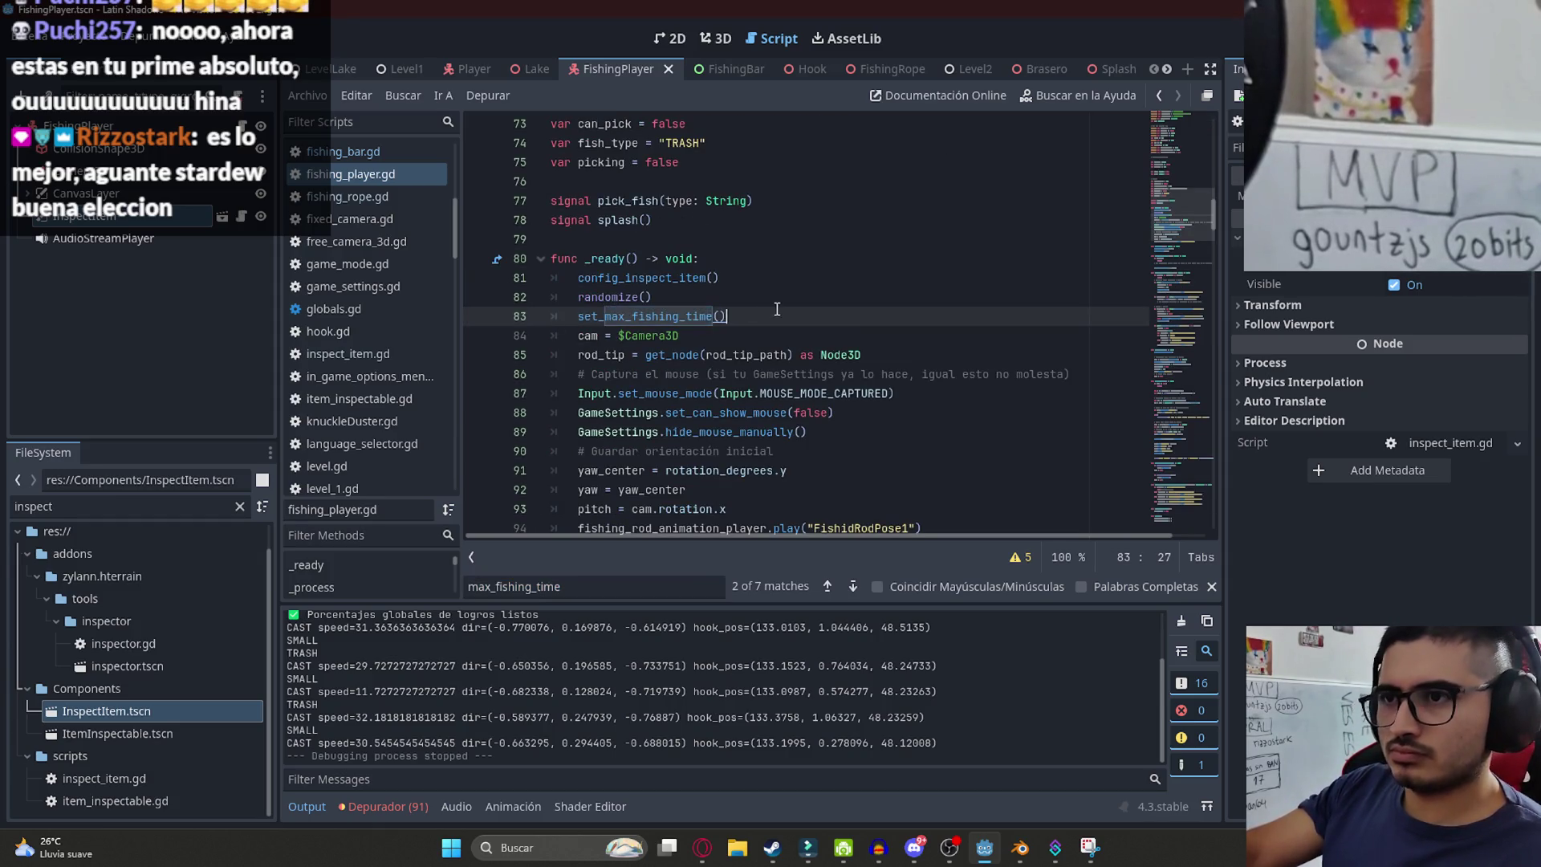
{"action": "left_click_drag", "start_coordinate": [608, 317], "coordinate": [593, 310]}
{"action": "key", "text": "ctrl+c"}
- Paste set_max_fishing_time() over max_fishing_time = 0.0 in reset_values
{"action": "left_click_drag", "start_coordinate": [1204, 259], "coordinate": [1194, 556]}
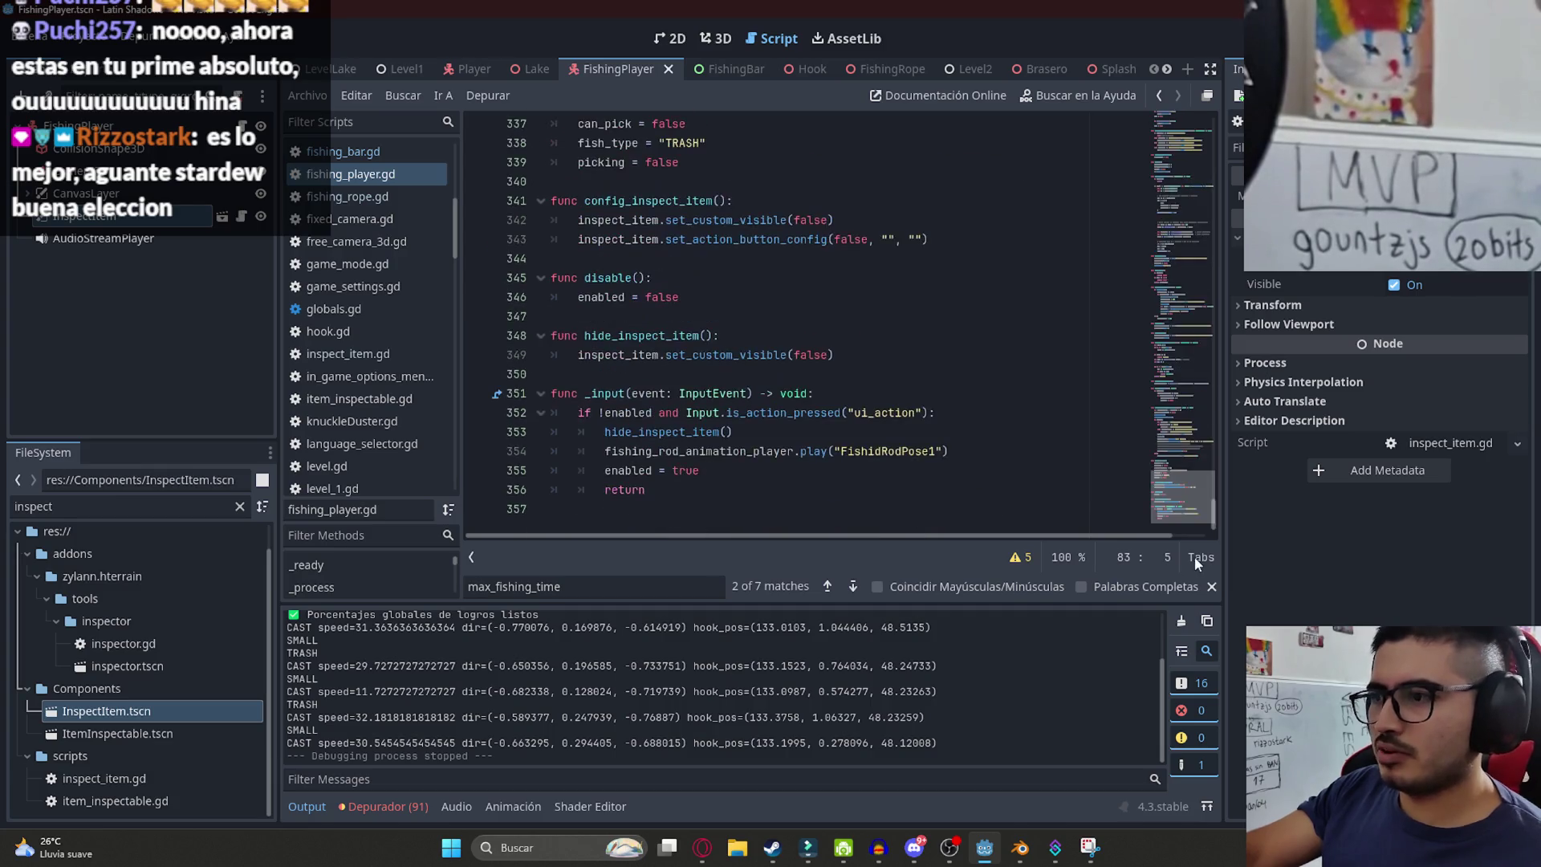
{"action": "left_click", "coordinate": [746, 432]}
{"action": "scroll", "coordinate": [714, 354], "scroll_direction": "up", "scroll_amount": 4}
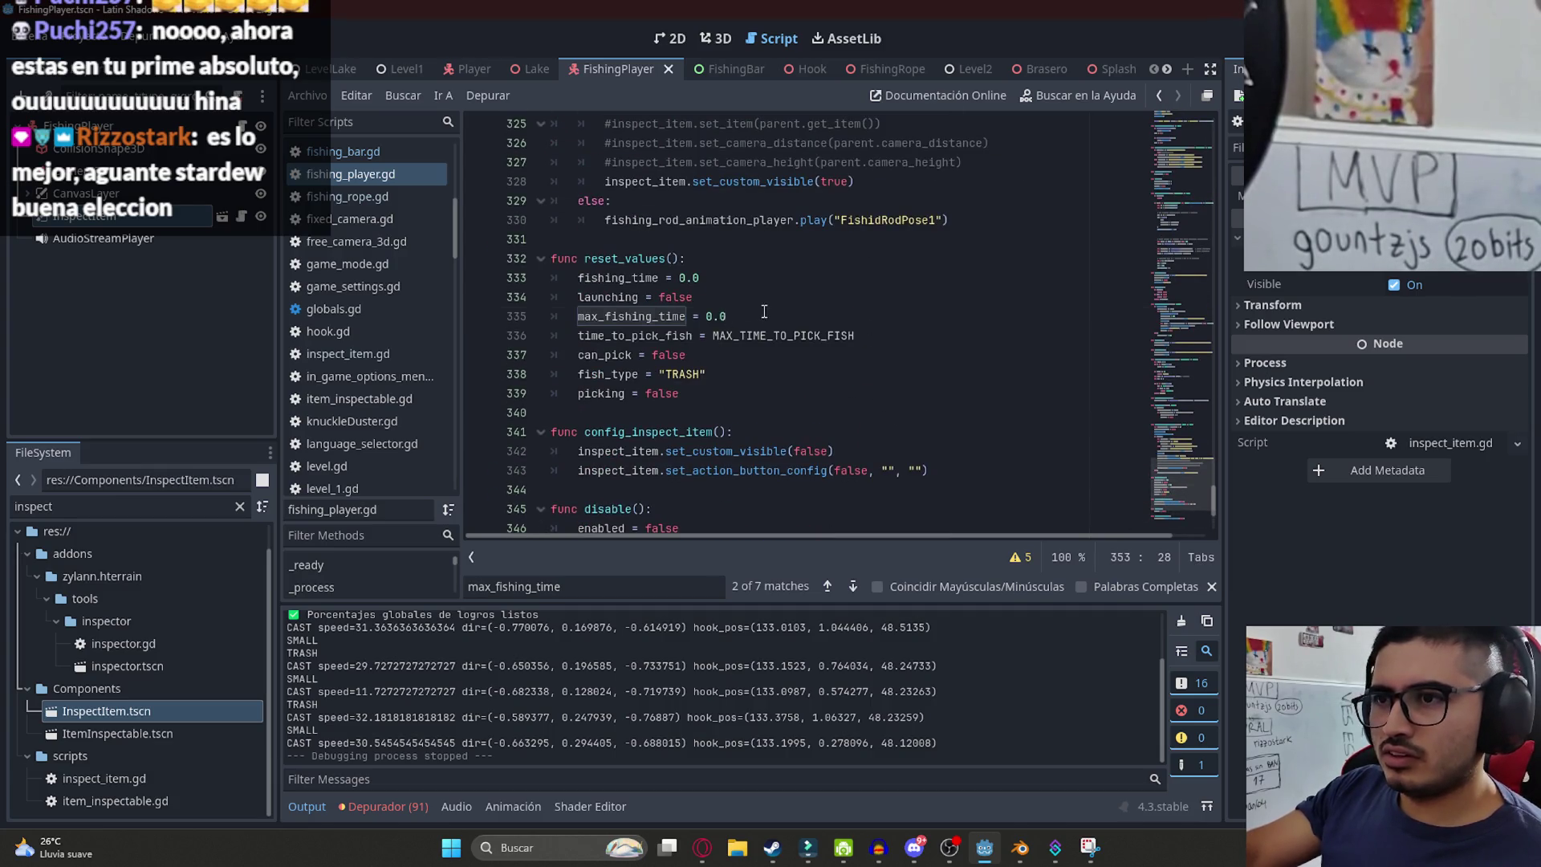
{"action": "left_click_drag", "start_coordinate": [764, 311], "coordinate": [576, 316]}
{"action": "key", "text": "ctrl+v"}
{"action": "left_click", "coordinate": [837, 290]}
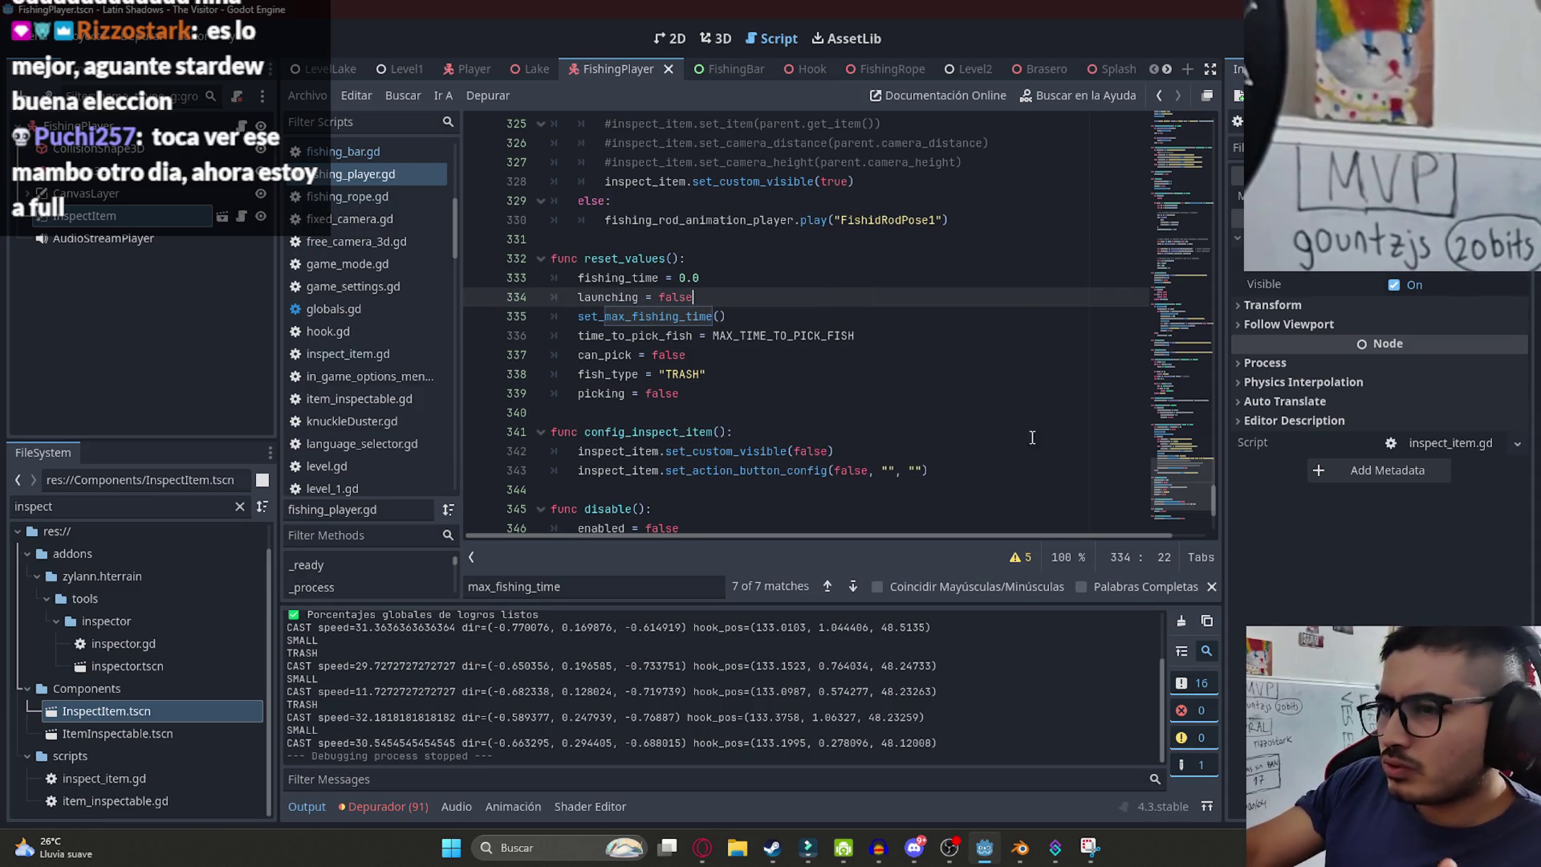
{"action": "mouse_move", "coordinate": [1175, 493]}
{"action": "left_mouse_down"}
{"action": "mouse_move", "coordinate": [1181, 512]}
{"action": "mouse_move", "coordinate": [1180, 252]}
{"action": "left_mouse_up"}
{"action": "left_click", "coordinate": [952, 285]}
- Inspect the picking and catch conditions and search the script for 'can_pick = true'
{"action": "scroll", "coordinate": [1180, 252], "scroll_direction": "up", "scroll_amount": 3}
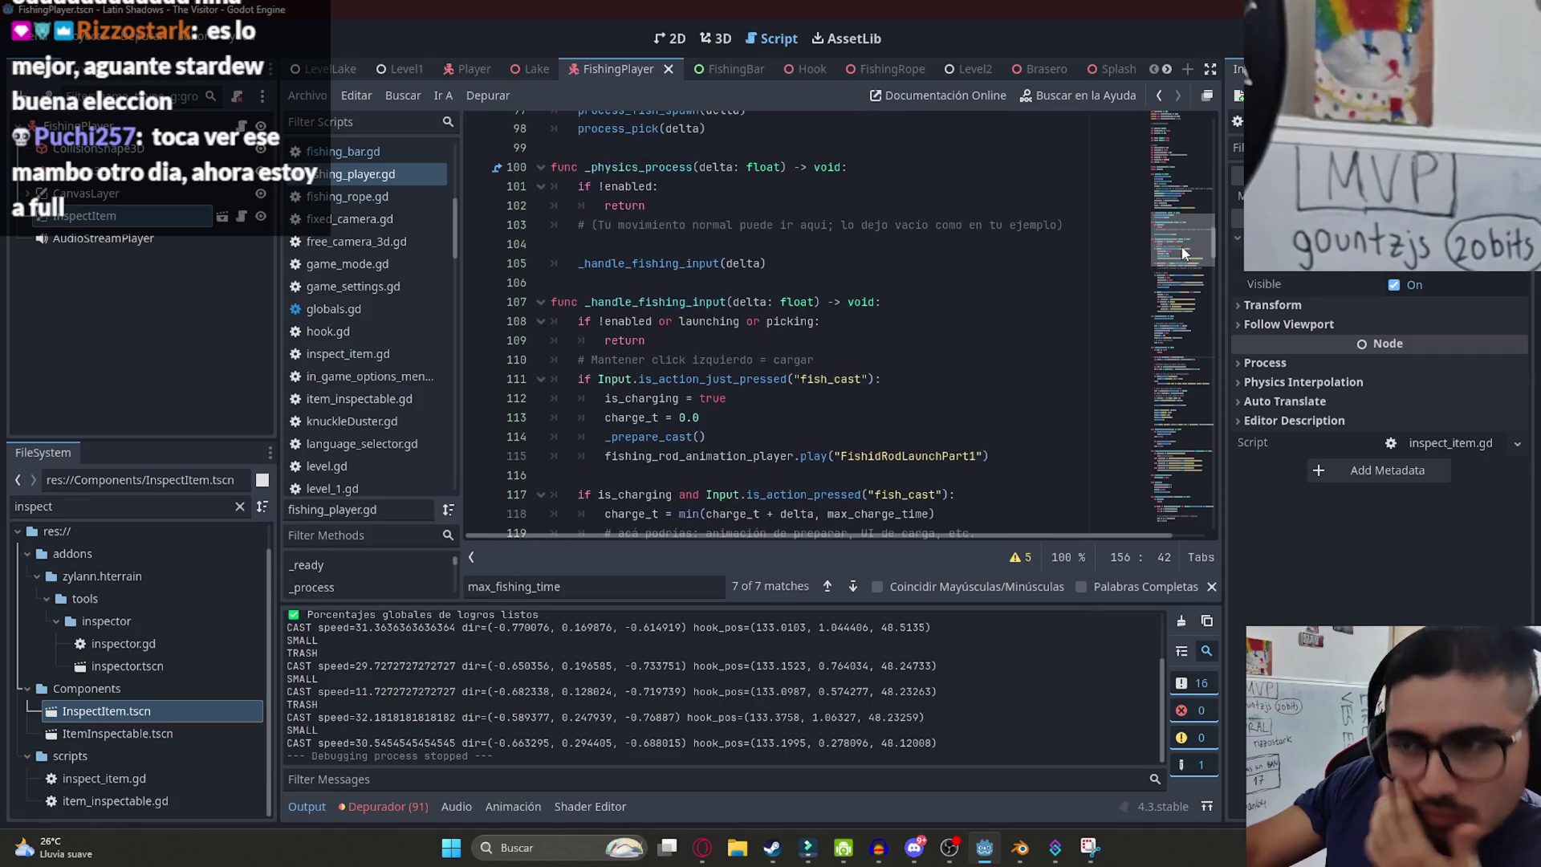
{"action": "scroll", "coordinate": [1181, 251], "scroll_direction": "down", "scroll_amount": 2}
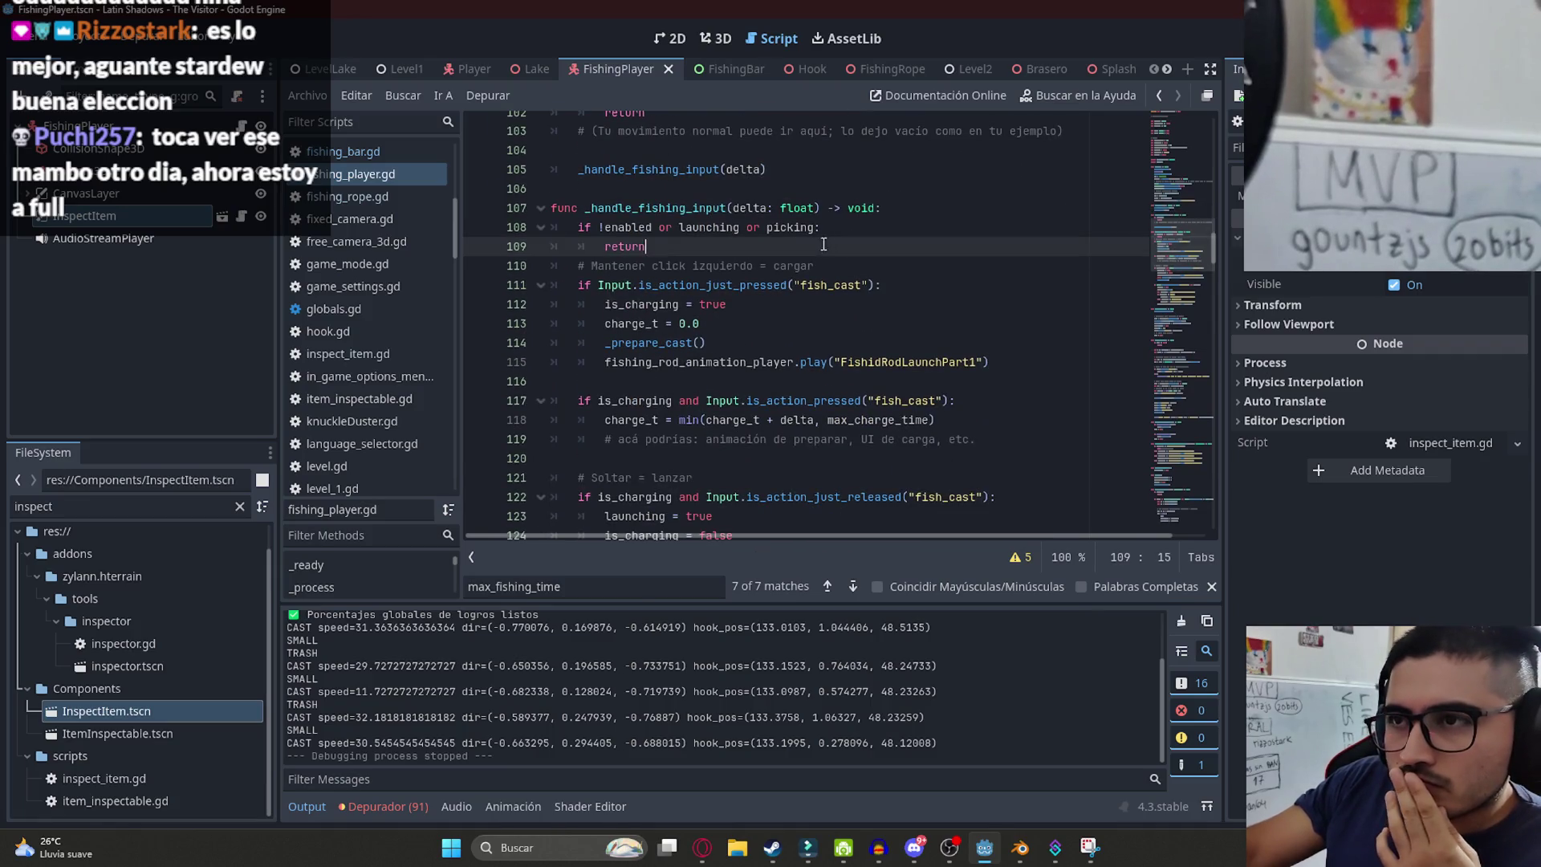
{"action": "left_click", "coordinate": [780, 230]}
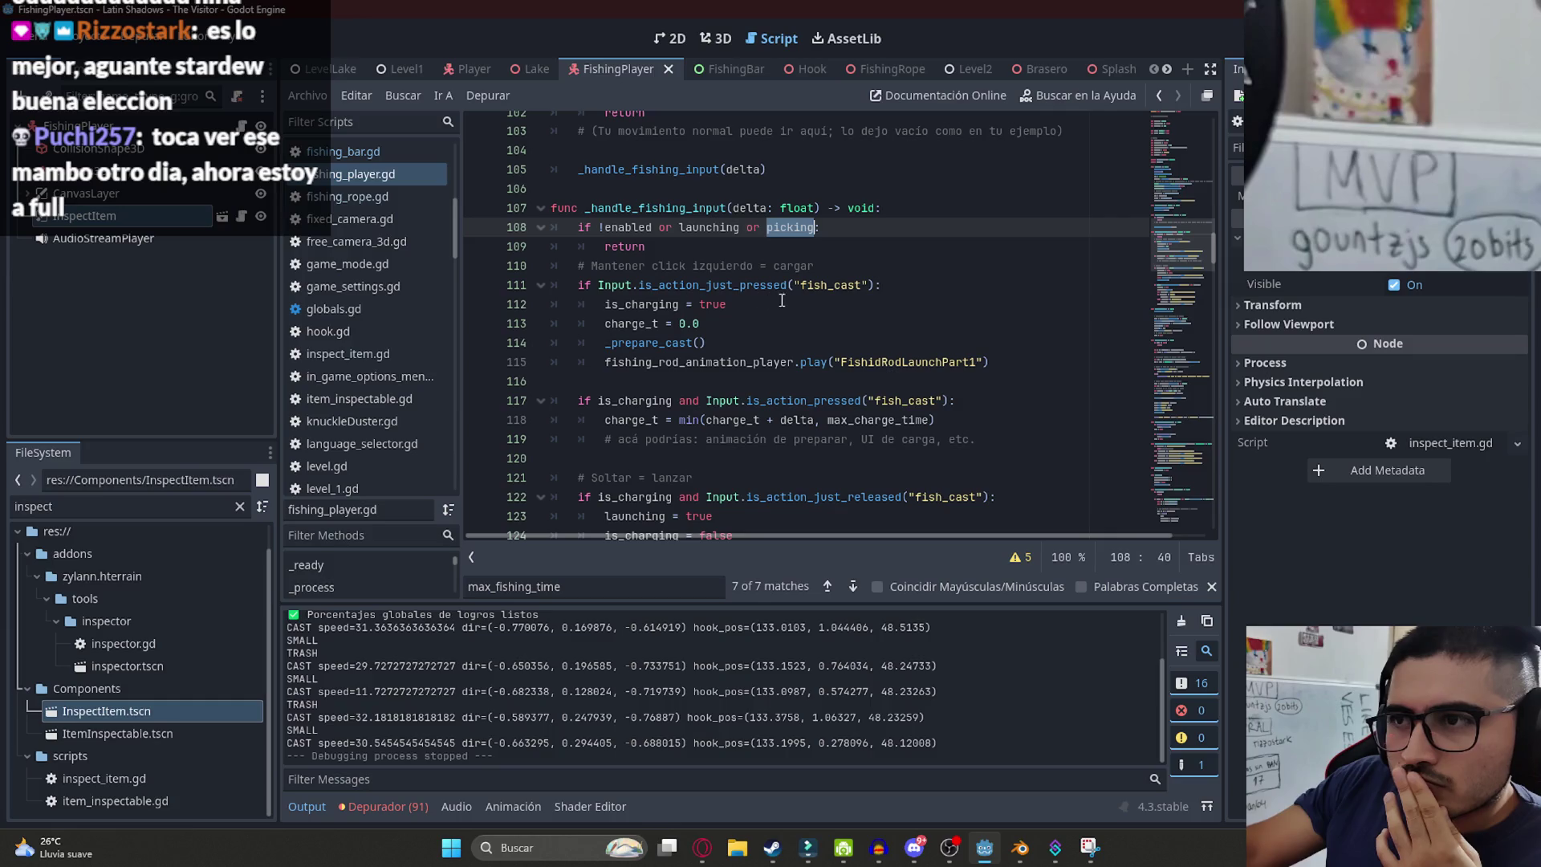
{"action": "scroll", "coordinate": [746, 290], "scroll_direction": "down", "scroll_amount": 2}
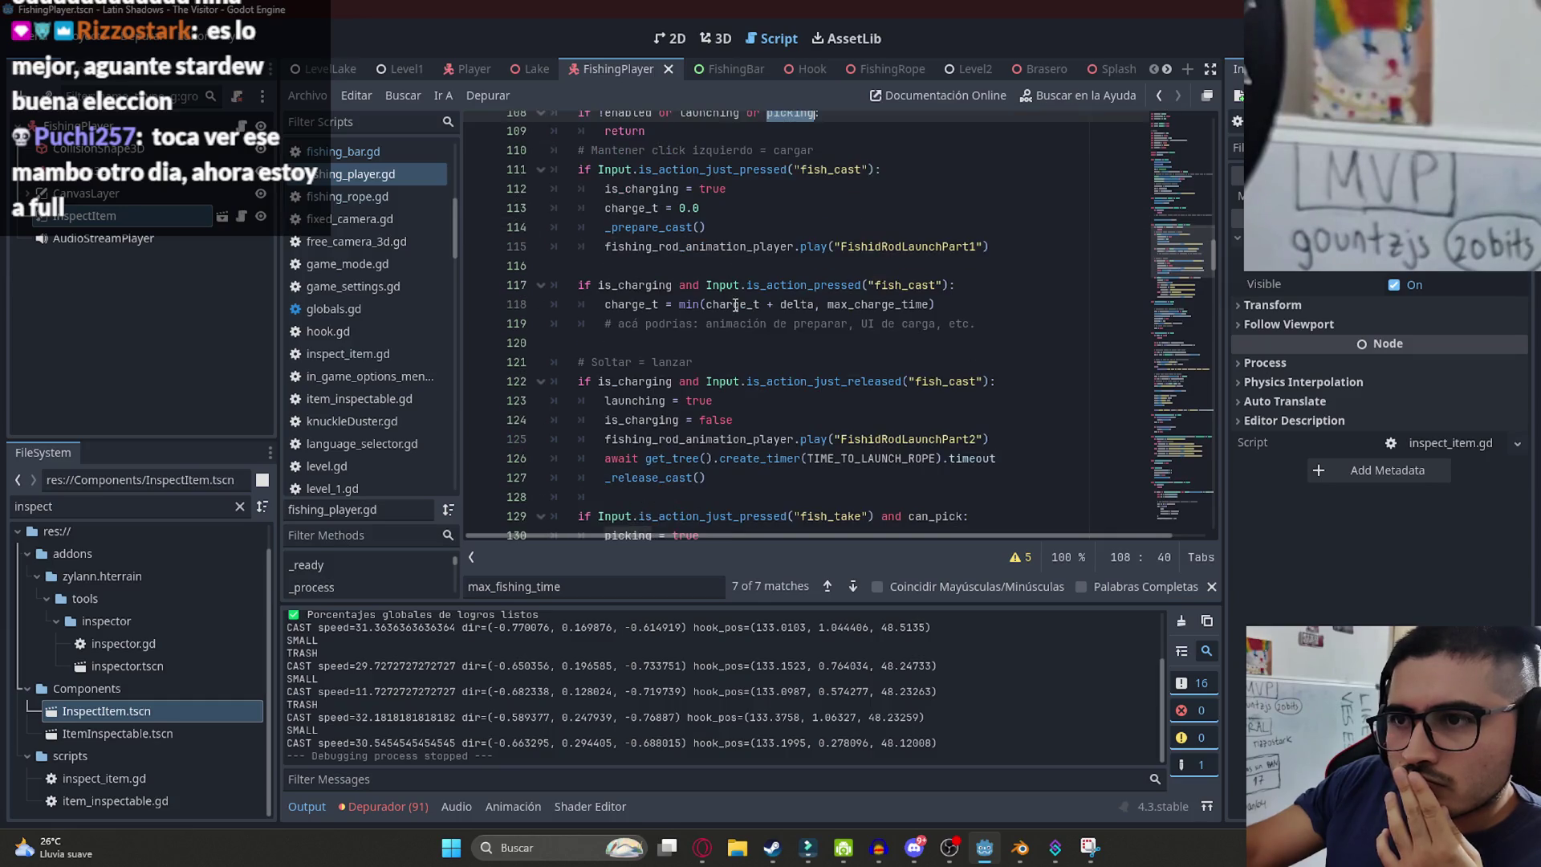
{"action": "scroll", "coordinate": [661, 351], "scroll_direction": "down", "scroll_amount": 2}
{"action": "scroll", "coordinate": [676, 309], "scroll_direction": "down", "scroll_amount": 2}
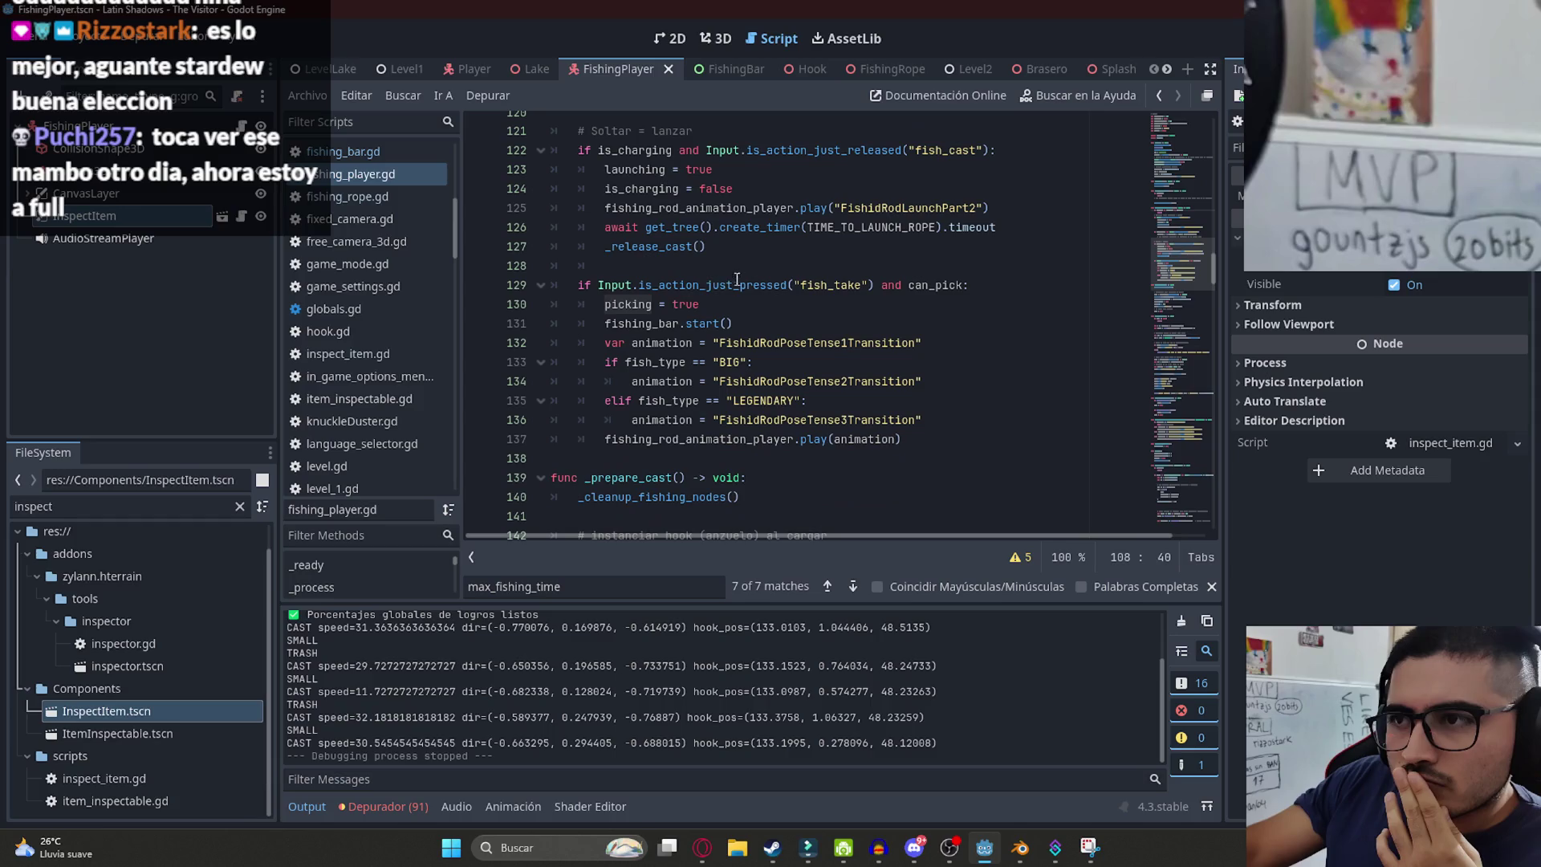
{"action": "double_click", "coordinate": [709, 287]}
{"action": "double_click", "coordinate": [824, 287]}
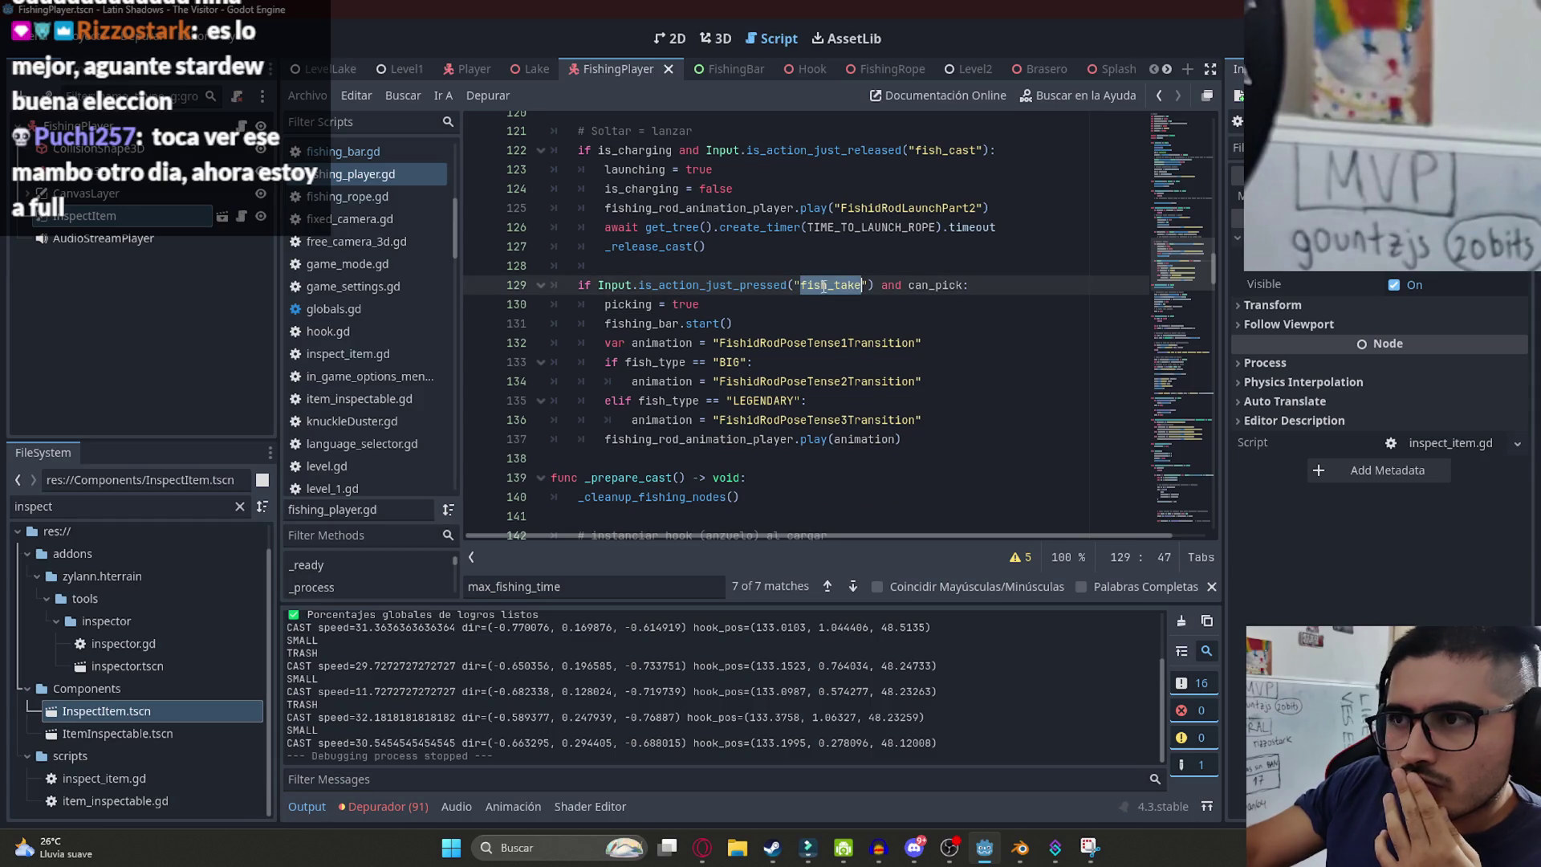
{"action": "double_click", "coordinate": [937, 284]}
{"action": "key", "text": "ctrl+f"}
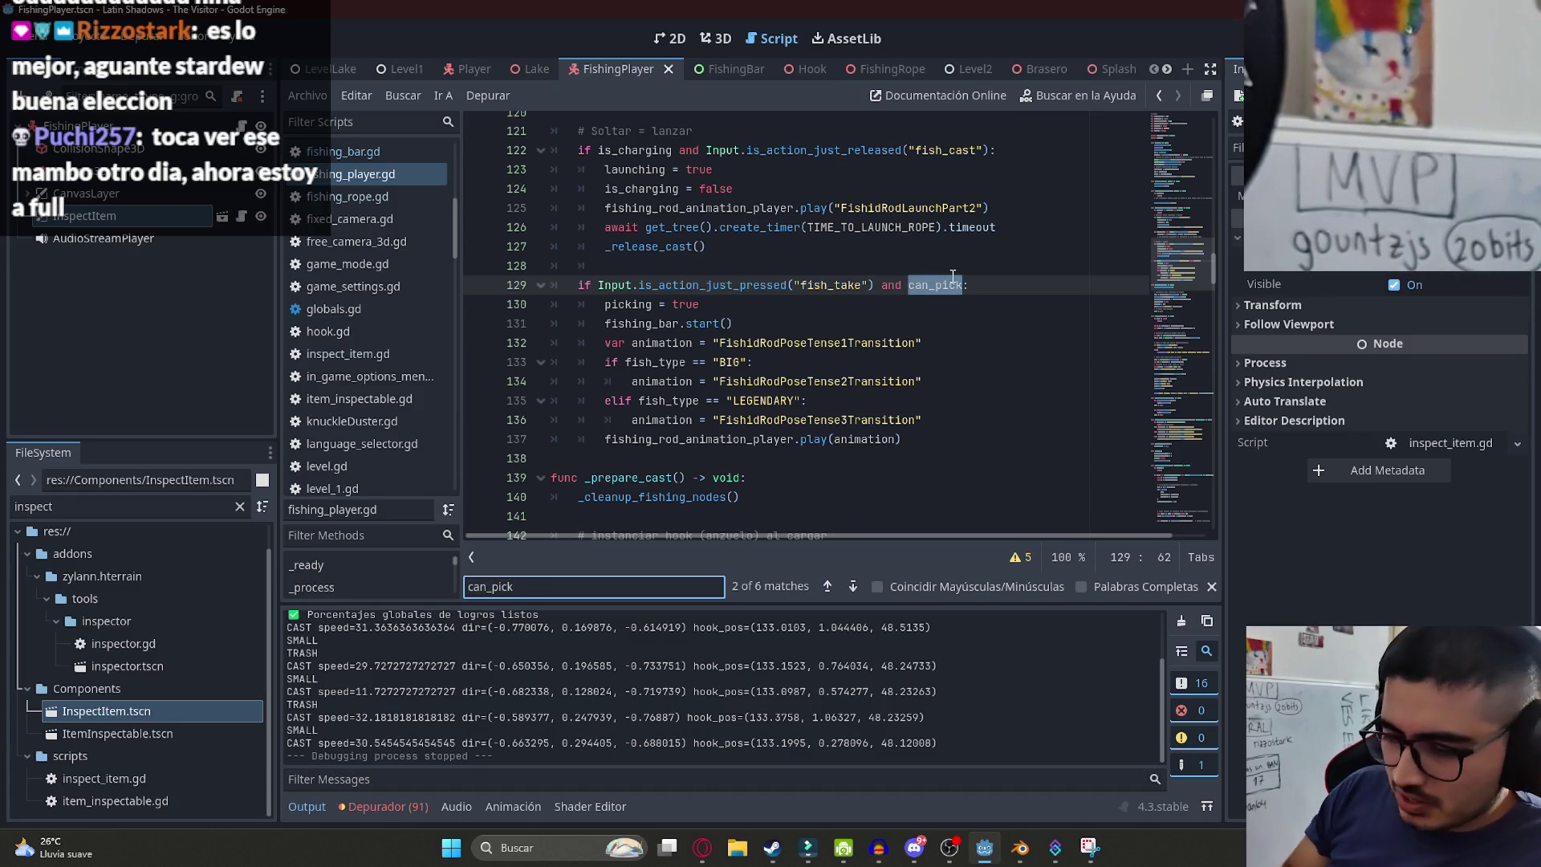
{"action": "type", "text": " = true"}
{"action": "scroll", "coordinate": [953, 276], "scroll_direction": "up", "scroll_amount": 2}
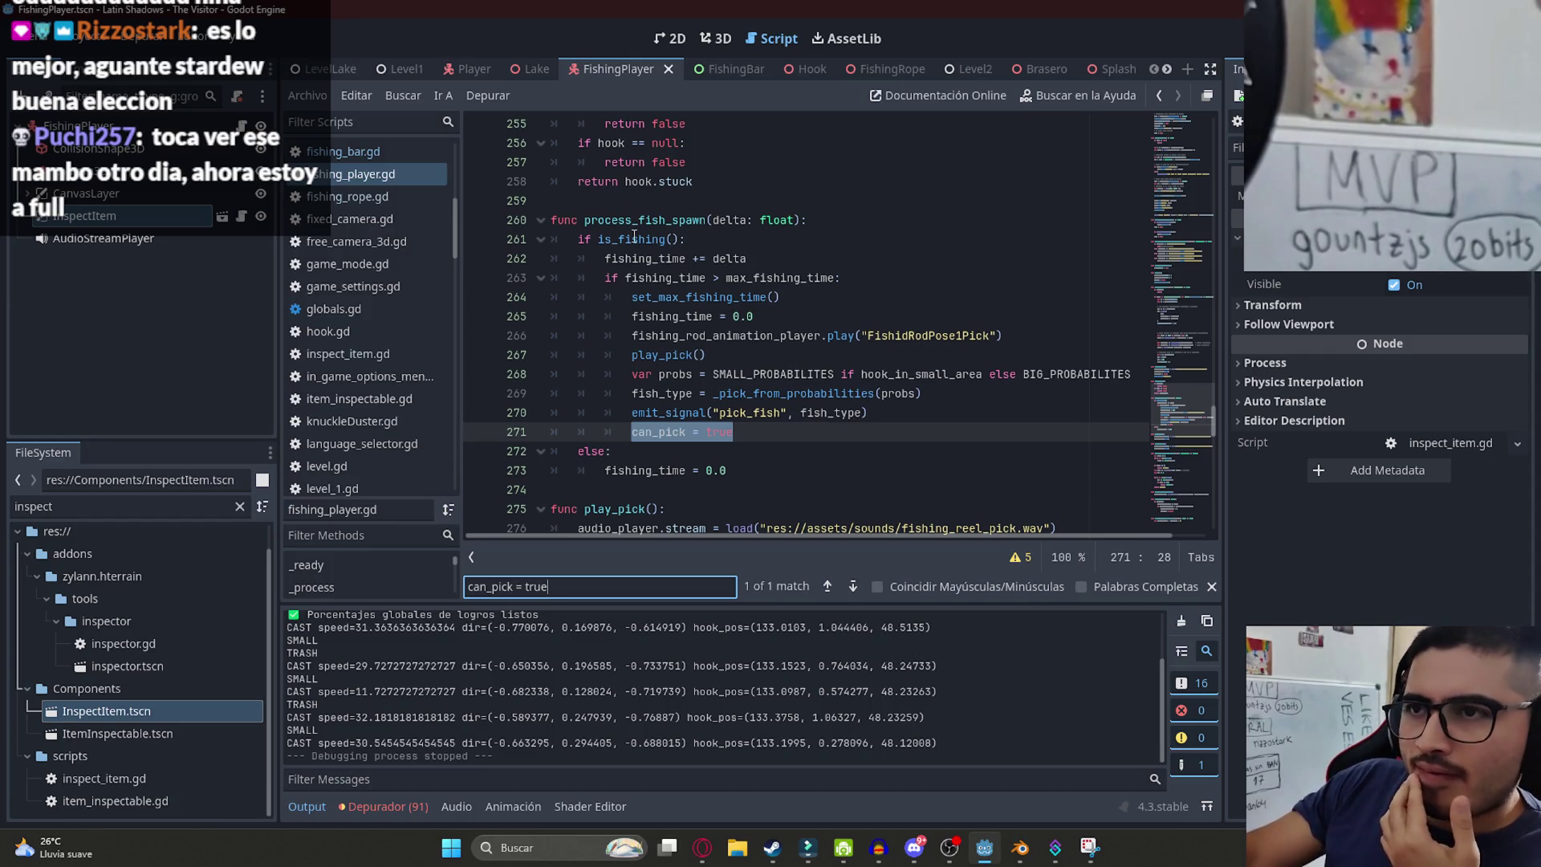
{"action": "double_click", "coordinate": [634, 220]}
- Move can_pick = true from the end to the start of the fish-spawn block
{"action": "left_click", "coordinate": [774, 434]}
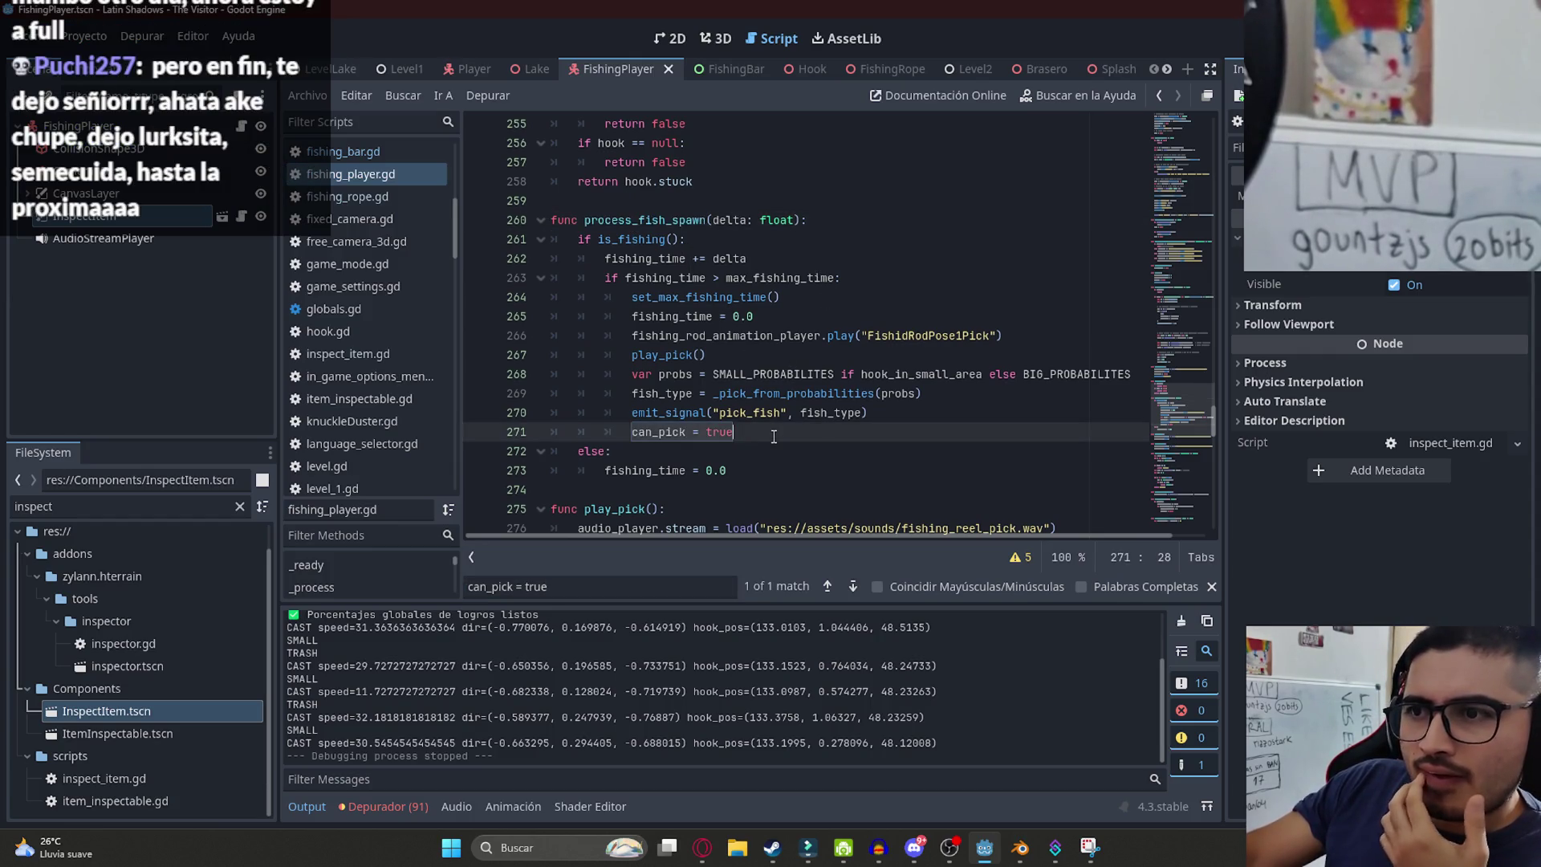
{"action": "left_click_drag", "start_coordinate": [763, 439], "coordinate": [631, 438]}
{"action": "key", "text": "BackSpace"}
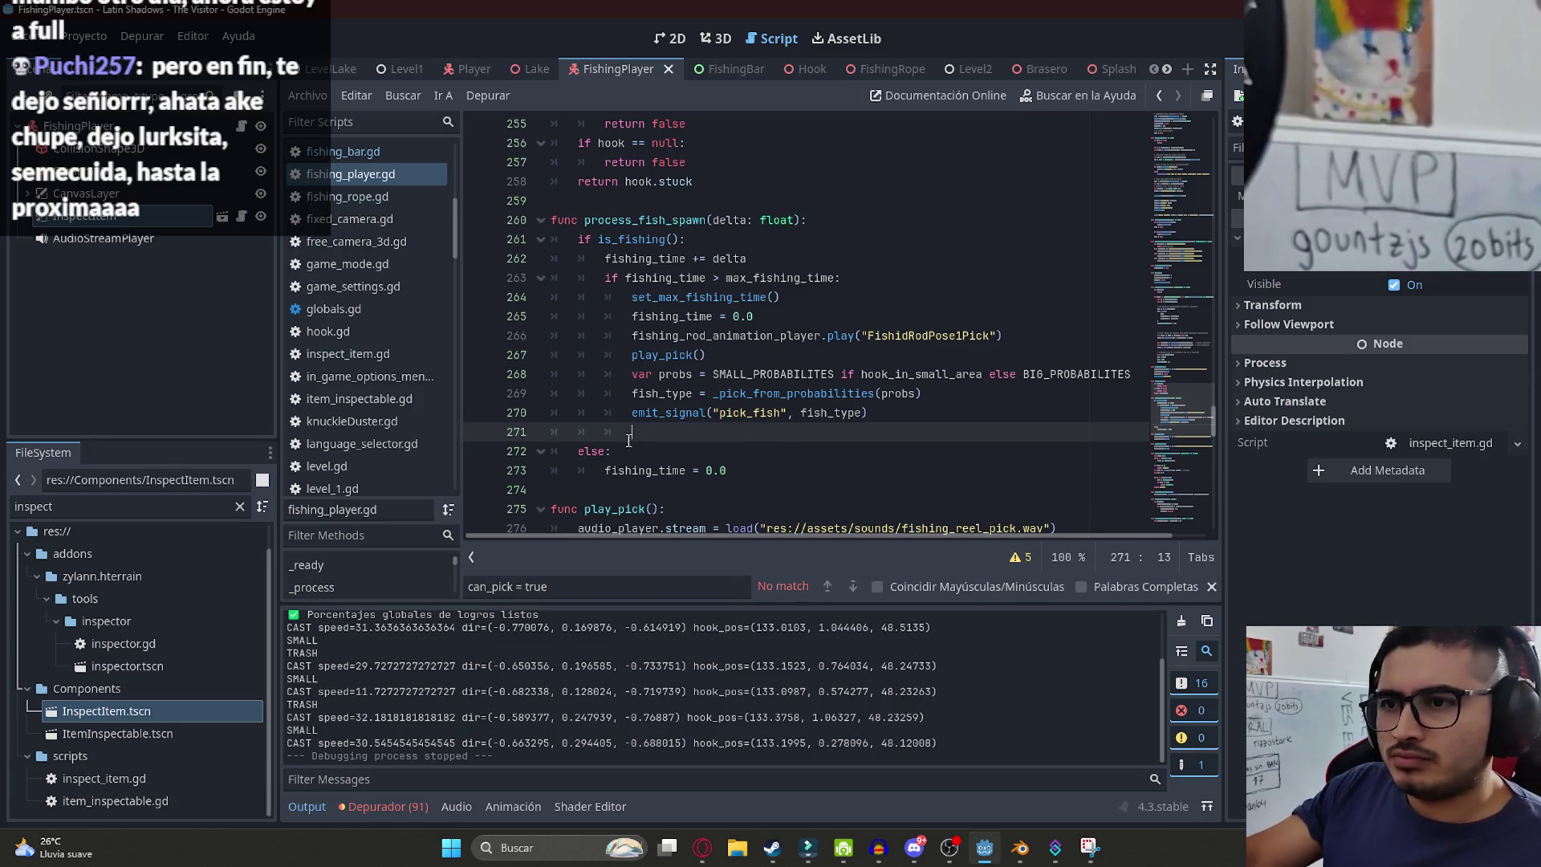
{"action": "key", "text": "BackSpace"}
{"action": "left_click", "coordinate": [895, 273]}
{"action": "key", "text": "Return"}
{"action": "key", "text": "ctrl+v"}
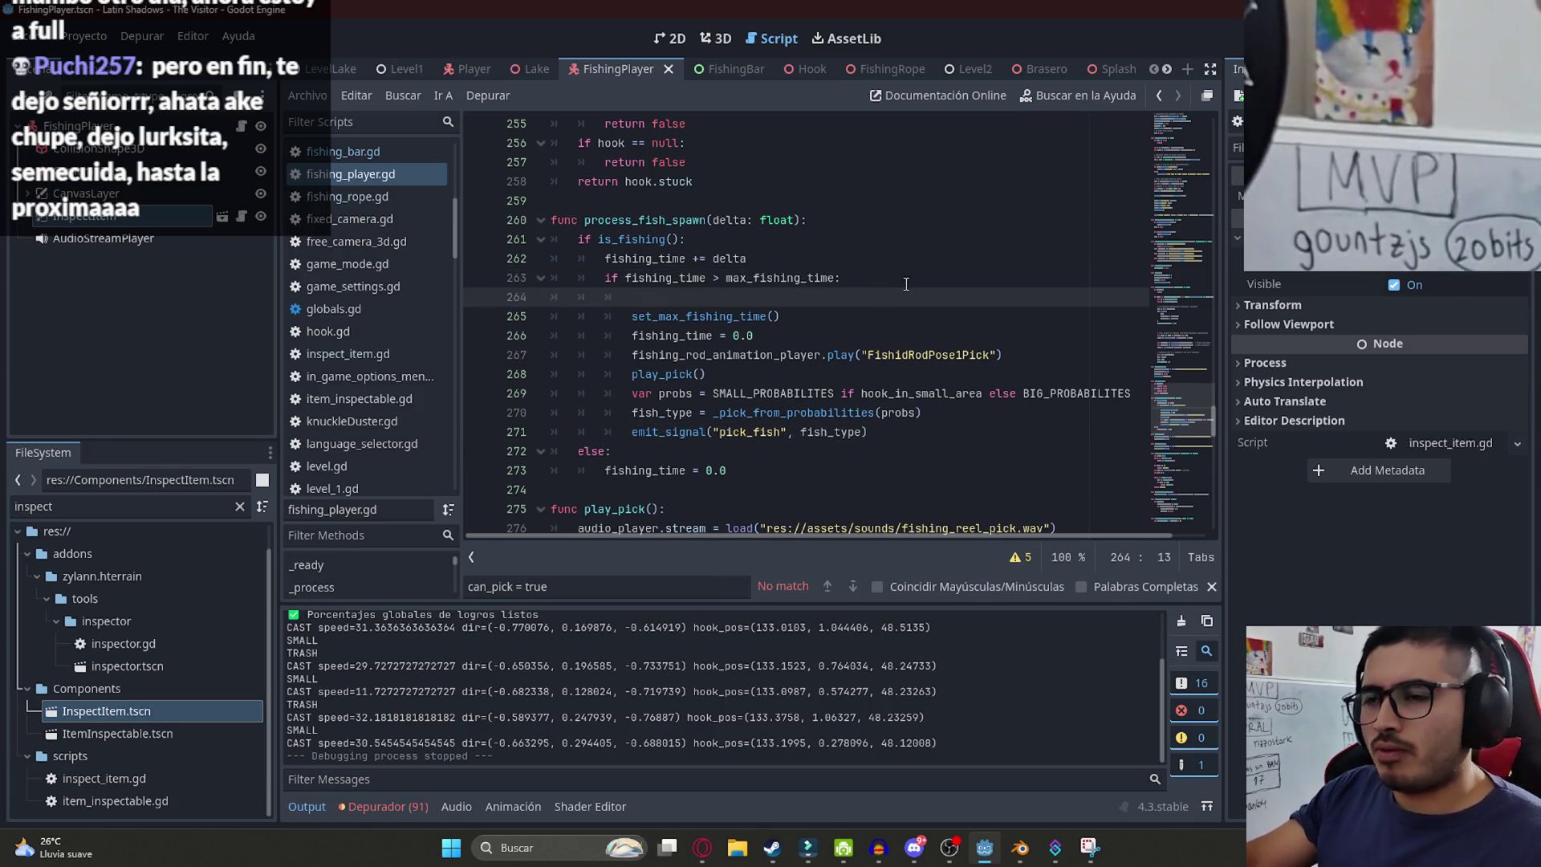
- Play the LevelLake scene with Reproducir Esta Escena
{"action": "left_click", "coordinate": [330, 69]}
{"action": "right_click", "coordinate": [319, 70]}
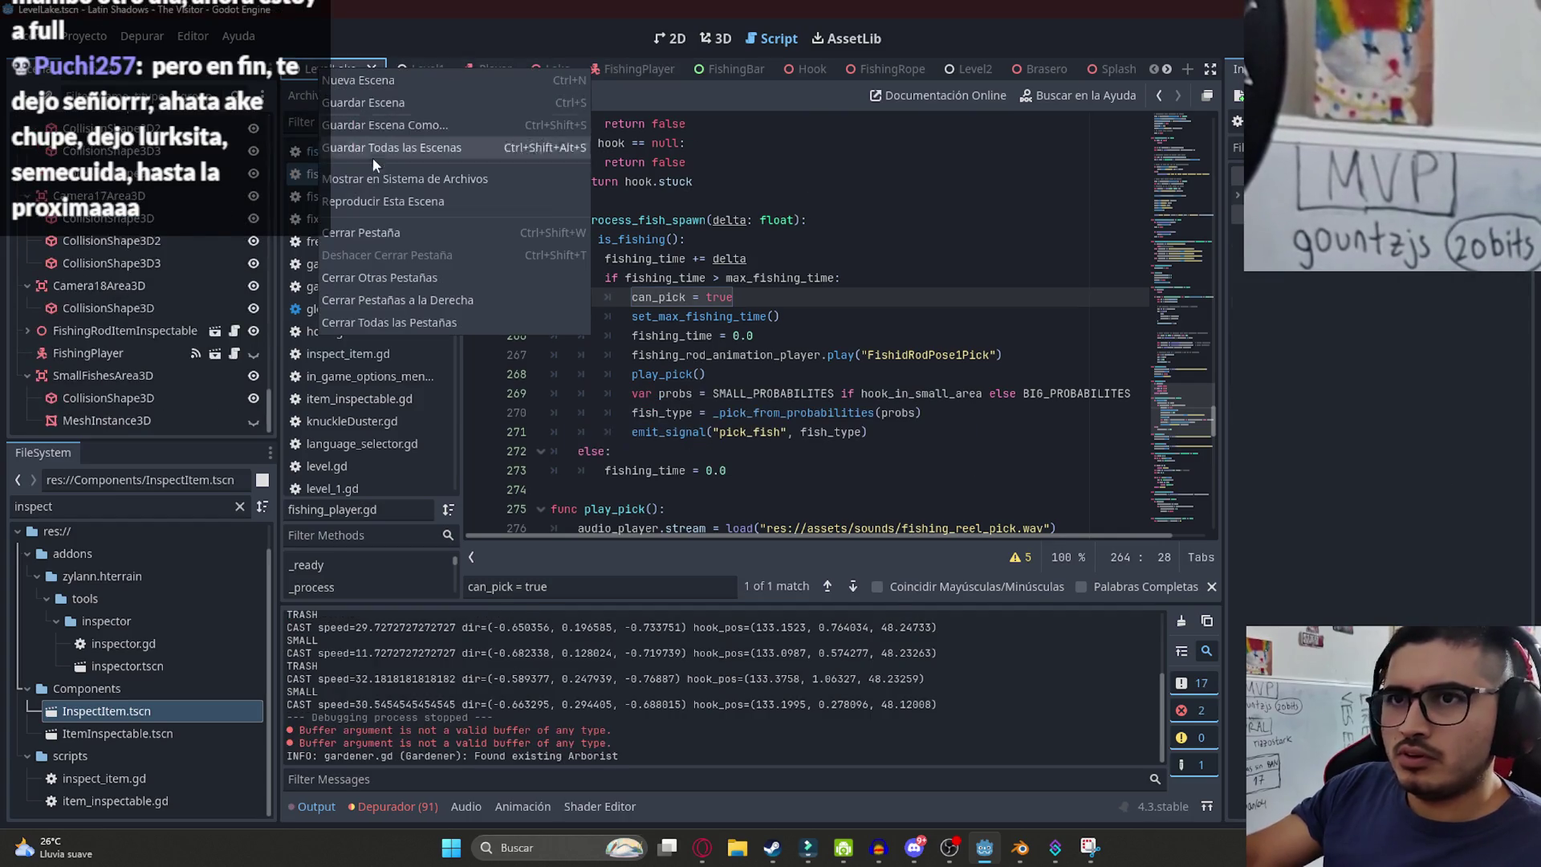
{"action": "left_click", "coordinate": [375, 196]}
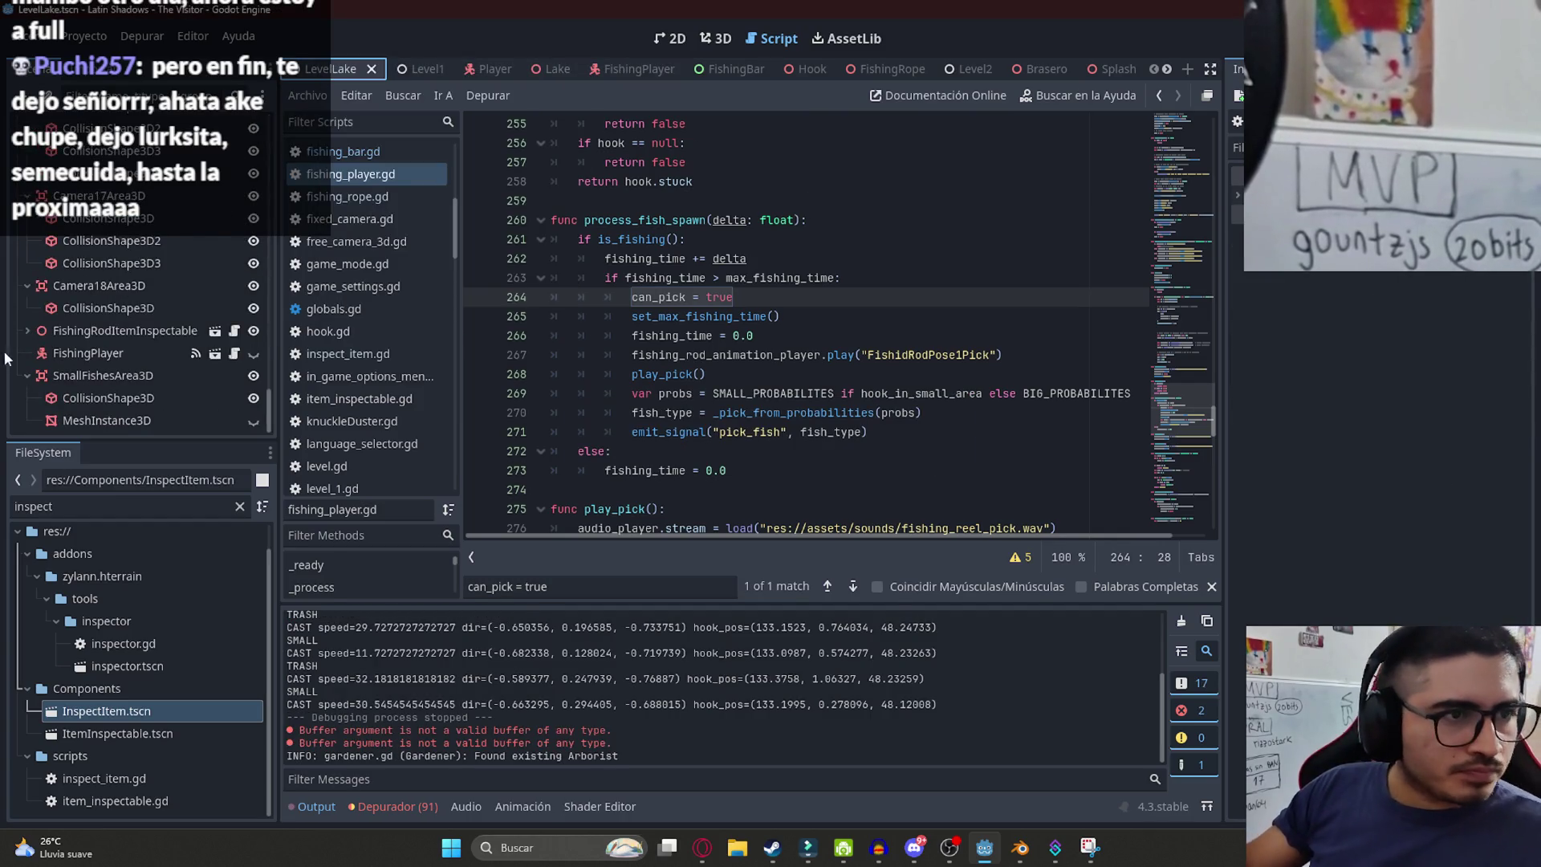
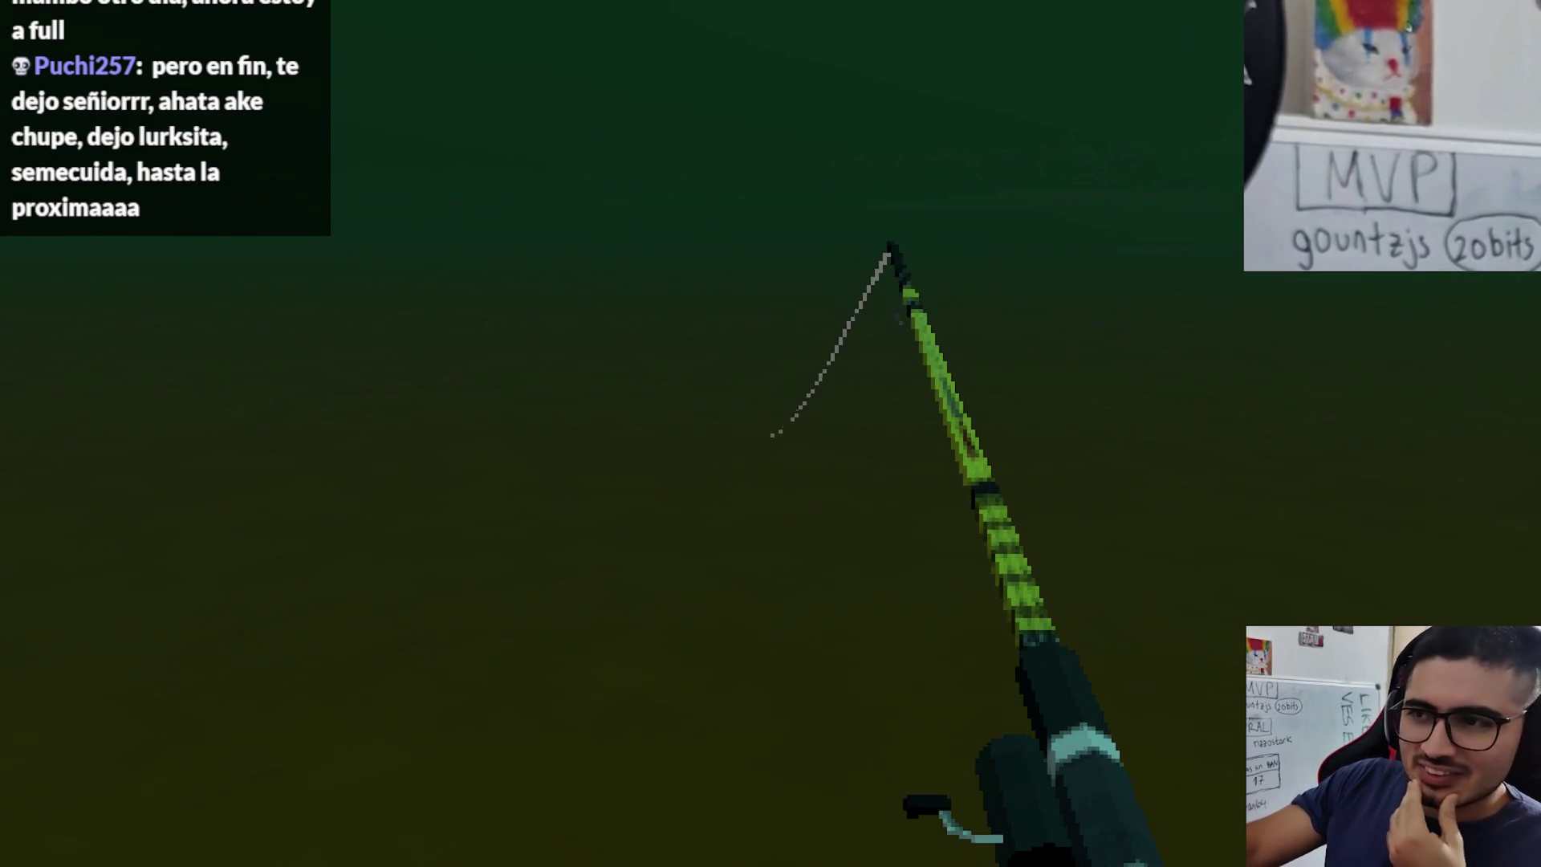
- Stop the running game and inspect fishing_time and the picking check in is_fishing()
{"action": "key", "text": "alt+F4"}
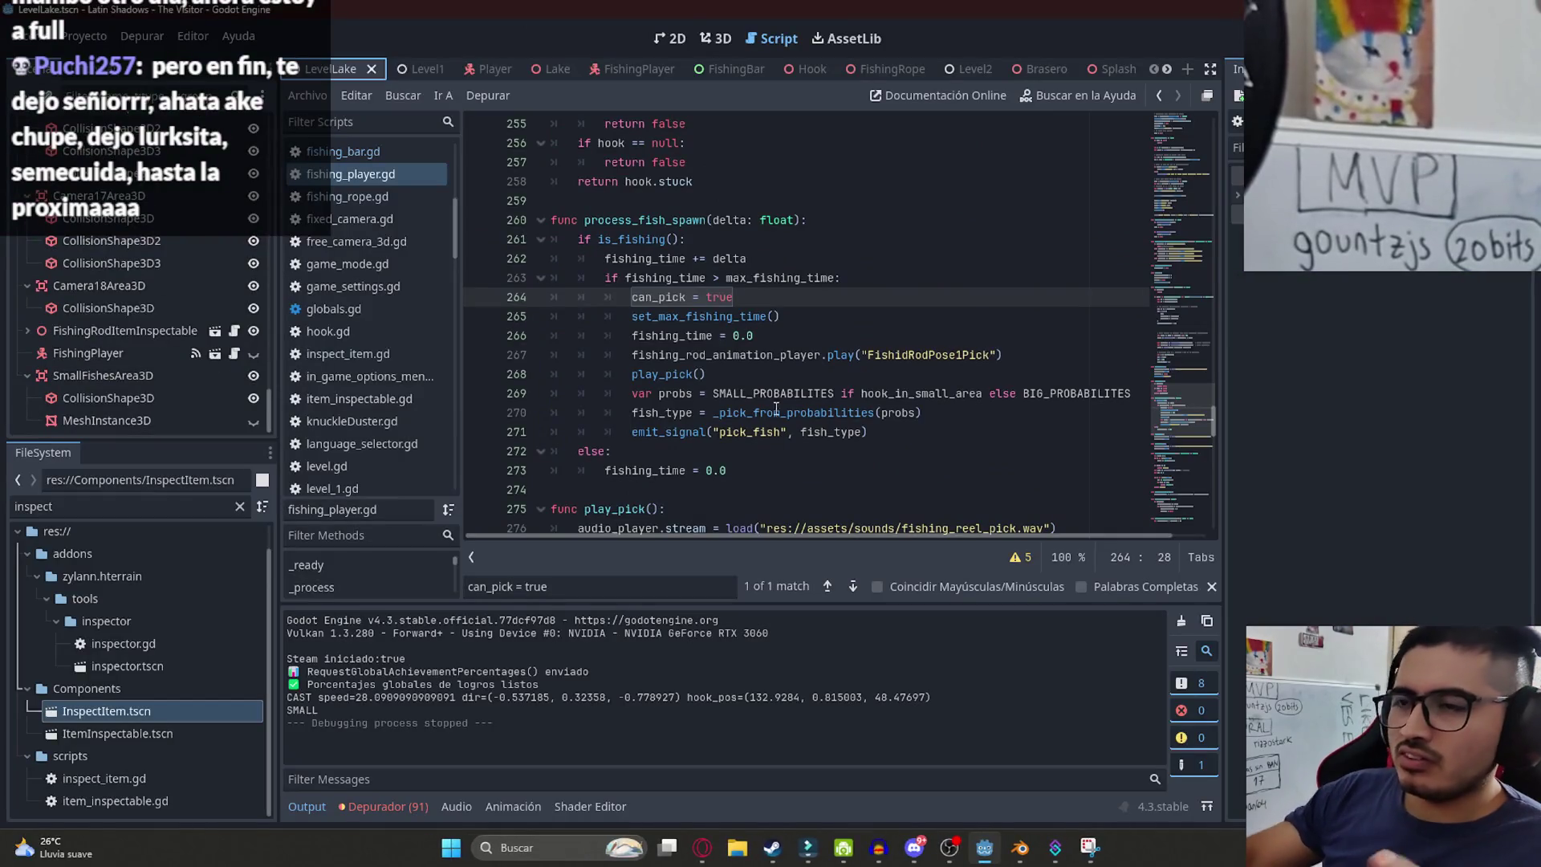
{"action": "left_click", "coordinate": [745, 281]}
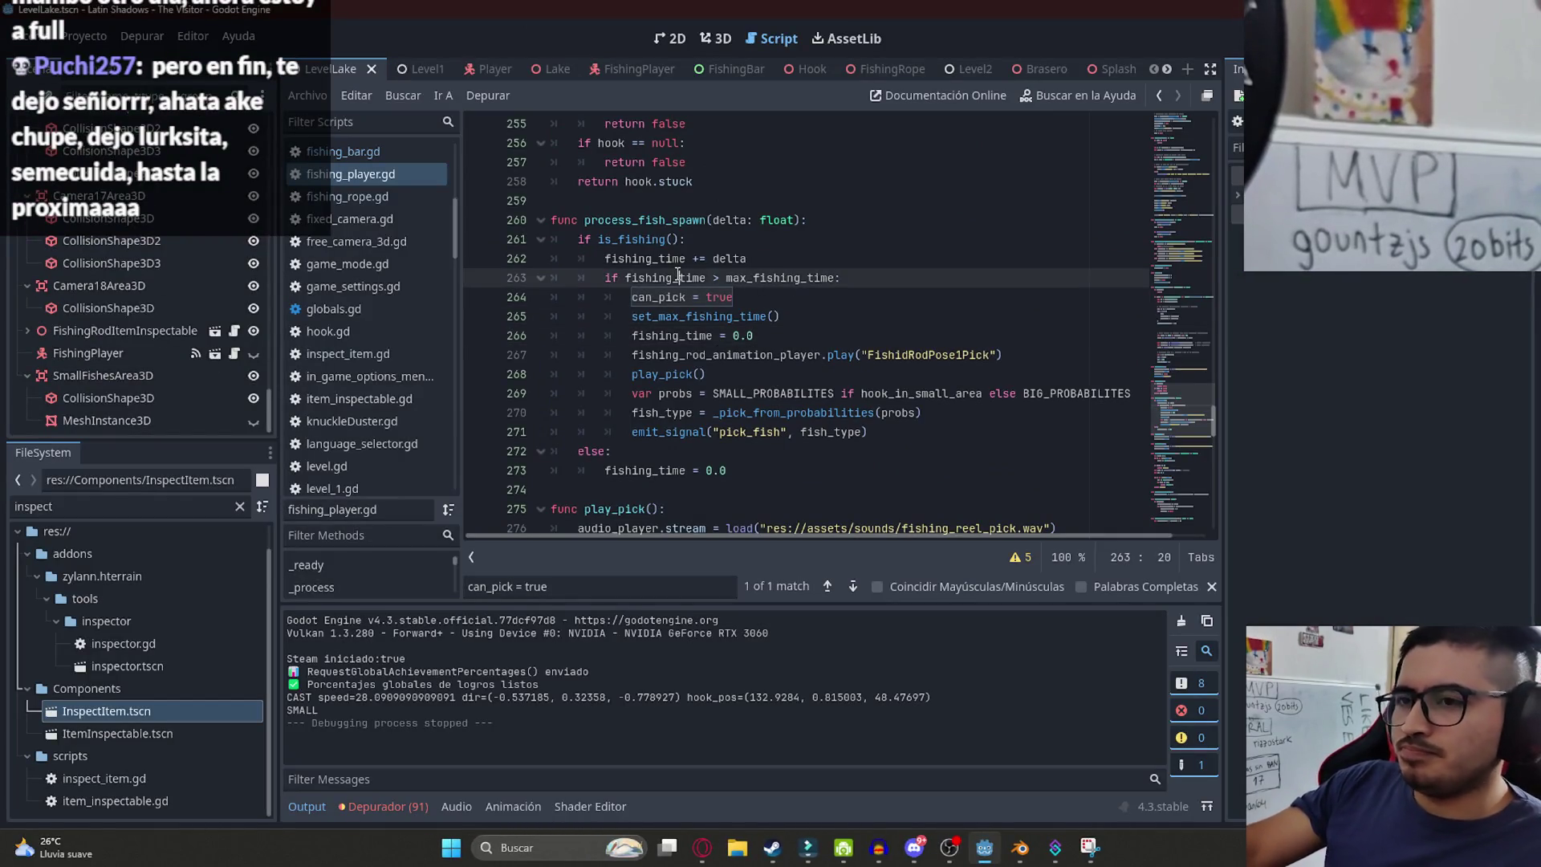
{"action": "double_click", "coordinate": [666, 257]}
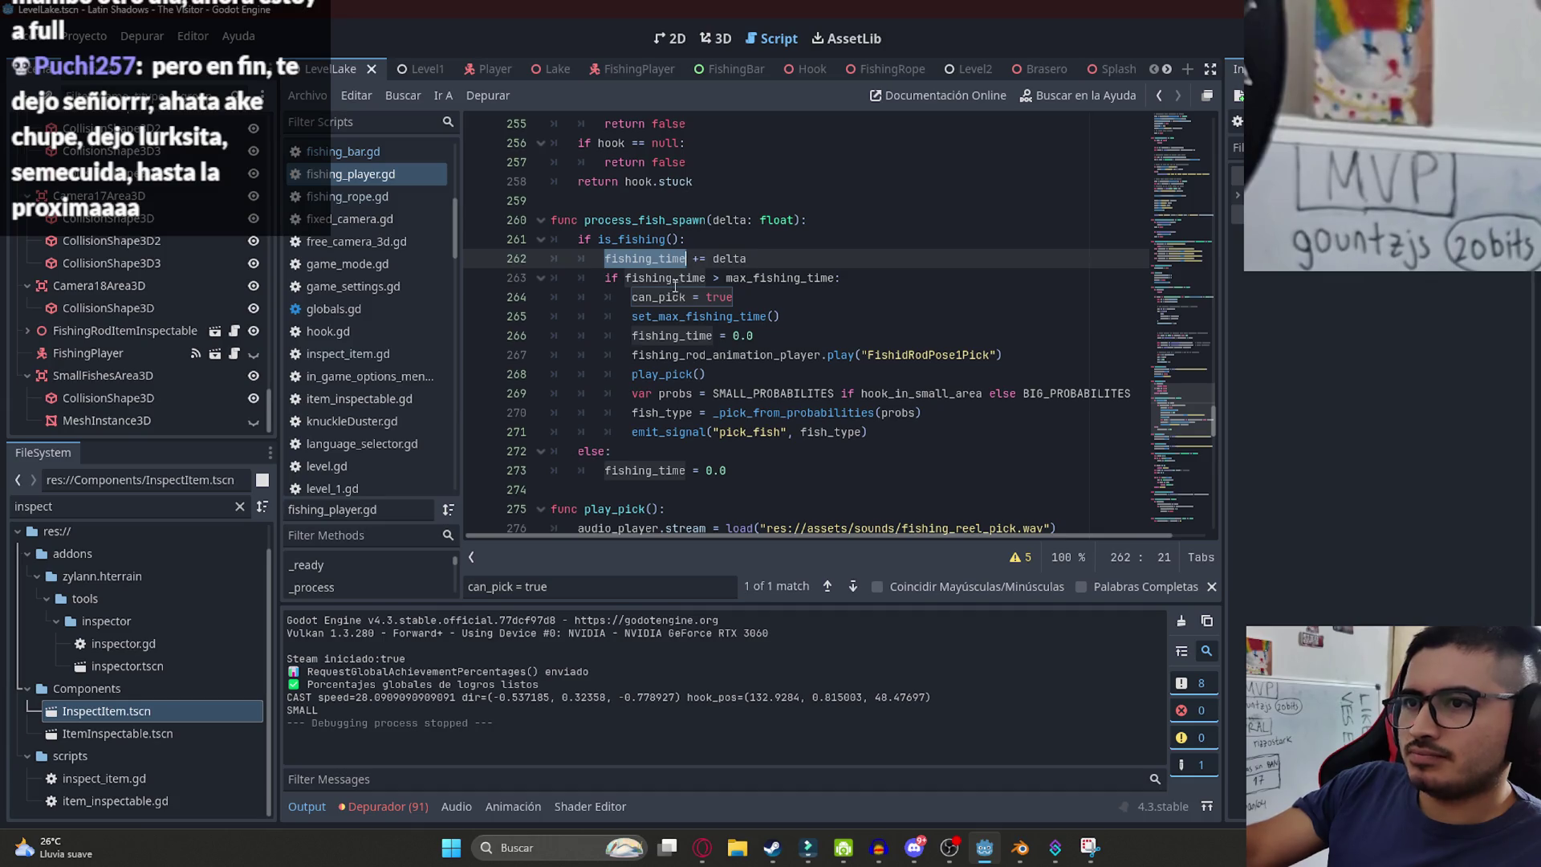
{"action": "left_click", "coordinate": [652, 241], "text": "ctrl"}
{"action": "left_click", "coordinate": [632, 337]}
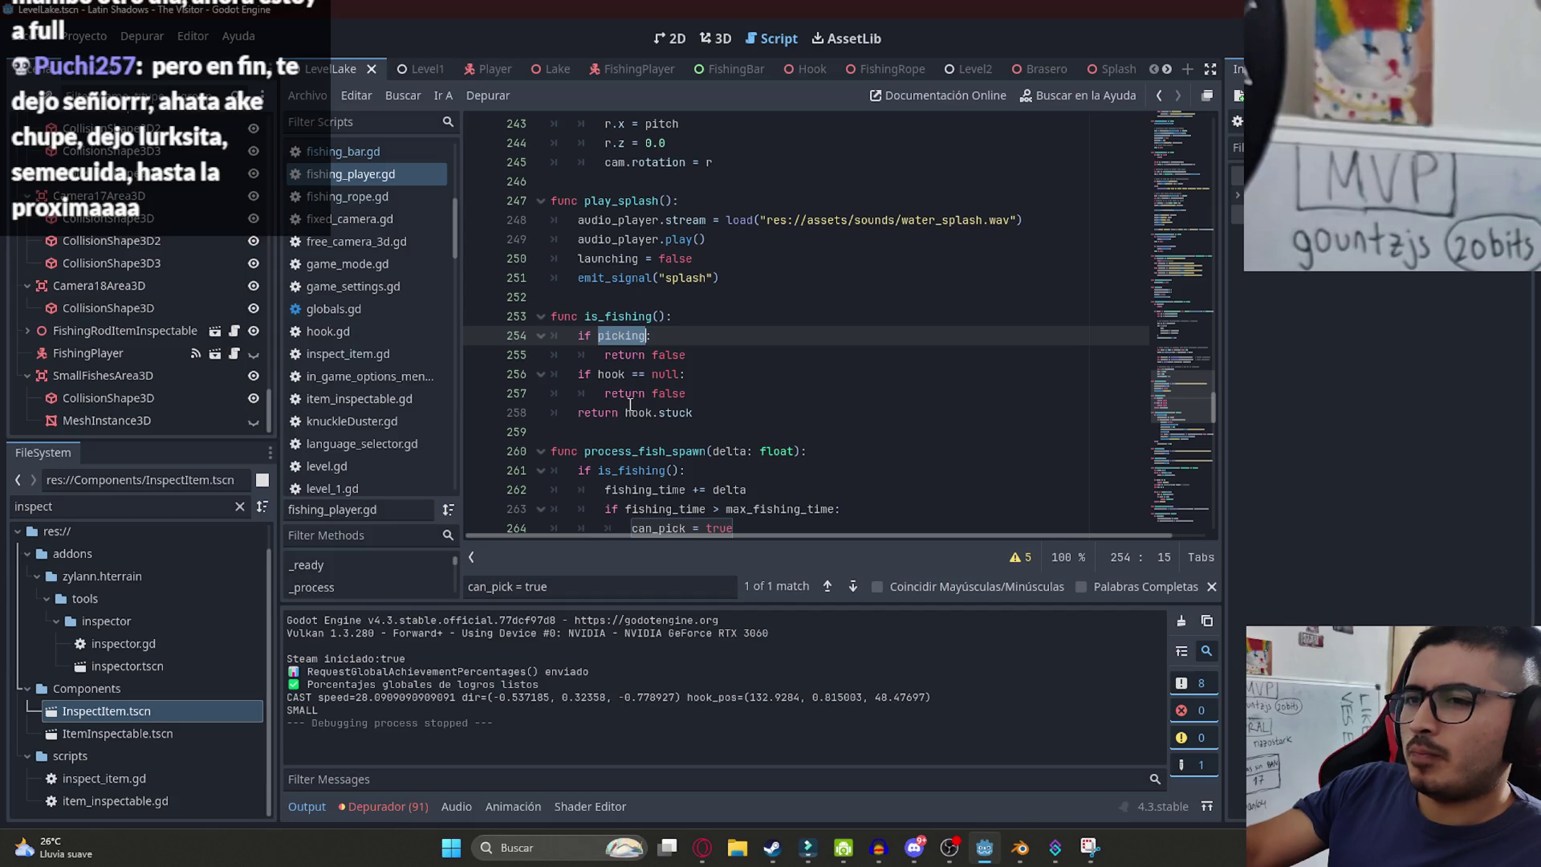
- Search the script for picking and review its match in reset_values
{"action": "key", "text": "ctrl+f"}
{"action": "key", "text": "Return"}
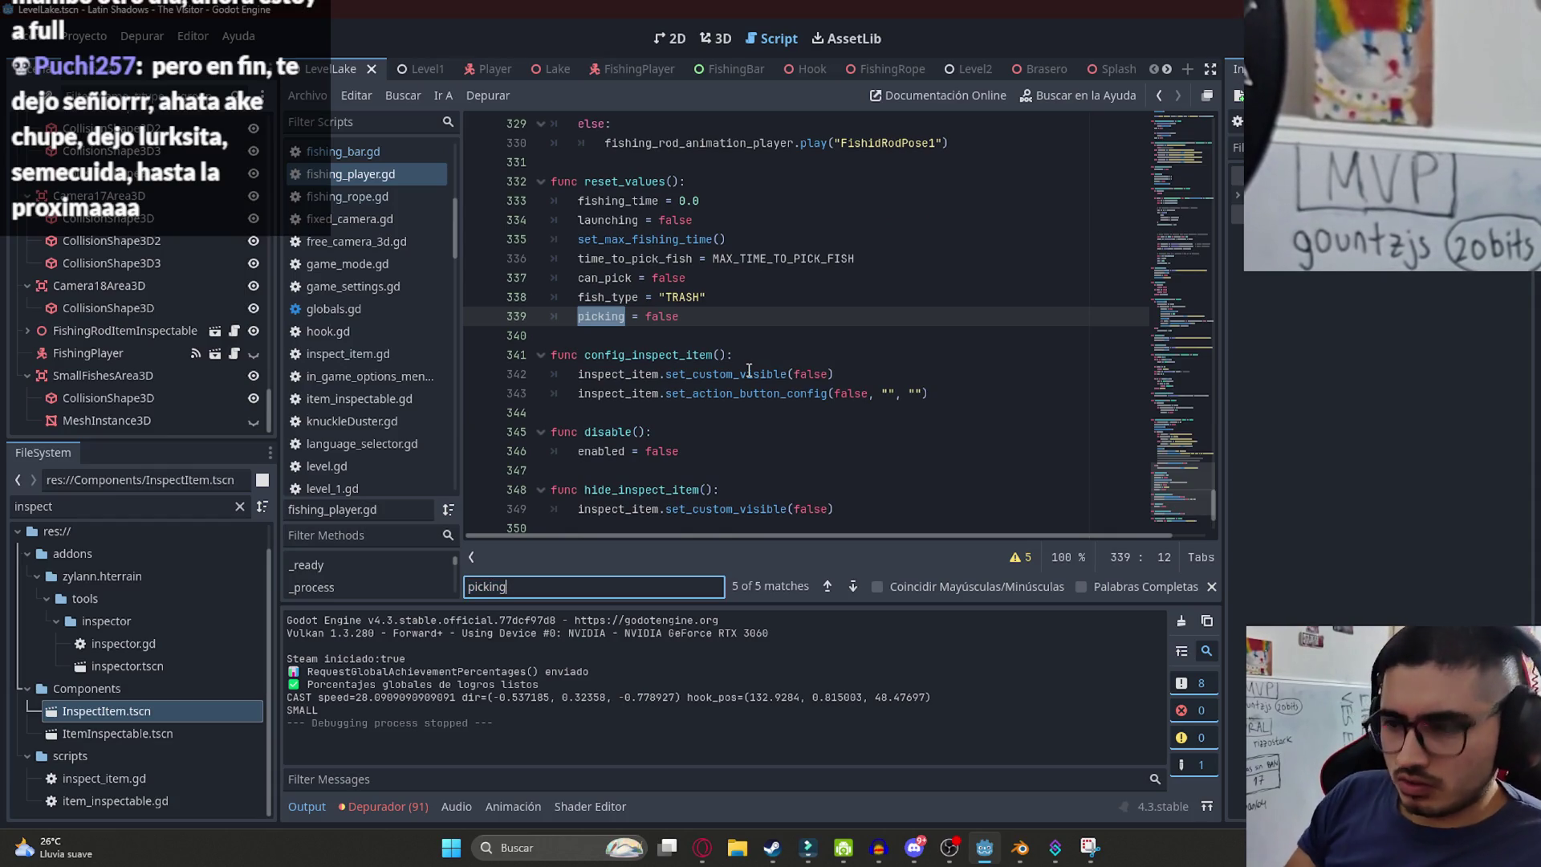
{"action": "type", "text": " = true"}
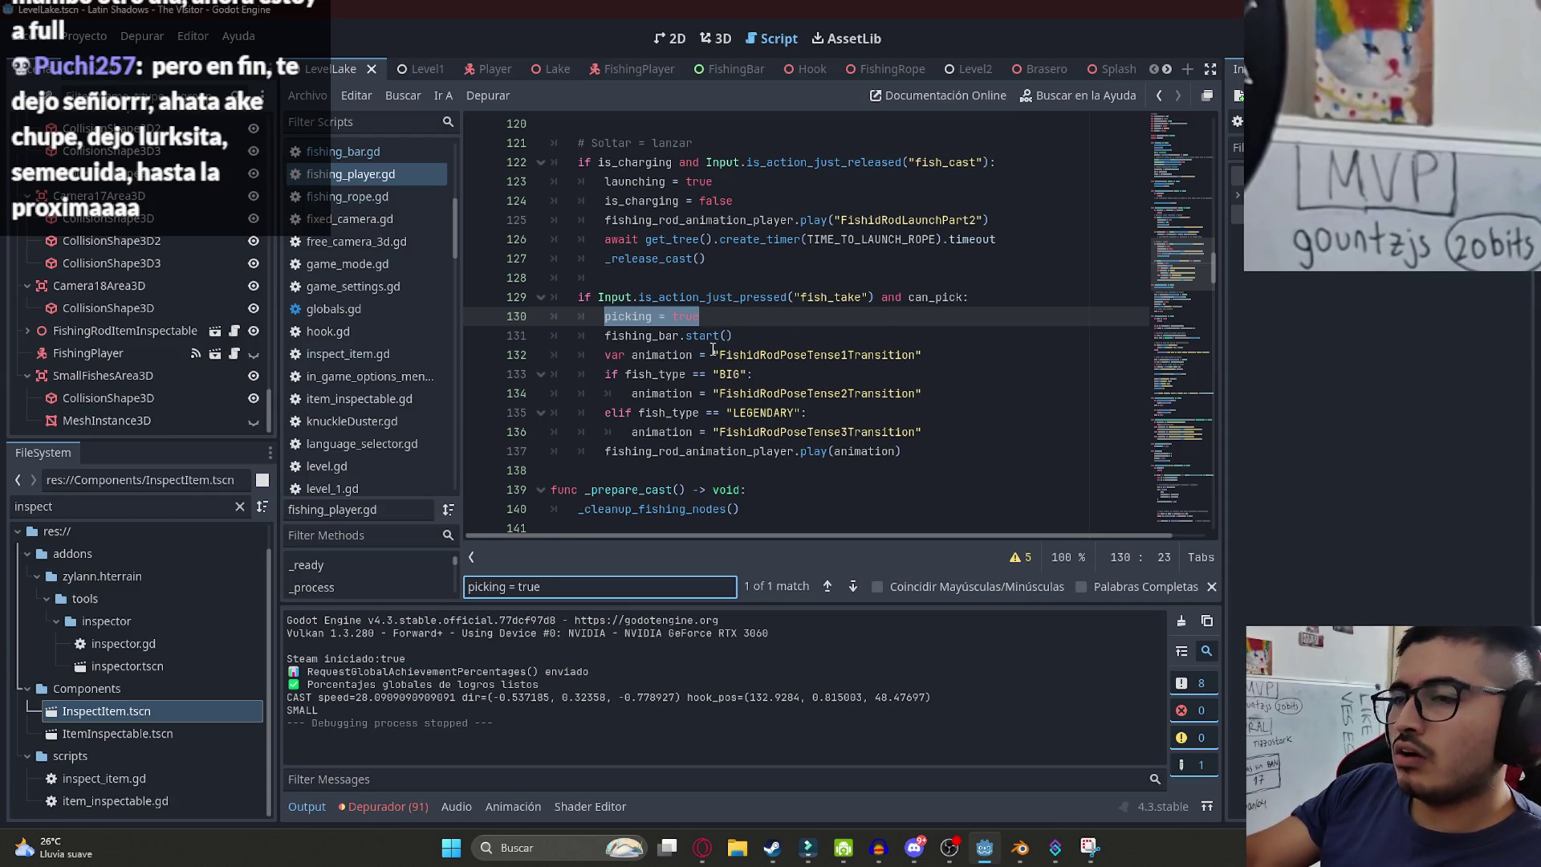
{"action": "scroll", "coordinate": [780, 353], "scroll_direction": "up", "scroll_amount": 6}
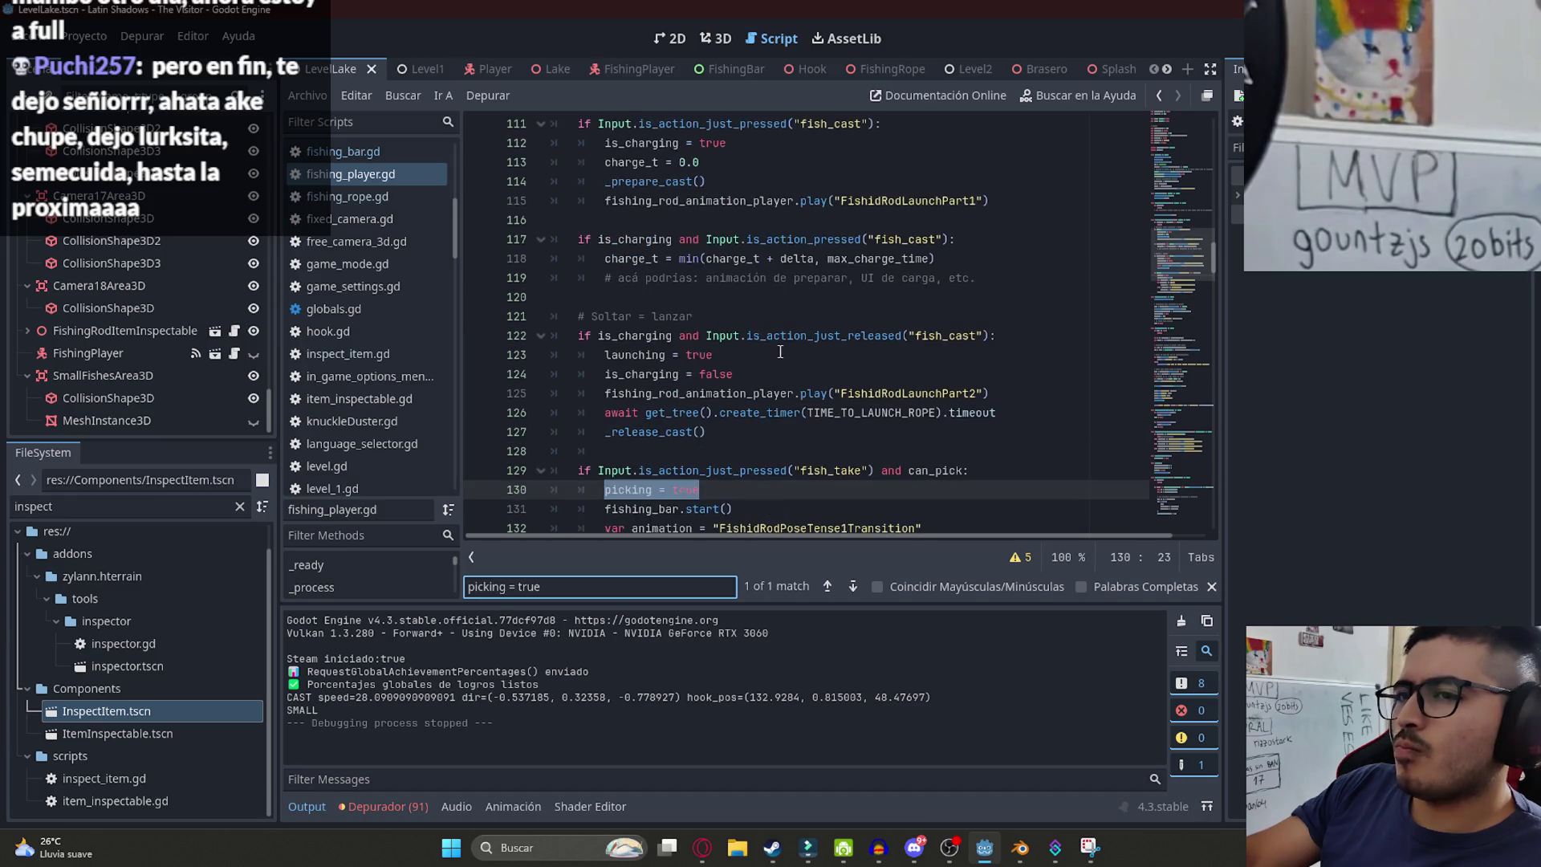
{"action": "scroll", "coordinate": [791, 356], "scroll_direction": "down", "scroll_amount": 5}
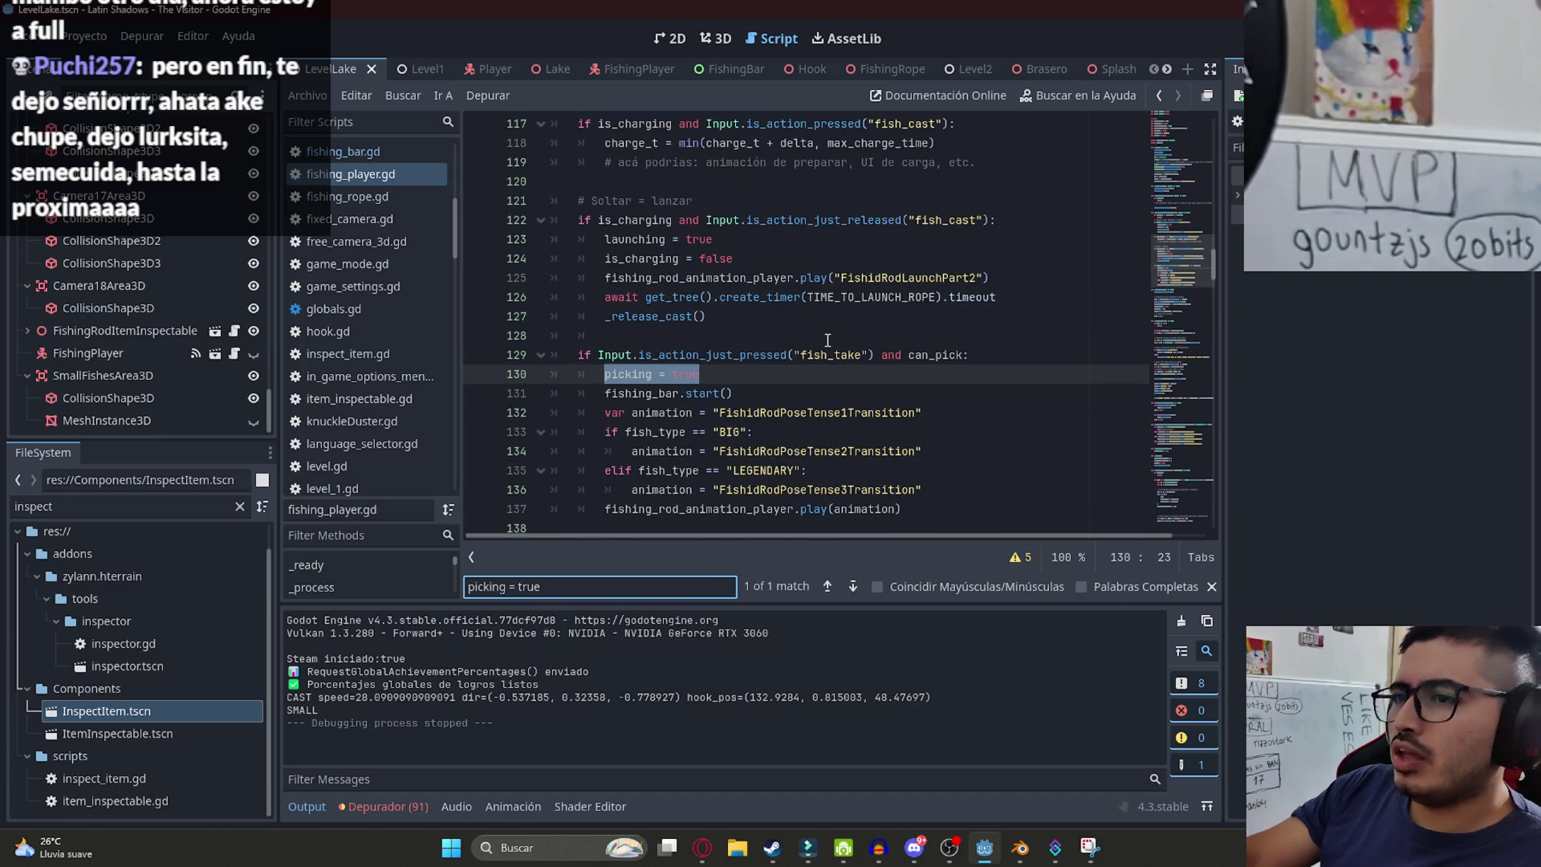
- Search for is_fishi and open a new line at process_fish_spawn's is_fishing check
{"action": "left_click", "coordinate": [726, 375]}
{"action": "key", "text": "ctrl+f"}
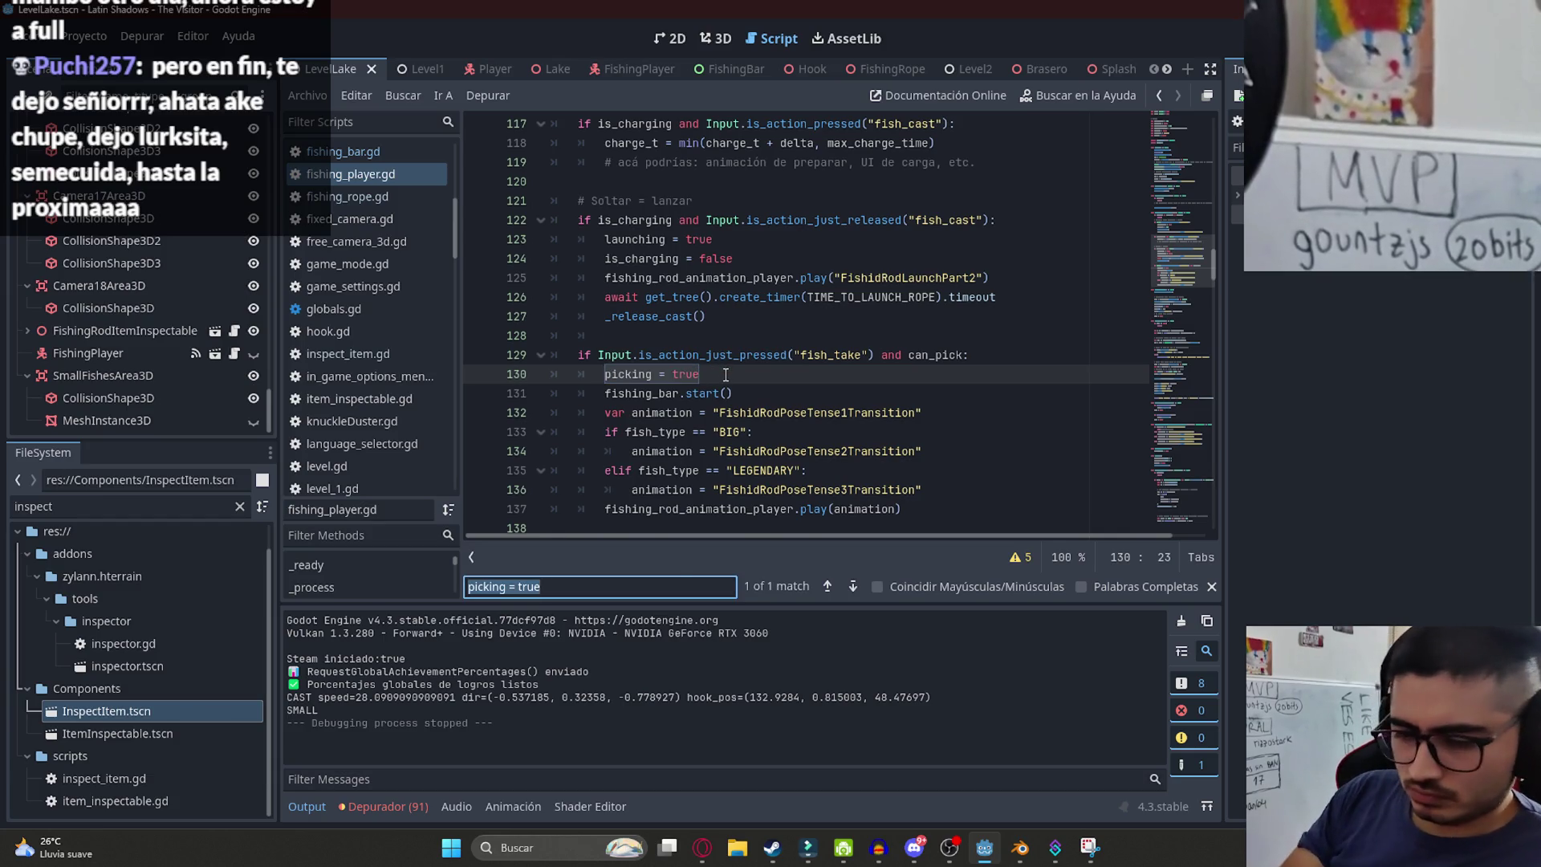
{"action": "type", "text": "is_fishi"}
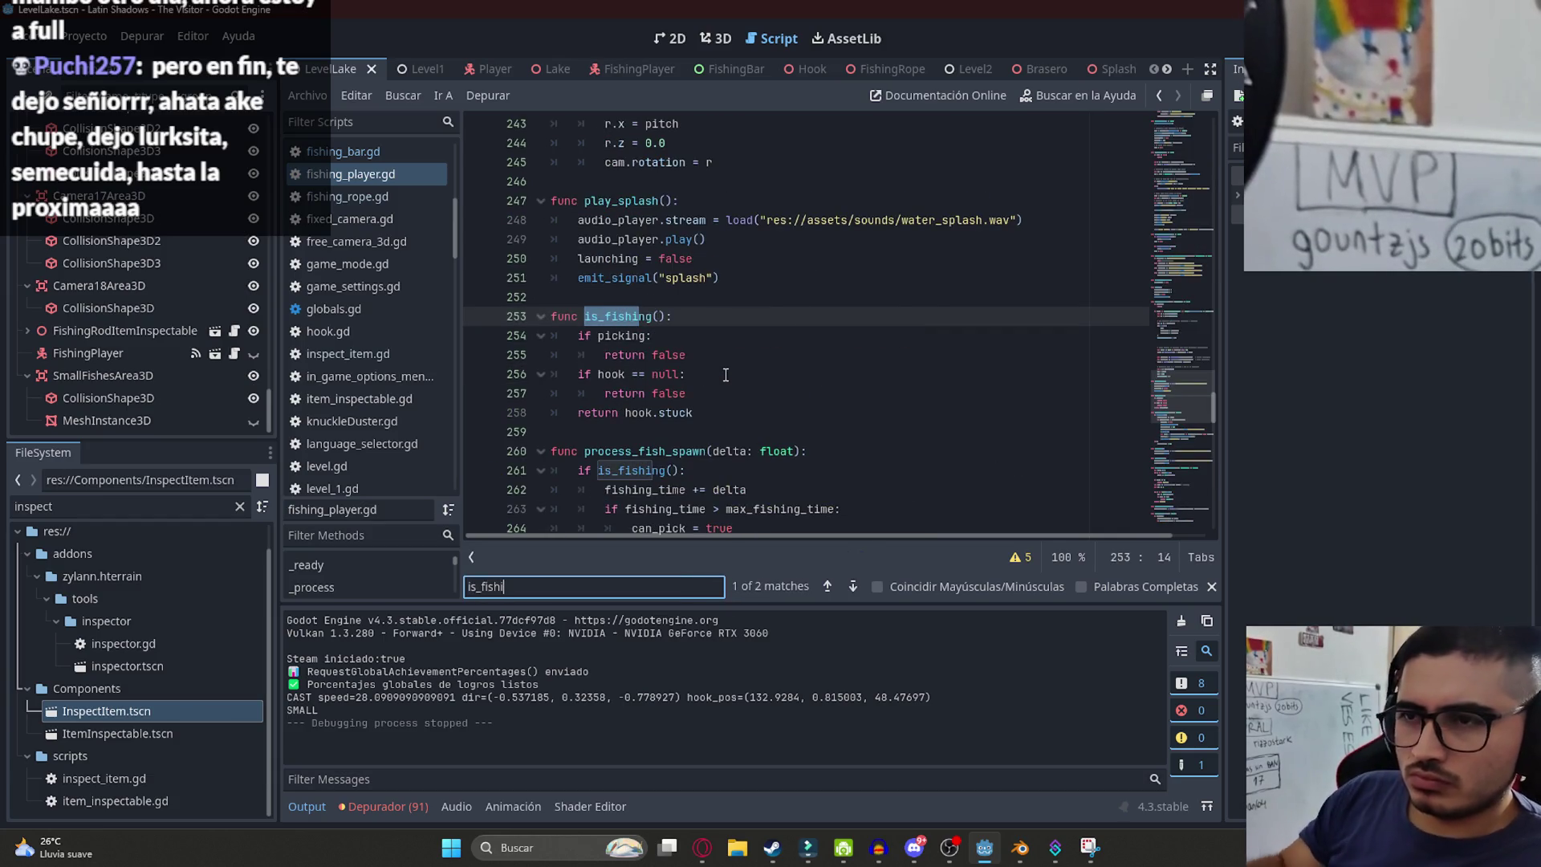
{"action": "scroll", "coordinate": [732, 378], "scroll_direction": "down", "scroll_amount": 2}
{"action": "left_click", "coordinate": [709, 362]}
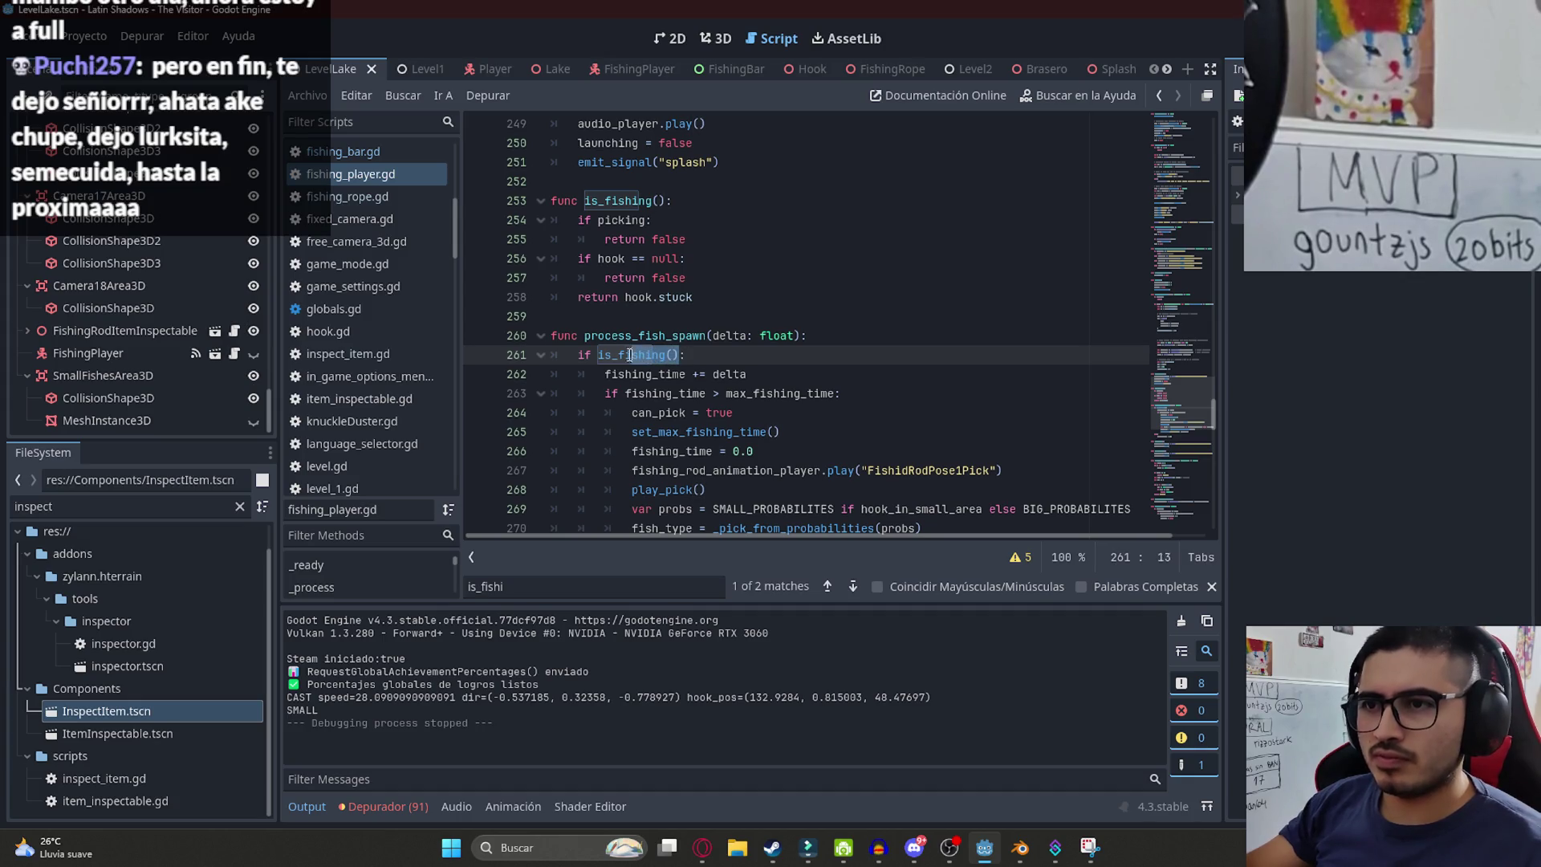
{"action": "left_click", "coordinate": [835, 337]}
{"action": "key", "text": "Return"}
- Add print(is_fishing()) on line 261 and run the LevelLake scene with Reproducir Esta Escena
{"action": "type", "text": "print(is_fi"}
{"action": "key", "text": "Return"}
{"action": "right_click", "coordinate": [353, 69]}
{"action": "left_click", "coordinate": [455, 199]}
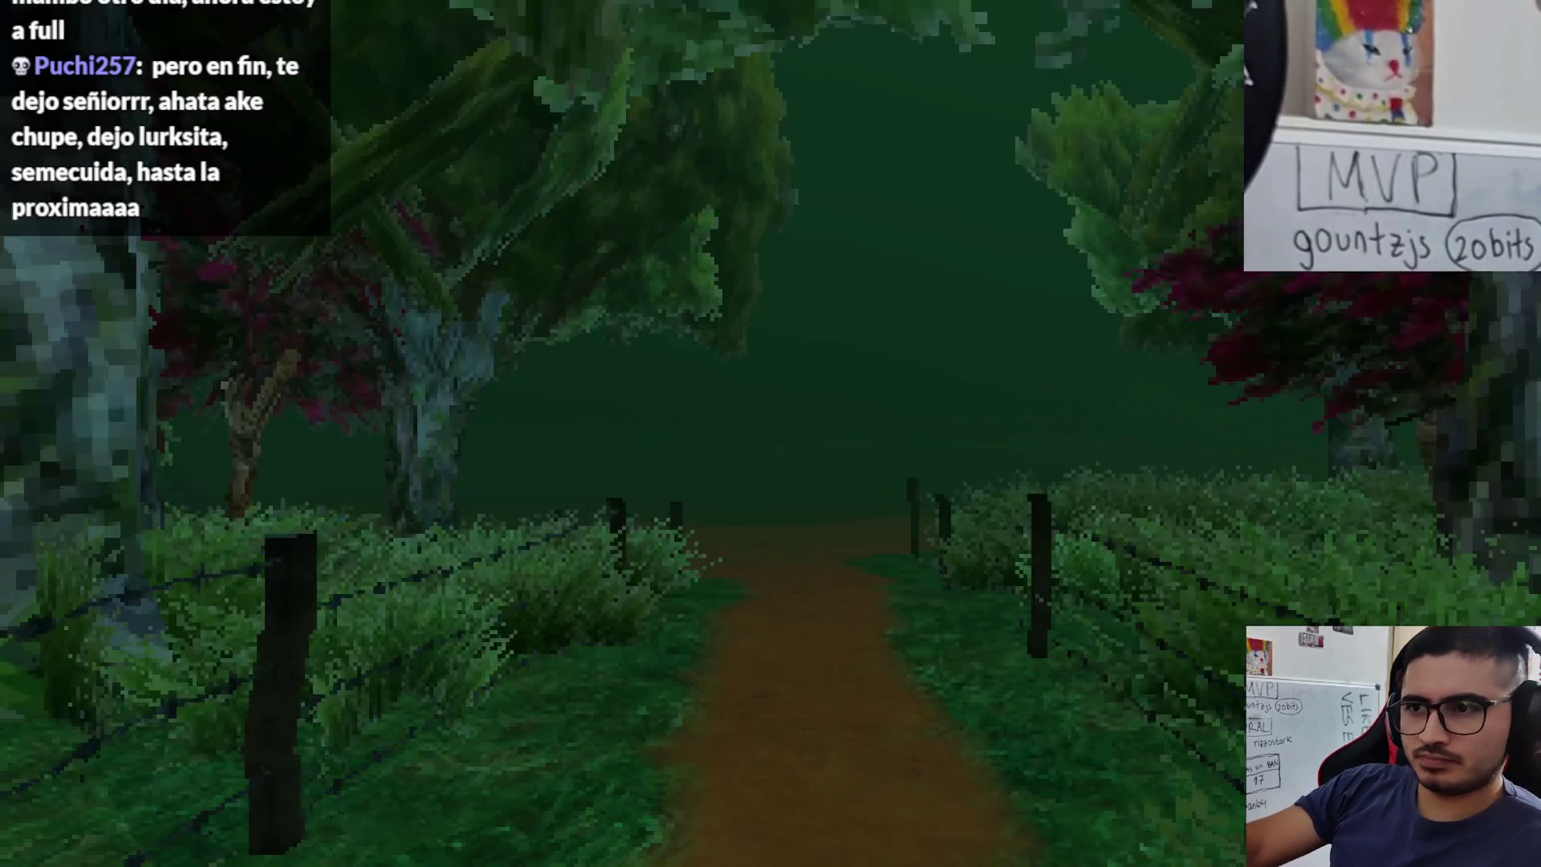
- Set the game to a 1280x720 window in Opciones, enter the fishing view, then stop the run
{"action": "key", "text": "Escape"}
{"action": "left_click", "coordinate": [682, 317]}
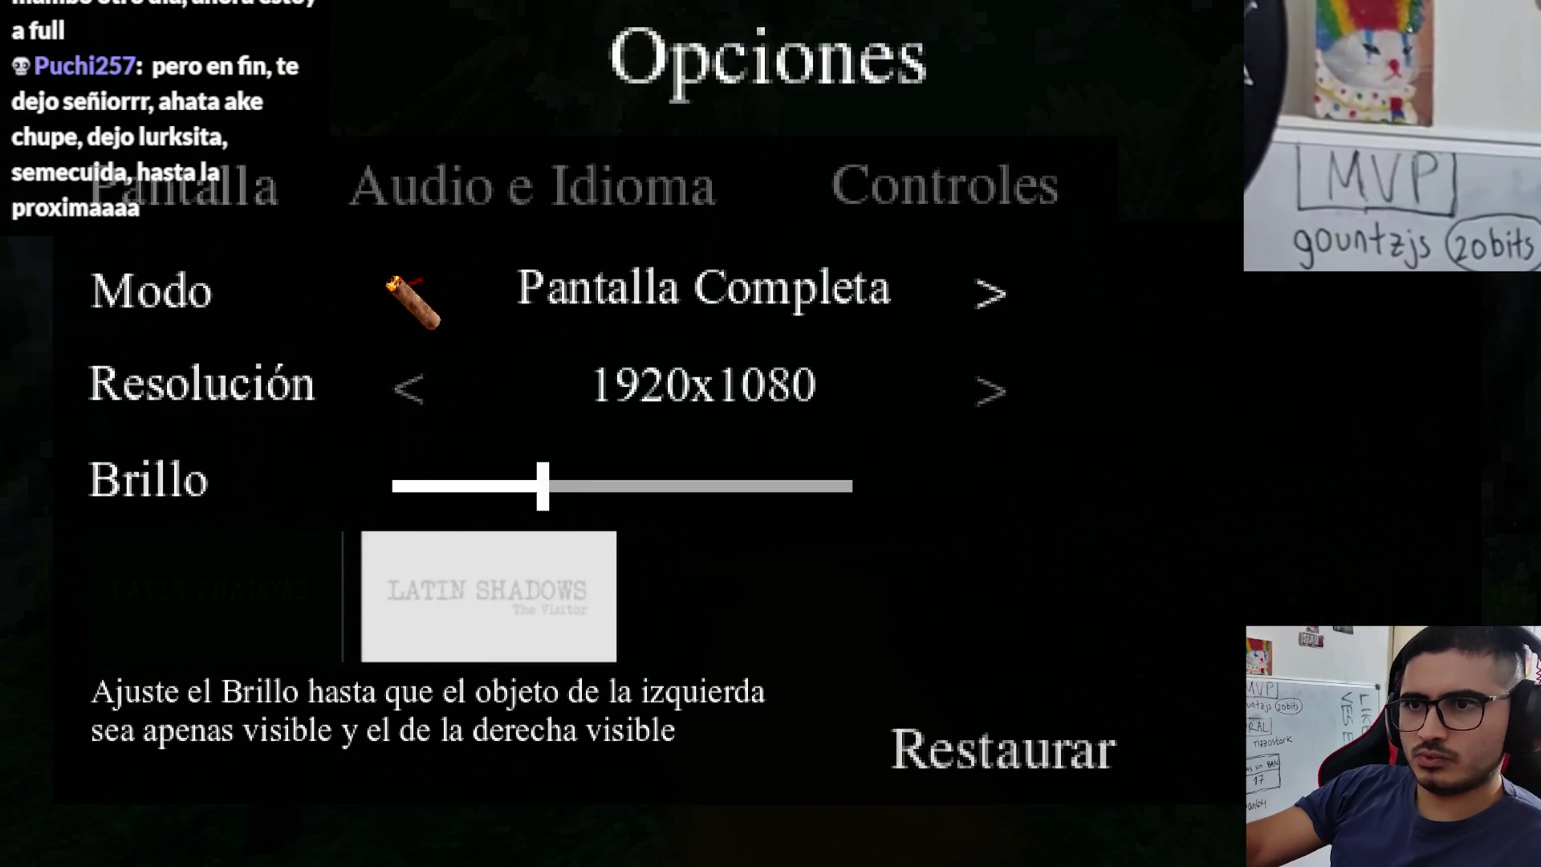
{"action": "left_click", "coordinate": [393, 282]}
{"action": "left_click", "coordinate": [428, 383]}
{"action": "left_click", "coordinate": [561, 447]}
{"action": "left_click", "coordinate": [546, 413]}
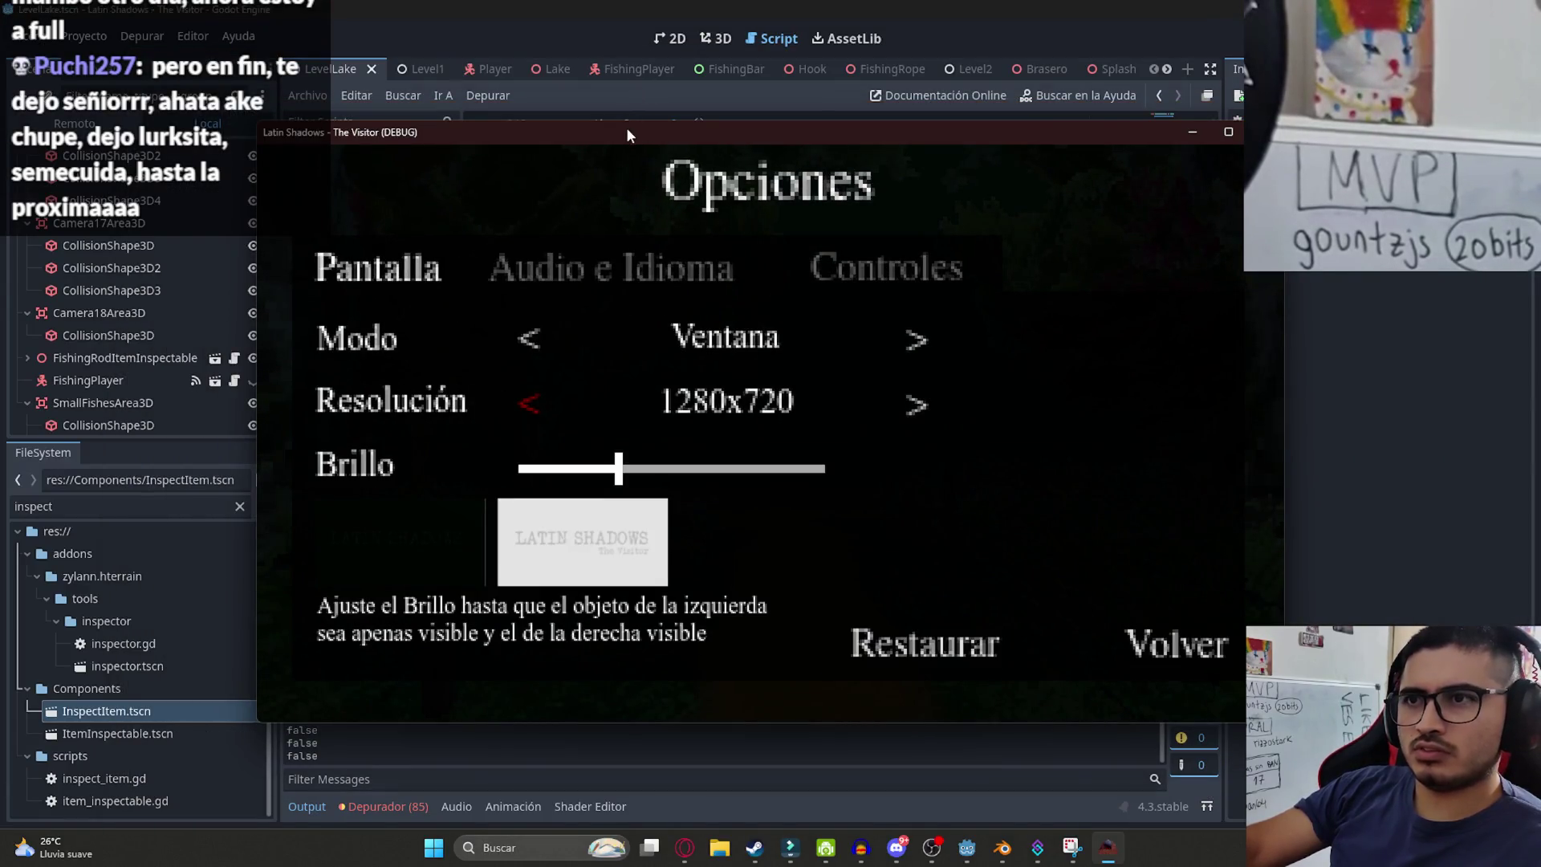
{"action": "left_click", "coordinate": [1176, 530]}
{"action": "left_click", "coordinate": [851, 201]}
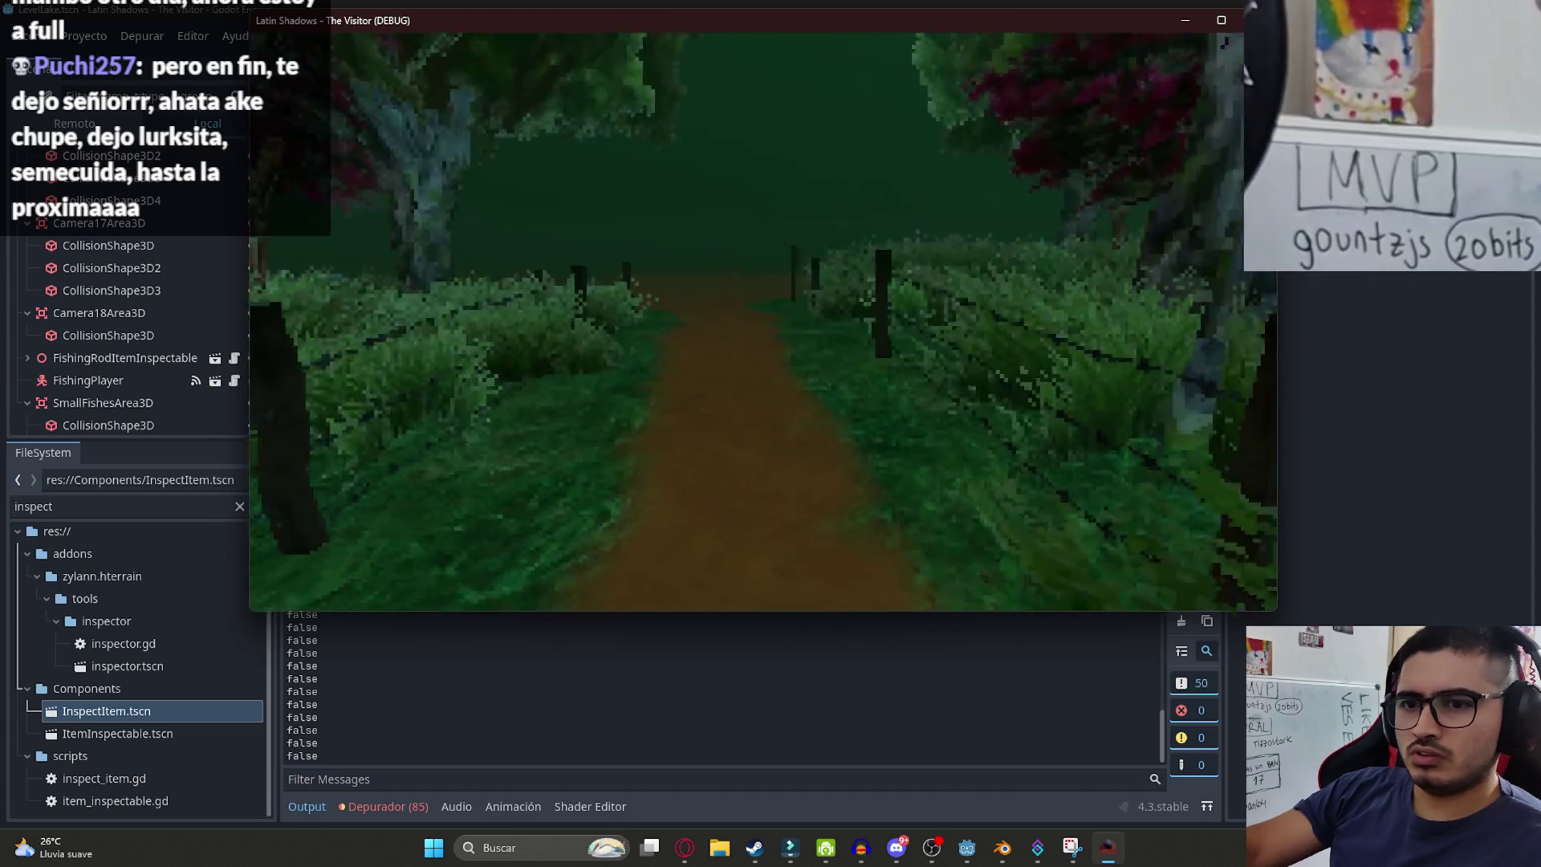
{"action": "key", "text": "w"}
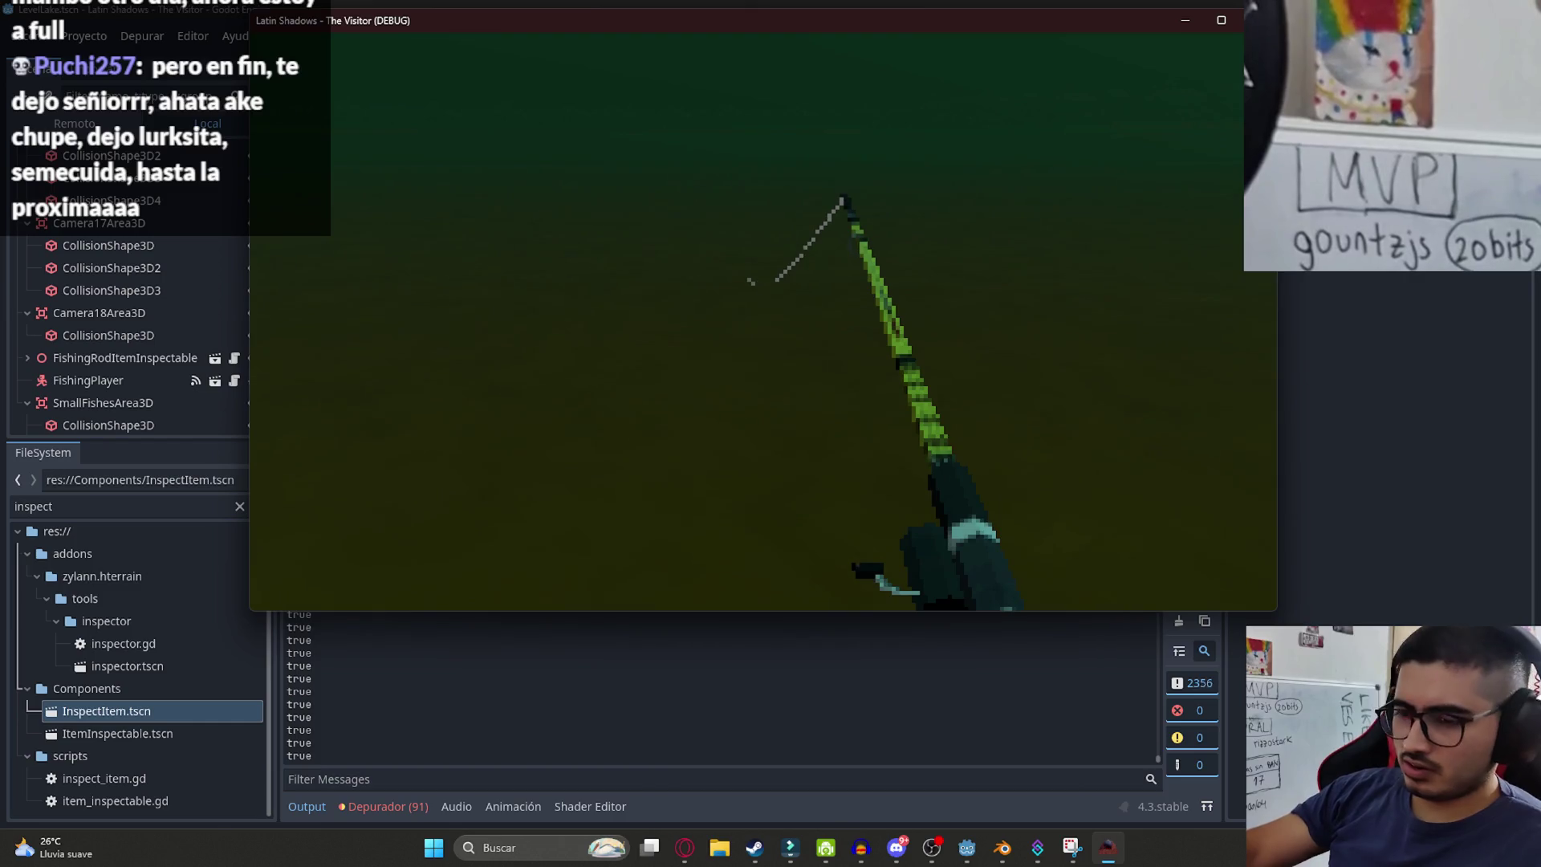
{"action": "key", "text": "alt+F4"}
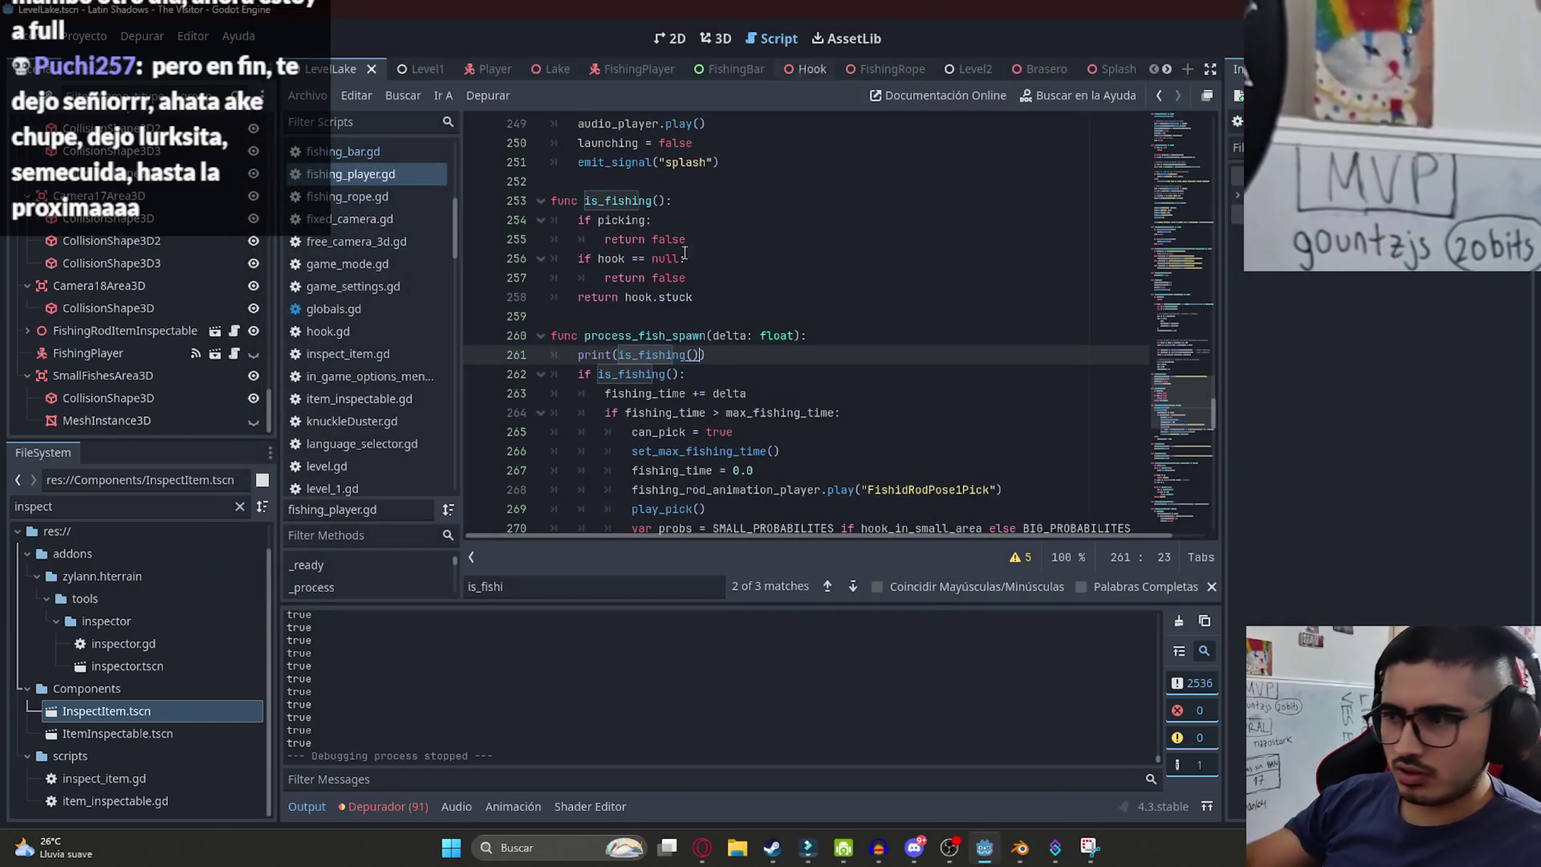
- Delete the print(is_fishing()) debug line from process_fish_spawn
{"action": "mouse_move", "coordinate": [1158, 761]}
{"action": "left_mouse_down"}
{"action": "mouse_move", "coordinate": [1155, 705]}
{"action": "mouse_move", "coordinate": [1156, 728]}
{"action": "left_mouse_up"}
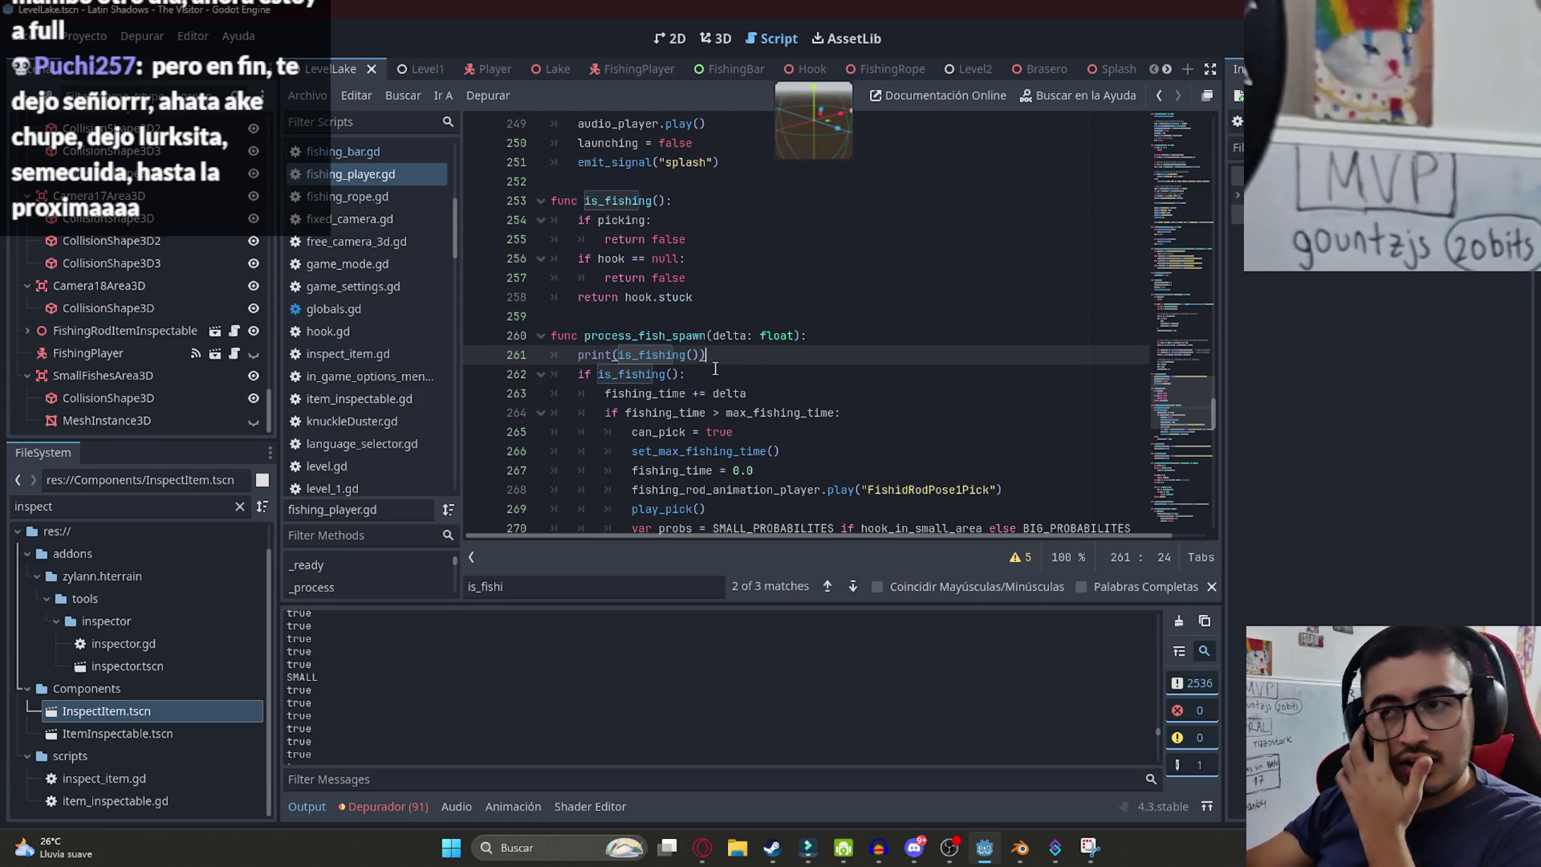
{"action": "left_click", "coordinate": [508, 359]}
{"action": "key", "text": "BackSpace"}
{"action": "scroll", "coordinate": [722, 321], "scroll_direction": "down", "scroll_amount": 3}
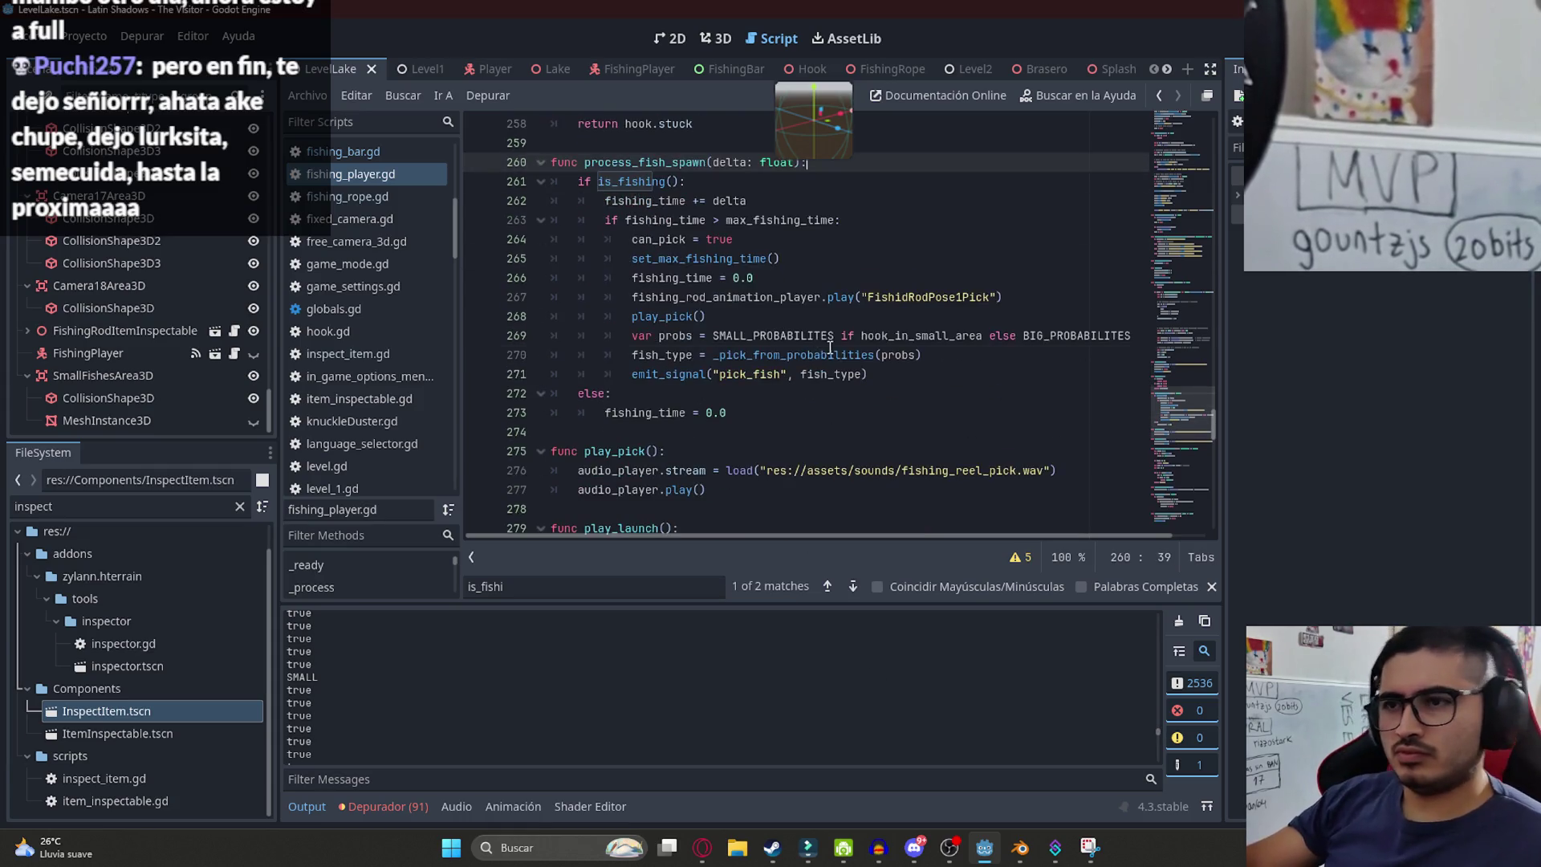
{"action": "left_click", "coordinate": [827, 355]}
- Search for can_pick, then process_pick, to find the process_pick call in _process
{"action": "double_click", "coordinate": [658, 239]}
{"action": "key", "text": "ctrl+f"}
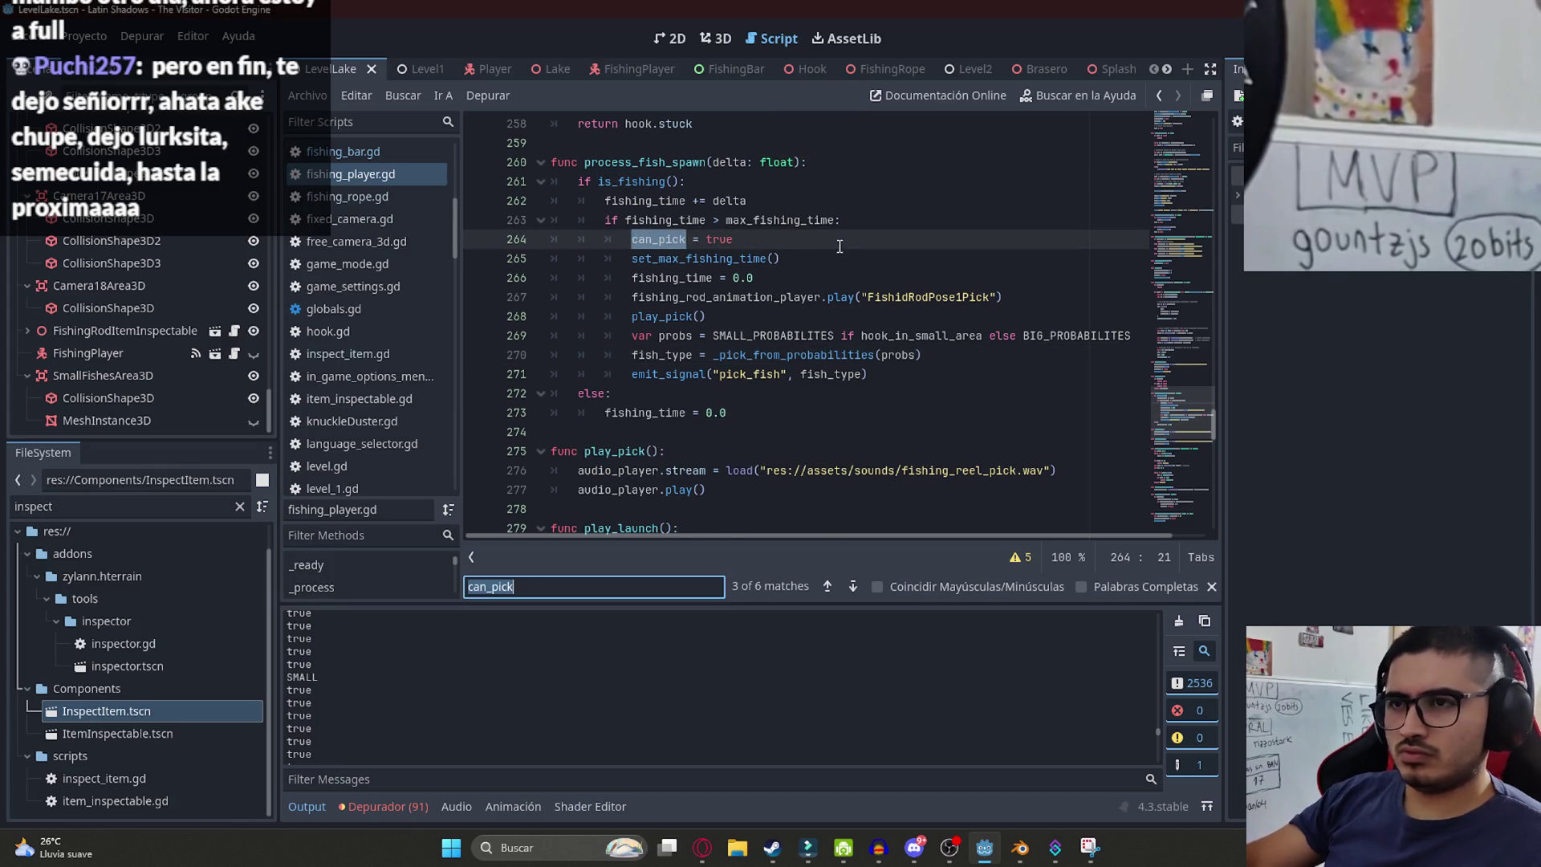
{"action": "key", "text": "Return"}
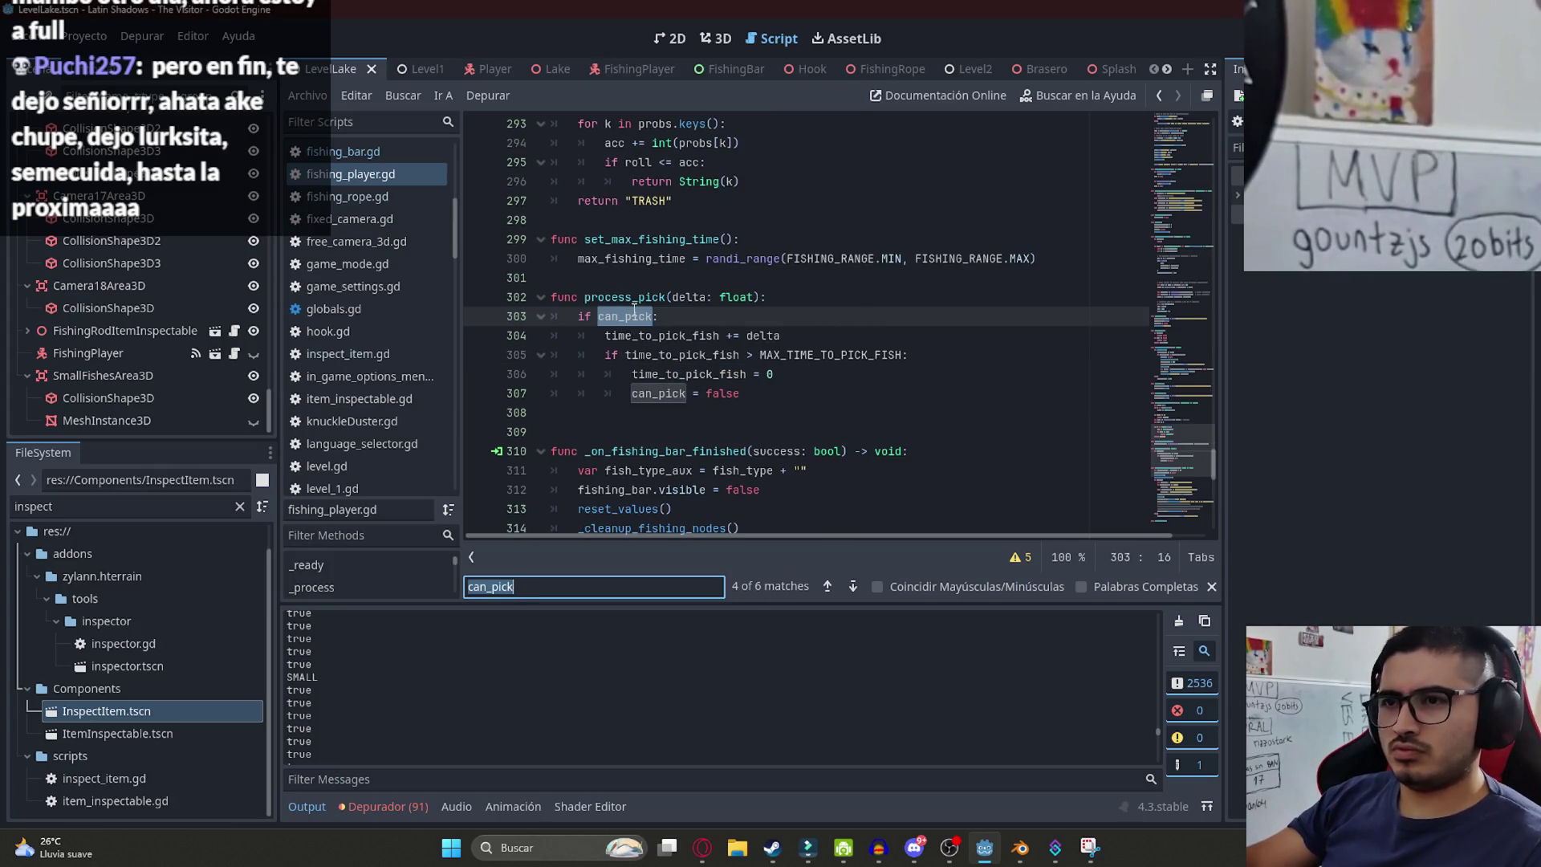
{"action": "double_click", "coordinate": [633, 297]}
{"action": "key", "text": "ctrl+f"}
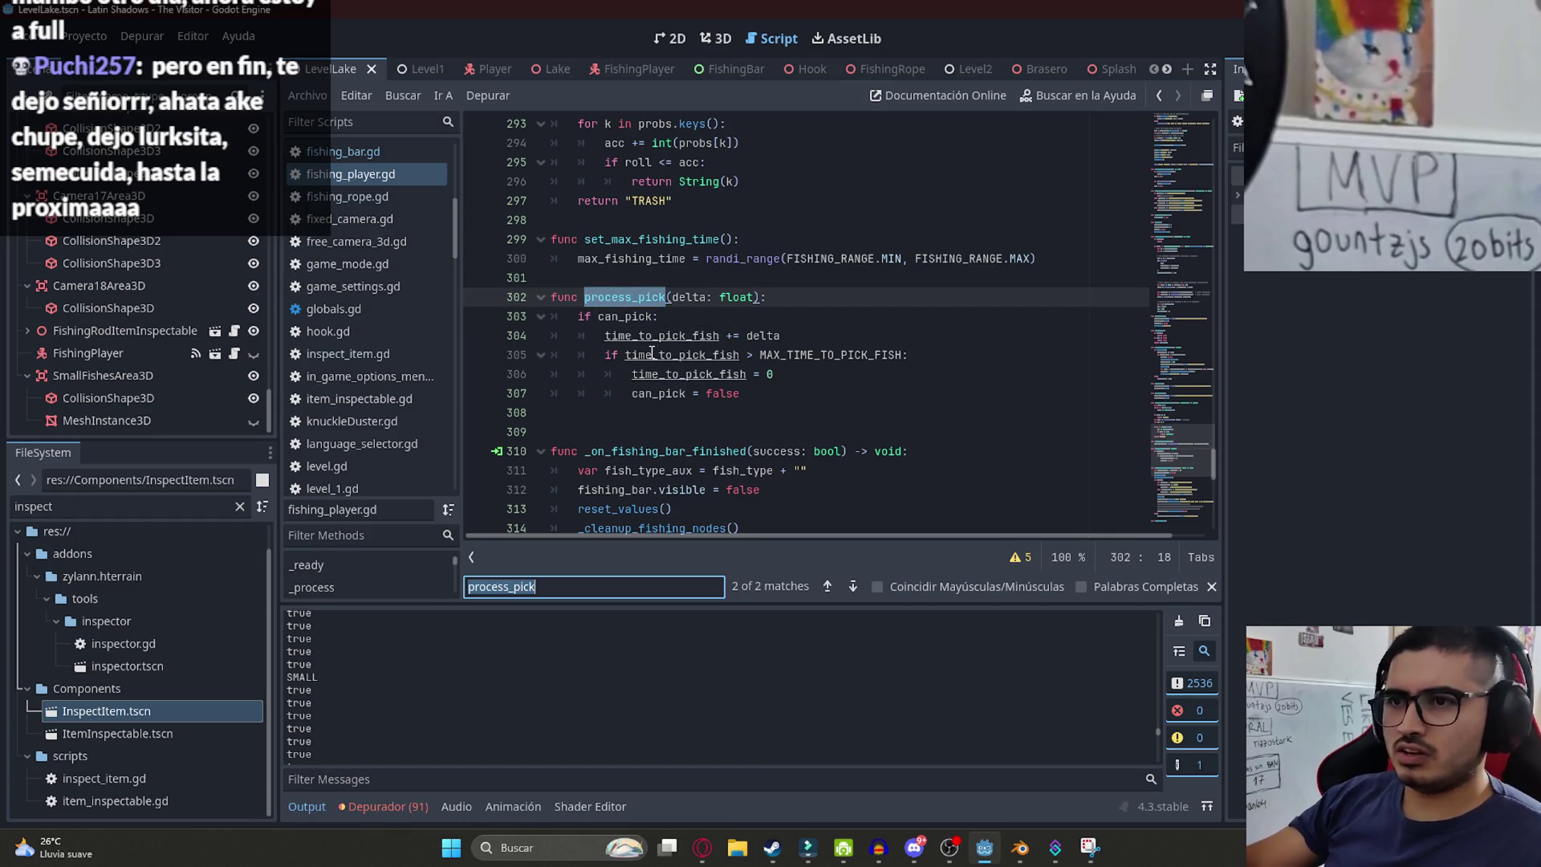
{"action": "key", "text": "Return"}
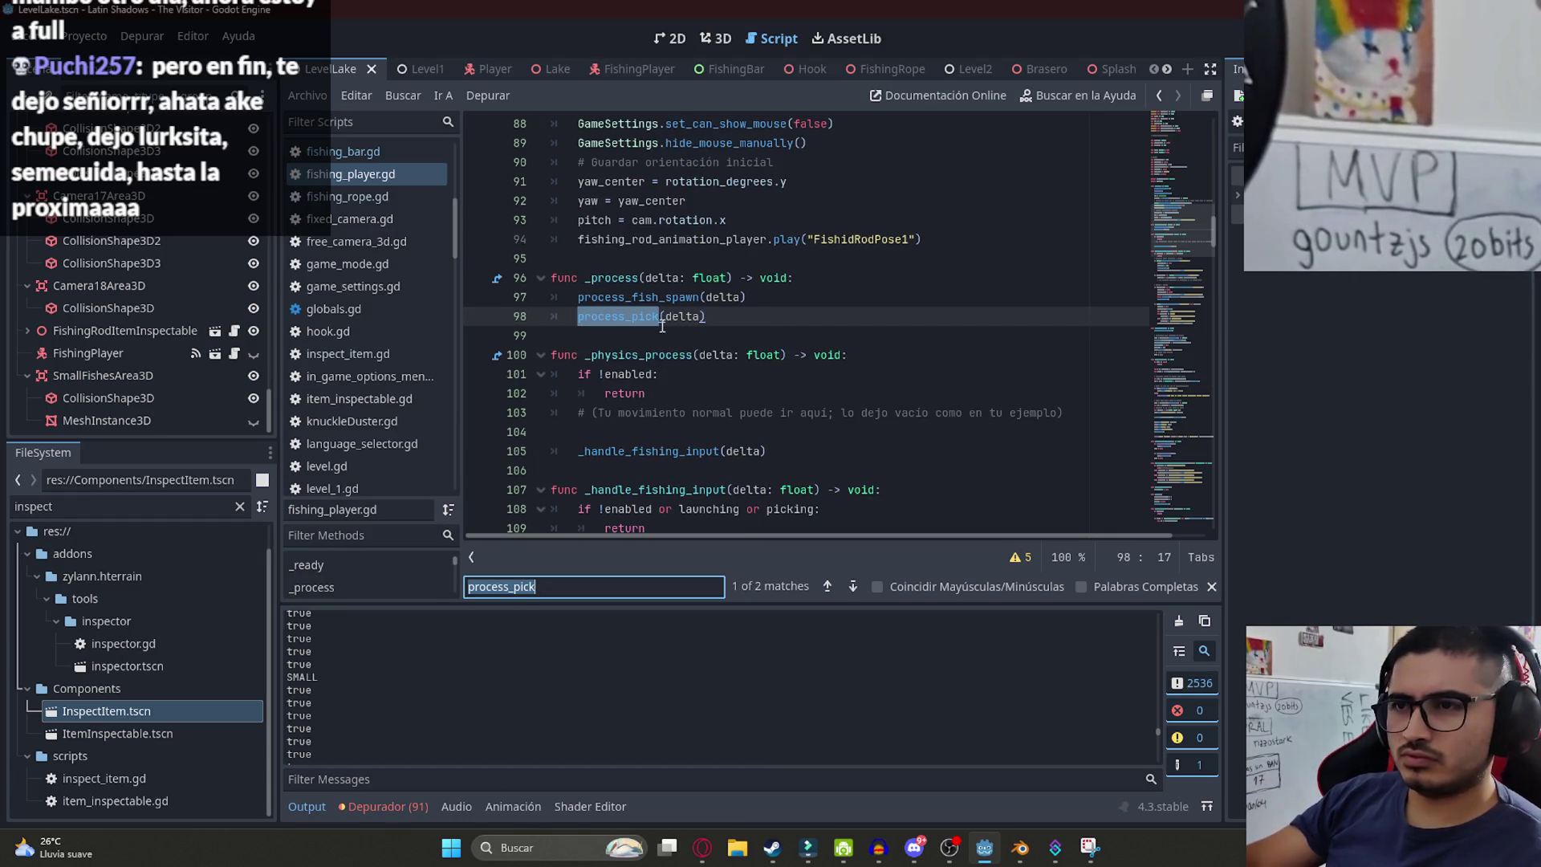
- Delete the process_pick(delta) call from _process and tidy the emptied line
{"action": "left_click_drag", "start_coordinate": [717, 313], "coordinate": [585, 316]}
{"action": "key", "text": "BackSpace"}
{"action": "key", "text": "BackSpace"}
{"action": "left_click", "coordinate": [839, 277]}
{"action": "key", "text": "Return"}
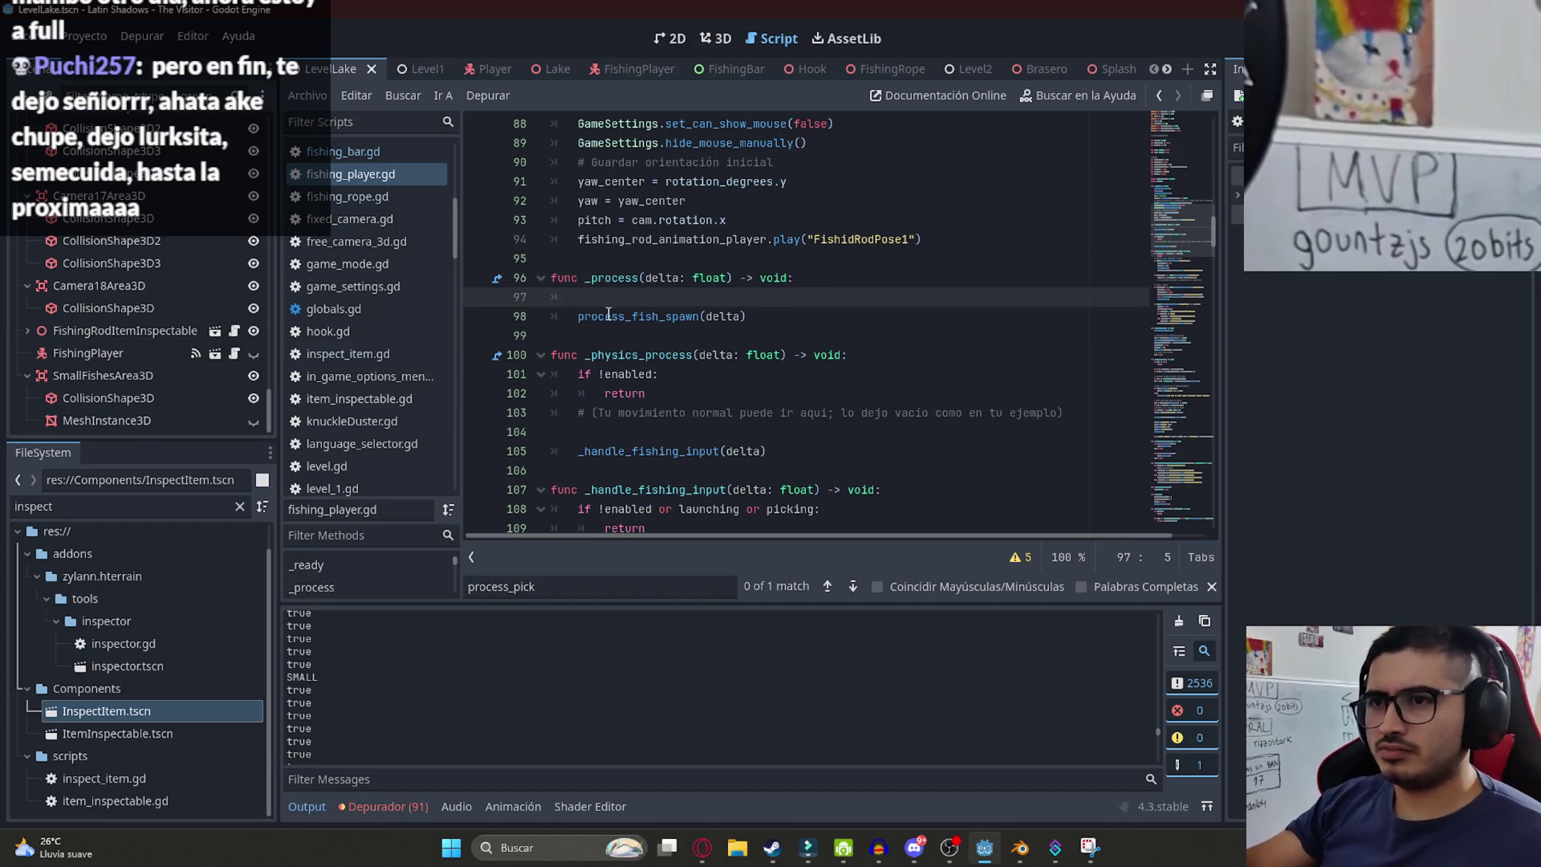
- Recheck the fishing_time condition and save fishing_player.gd via Archivo > Guardar
{"action": "left_click", "coordinate": [607, 315], "text": "ctrl"}
{"action": "left_click", "coordinate": [680, 374]}
{"action": "left_click", "coordinate": [308, 95]}
{"action": "left_click", "coordinate": [397, 200]}
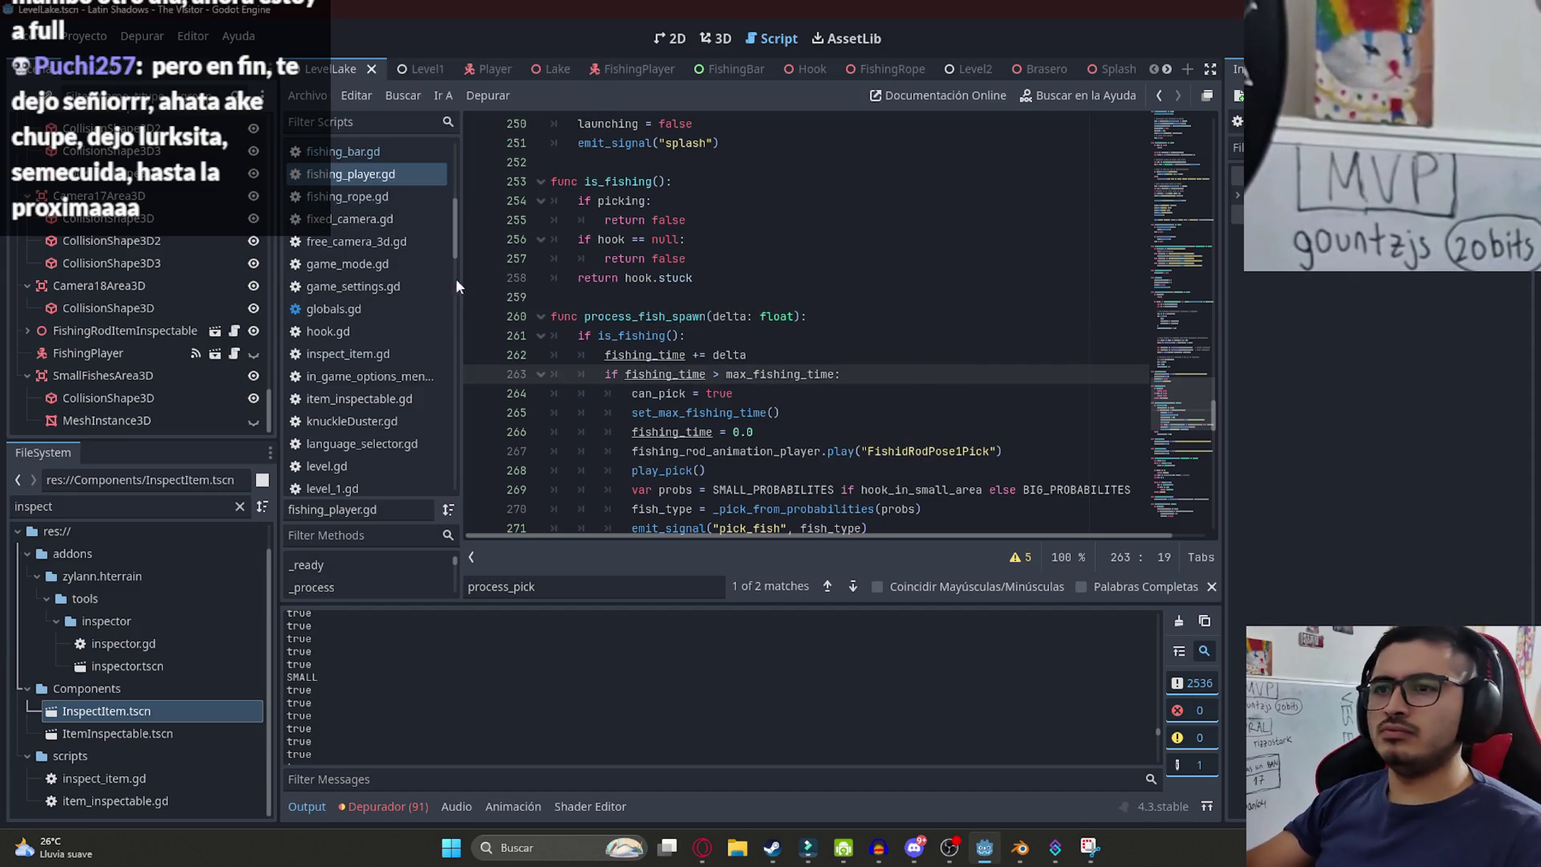
- Run the game, pick up the rod, and cast until a TRASH catch is logged, then stop
{"action": "key", "text": "F5"}
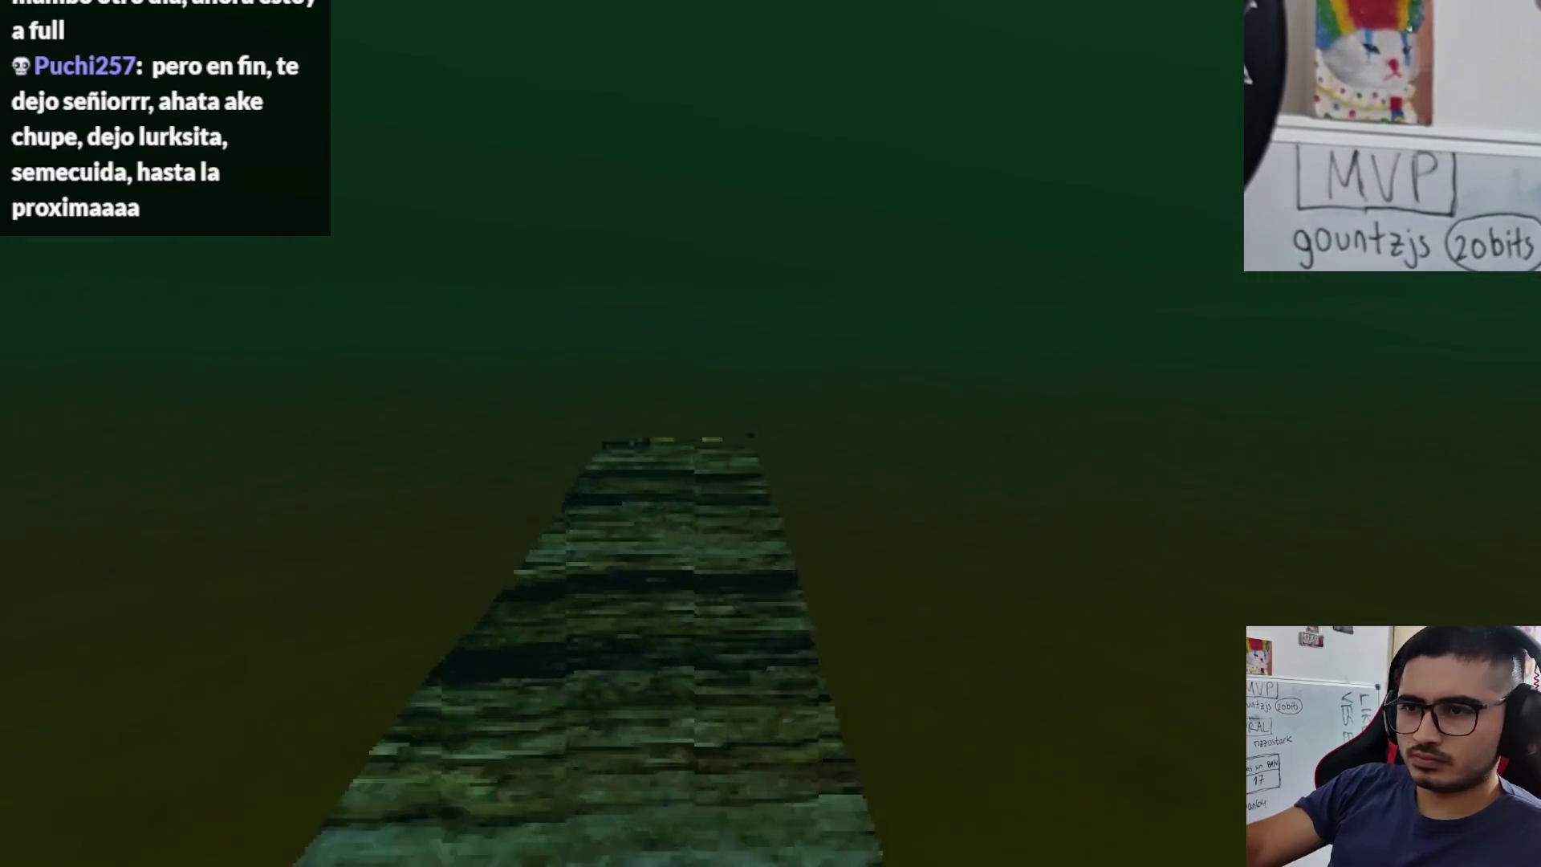
{"action": "key", "text": "e"}
{"action": "left_click", "coordinate": [770, 433]}
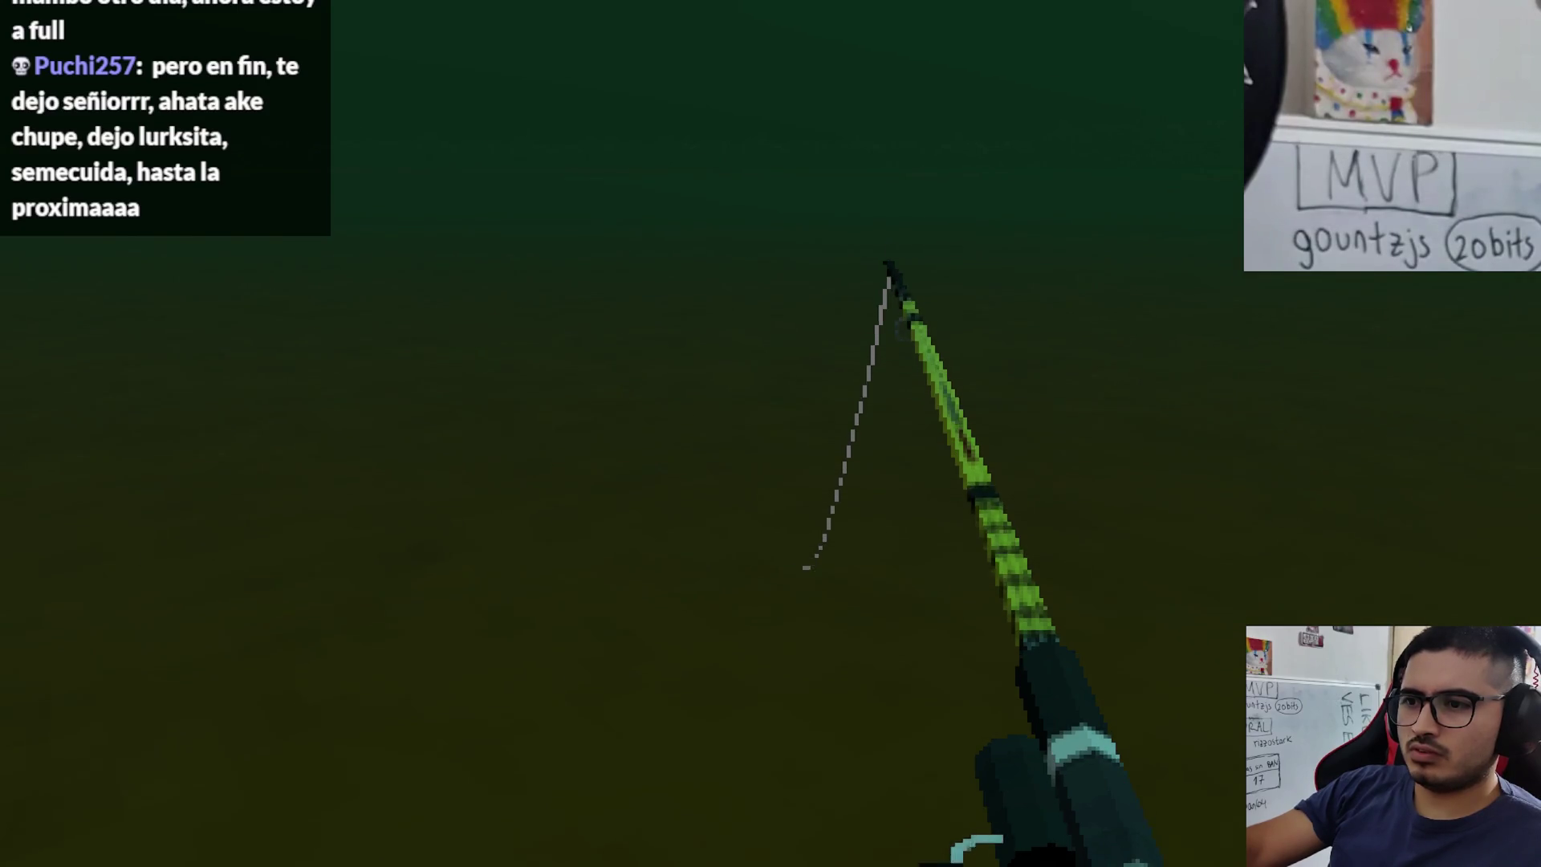
{"action": "key", "text": "alt+F4"}
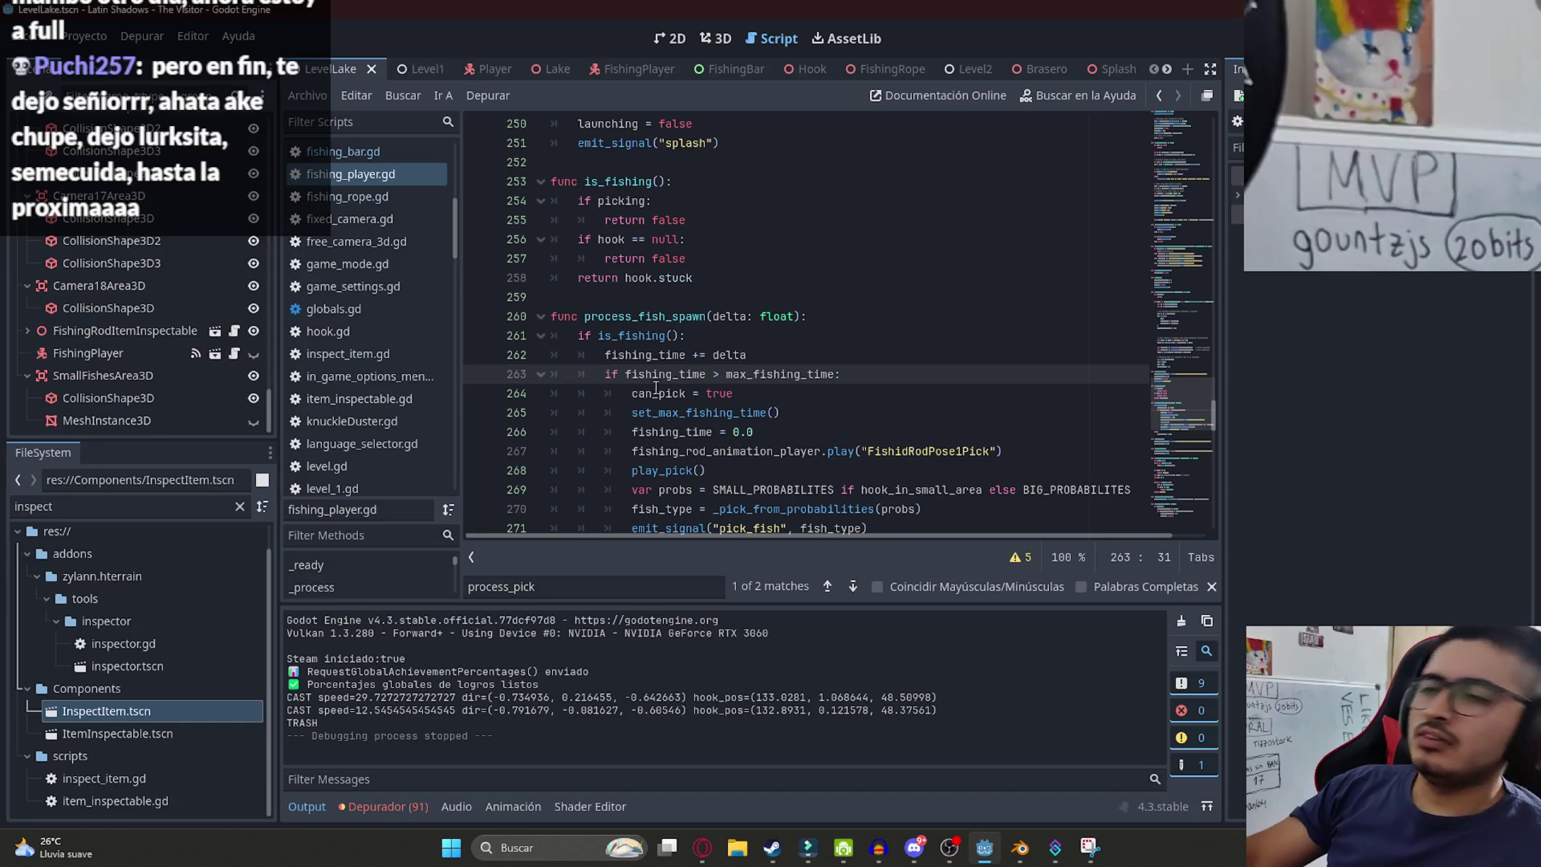
- Search fishing_player.gd for fish_take to reach the catch check
{"action": "left_click", "coordinate": [747, 316]}
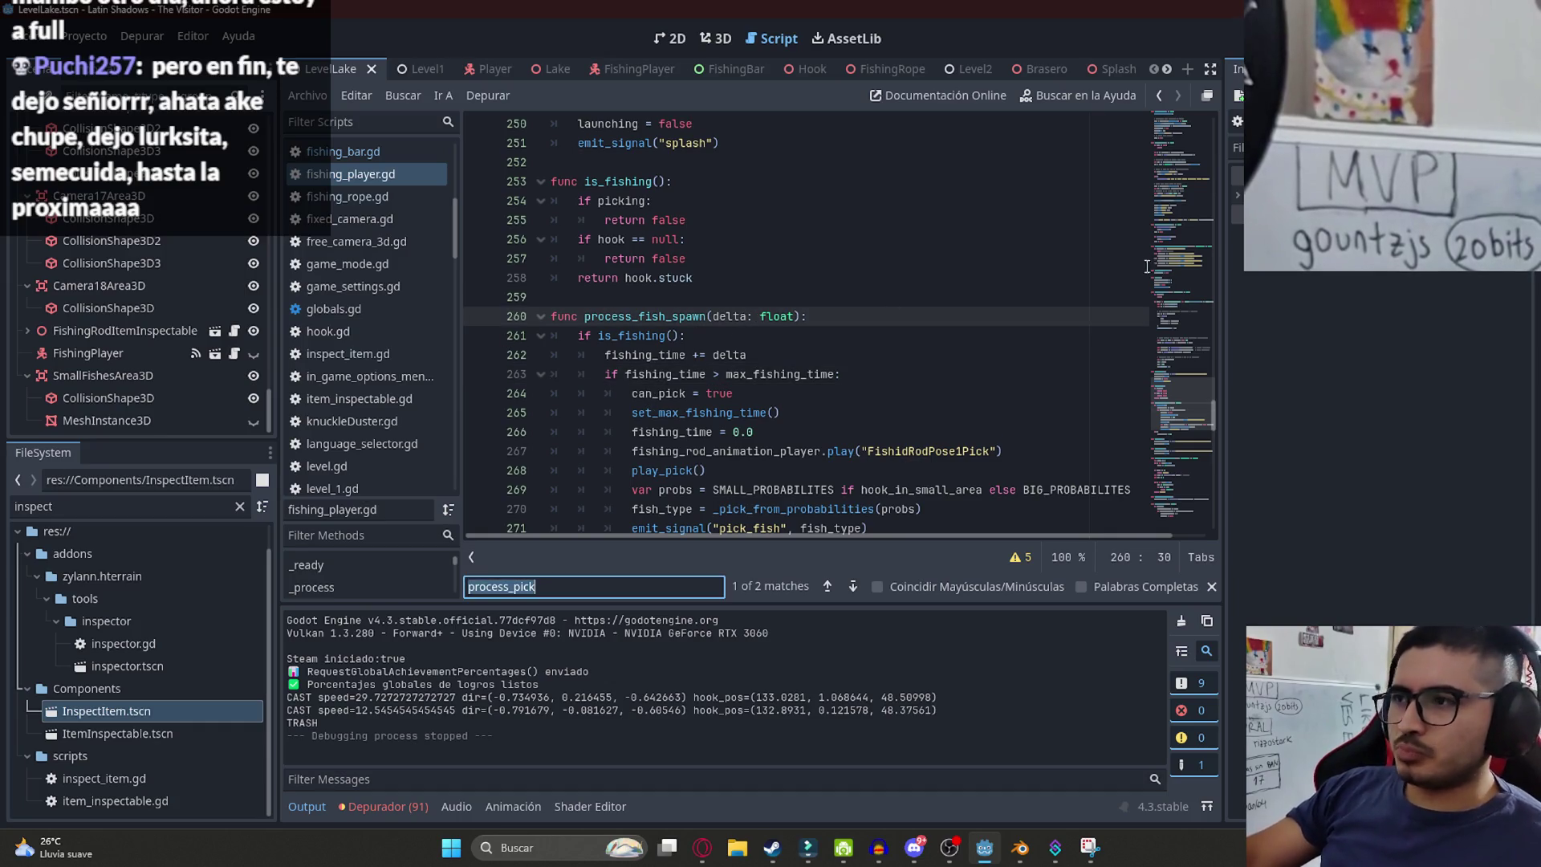
{"action": "left_click", "coordinate": [1172, 297]}
{"action": "left_click", "coordinate": [1155, 294]}
{"action": "key", "text": "ctrl+f"}
{"action": "type", "text": "fish_"}
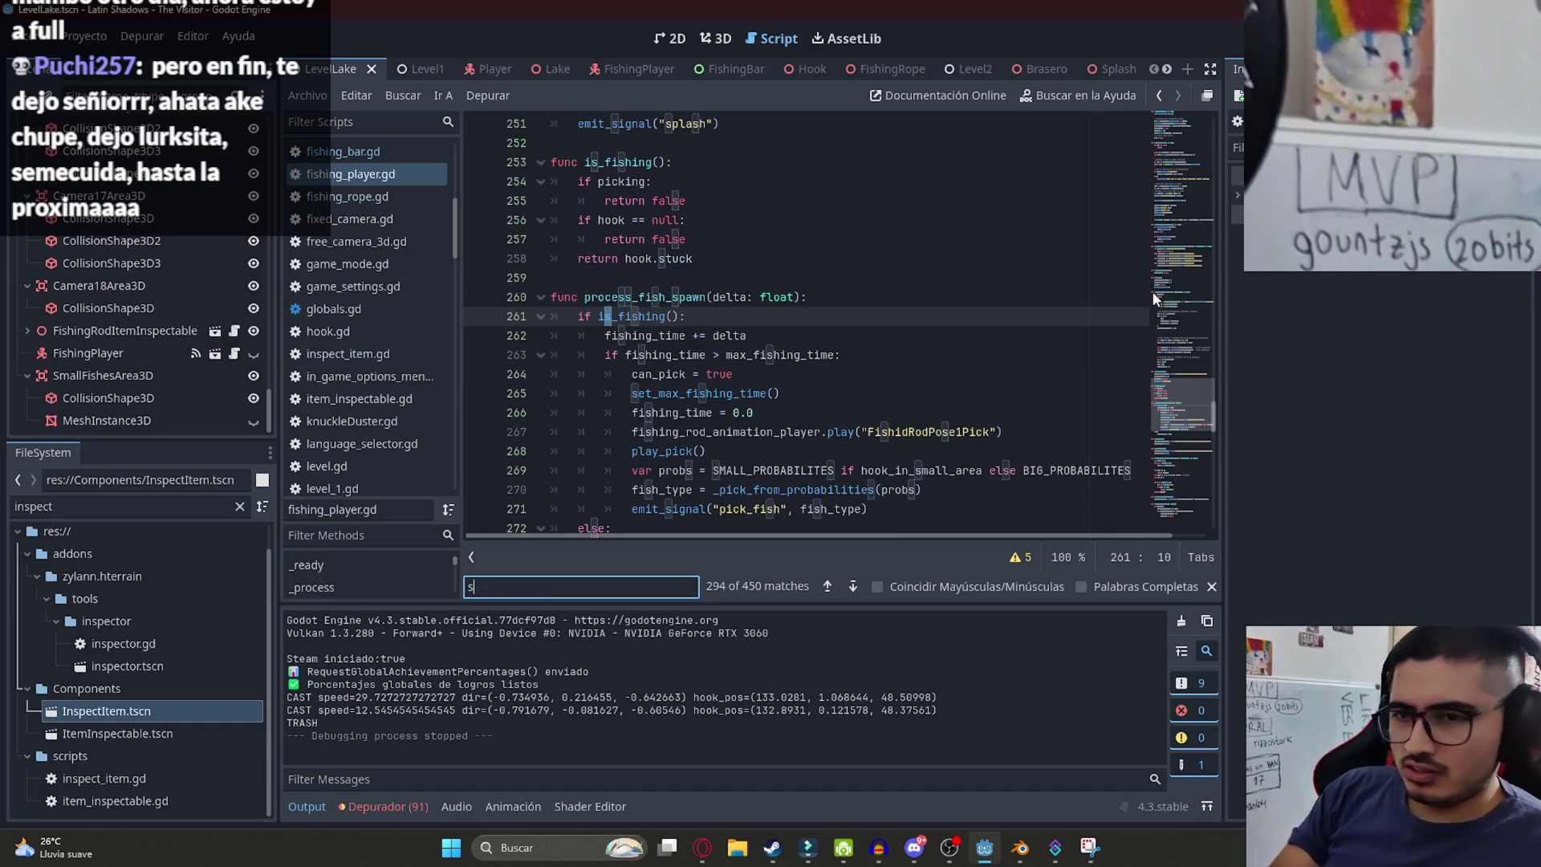
{"action": "type", "text": "take"}
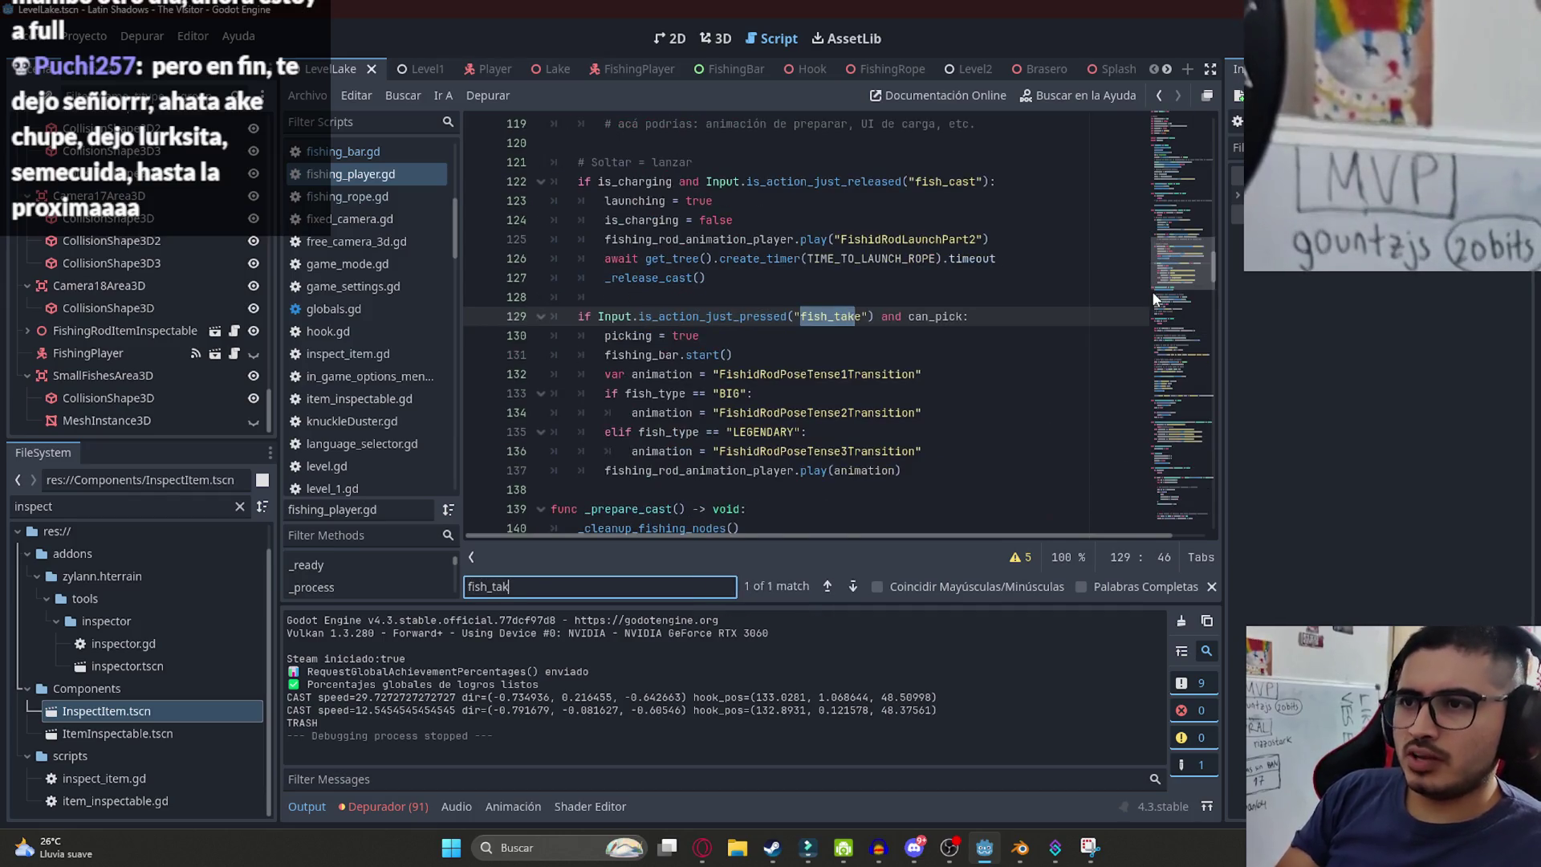
- Insert a print() of the pasted fish_take/can_pick condition above the catch check on line 129
{"action": "left_click", "coordinate": [917, 318]}
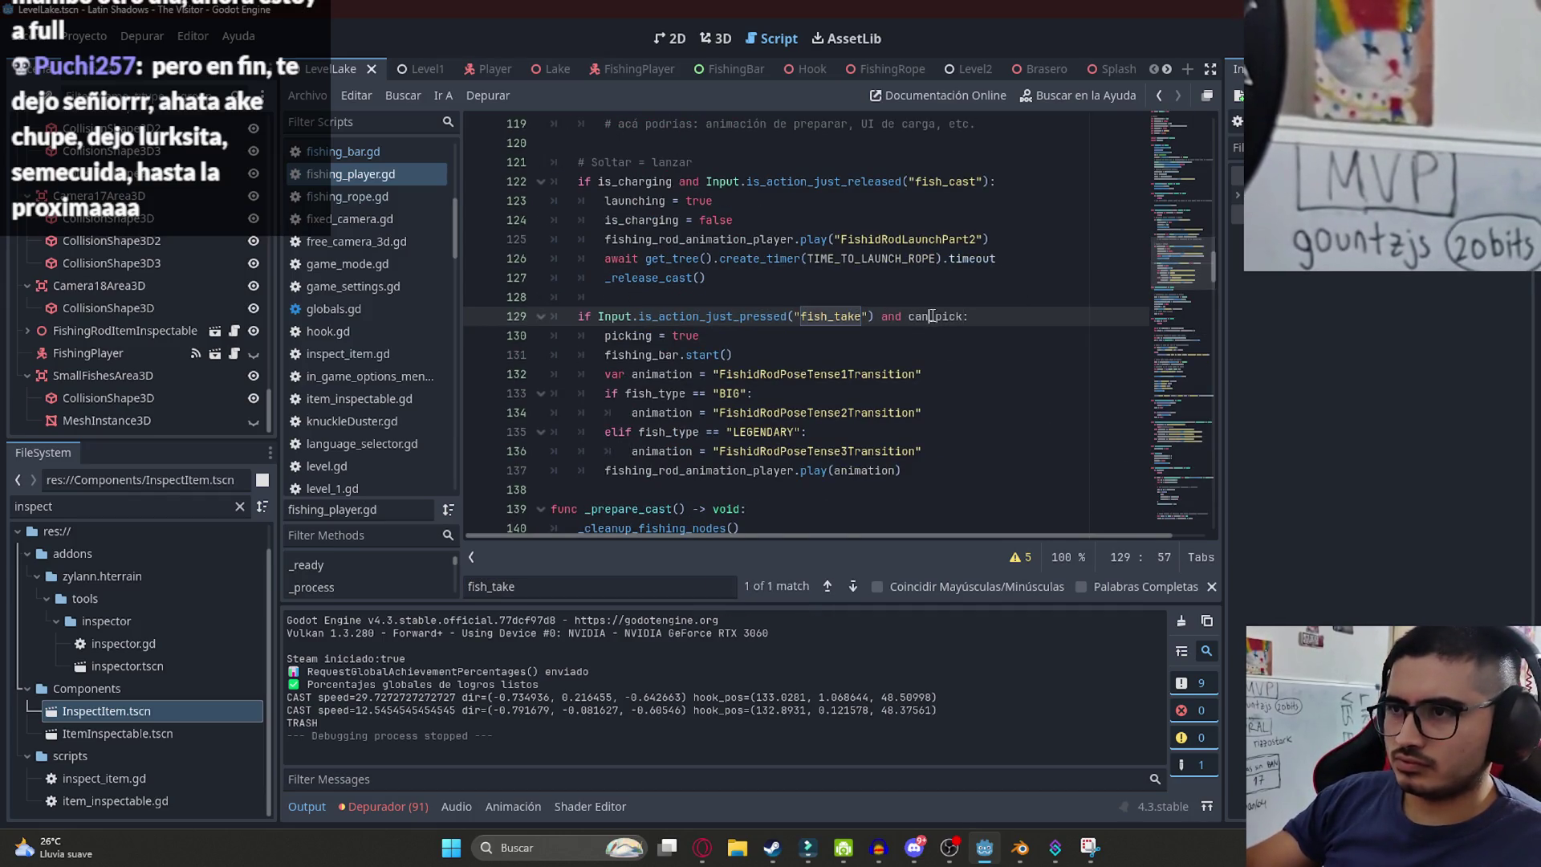
{"action": "left_click", "coordinate": [722, 297]}
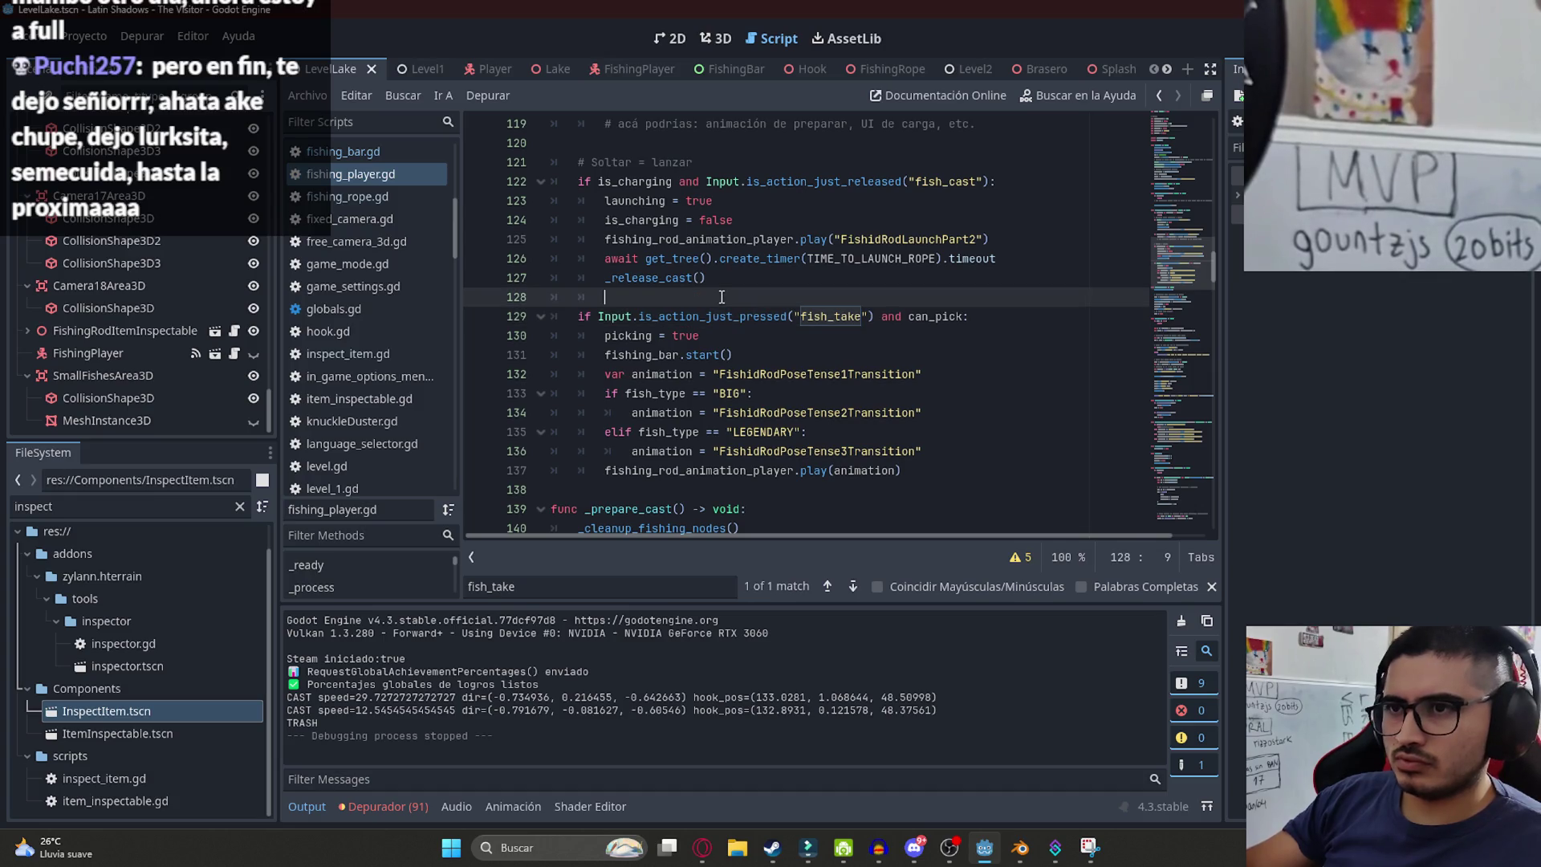
{"action": "triple_click", "coordinate": [961, 319]}
{"action": "left_click", "coordinate": [610, 297]}
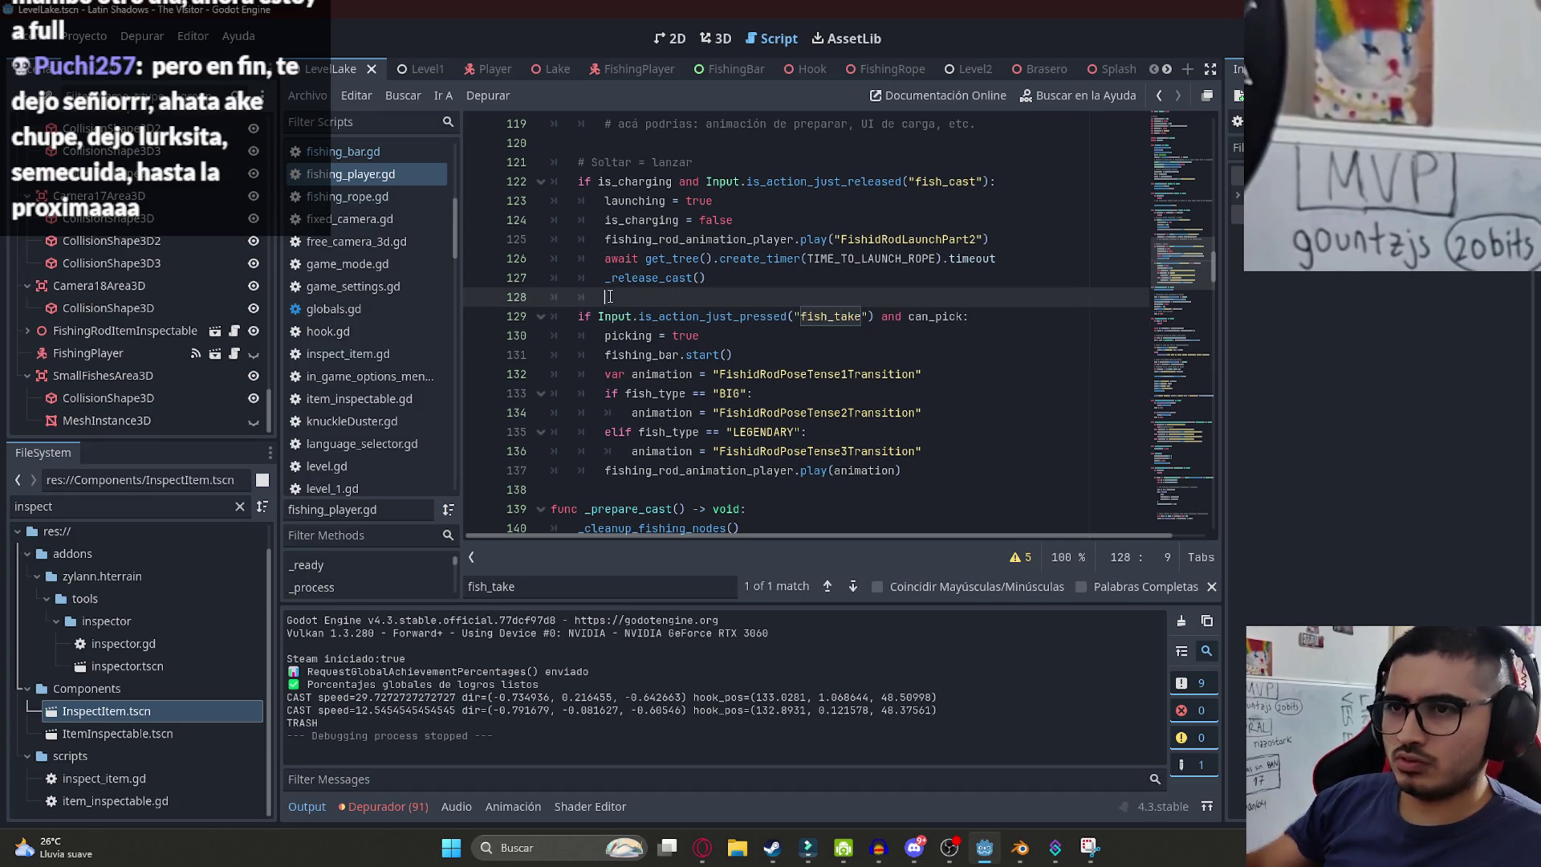
{"action": "key", "text": "Return"}
{"action": "key", "text": "BackSpace"}
{"action": "key", "text": "BackSpace"}
{"action": "key", "text": "BackSpace"}
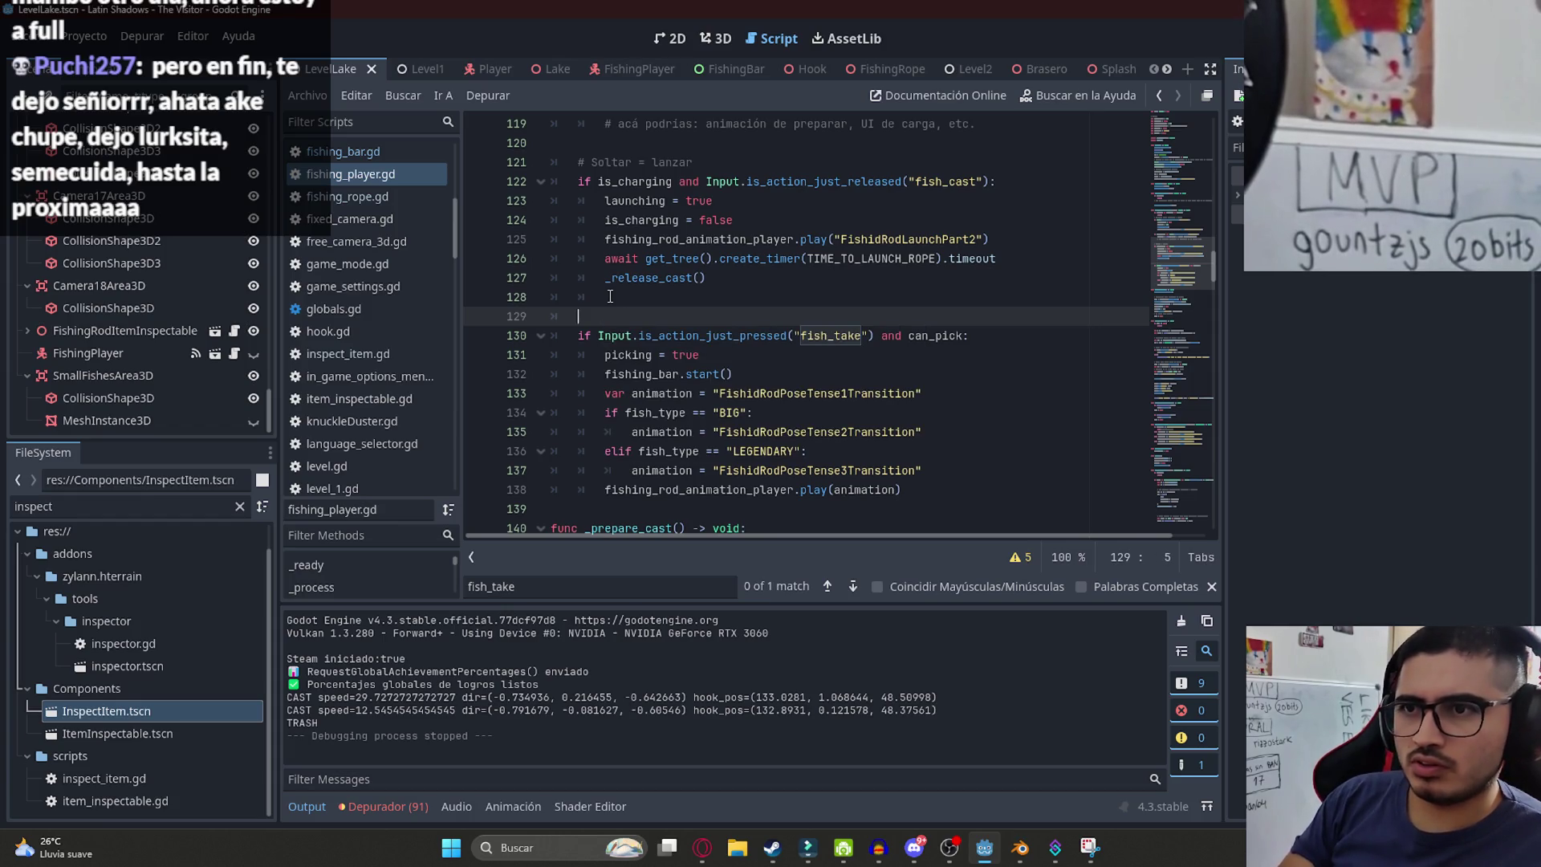
{"action": "type", "text": "print("}
{"action": "type", "text": "Input.is_action_just_pressed(\"fish_take\") and can_pick"}
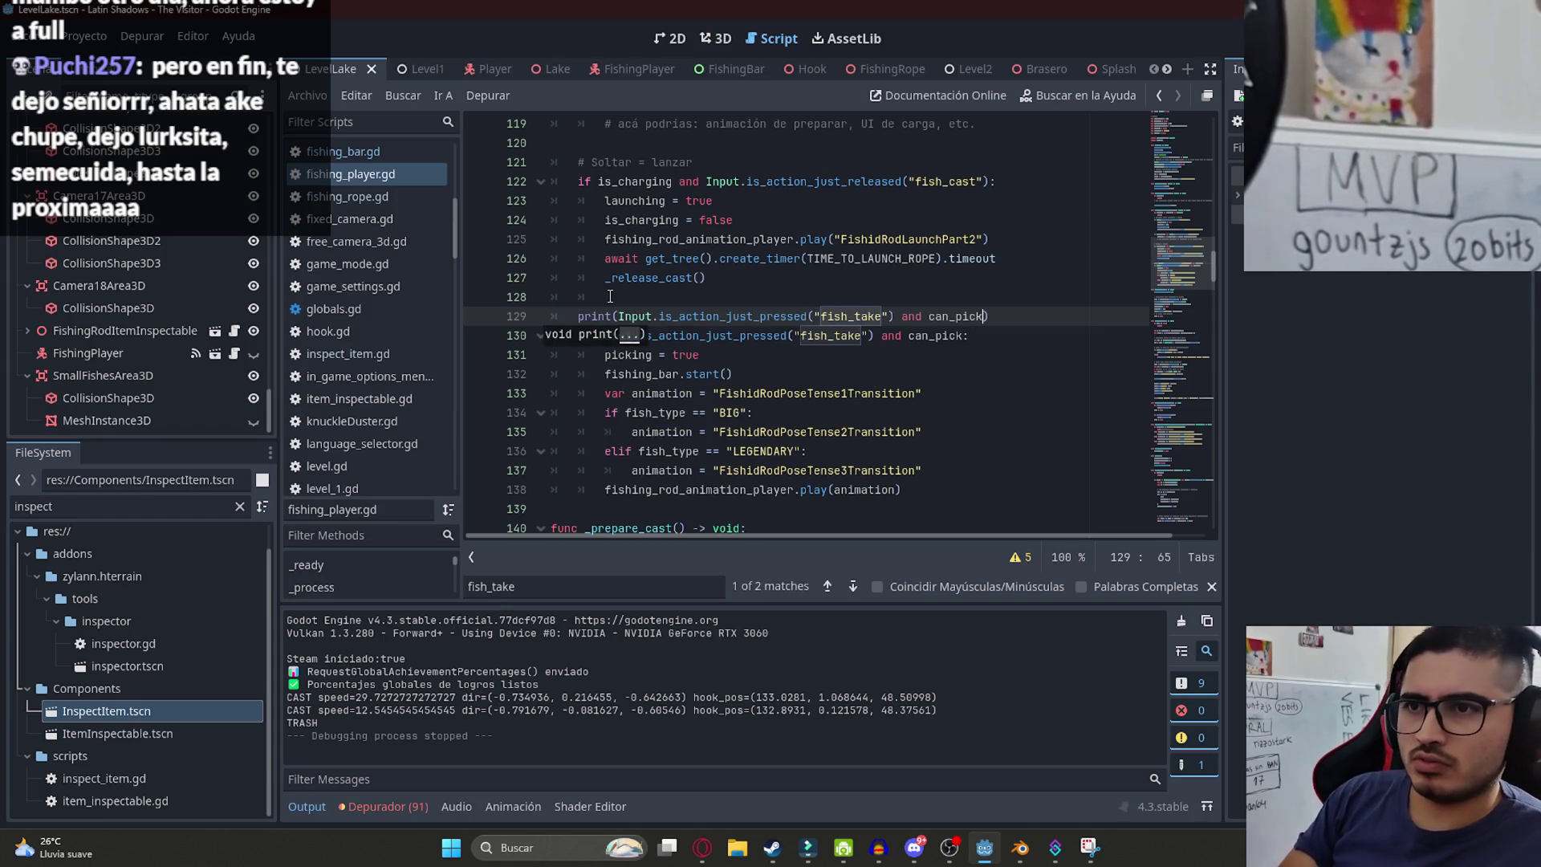
- Add a print of the fish_take press alone, then a print(can_pick) line
{"action": "key", "text": "Return"}
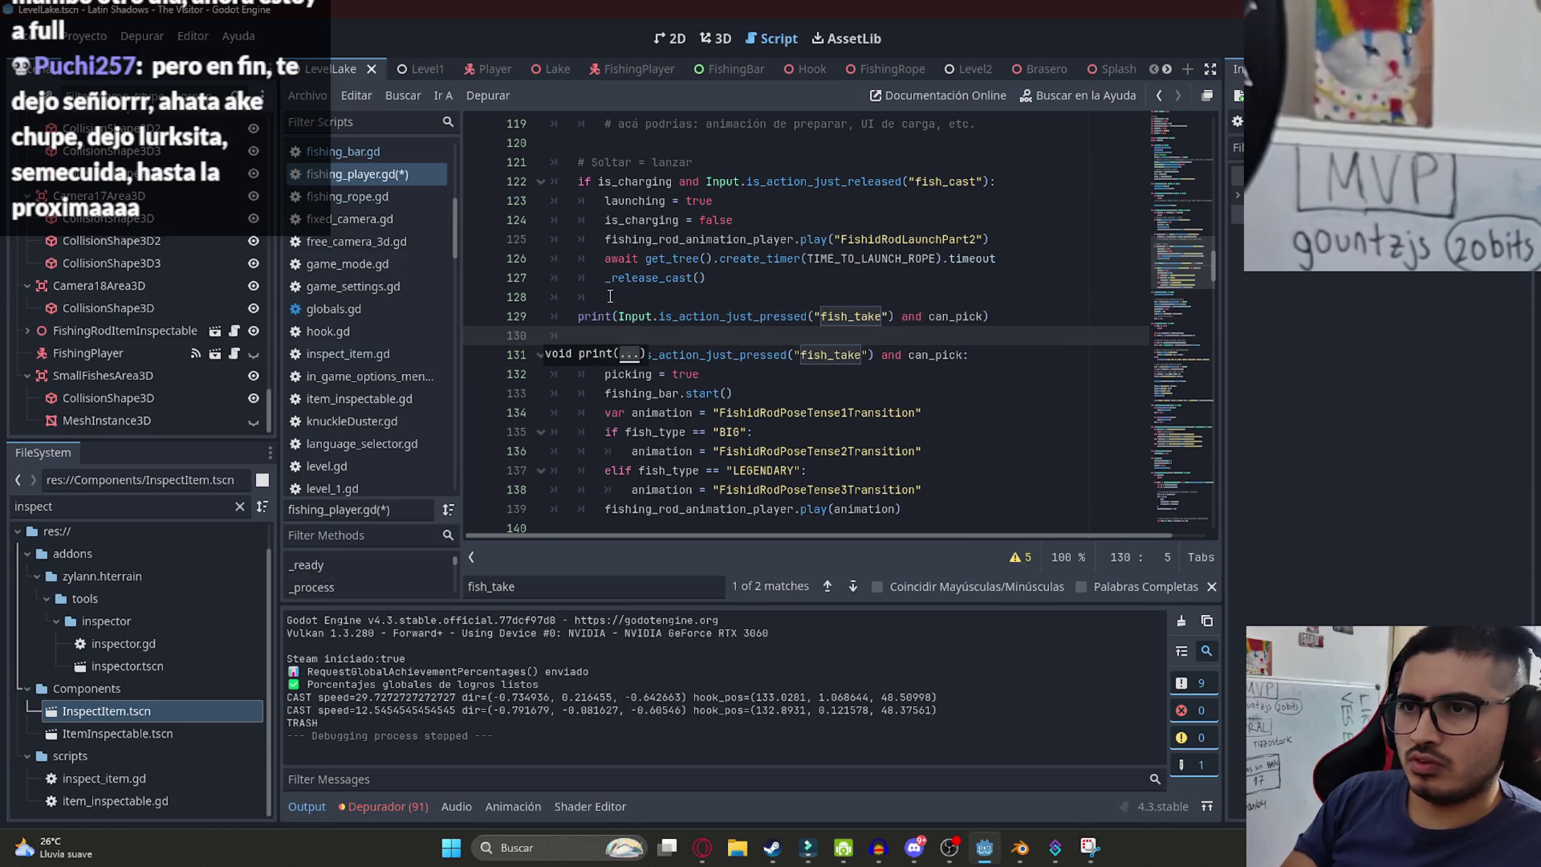
{"action": "type", "text": "print("}
{"action": "type", "text": "Input.is_action_just_pressed(\"fish_take\") and can_pick"}
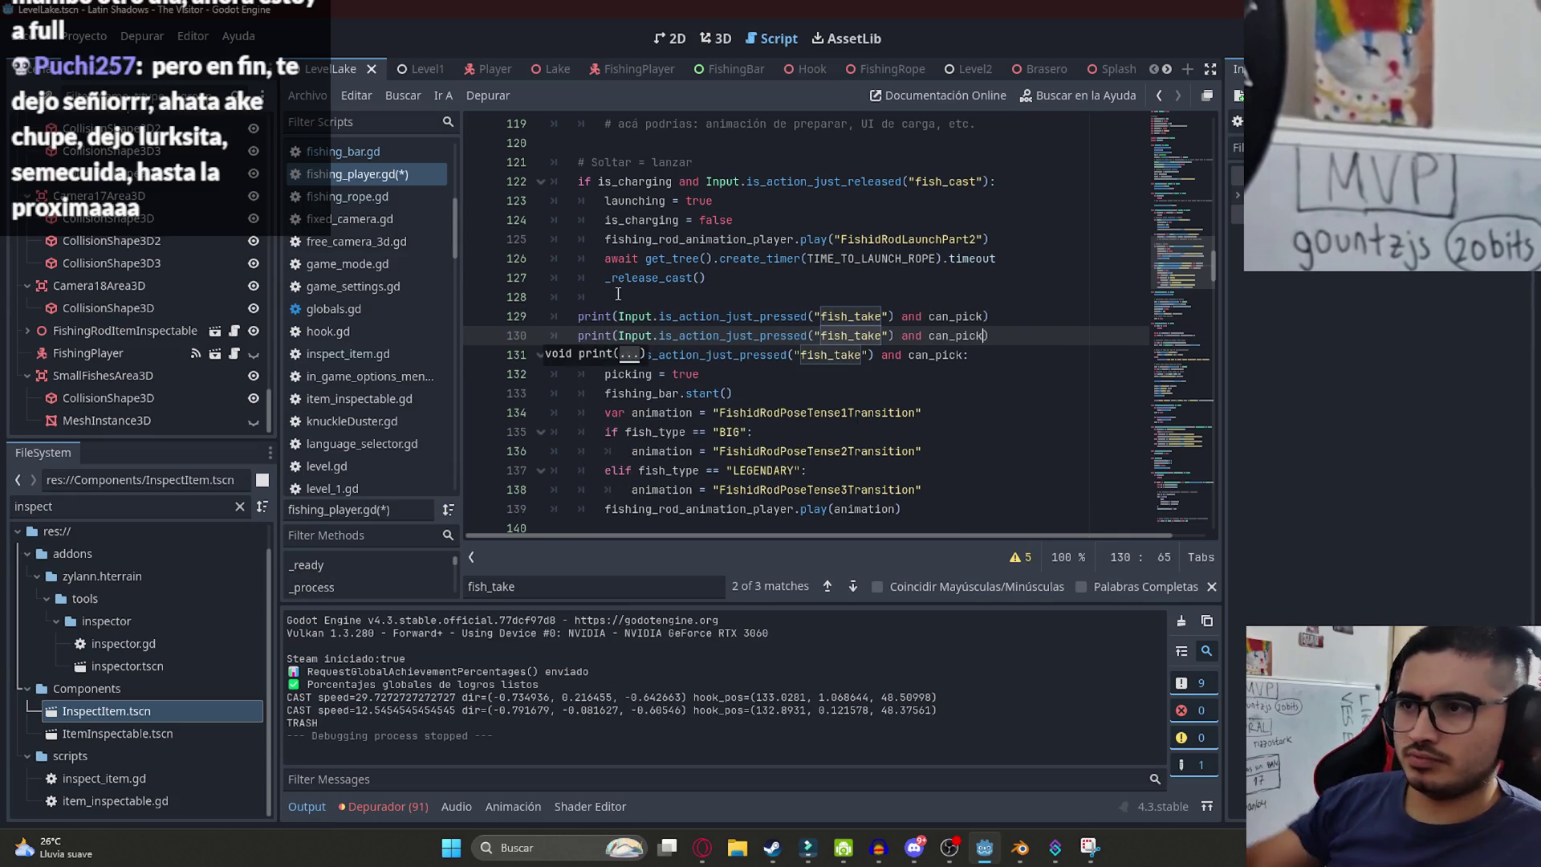
{"action": "left_click", "coordinate": [929, 335]}
{"action": "key", "text": "BackSpace"}
{"action": "key", "text": "BackSpace"}
{"action": "key", "text": "BackSpace"}
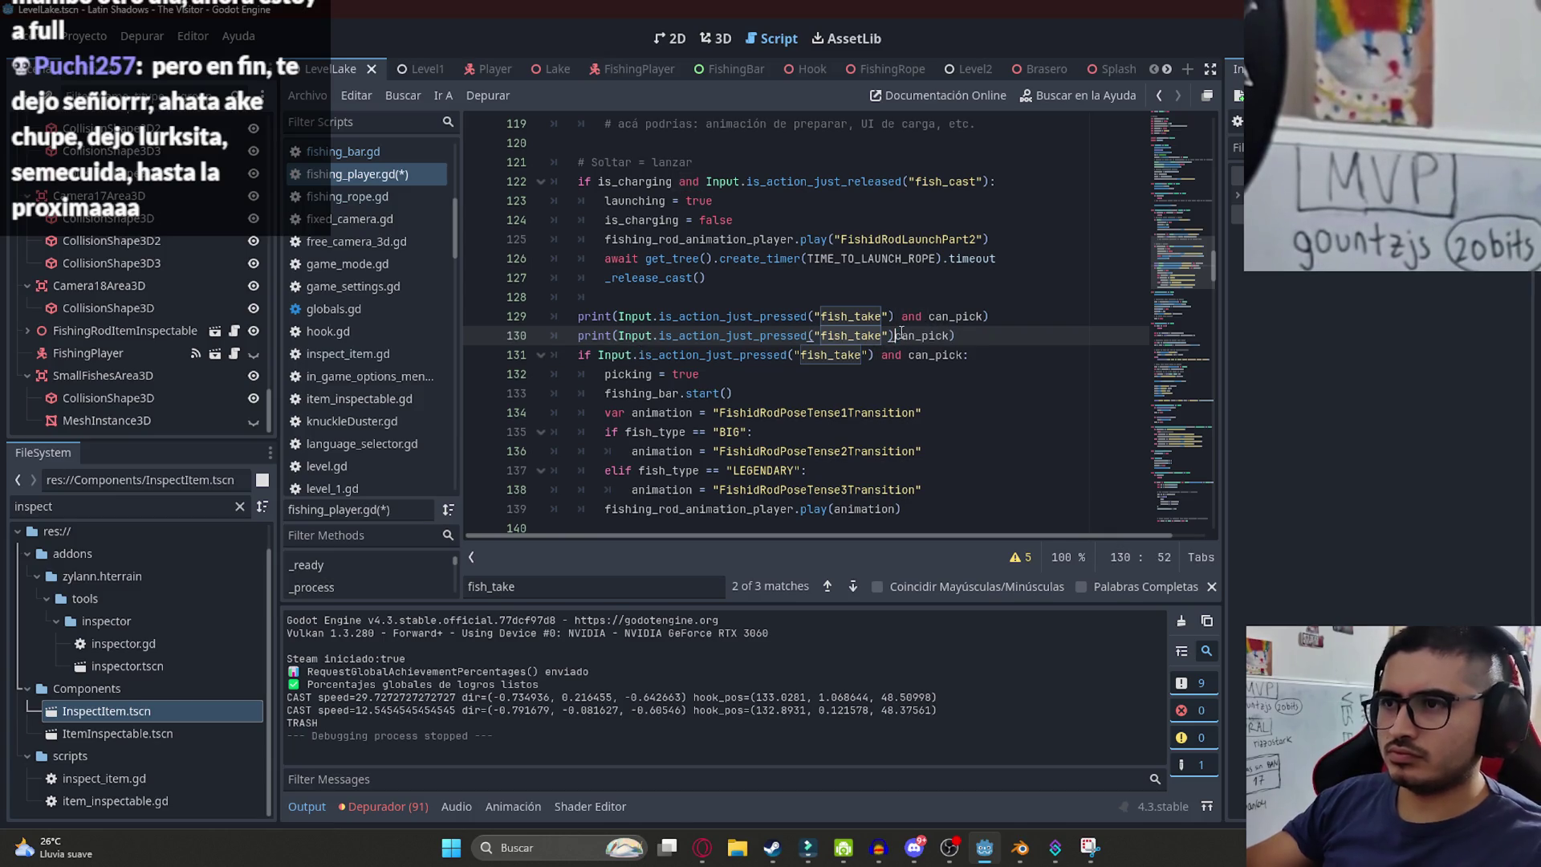
{"action": "double_click", "coordinate": [915, 336]}
{"action": "key", "text": "BackSpace"}
{"action": "key", "text": "End"}
{"action": "key", "text": "Return"}
{"action": "type", "text": "print"}
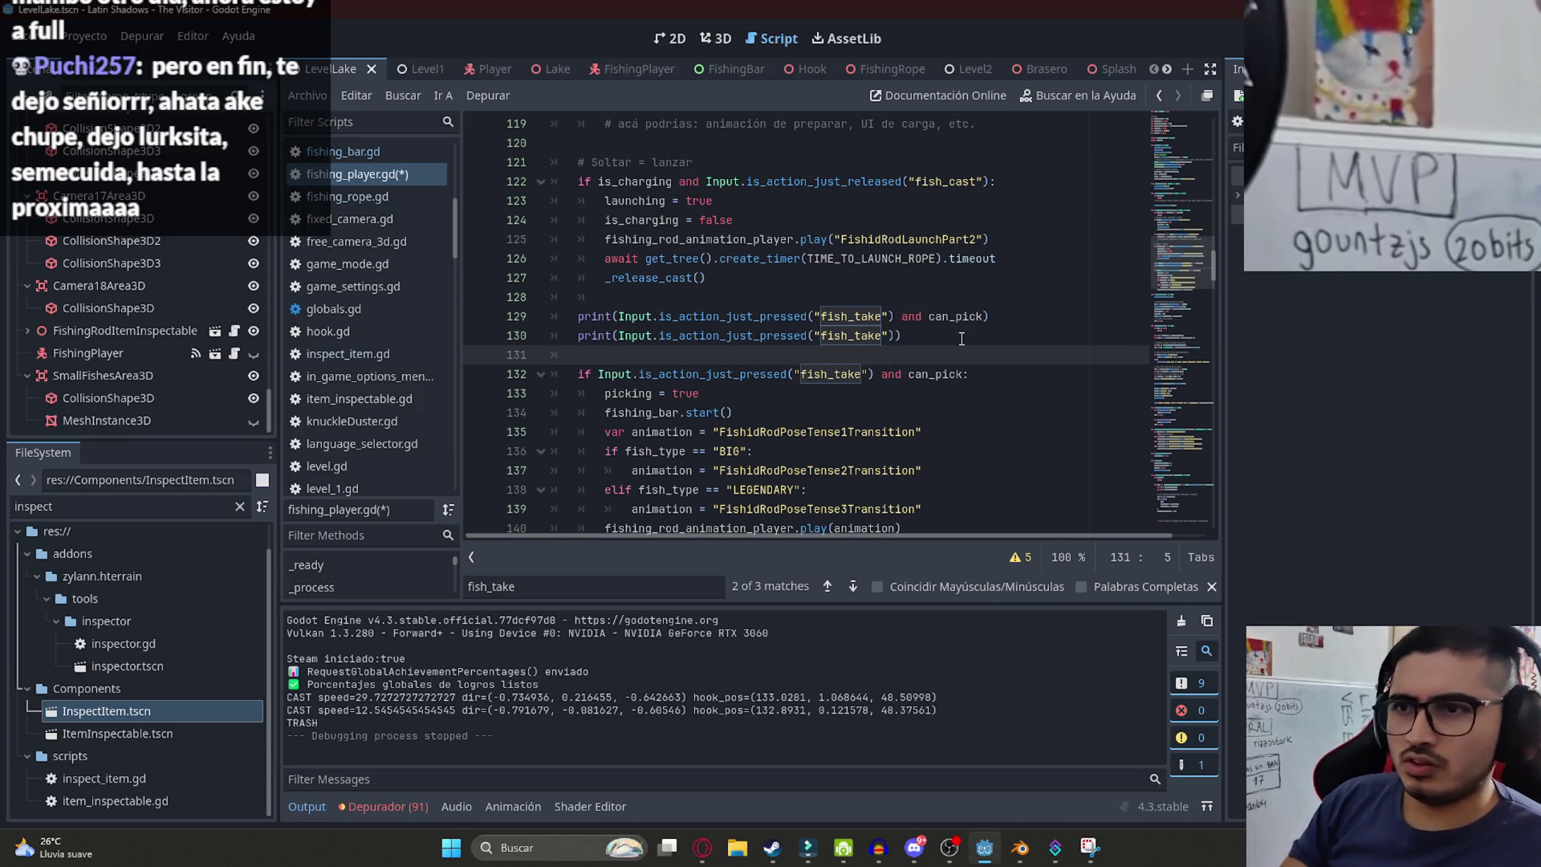
{"action": "type", "text": "(can_pick"}
- Save the script with Ctrl+S and run the game with F5
{"action": "key", "text": "ctrl+s"}
{"action": "right_click", "coordinate": [341, 66]}
{"action": "key", "text": "Escape"}
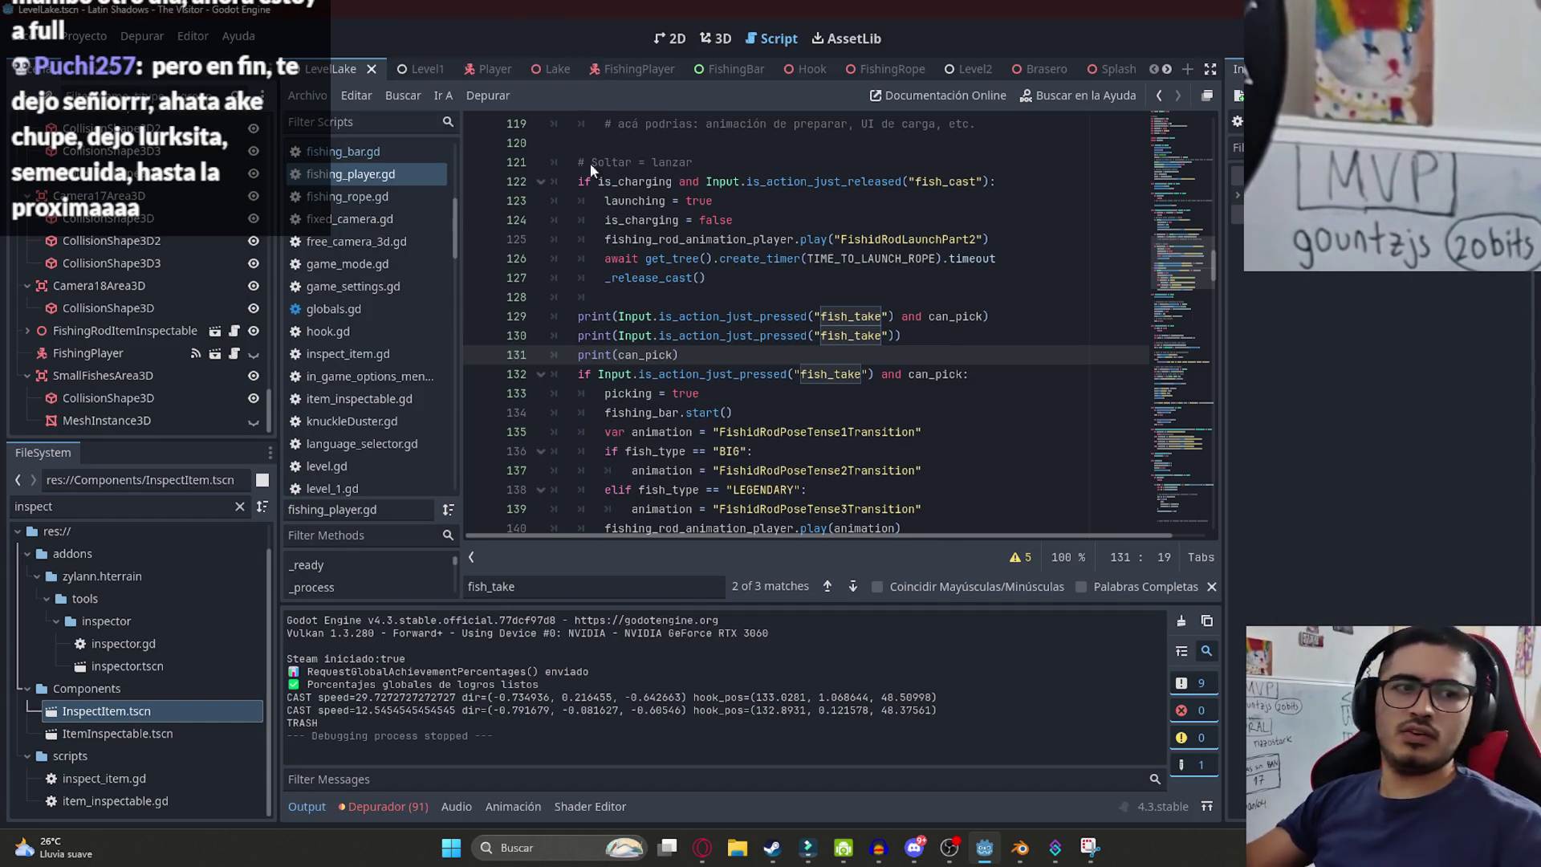
{"action": "key", "text": "F5"}
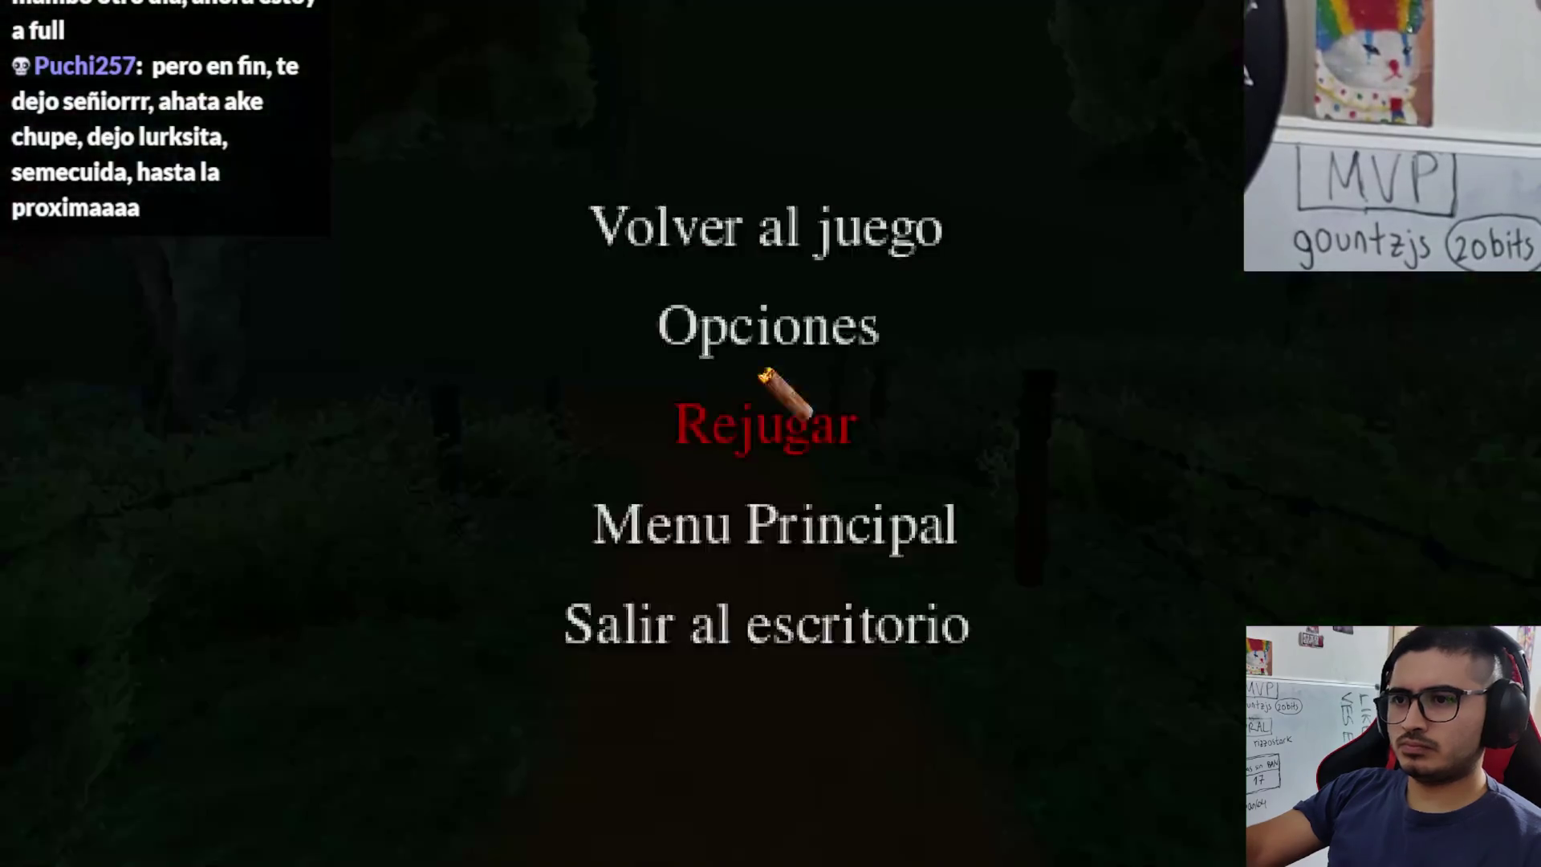
- Set the game to windowed 1280x720 in its options and resume playing
{"action": "left_click", "coordinate": [747, 326]}
{"action": "left_click", "coordinate": [415, 314]}
{"action": "left_click", "coordinate": [545, 430]}
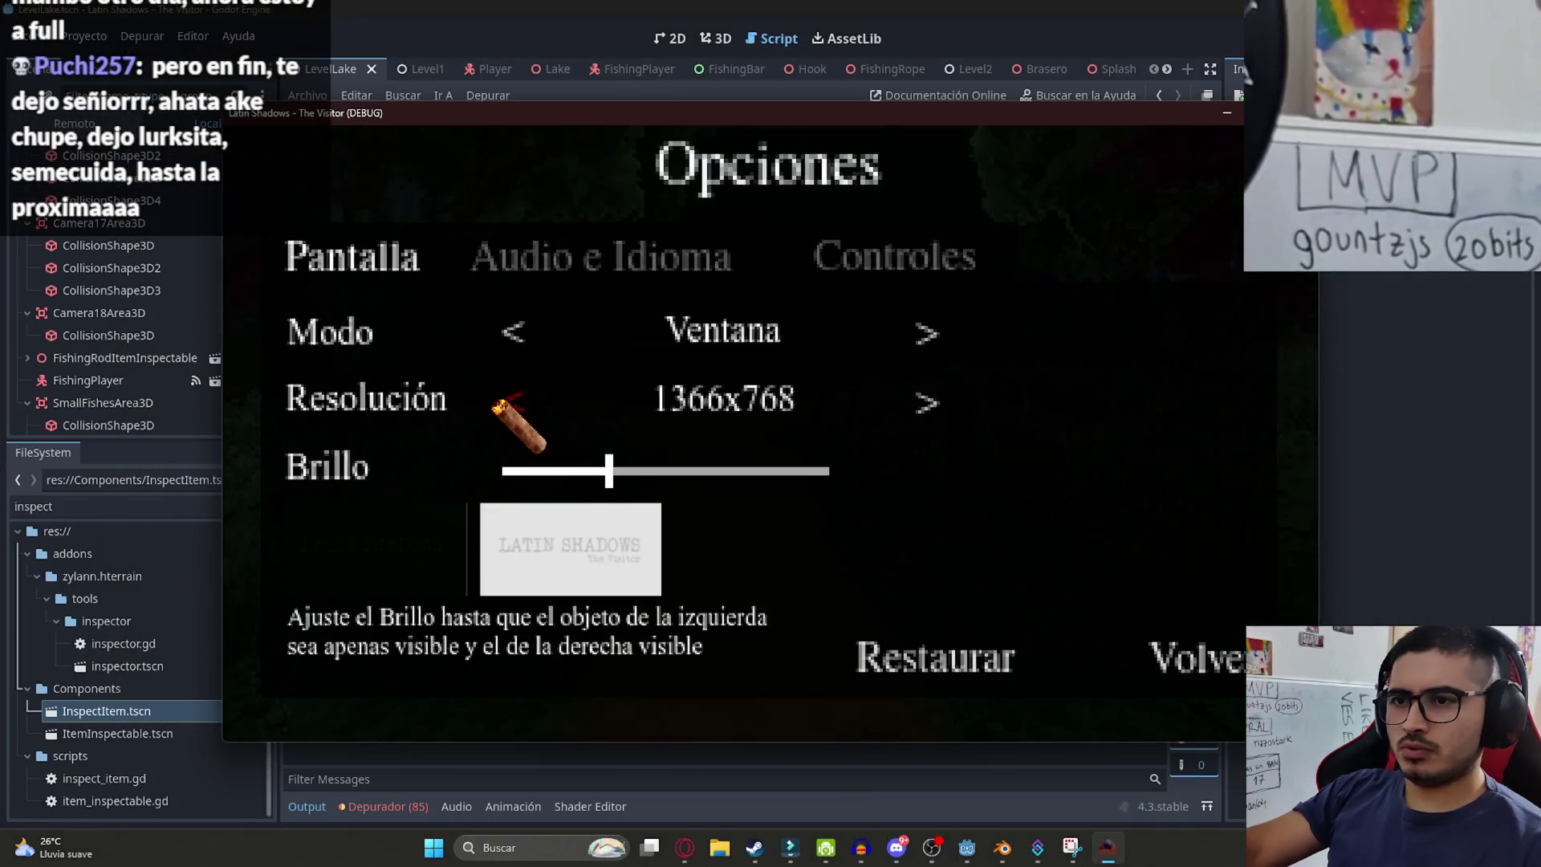
{"action": "left_click", "coordinate": [514, 409]}
{"action": "left_click_drag", "start_coordinate": [590, 72], "coordinate": [589, 18]}
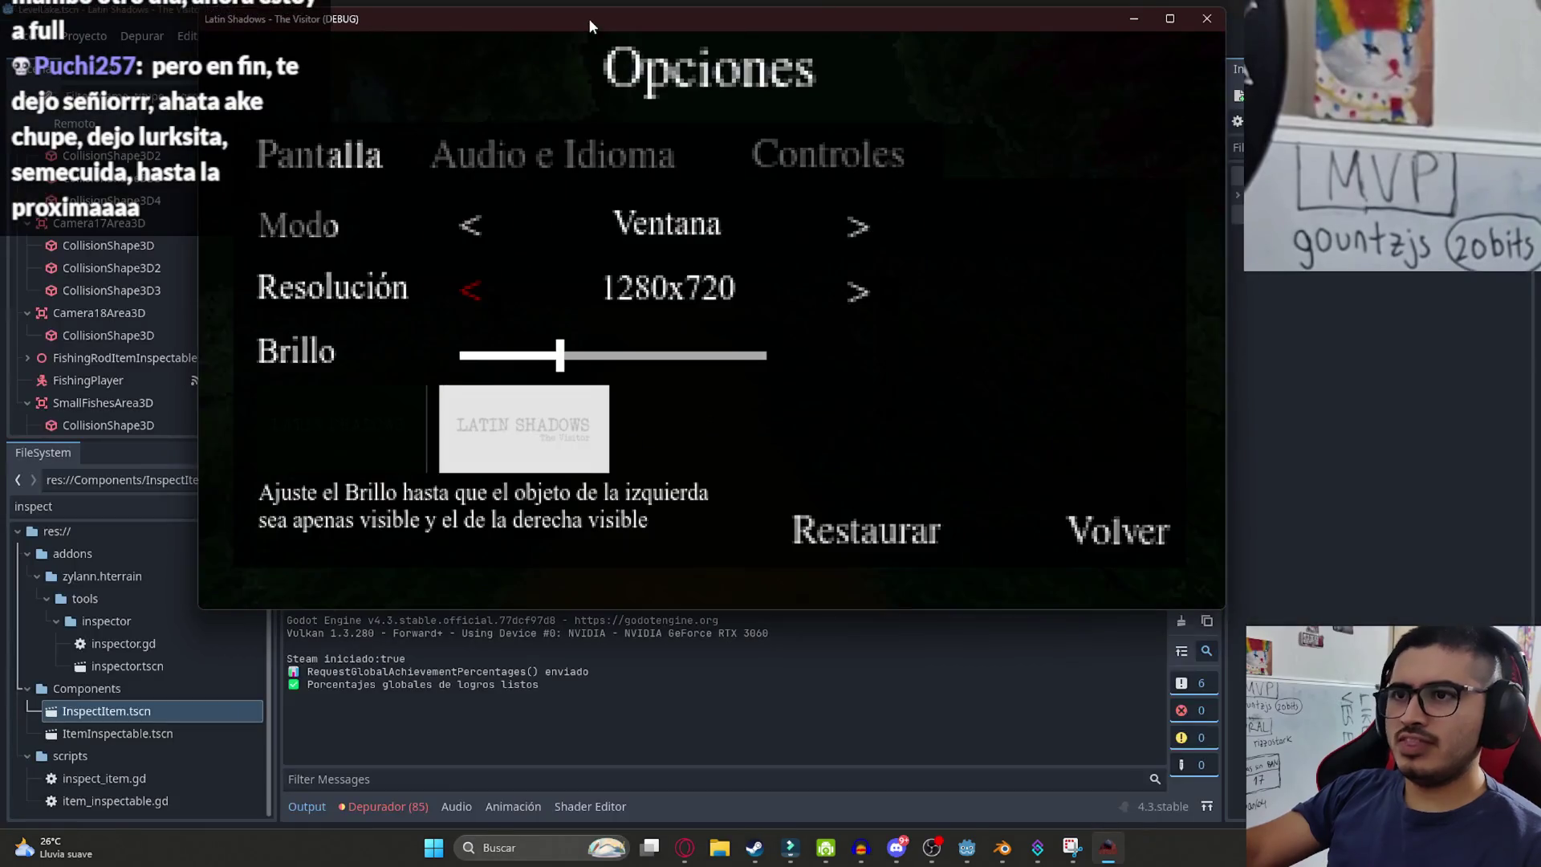
{"action": "left_click", "coordinate": [1112, 507]}
{"action": "left_click", "coordinate": [714, 177]}
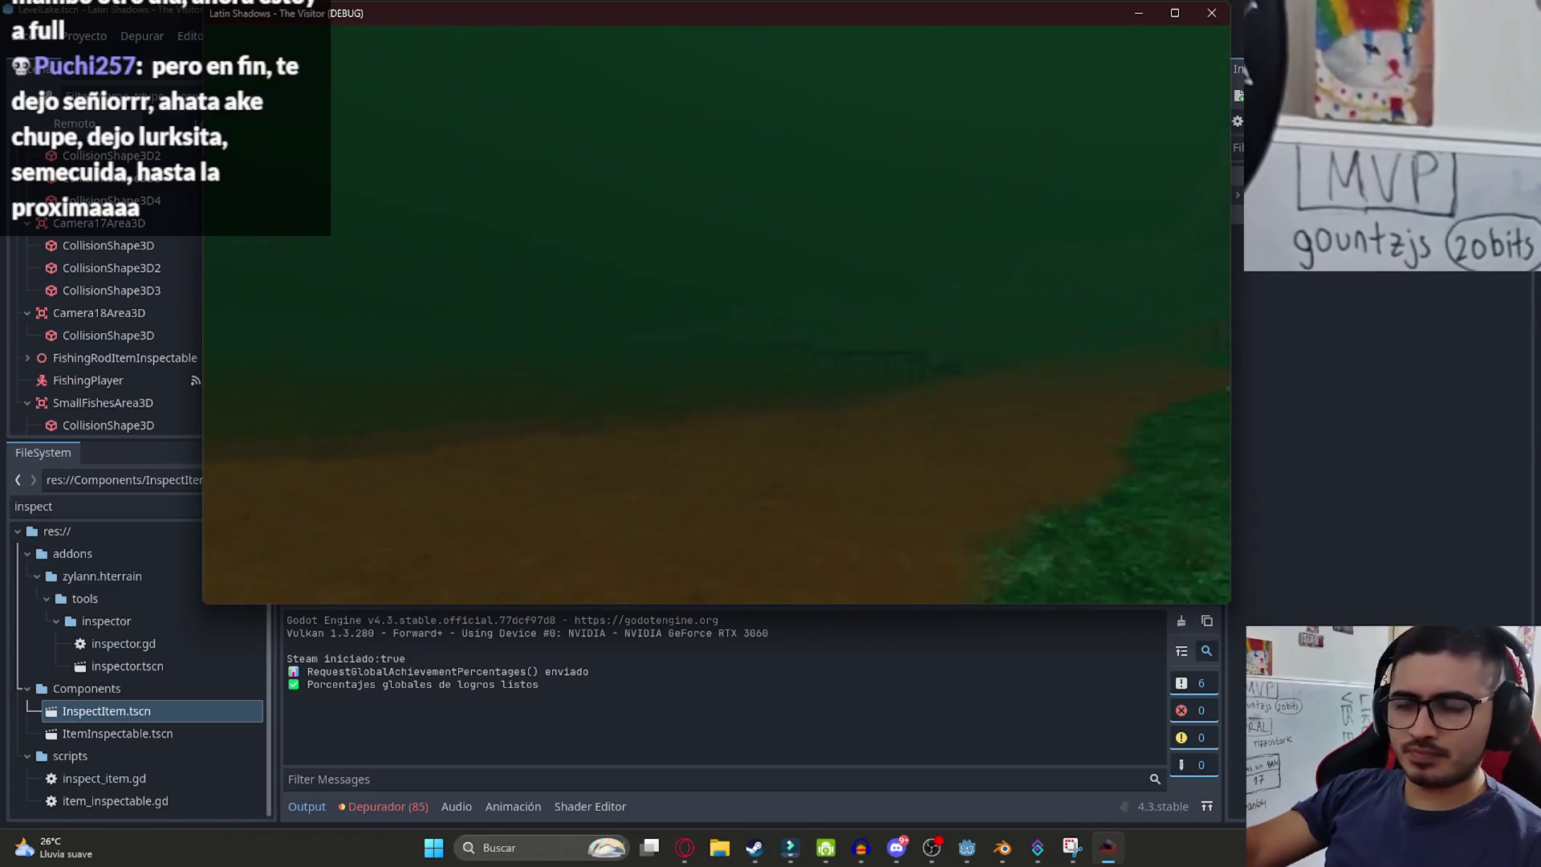
- Walk to the rod and fish to log fish_take and can_pick values, then stop with F8
{"action": "key", "text": "w"}
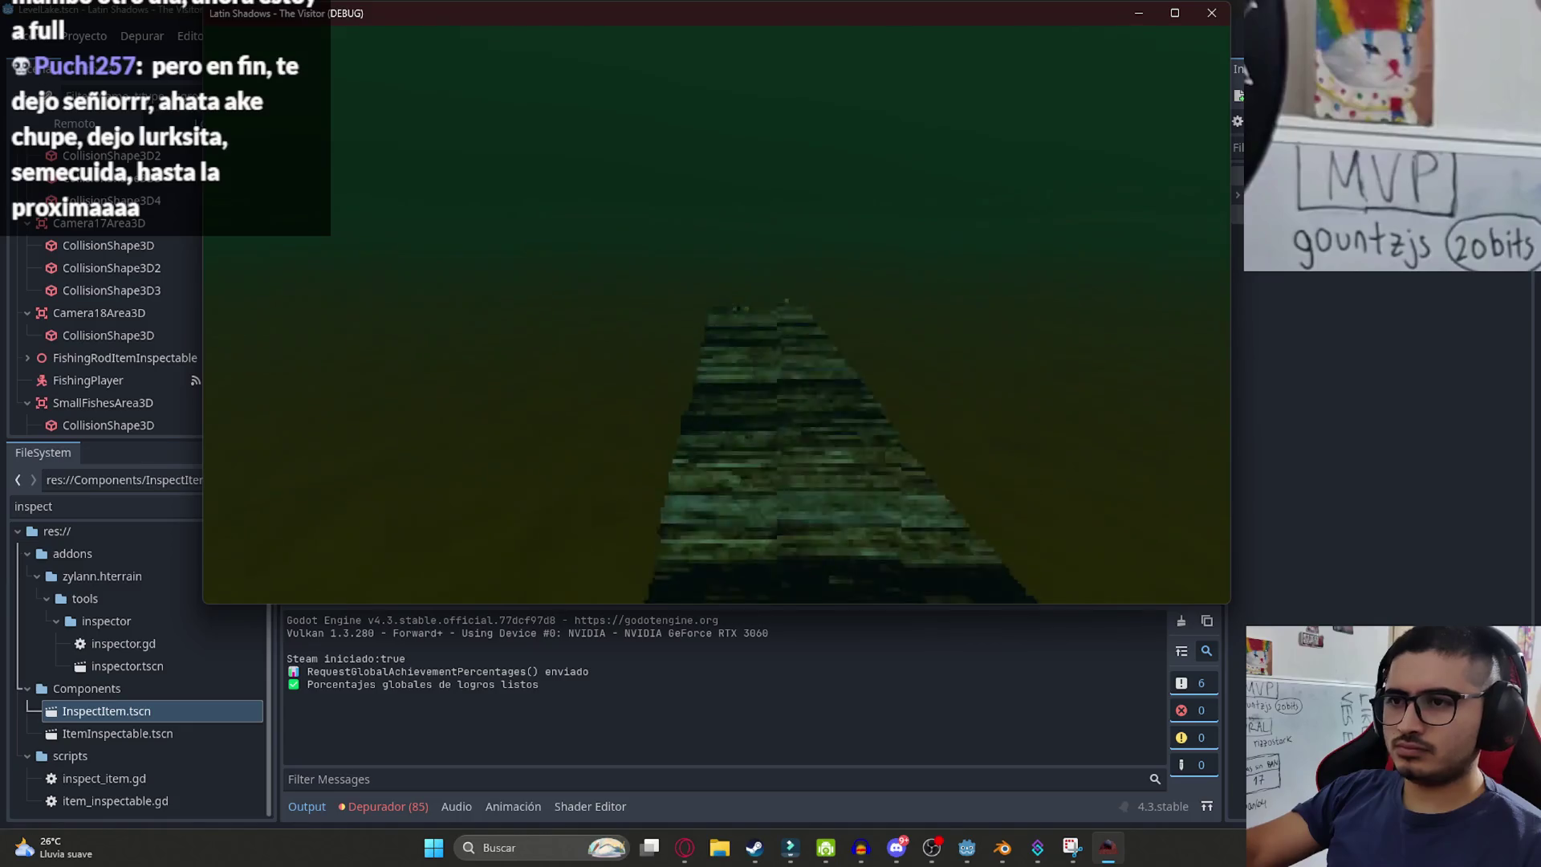
{"action": "key", "text": "e"}
{"action": "key", "text": "Return"}
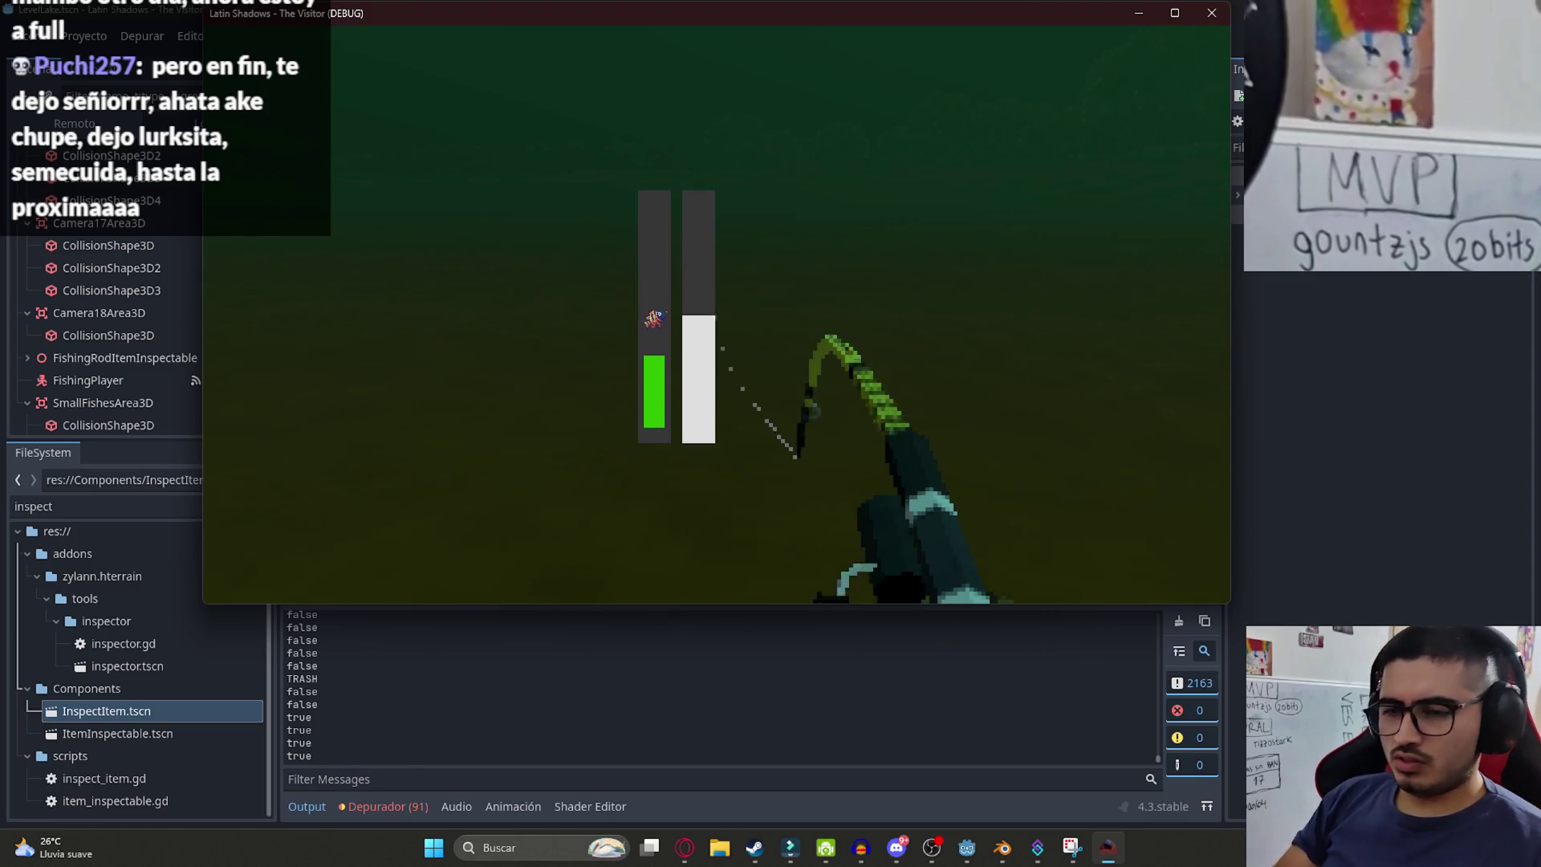
{"action": "key", "text": "F8"}
- Select and delete the three debug print lines above the catch check
{"action": "left_click", "coordinate": [691, 297]}
{"action": "left_click_drag", "start_coordinate": [697, 354], "coordinate": [530, 321]}
{"action": "key", "text": "BackSpace"}
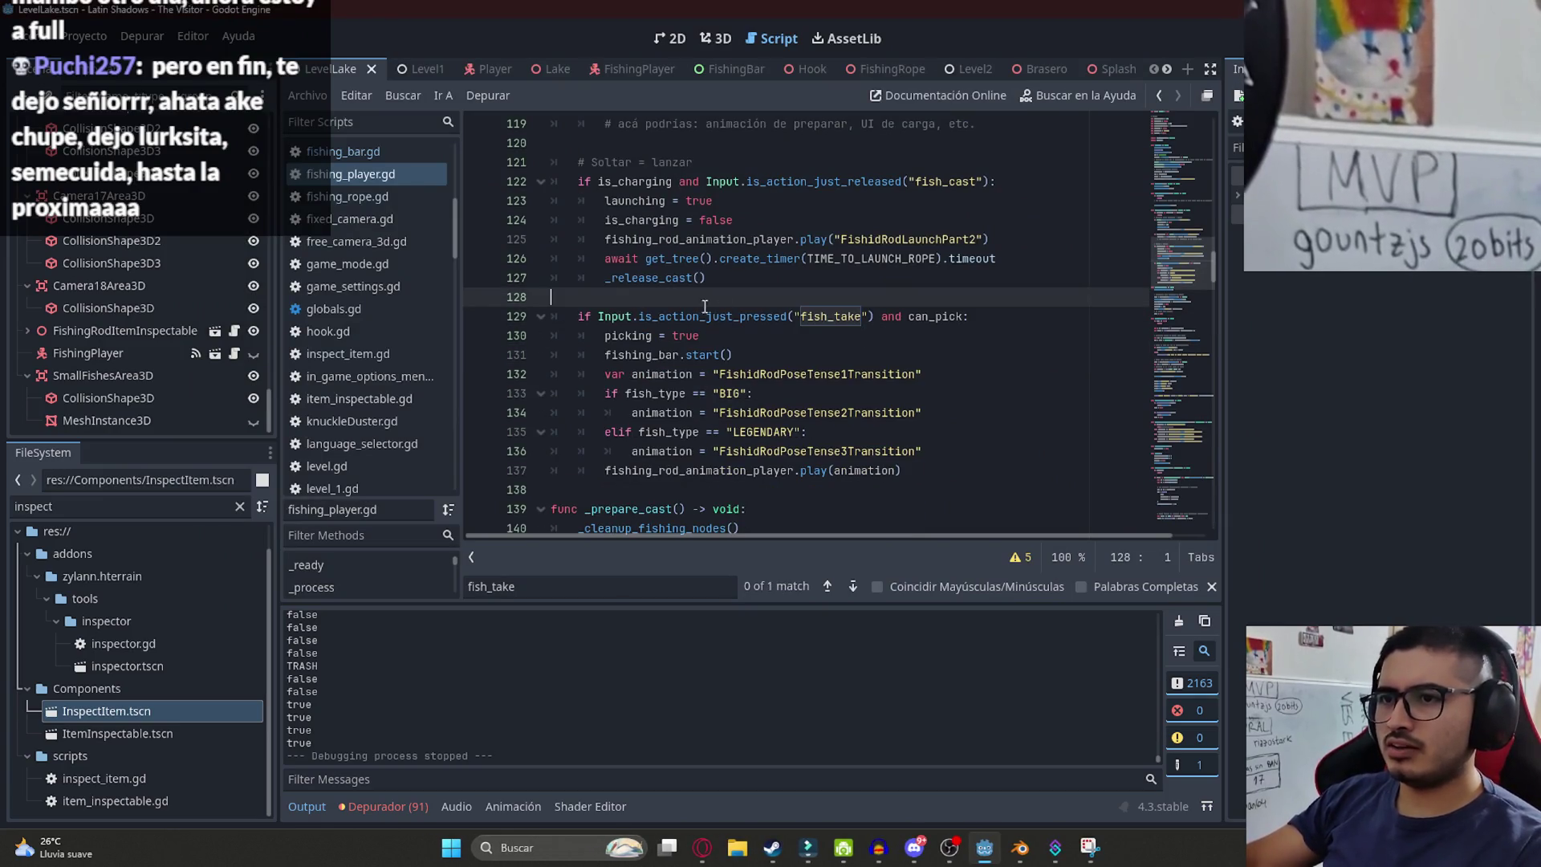
- Step through every can_pick occurrence, starting from the catch-check line
{"action": "left_click", "coordinate": [595, 354]}
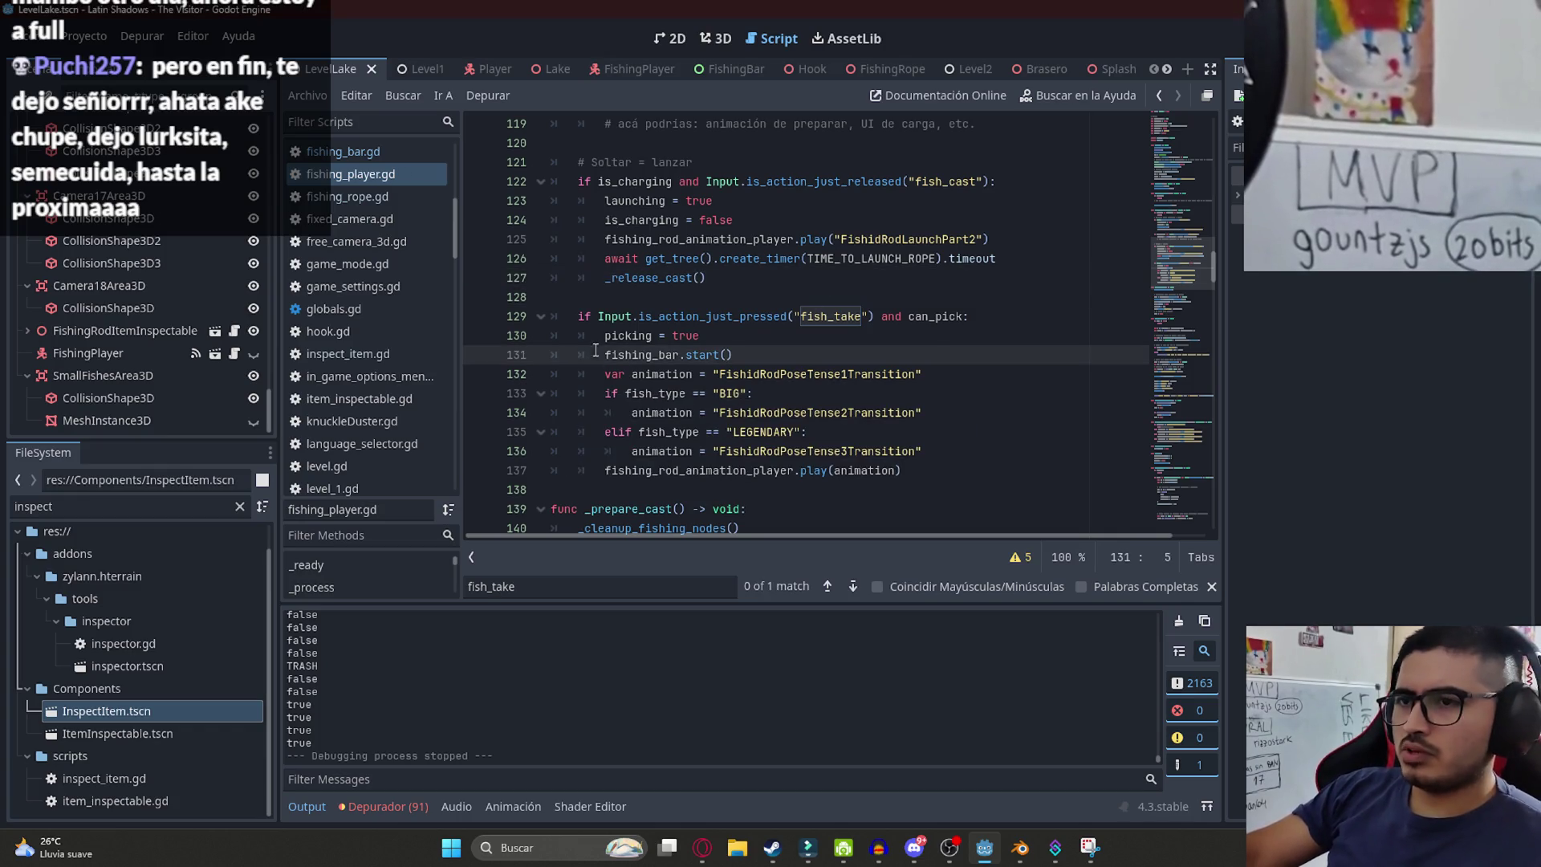
{"action": "left_click", "coordinate": [810, 347]}
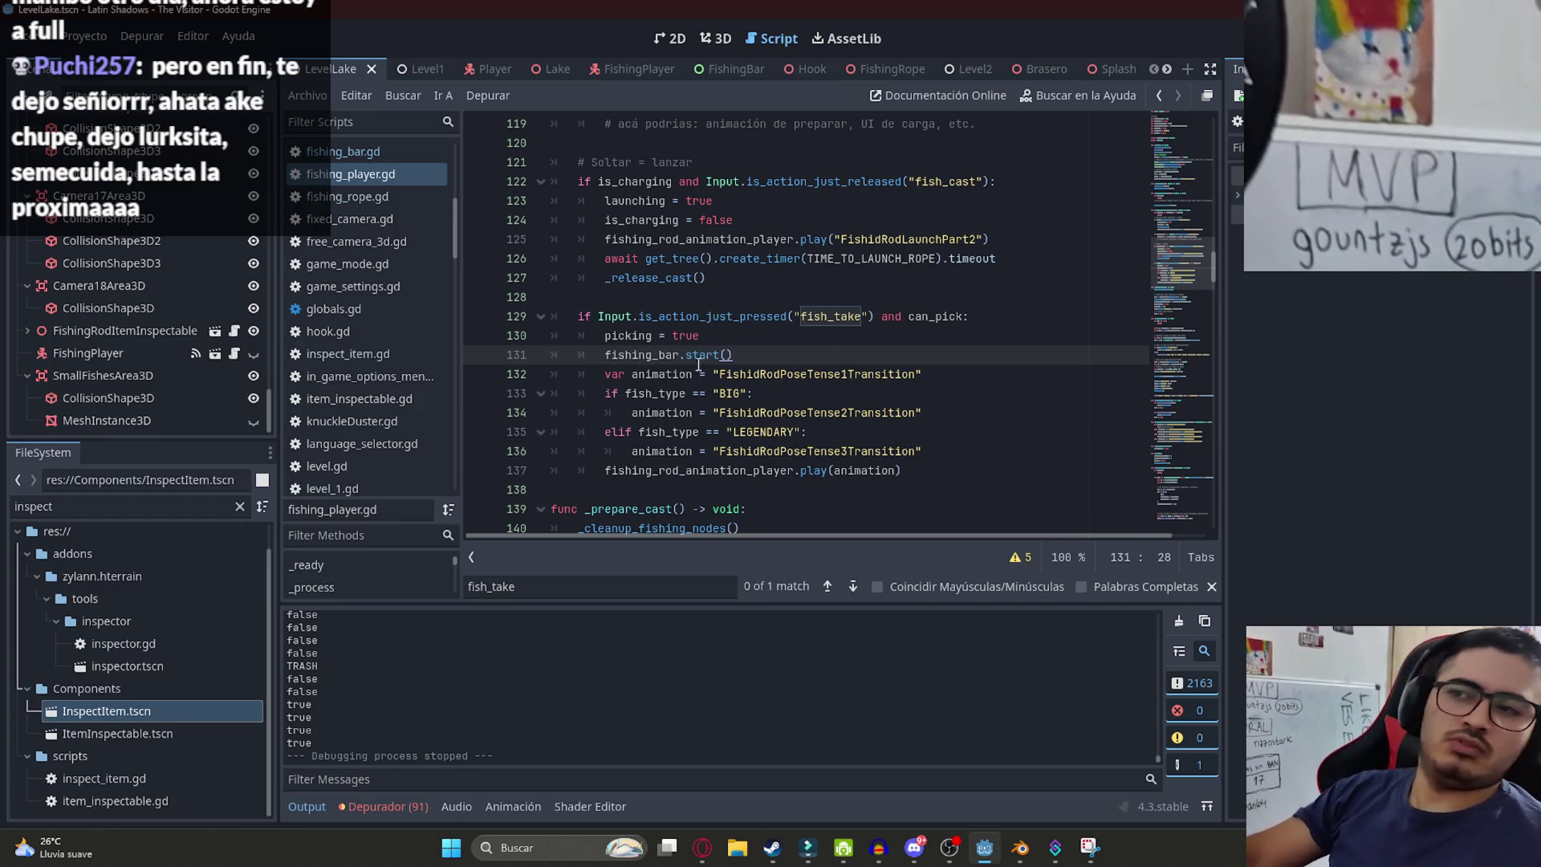
{"action": "left_click", "coordinate": [781, 321]}
{"action": "double_click", "coordinate": [931, 316]}
{"action": "key", "text": "ctrl+f"}
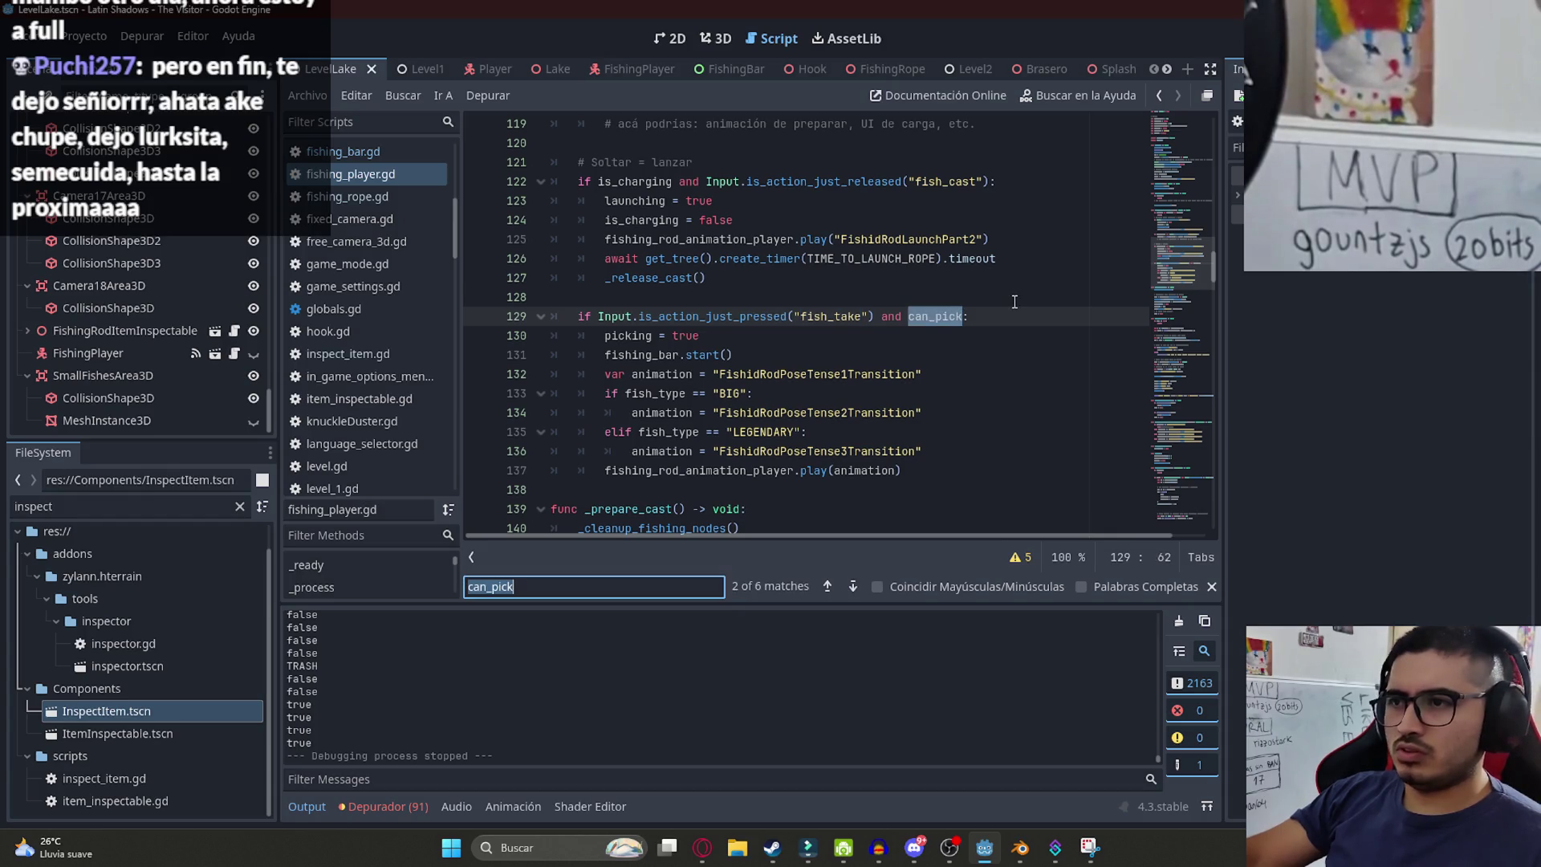
{"action": "key", "text": "Return"}
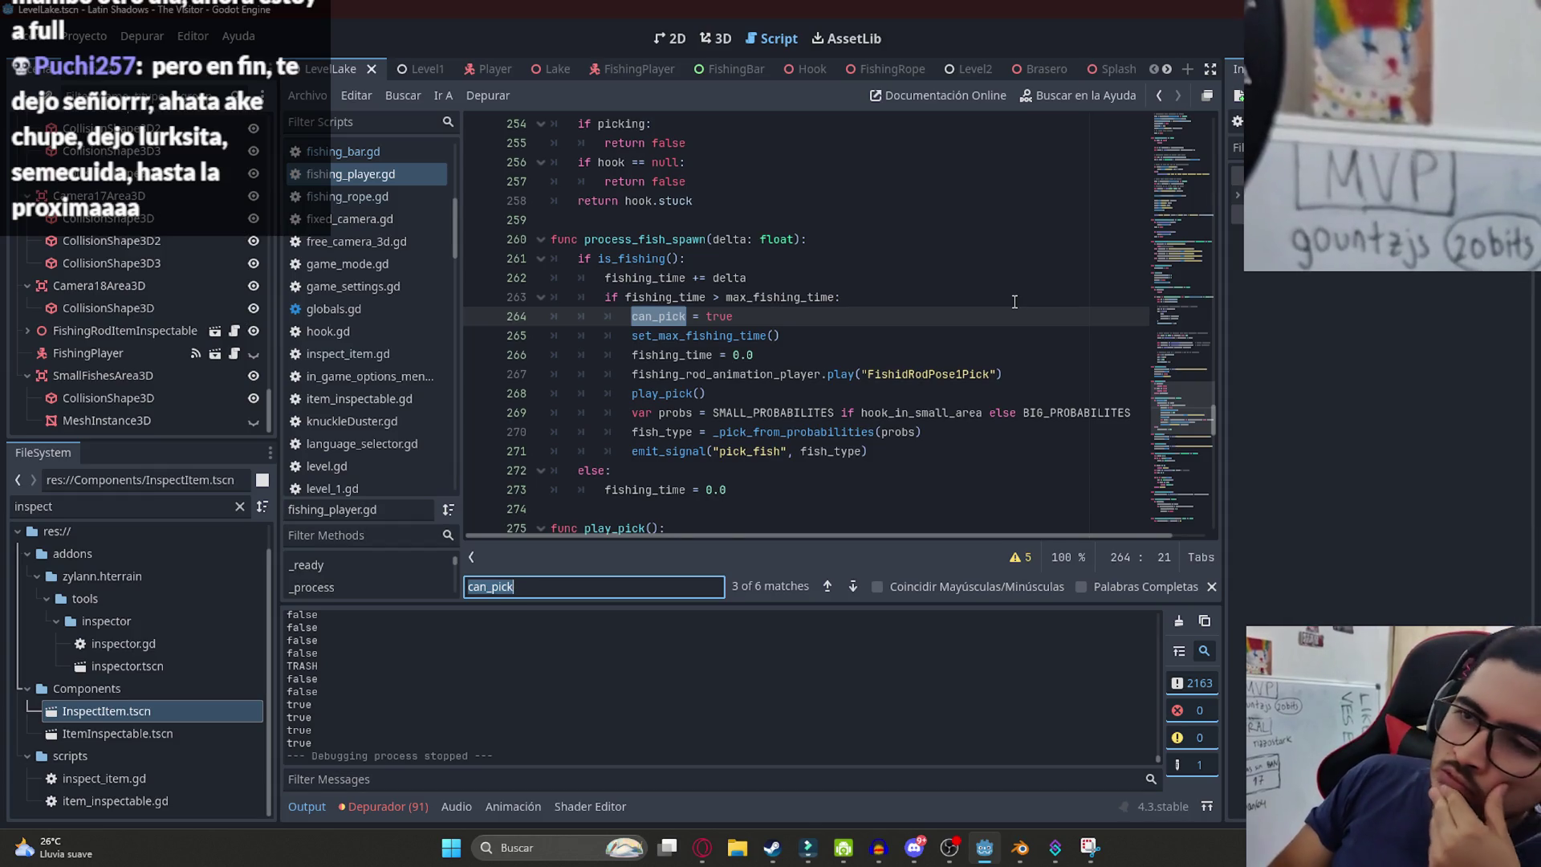
{"action": "key", "text": "Return"}
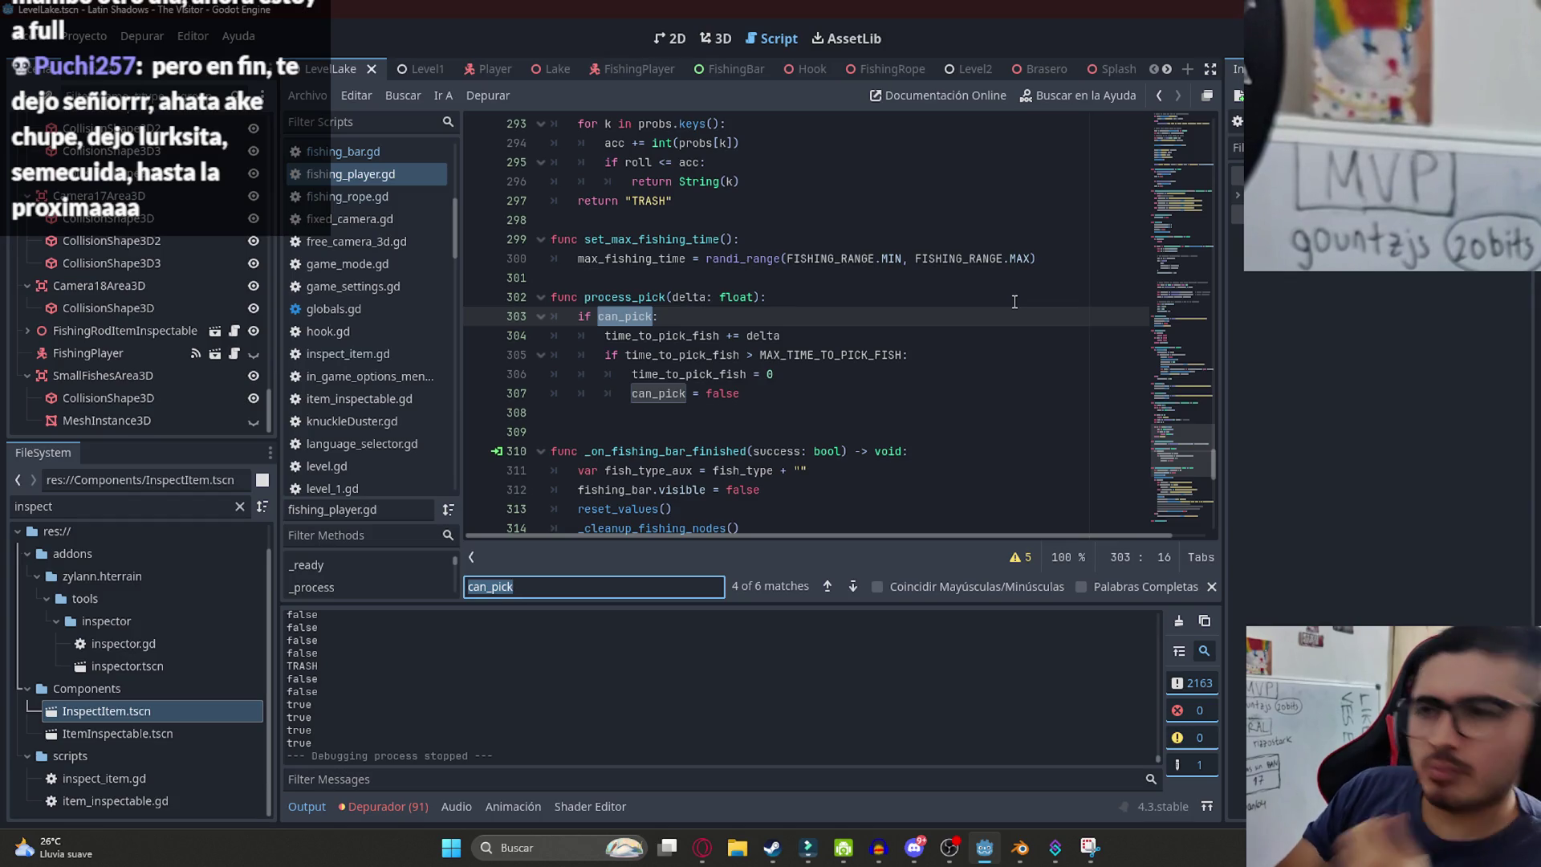
- Search process_pick from its line 302 definition to reach its call in _process
{"action": "double_click", "coordinate": [635, 297]}
{"action": "key", "text": "ctrl+f"}
{"action": "key", "text": "Return"}
{"action": "left_click", "coordinate": [717, 317]}
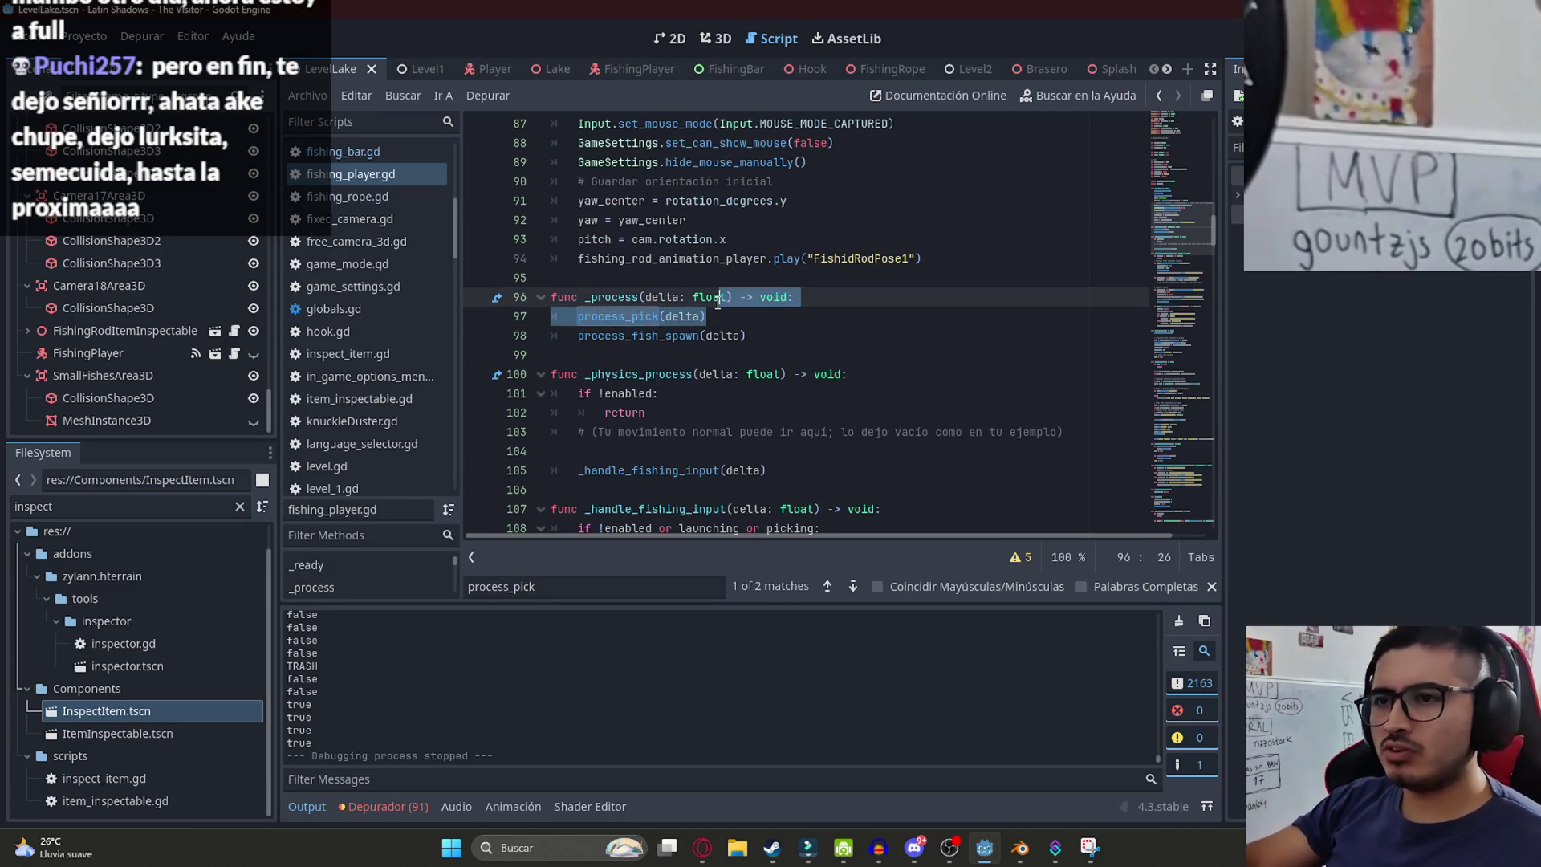
- Move process_pick(delta) below process_fish_spawn(delta) in _process and save with Ctrl+S
{"action": "left_click_drag", "start_coordinate": [706, 317], "coordinate": [594, 316]}
{"action": "key", "text": "ctrl+c"}
{"action": "type", "text": "="}
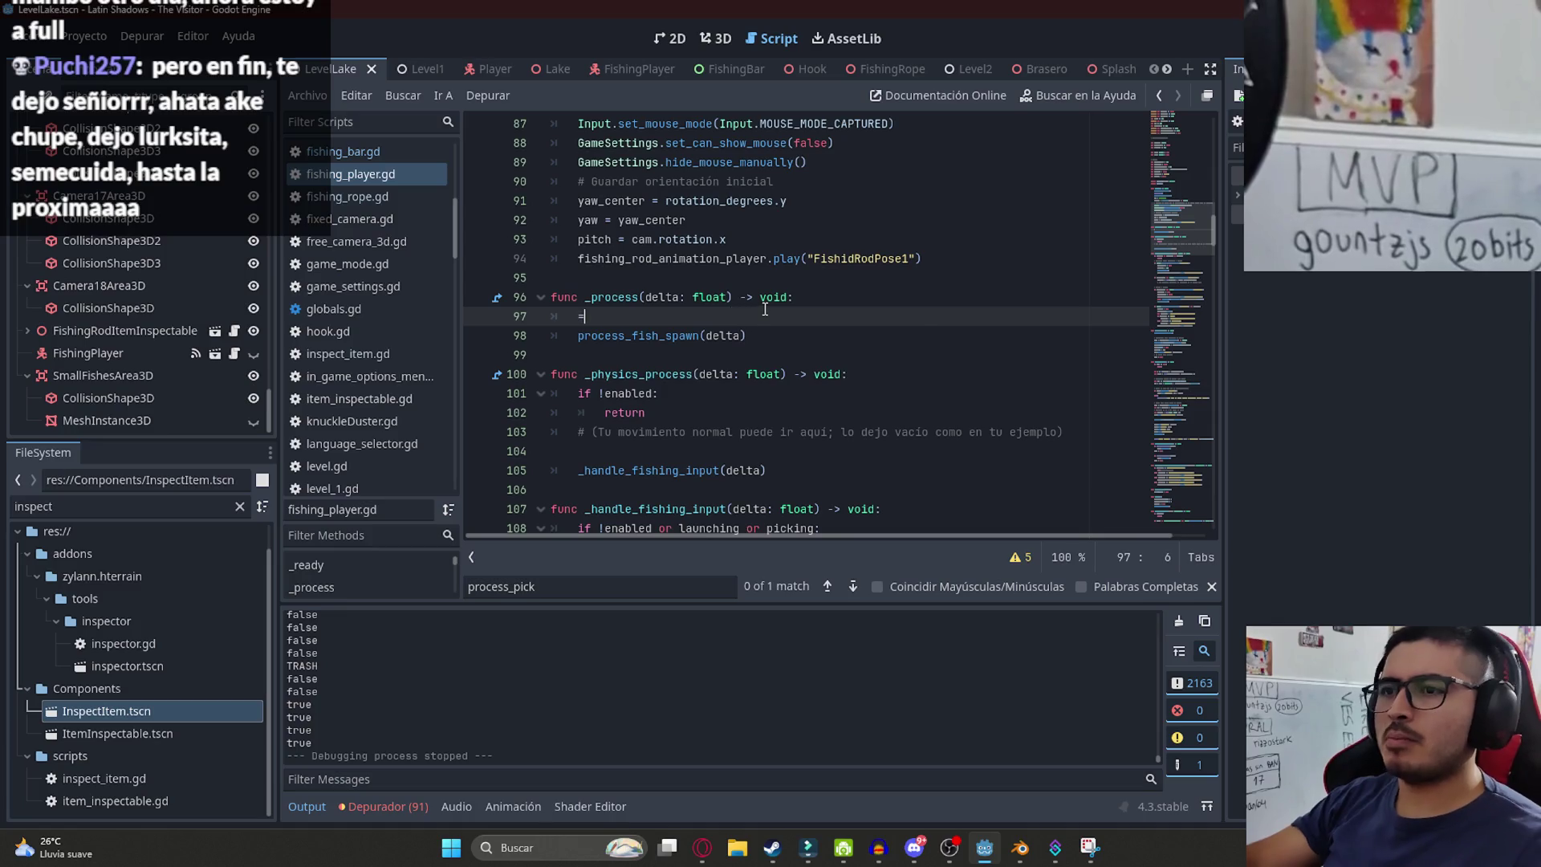
{"action": "key", "text": "BackSpace"}
{"action": "key", "text": "Down"}
{"action": "key", "text": "Return"}
{"action": "key", "text": "ctrl+v"}
{"action": "key", "text": "ctrl+s"}
- Search for can_pick and go to the end of the catch-check line 129
{"action": "key", "text": "ctrl+f"}
{"action": "type", "text": "can_pick"}
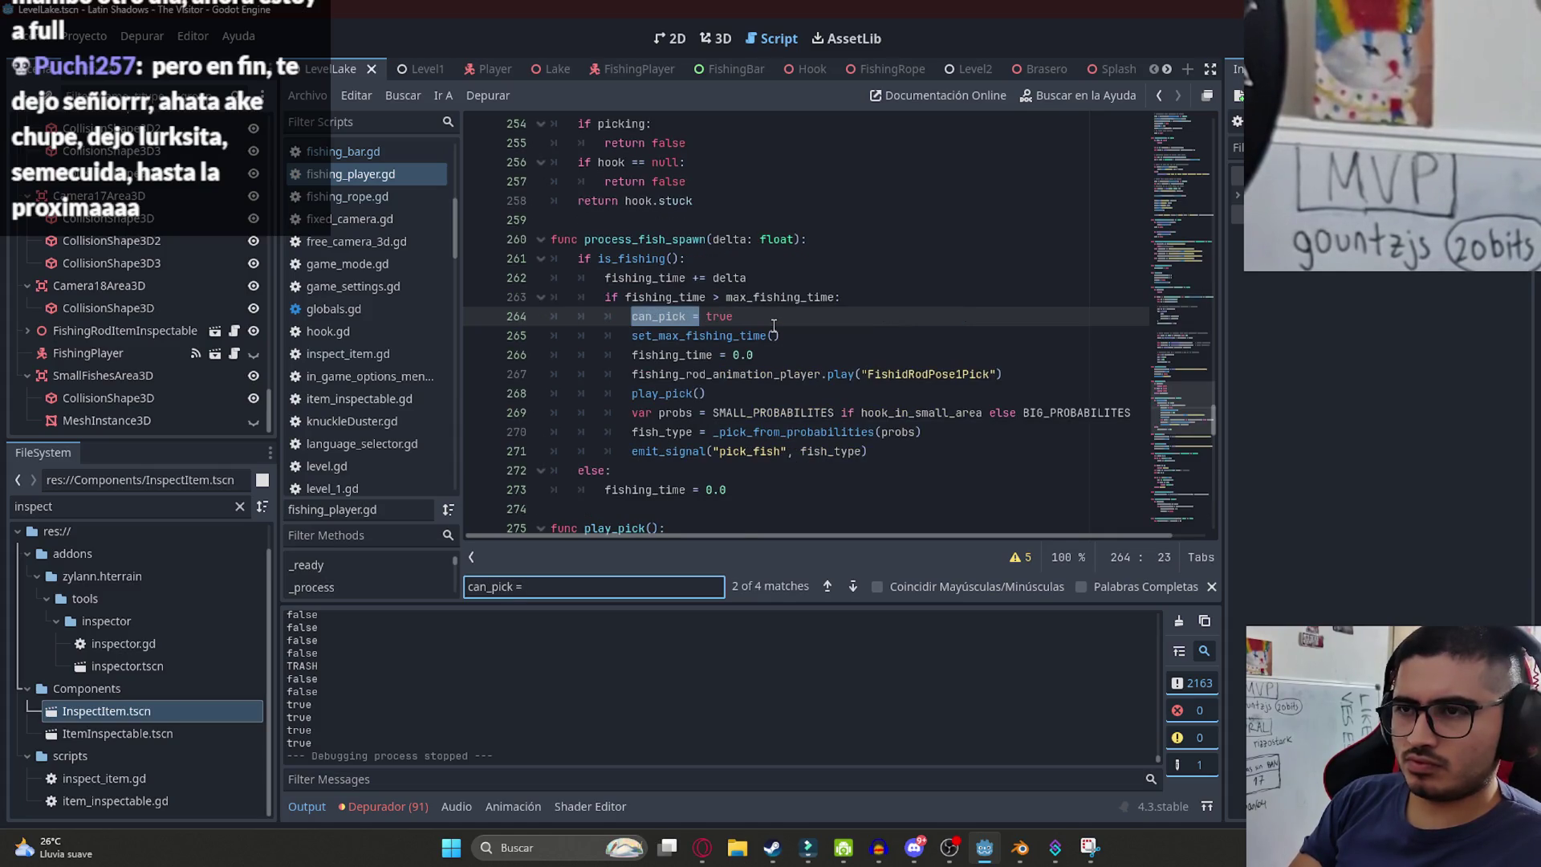
{"action": "left_click", "coordinate": [952, 350]}
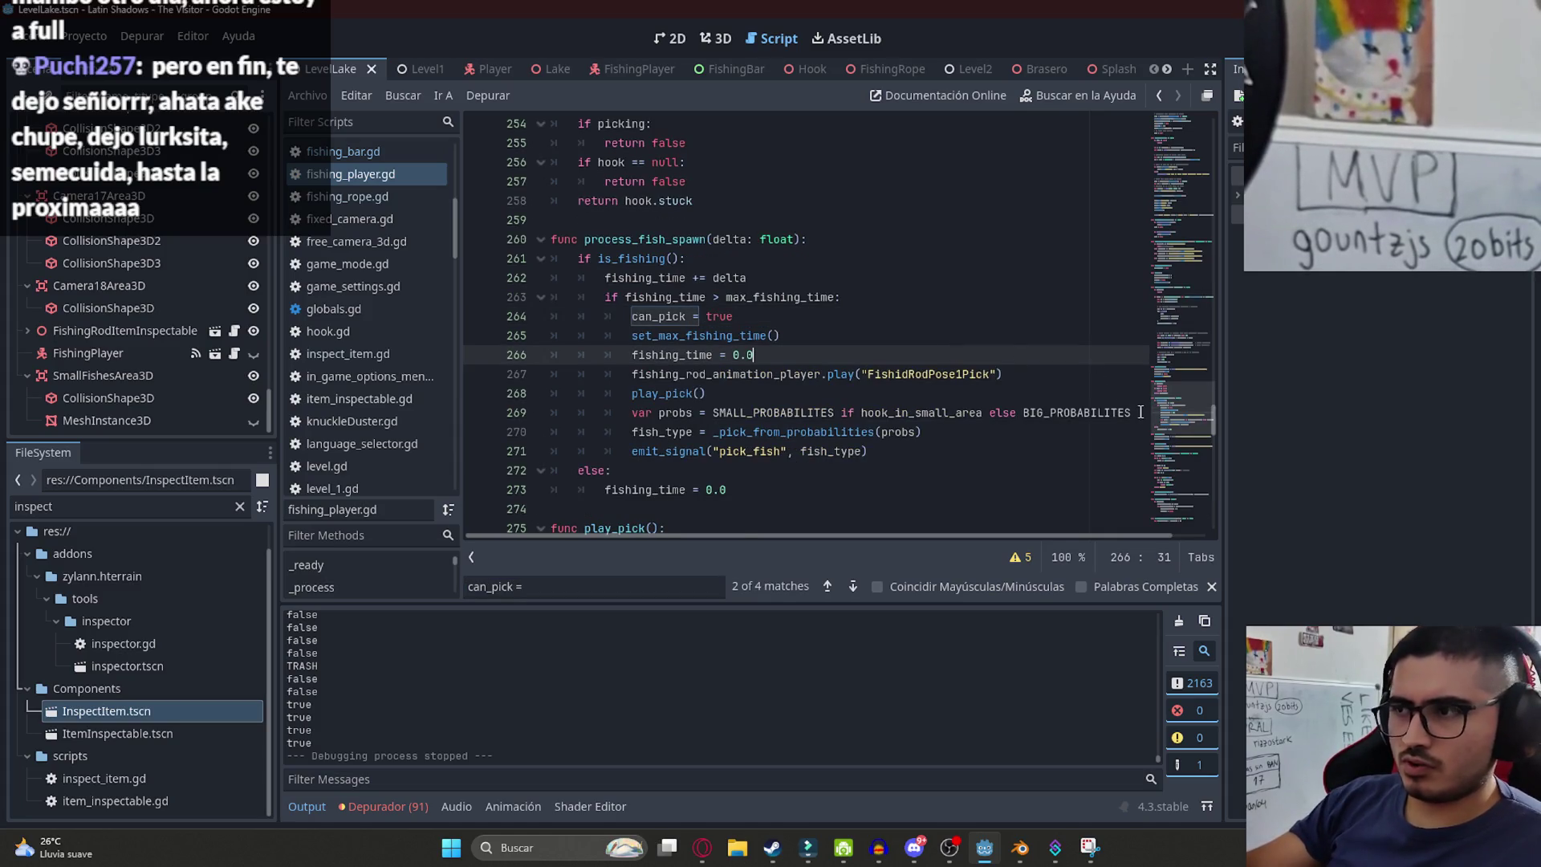
{"action": "mouse_move", "coordinate": [1172, 405]}
{"action": "left_mouse_down"}
{"action": "mouse_move", "coordinate": [1168, 193]}
{"action": "mouse_move", "coordinate": [1168, 255]}
{"action": "left_mouse_up"}
{"action": "left_click", "coordinate": [900, 244]}
{"action": "left_click", "coordinate": [986, 187]}
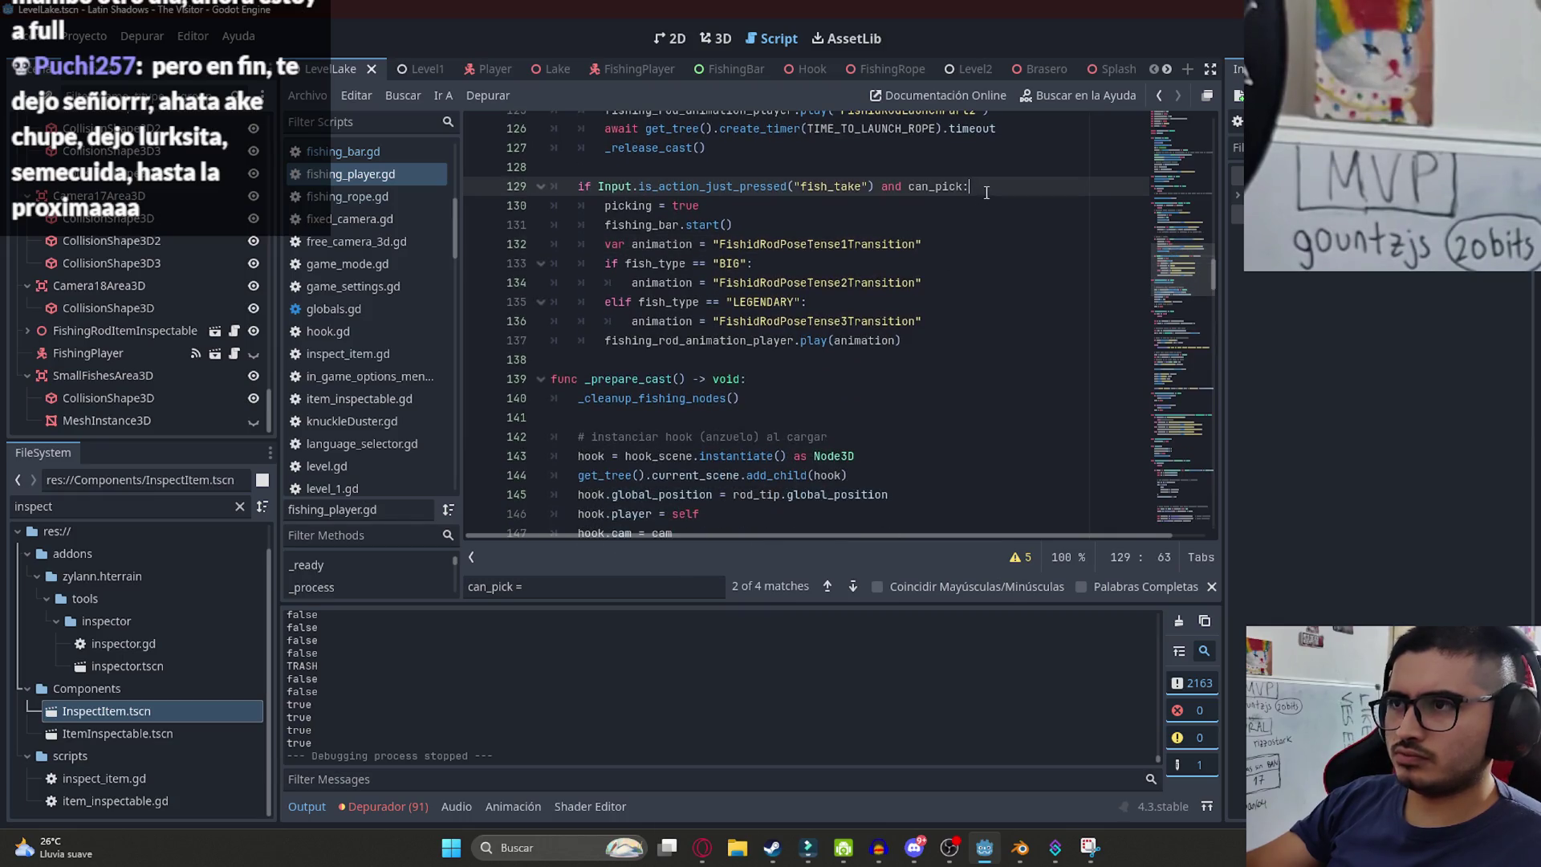
- Add print("PUEDE AGARRAR EL PESCADO") inside the fish_take check, save via Archivo > Guardar, and run
{"action": "key", "text": "Return"}
{"action": "type", "text": "print("}
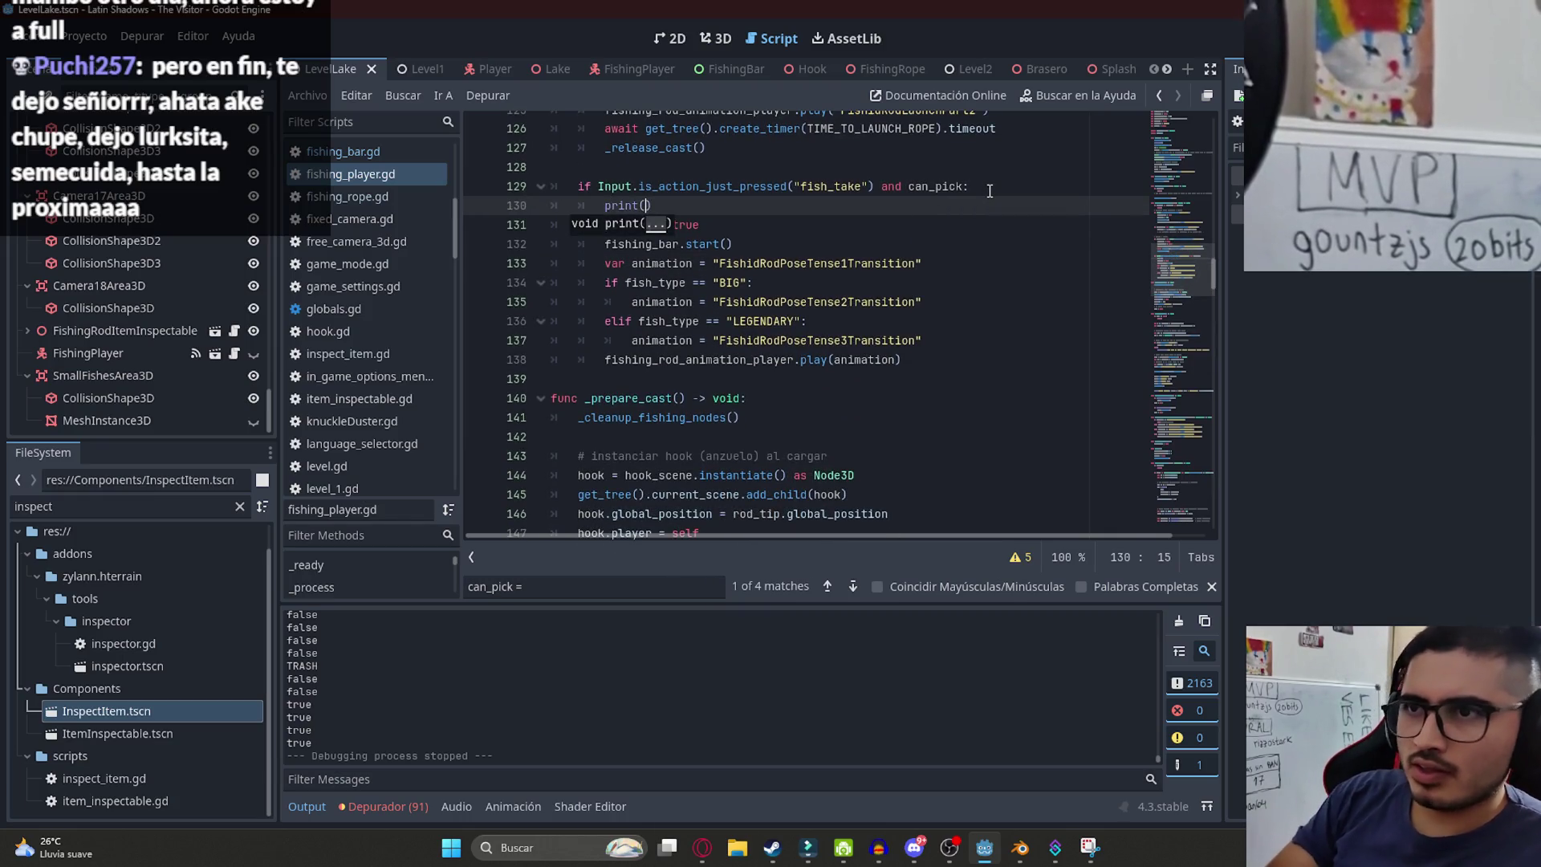
{"action": "type", "text": "UEDE PESC"}
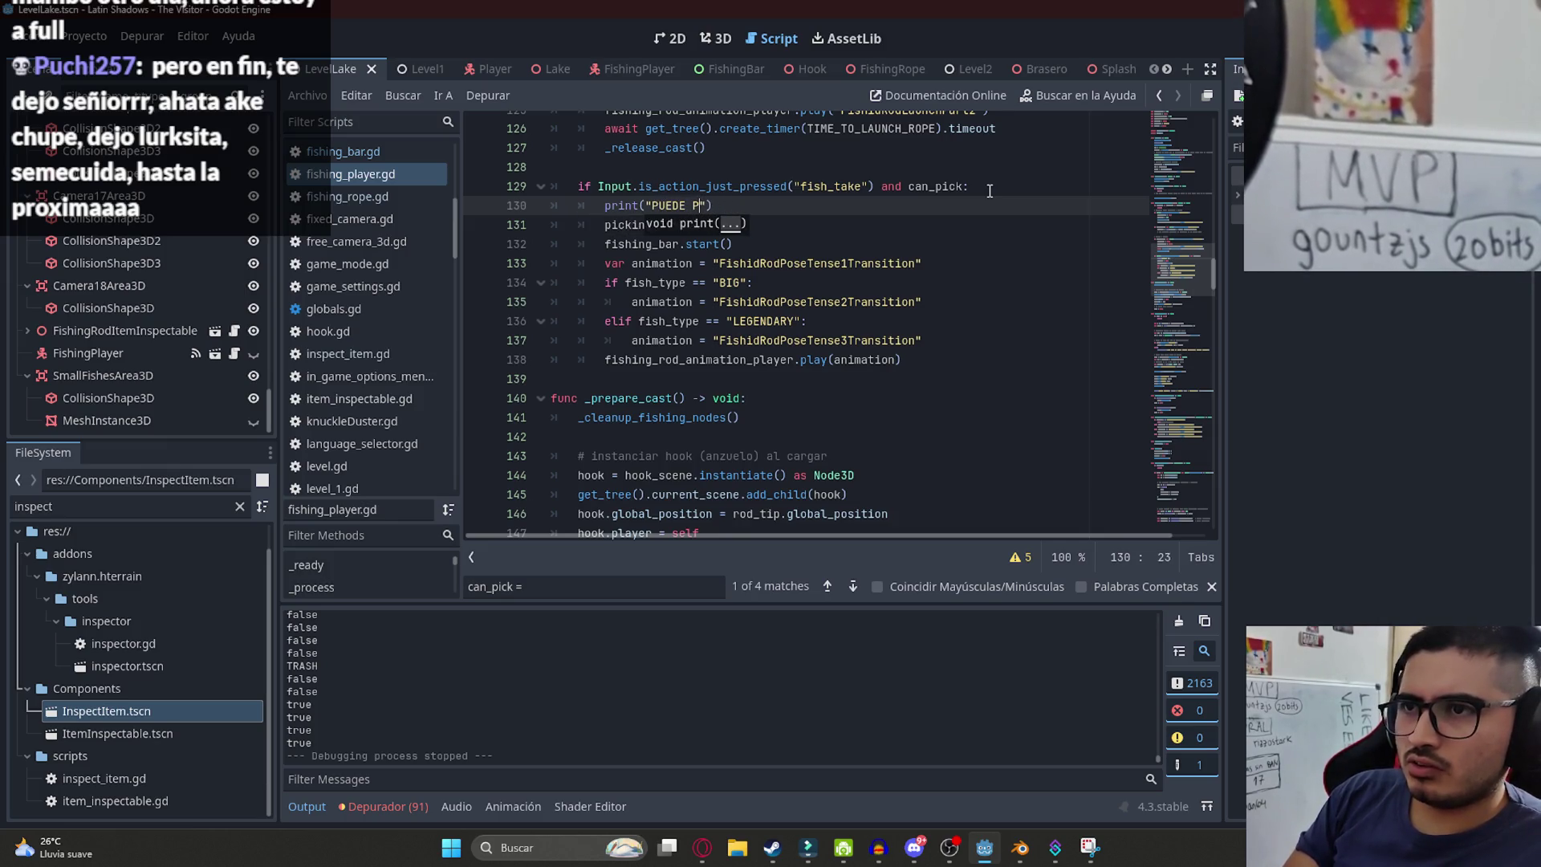
{"action": "type", "text": "AGARRAR EL"}
{"action": "type", "text": "PESCADO"}
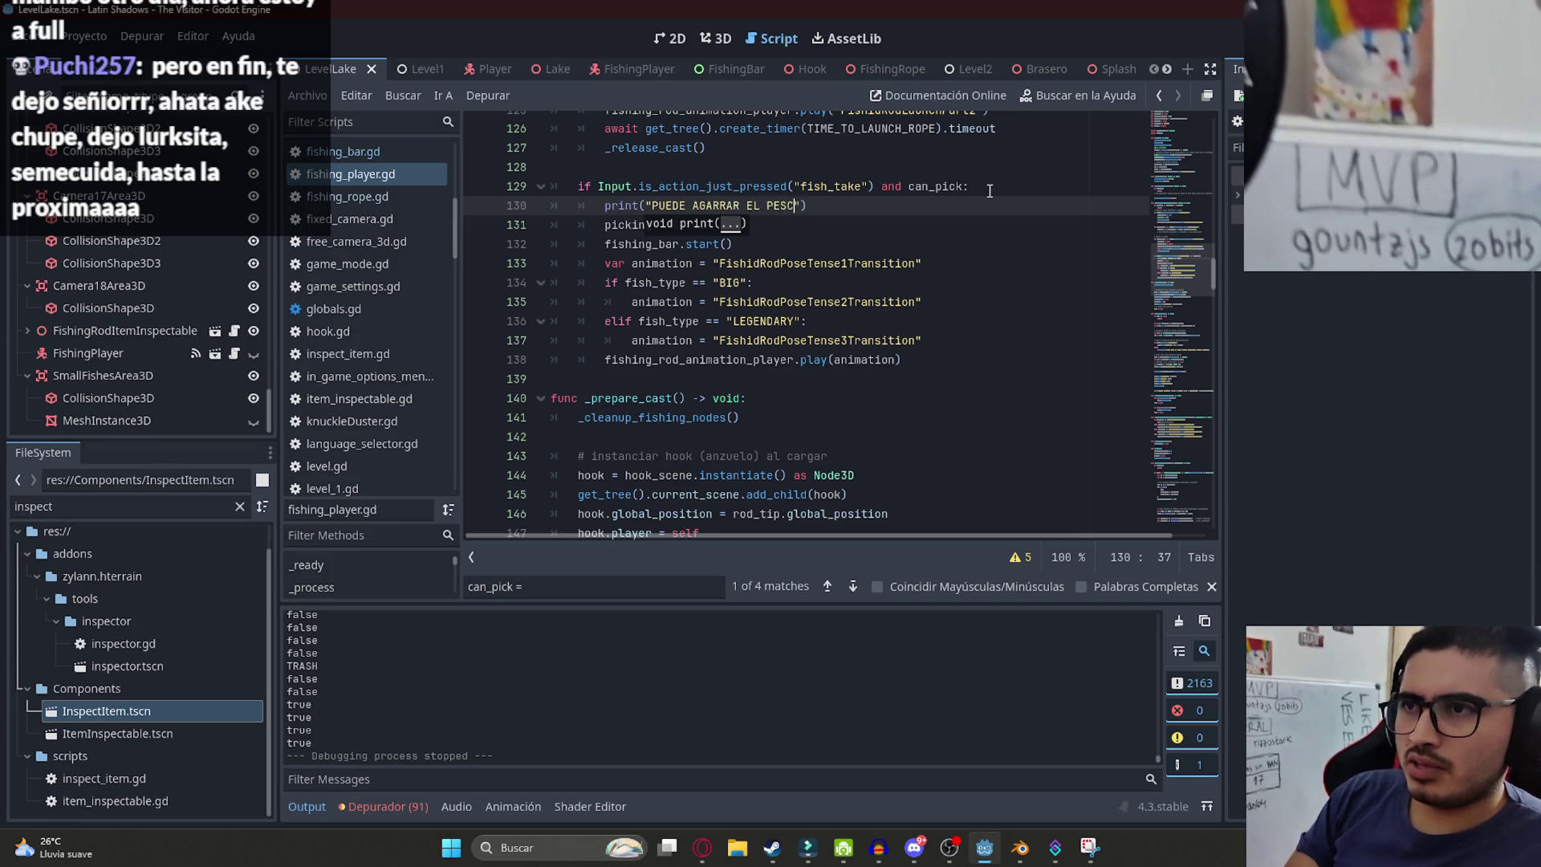
{"action": "left_click", "coordinate": [307, 94]}
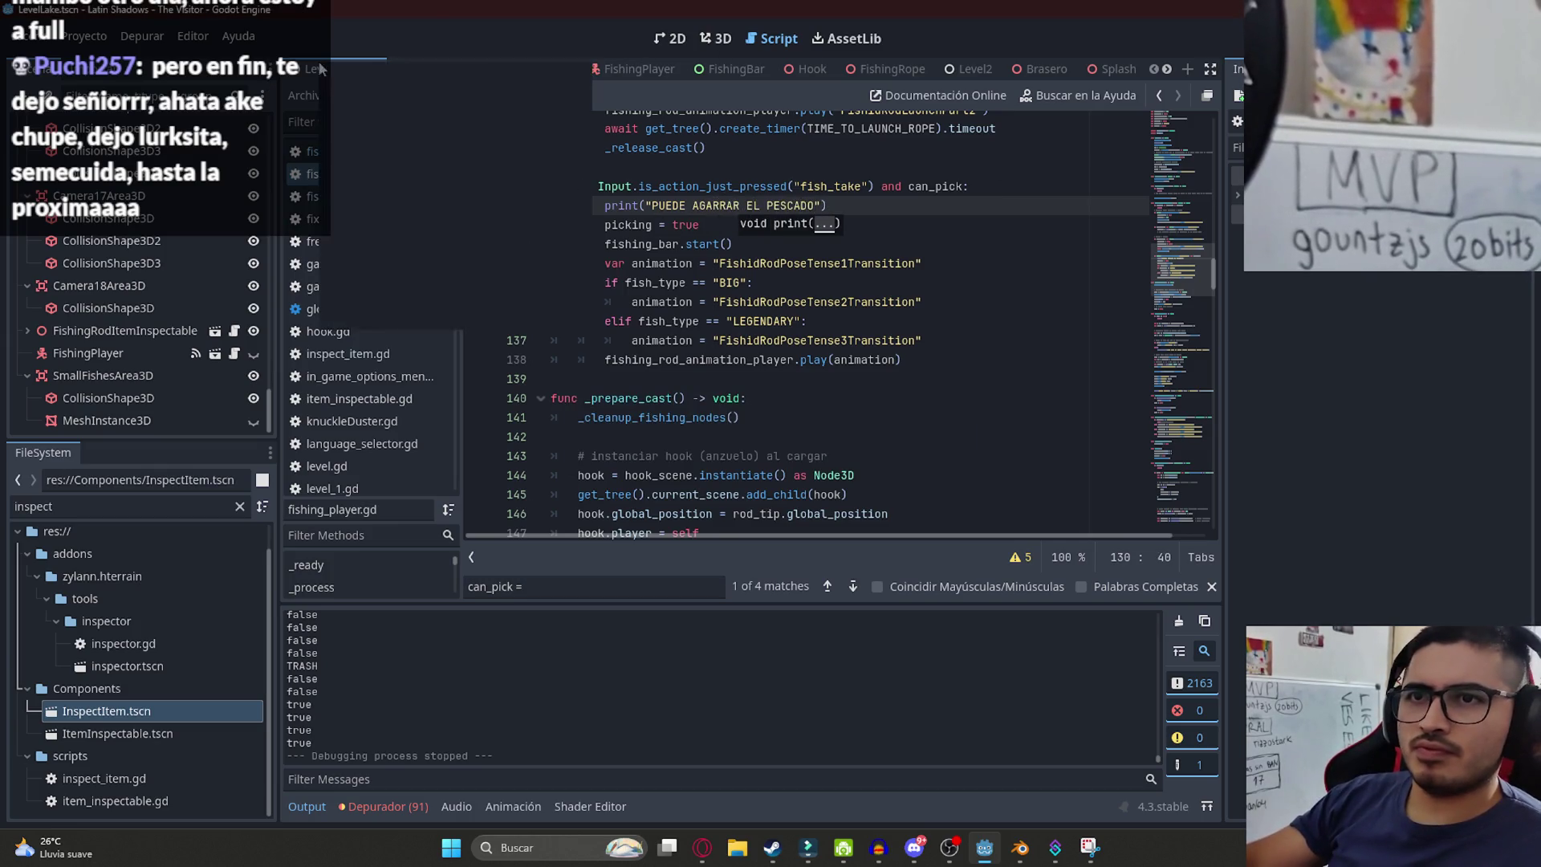
{"action": "left_click", "coordinate": [400, 196]}
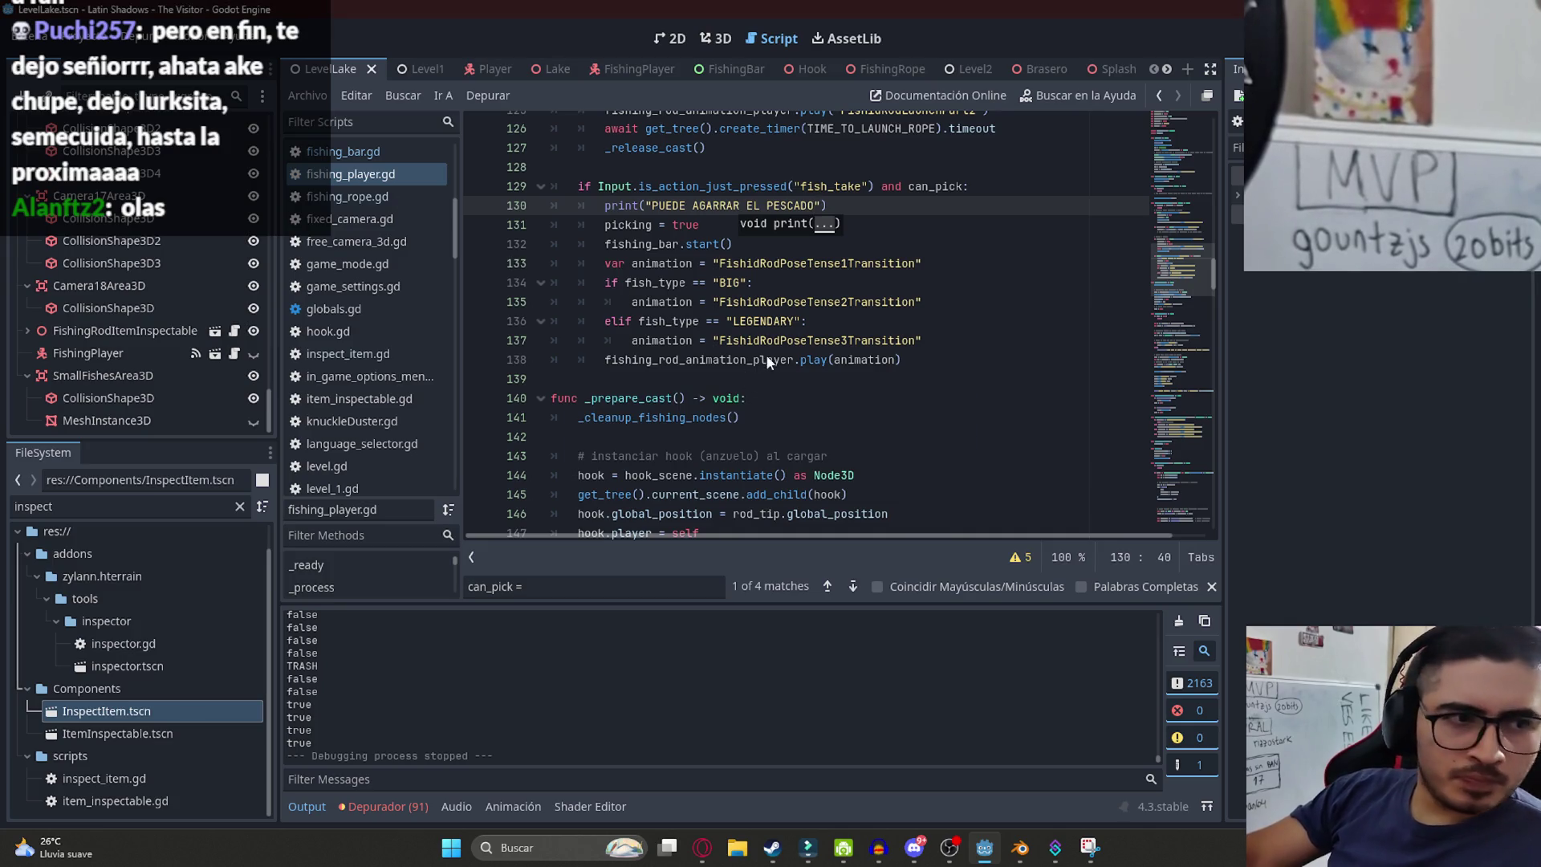
{"action": "key", "text": "F5"}
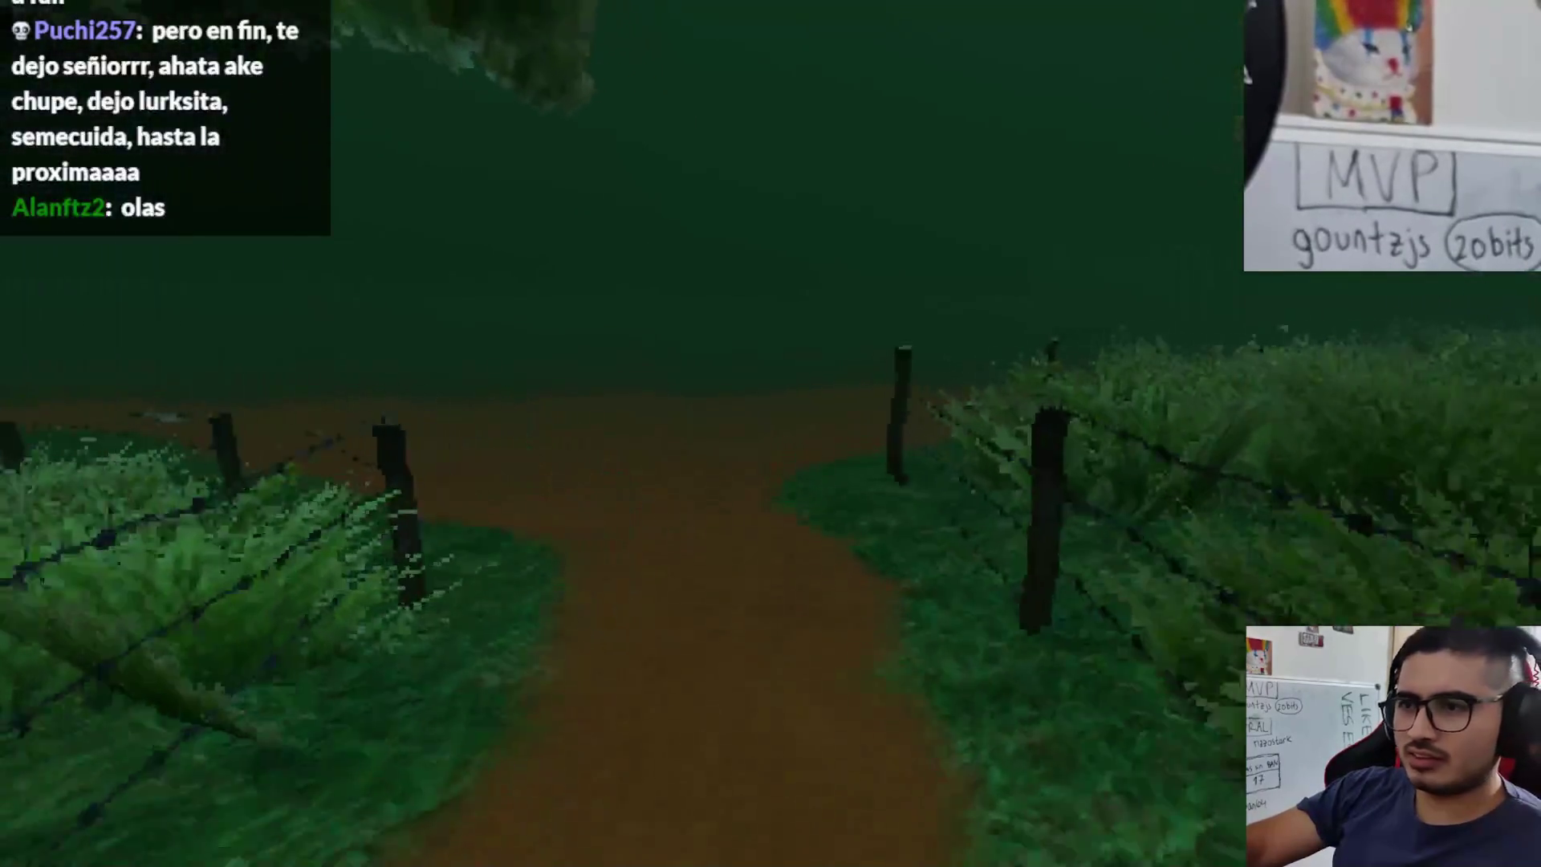
- Switch the game to Ventana at 1280x720 in Opciones and resume playing
{"action": "key", "text": "Escape"}
{"action": "left_click", "coordinate": [706, 327]}
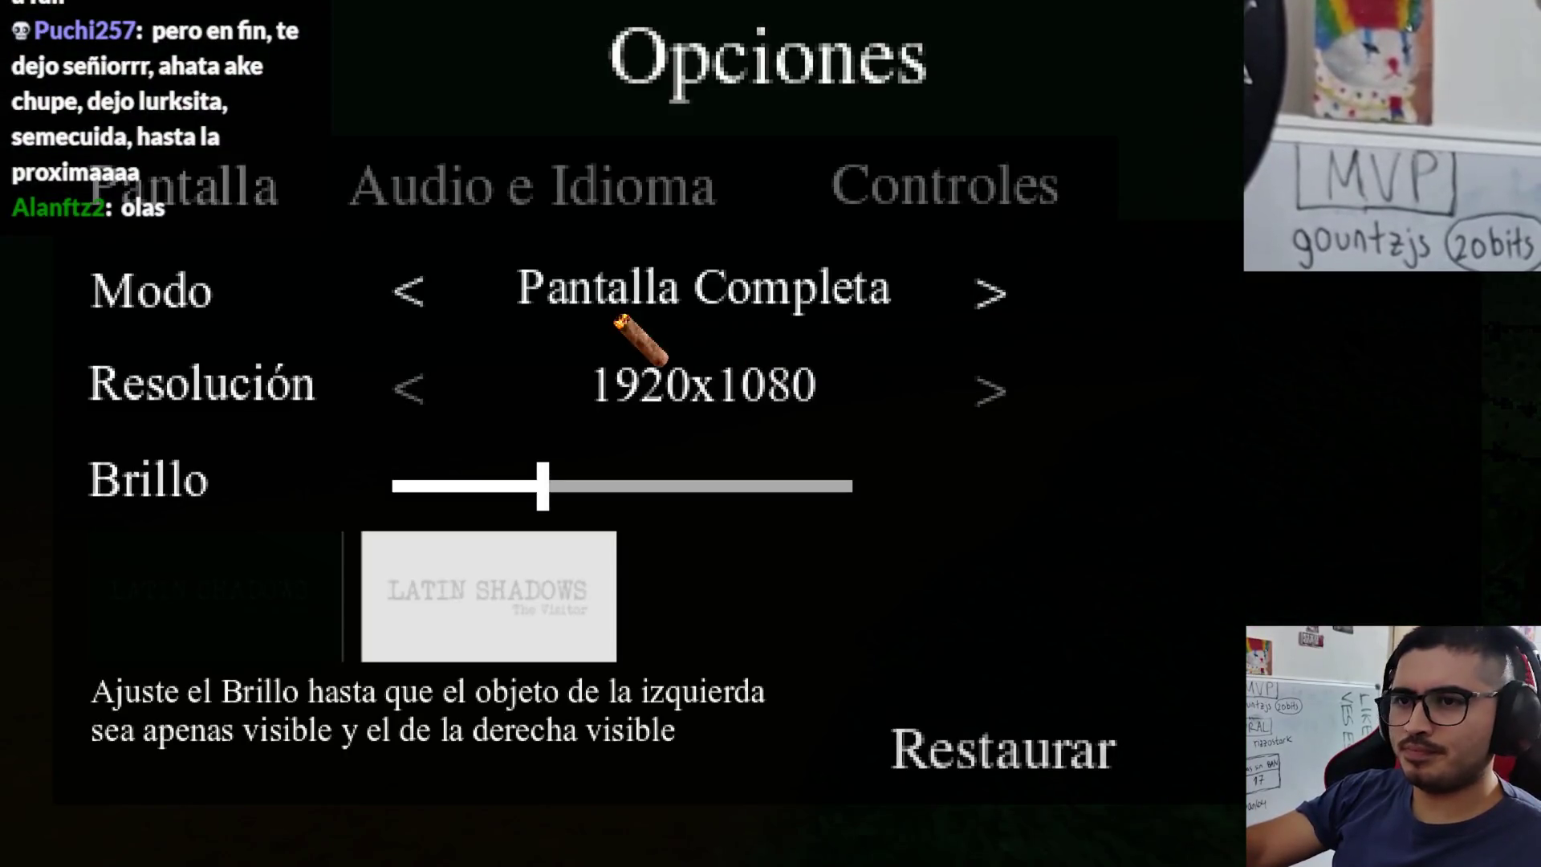
{"action": "left_click", "coordinate": [413, 295]}
{"action": "left_click", "coordinate": [474, 397]}
{"action": "left_click", "coordinate": [511, 393]}
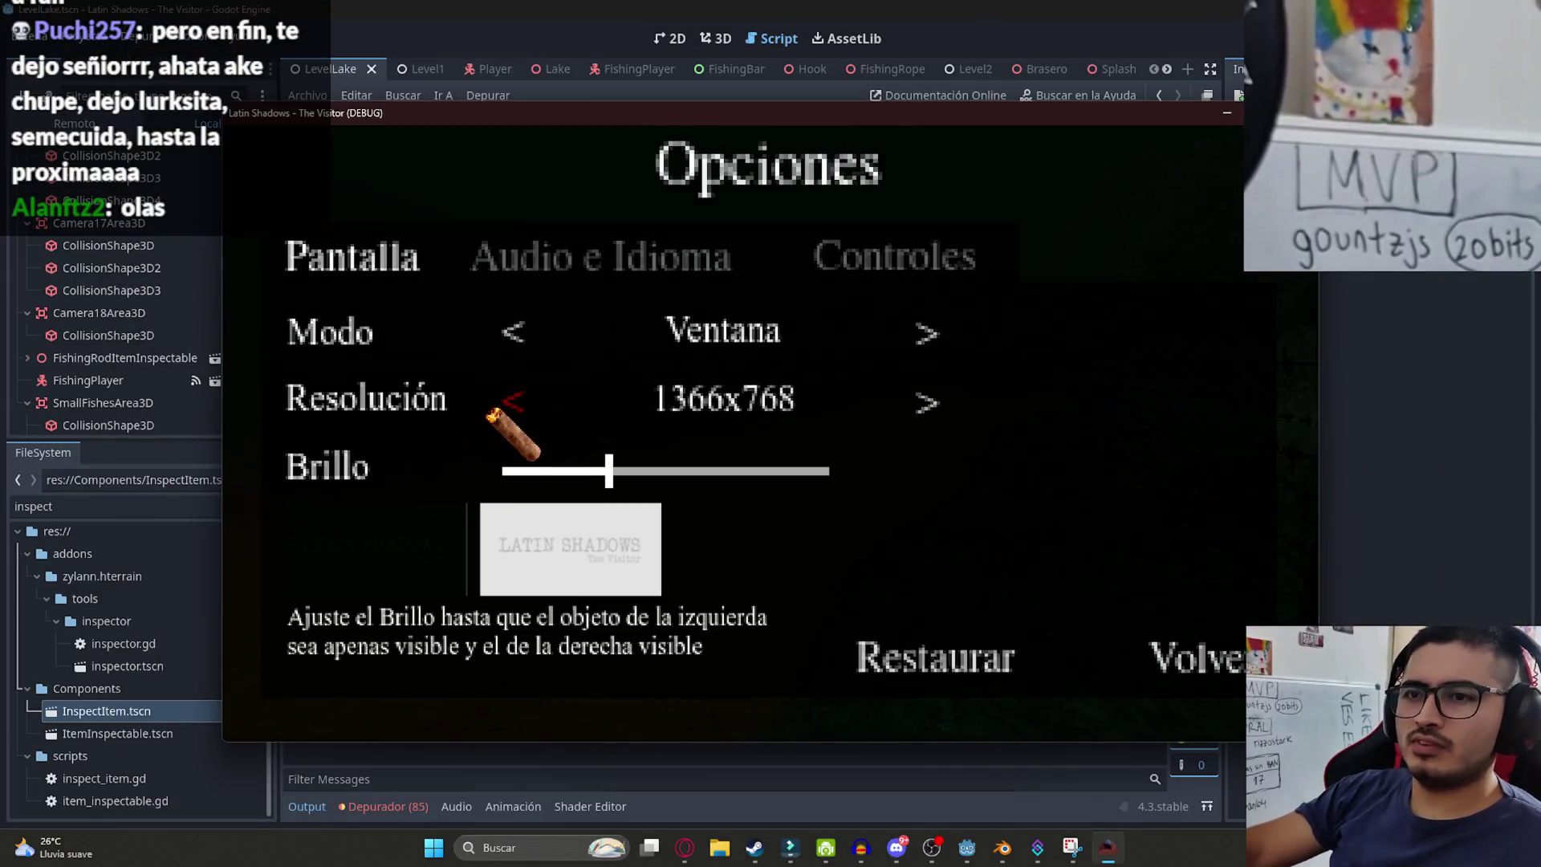
{"action": "left_click", "coordinate": [527, 402]}
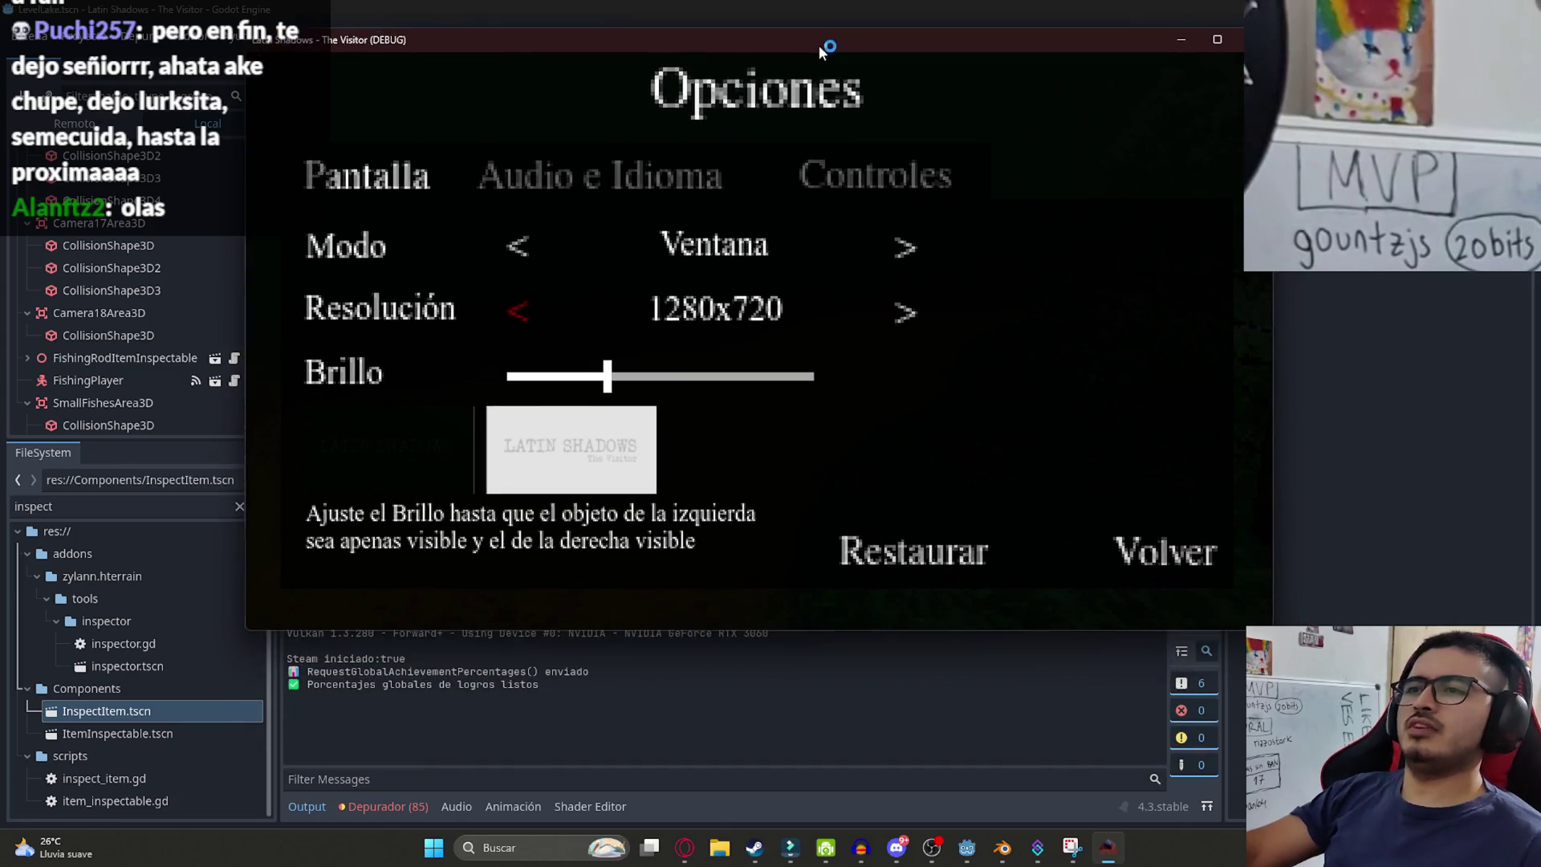
{"action": "left_click", "coordinate": [1165, 545]}
{"action": "left_click", "coordinate": [811, 206]}
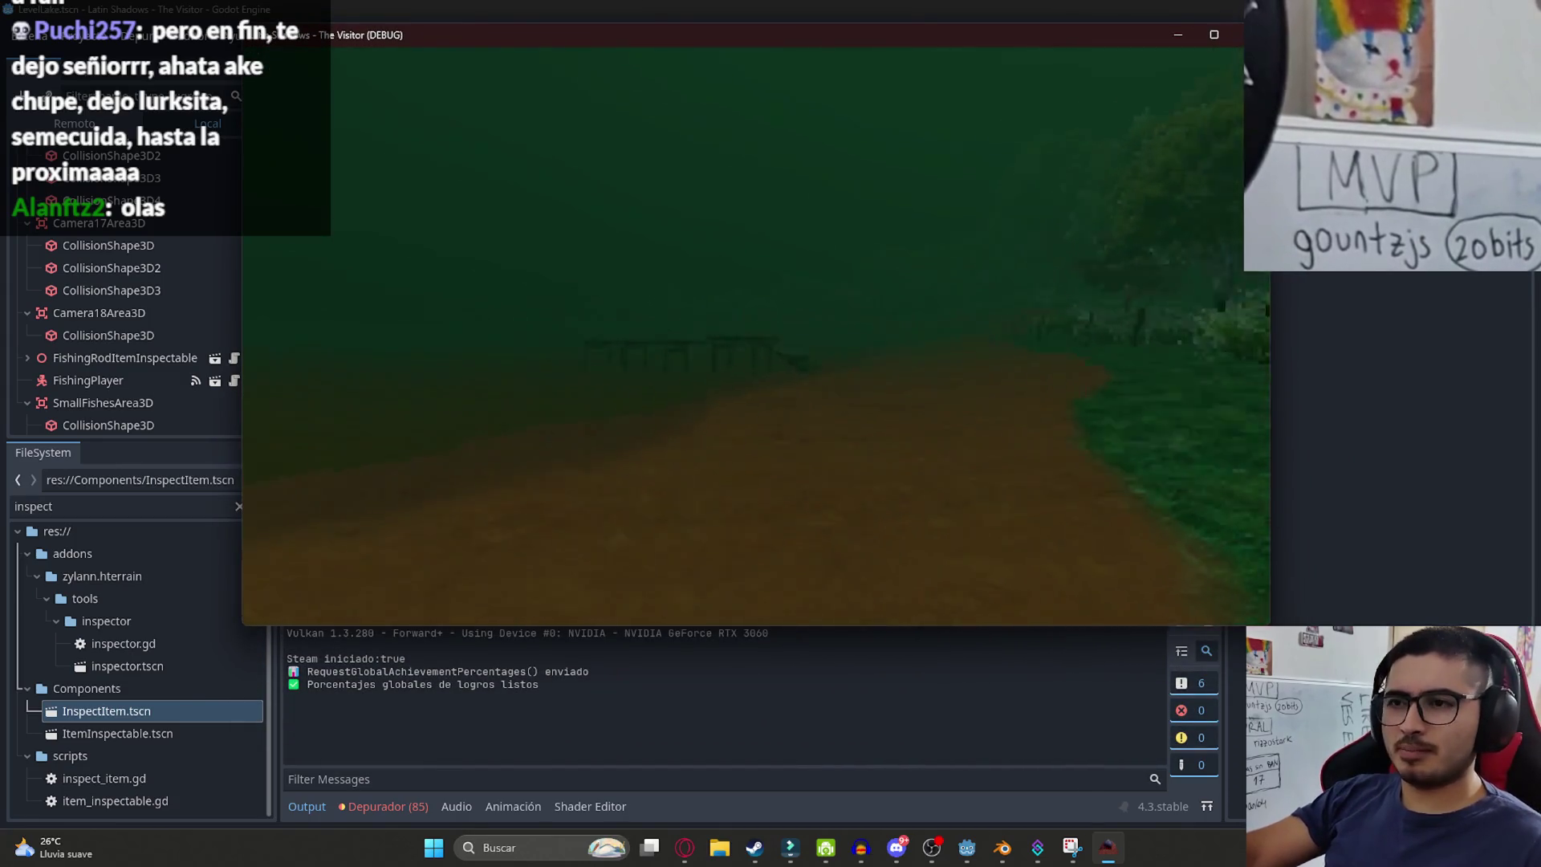
- Walk onto the pier and fish until PUEDE AGARRAR EL PESCADO logs, then stop and delete that print
{"action": "key", "text": "w"}
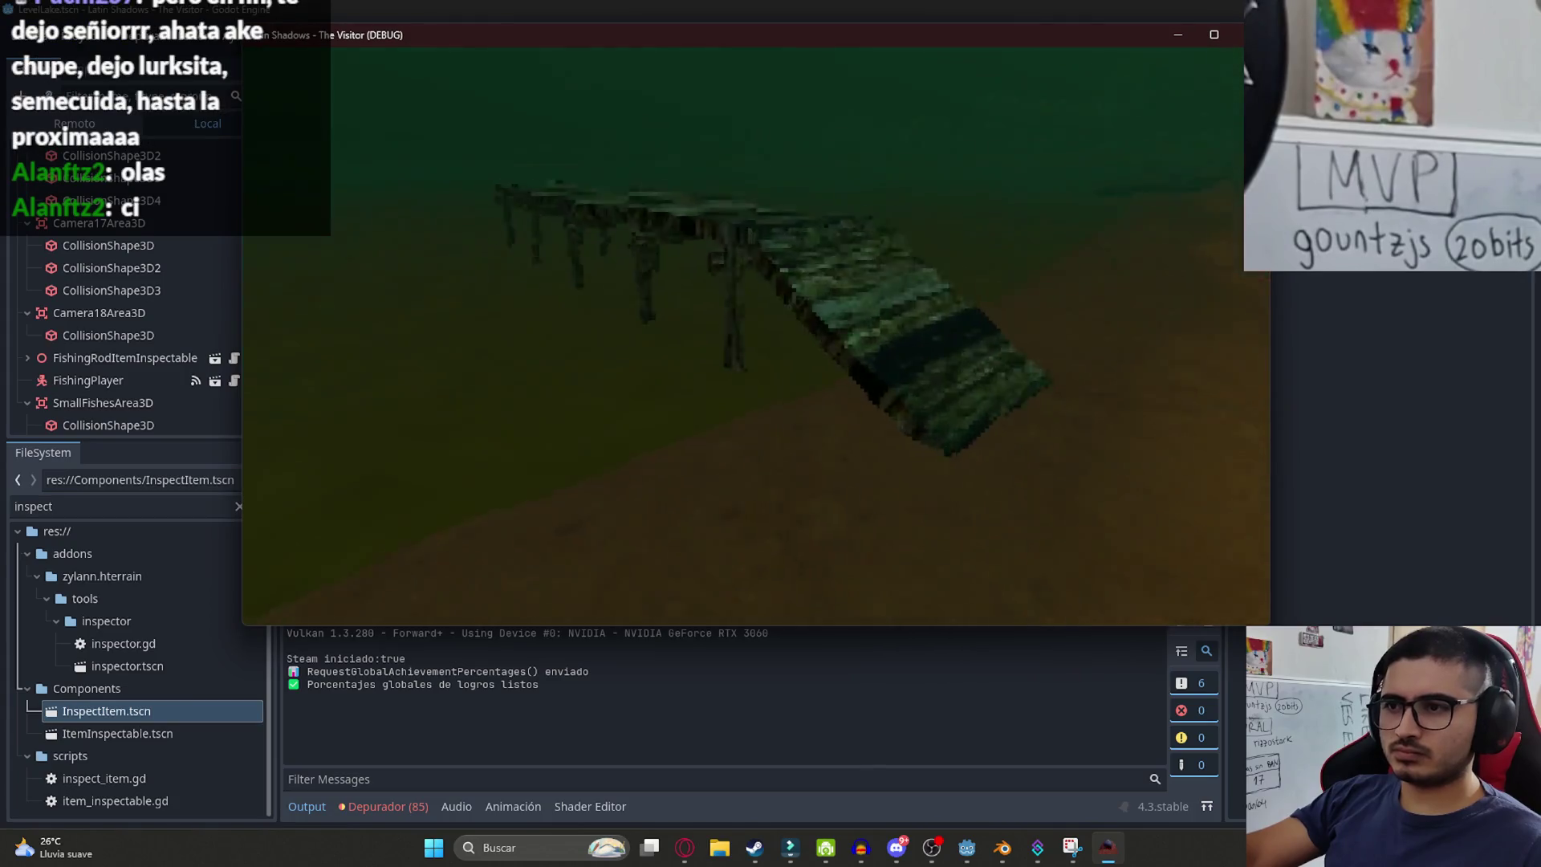
{"action": "key", "text": "e"}
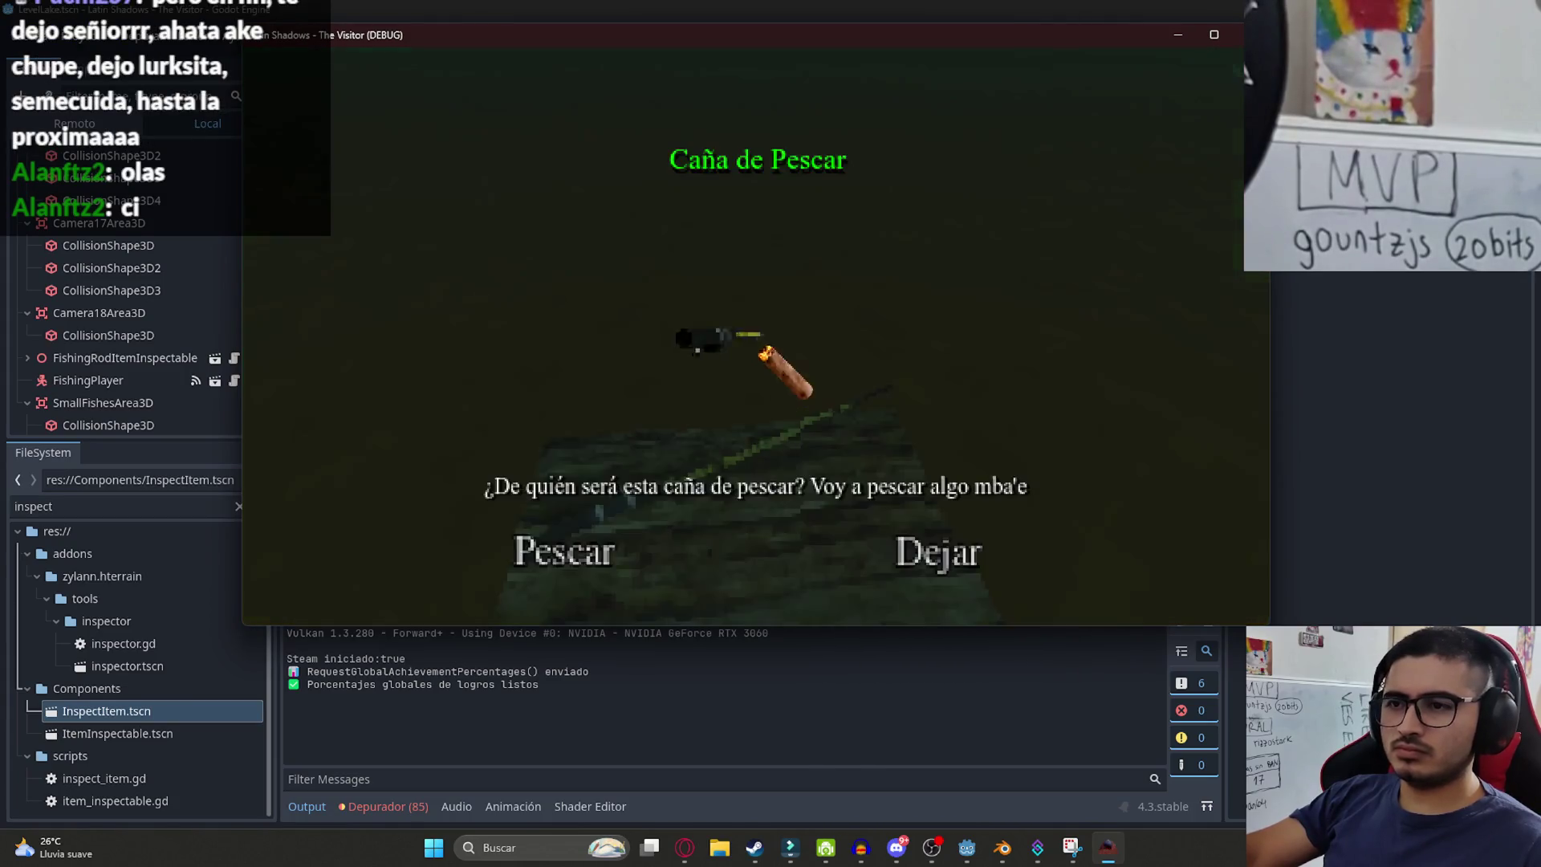
{"action": "left_click", "coordinate": [608, 570]}
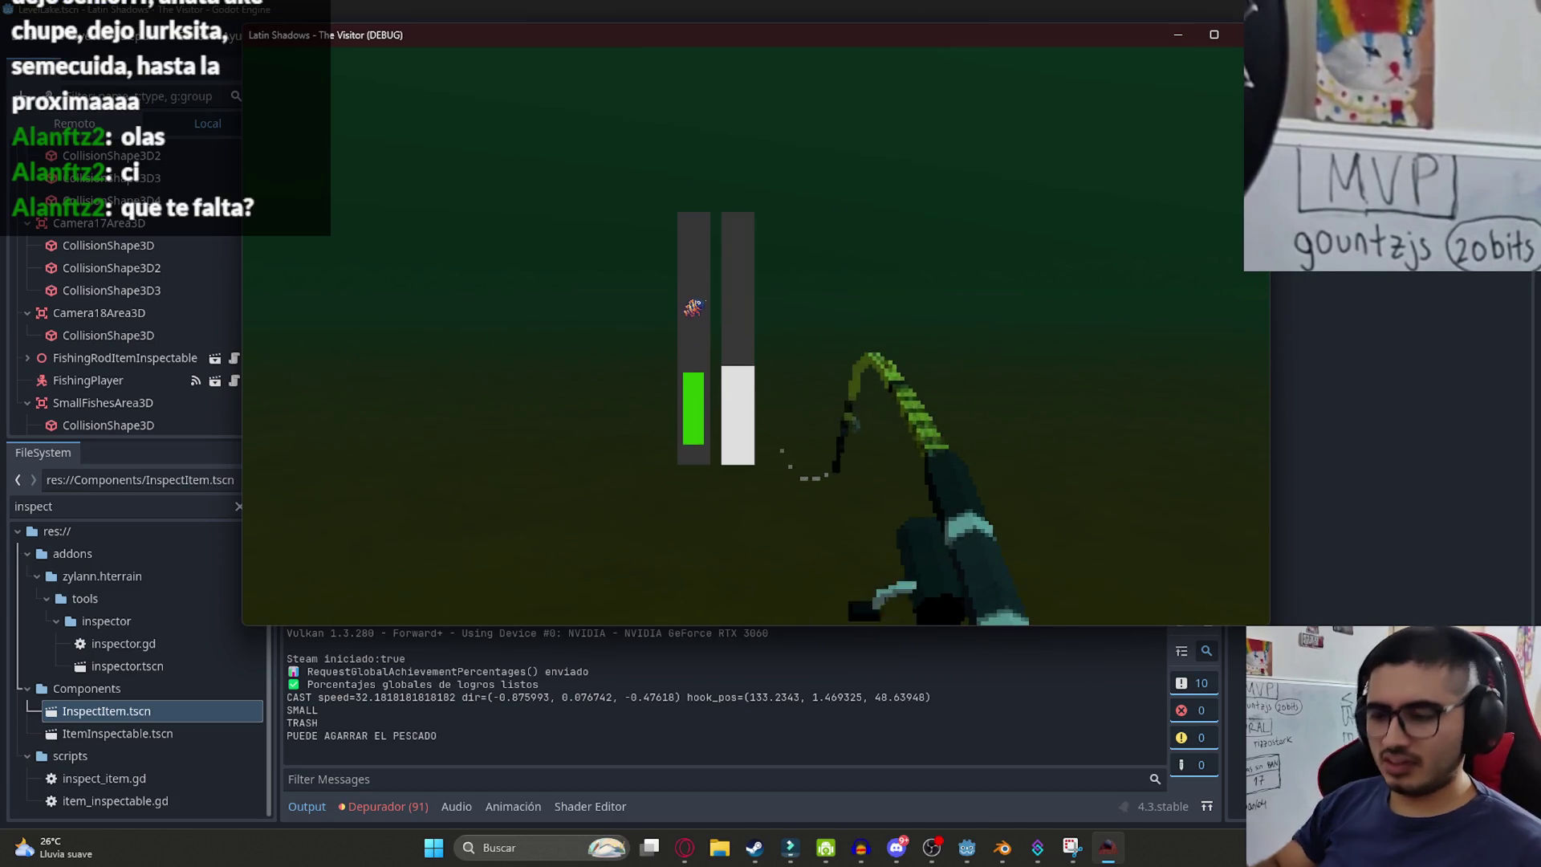
{"action": "key", "text": "F8"}
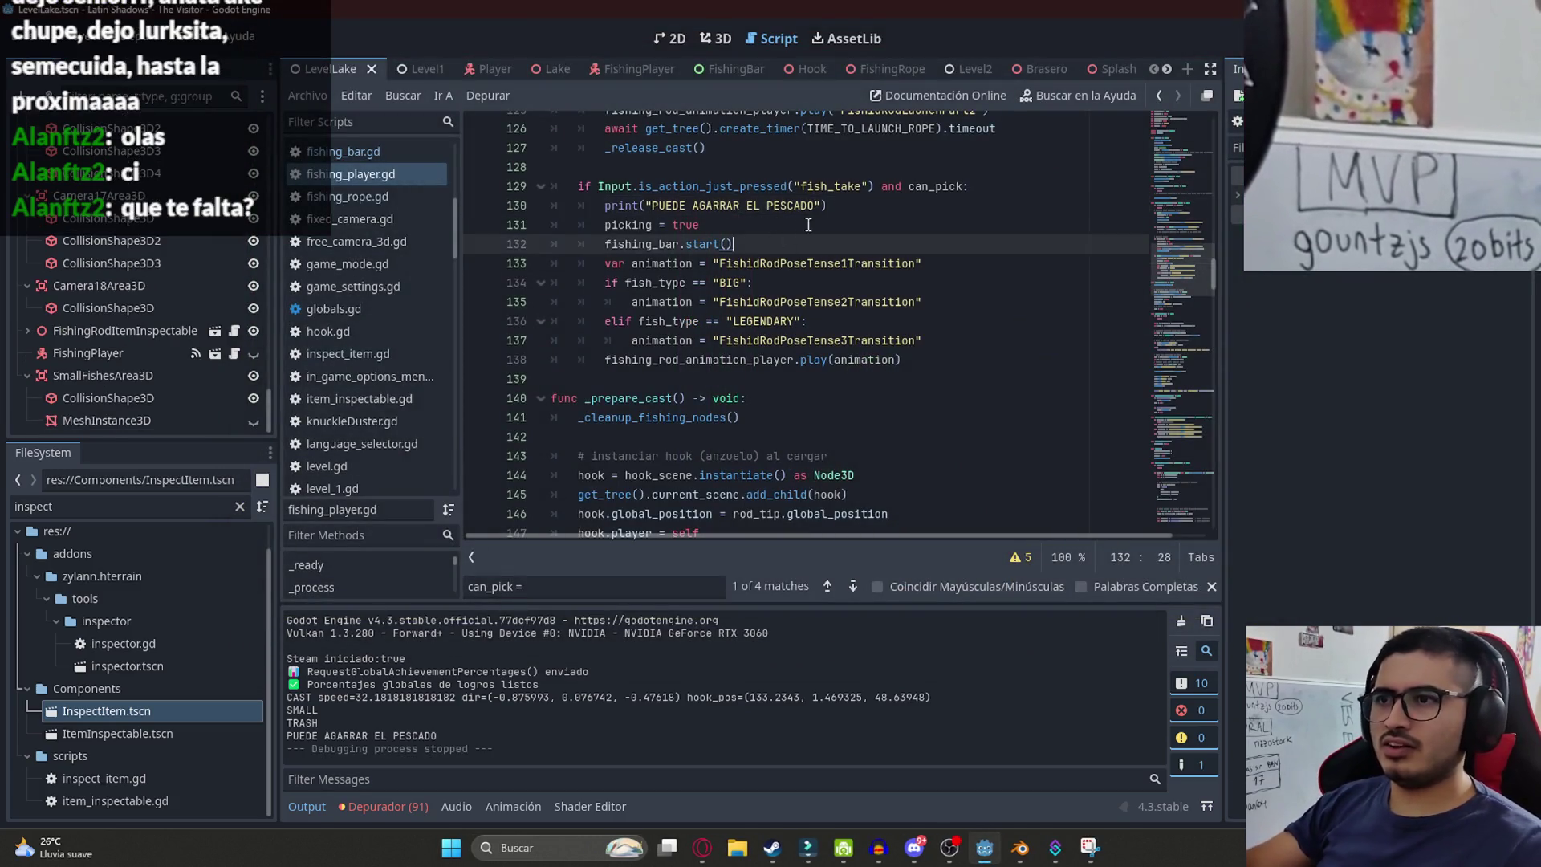
{"action": "left_click_drag", "start_coordinate": [829, 205], "coordinate": [551, 205]}
{"action": "key", "text": "BackSpace"}
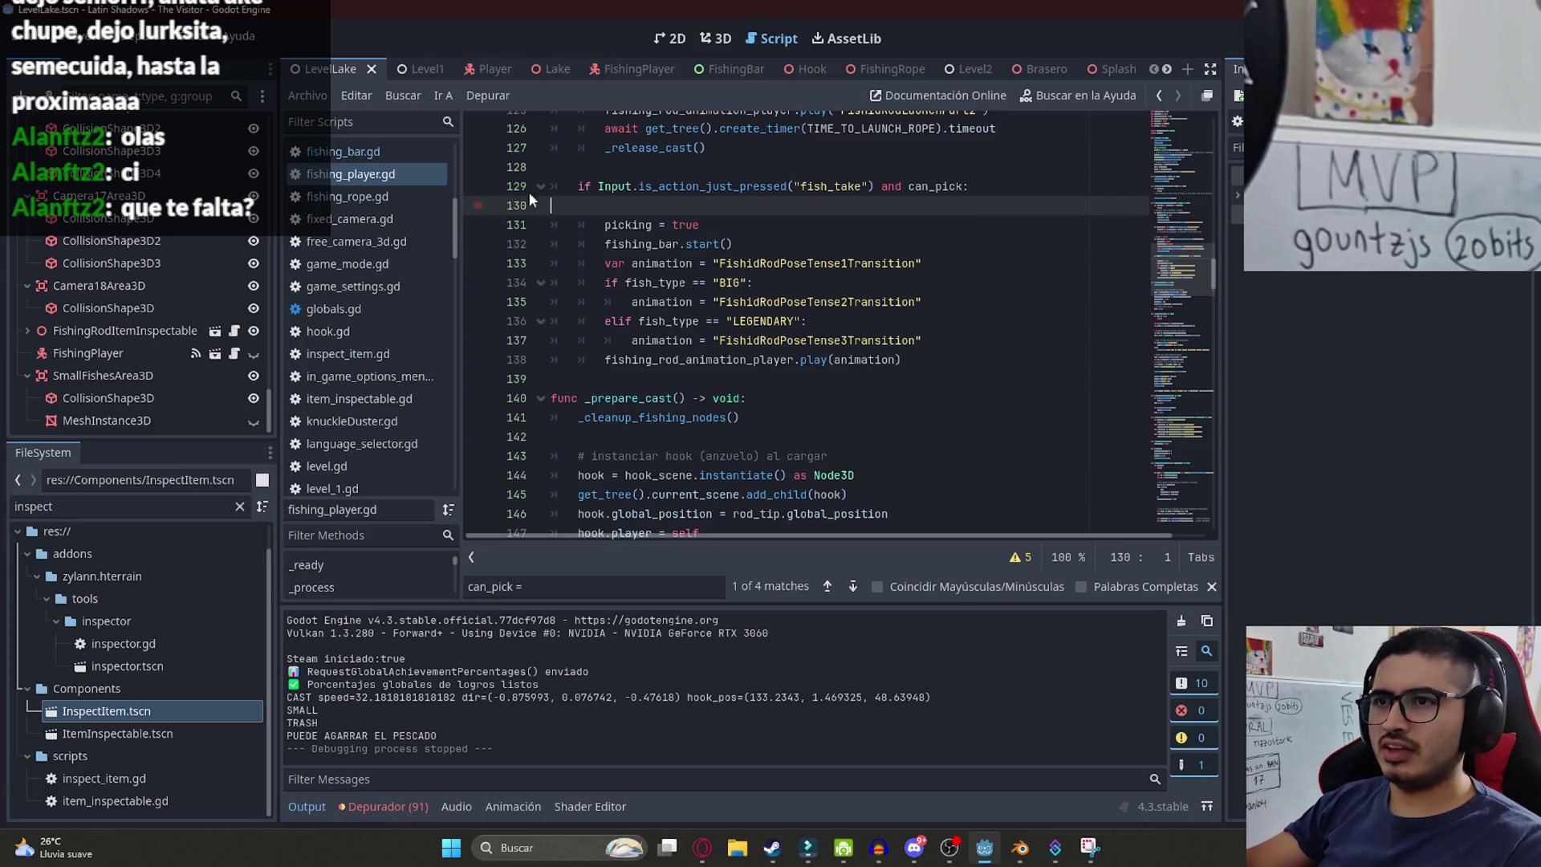
- Remove the blank line 130, start a 'can_pick =' search, and save fishing_player.gd
{"action": "key", "text": "BackSpace"}
{"action": "double_click", "coordinate": [935, 186]}
{"action": "key", "text": "ctrl+f"}
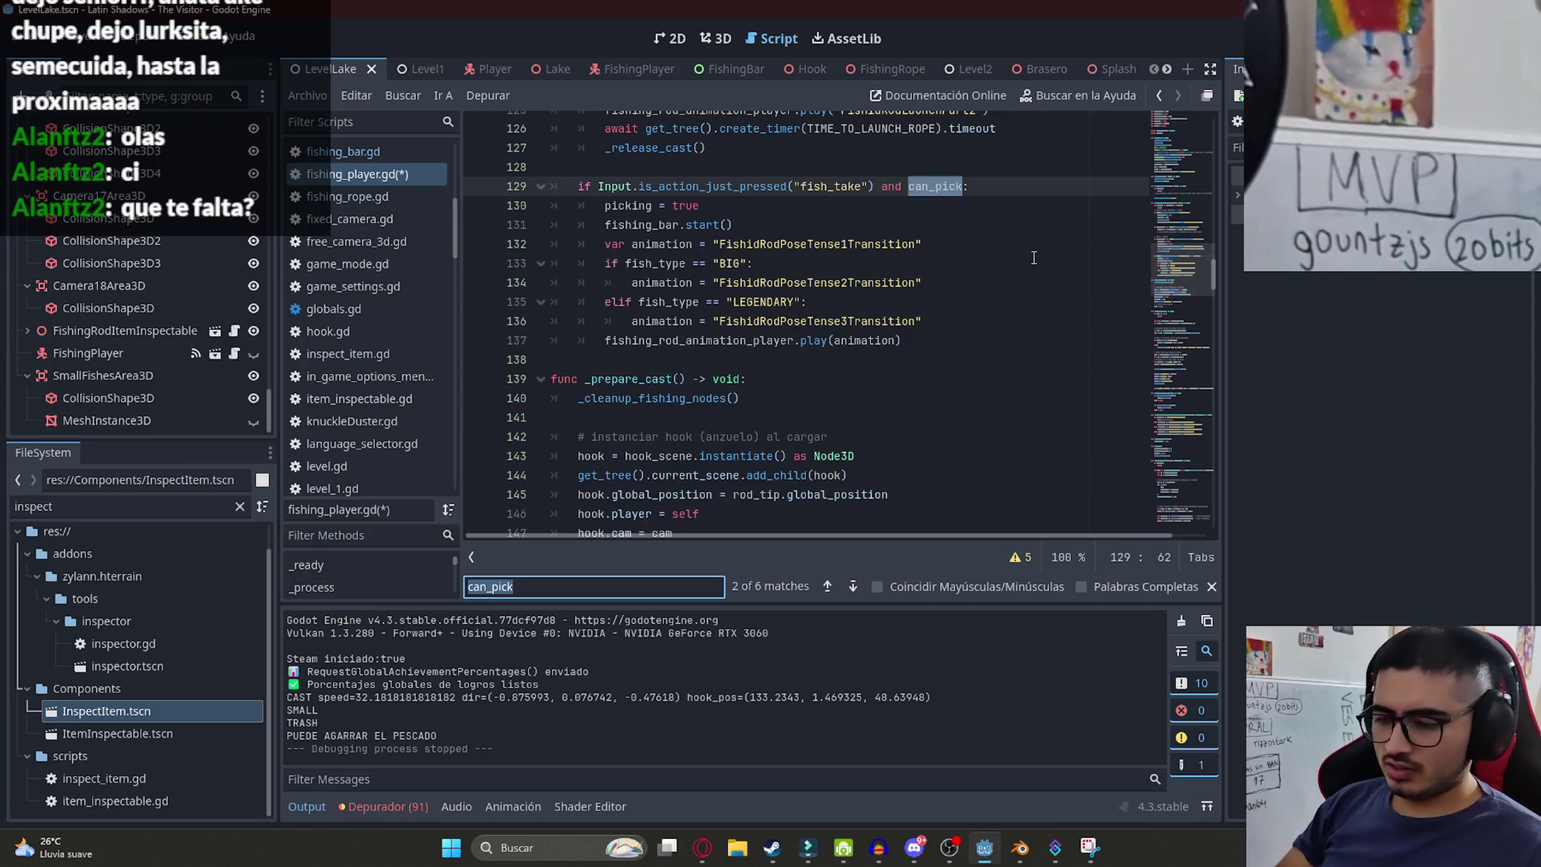
{"action": "type", "text": " ="}
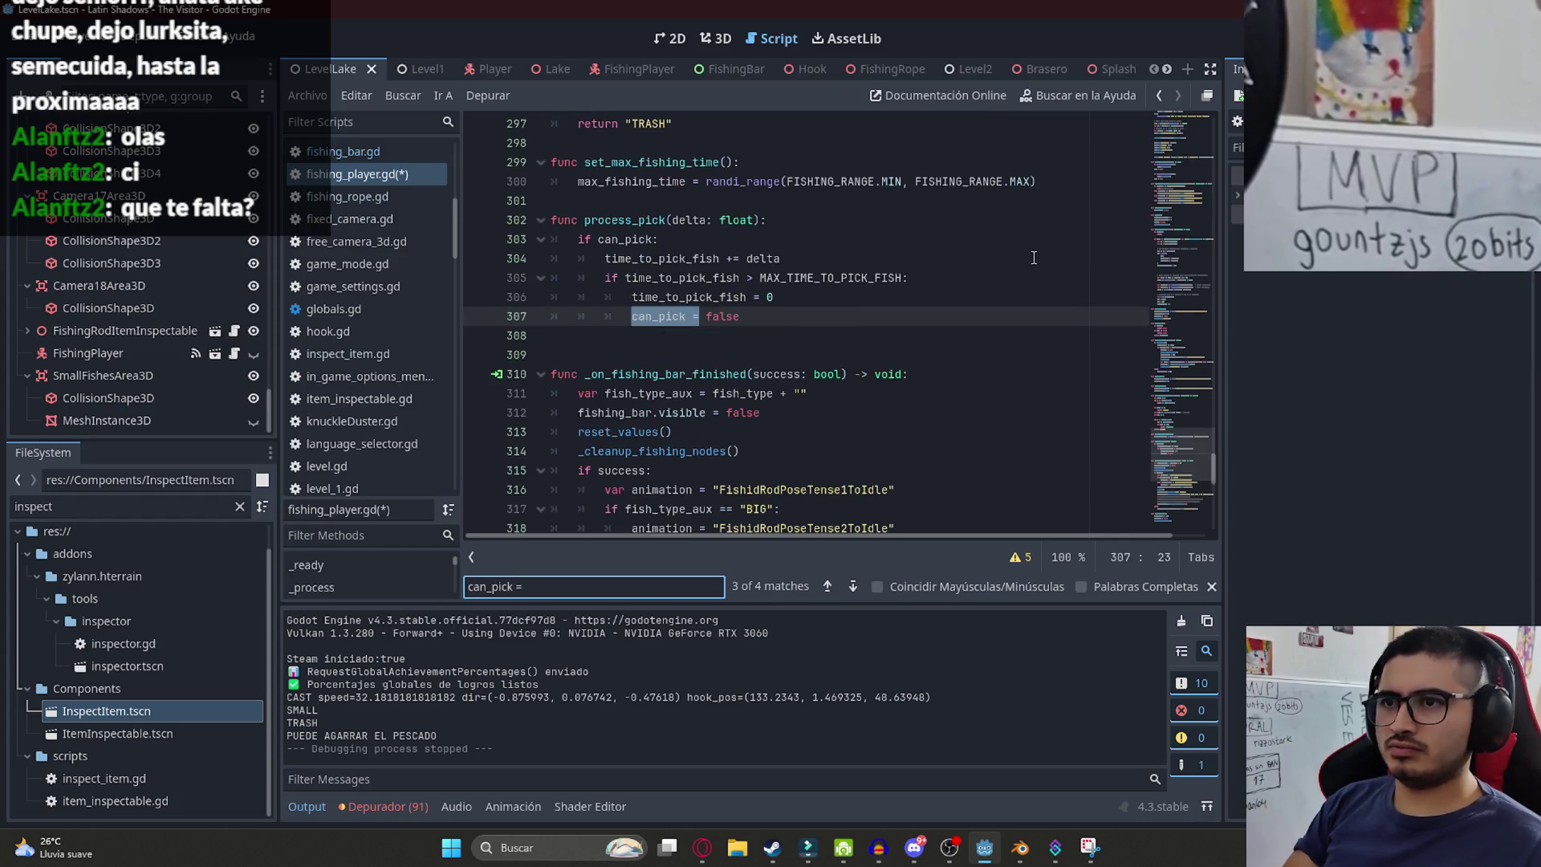
{"action": "key", "text": "ctrl+s"}
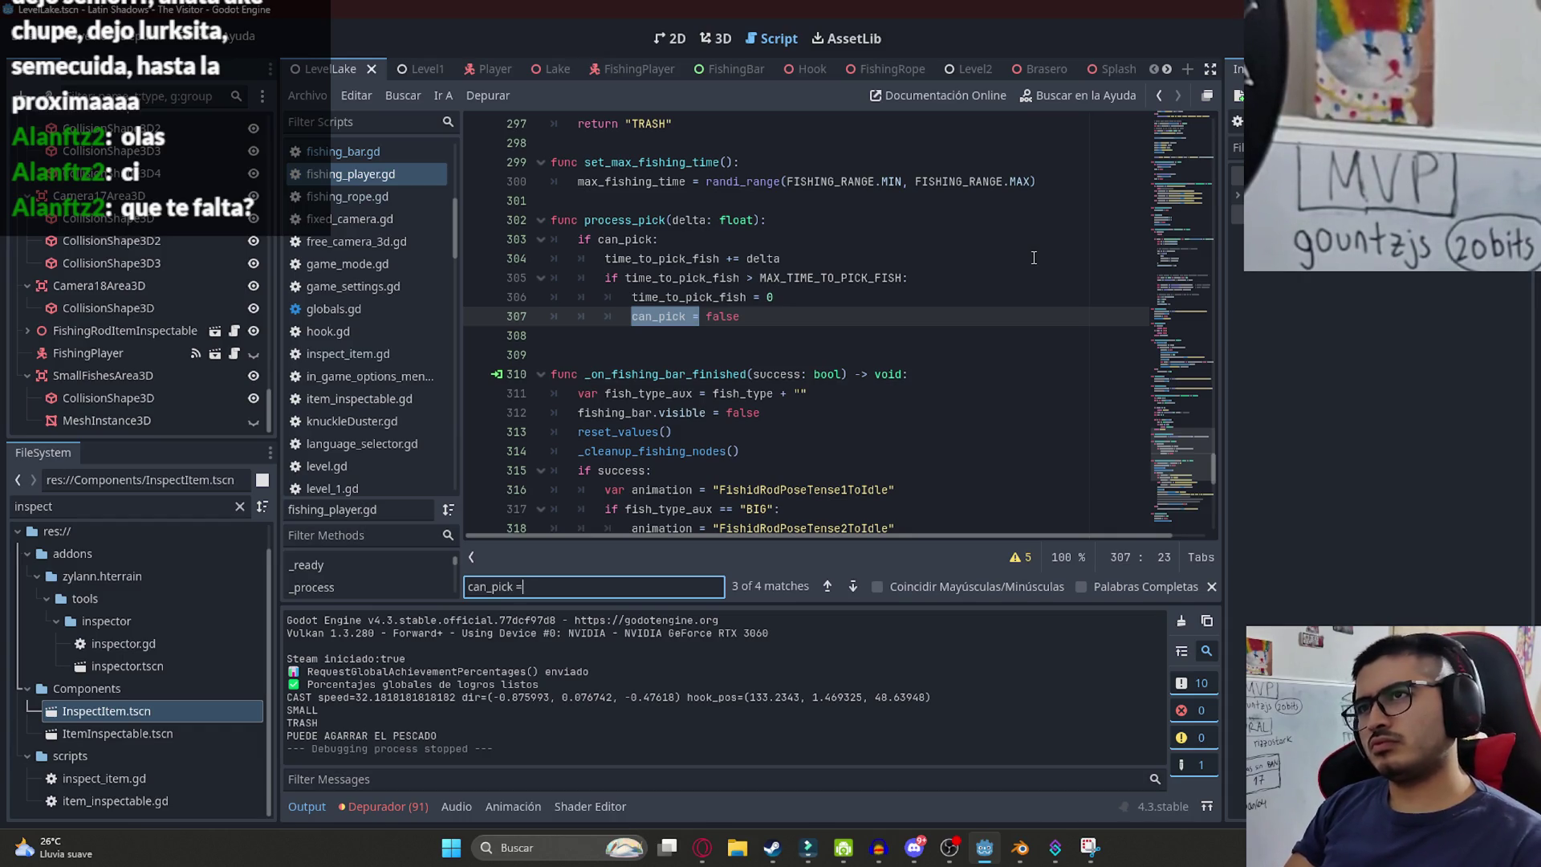
- Cycle through the 'can_pick =' matches until line 264's can_pick = true is shown
{"action": "key", "text": "Return"}
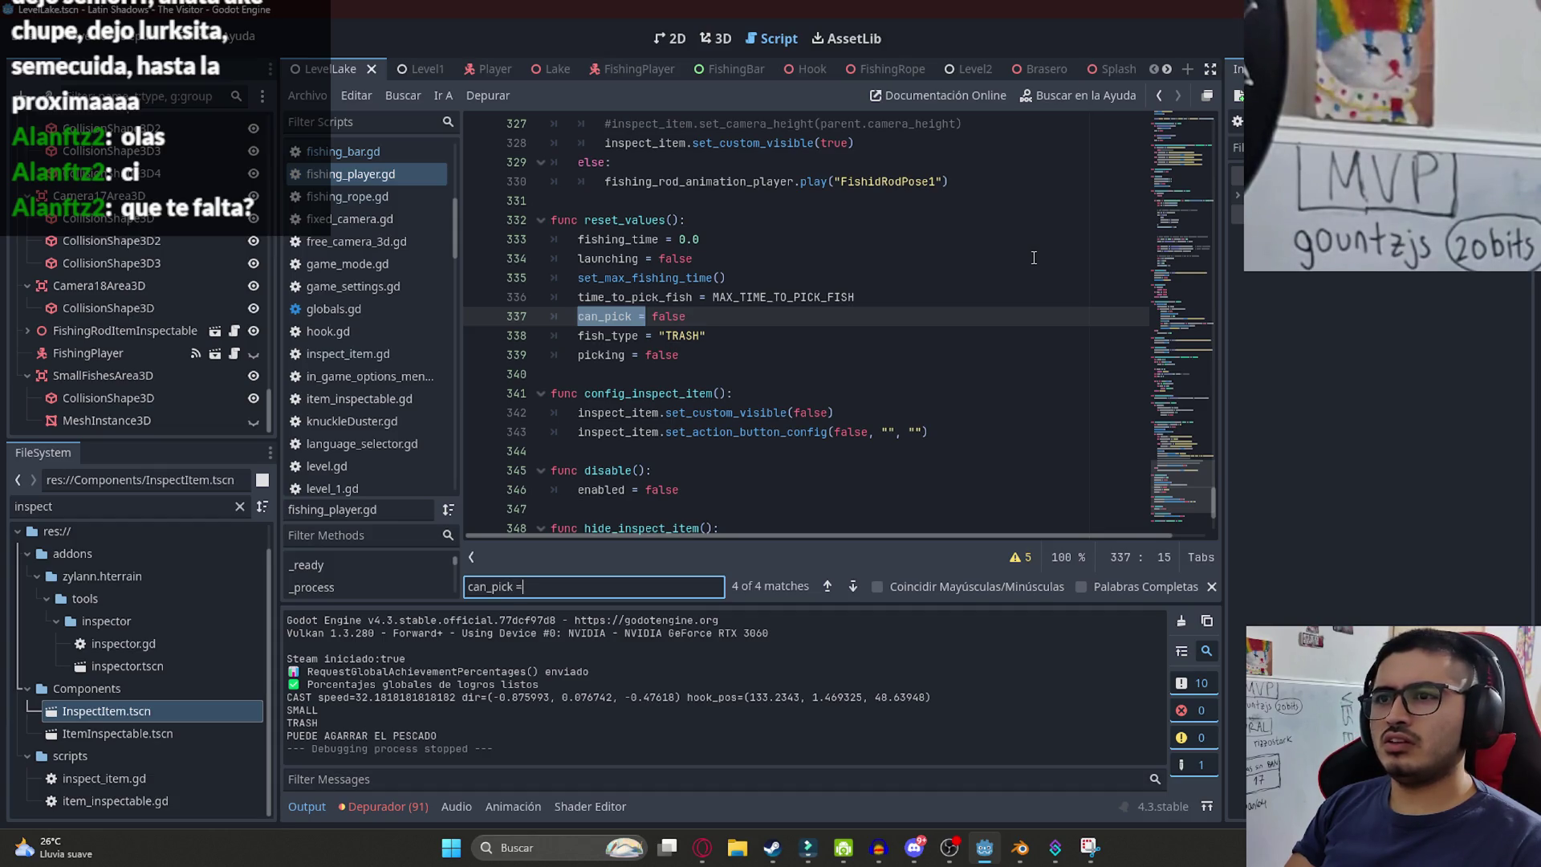
{"action": "key", "text": "Return"}
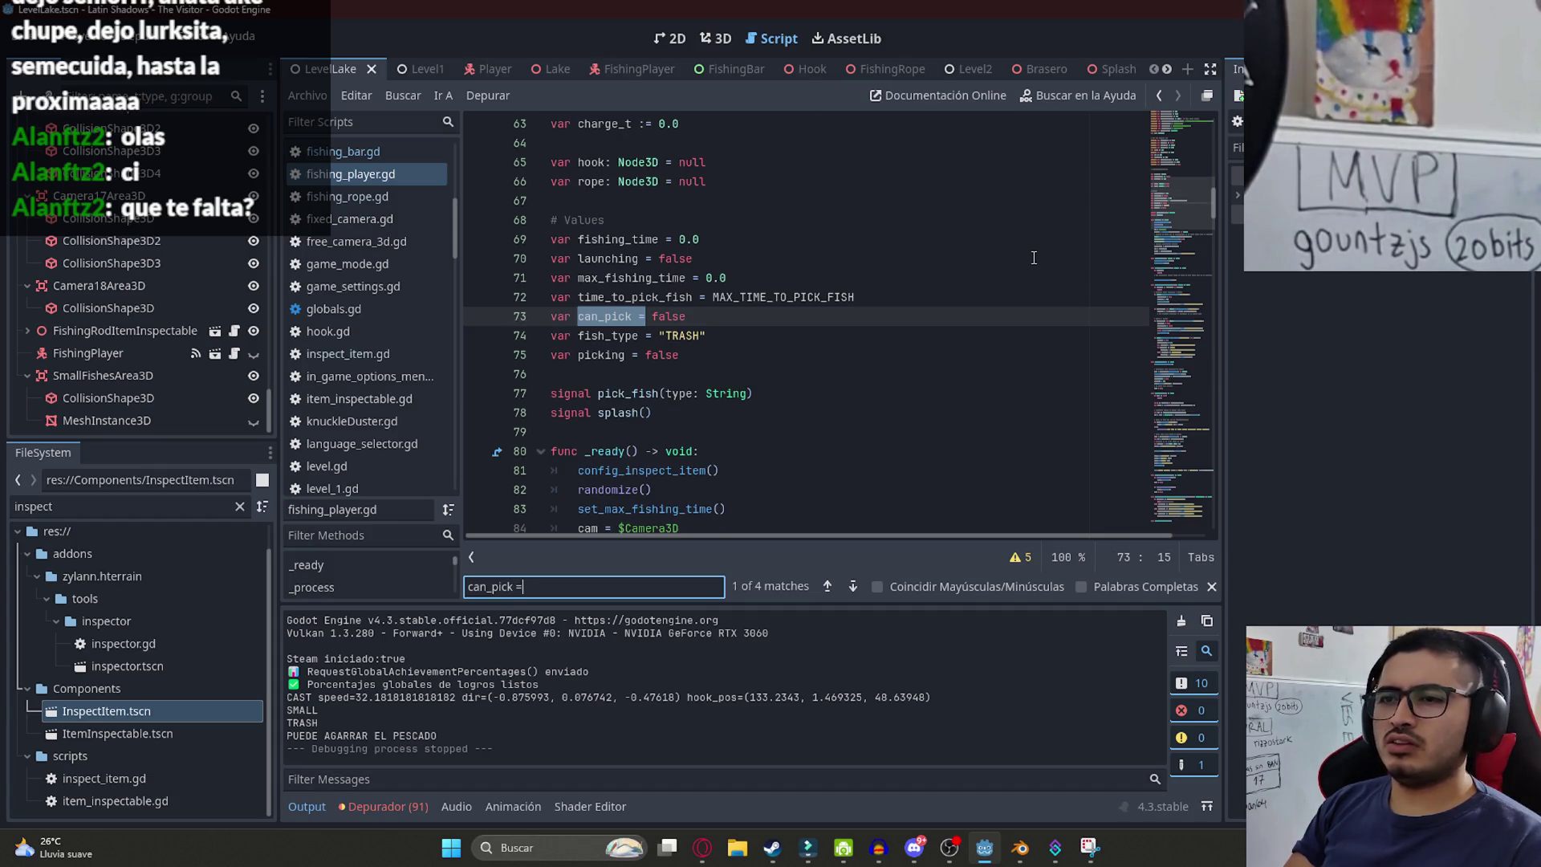
{"action": "key", "text": "Return"}
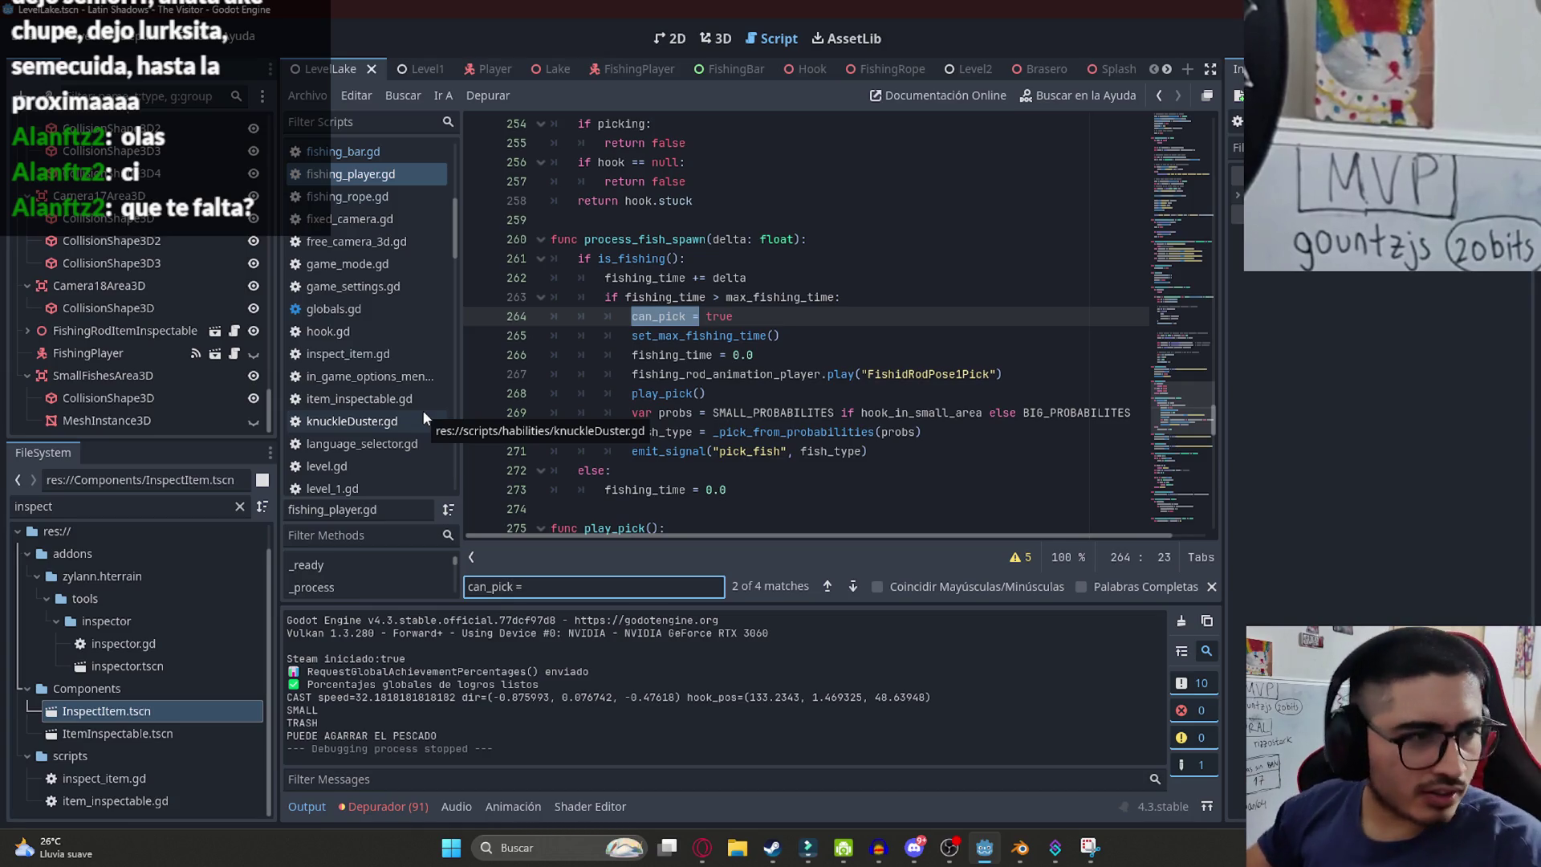
{"action": "double_click", "coordinate": [661, 318]}
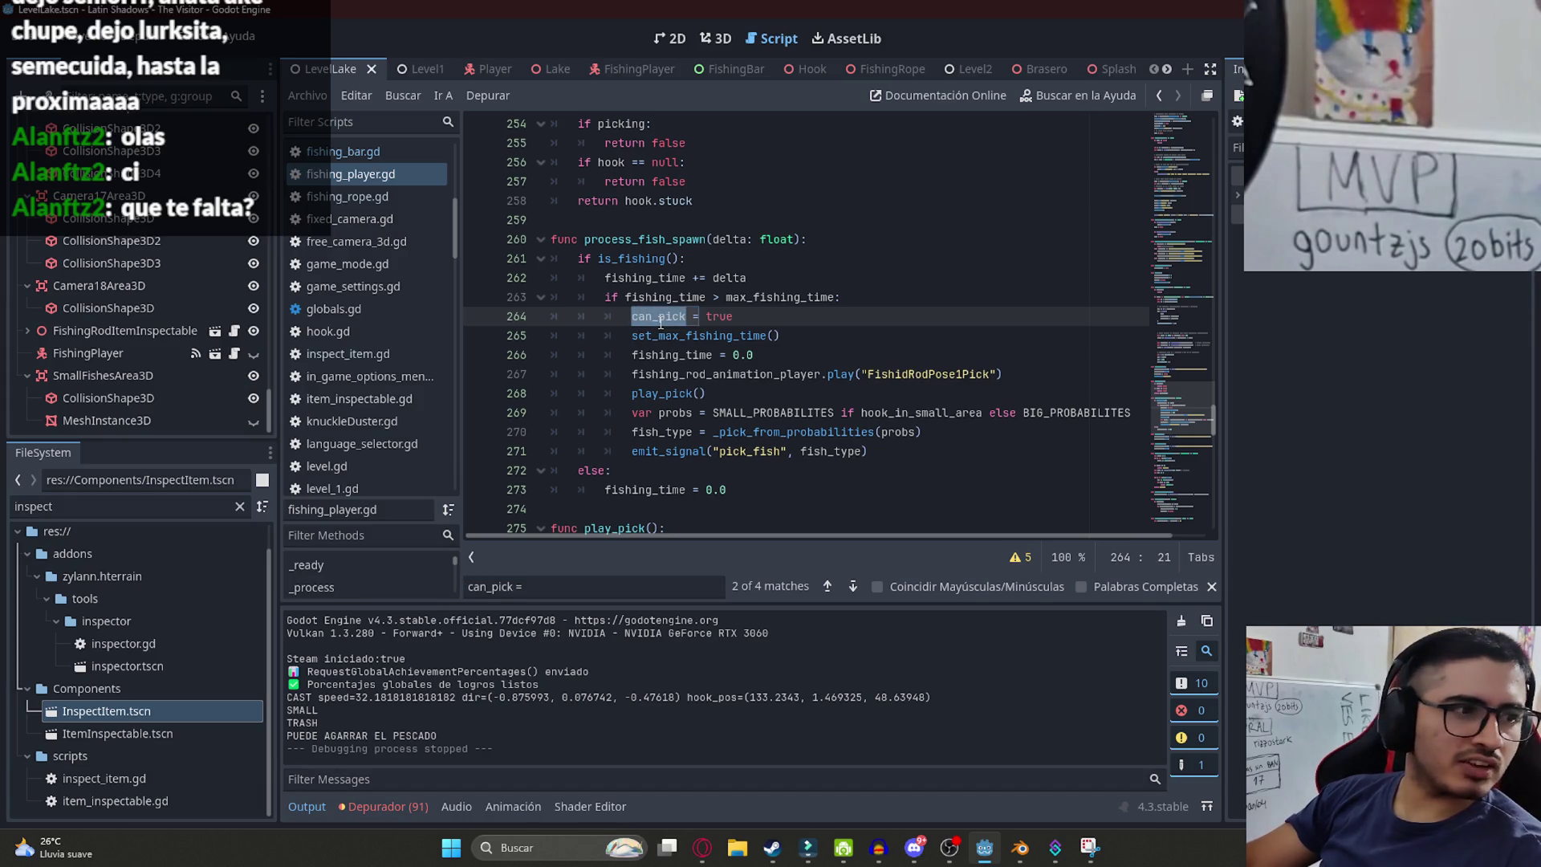
{"action": "key", "text": "Down"}
{"action": "key", "text": "Down"}
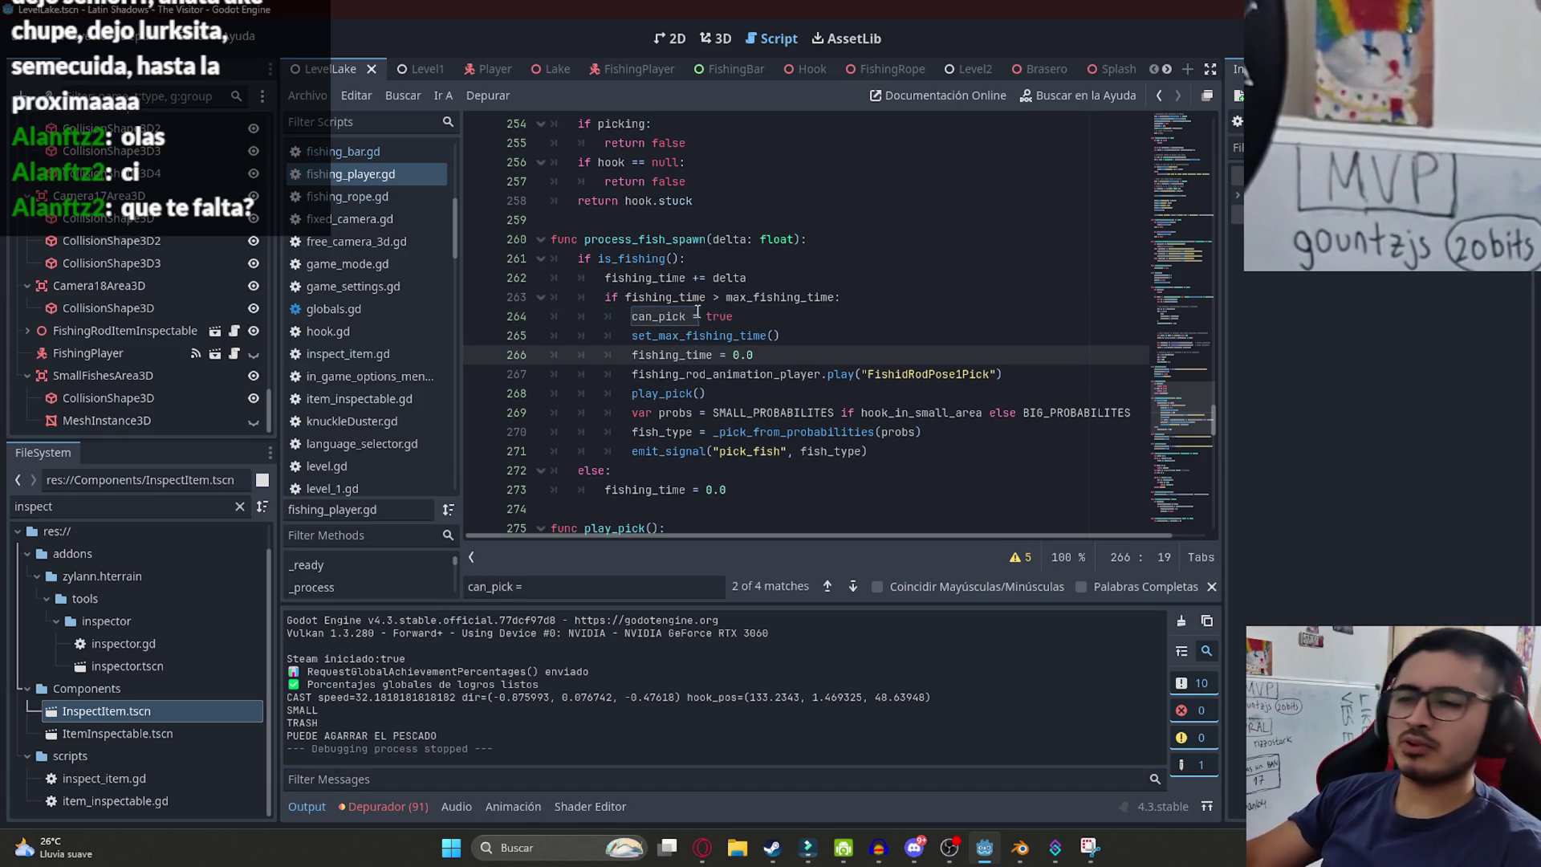
{"action": "left_click_drag", "start_coordinate": [709, 315], "coordinate": [634, 314]}
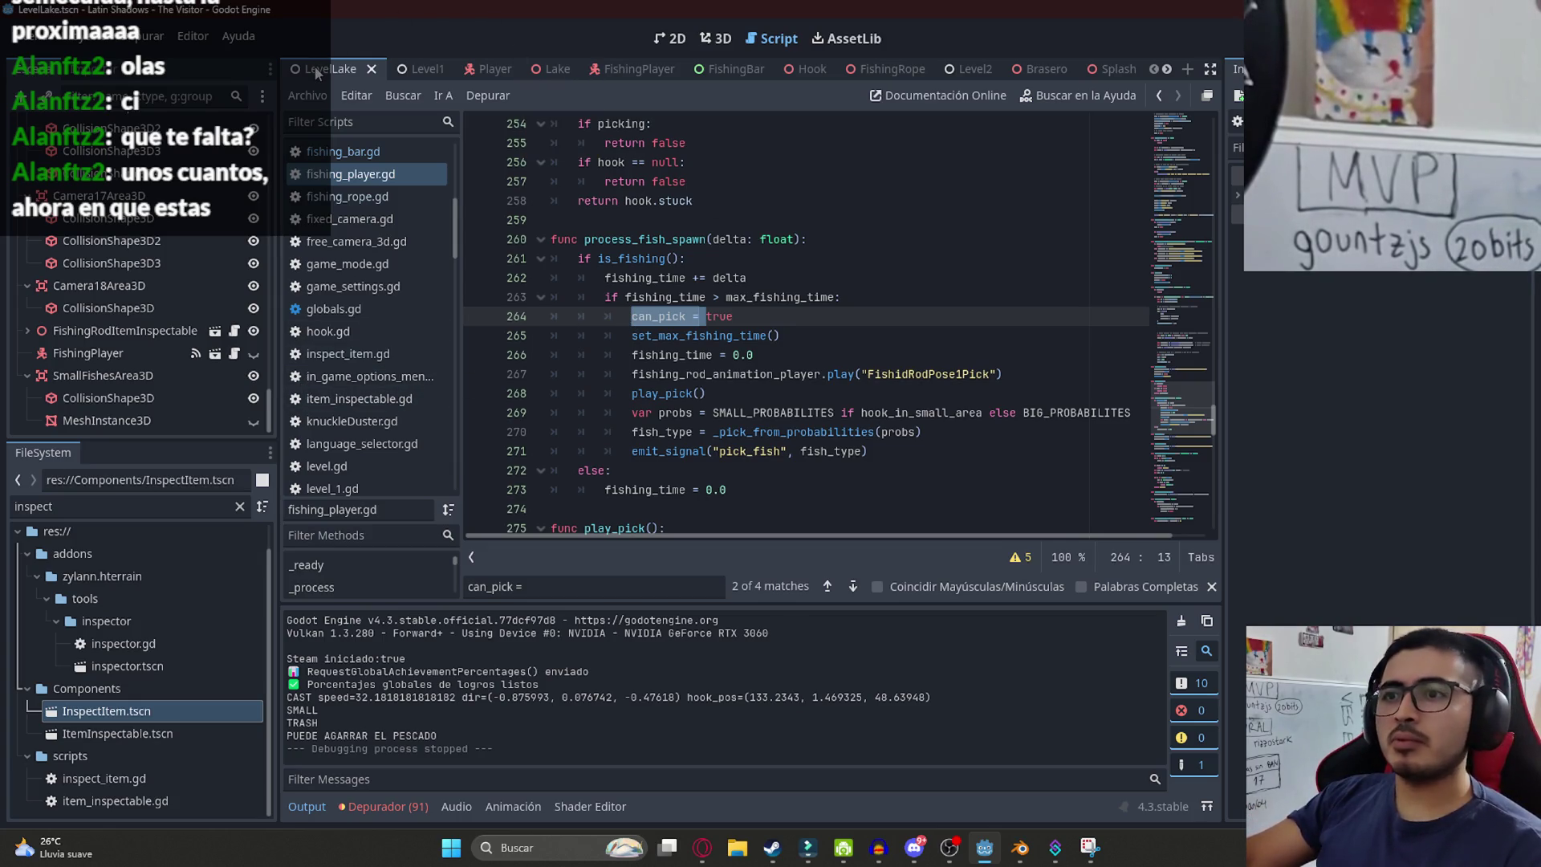
{"action": "left_click_drag", "start_coordinate": [733, 316], "coordinate": [631, 313]}
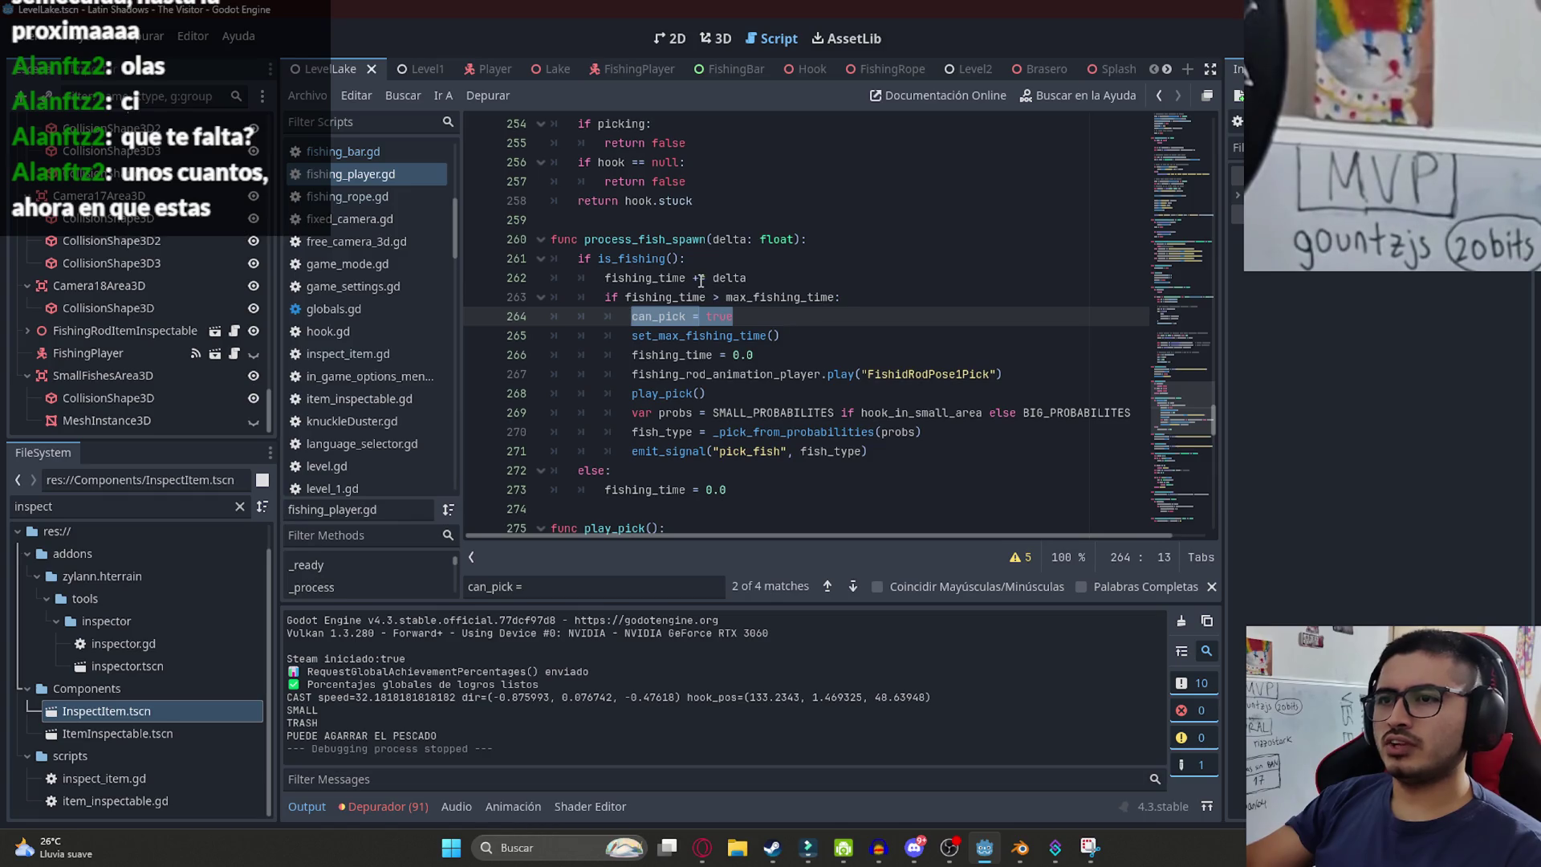
{"action": "double_click", "coordinate": [682, 241]}
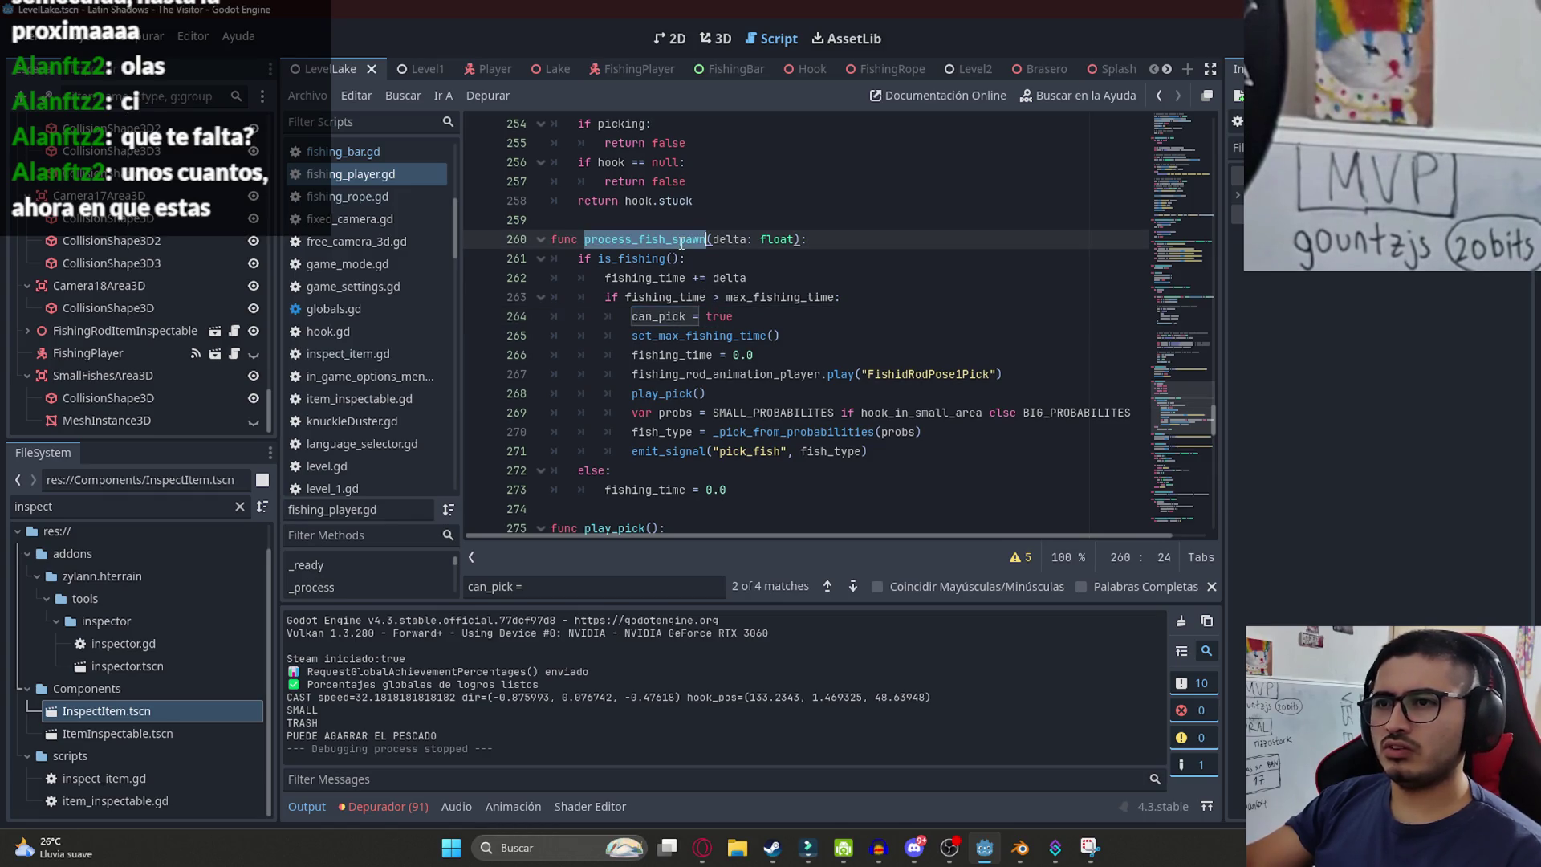
- Find where process_fish_spawn is called, return to its declaration, and inspect is_fishing on line 261
{"action": "key", "text": "ctrl+f"}
{"action": "key", "text": "Return"}
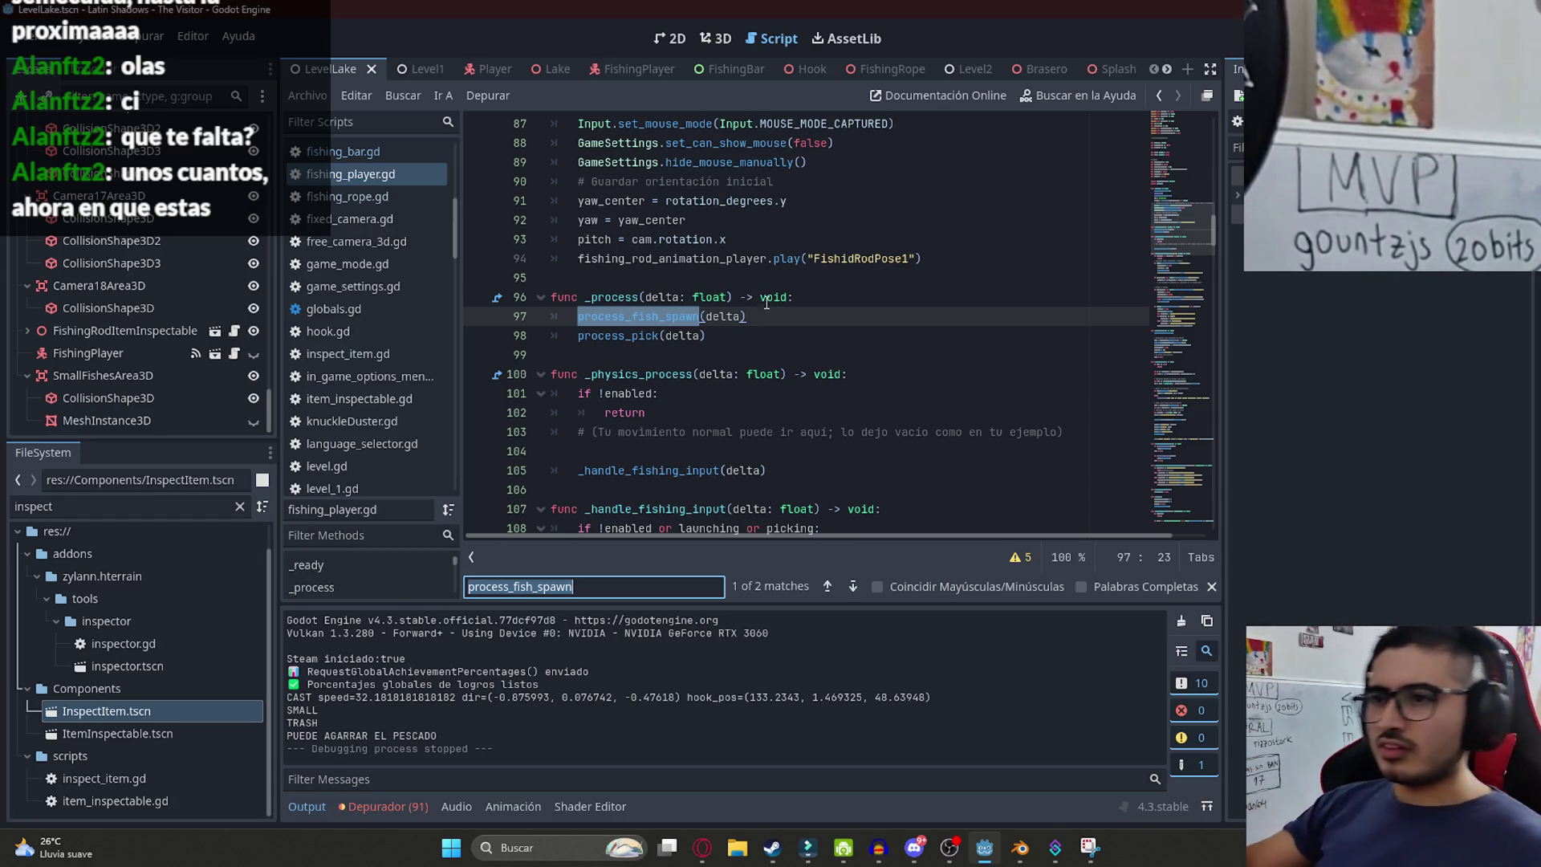
{"action": "key", "text": "Return"}
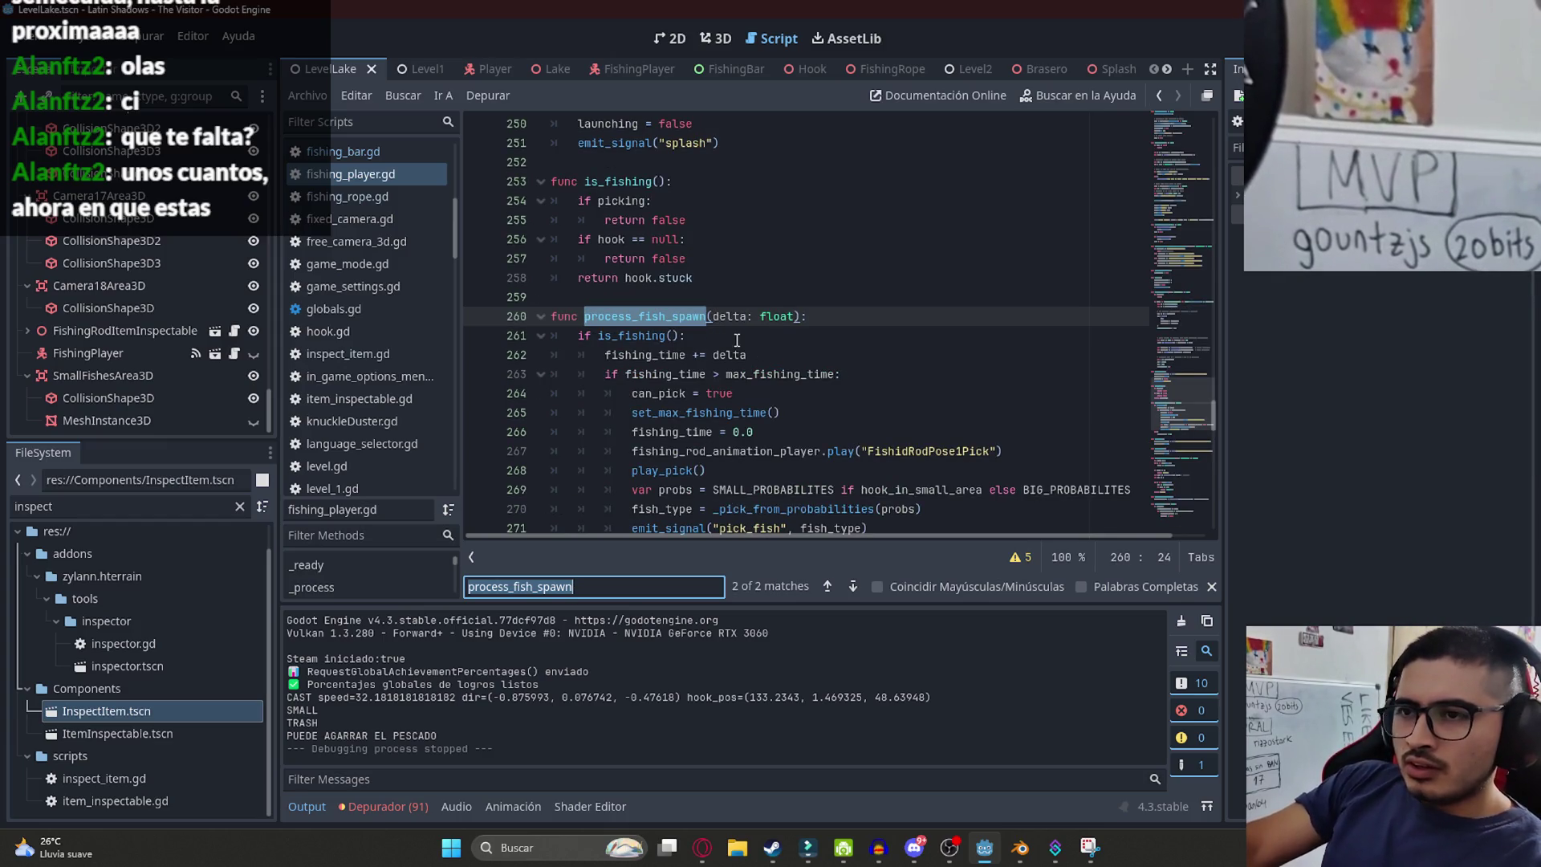
{"action": "scroll", "coordinate": [750, 337], "scroll_direction": "down", "scroll_amount": 2}
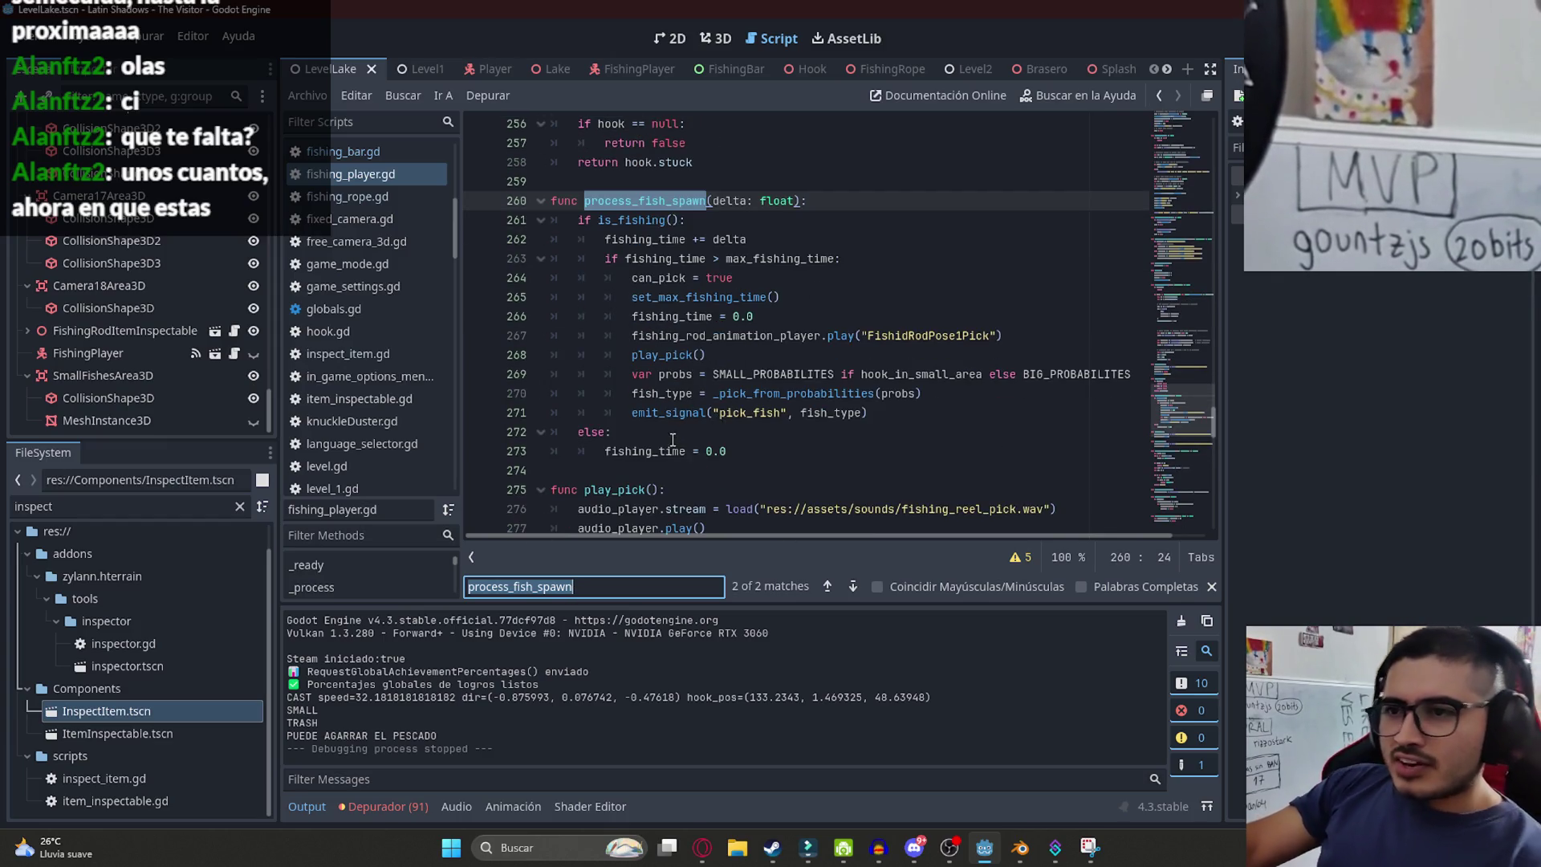
{"action": "double_click", "coordinate": [651, 218]}
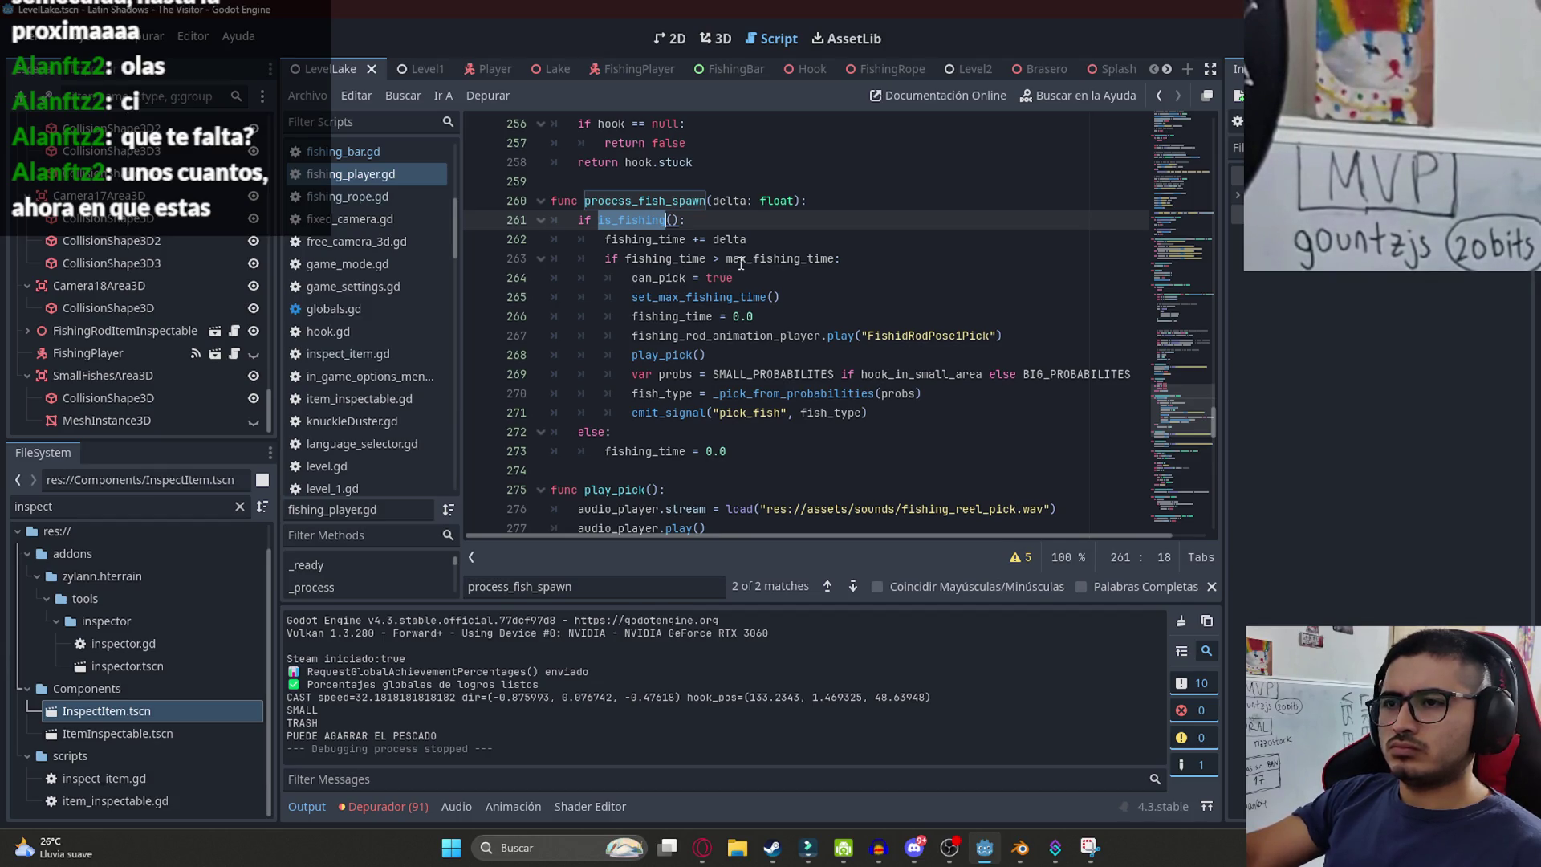
- Search uses of max_fishing_time, visiting set_max_fishing_time's definition and returning to line 263
{"action": "left_click", "coordinate": [740, 263]}
{"action": "double_click", "coordinate": [740, 263]}
{"action": "key", "text": "ctrl+f"}
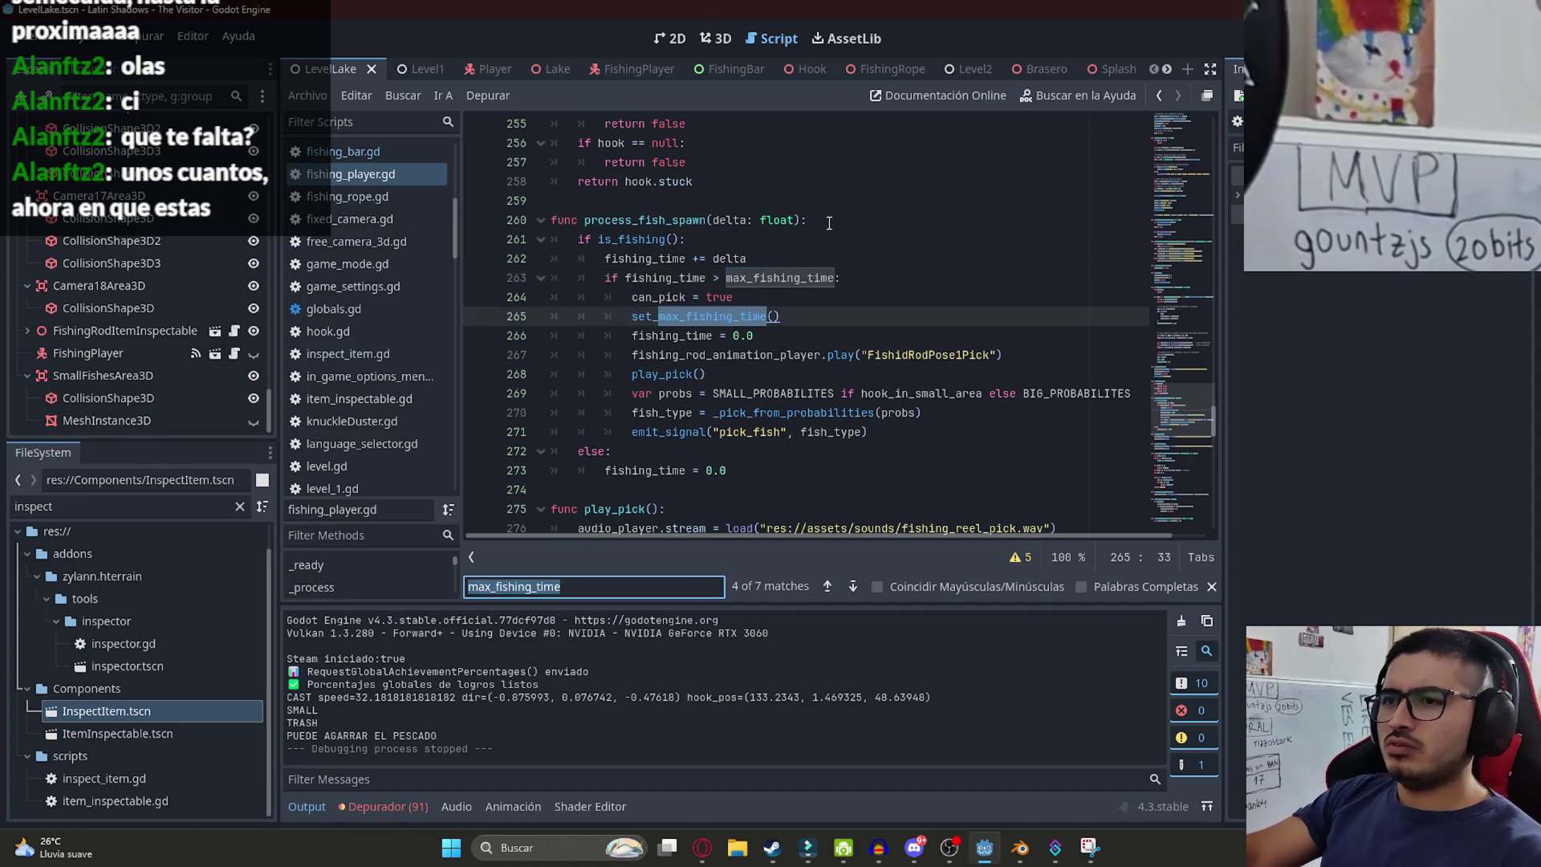
{"action": "key", "text": "Return"}
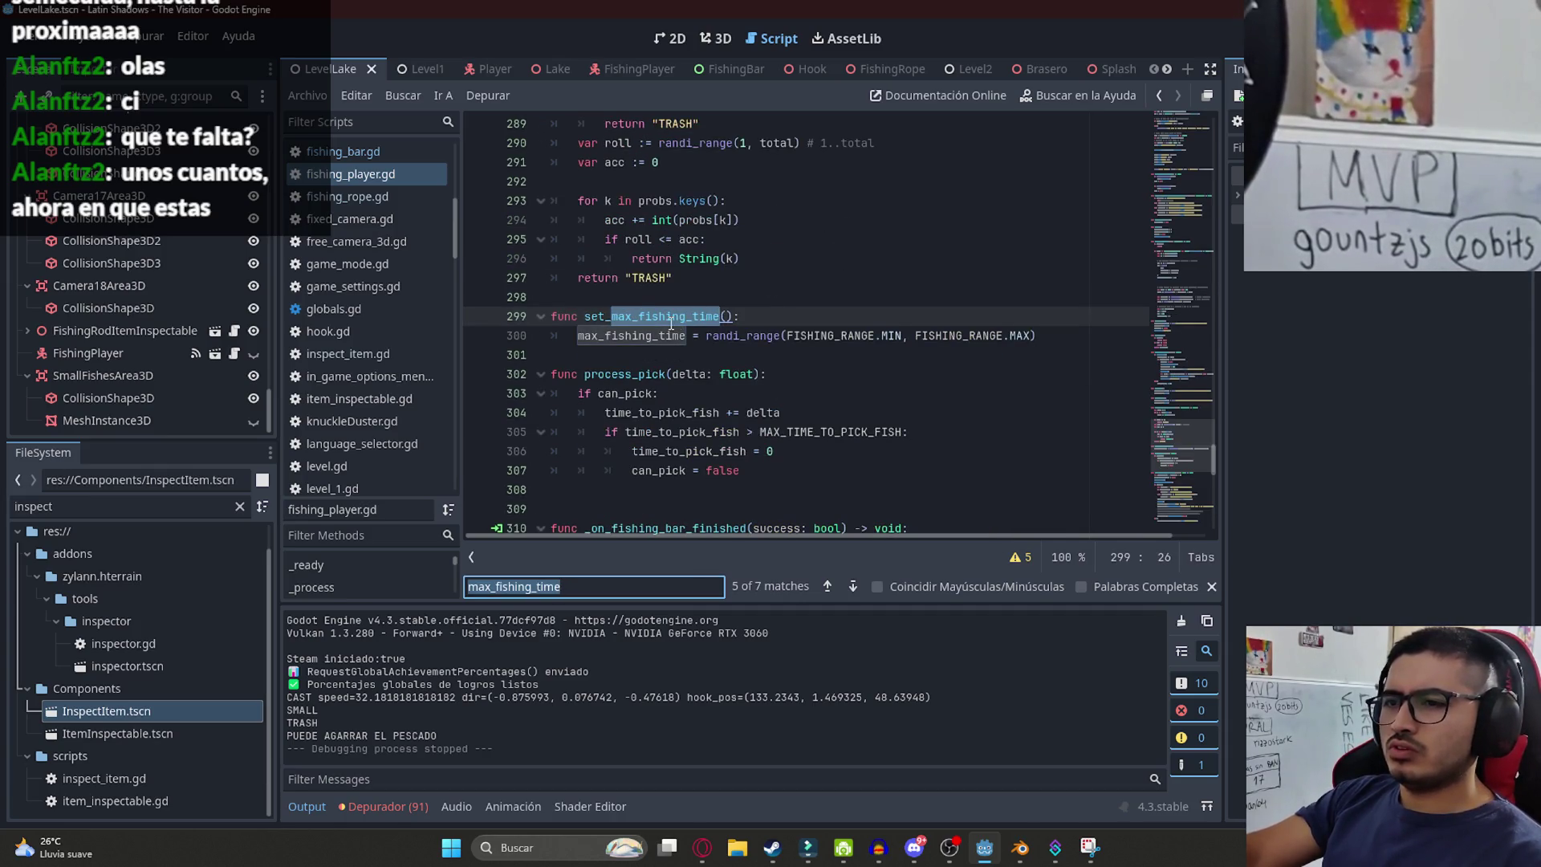
{"action": "key", "text": "Return"}
{"action": "key", "text": "Return"}
{"action": "key", "text": "Return"}
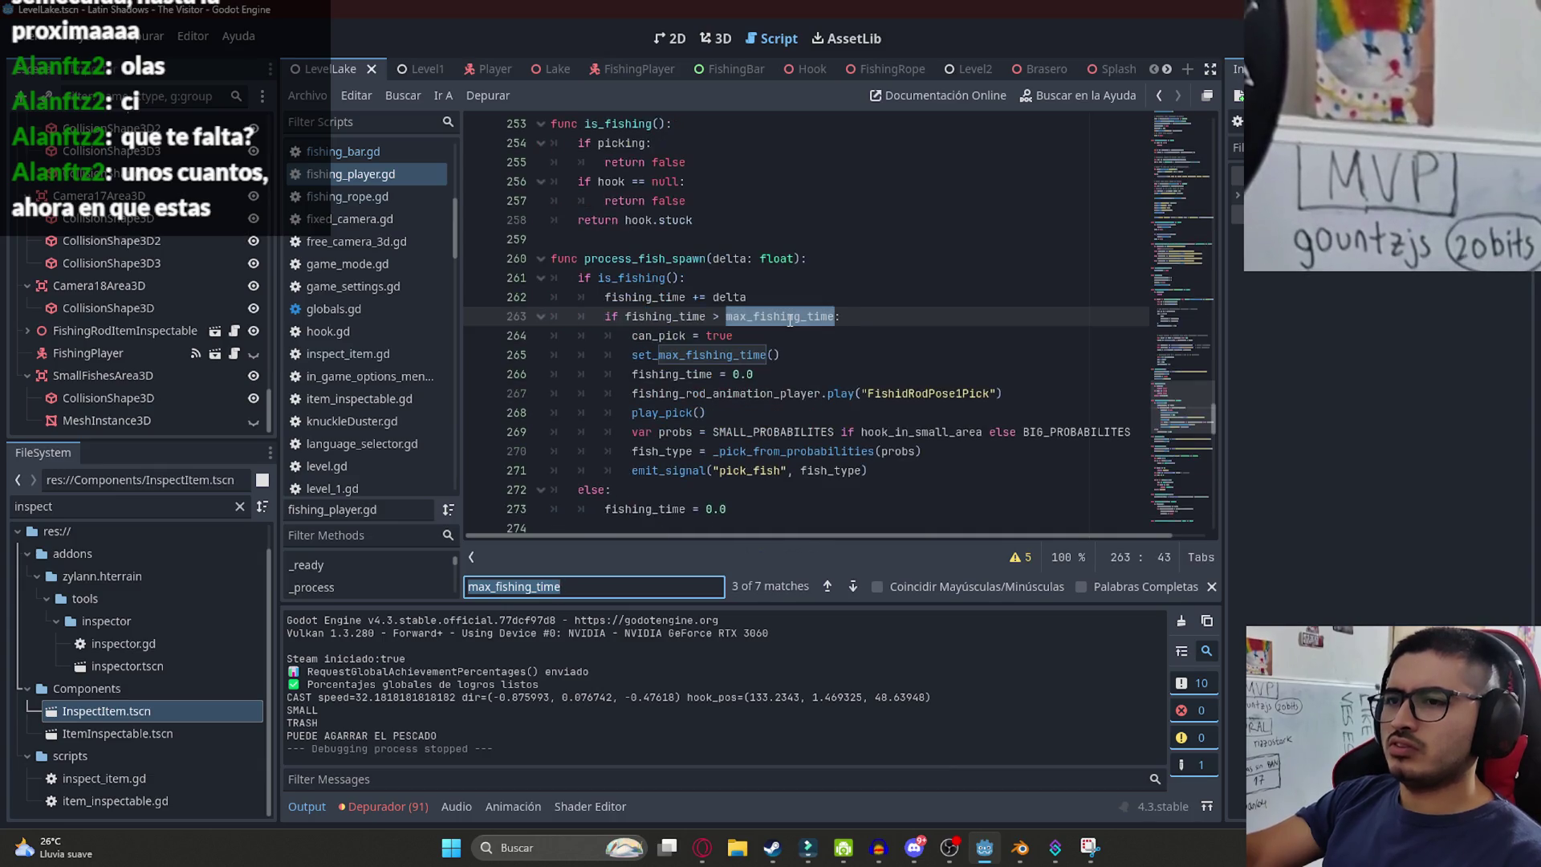
- Highlight the can_pick assignment and the set_max_fishing_time call, then move up the script
{"action": "left_click_drag", "start_coordinate": [746, 338], "coordinate": [635, 338]}
{"action": "left_click", "coordinate": [759, 353]}
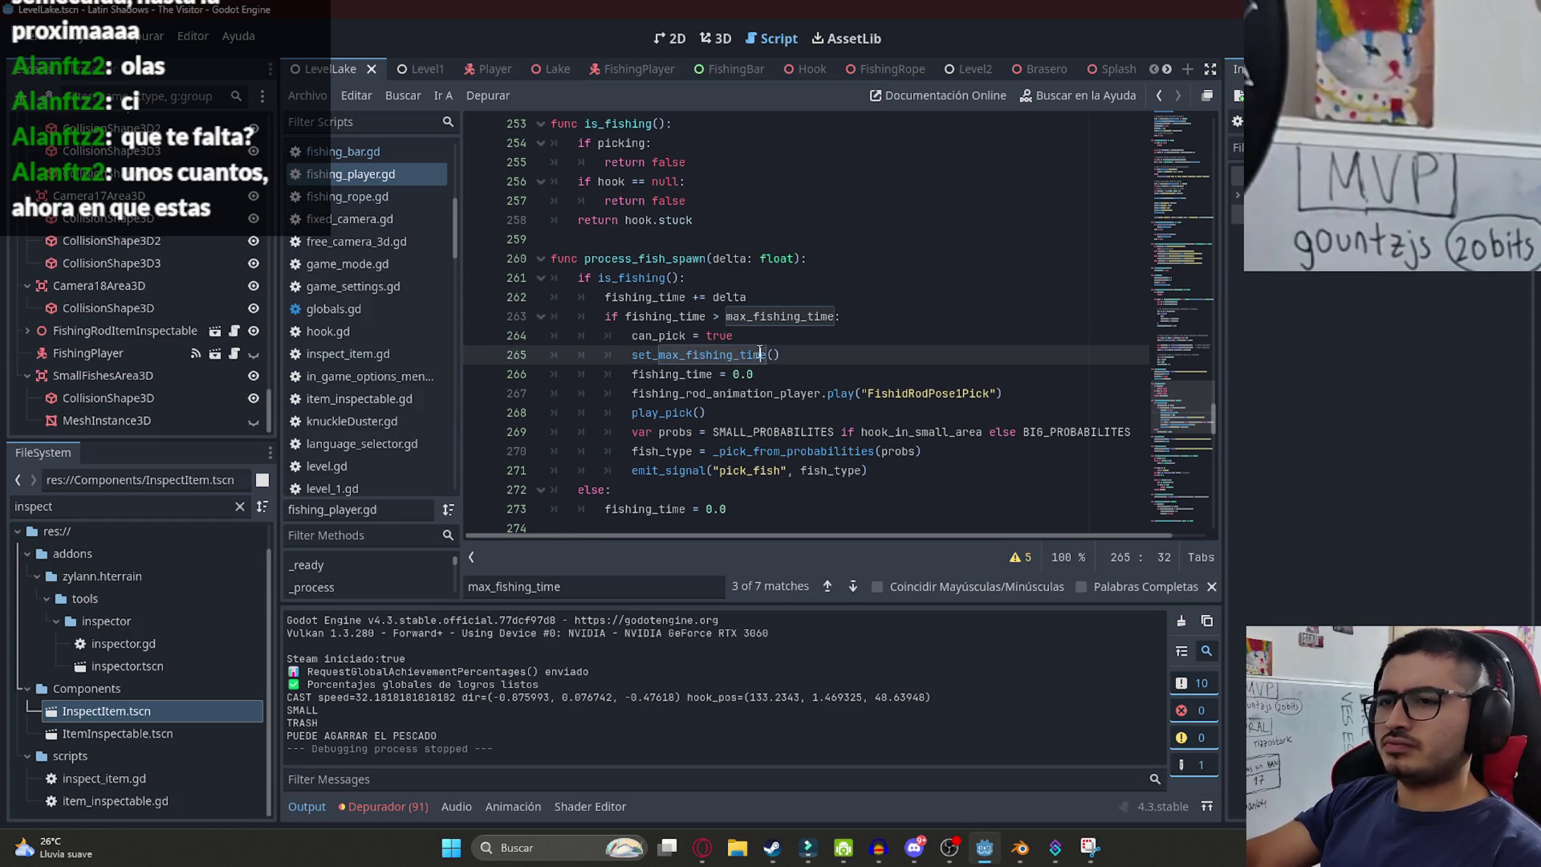
{"action": "double_click", "coordinate": [663, 337]}
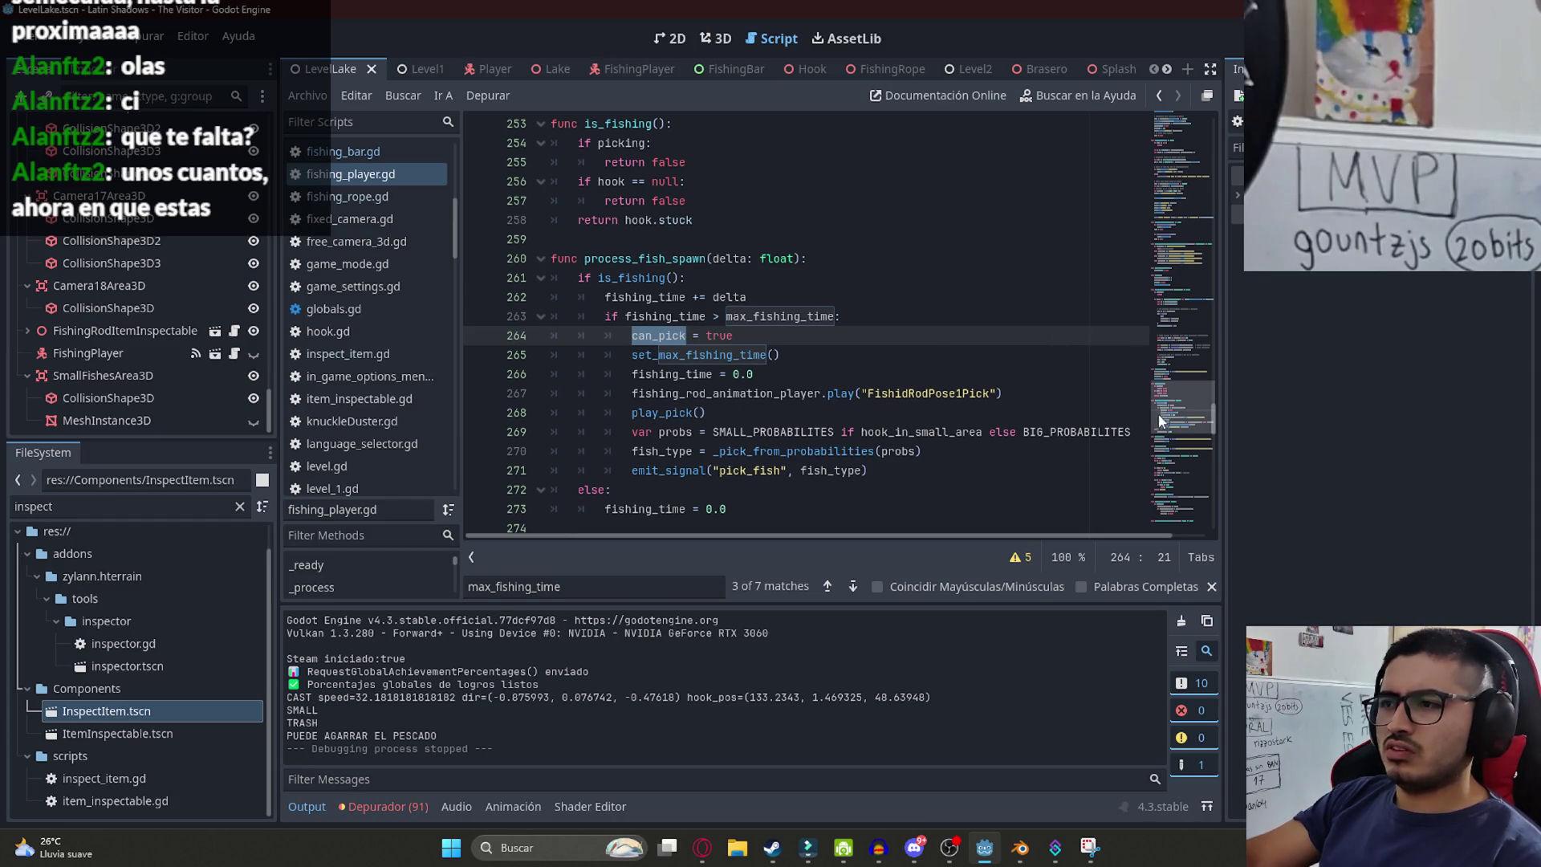
{"action": "left_click", "coordinate": [1189, 358]}
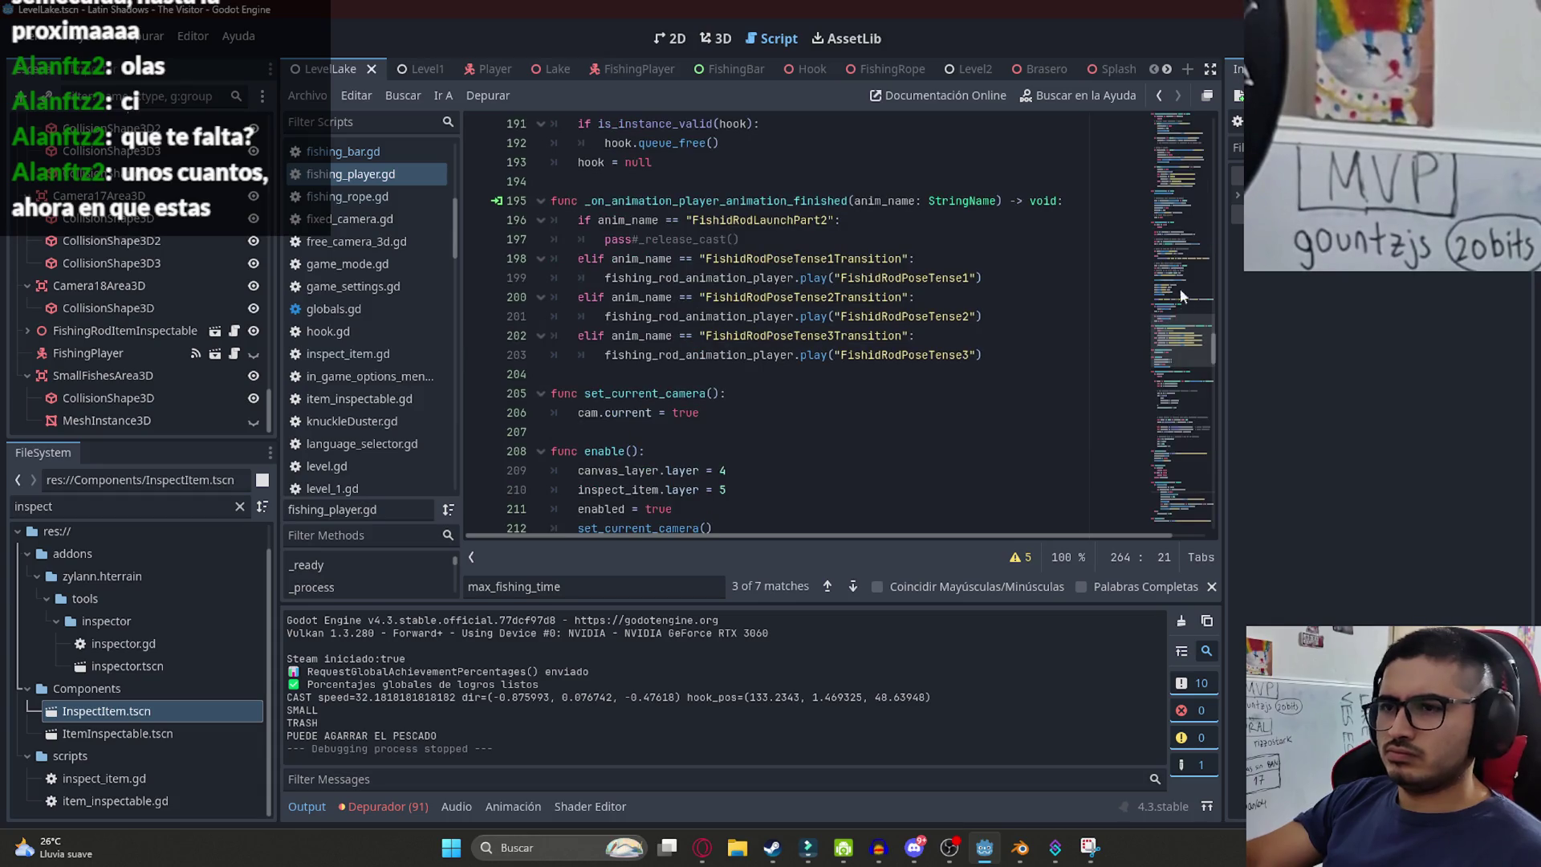
{"action": "left_click", "coordinate": [1195, 299]}
{"action": "key", "text": "ctrl+f"}
- Search the script for fish_take and inspect the _handle_fishing_input function
{"action": "type", "text": "fish_tal"}
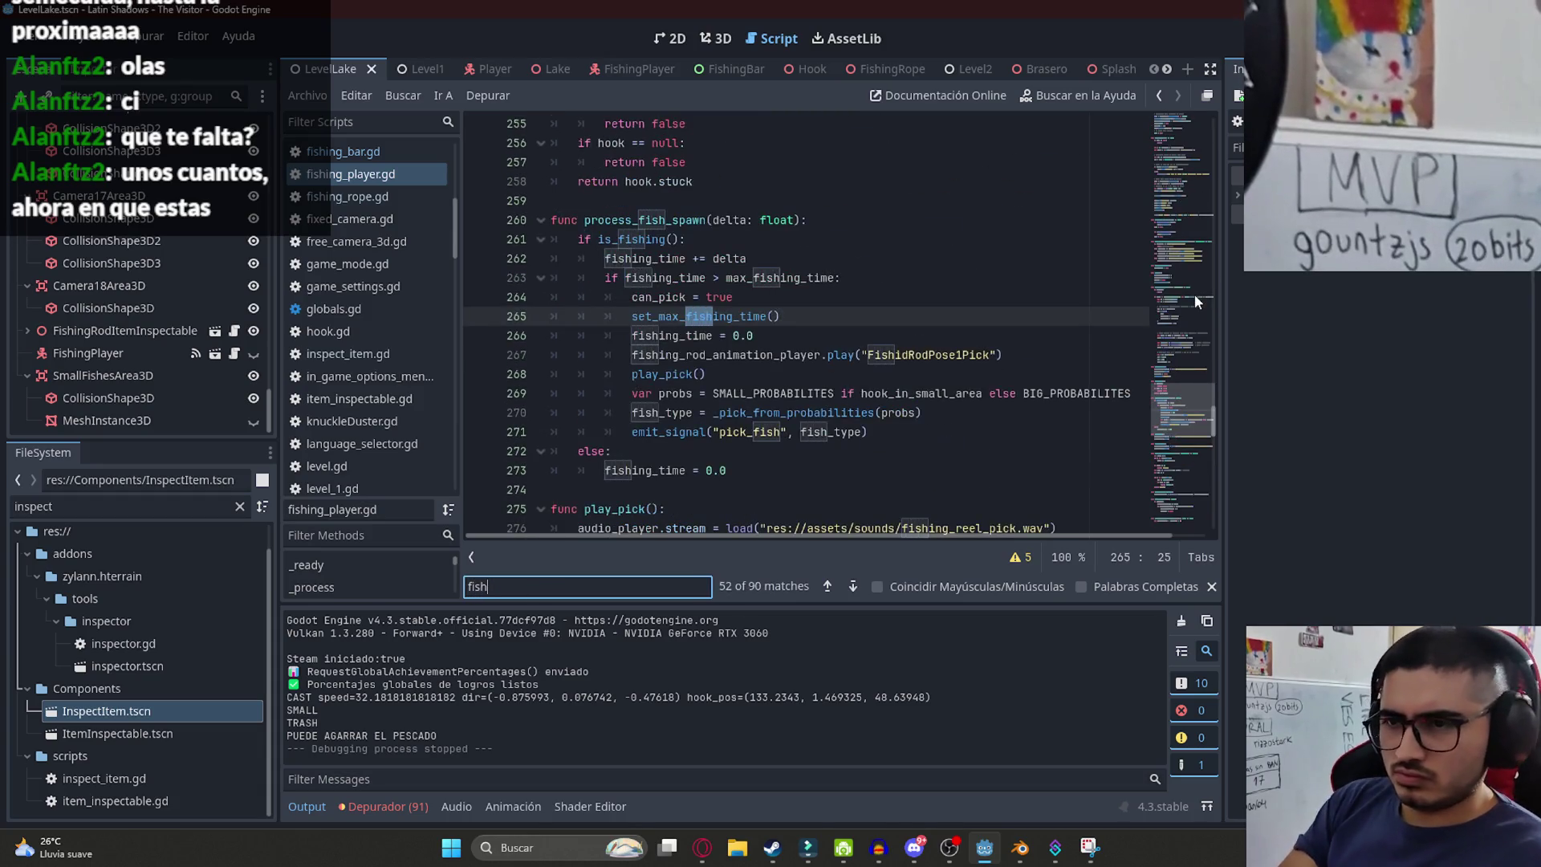
{"action": "key", "text": "BackSpace"}
{"action": "key", "text": "BackSpace"}
{"action": "key", "text": "BackSpace"}
{"action": "type", "text": "take"}
{"action": "scroll", "coordinate": [714, 298], "scroll_direction": "up", "scroll_amount": 3}
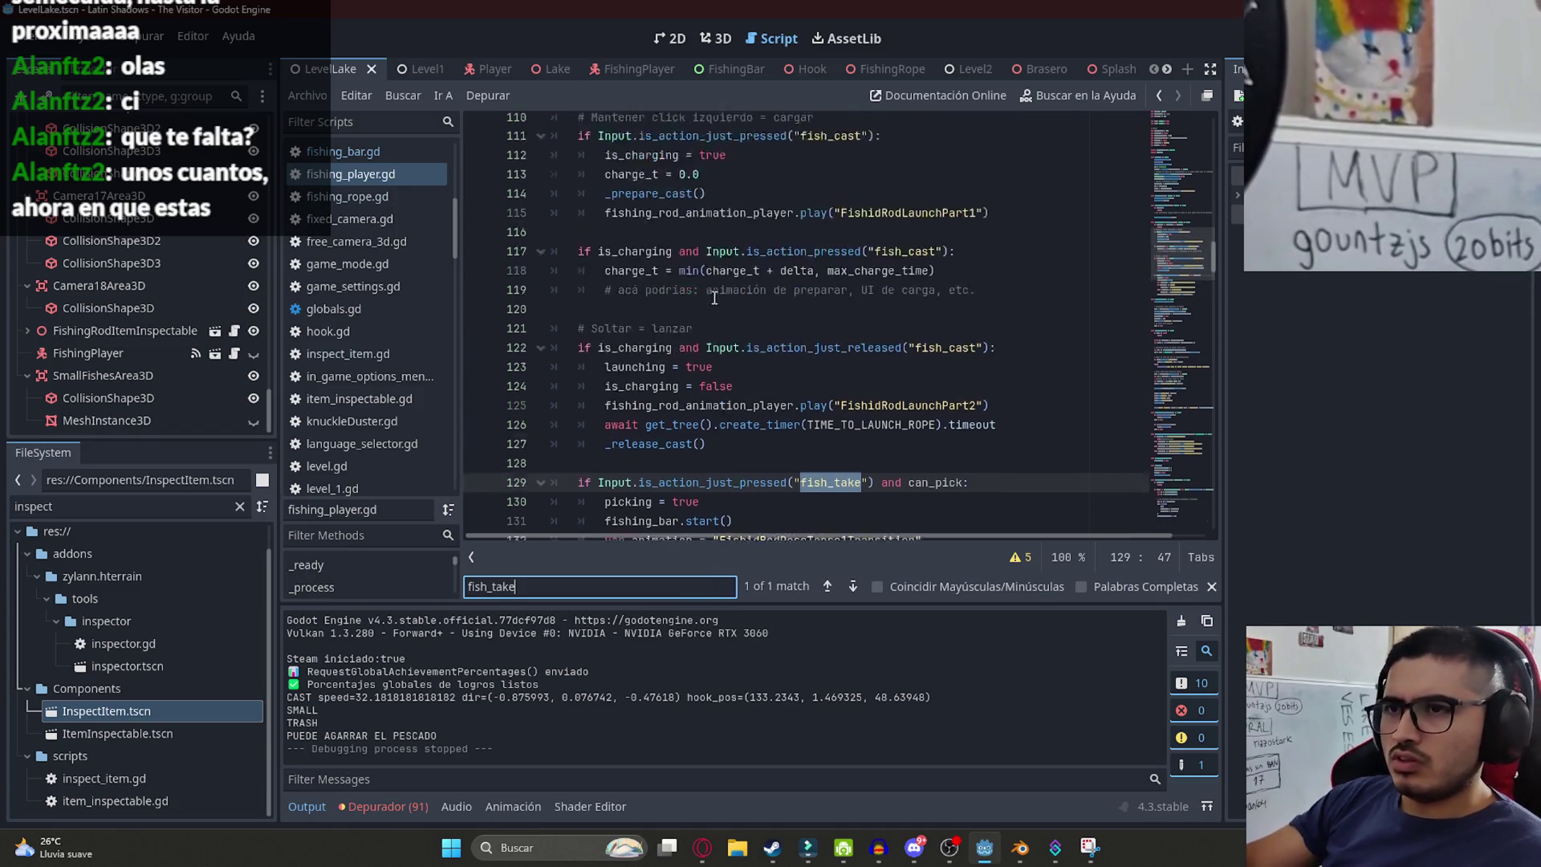
{"action": "scroll", "coordinate": [714, 297], "scroll_direction": "up", "scroll_amount": 2}
{"action": "double_click", "coordinate": [669, 181]}
{"action": "scroll", "coordinate": [671, 241], "scroll_direction": "up", "scroll_amount": 4}
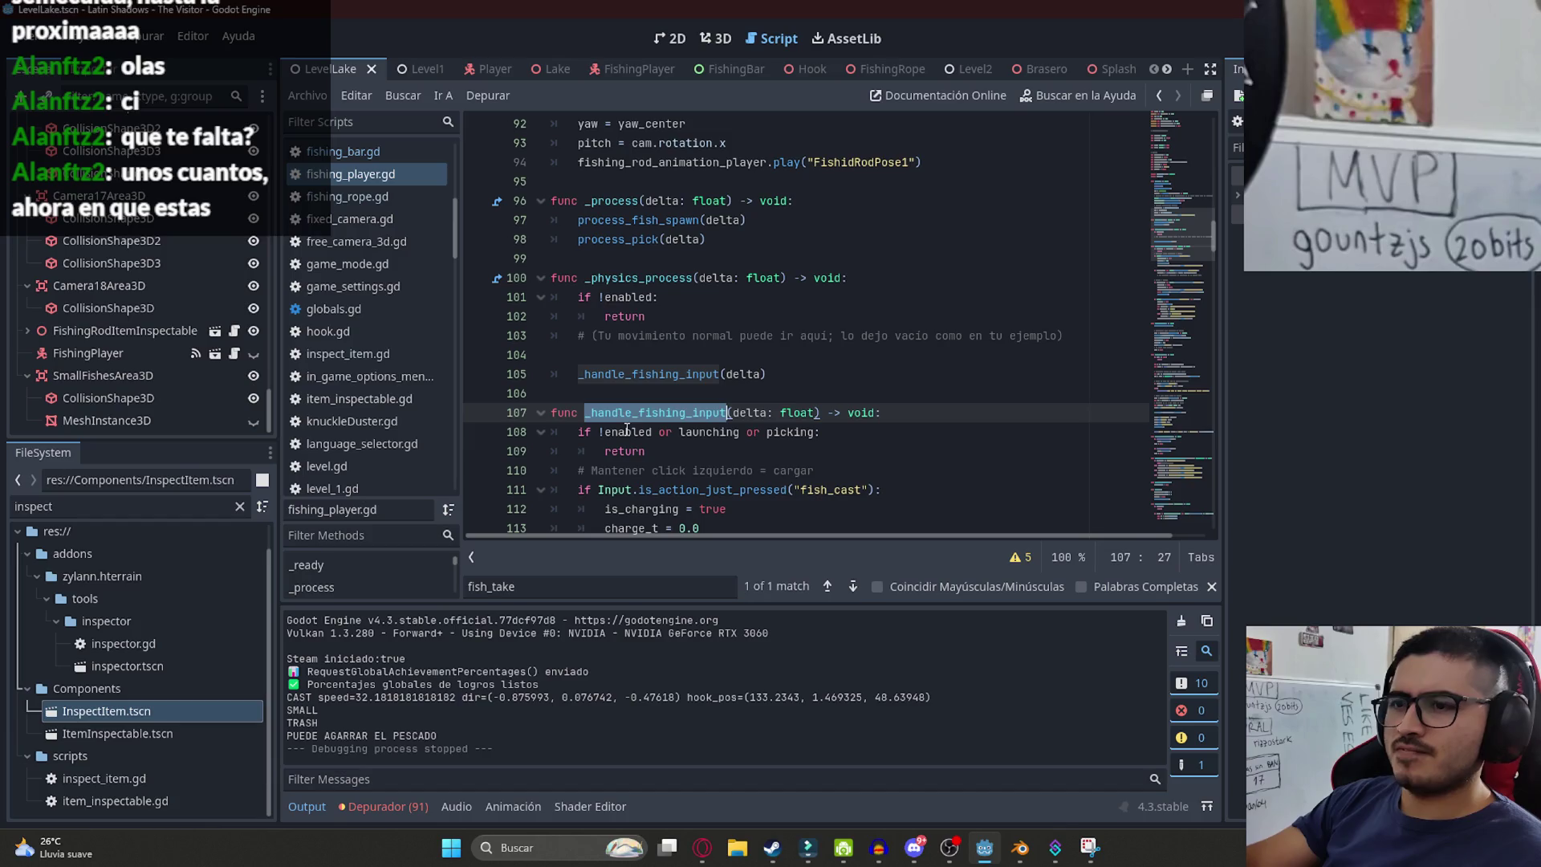
{"action": "scroll", "coordinate": [658, 397], "scroll_direction": "down", "scroll_amount": 9}
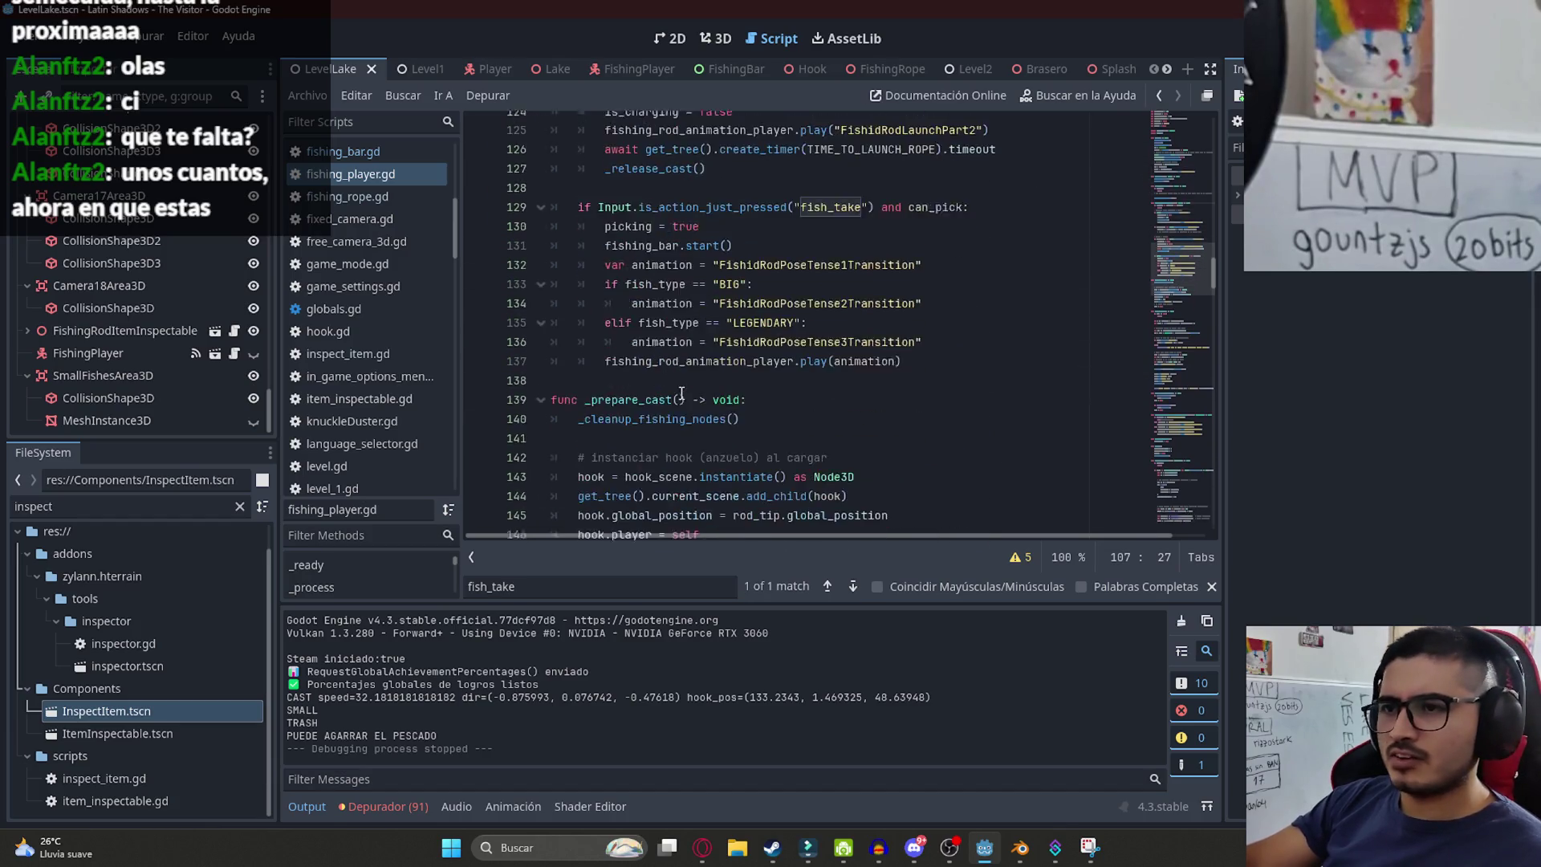
- Check the can_pick condition on line 129 and jump to its declaration, selecting false on line 73
{"action": "left_click", "coordinate": [673, 393]}
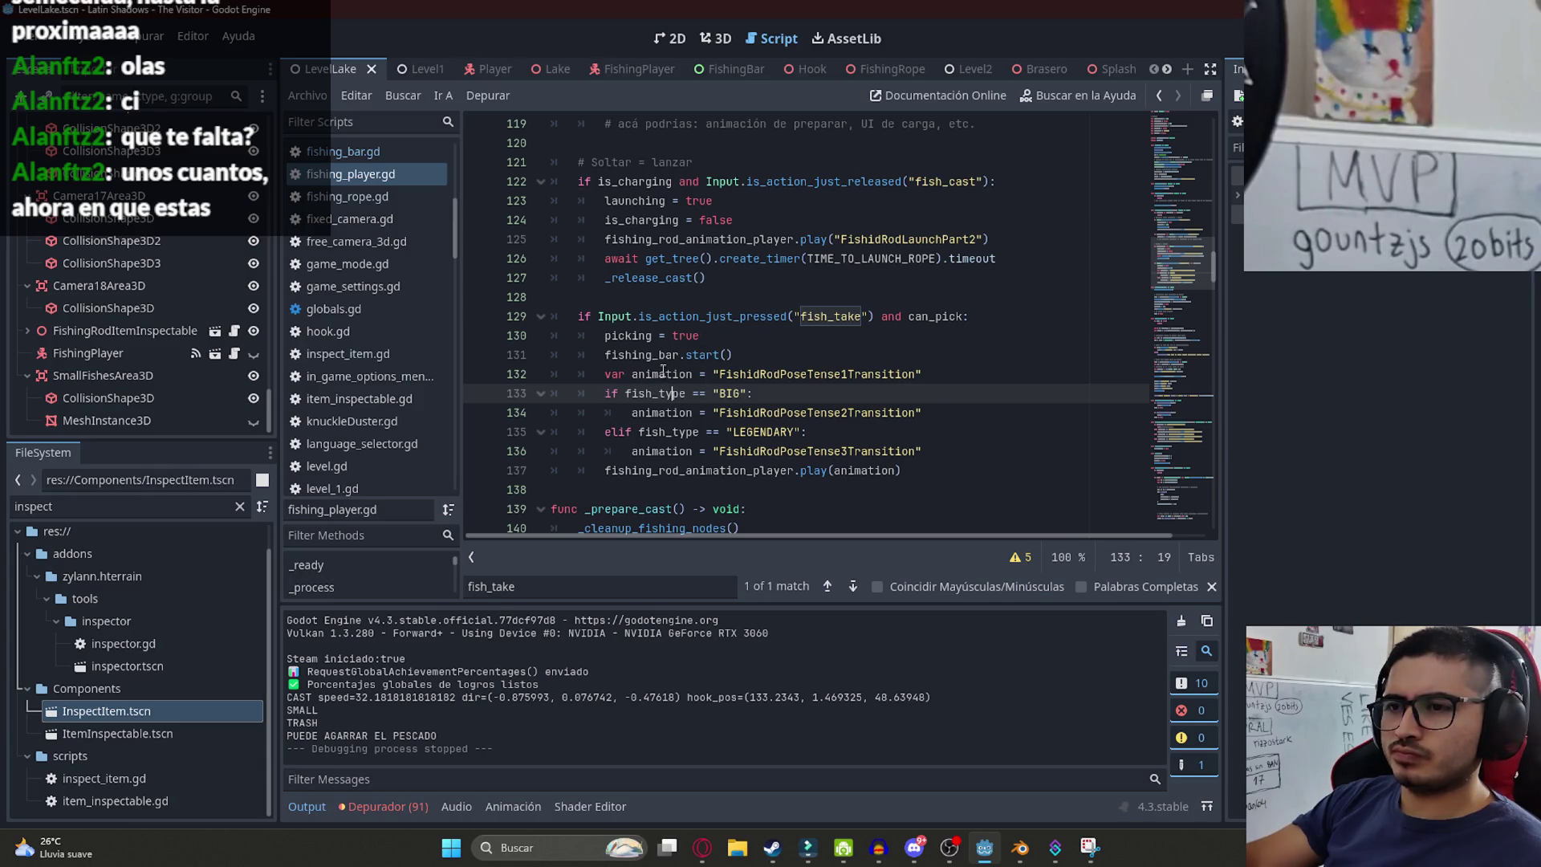
{"action": "double_click", "coordinate": [635, 337]}
{"action": "double_click", "coordinate": [955, 318]}
{"action": "scroll", "coordinate": [827, 371], "scroll_direction": "up", "scroll_amount": 1}
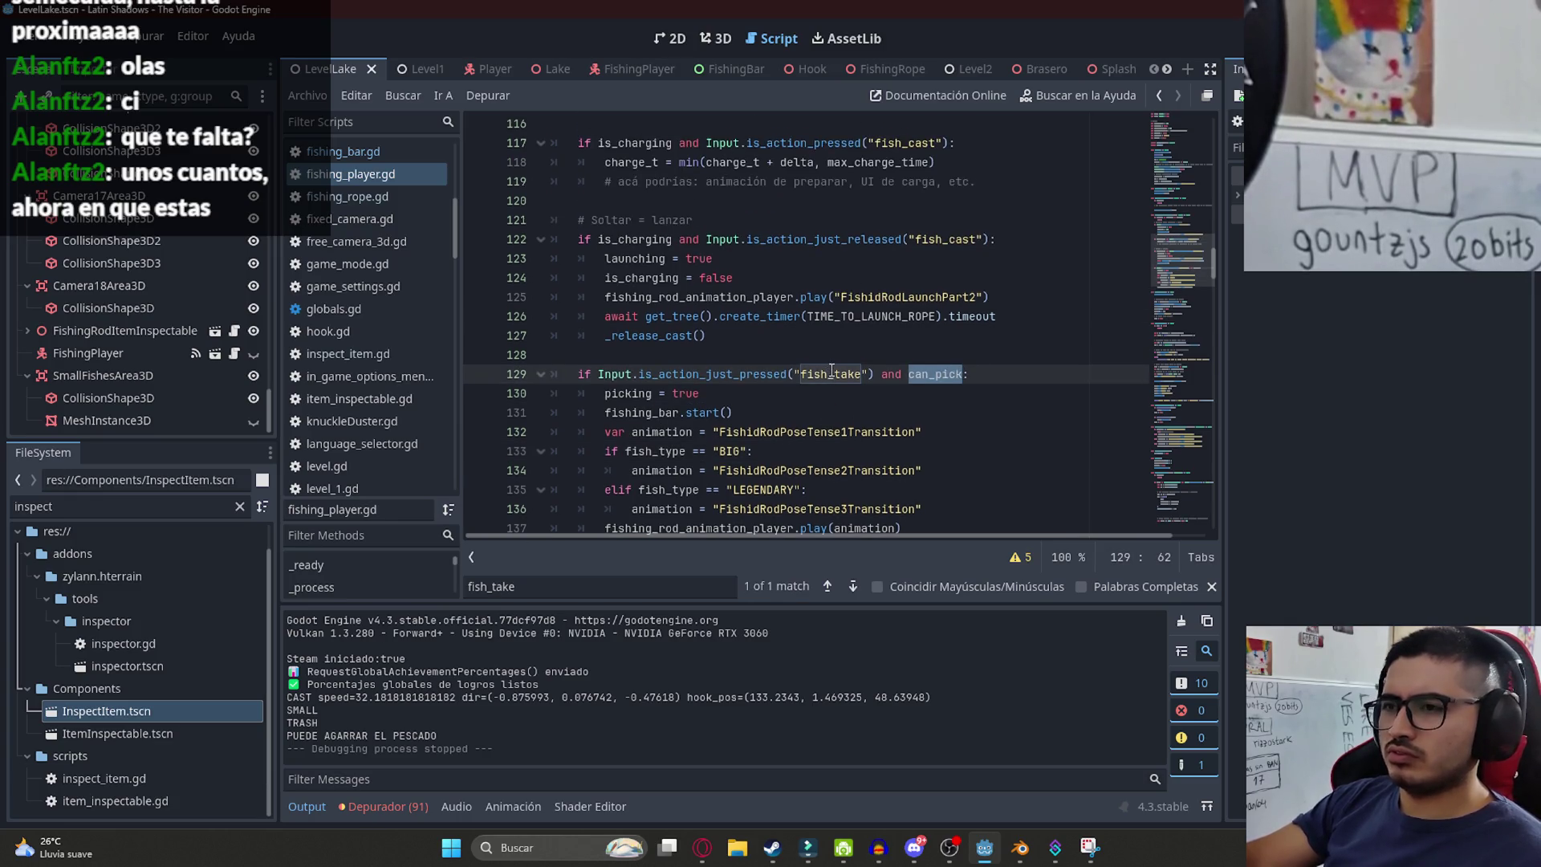
{"action": "left_click", "coordinate": [936, 374], "text": "ctrl"}
{"action": "double_click", "coordinate": [659, 318]}
- Make can_pick default to true on line 73, then bring up the LevelLake scene options
{"action": "type", "text": "true"}
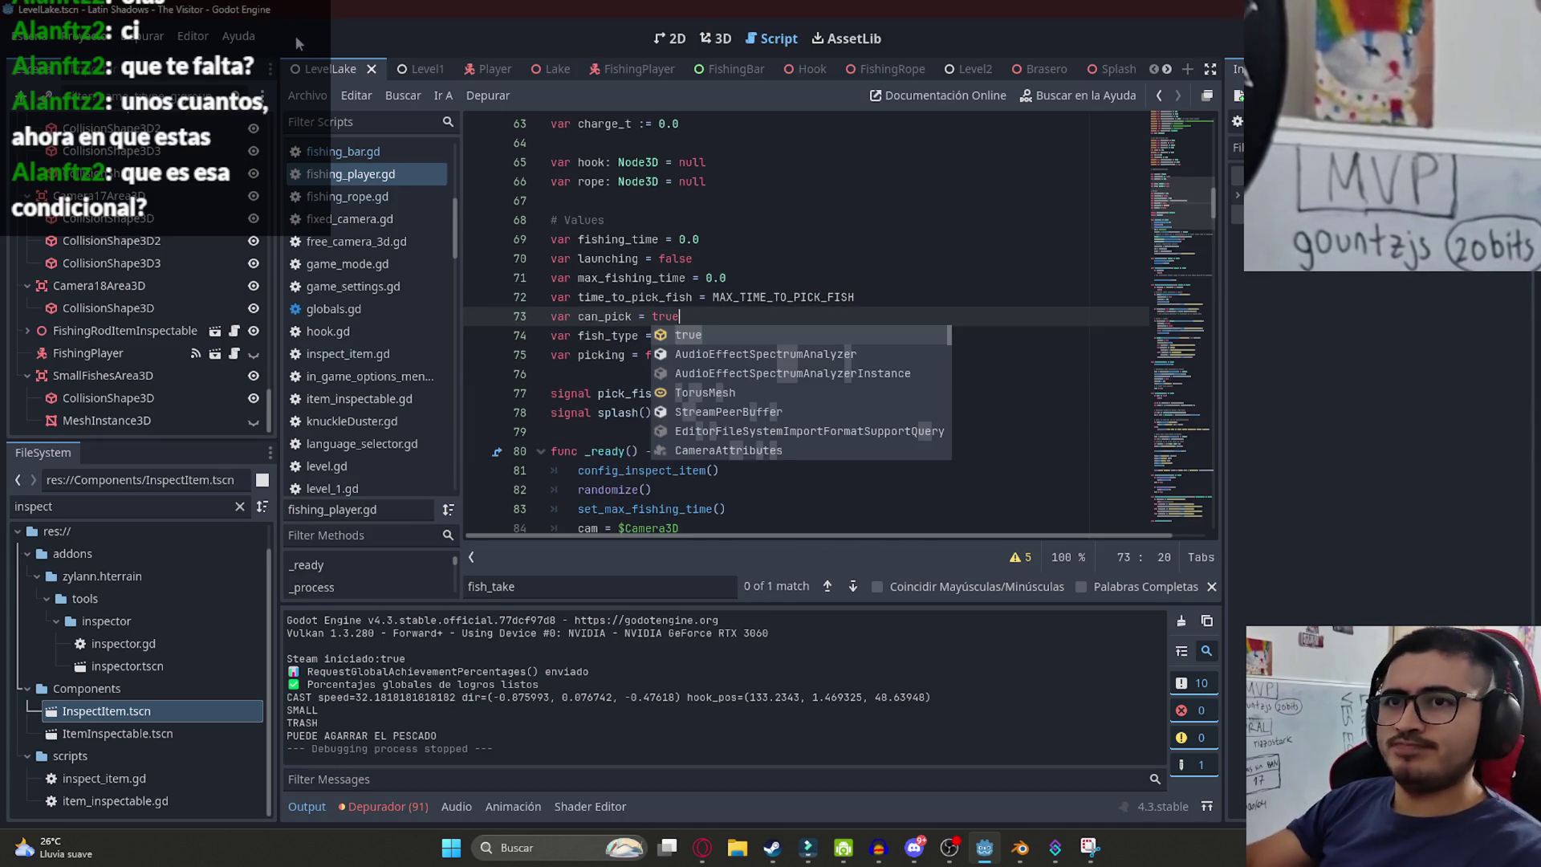
{"action": "right_click", "coordinate": [305, 68]}
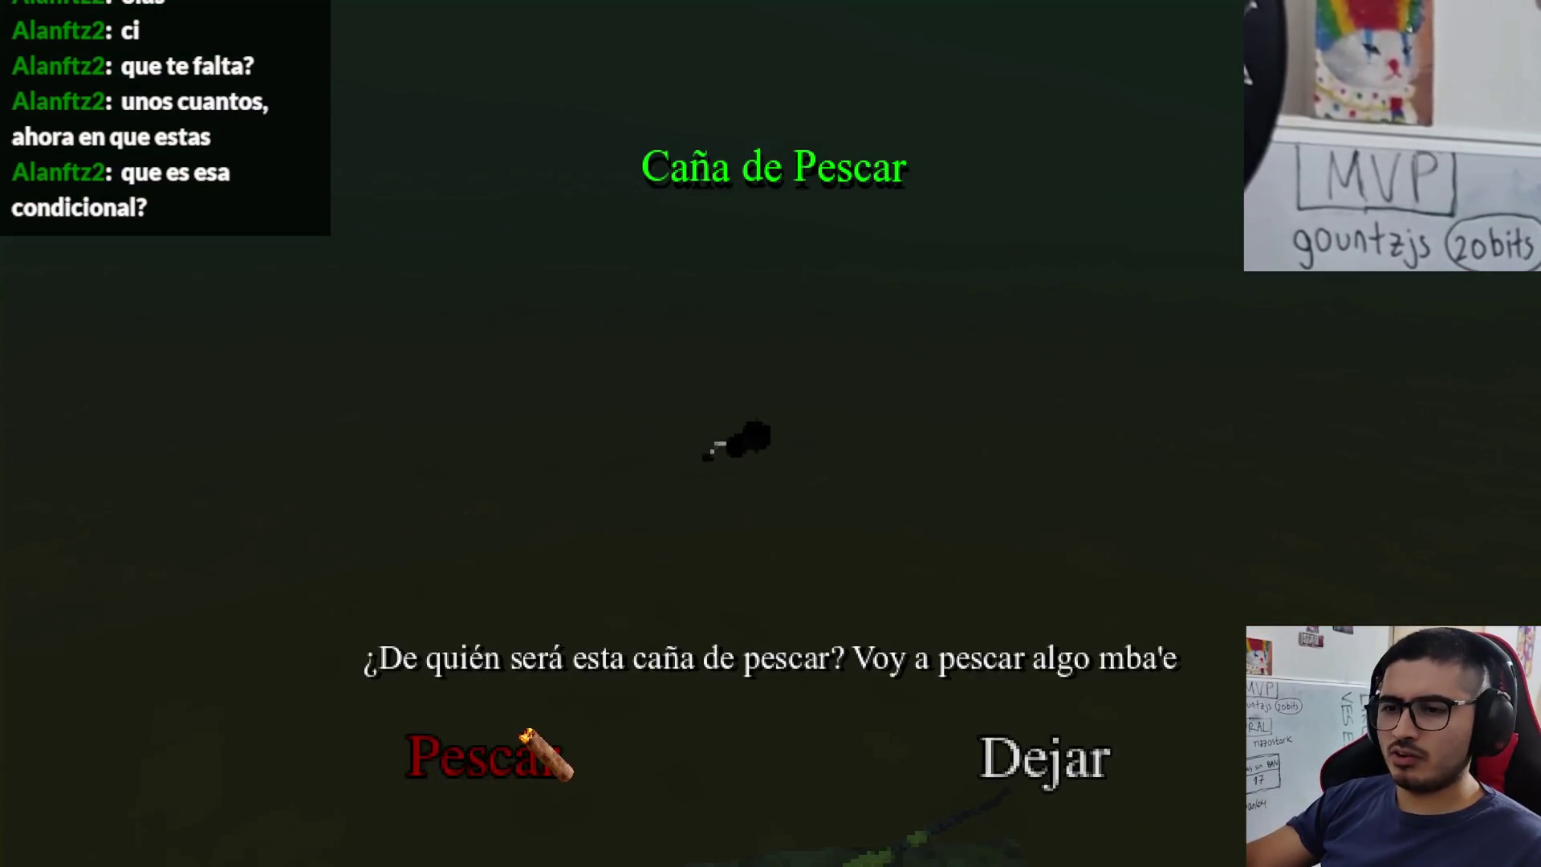
- Pick up the rod, cast, win the catch bar for TRASH and SMALL catches, then stop the game
{"action": "left_click", "coordinate": [546, 746]}
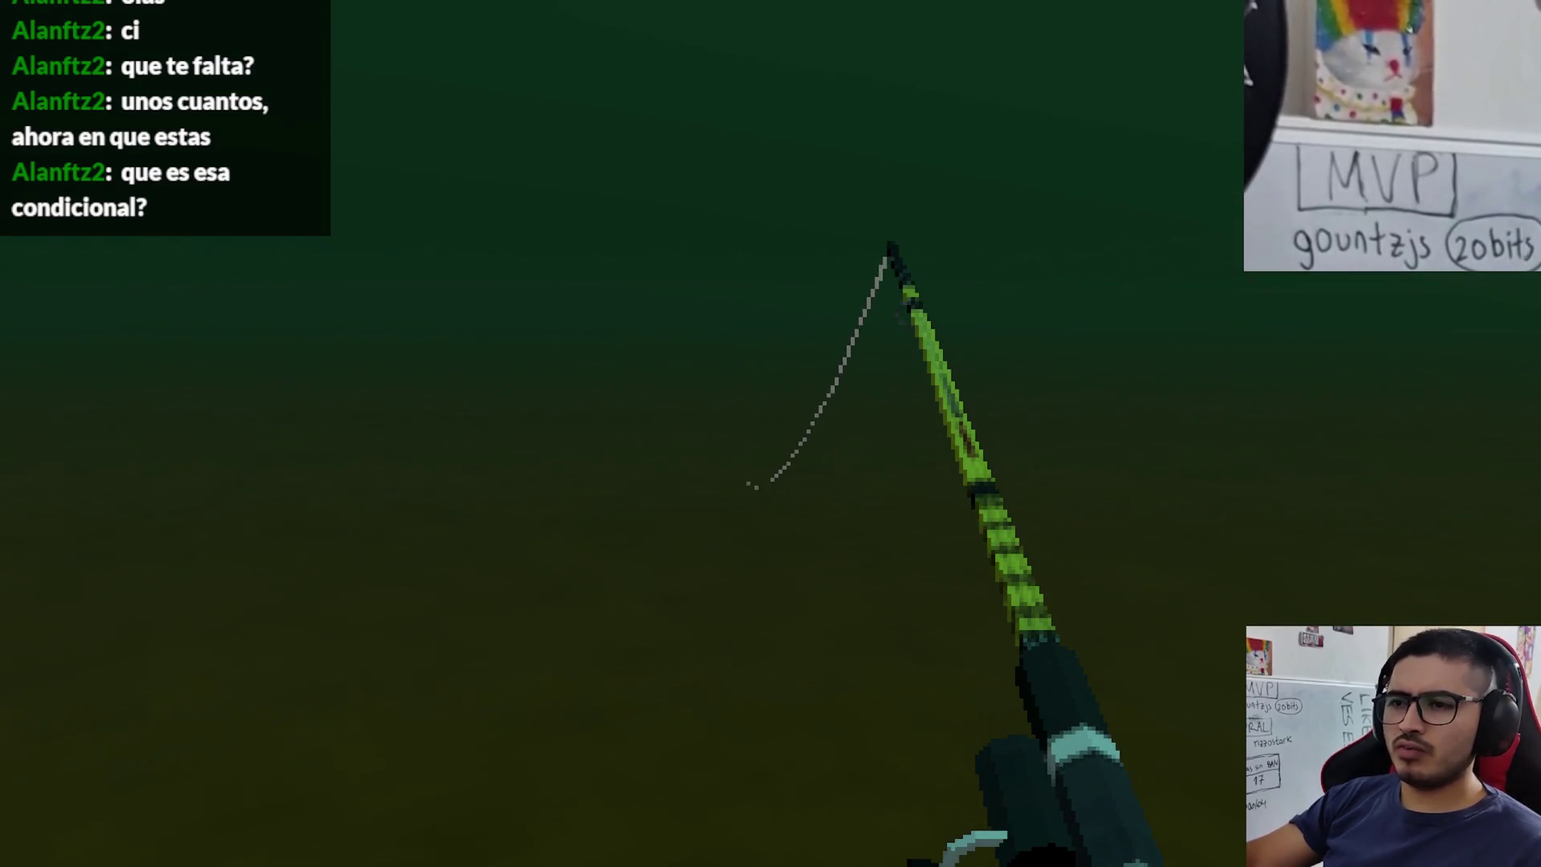
{"action": "left_click", "coordinate": [771, 433]}
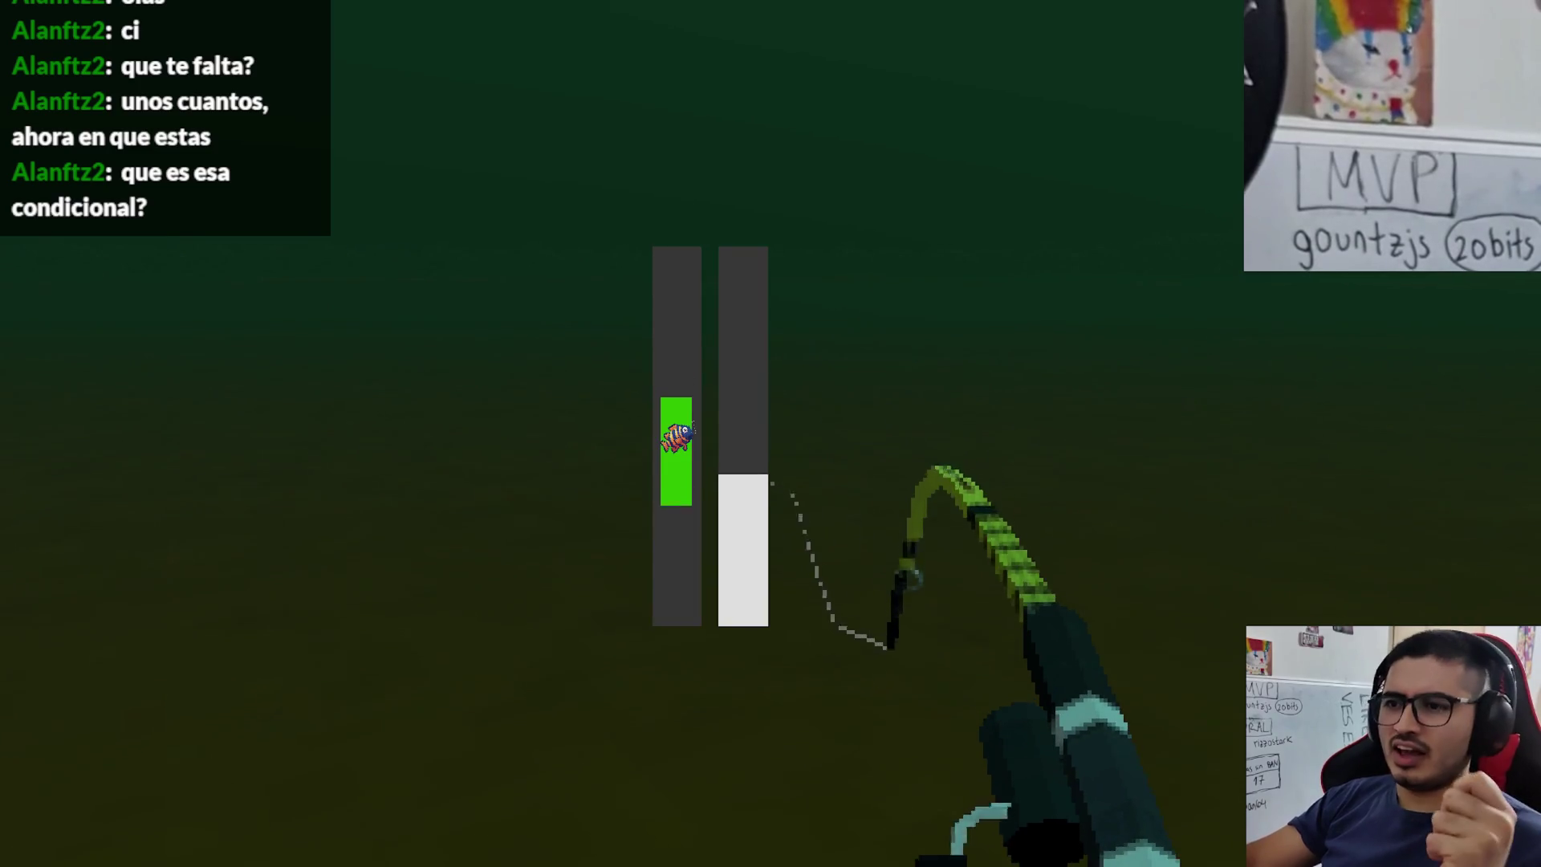
{"action": "left_click_drag", "start_coordinate": [771, 433], "coordinate": [771, 433]}
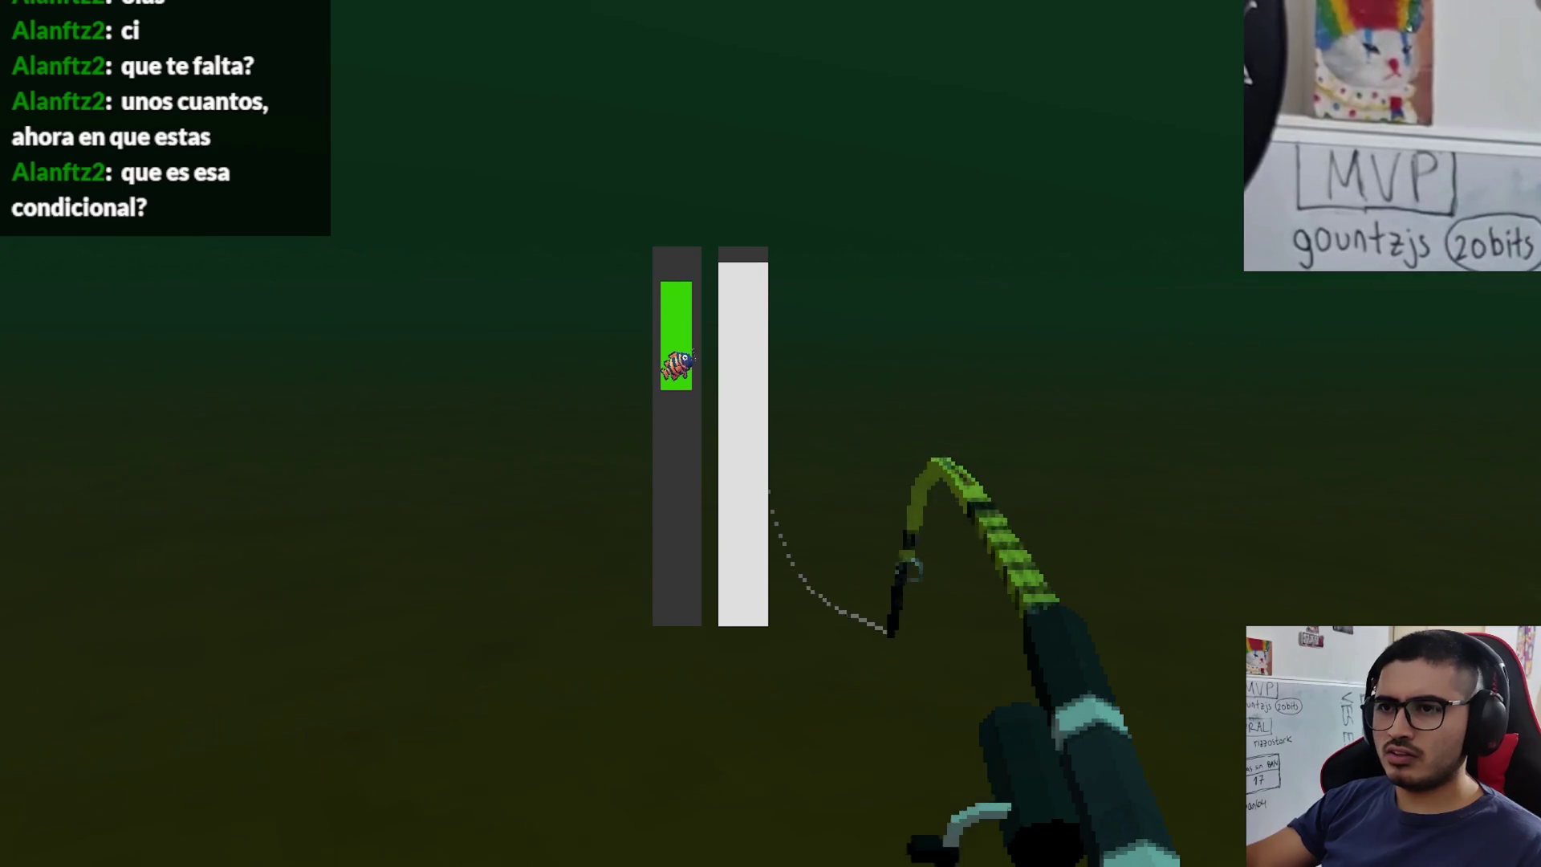
{"action": "left_click", "coordinate": [770, 434]}
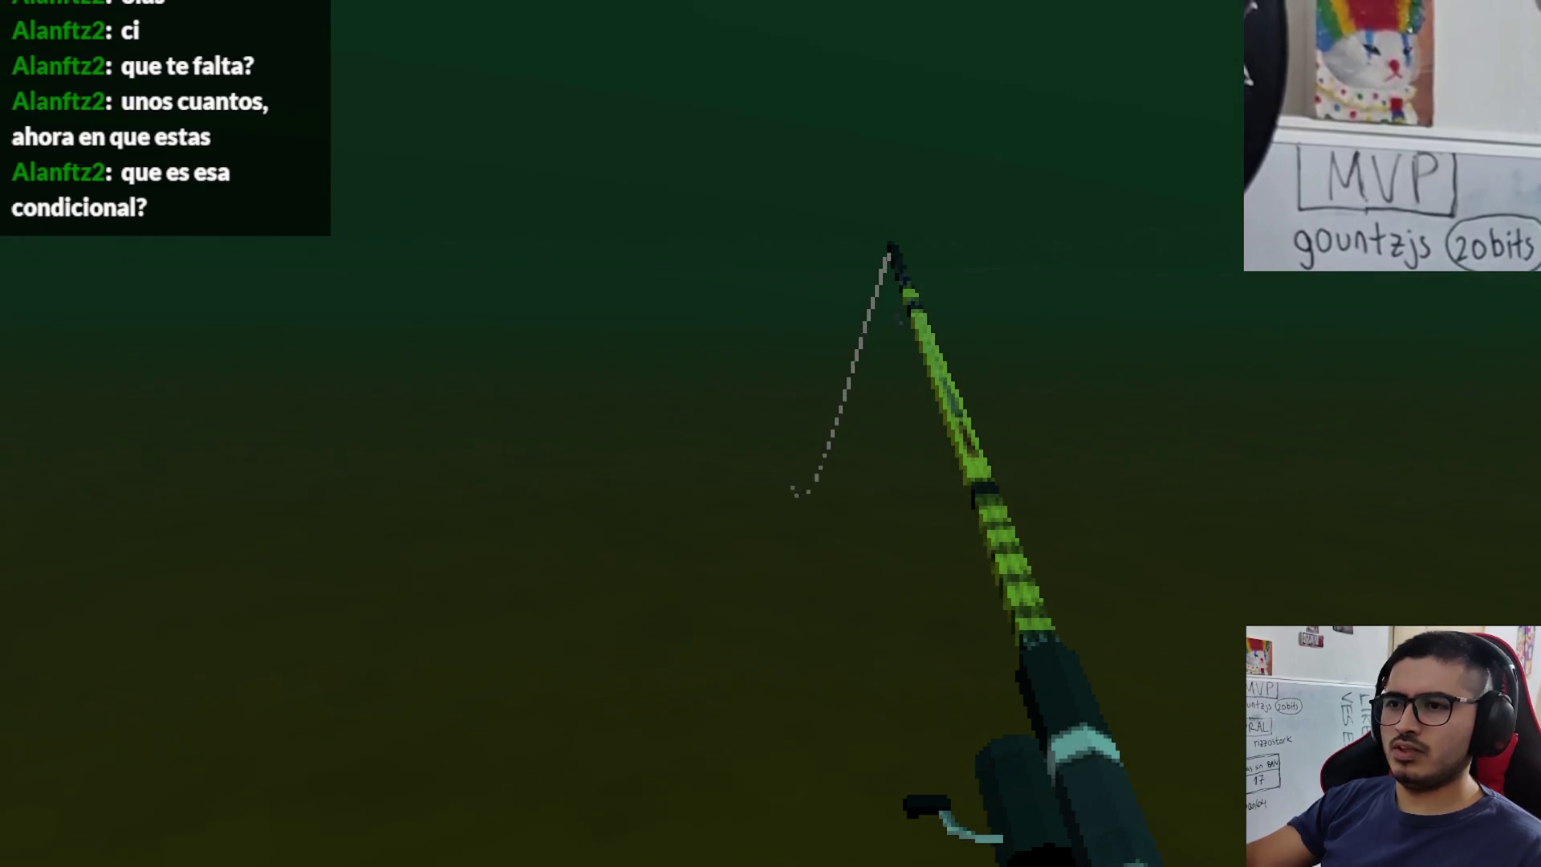
{"action": "key", "text": "F8"}
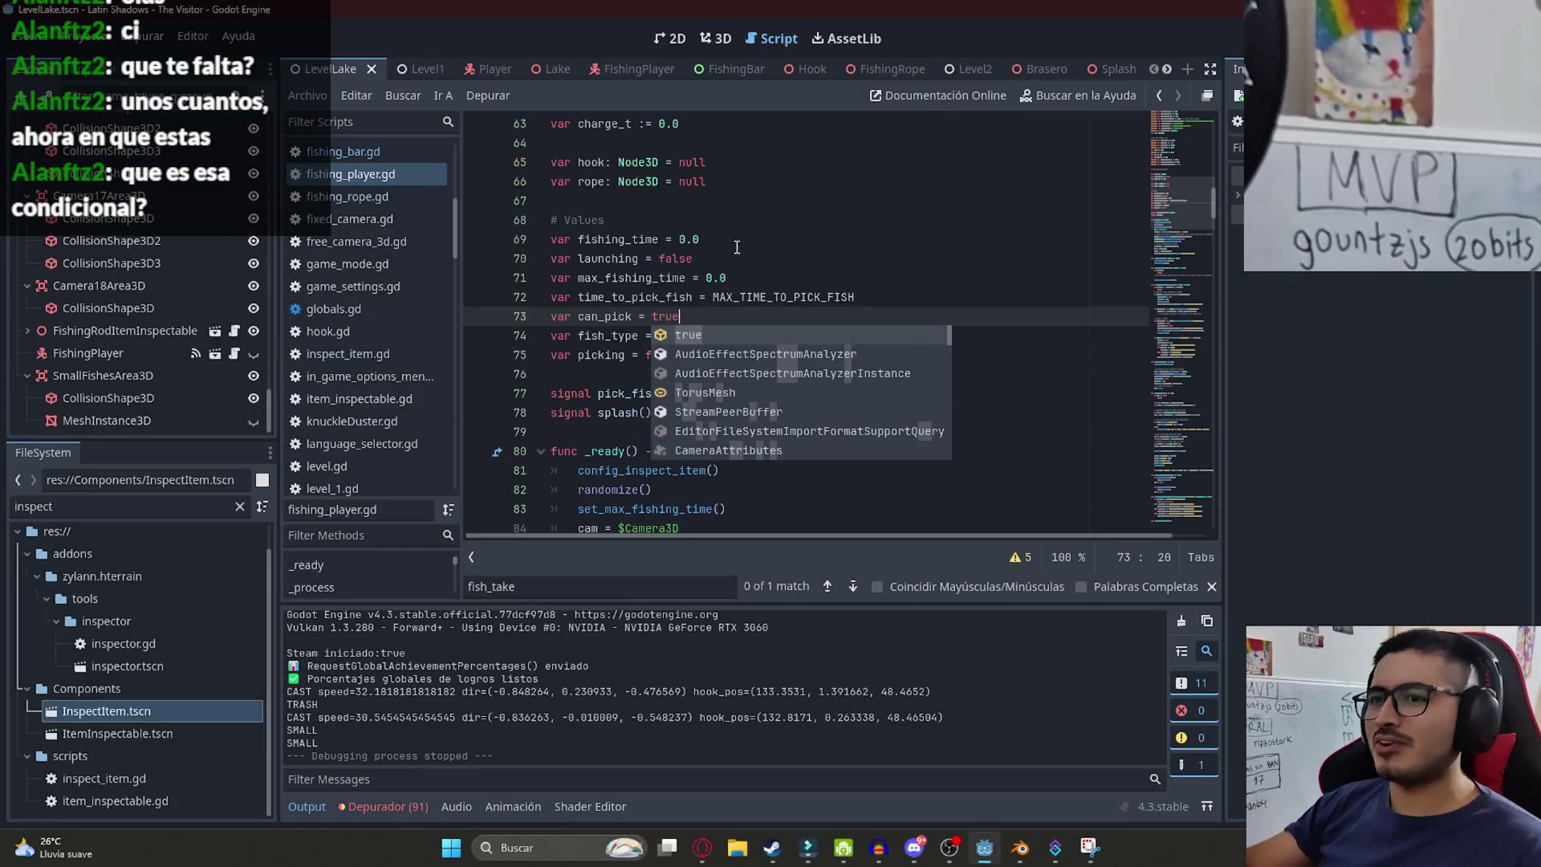
- Search fishing_player.gd for 'can_pick = false' and inspect the reset in process_pick
{"action": "left_click_drag", "start_coordinate": [679, 316], "coordinate": [583, 317]}
{"action": "key", "text": "ctrl+f"}
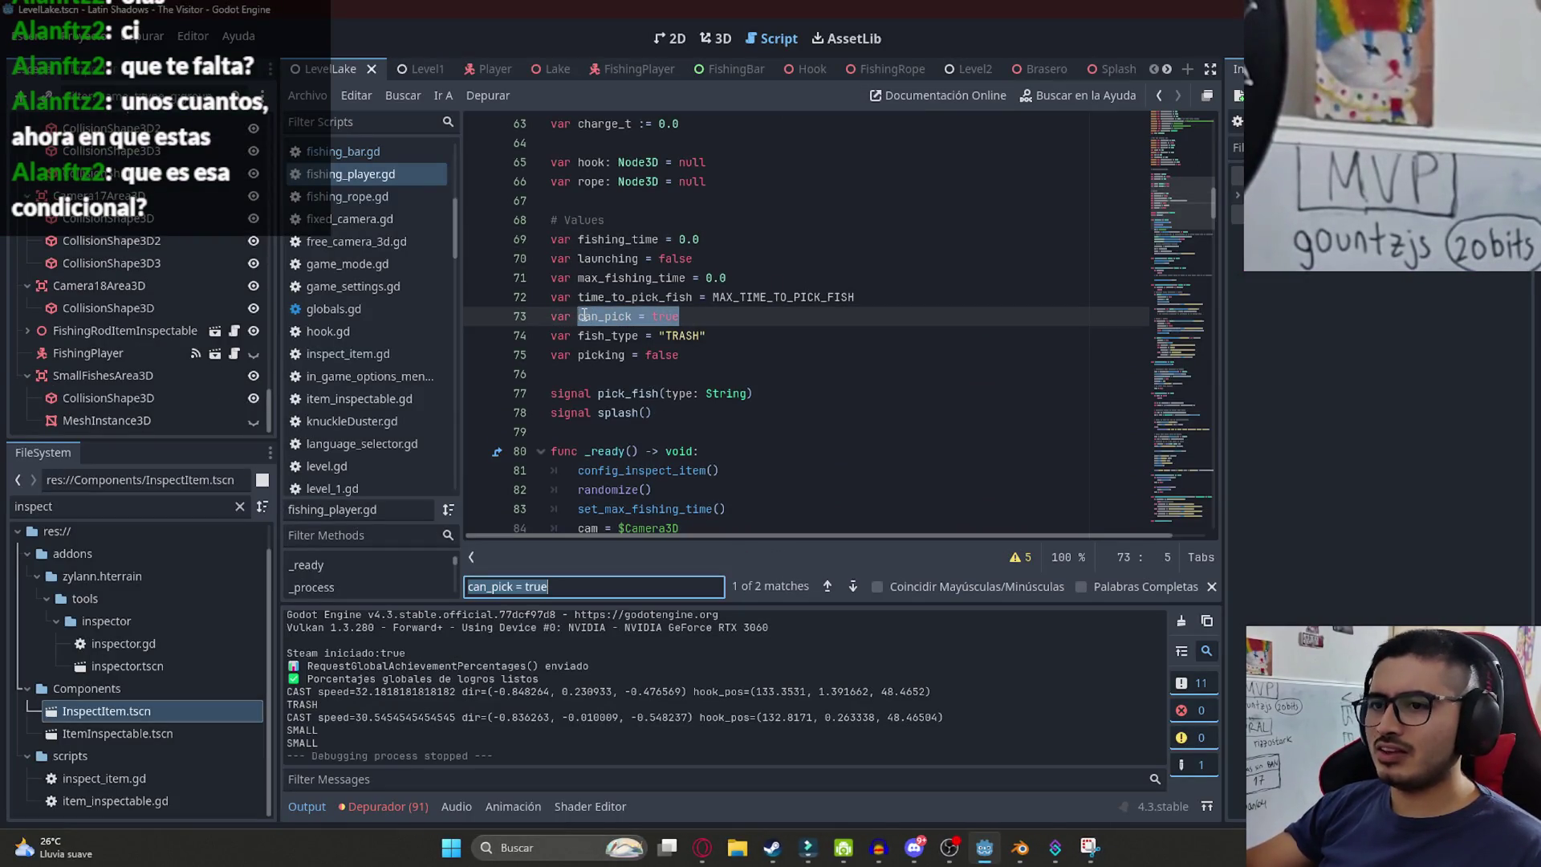
{"action": "key", "text": "Right"}
{"action": "key", "text": "BackSpace"}
{"action": "key", "text": "BackSpace"}
{"action": "key", "text": "BackSpace"}
{"action": "type", "text": "false"}
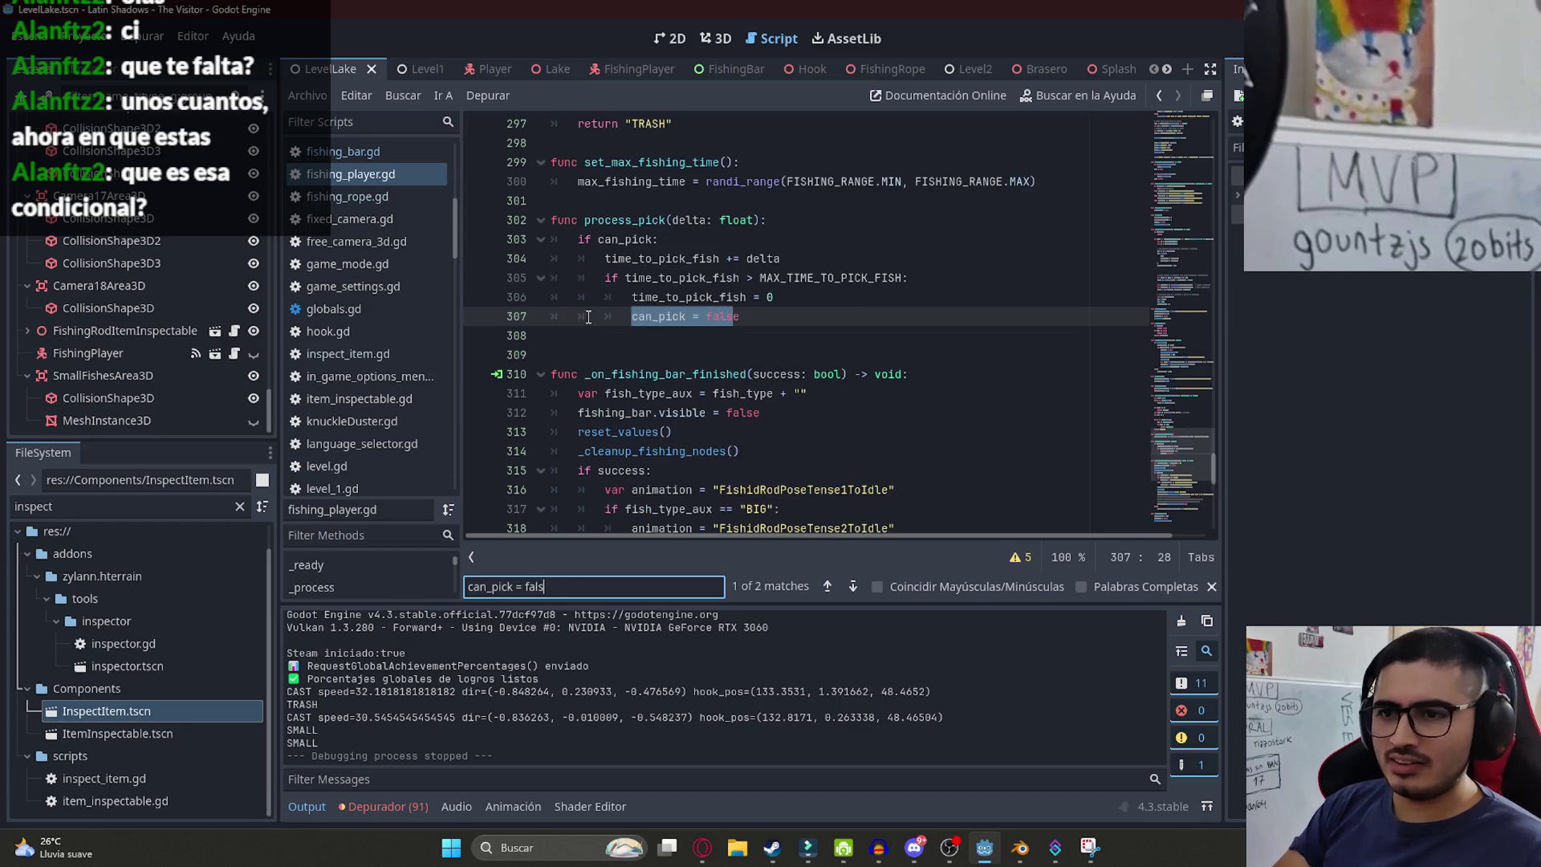
{"action": "left_click", "coordinate": [707, 257]}
- Change can_pick to true in reset_values on line 337 and relaunch the game with F5
{"action": "key", "text": "ctrl+f"}
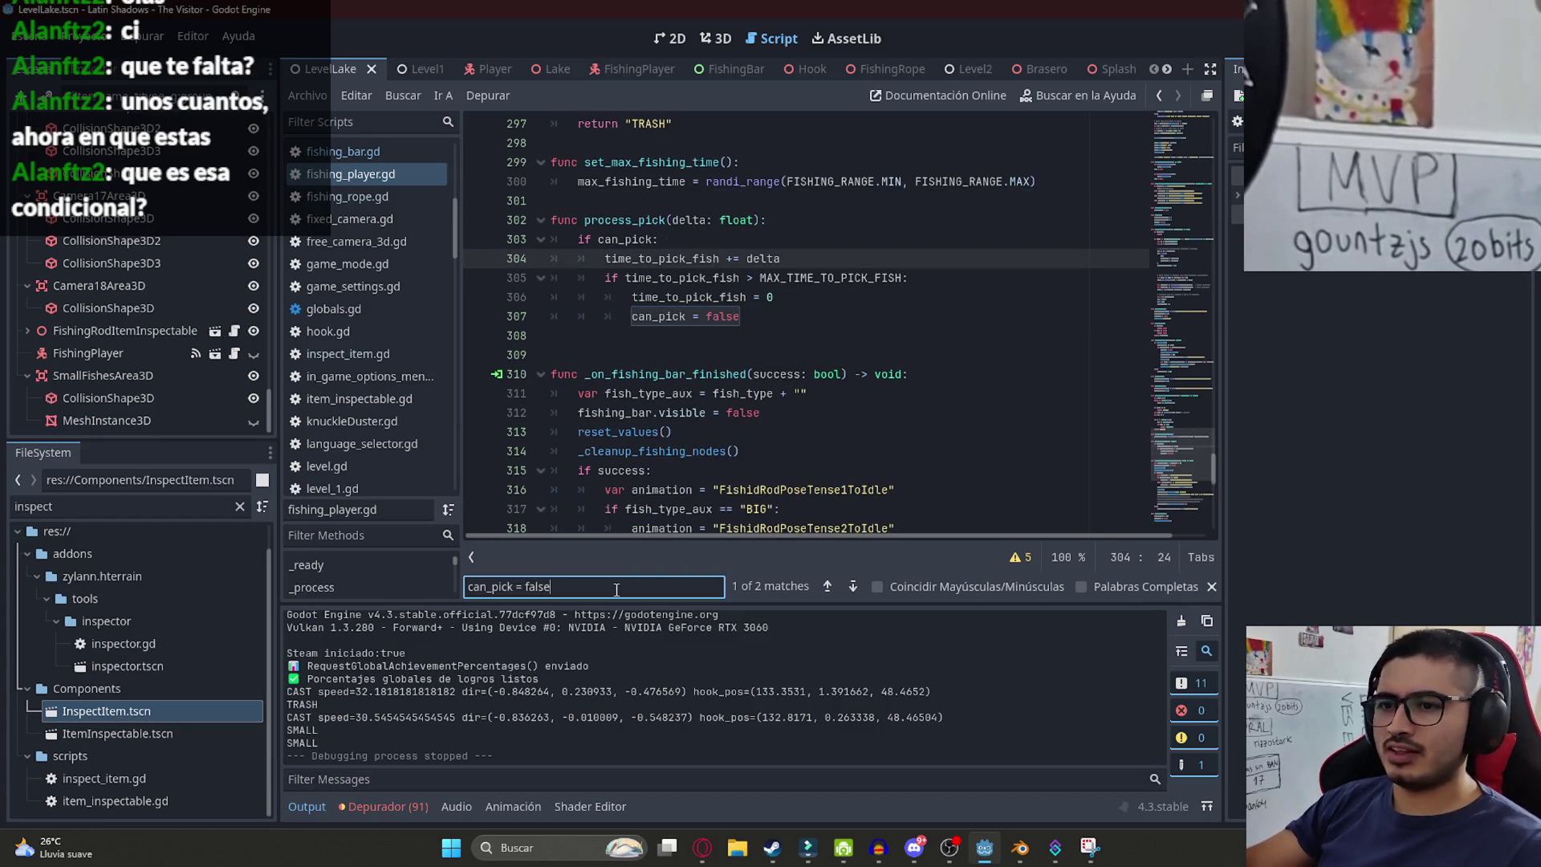
{"action": "key", "text": "Return"}
{"action": "double_click", "coordinate": [681, 313]}
{"action": "type", "text": "true"}
{"action": "left_click", "coordinate": [308, 94]}
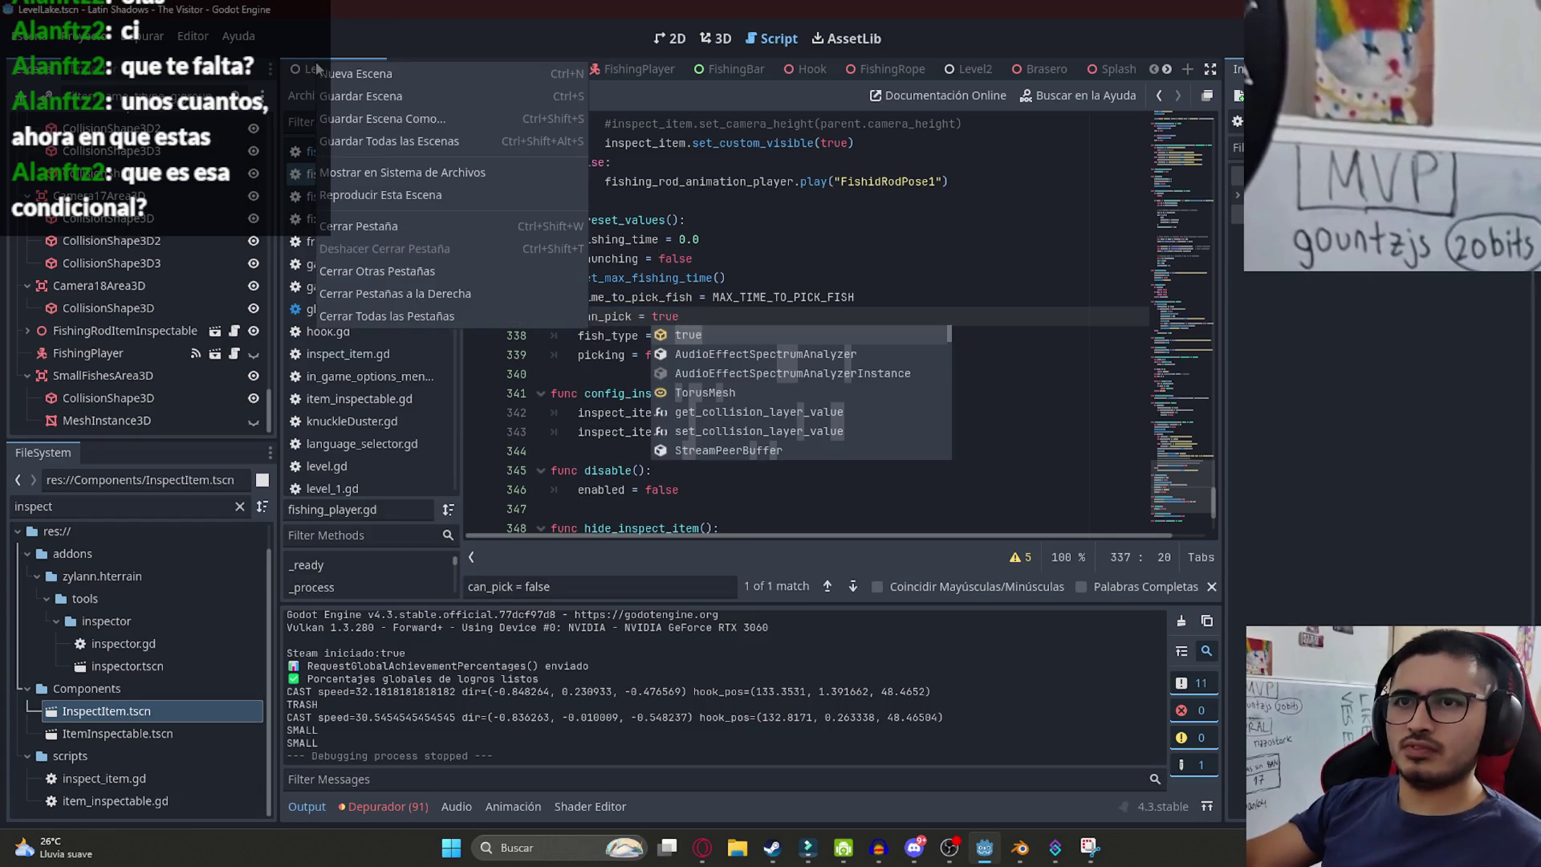
{"action": "left_click", "coordinate": [955, 318]}
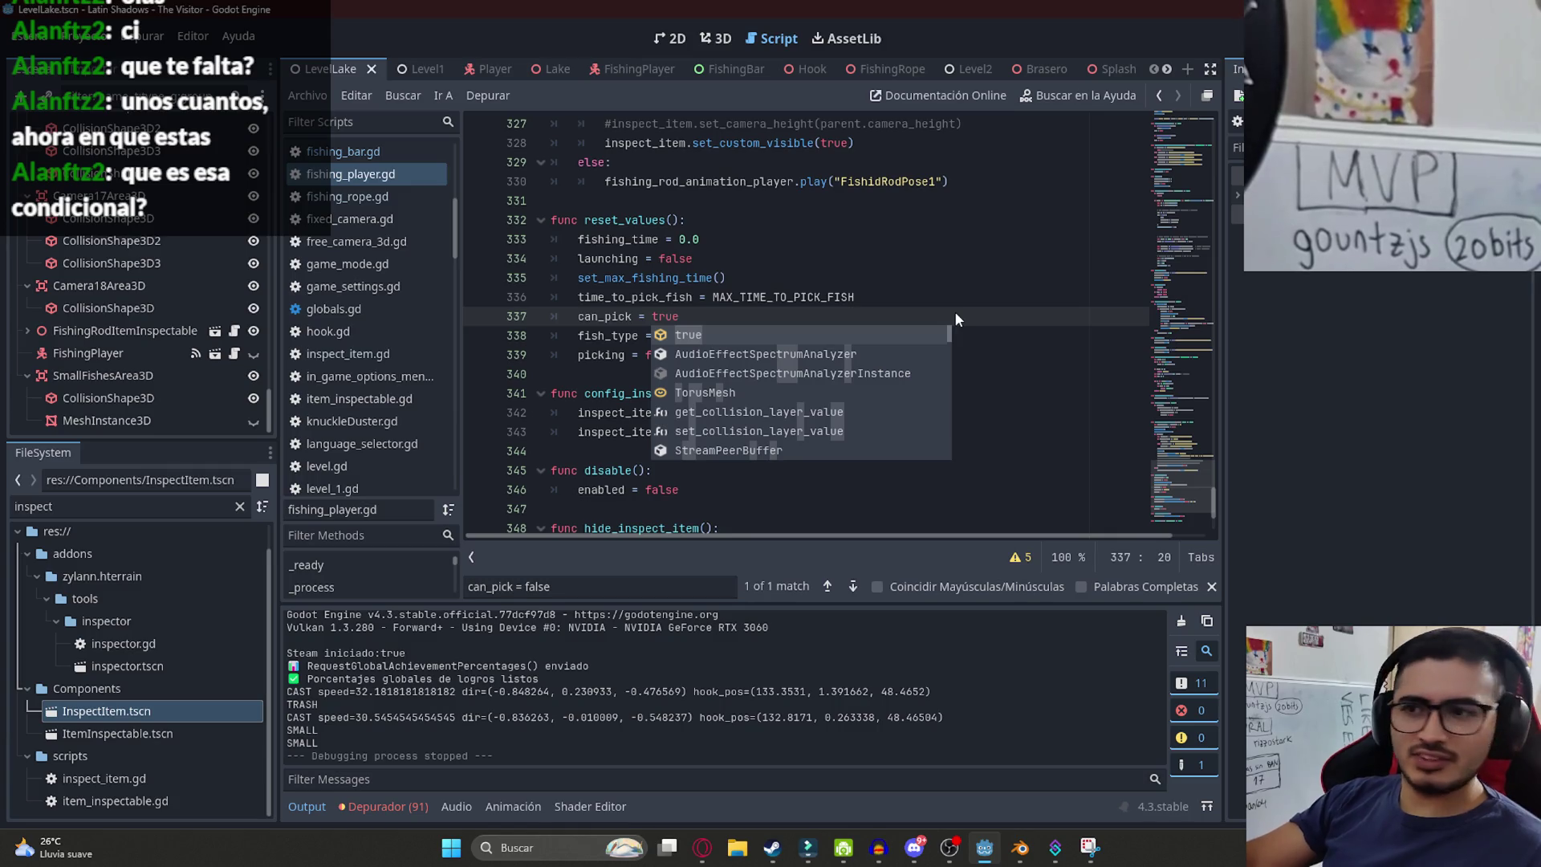
{"action": "key", "text": "F5"}
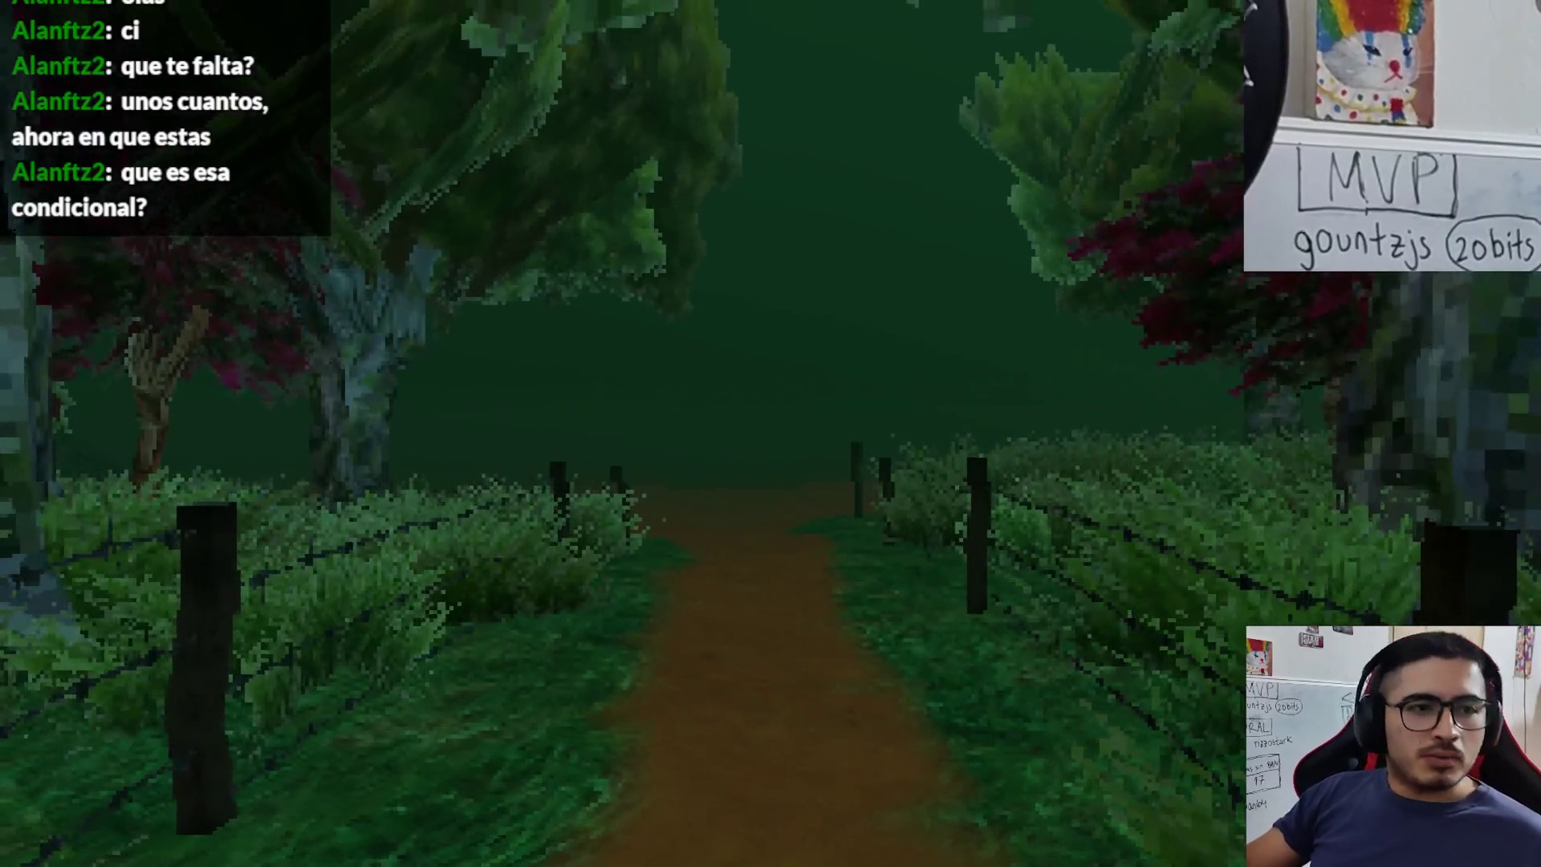
- Walk along the dirt path onto the wooden bridge and pick up the fishing rod
{"action": "key", "text": "w"}
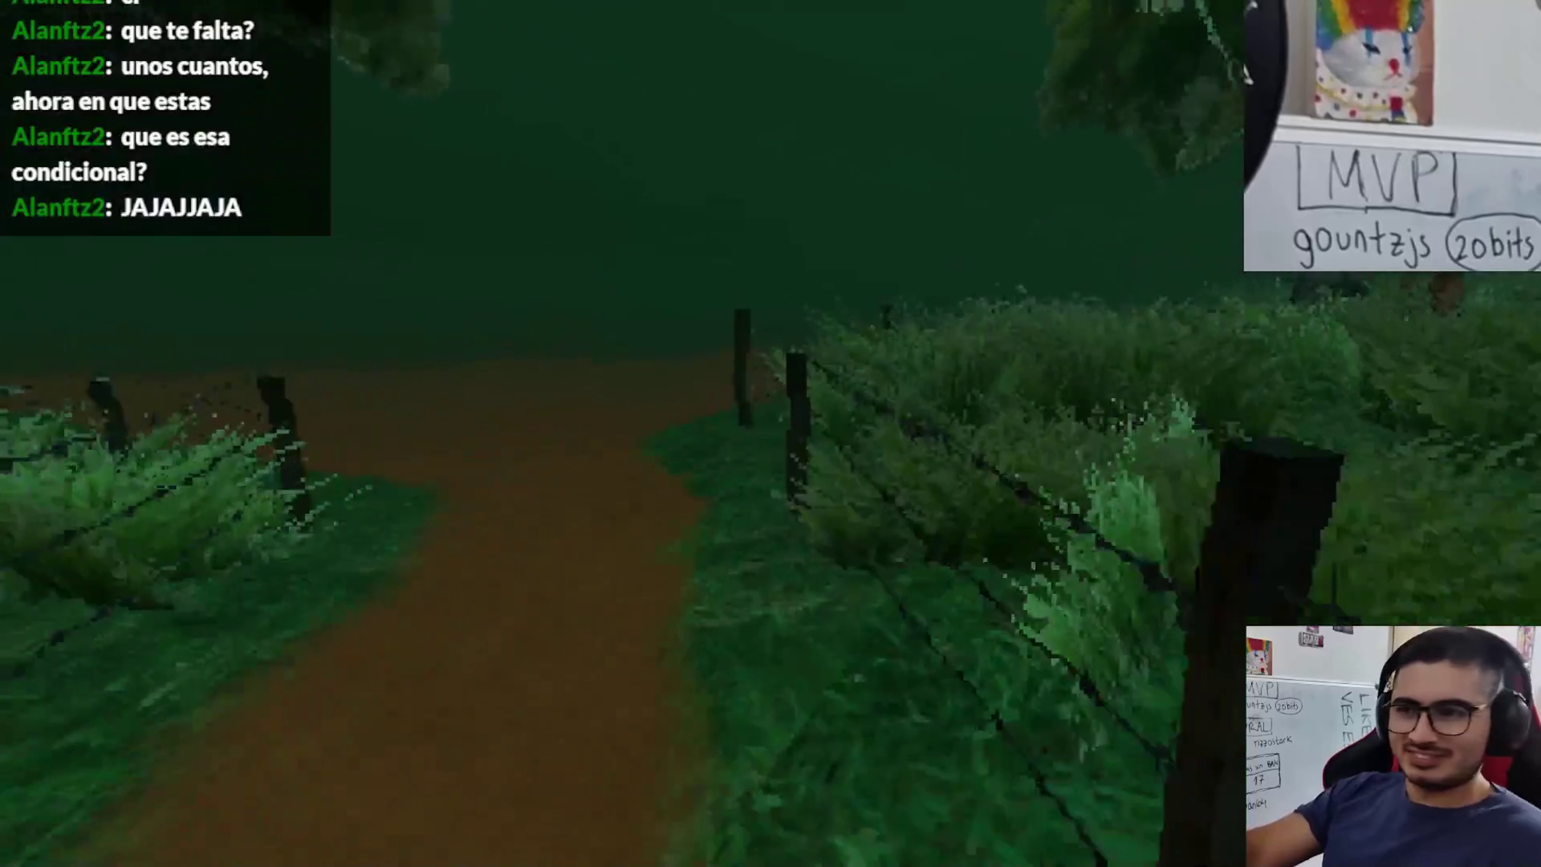
{"action": "key", "text": "w"}
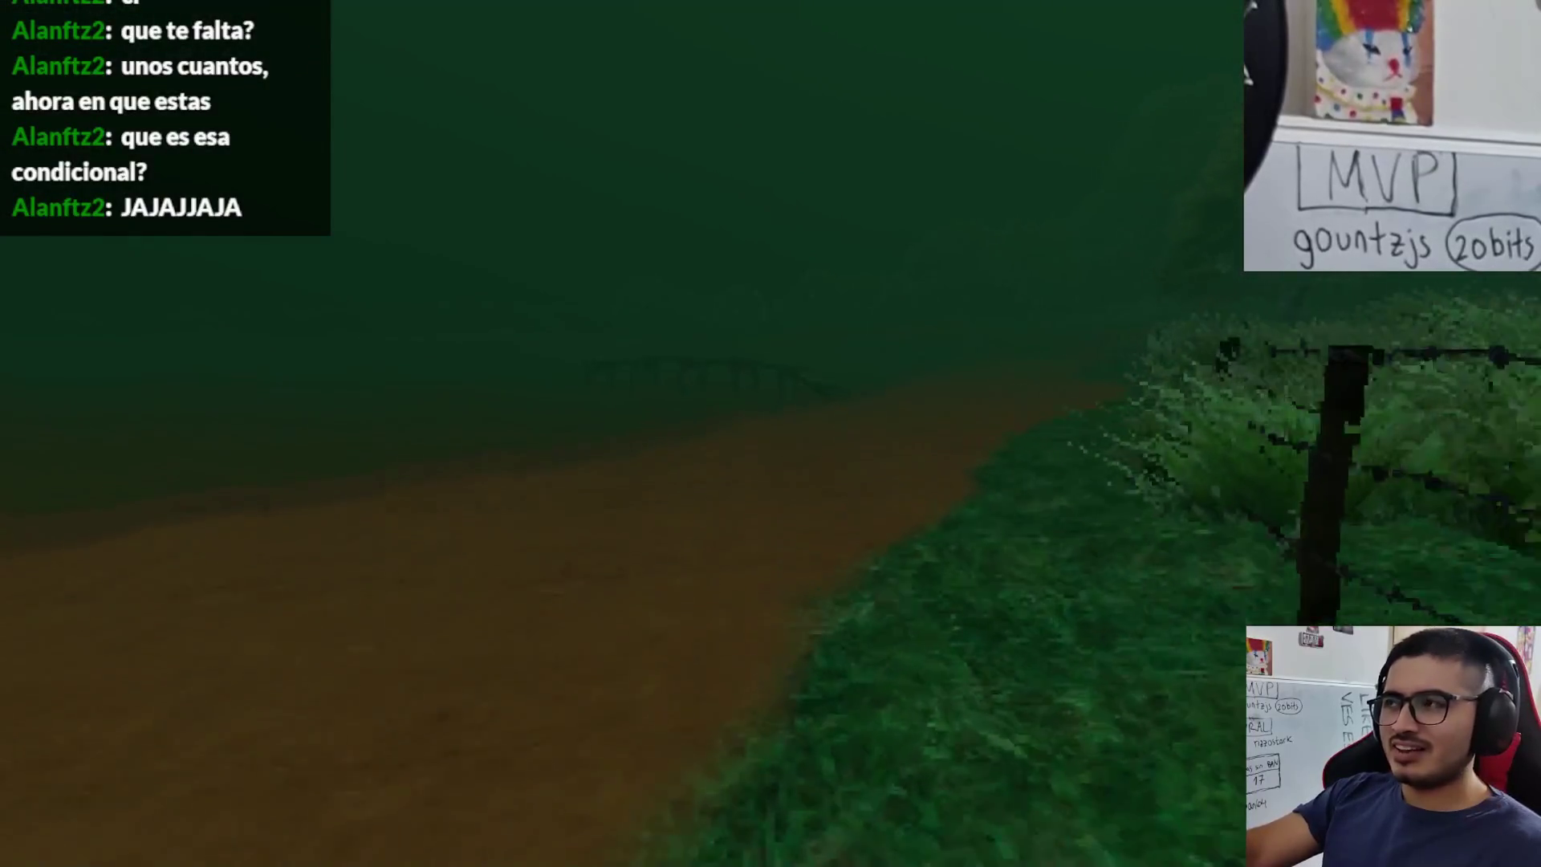
{"action": "key", "text": "w"}
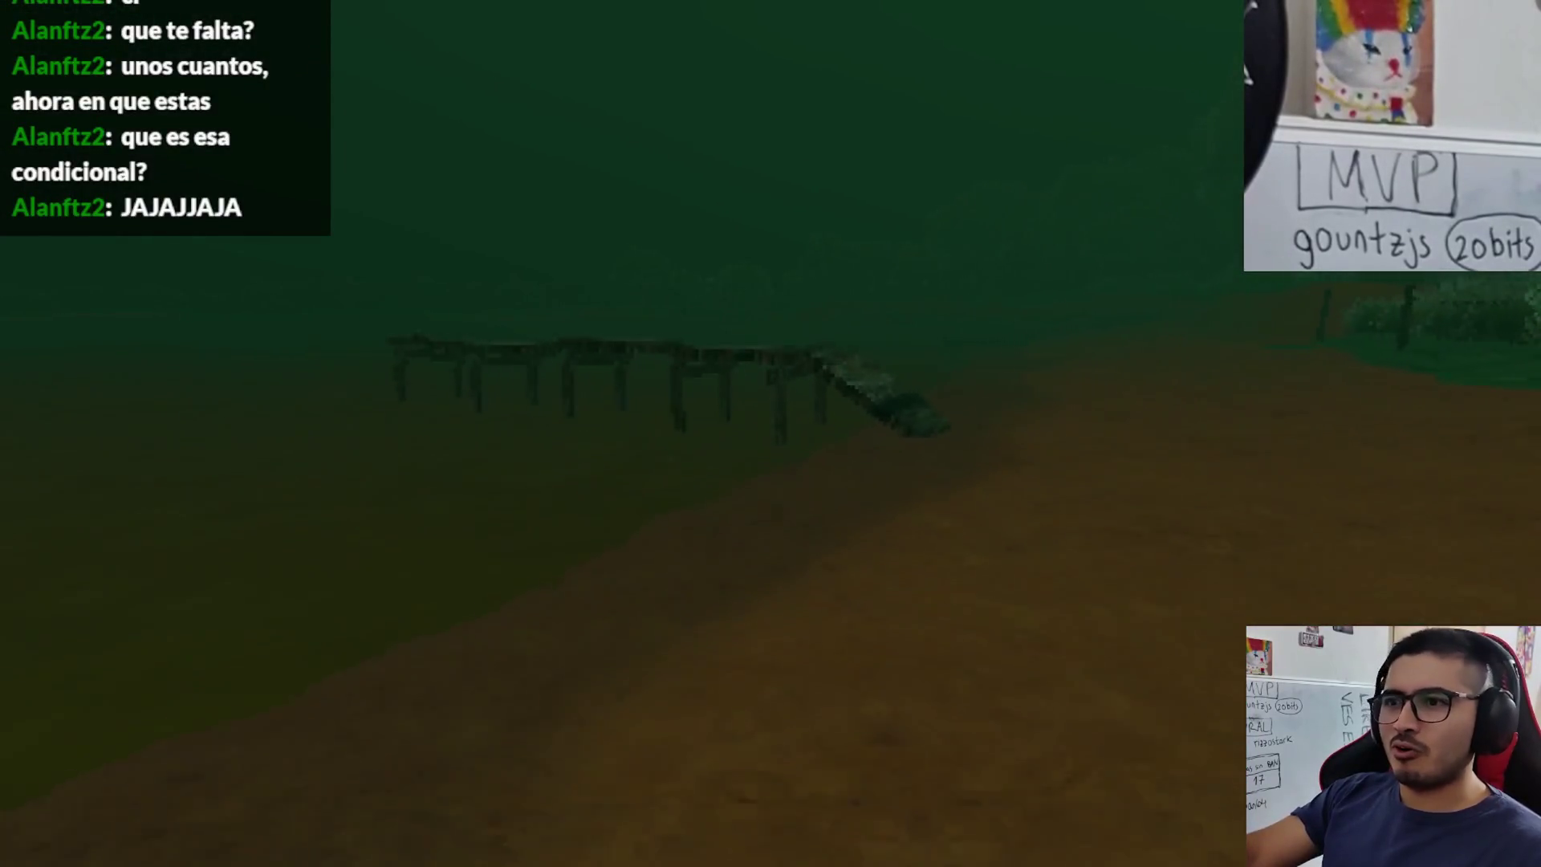
{"action": "key", "text": "w"}
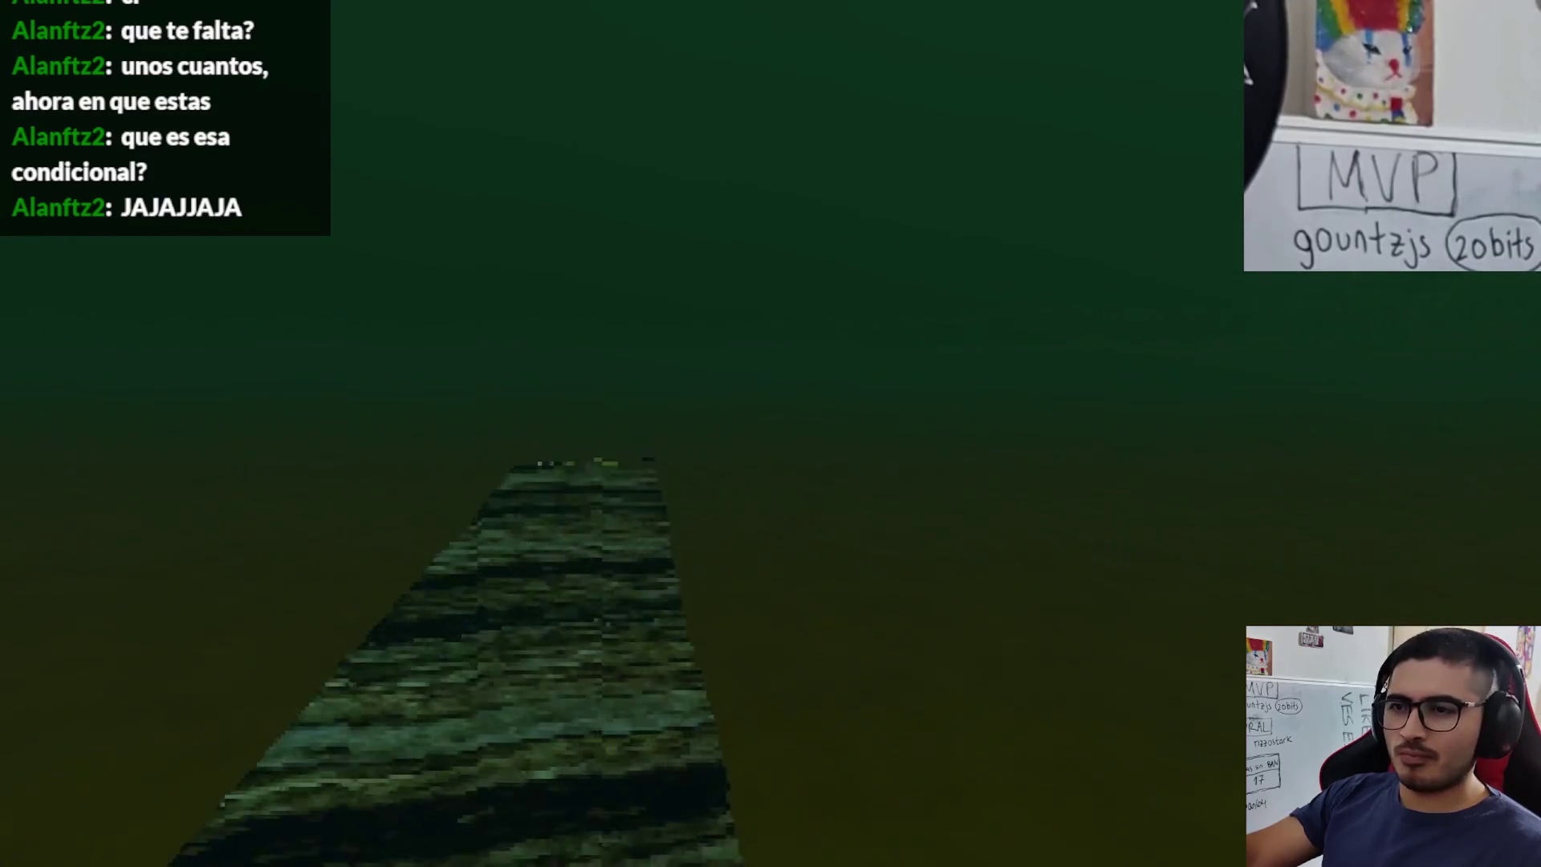
{"action": "key", "text": "w"}
{"action": "key", "text": "Return"}
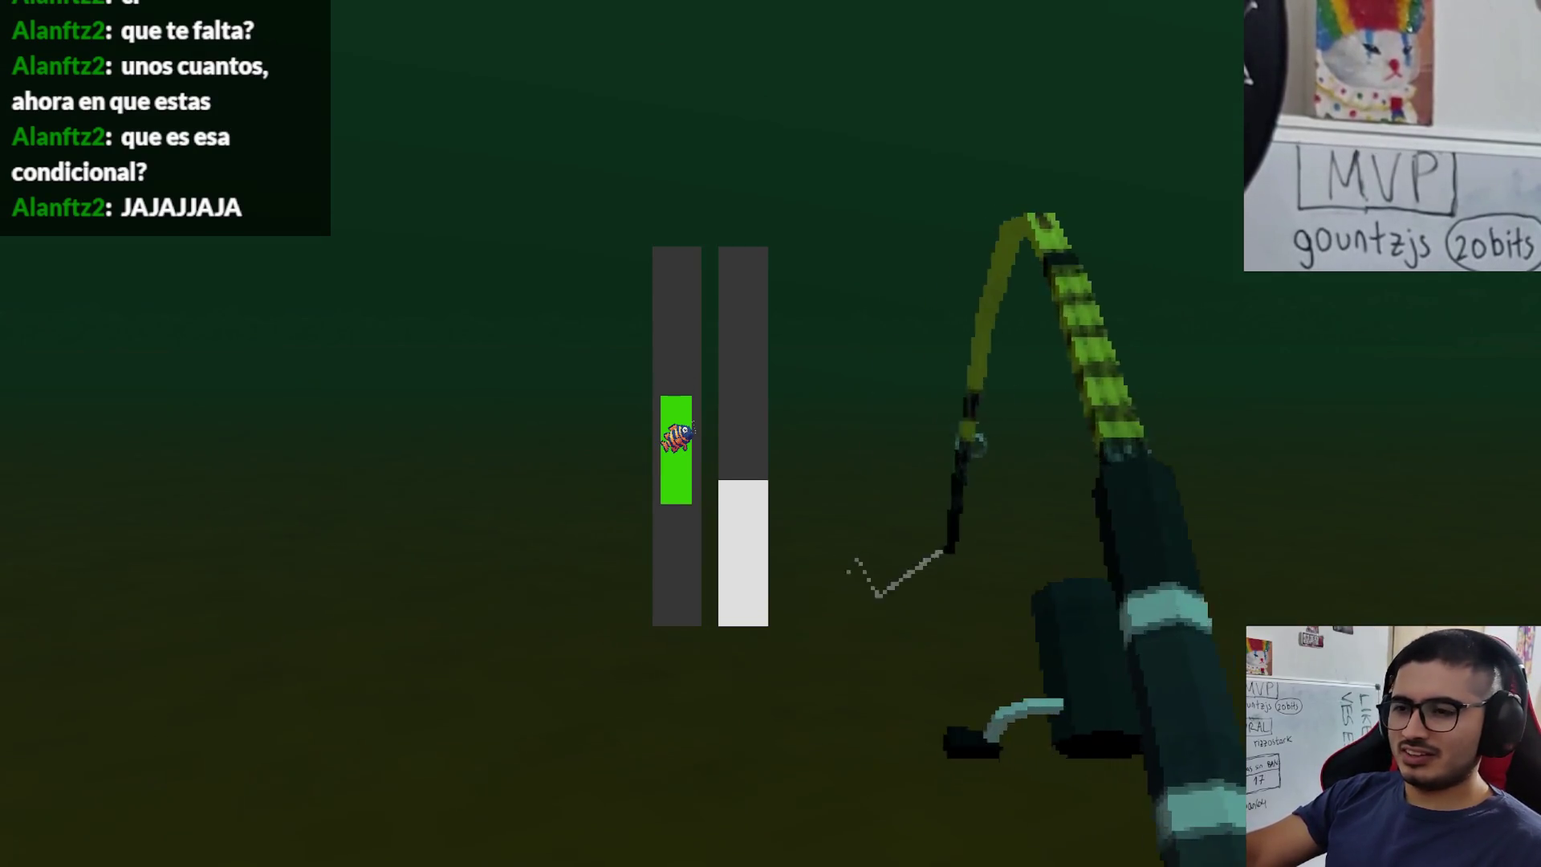
- Win a catch-bar round, cast again and reel in, then close the running game
{"action": "key", "text": "space"}
{"action": "key", "text": "space"}
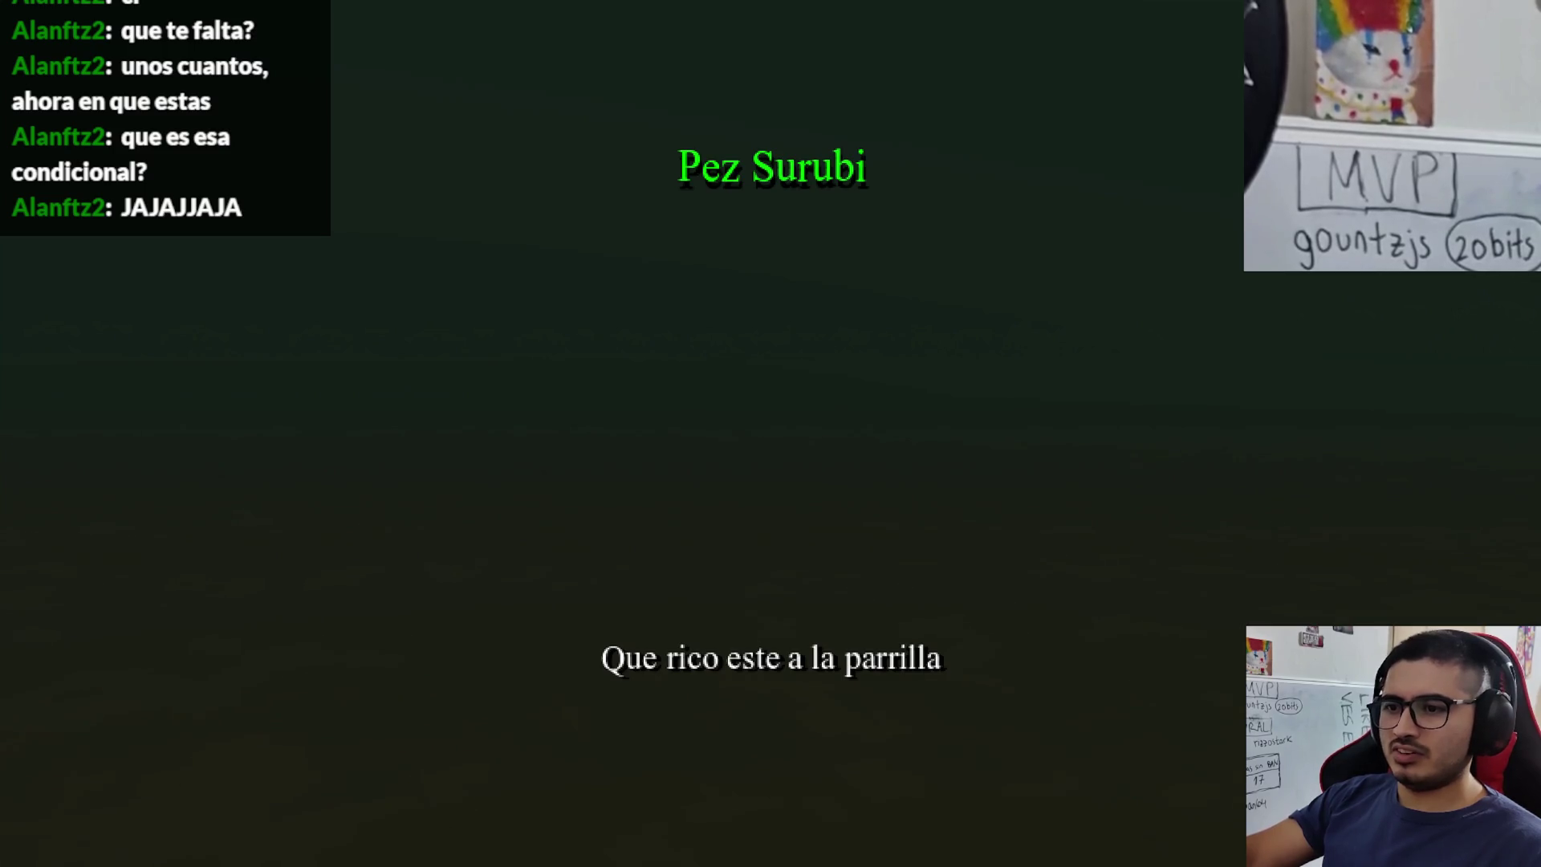
{"action": "key", "text": "space"}
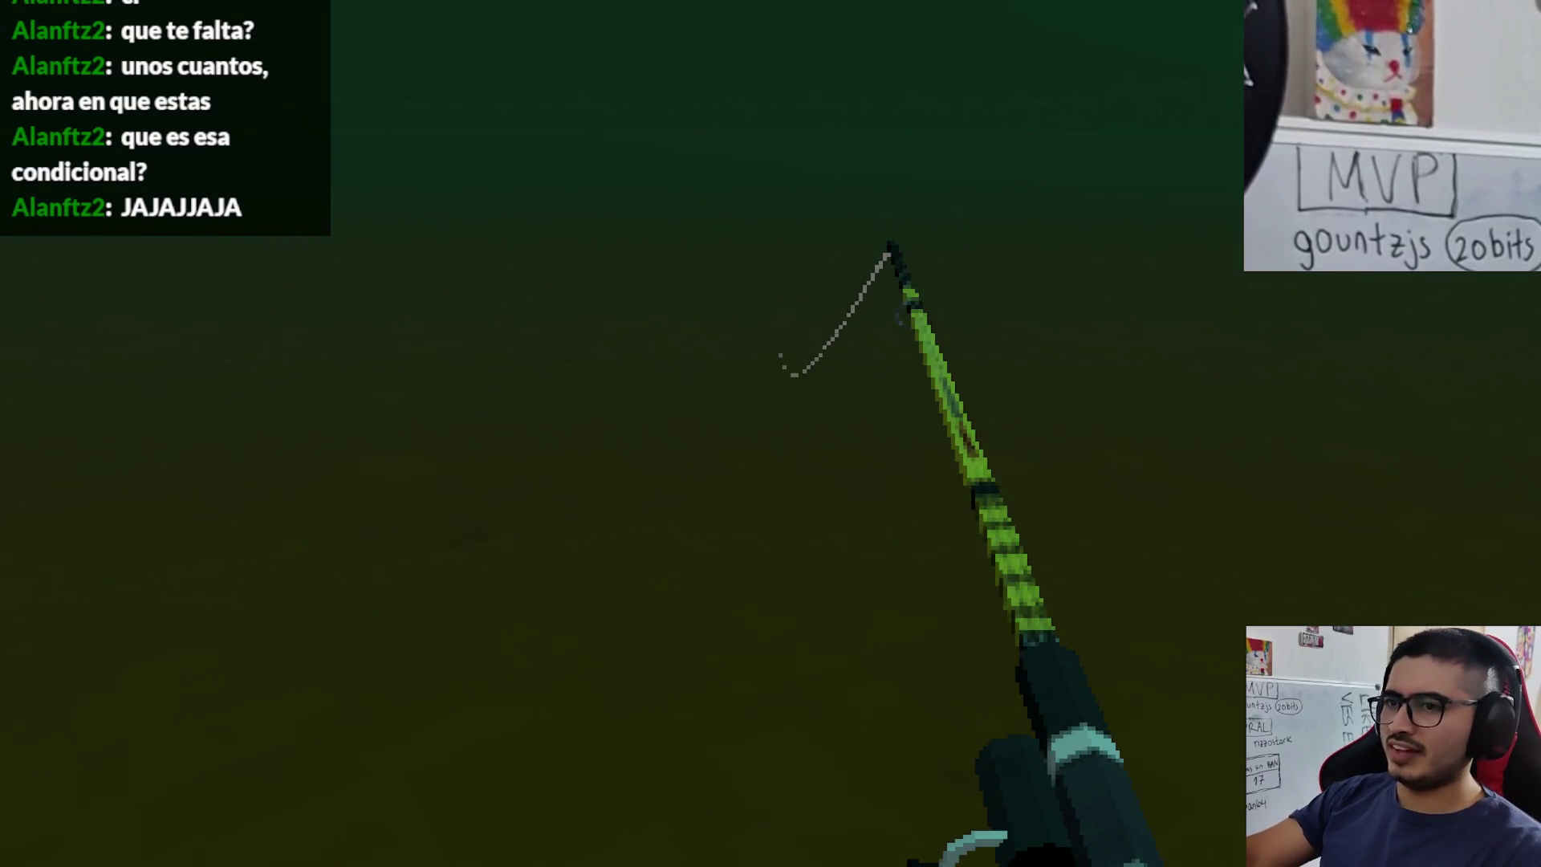
{"action": "key", "text": "space"}
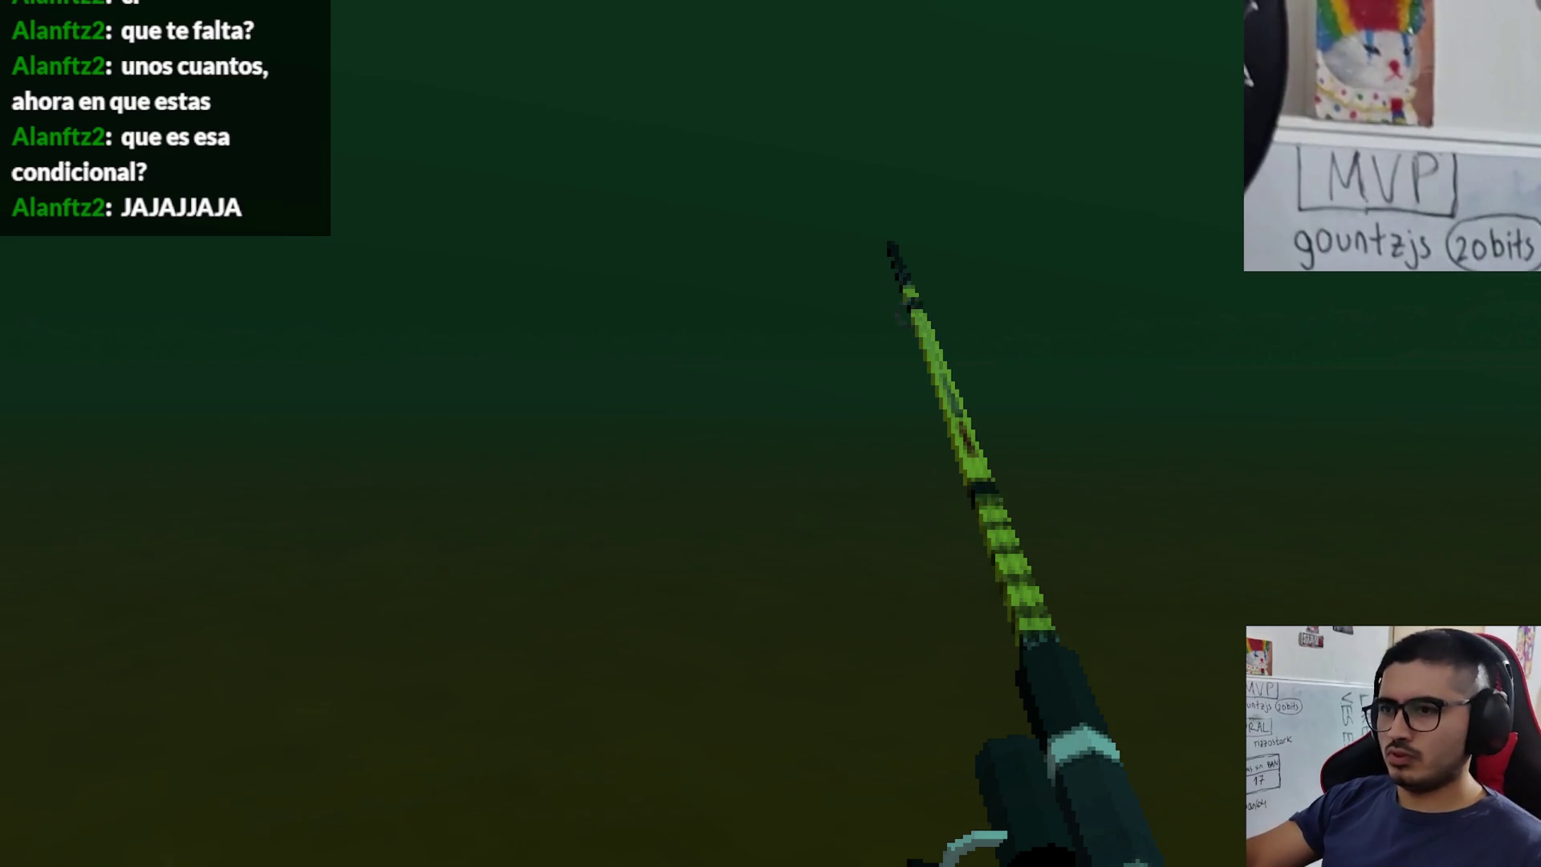
{"action": "left_click", "coordinate": [771, 433]}
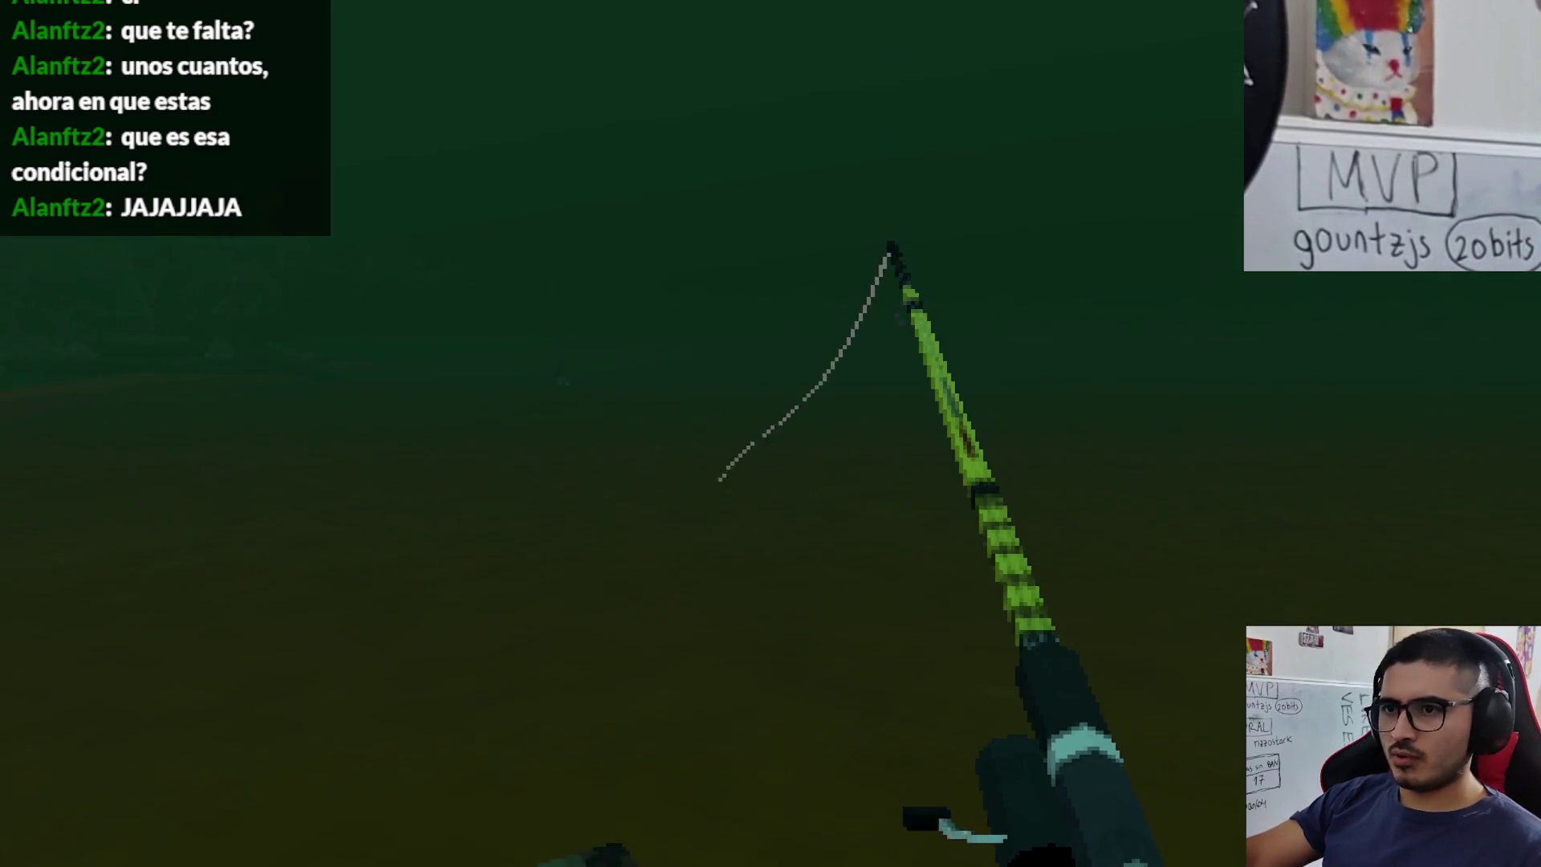
{"action": "right_click", "coordinate": [770, 434]}
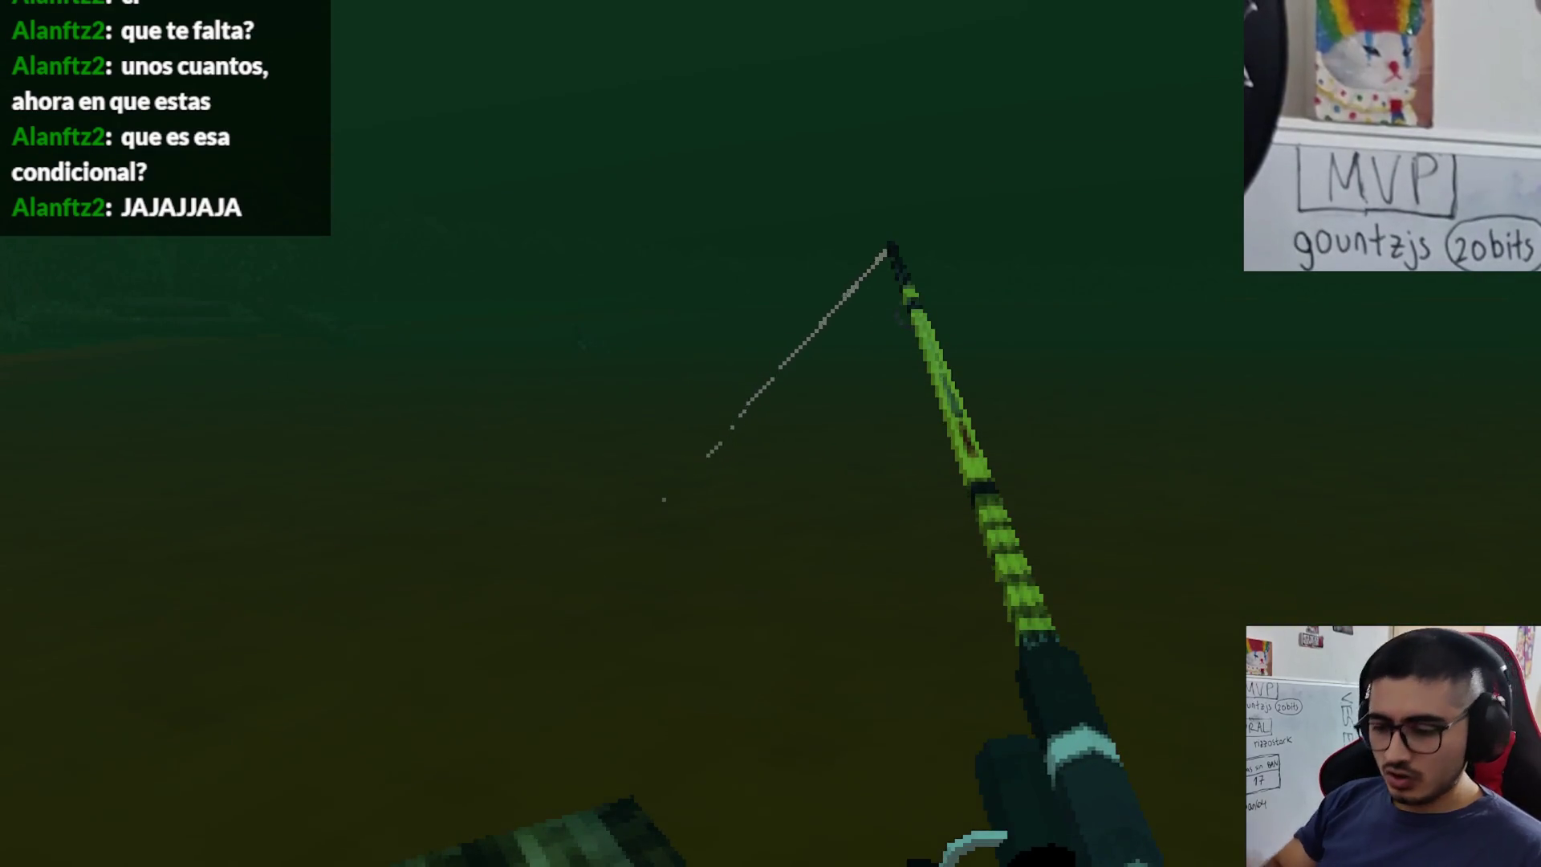
{"action": "key", "text": "alt+F4"}
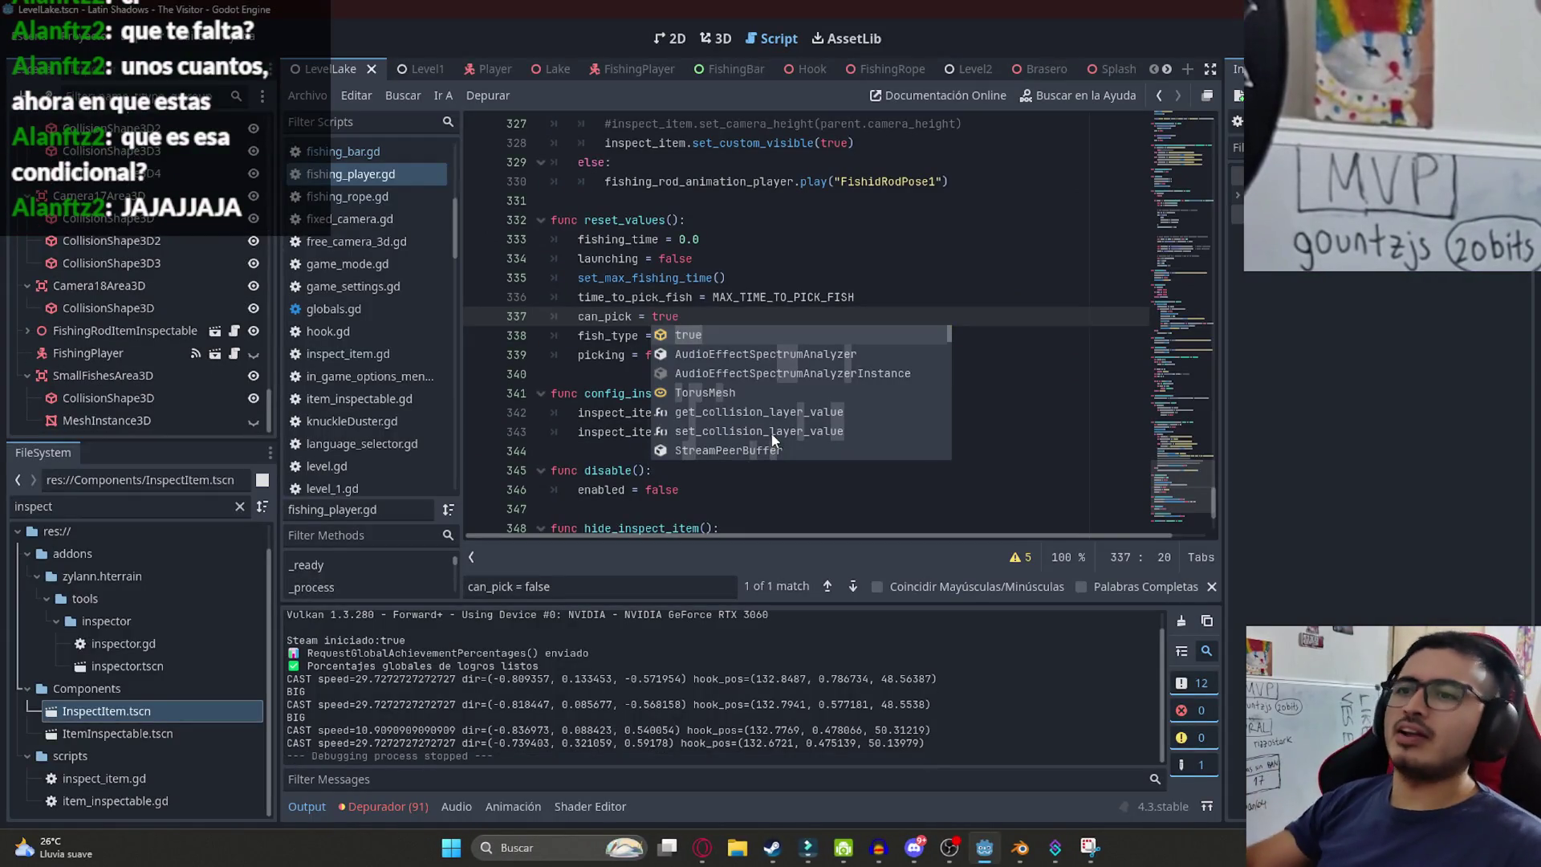
- Dismiss the autocomplete suggestions in reset_values and switch to the Opera browser
{"action": "left_click", "coordinate": [935, 239]}
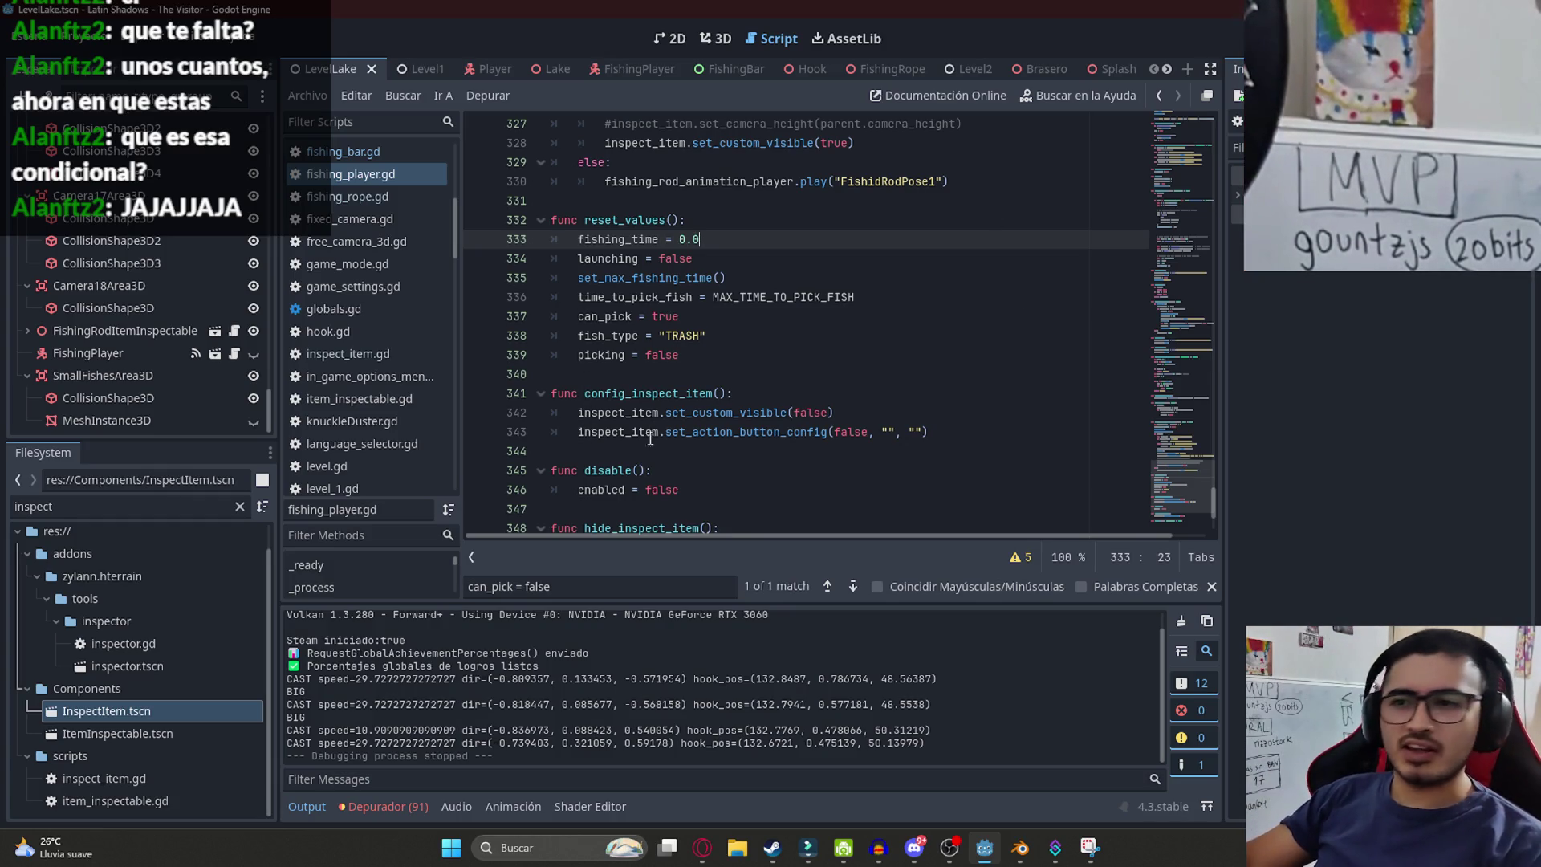
{"action": "left_click", "coordinate": [624, 490]}
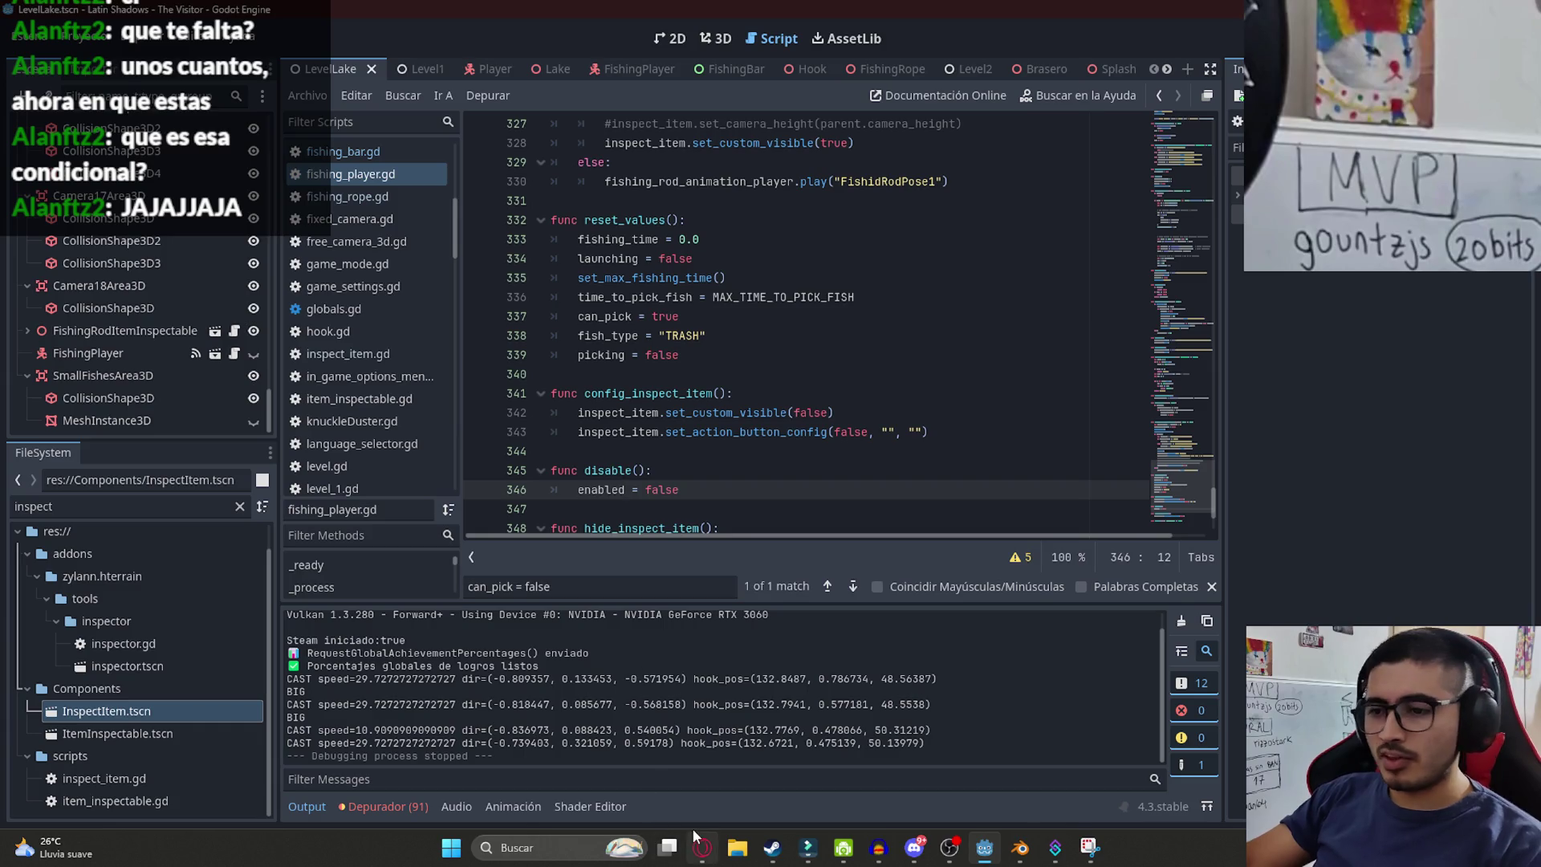
{"action": "left_click", "coordinate": [703, 847]}
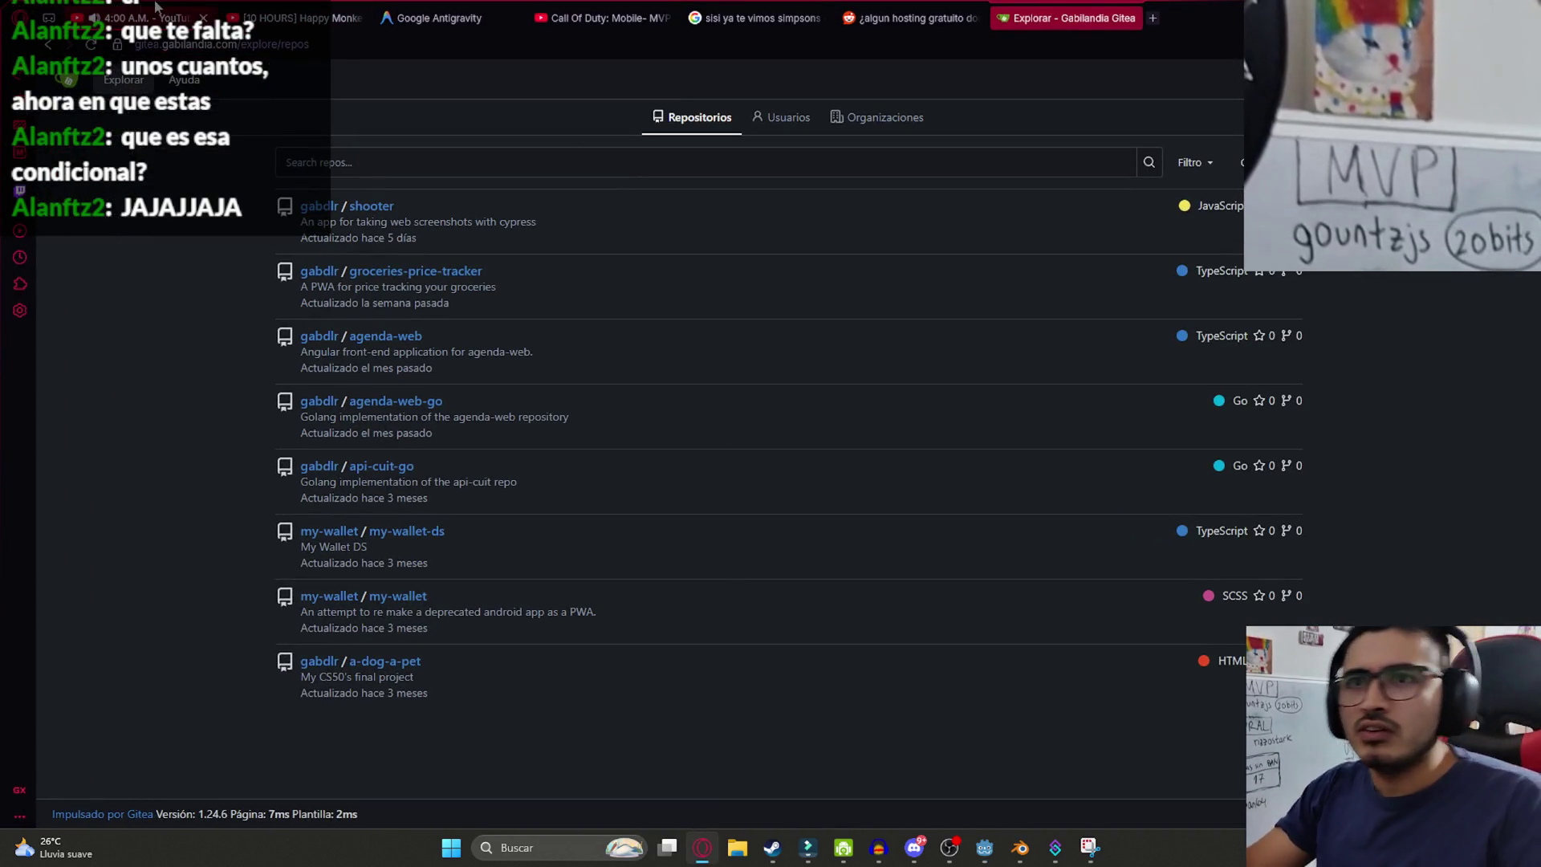
- Watch the Happy Monkey Circle video full screen, pause it, visit the 4:00 A.M. tab, and return to Godot
{"action": "left_click", "coordinate": [293, 17]}
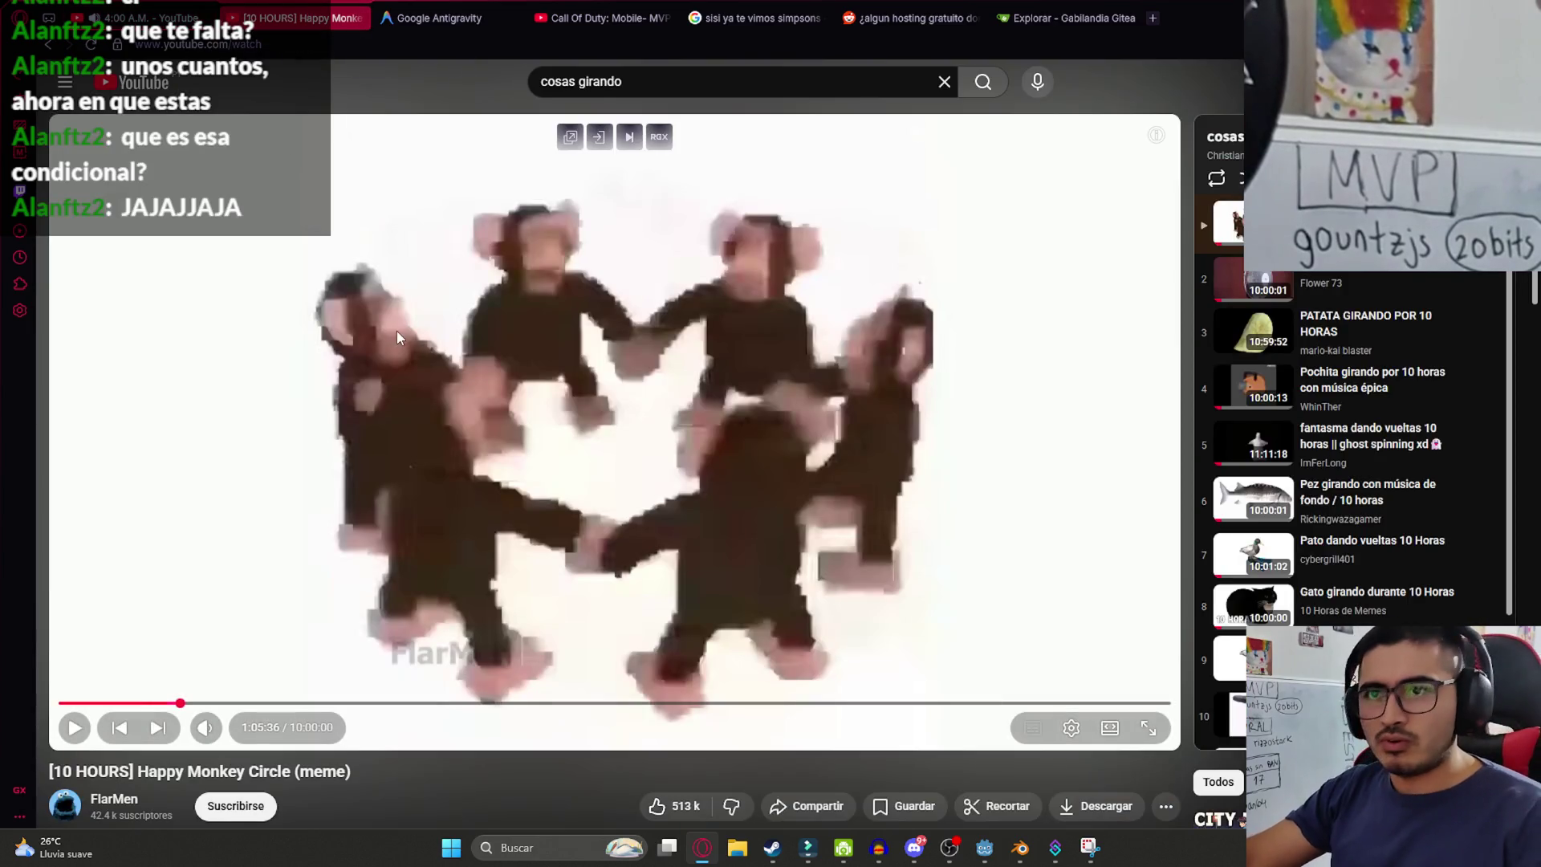
{"action": "double_click", "coordinate": [321, 347]}
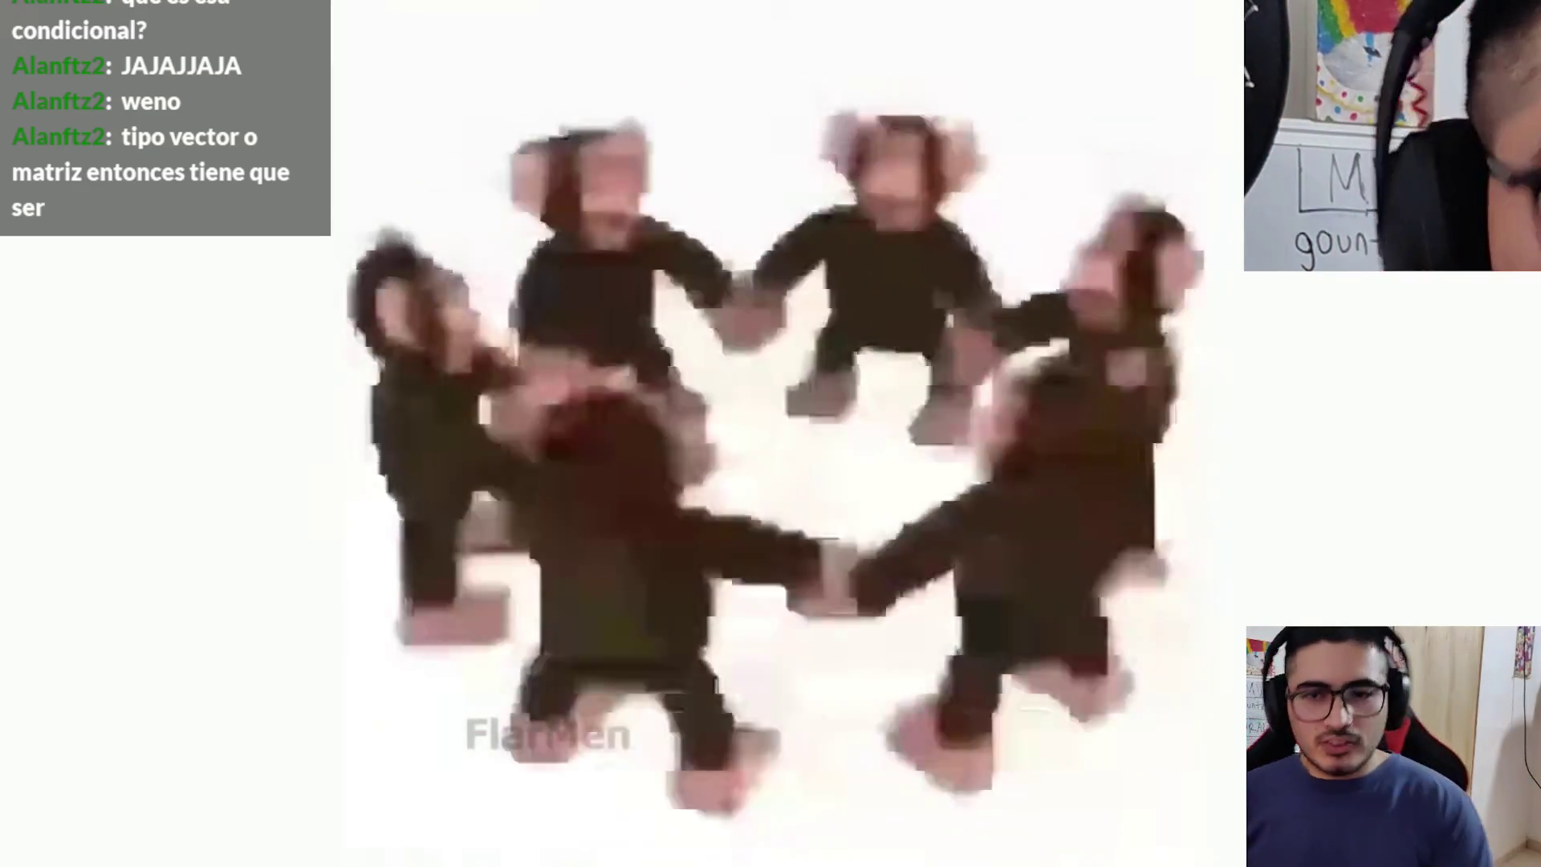
{"action": "key", "text": "space"}
{"action": "key", "text": "Escape"}
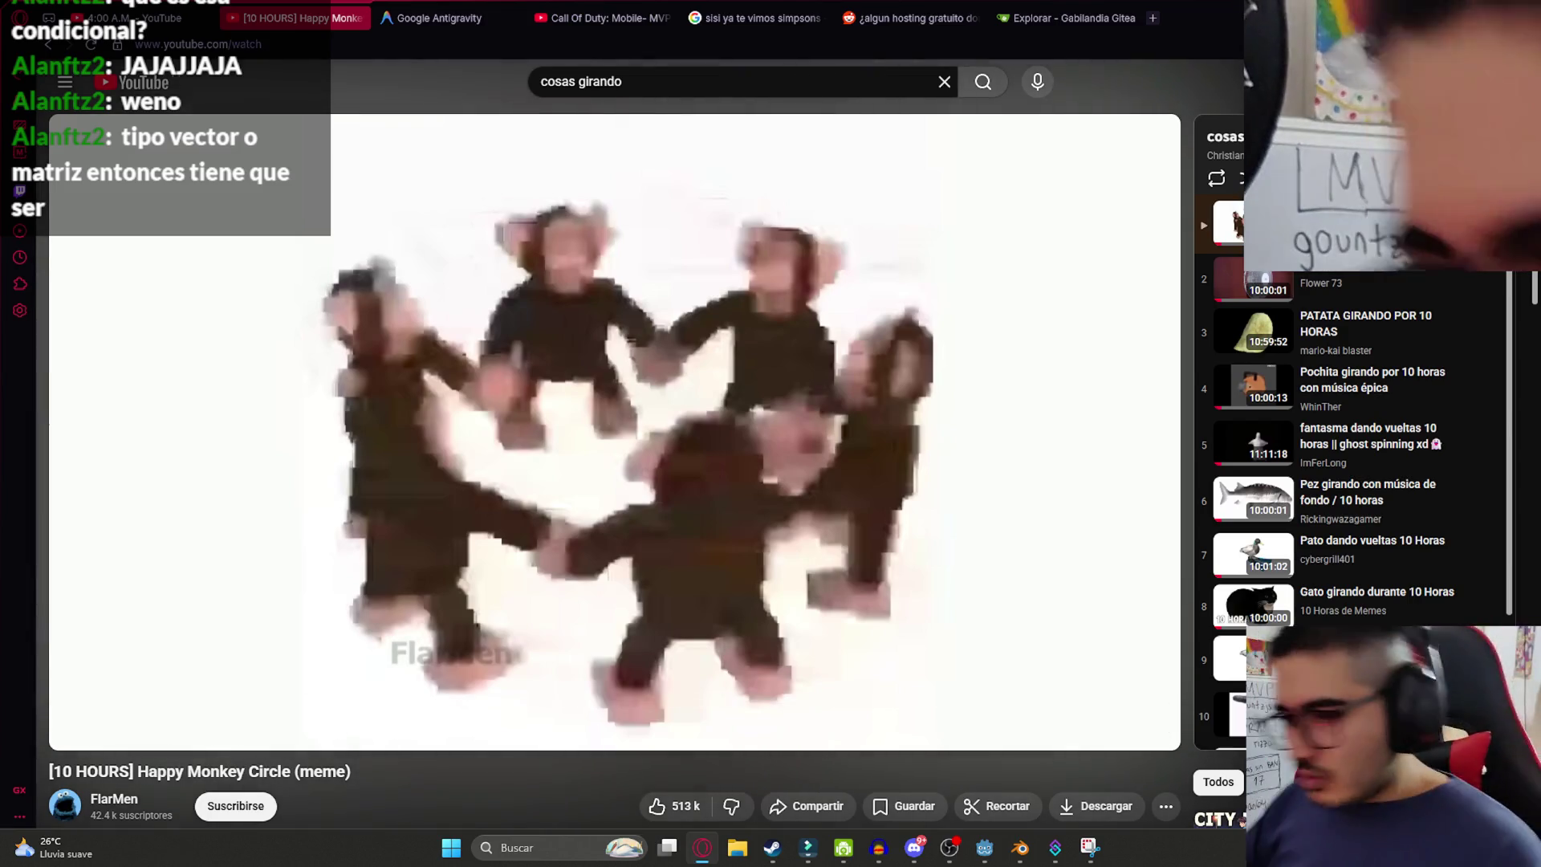
{"action": "key", "text": "ctrl+shift+Tab"}
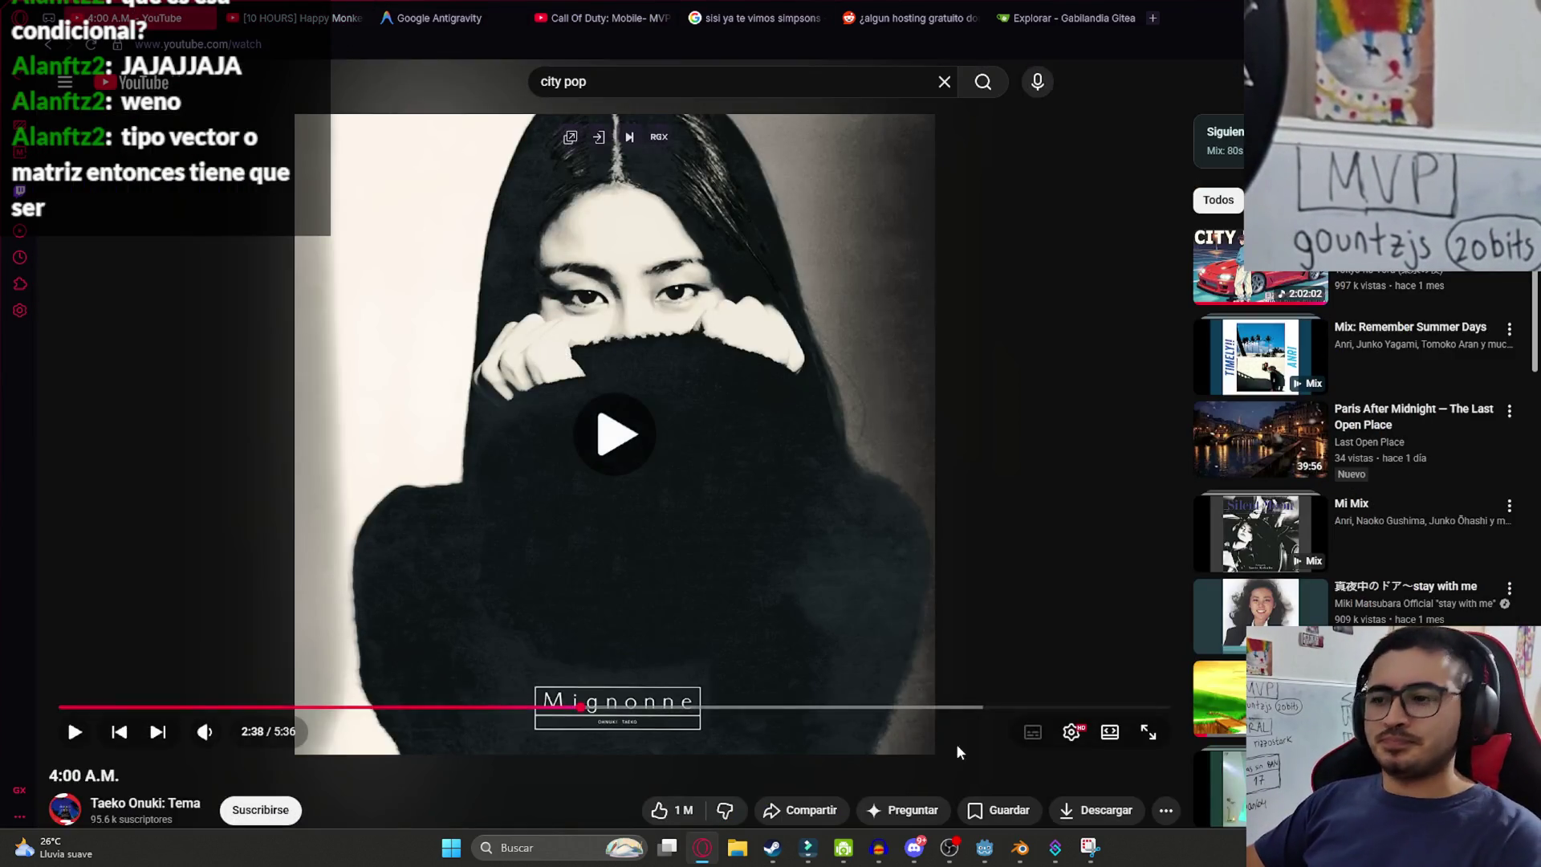
{"action": "left_click", "coordinate": [979, 849]}
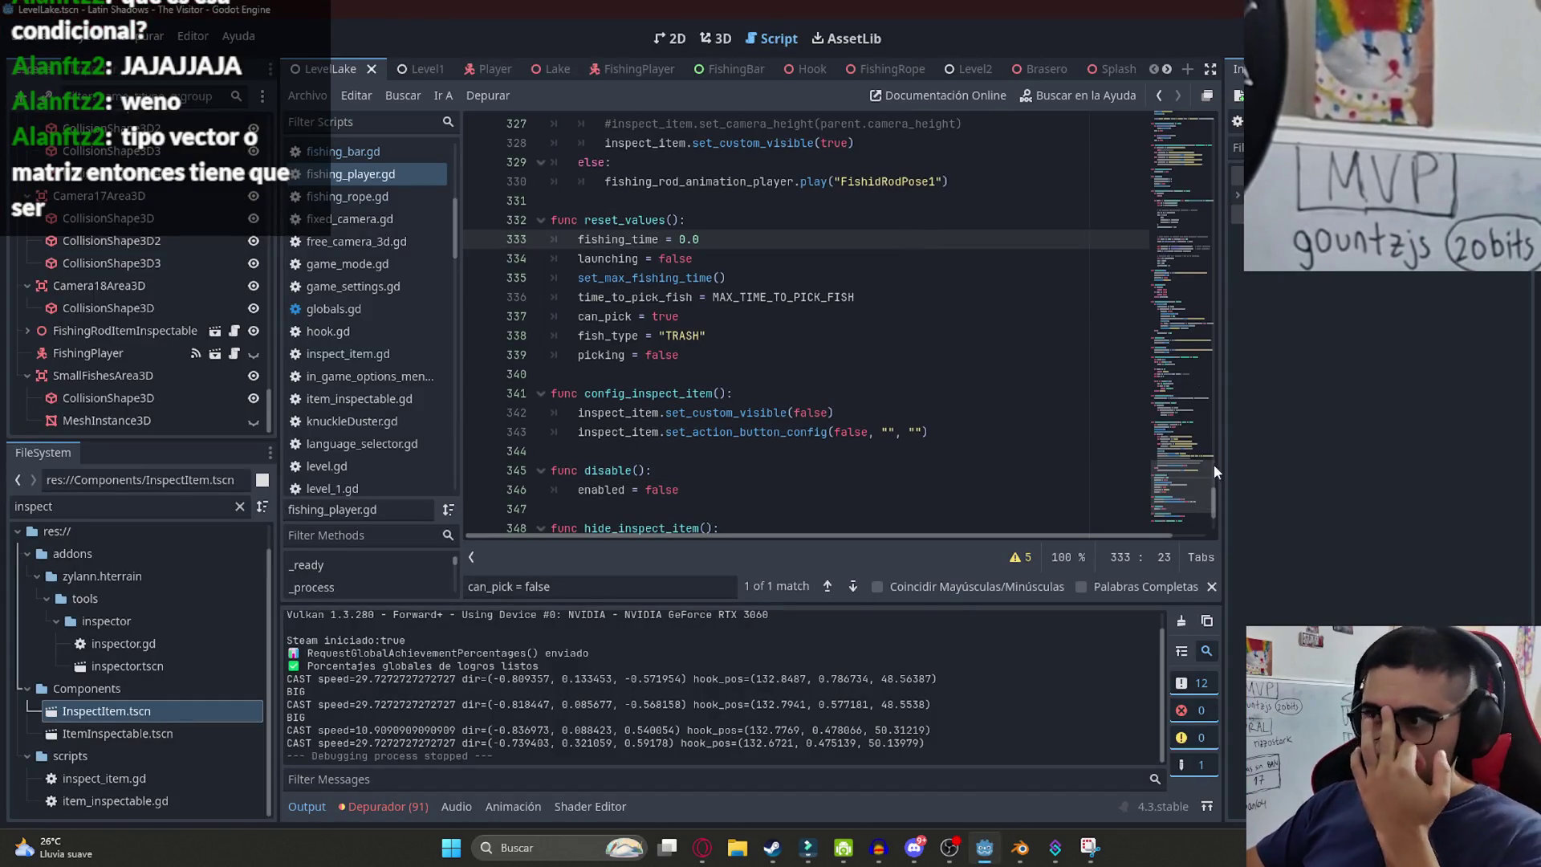
- Select and copy the SMALL_PROBABILITES dictionary on lines 12–17 of fishing_player.gd
{"action": "left_click_drag", "start_coordinate": [1214, 464], "coordinate": [1190, 32]}
{"action": "scroll", "coordinate": [803, 337], "scroll_direction": "down", "scroll_amount": 1}
{"action": "left_click", "coordinate": [803, 335]}
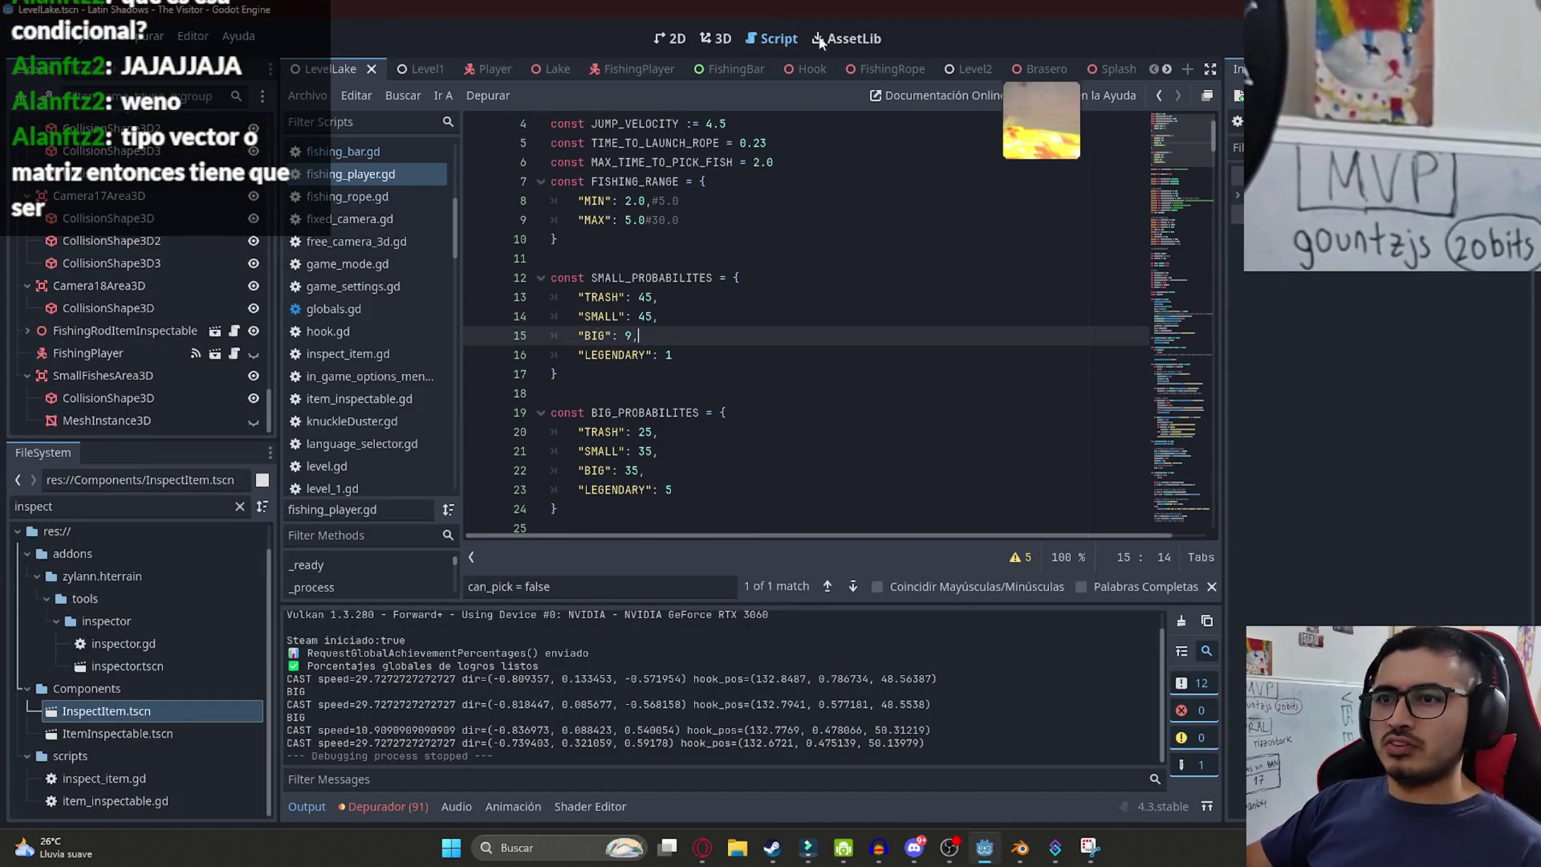
{"action": "left_click_drag", "start_coordinate": [802, 374], "coordinate": [551, 278]}
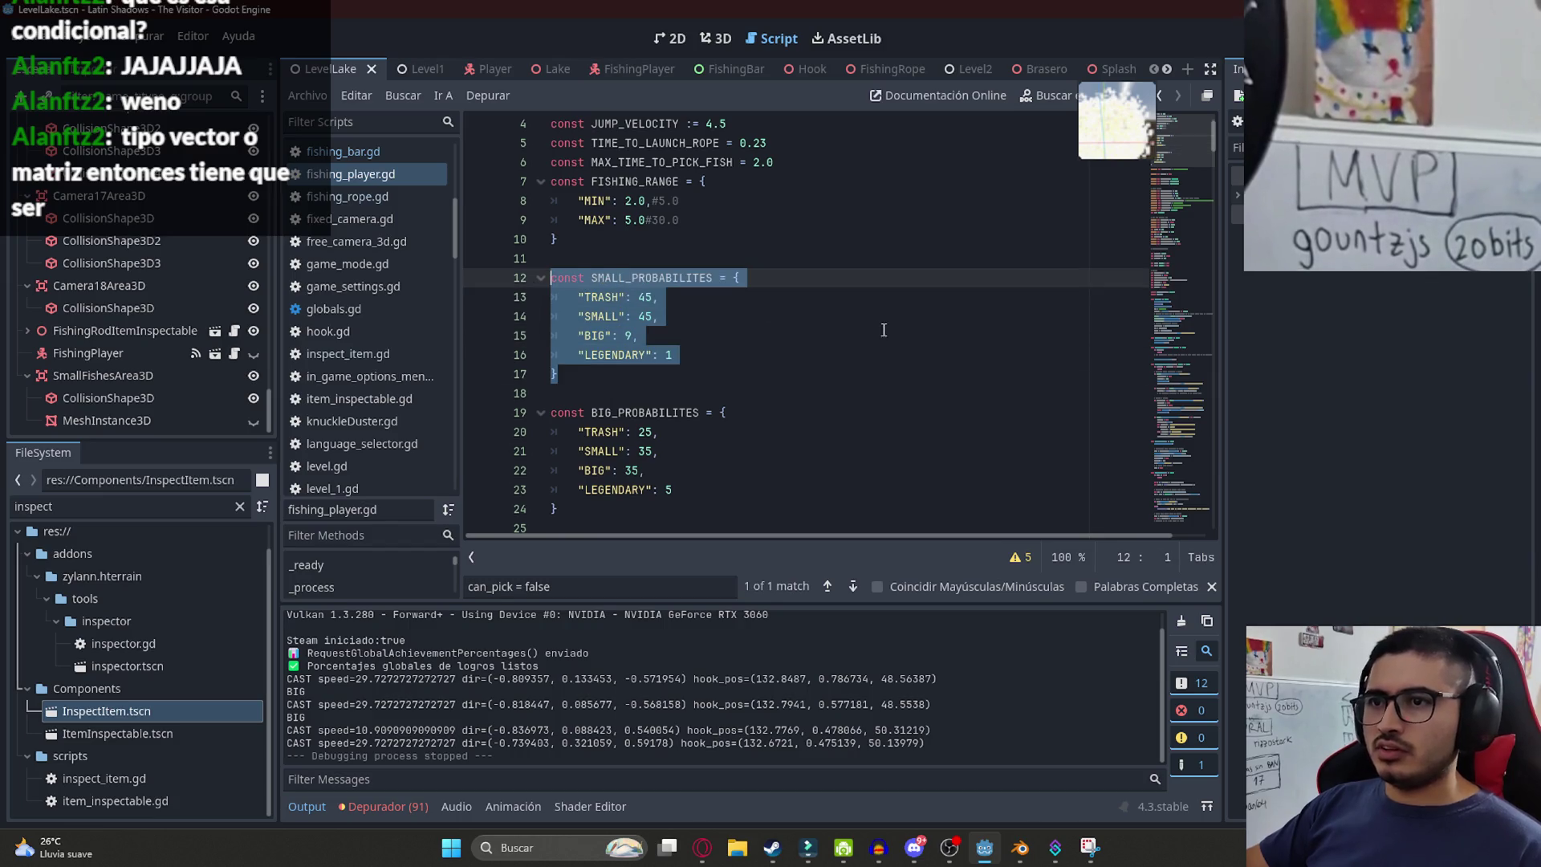
{"action": "left_click", "coordinate": [803, 335]}
{"action": "key", "text": "Up"}
{"action": "key", "text": "Up"}
{"action": "key", "text": "Up"}
{"action": "key", "text": "End"}
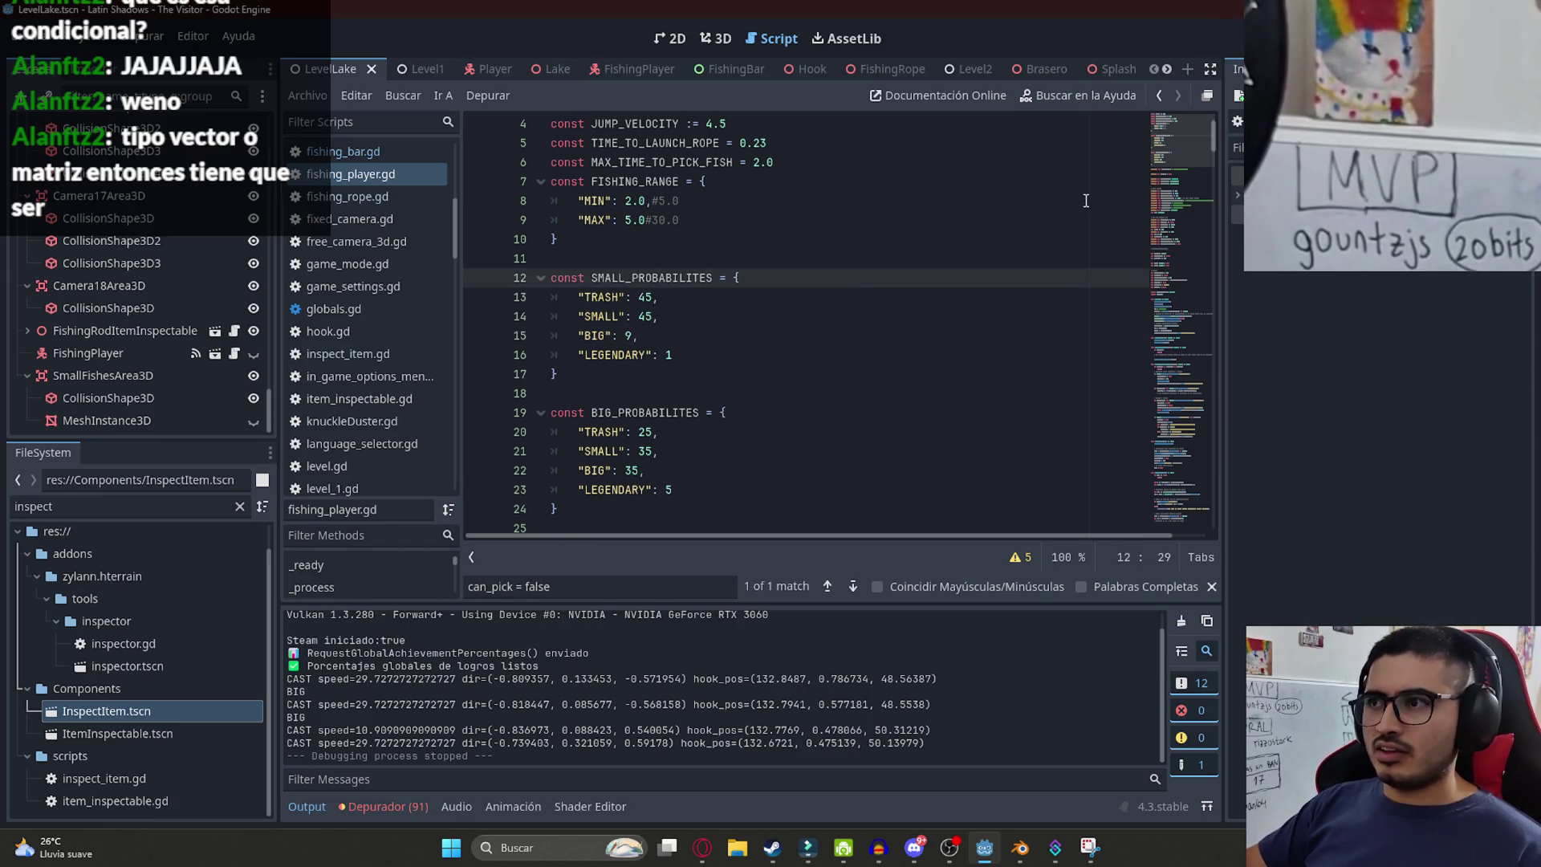
- Scroll through the script and place the caret after the BIG_PROBABILITES table
{"action": "left_click", "coordinate": [1166, 433]}
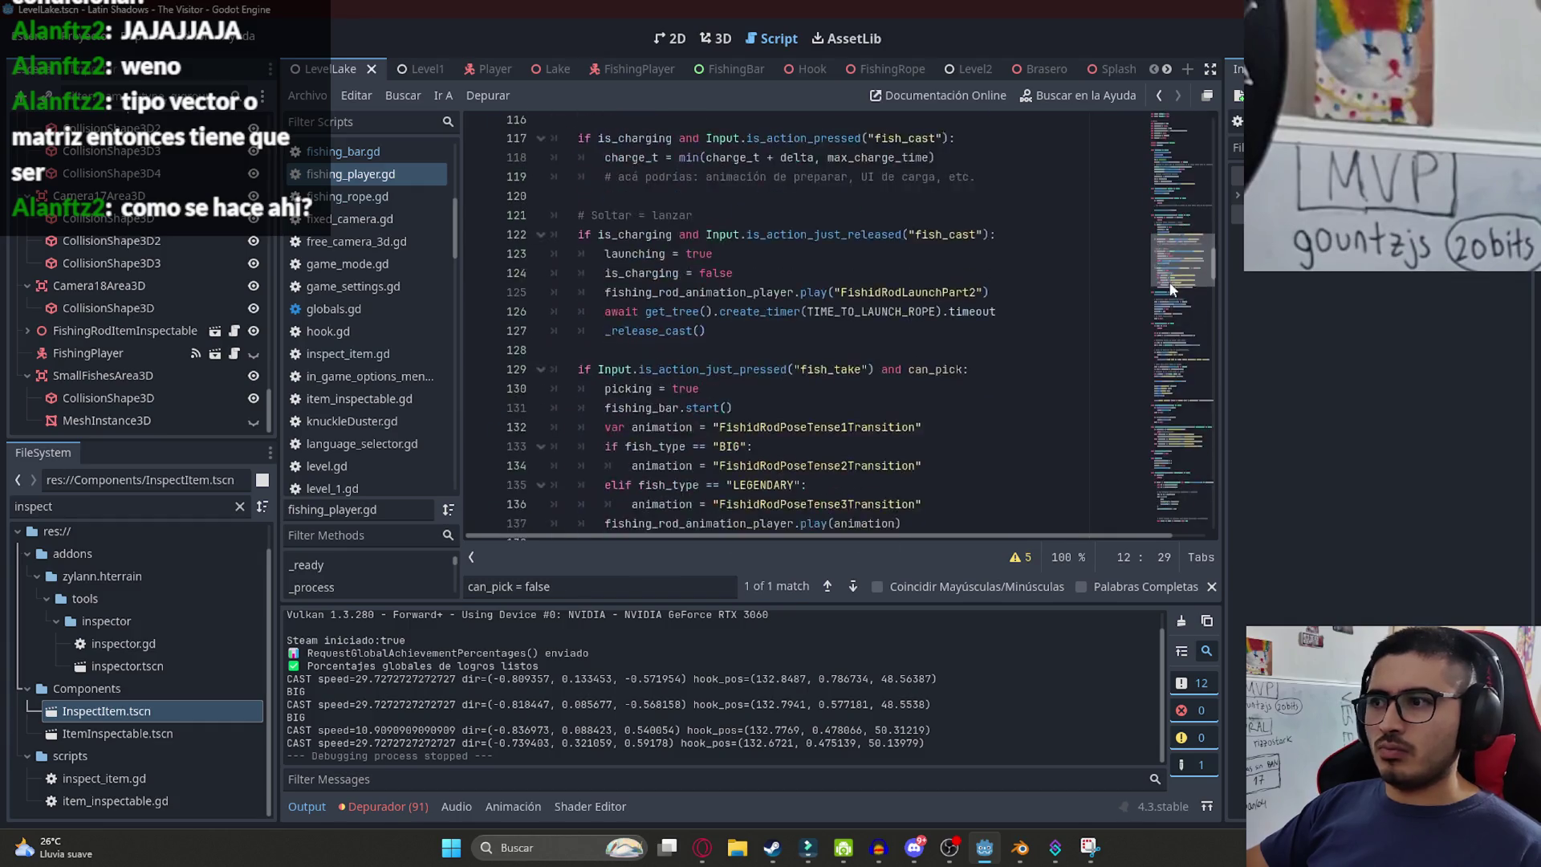
{"action": "left_click_drag", "start_coordinate": [1166, 434], "coordinate": [1177, 522]}
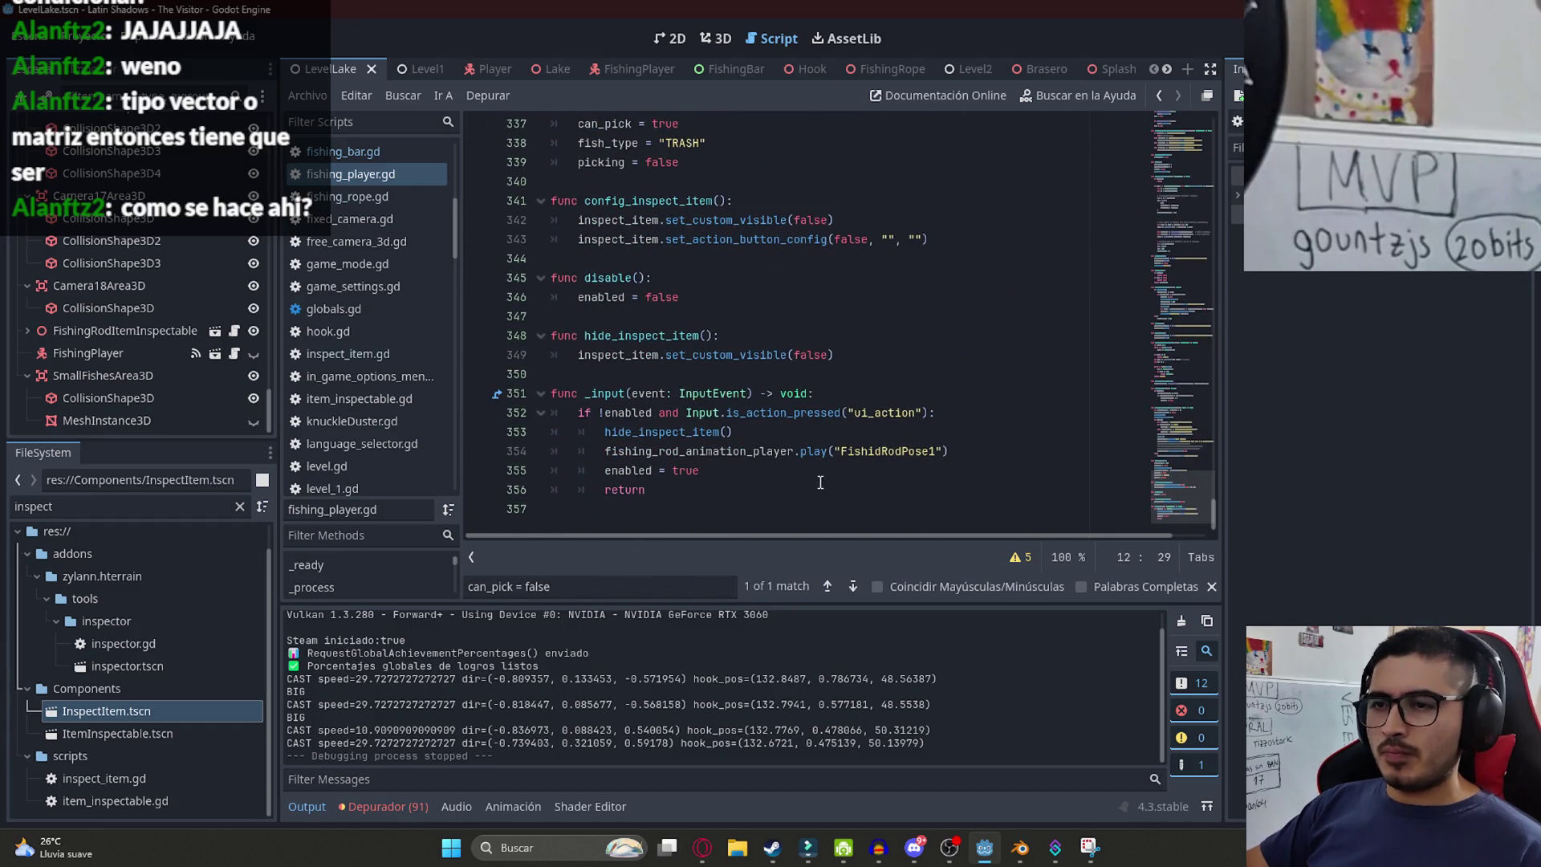
{"action": "left_click", "coordinate": [796, 479]}
{"action": "key", "text": "Down"}
{"action": "key", "text": "Down"}
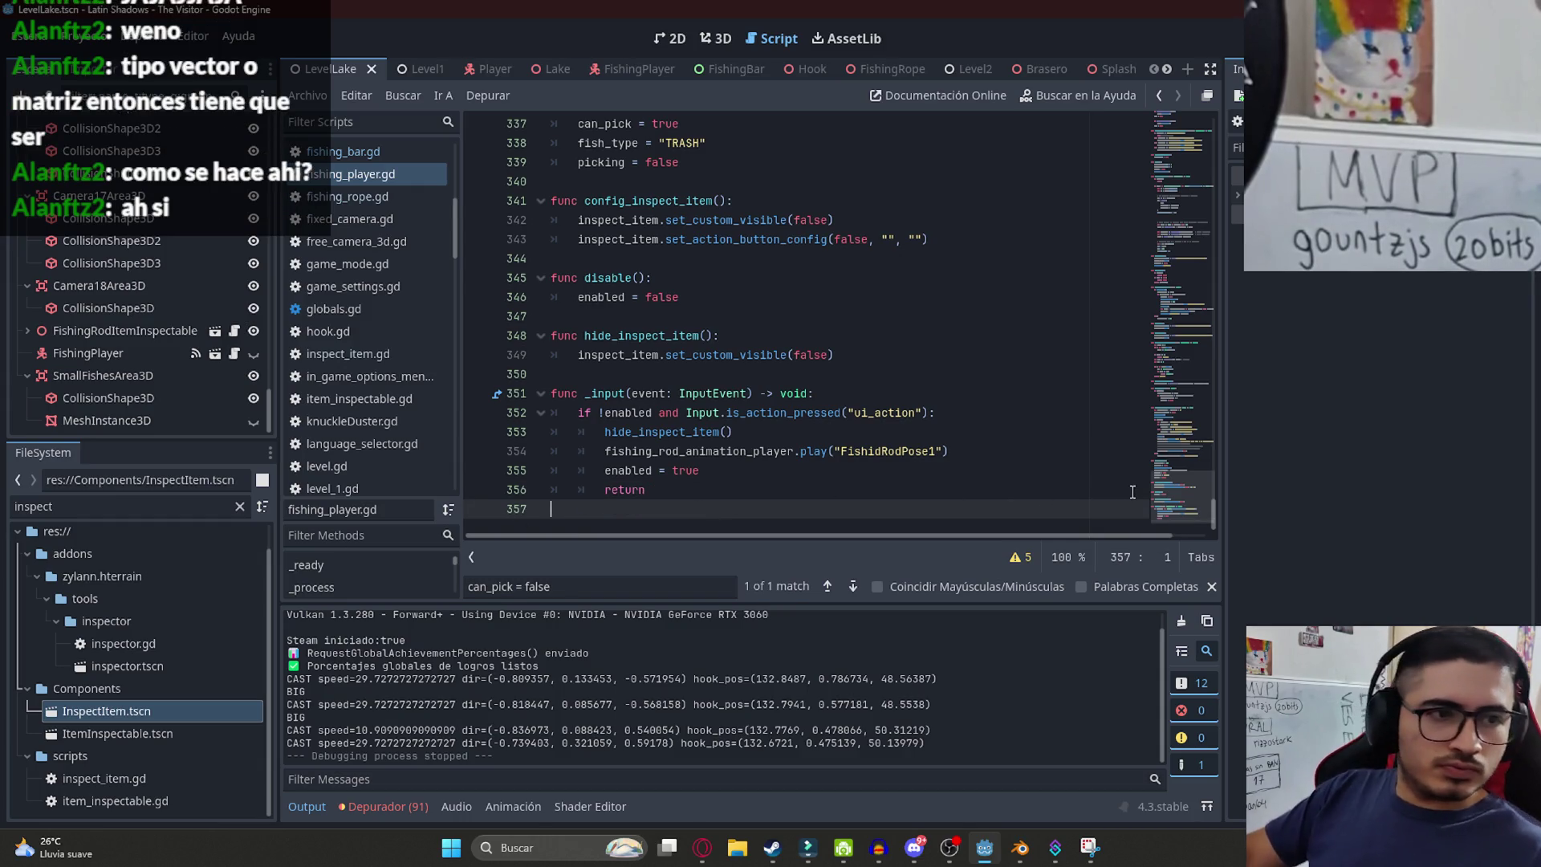
{"action": "left_click_drag", "start_coordinate": [1163, 503], "coordinate": [1180, 107]}
{"action": "scroll", "coordinate": [668, 335], "scroll_direction": "down", "scroll_amount": 3}
{"action": "left_click", "coordinate": [595, 395]}
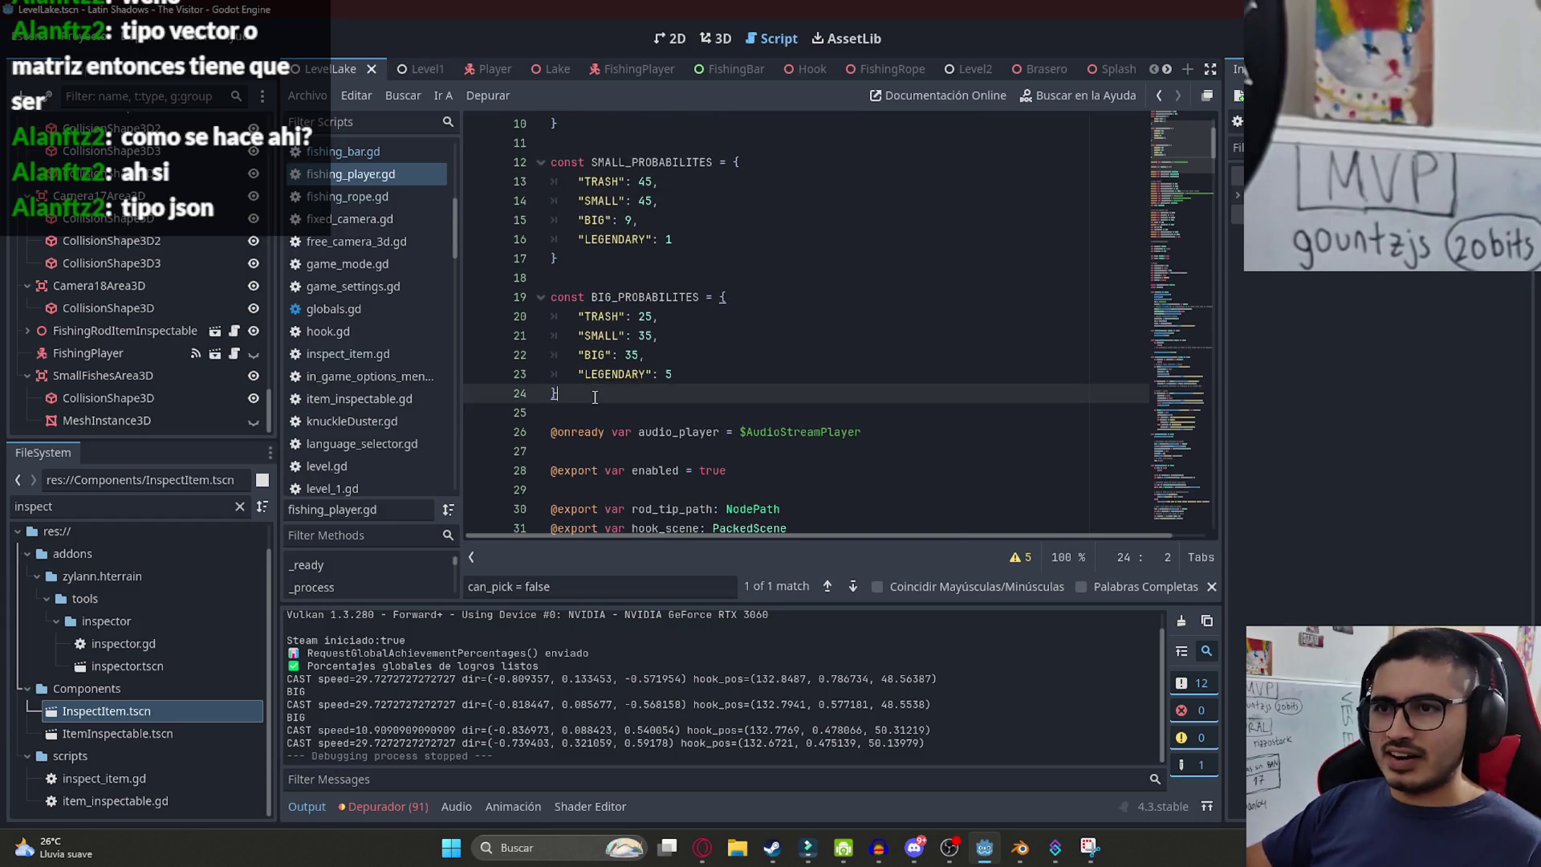
- Add 'var inventory =' with the pasted dictionary, removing the leftover const SMALL_PROBABILITES prefix
{"action": "key", "text": "Return"}
{"action": "type", "text": "var "}
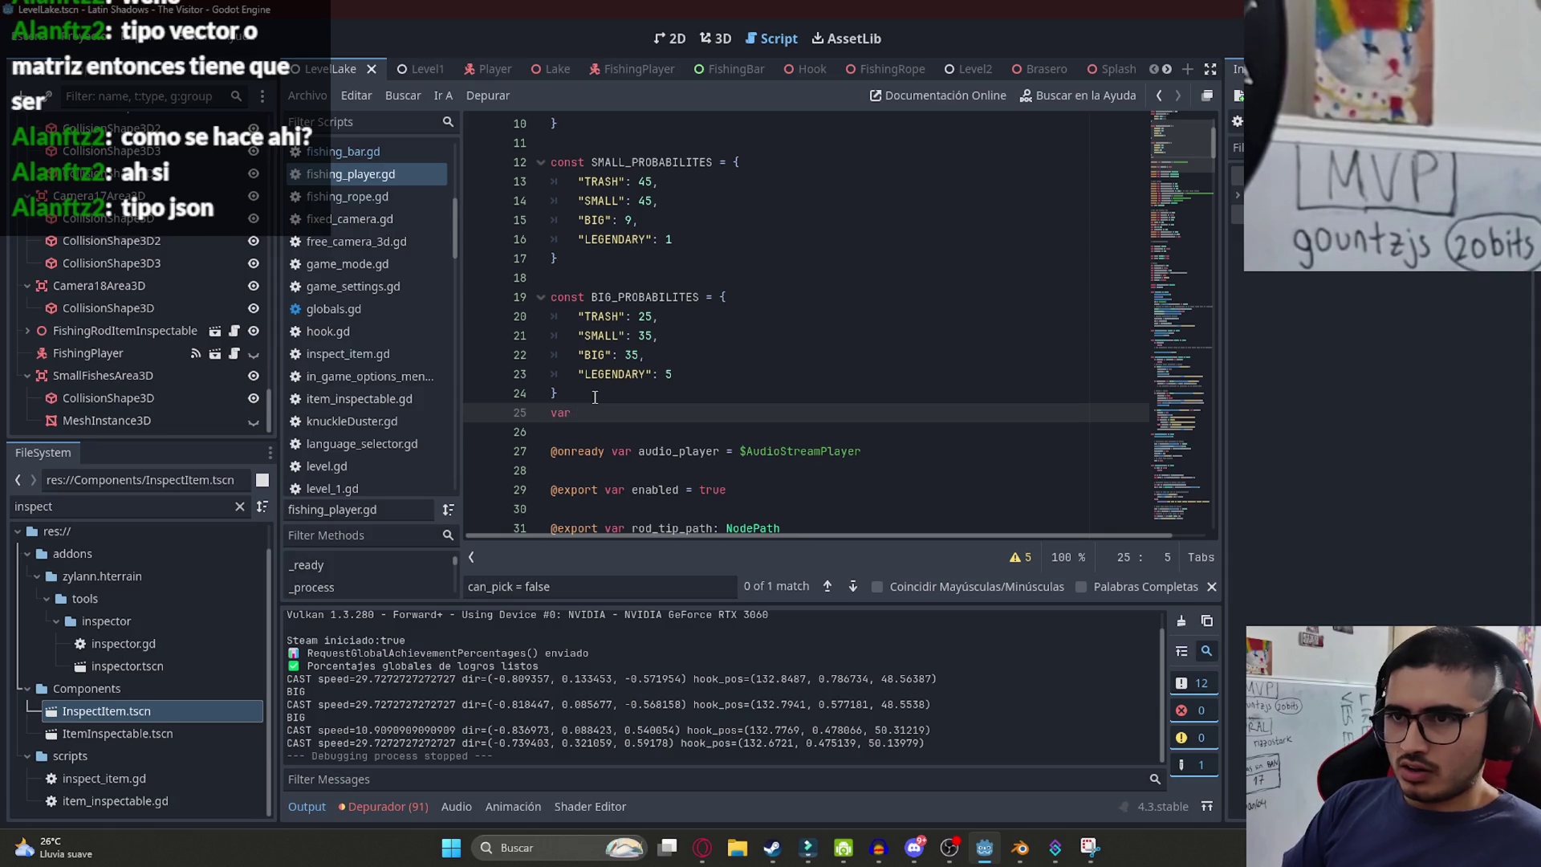
{"action": "type", "text": "inventory ="}
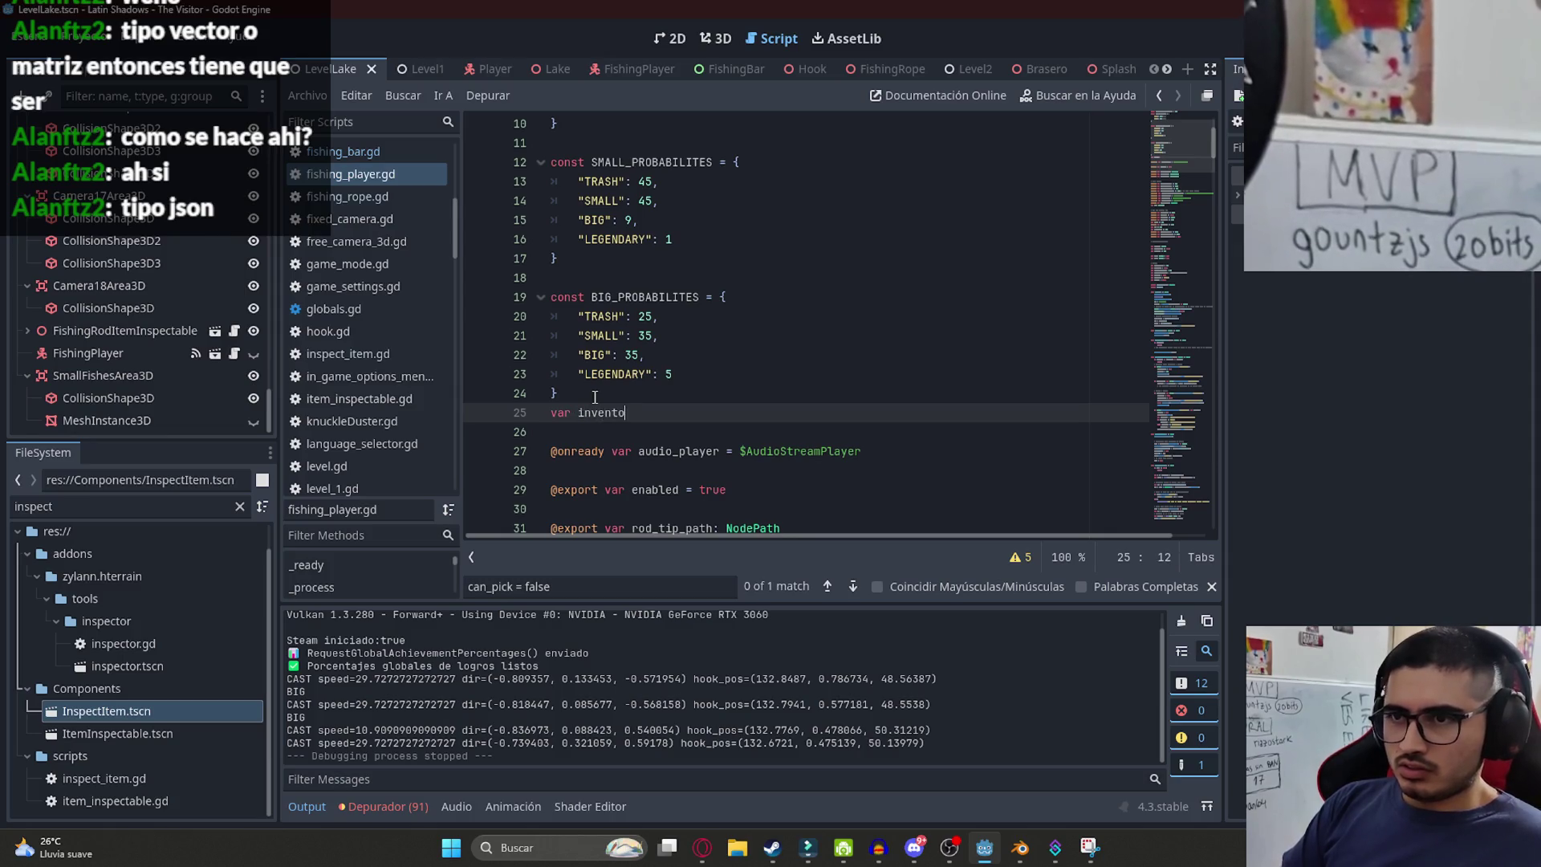
{"action": "type", "text": "const SMALL_PROBABILITES = { \t\"TRASH\": 45, \t\"SMALL\": 45, \t\"BIG\": 9, \t\"LEGENDARY\": 1 }"}
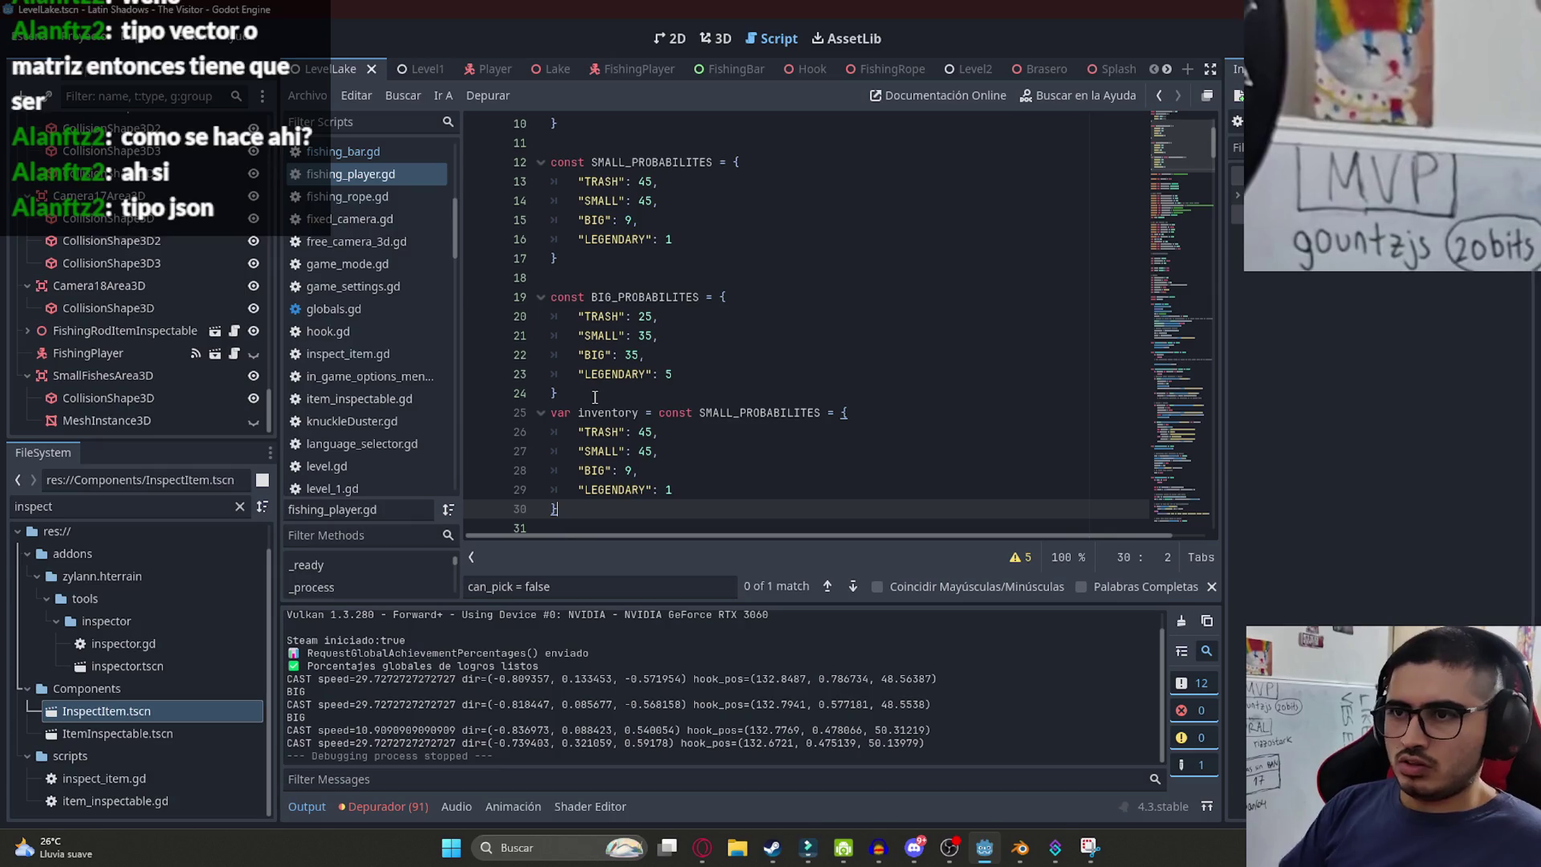
{"action": "left_click_drag", "start_coordinate": [658, 412], "coordinate": [836, 412]}
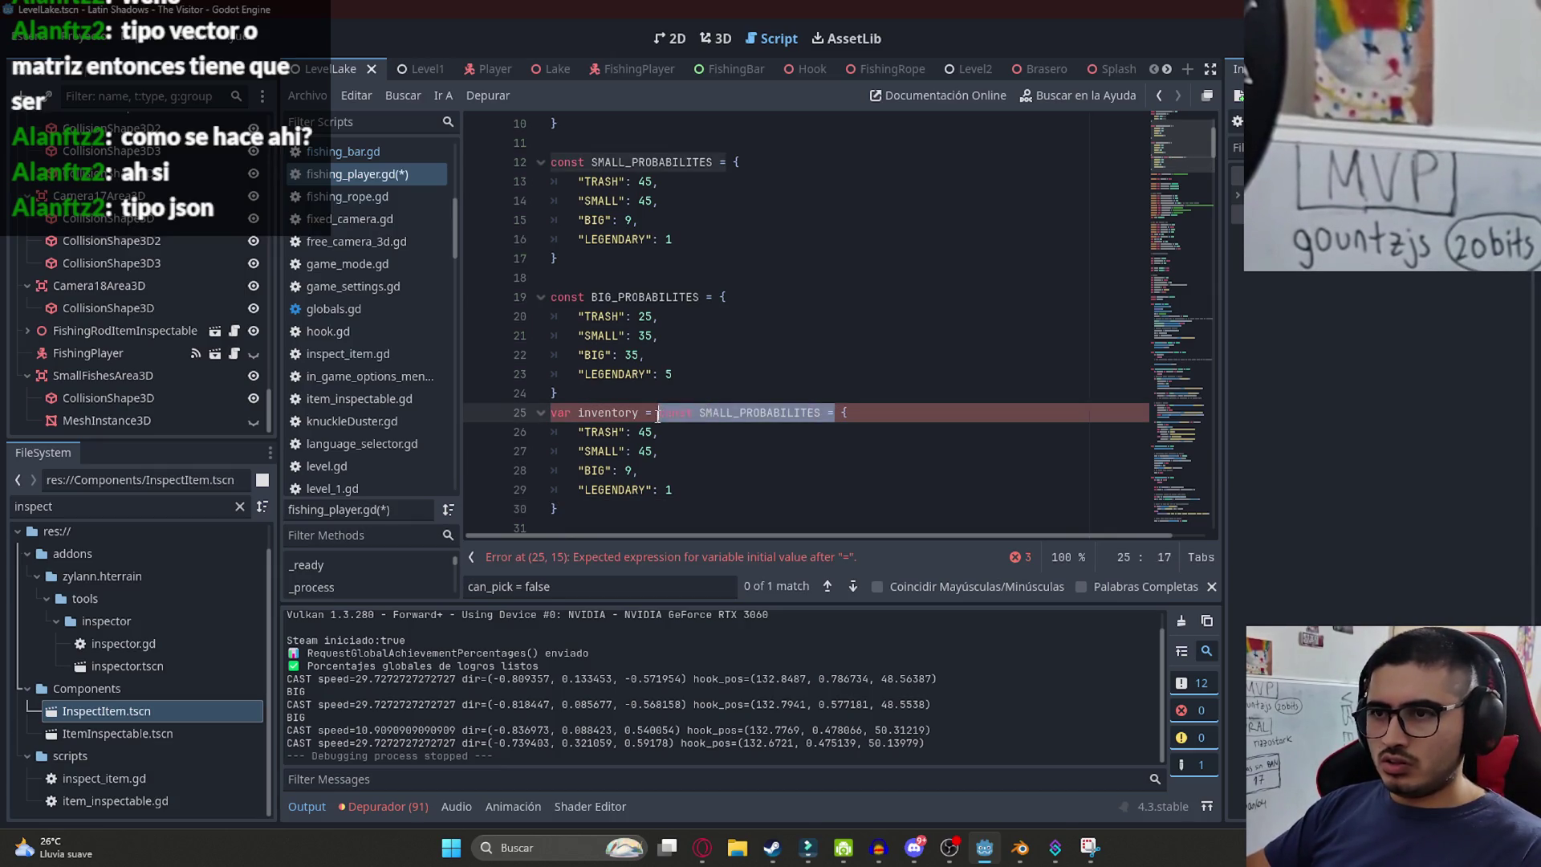
{"action": "key", "text": "BackSpace"}
{"action": "type", "text": "0"}
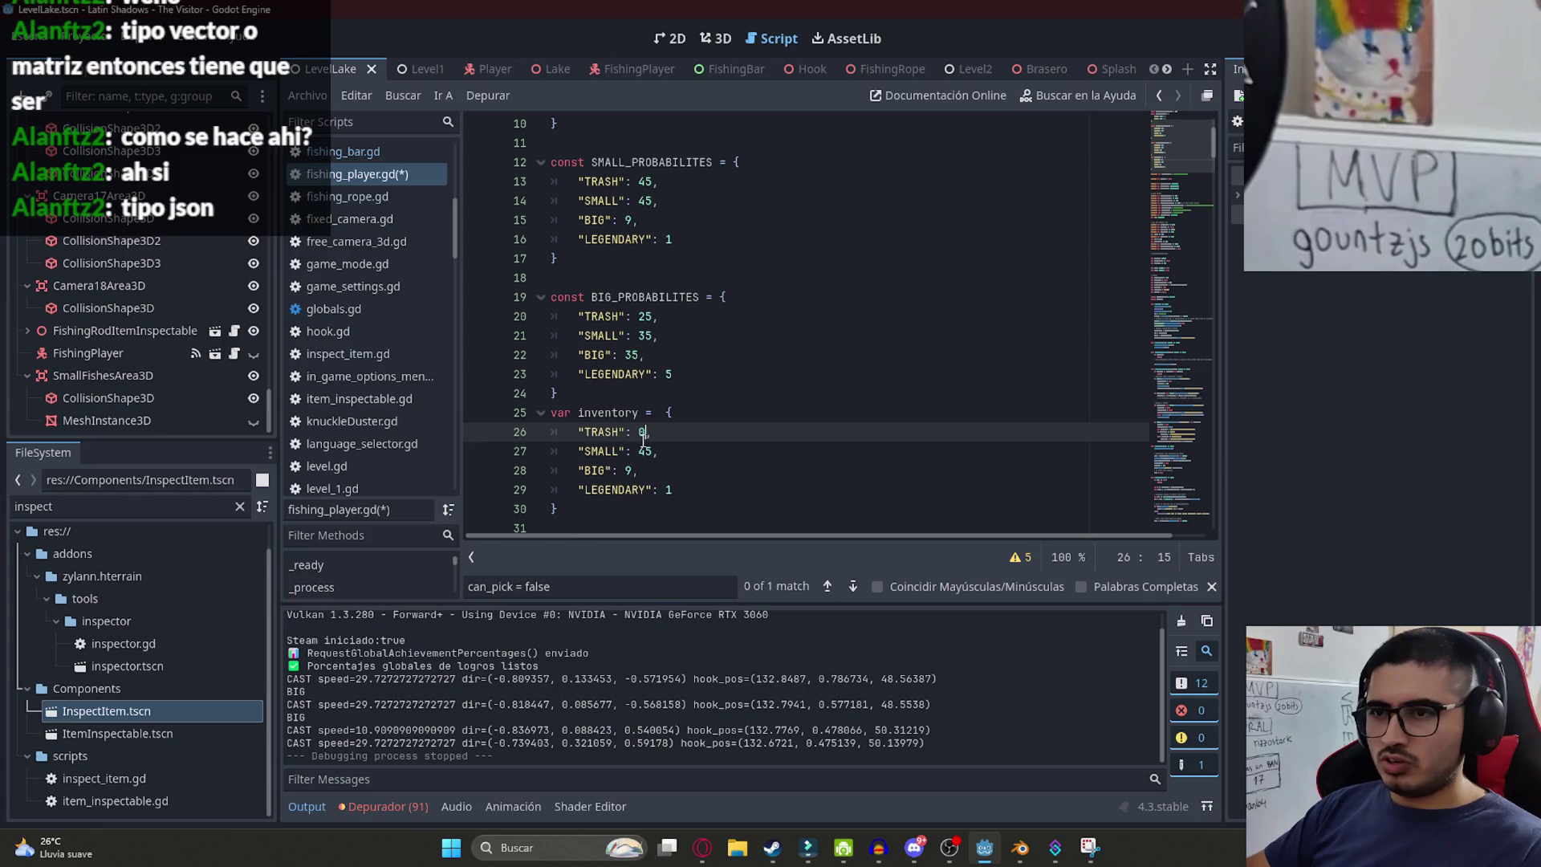
- Set the SMALL, BIG and LEGENDARY counts to 0 and save fishing_player.gd
{"action": "left_click", "coordinate": [641, 450]}
{"action": "type", "text": "0"}
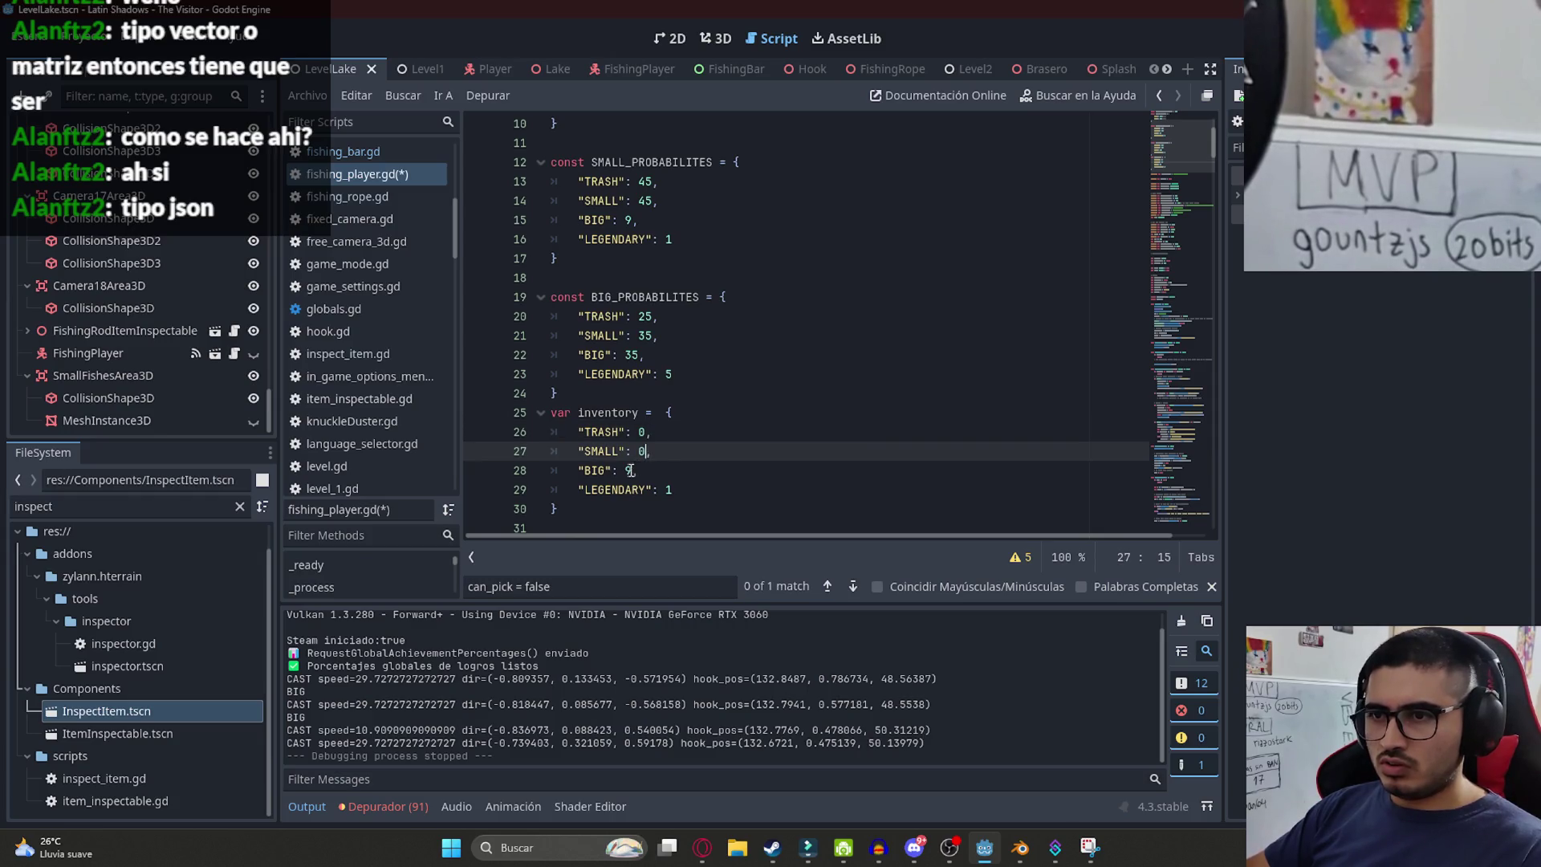
{"action": "left_click", "coordinate": [627, 471]}
{"action": "left_click", "coordinate": [670, 489]}
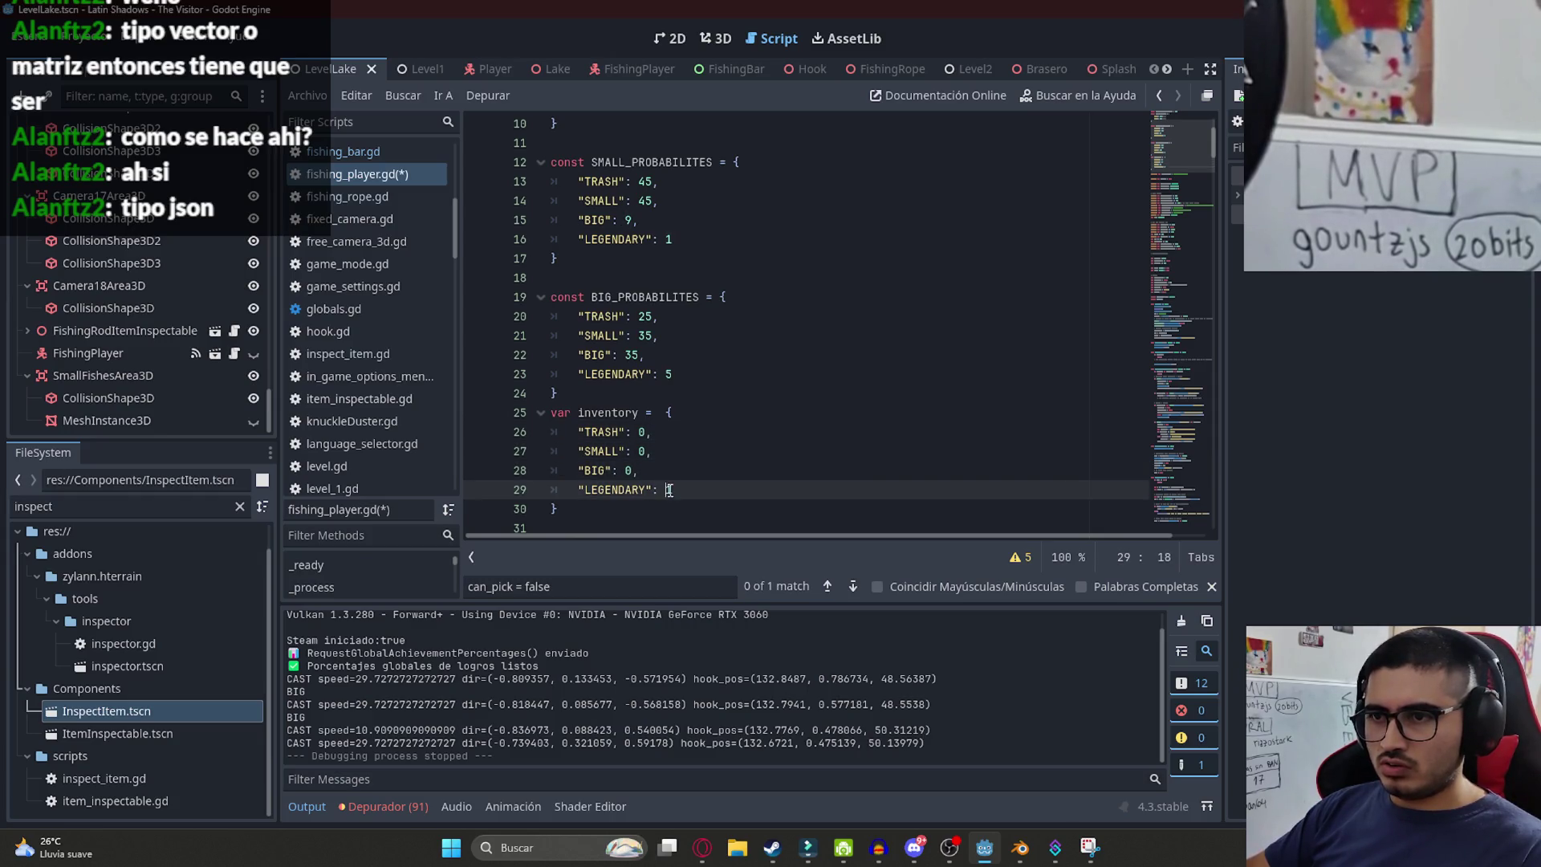
{"action": "type", "text": "0"}
{"action": "left_click", "coordinate": [689, 456]}
{"action": "double_click", "coordinate": [607, 412]}
{"action": "scroll", "coordinate": [703, 464], "scroll_direction": "down", "scroll_amount": 2}
{"action": "left_click", "coordinate": [656, 416]}
{"action": "key", "text": "ctrl+s"}
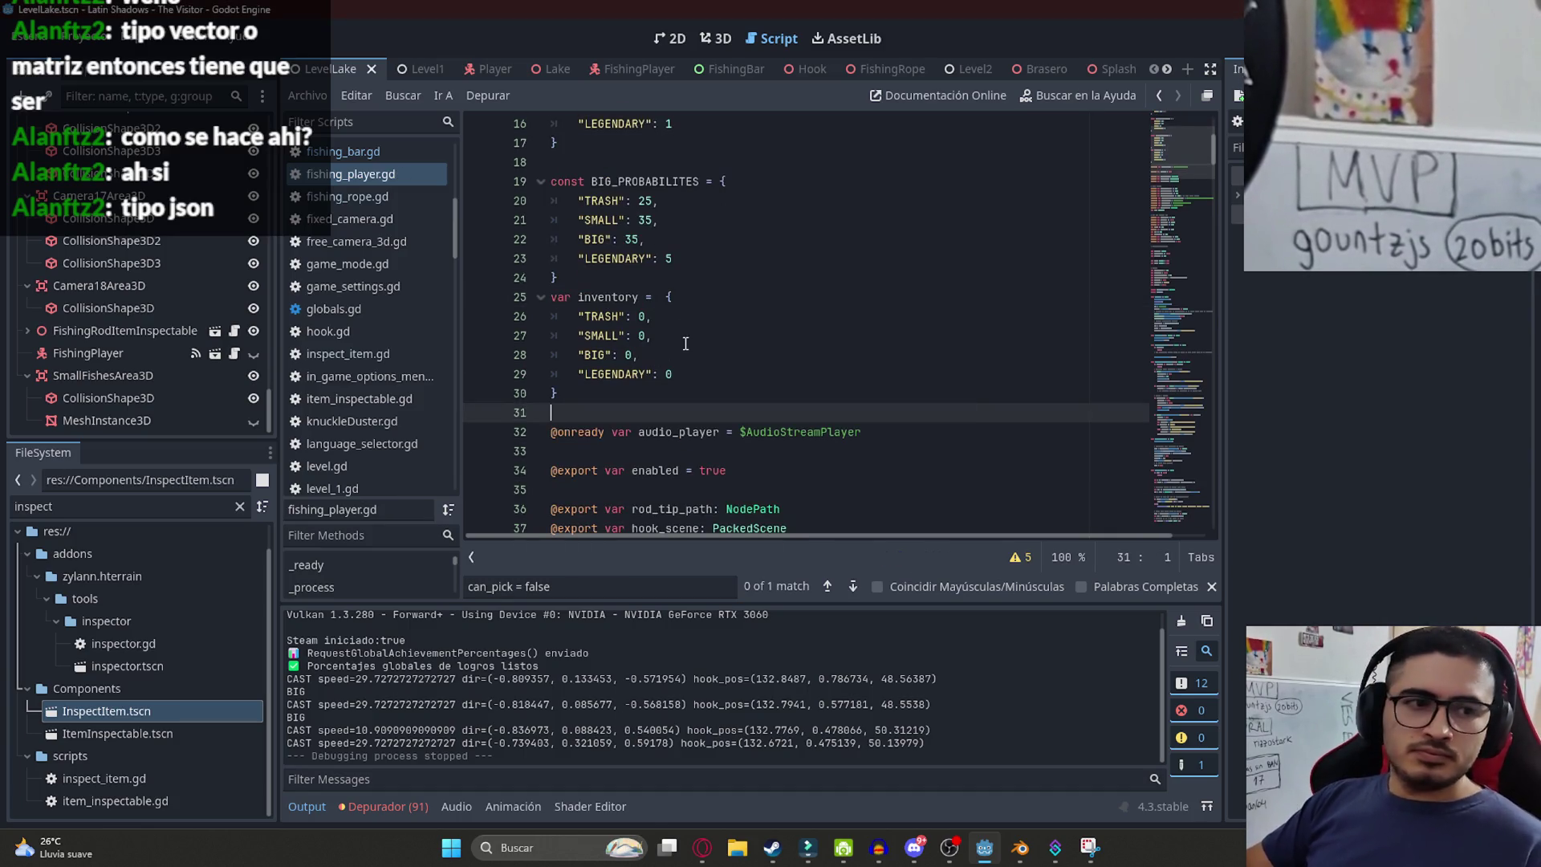
{"action": "double_click", "coordinate": [608, 297]}
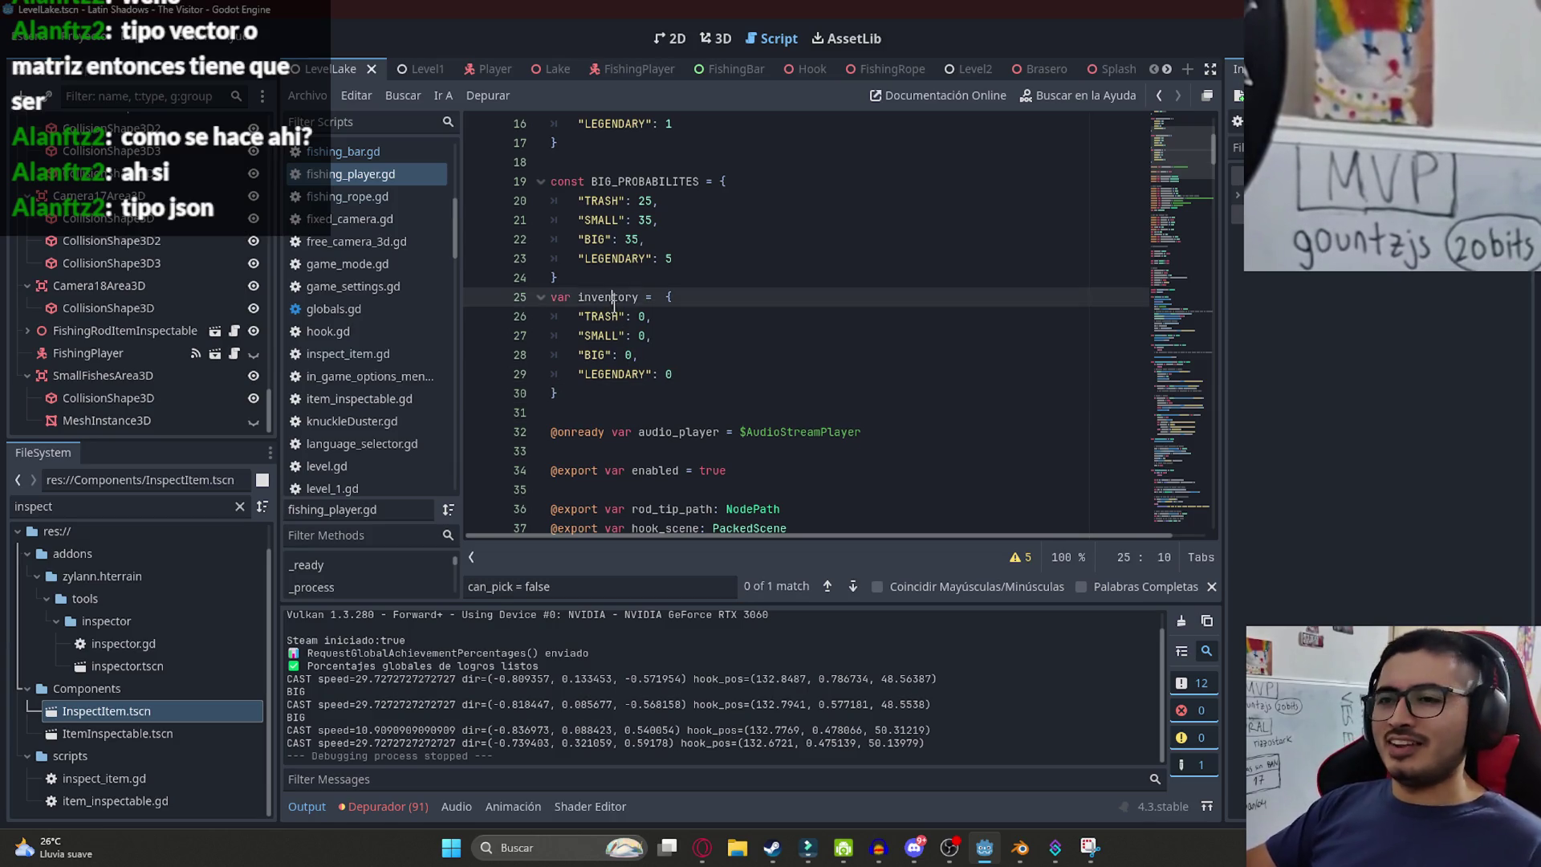
{"action": "left_click_drag", "start_coordinate": [1182, 177], "coordinate": [1158, 414]}
{"action": "left_click", "coordinate": [930, 357]}
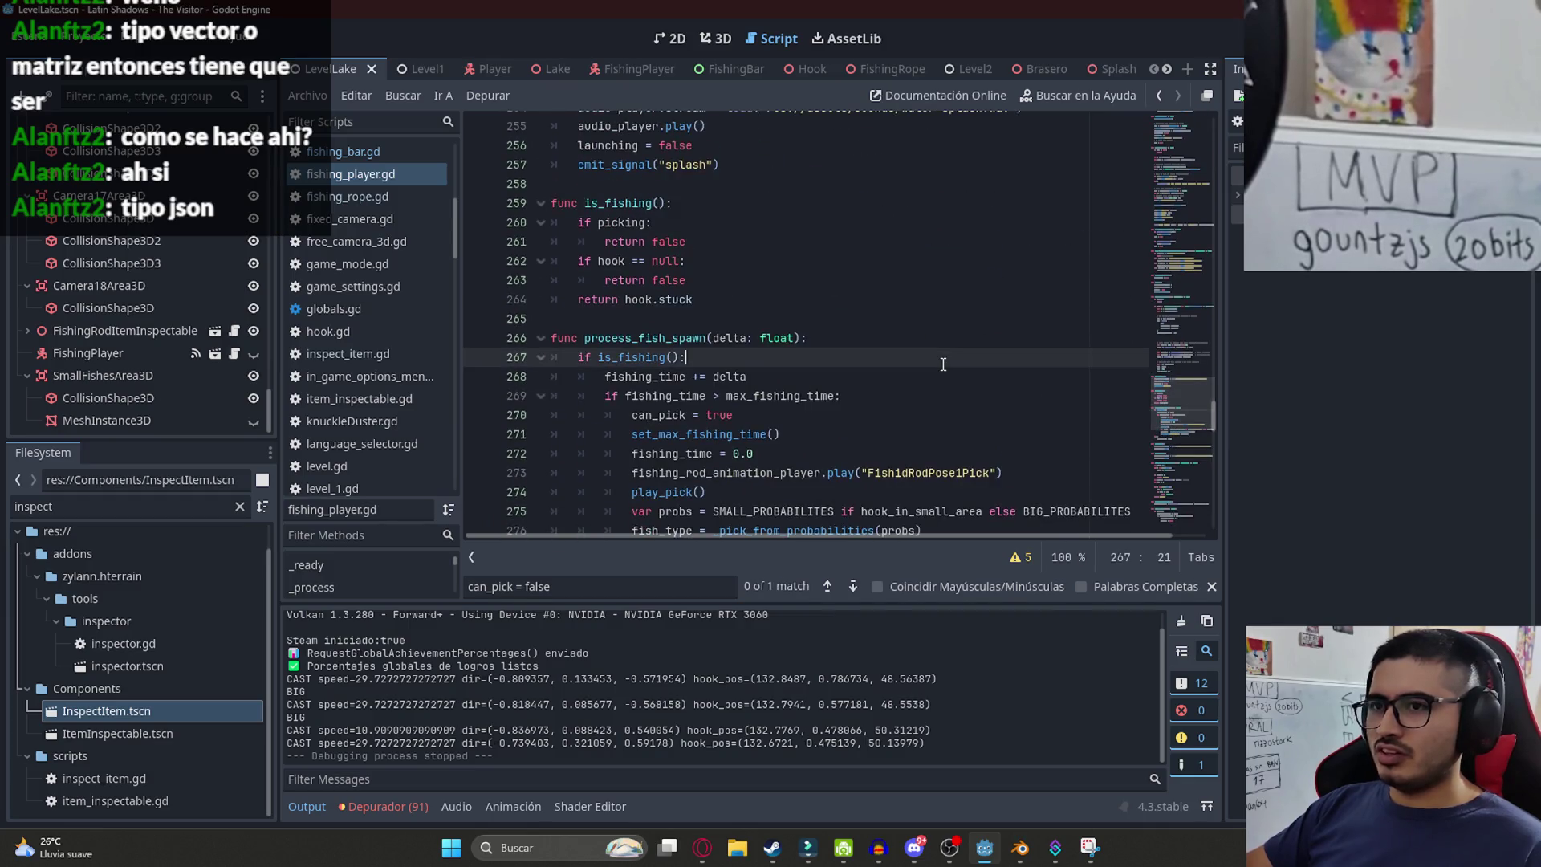
- Search the script for 'success' to reach the if success: line
{"action": "key", "text": "Up"}
{"action": "key", "text": "Up"}
{"action": "key", "text": "Up"}
{"action": "key", "text": "ctrl+f"}
{"action": "type", "text": "success"}
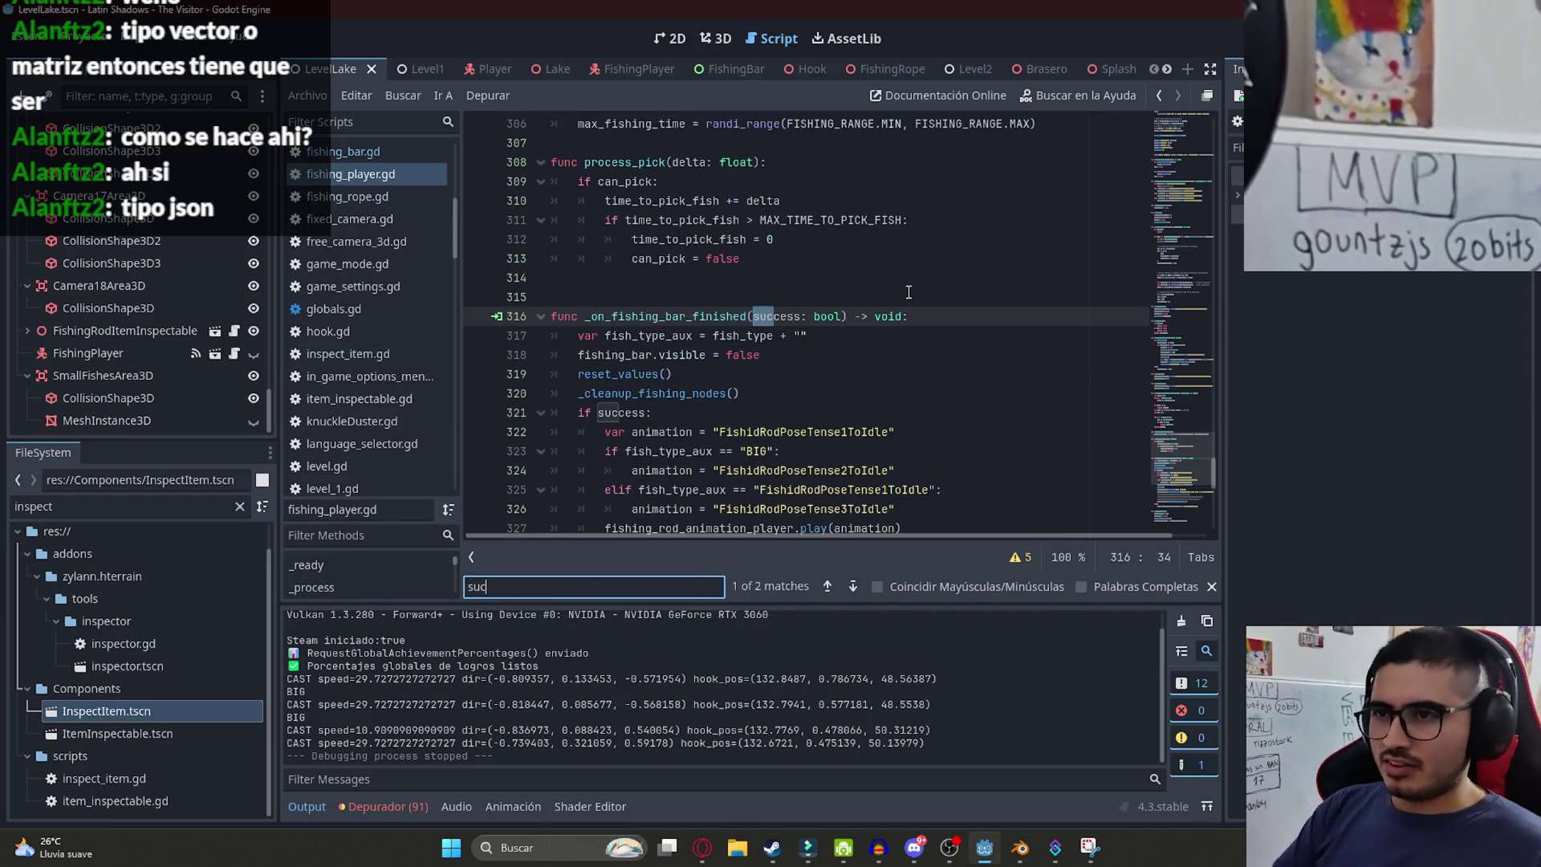
{"action": "scroll", "coordinate": [909, 292], "scroll_direction": "down", "scroll_amount": 4}
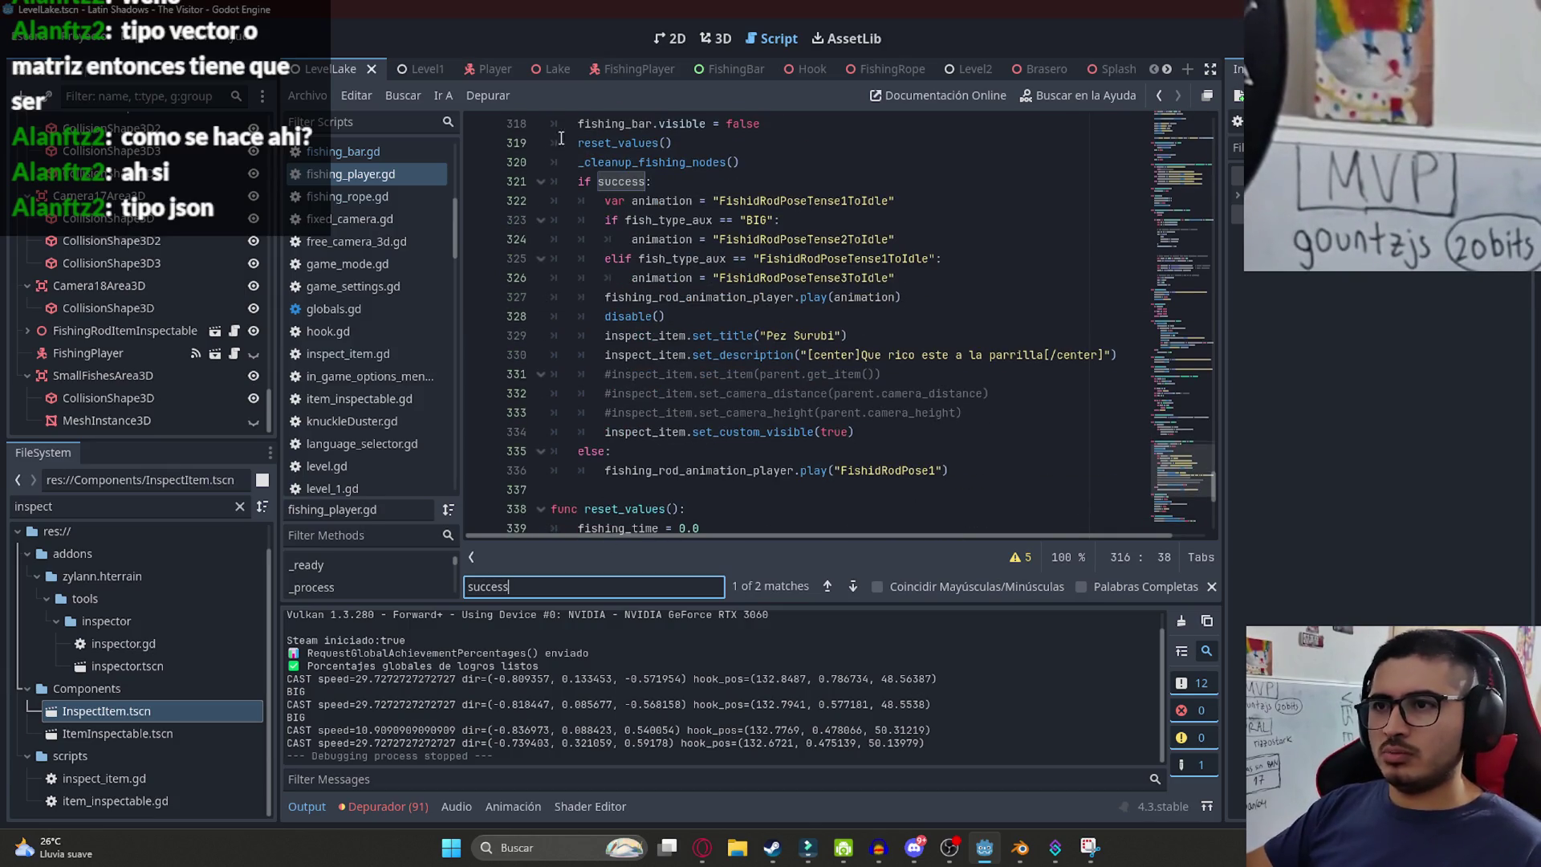
{"action": "left_click", "coordinate": [665, 195]}
- Insert a set_inventory() call under if success: and copy the call text
{"action": "key", "text": "Return"}
{"action": "type", "text": "inventory"}
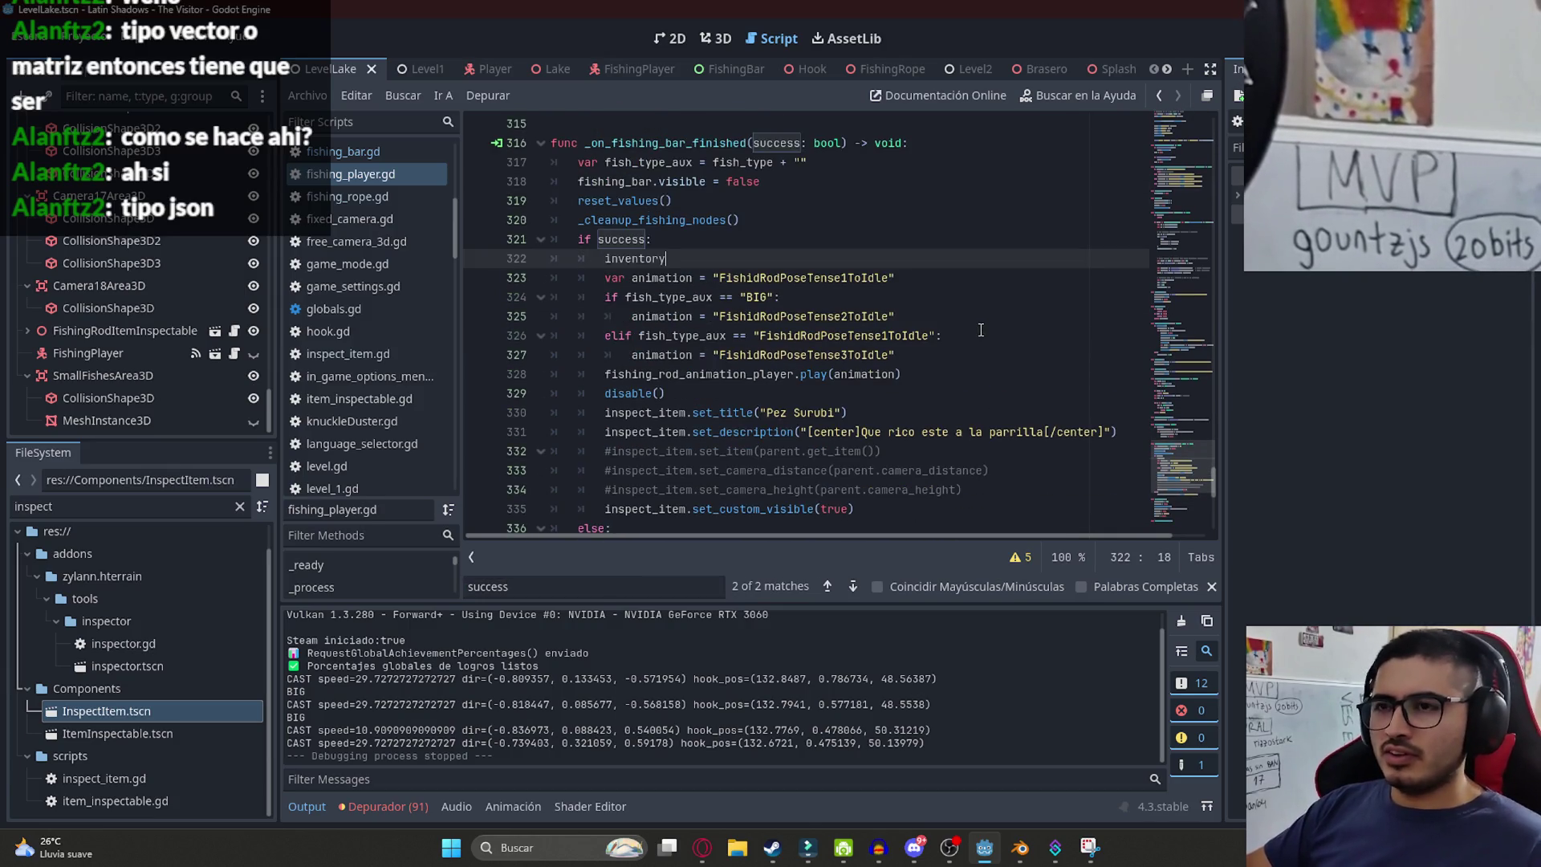
{"action": "key", "text": "ctrl+BackSpace"}
{"action": "type", "text": "s"}
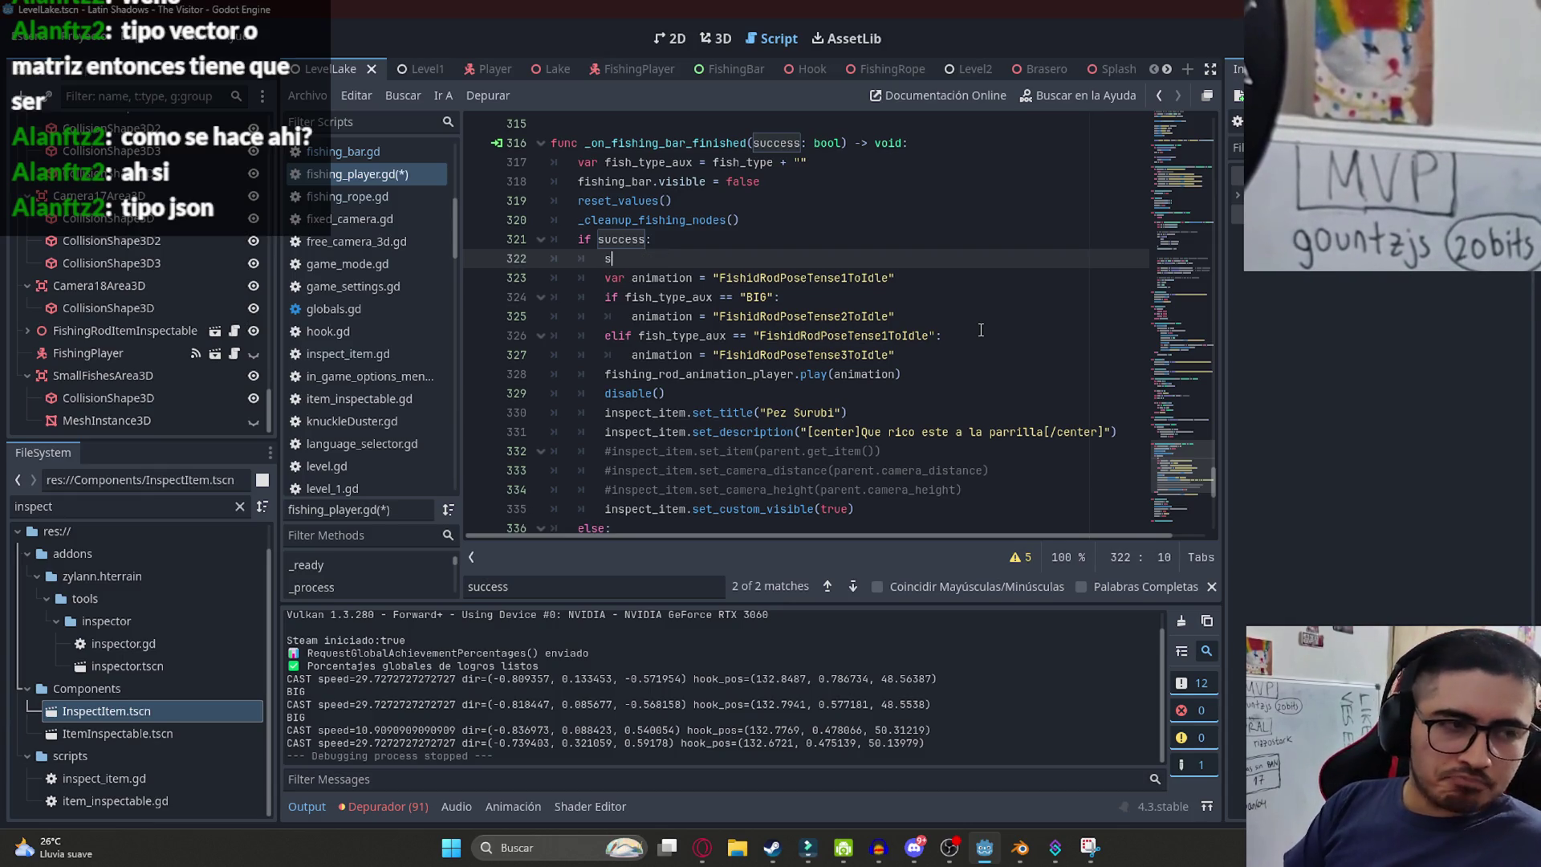
{"action": "type", "text": "et_"}
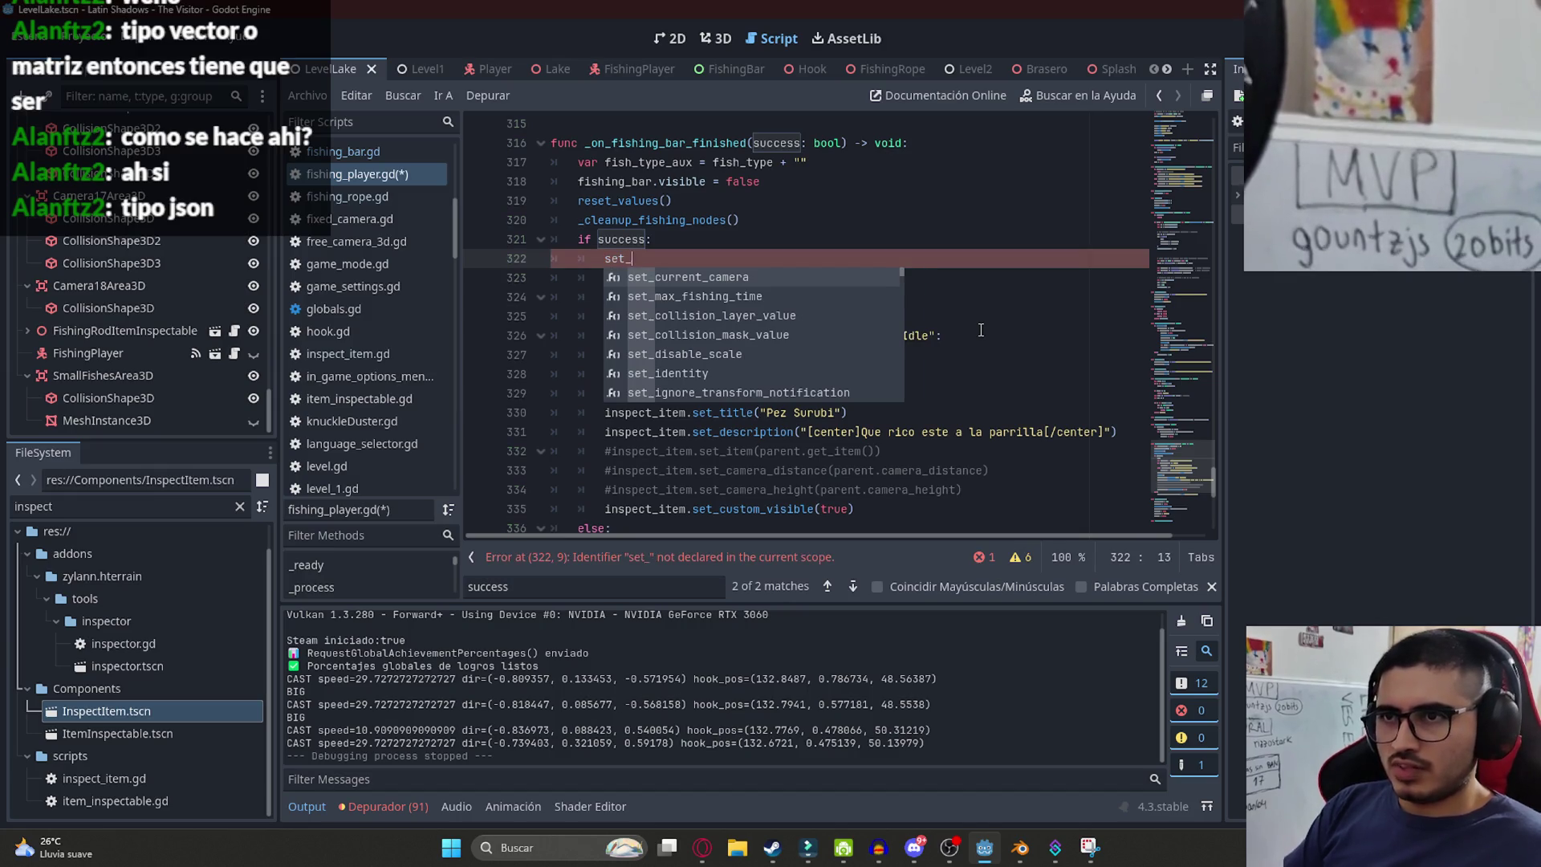
{"action": "type", "text": "inventory"}
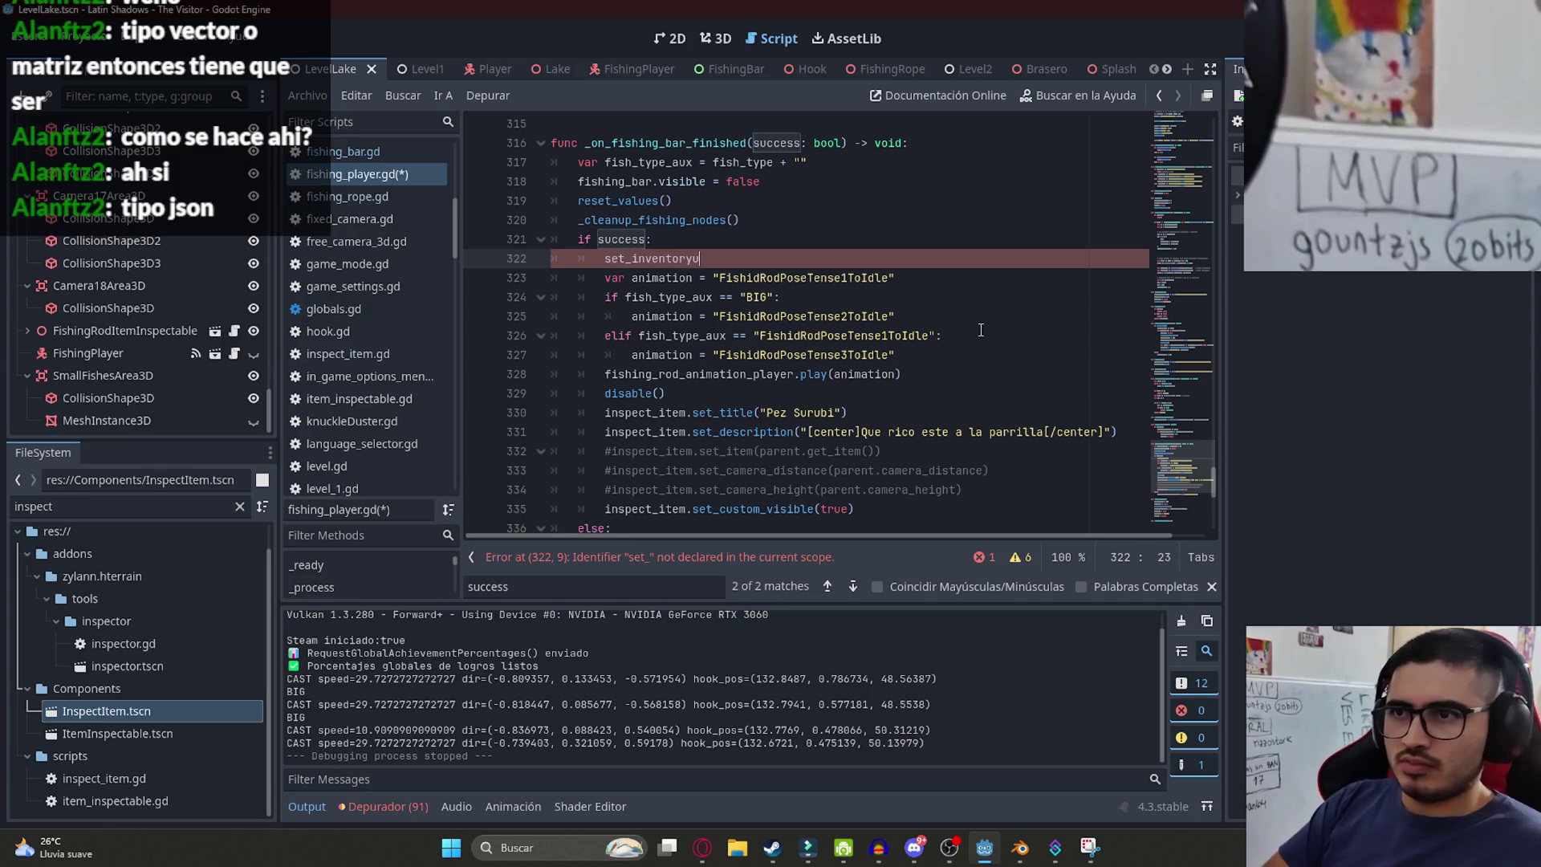
{"action": "type", "text": "("}
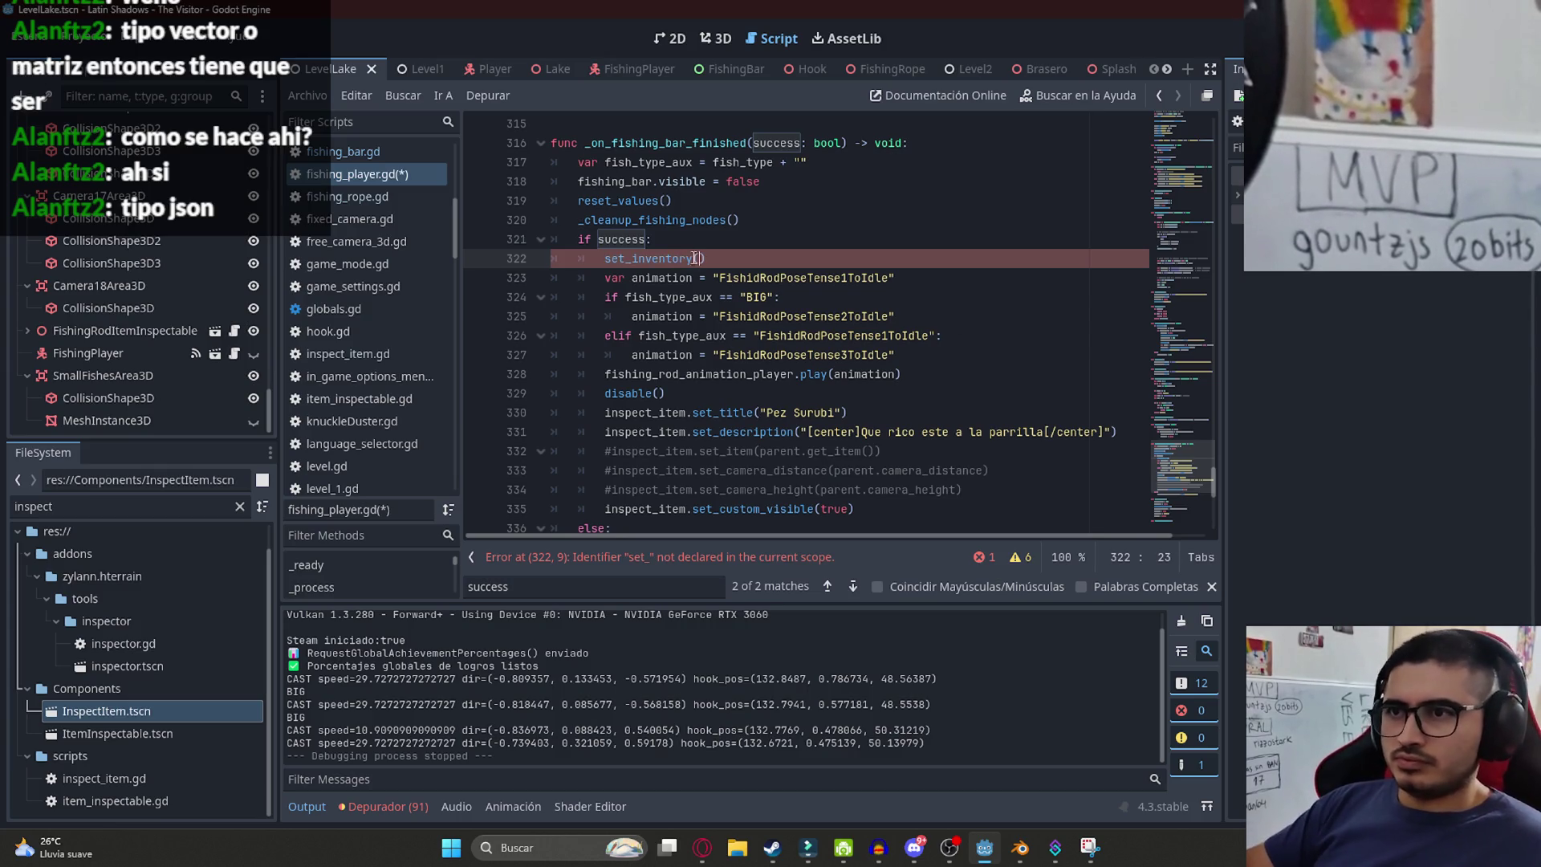
{"action": "left_click_drag", "start_coordinate": [704, 258], "coordinate": [600, 258]}
{"action": "key", "text": "ctrl+c"}
{"action": "scroll", "coordinate": [1192, 459], "scroll_direction": "down", "scroll_amount": 10}
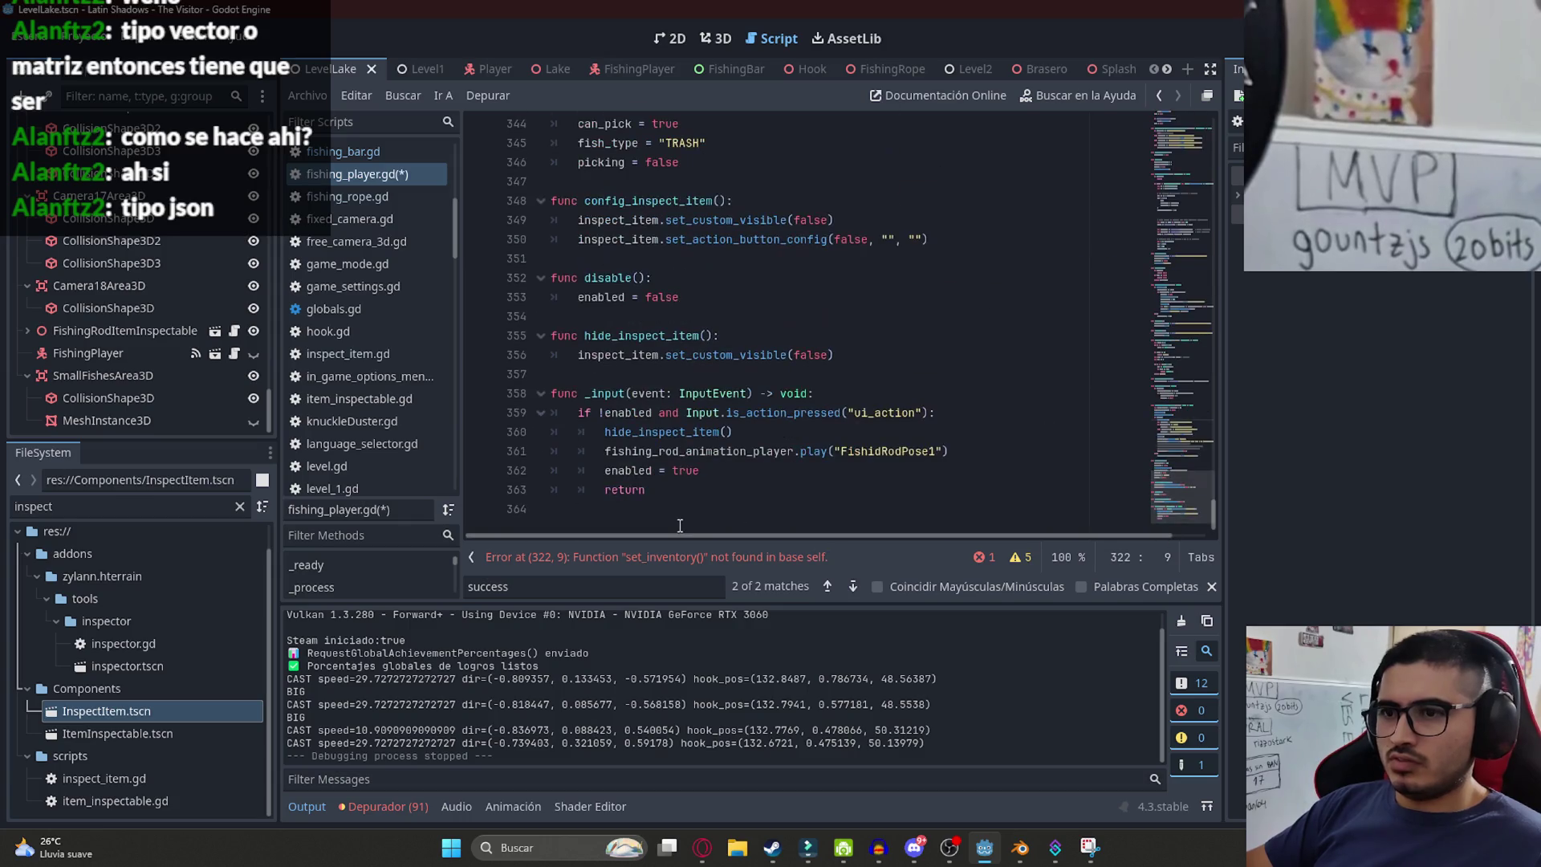
- Declare func set_inventory(): on a new line at the end of the script
{"action": "left_click", "coordinate": [679, 514]}
{"action": "key", "text": "Return"}
{"action": "type", "text": "func"}
{"action": "key", "text": "ctrl+v"}
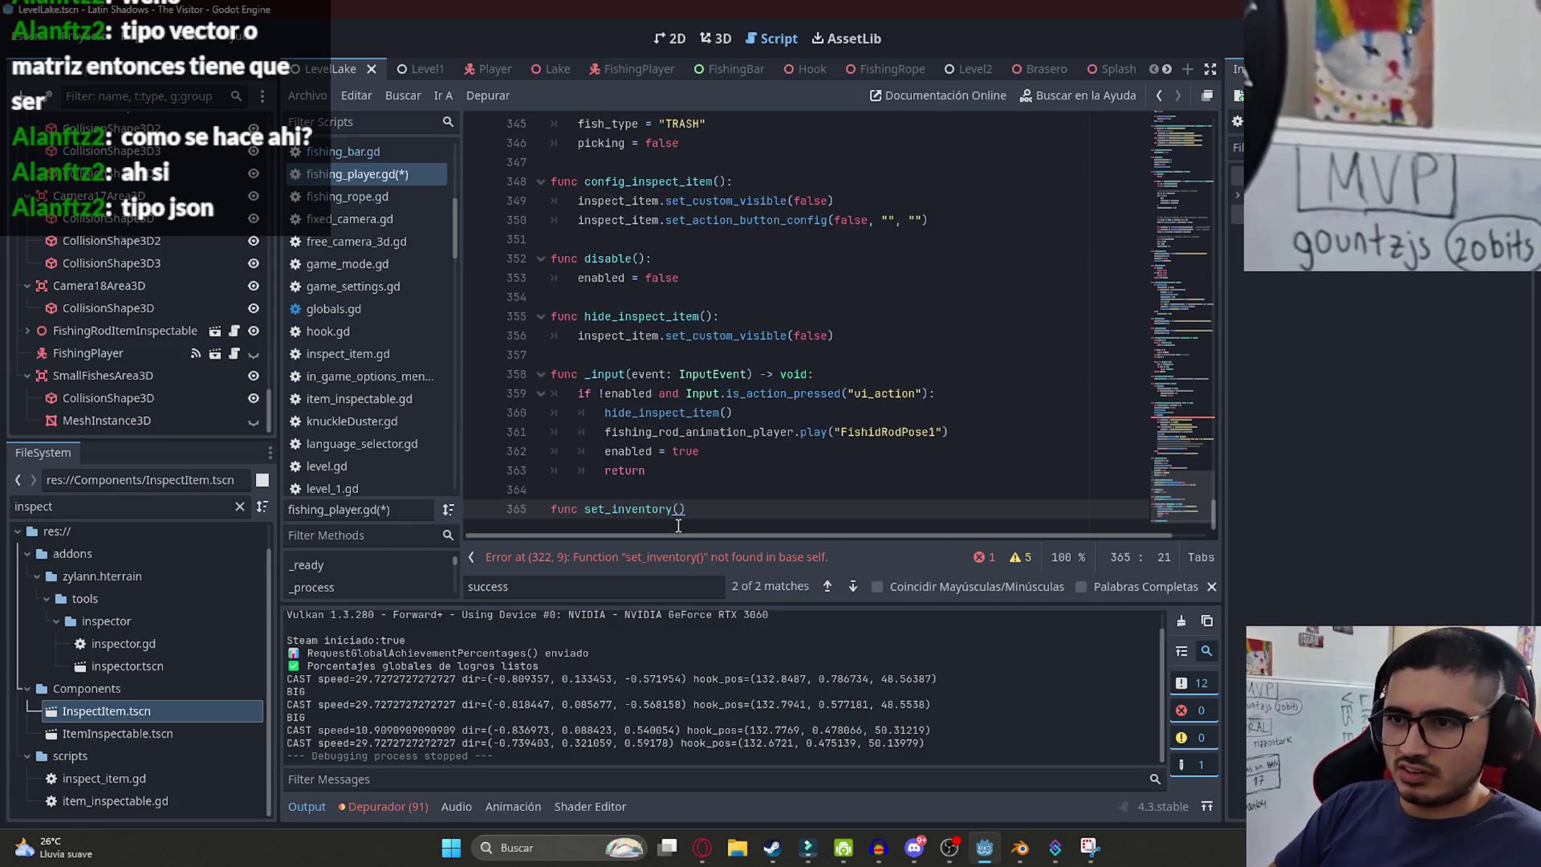
{"action": "type", "text": ":"}
{"action": "key", "text": "Return"}
- Write the body inventory[fish_type] += 1 and save the script
{"action": "type", "text": "fis"}
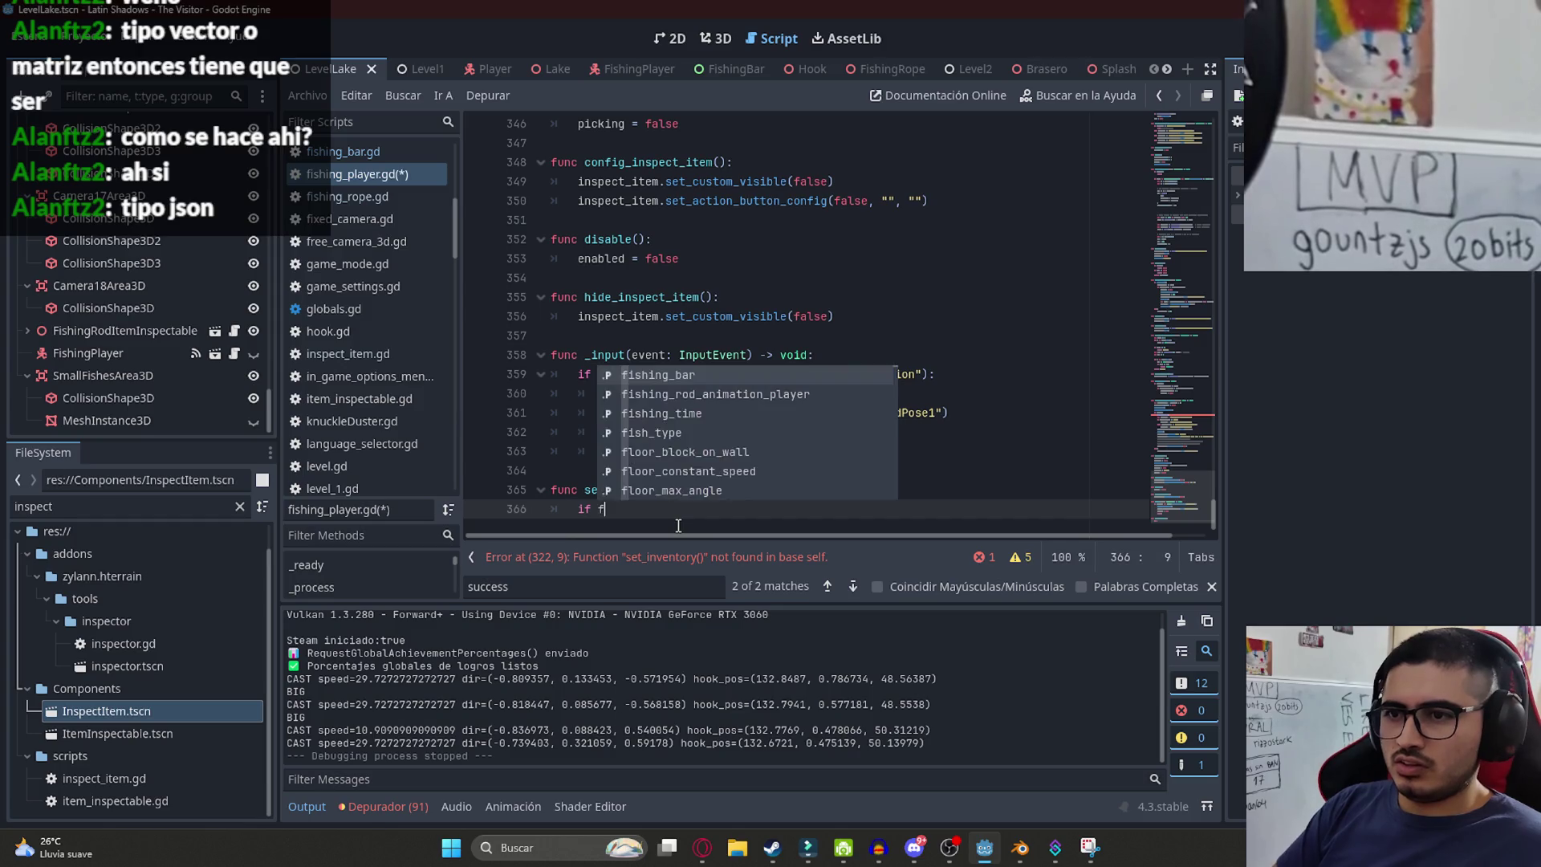
{"action": "key", "text": "Down"}
{"action": "key", "text": "Down"}
{"action": "key", "text": "Down"}
{"action": "key", "text": "Return"}
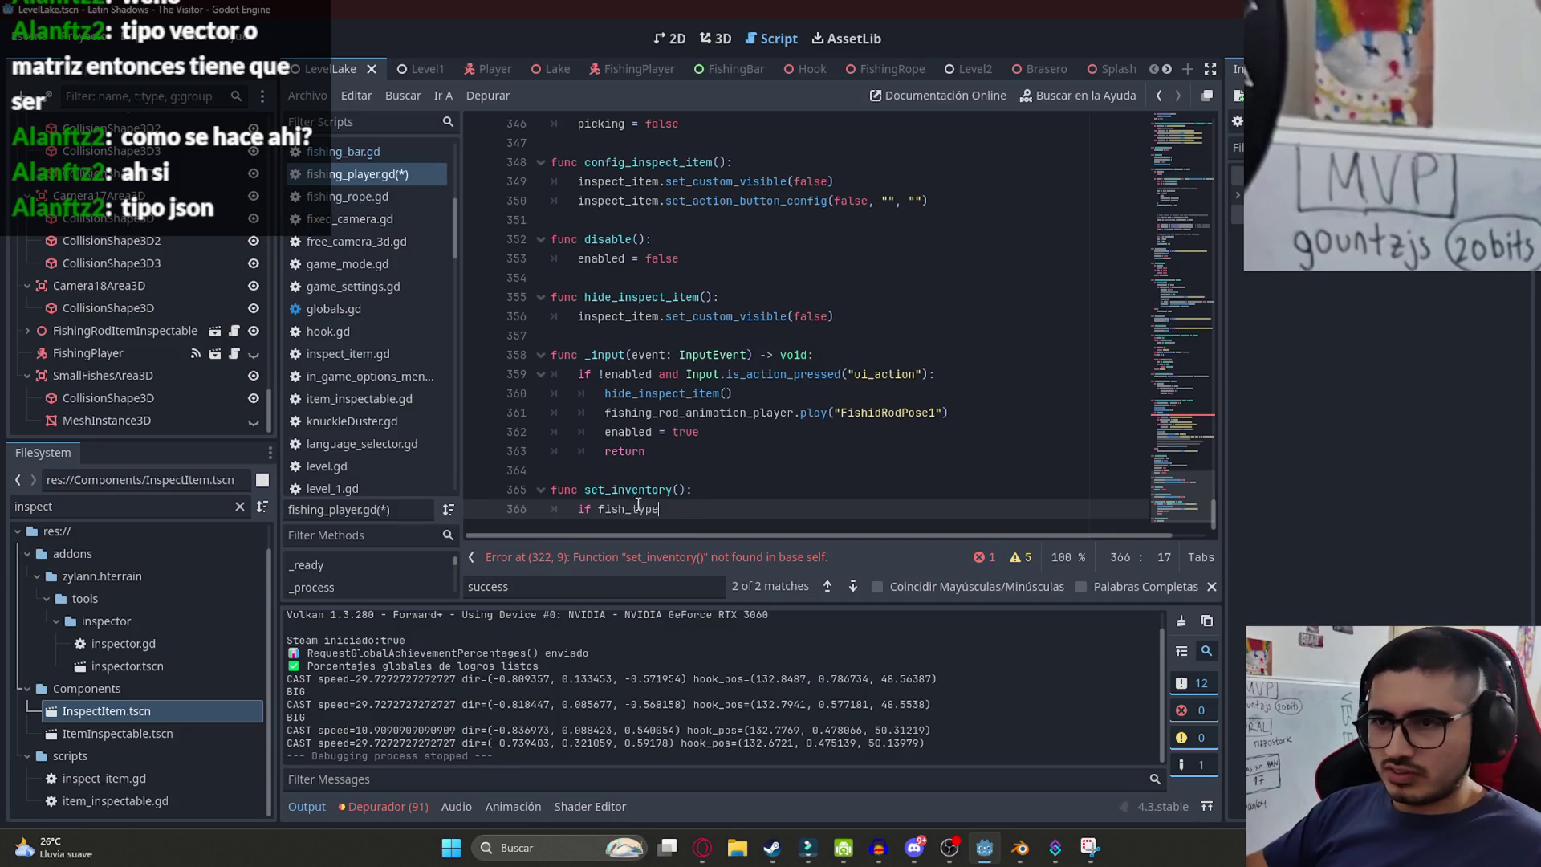
{"action": "key", "text": "ctrl+BackSpace"}
{"action": "type", "text": "nventory[fish_type]"}
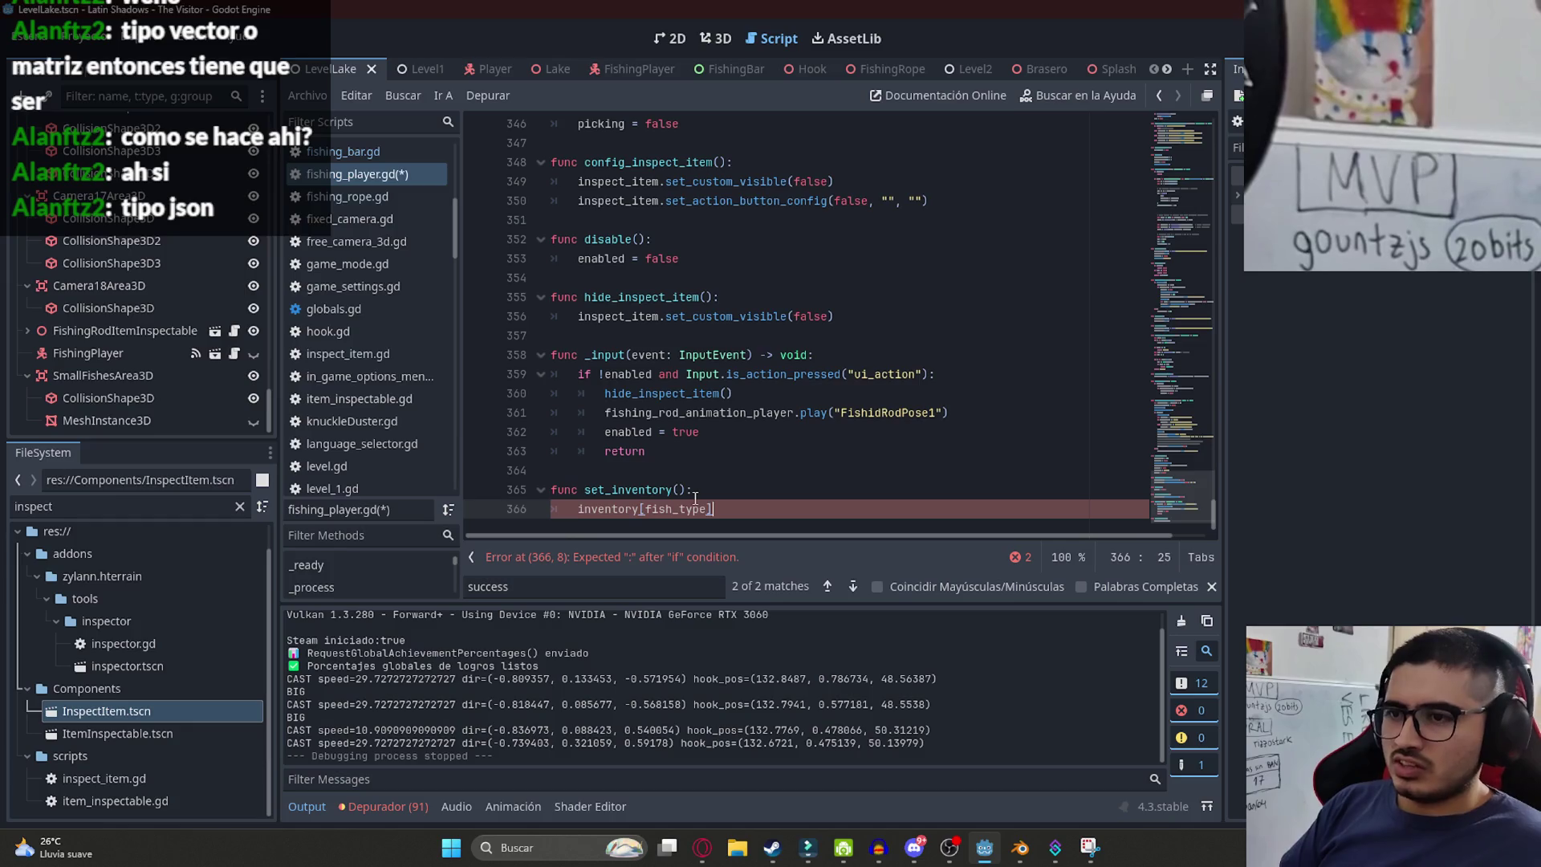
{"action": "key", "text": "BackSpace"}
{"action": "key", "text": "BackSpace"}
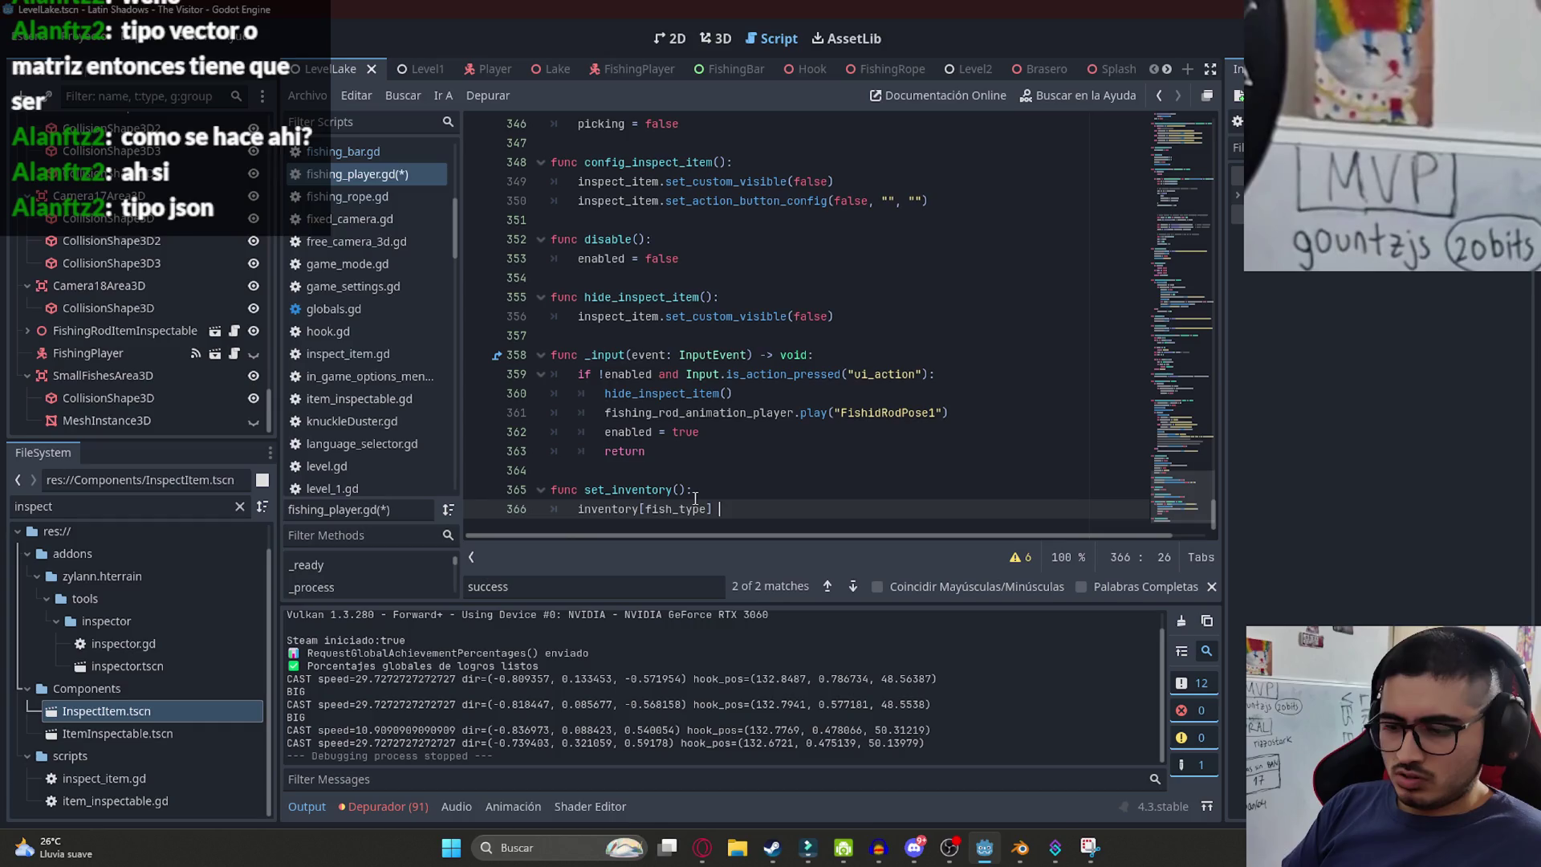
{"action": "key", "text": "BackSpace"}
{"action": "type", "text": "+= 1"}
{"action": "key", "text": "ctrl+s"}
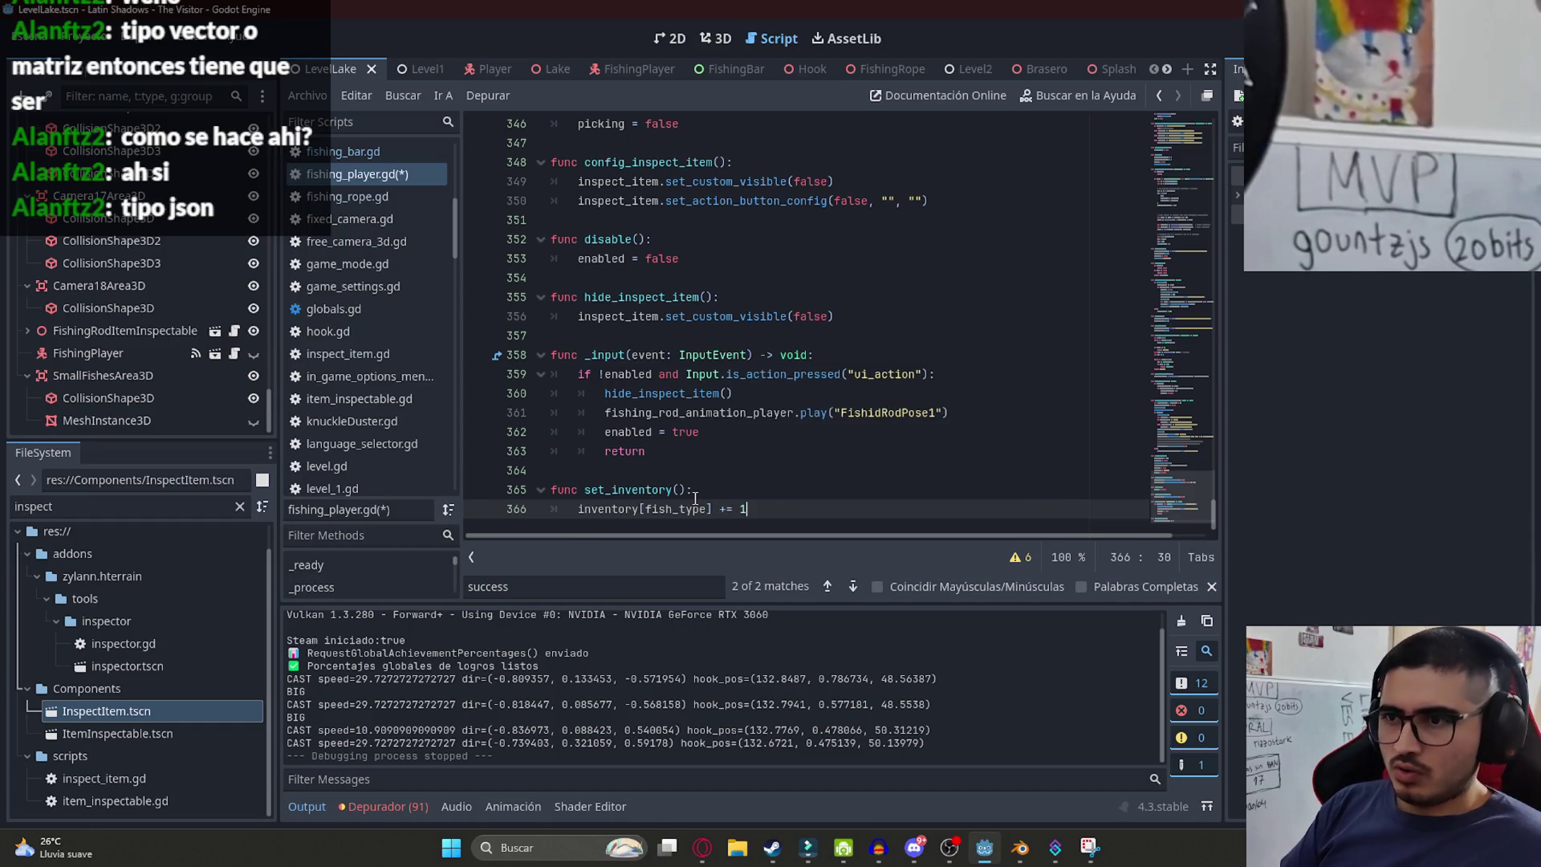
- Review the new set_inventory() function and switch to the FishingBar scene
{"action": "left_click", "coordinate": [695, 493]}
{"action": "scroll", "coordinate": [674, 485], "scroll_direction": "down", "scroll_amount": 1}
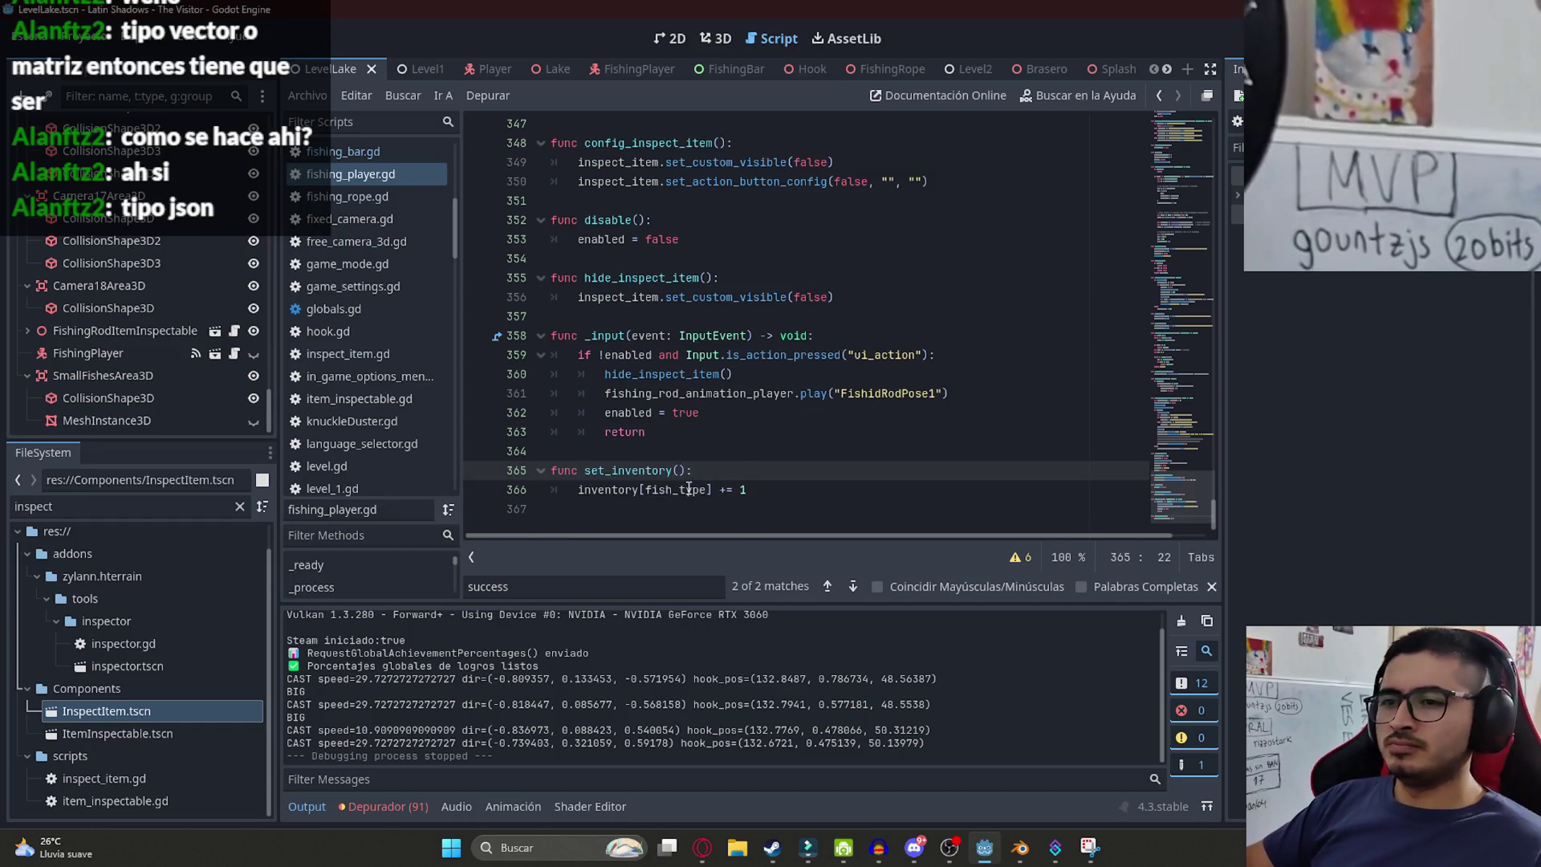
{"action": "key", "text": "Up"}
{"action": "key", "text": "Up"}
{"action": "left_click", "coordinate": [726, 489]}
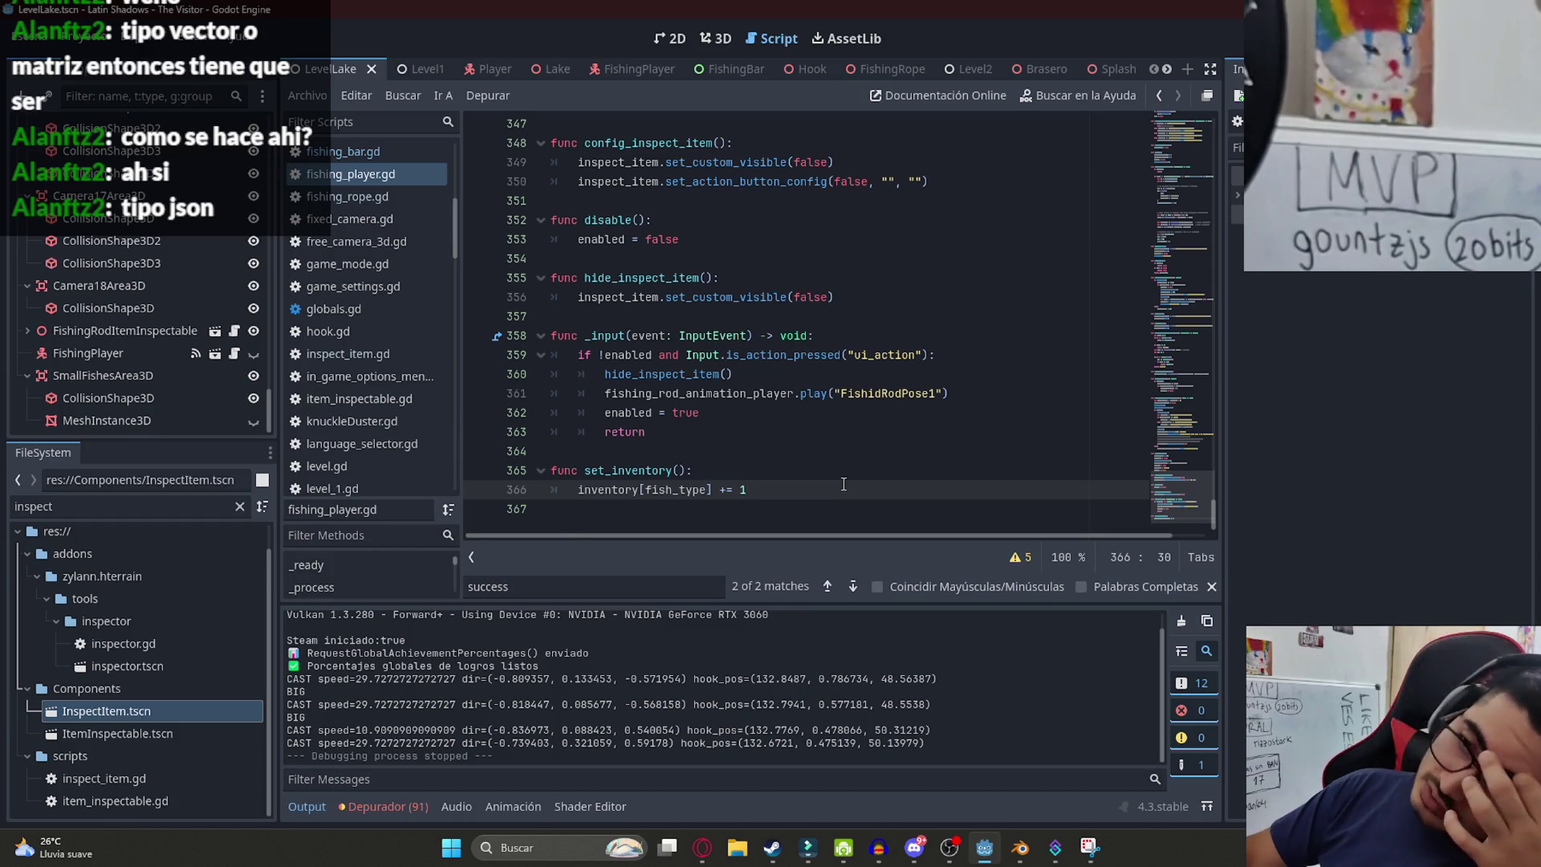
{"action": "left_click", "coordinate": [711, 67]}
- Show the FishingBar scene in 2D and select the FishIcon node to copy it
{"action": "left_click", "coordinate": [671, 38]}
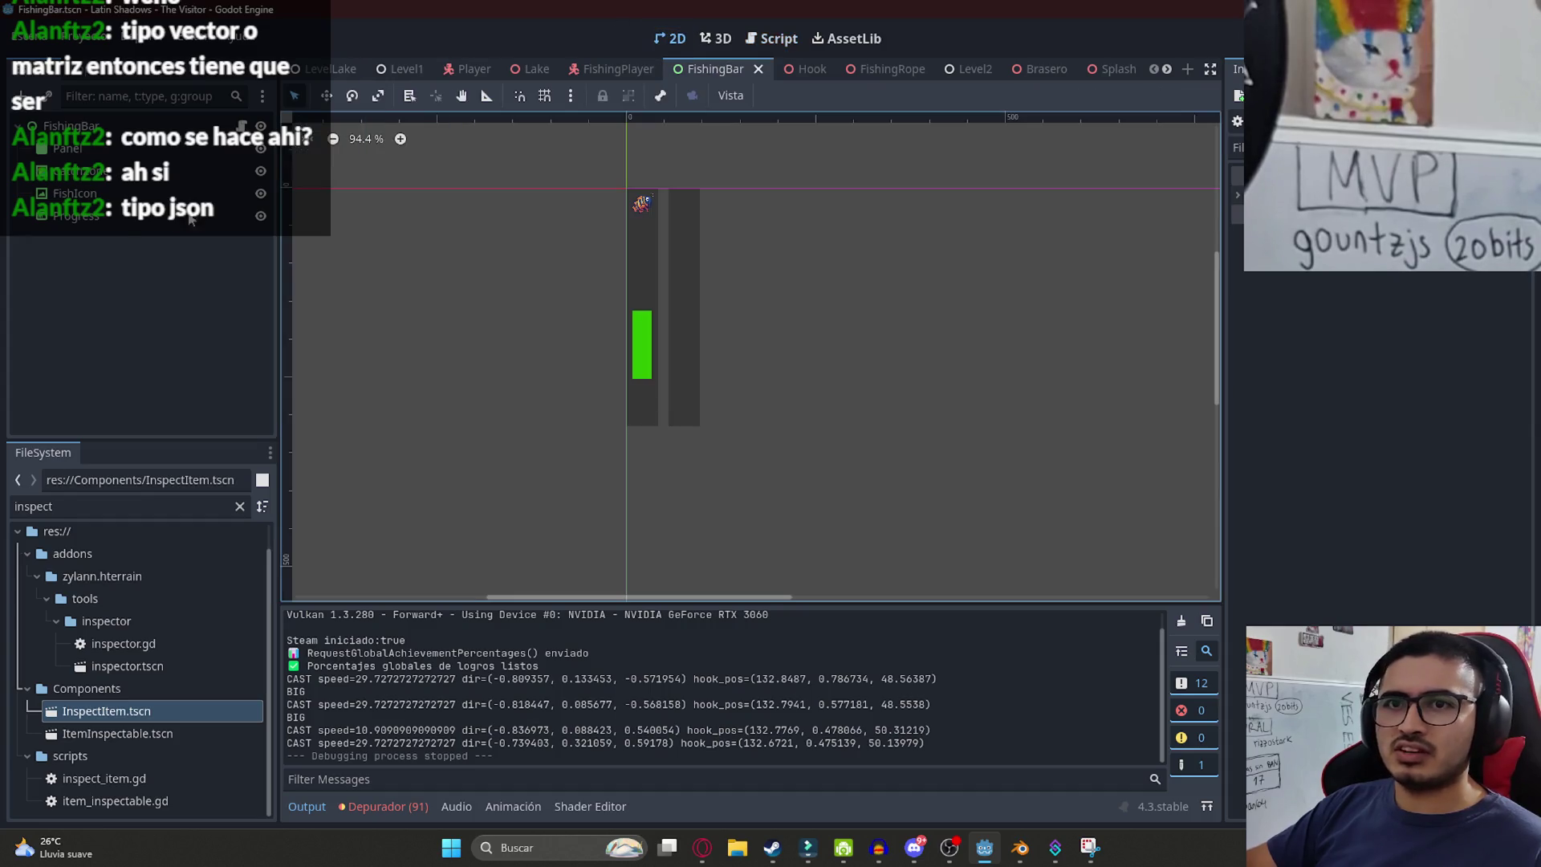
{"action": "left_click", "coordinate": [80, 171]}
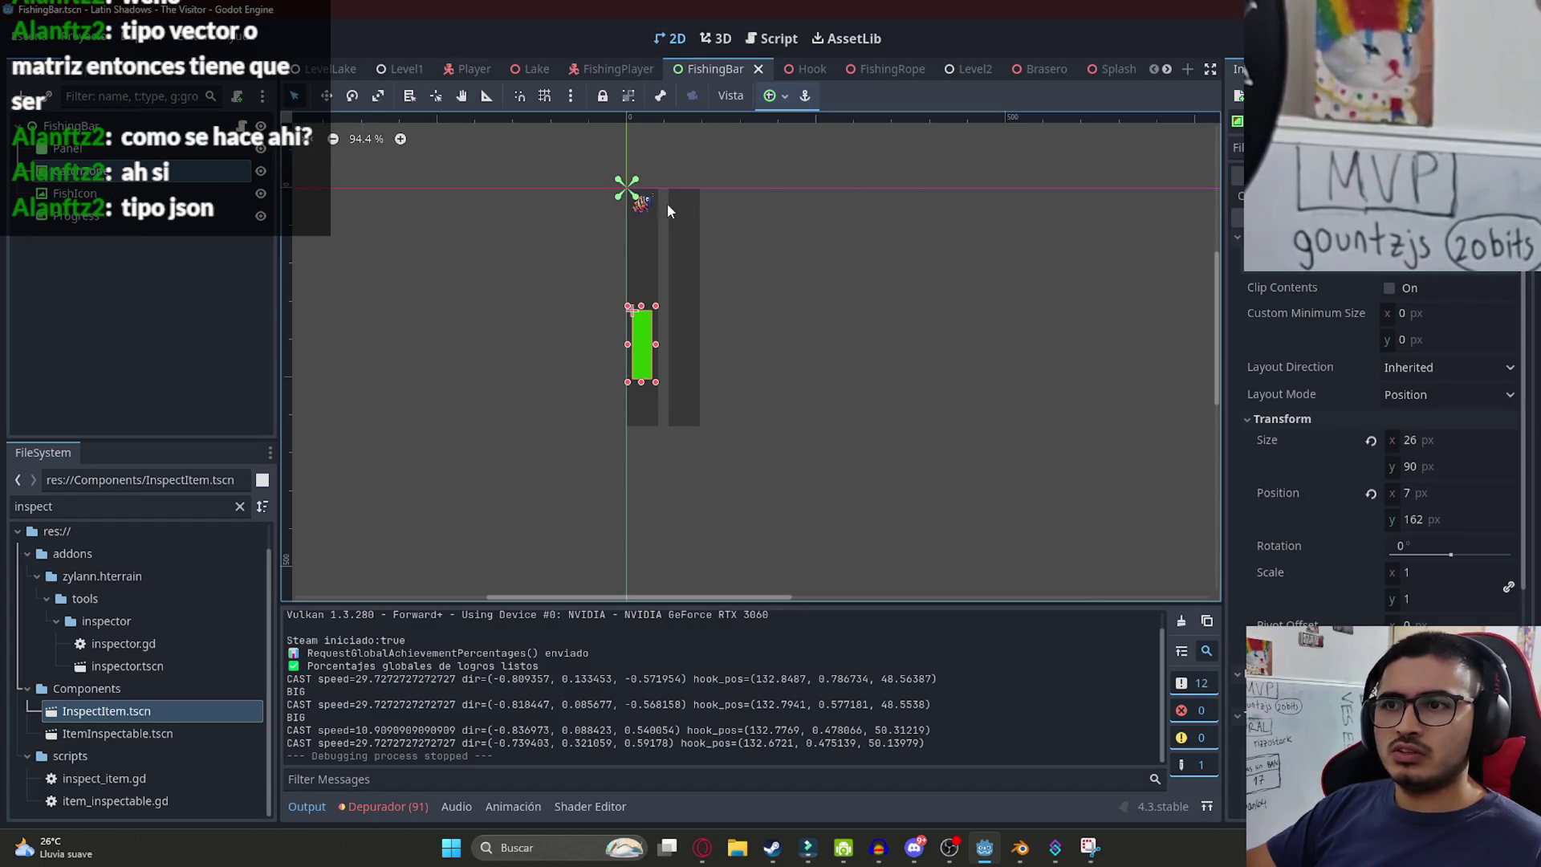
{"action": "left_click", "coordinate": [645, 201]}
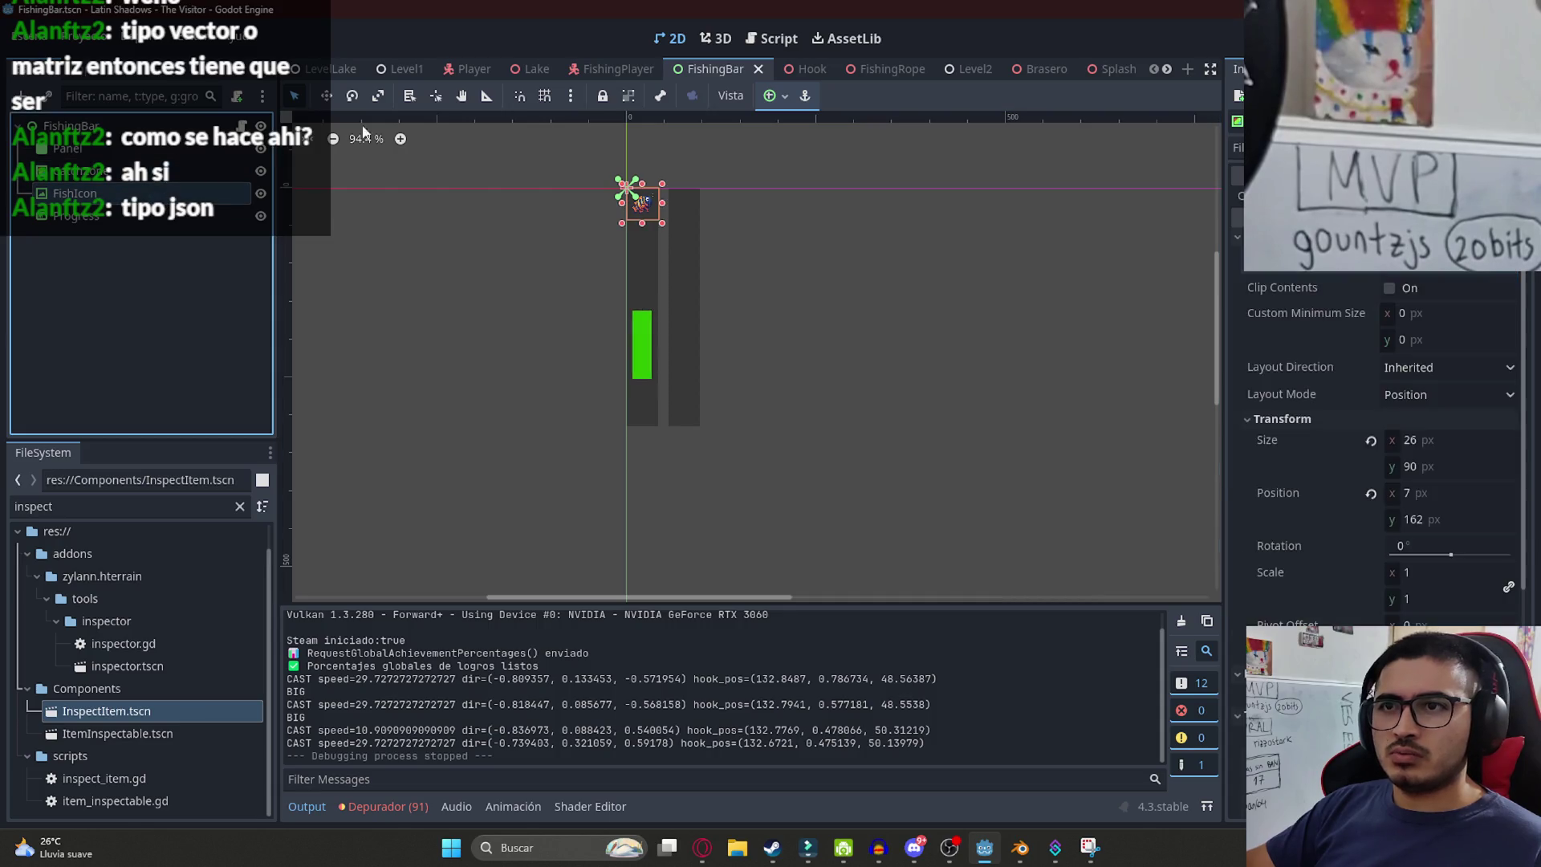
- In the FishingPlayer scene, select CanvasLayer in the 2D view and paste the fish icon under it
{"action": "left_click", "coordinate": [576, 71]}
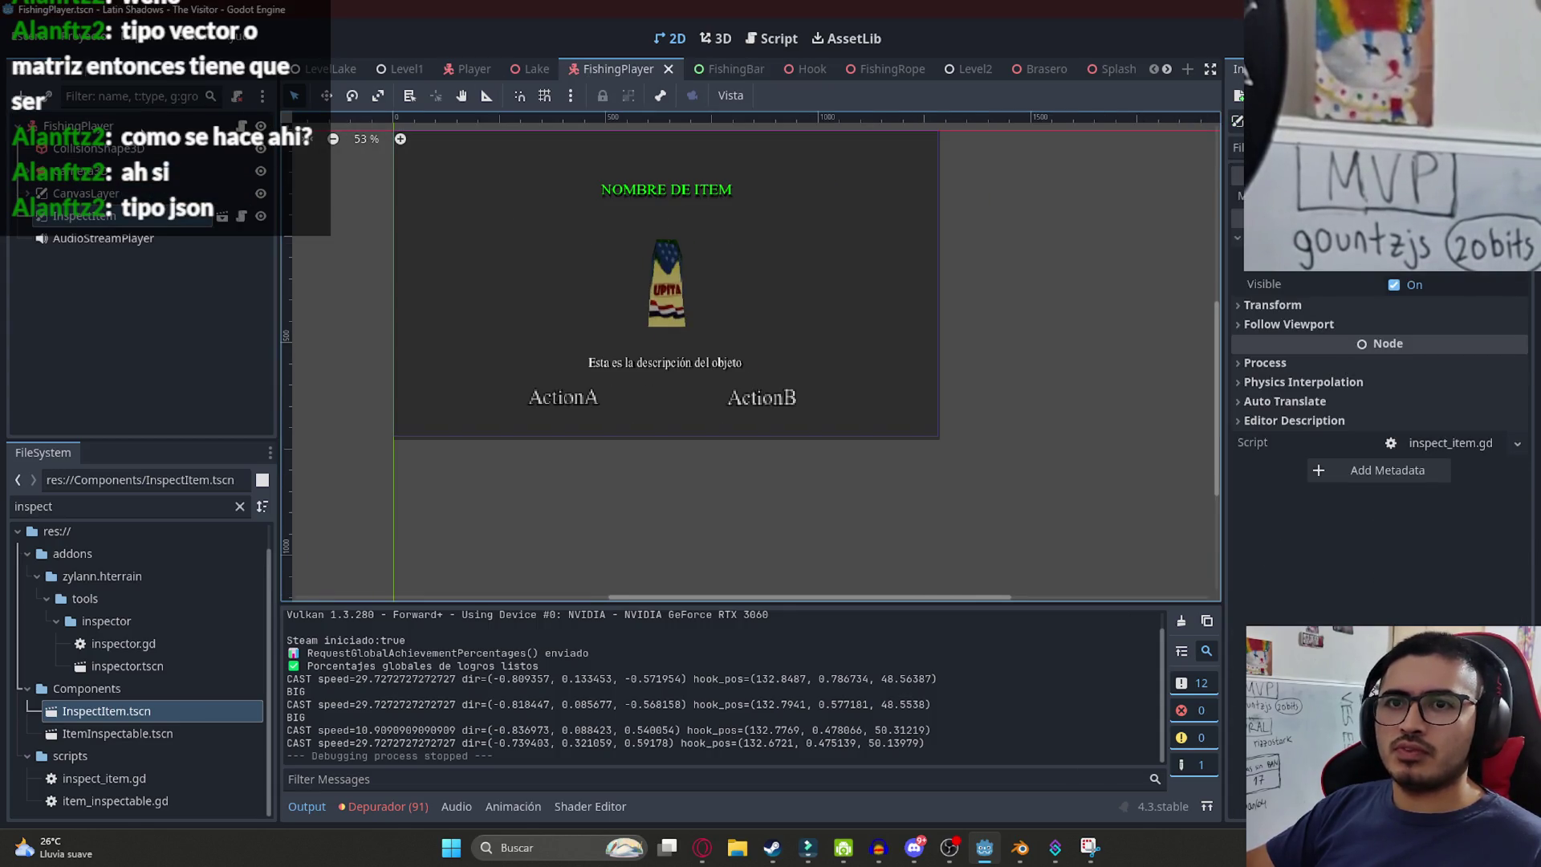
{"action": "left_click", "coordinate": [77, 126]}
{"action": "left_click", "coordinate": [120, 216]}
{"action": "left_click", "coordinate": [86, 193]}
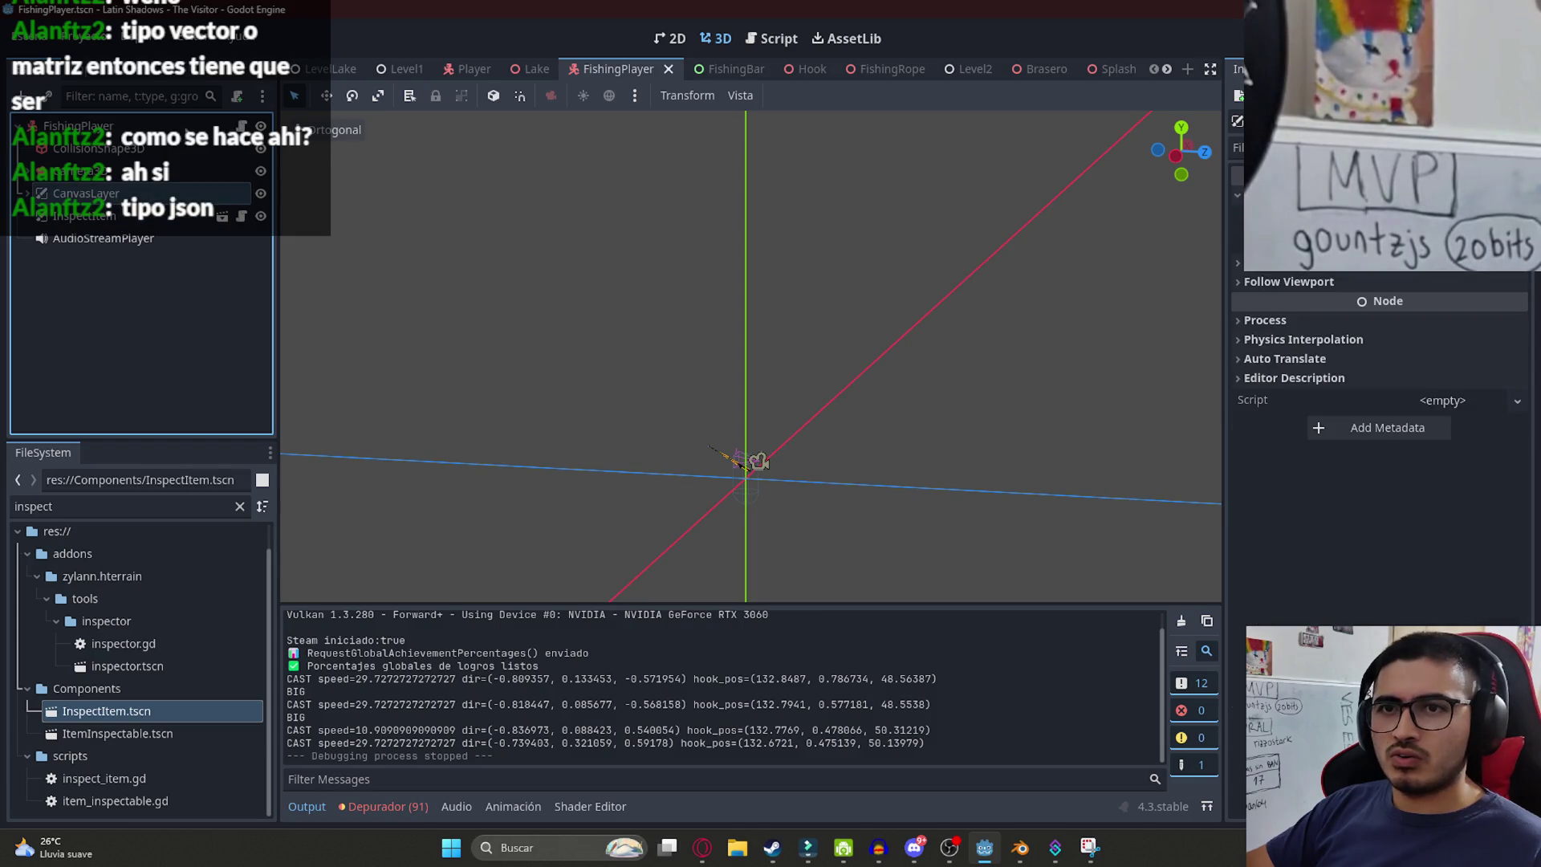
{"action": "left_click", "coordinate": [668, 38]}
{"action": "left_click", "coordinate": [28, 194]}
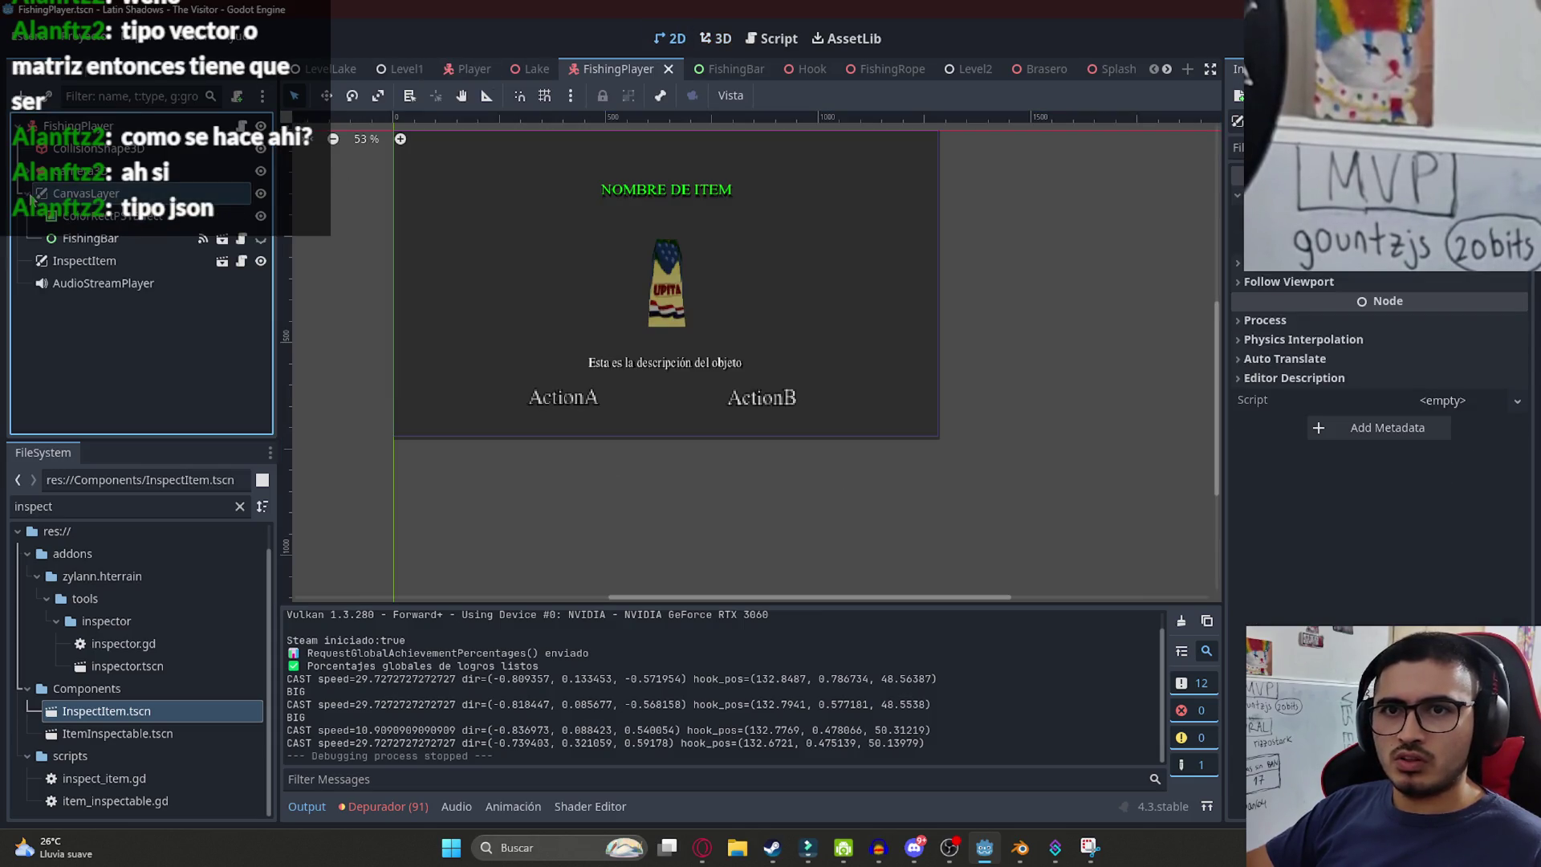
{"action": "key", "text": "ctrl+v"}
- Move the pasted fish icon to the top-right corner, enlarge it and hide InspectItem
{"action": "scroll", "coordinate": [449, 301], "scroll_direction": "down", "scroll_amount": 2}
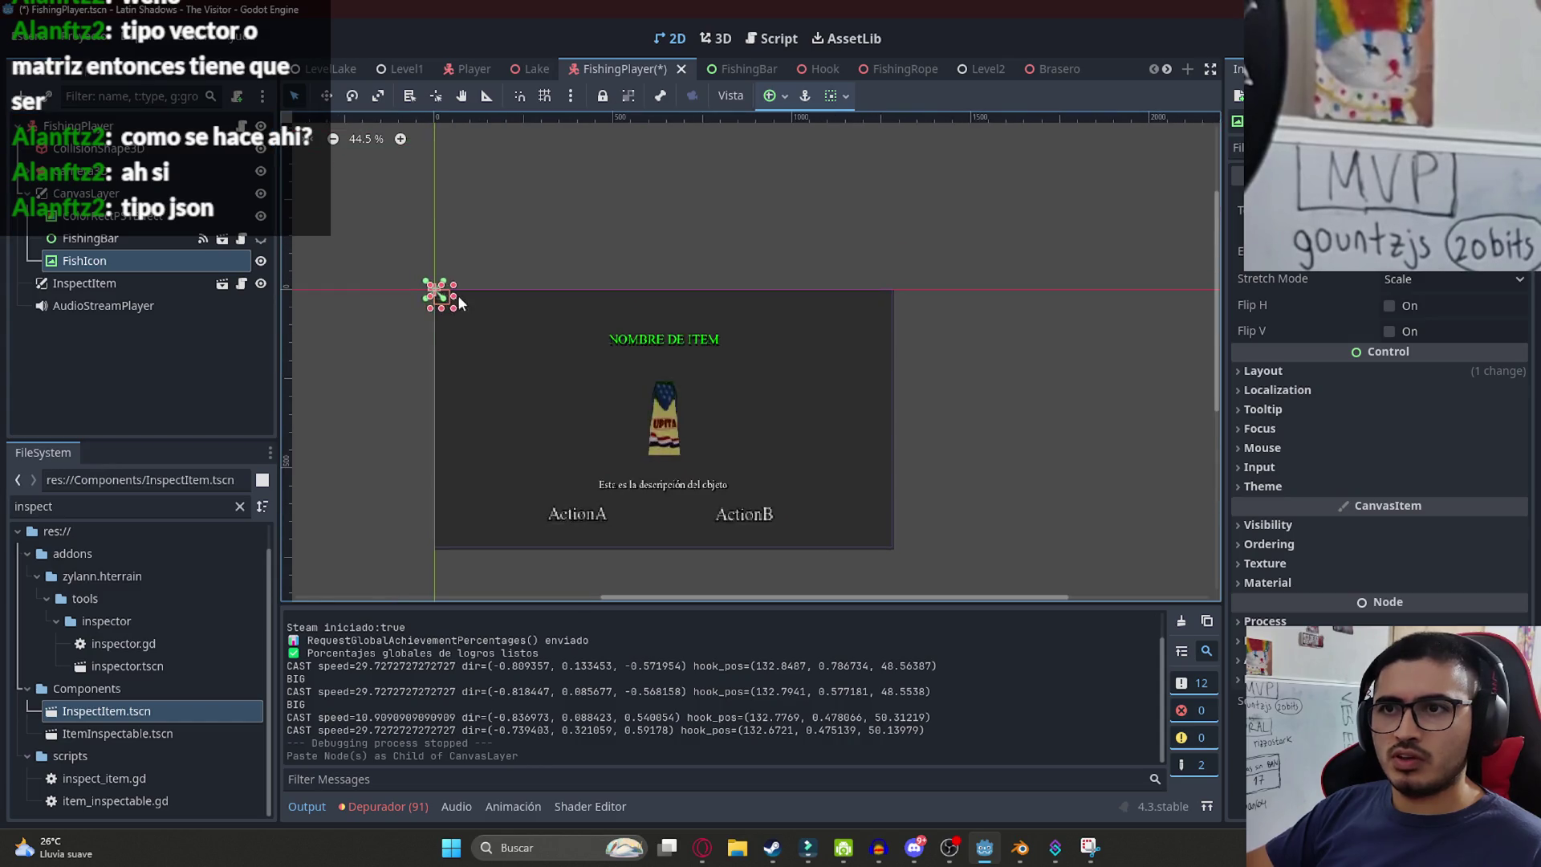
{"action": "scroll", "coordinate": [456, 308], "scroll_direction": "up", "scroll_amount": 4}
{"action": "mouse_move", "coordinate": [438, 304]}
{"action": "left_mouse_down"}
{"action": "mouse_move", "coordinate": [1065, 346]}
{"action": "mouse_move", "coordinate": [1140, 328]}
{"action": "left_mouse_up"}
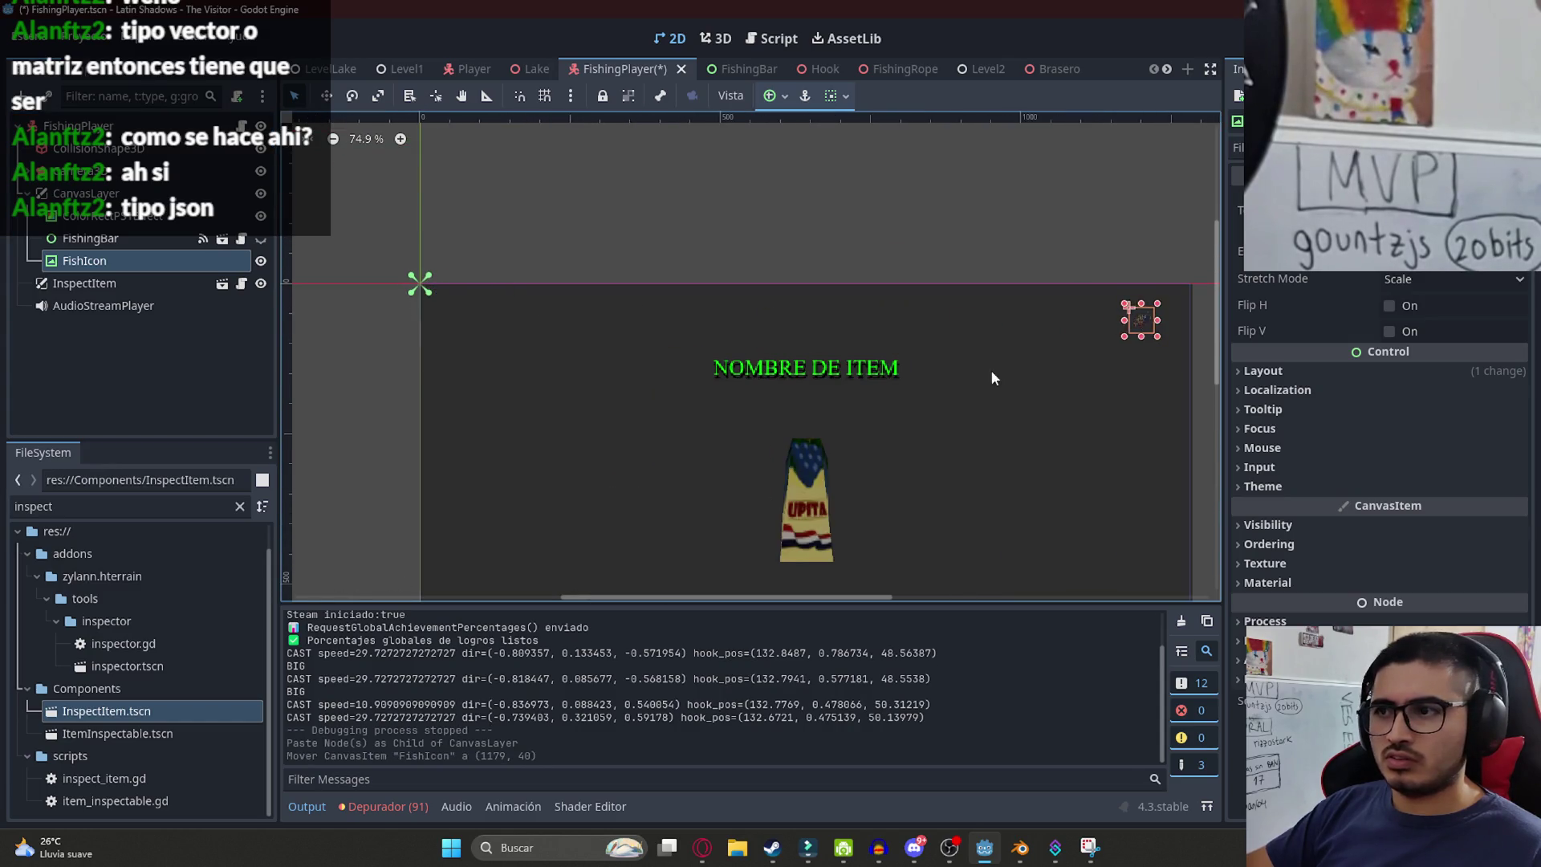
{"action": "left_click", "coordinate": [261, 284]}
{"action": "scroll", "coordinate": [779, 305], "scroll_direction": "up", "scroll_amount": 10}
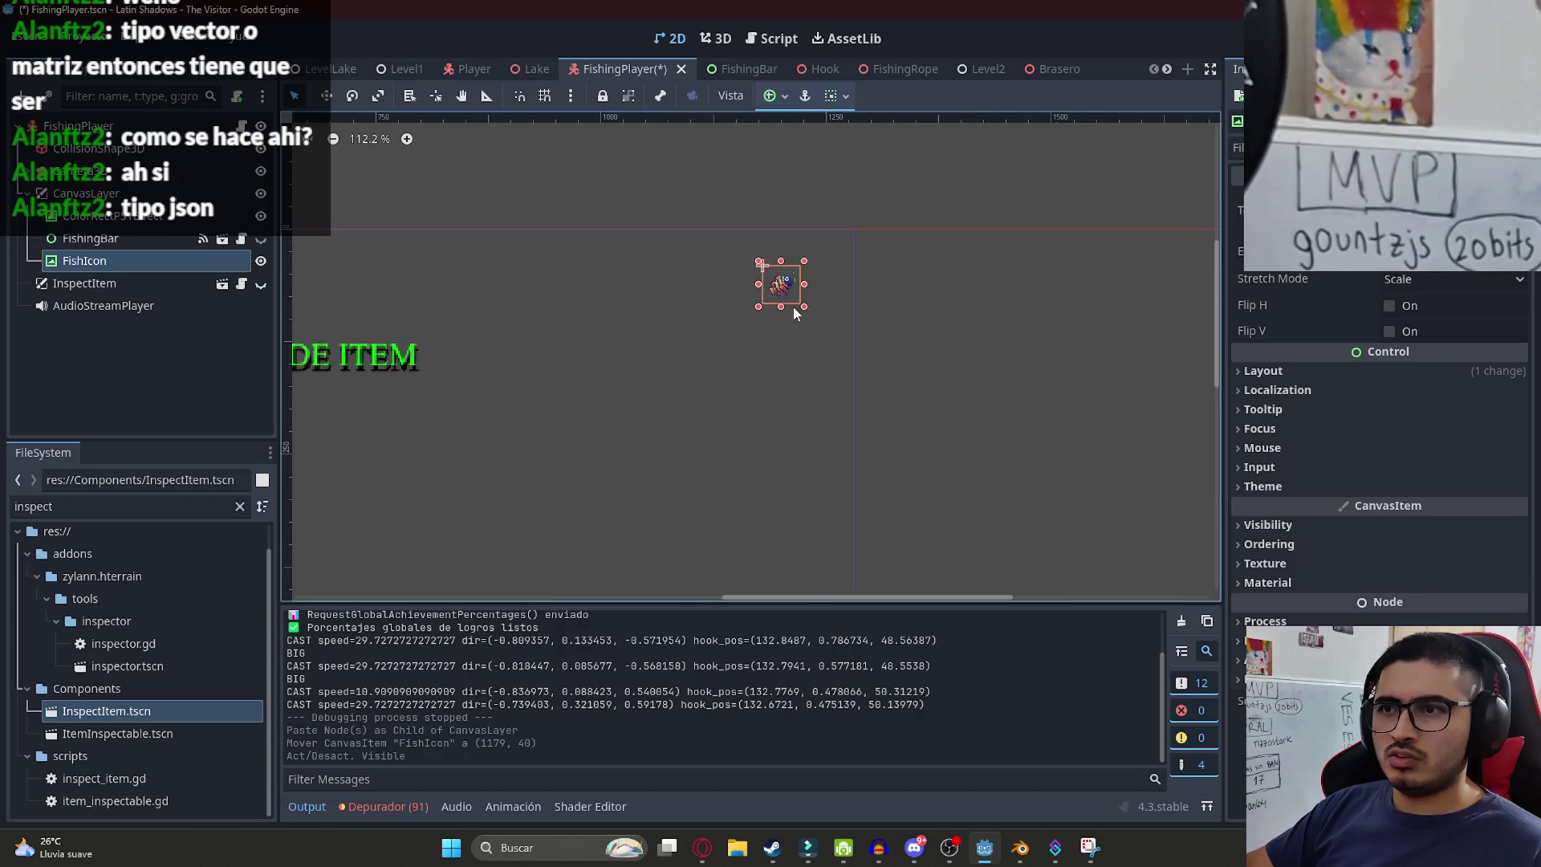
{"action": "mouse_move", "coordinate": [747, 366]}
{"action": "left_mouse_down"}
{"action": "mouse_move", "coordinate": [838, 297]}
{"action": "mouse_move", "coordinate": [679, 446]}
{"action": "left_mouse_up"}
{"action": "left_click_drag", "start_coordinate": [723, 371], "coordinate": [732, 367]}
- Rename the icon SmallFishIcon, then duplicate it and place the copy below the first
{"action": "double_click", "coordinate": [126, 262]}
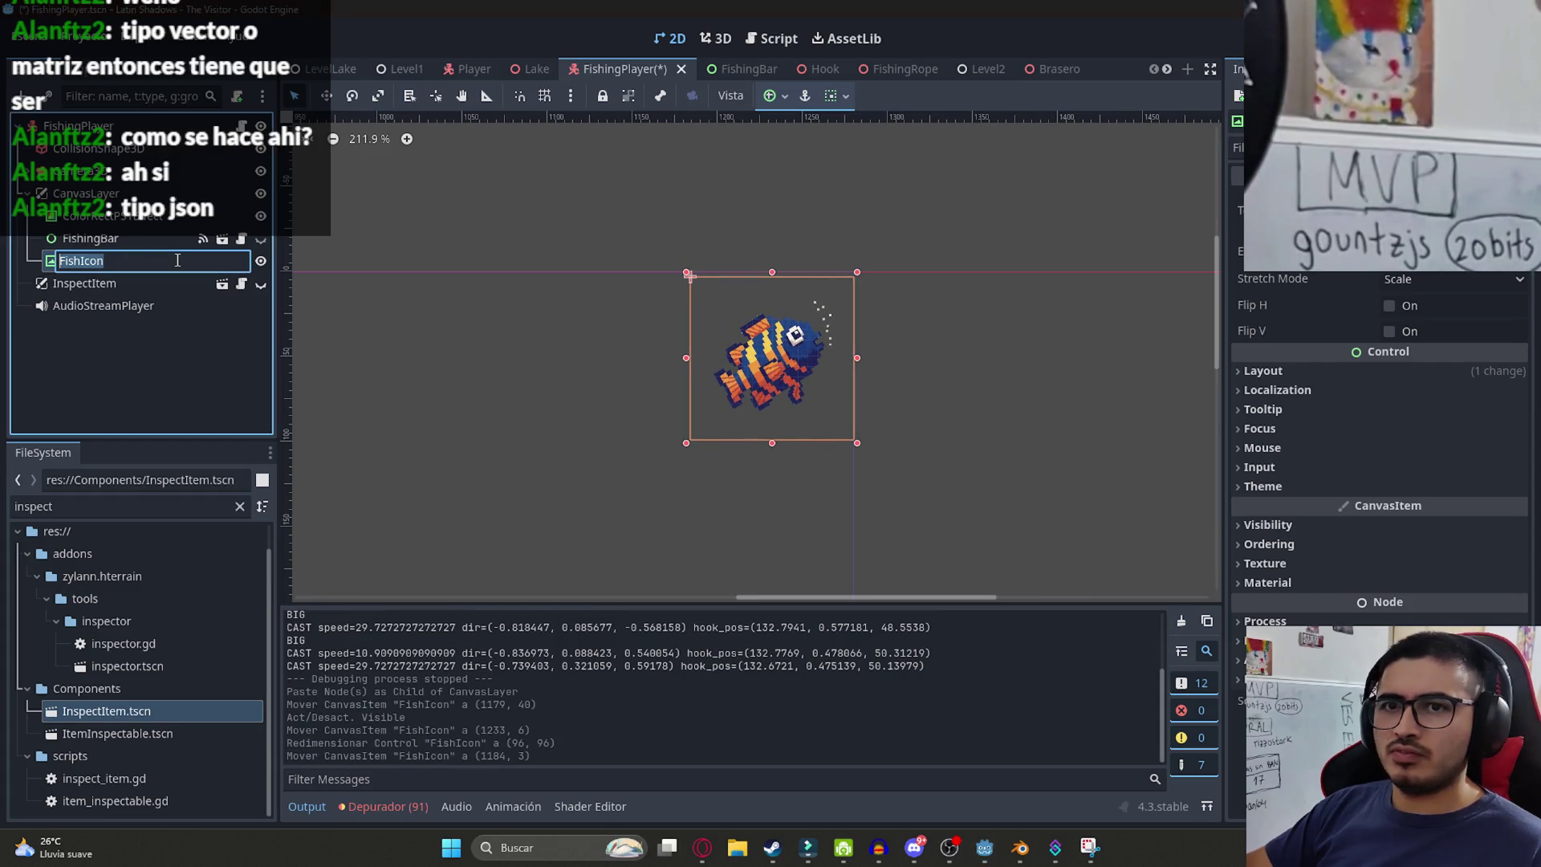
{"action": "left_click", "coordinate": [148, 262]}
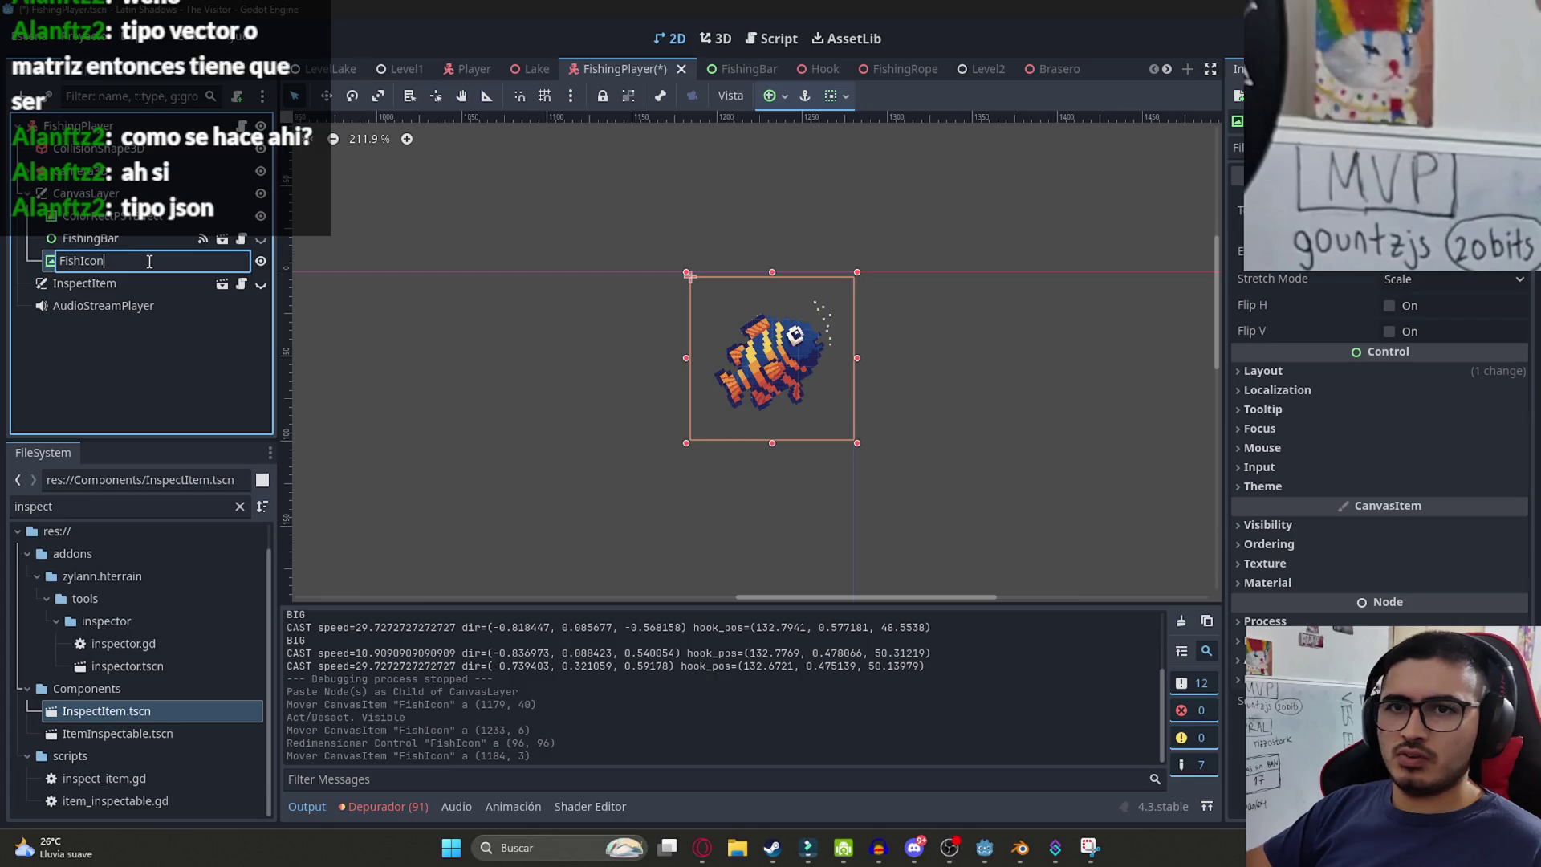
{"action": "key", "text": "ctrl+a"}
{"action": "type", "text": "Sma"}
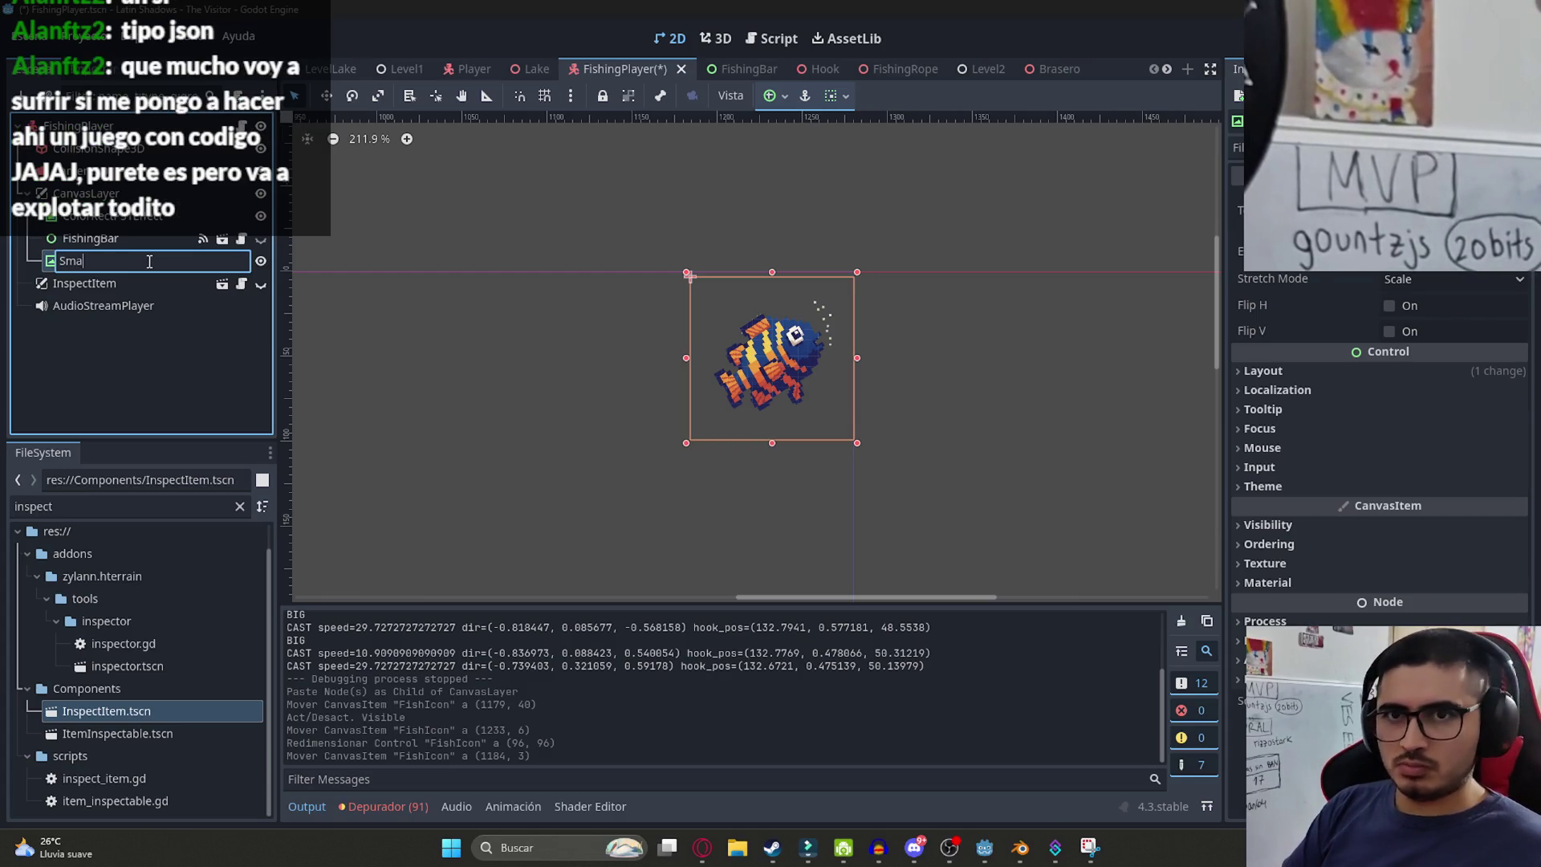
{"action": "type", "text": "llFishIcon"}
{"action": "key", "text": "Return"}
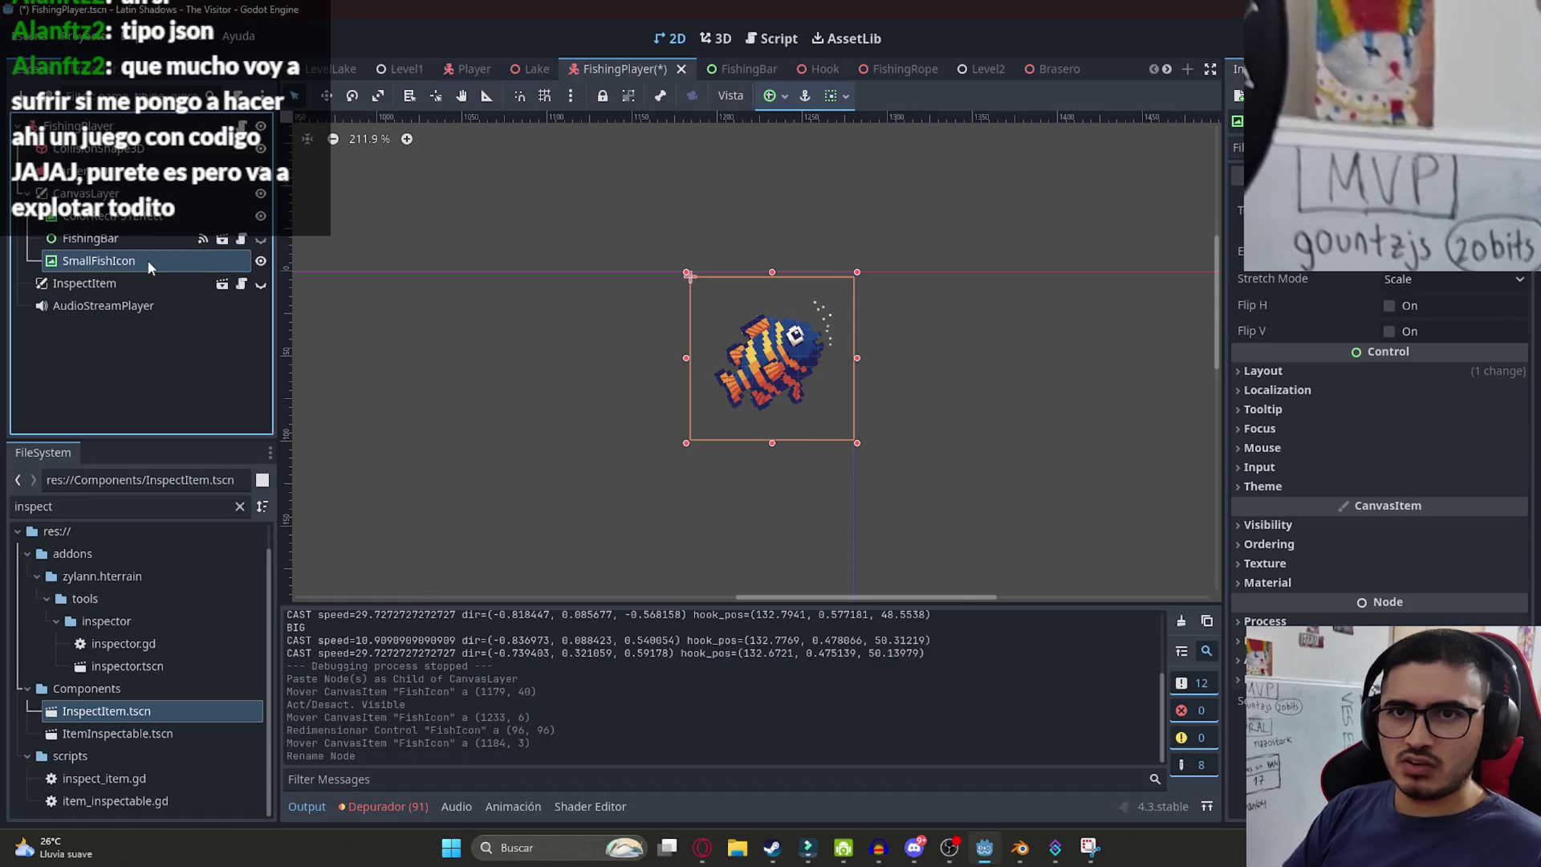
{"action": "key", "text": "ctrl+d"}
{"action": "scroll", "coordinate": [595, 286], "scroll_direction": "down", "scroll_amount": 1}
{"action": "left_click_drag", "start_coordinate": [743, 240], "coordinate": [734, 405]}
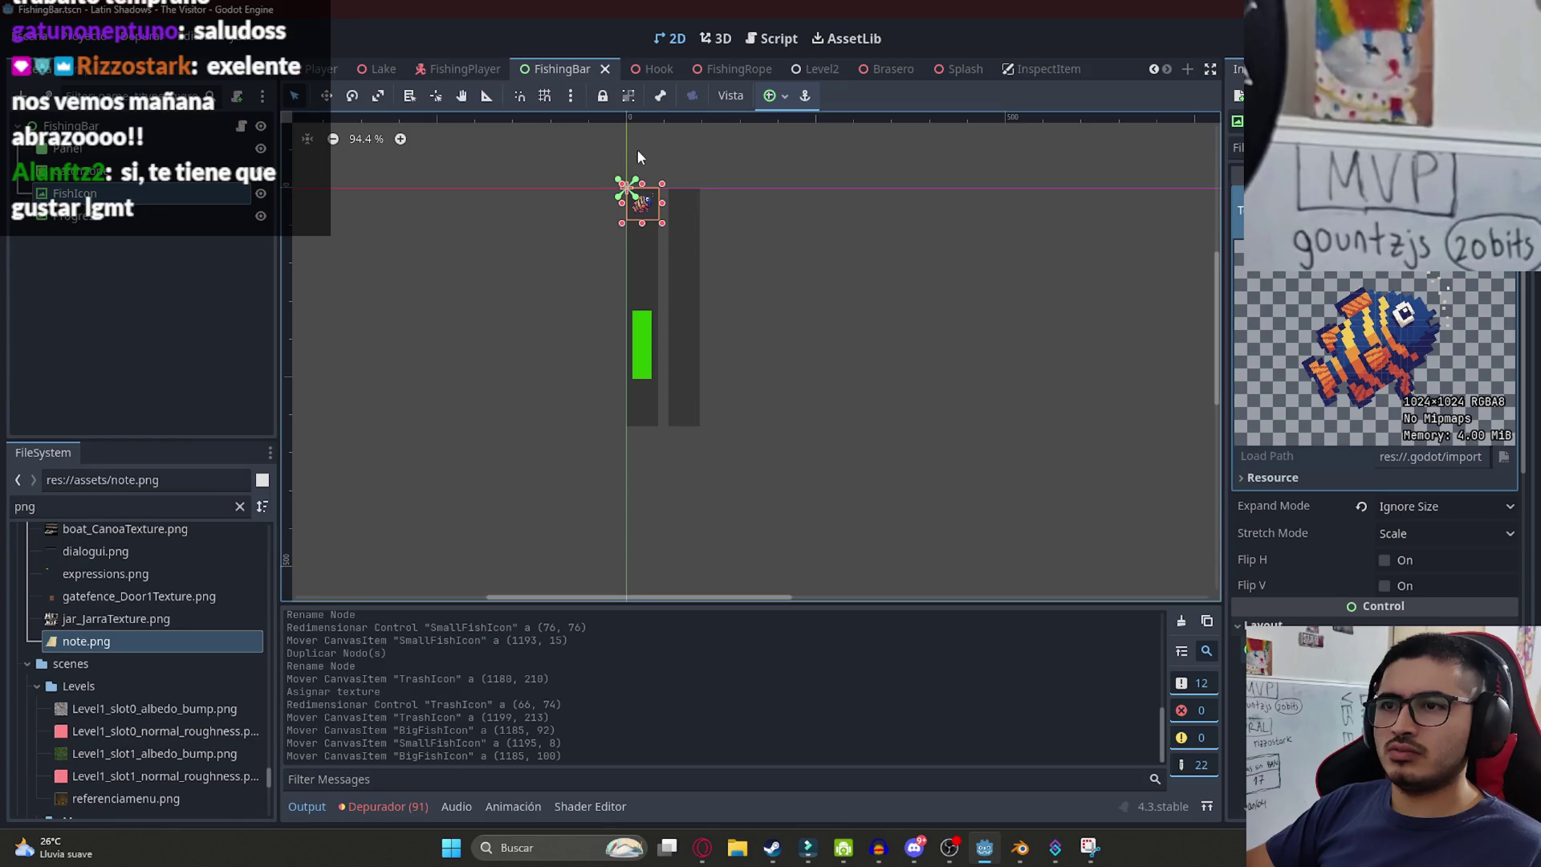